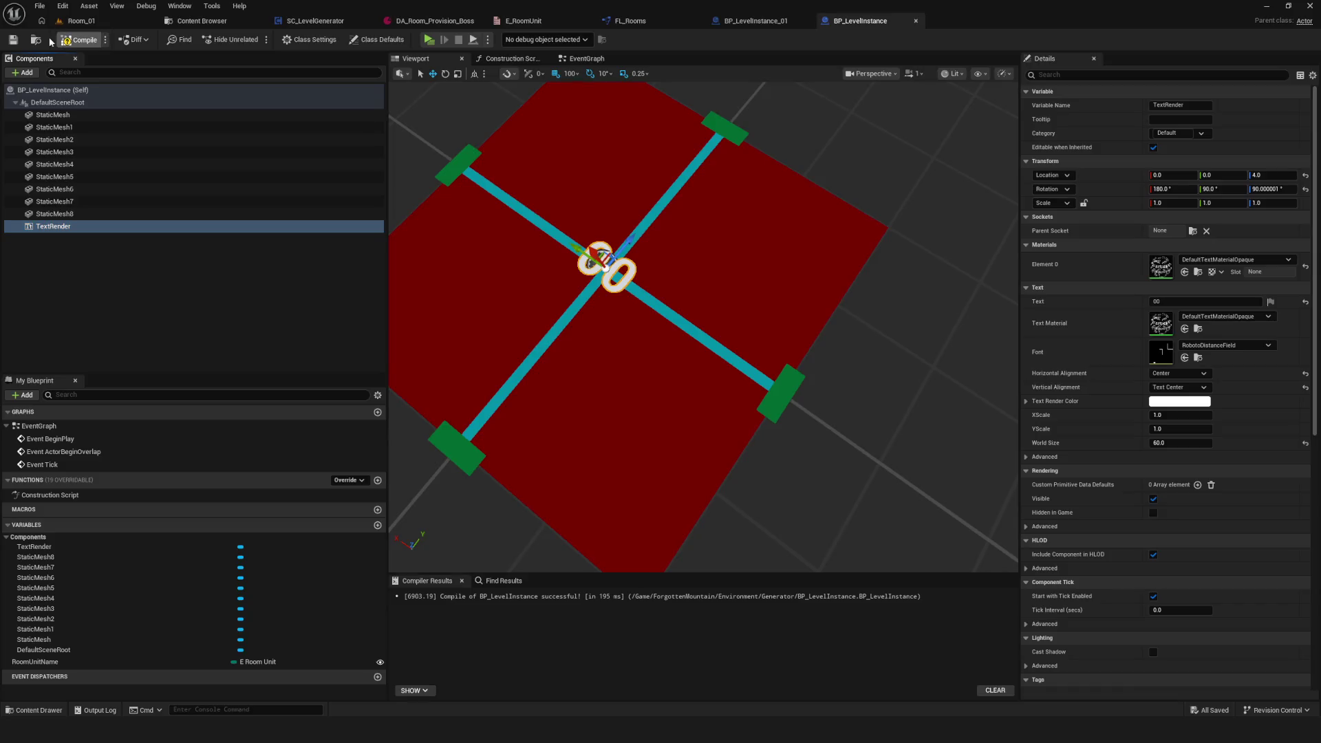
Step: Leave the room preview and open the Rooms folder in the Content Browser
{"action": "left_click_drag", "start_coordinate": [734, 307], "coordinate": [660, 248]}
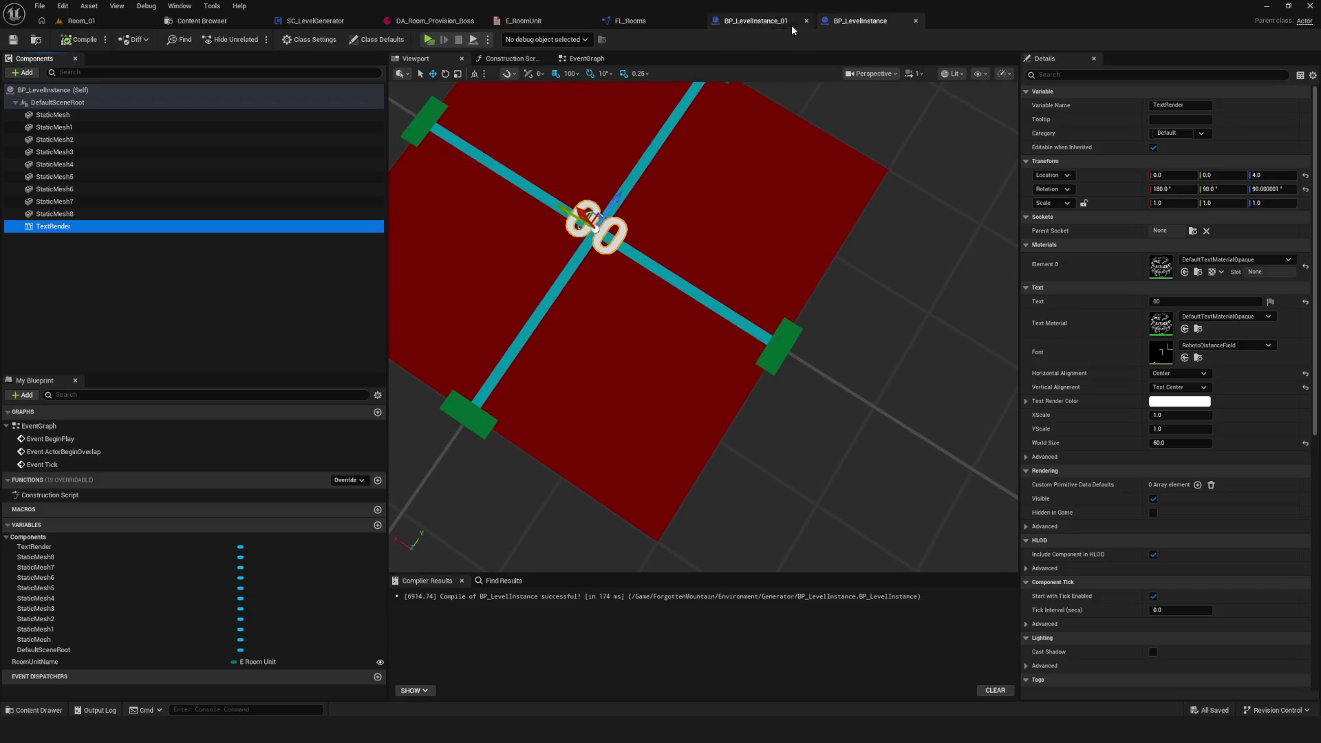
{"action": "left_click", "coordinate": [791, 24]}
{"action": "mouse_move", "coordinate": [671, 159]}
{"action": "left_mouse_down"}
{"action": "mouse_move", "coordinate": [733, 170]}
{"action": "mouse_move", "coordinate": [696, 68]}
{"action": "left_mouse_up"}
{"action": "left_click", "coordinate": [202, 21]}
{"action": "left_click", "coordinate": [468, 216]}
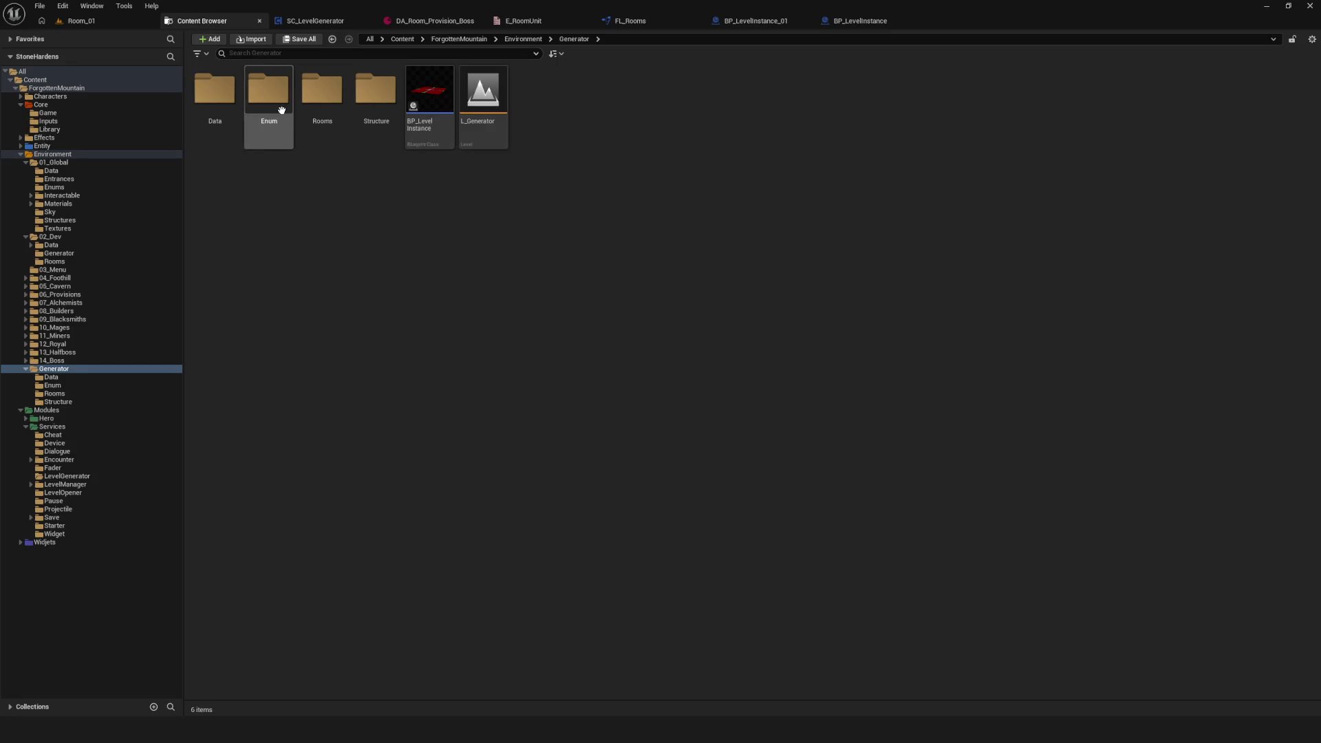
{"action": "double_click", "coordinate": [318, 111]}
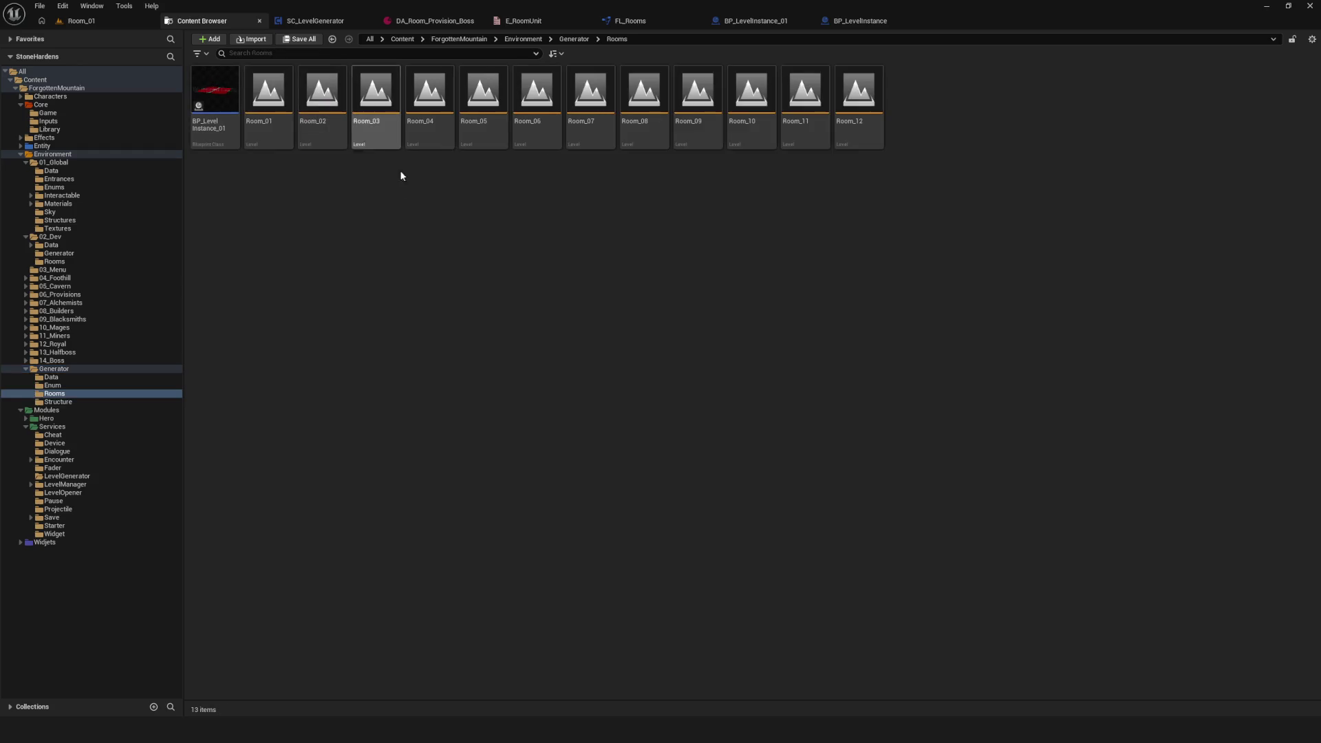
Step: Duplicate BP_LevelInstance_01 in a chain to create BP_LevelInstance_02 through BP_LevelInstance_07
{"action": "right_click", "coordinate": [215, 104]}
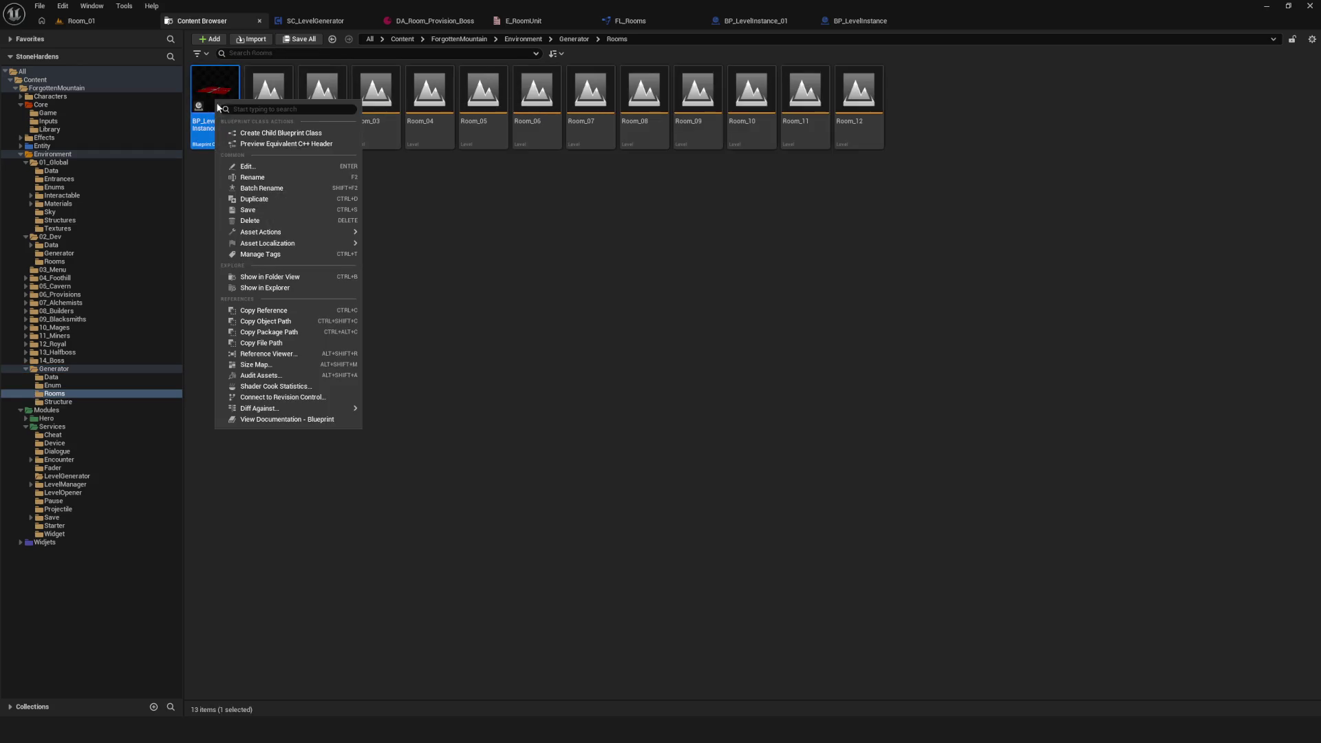
{"action": "left_click", "coordinate": [278, 199]}
{"action": "right_click", "coordinate": [280, 103]}
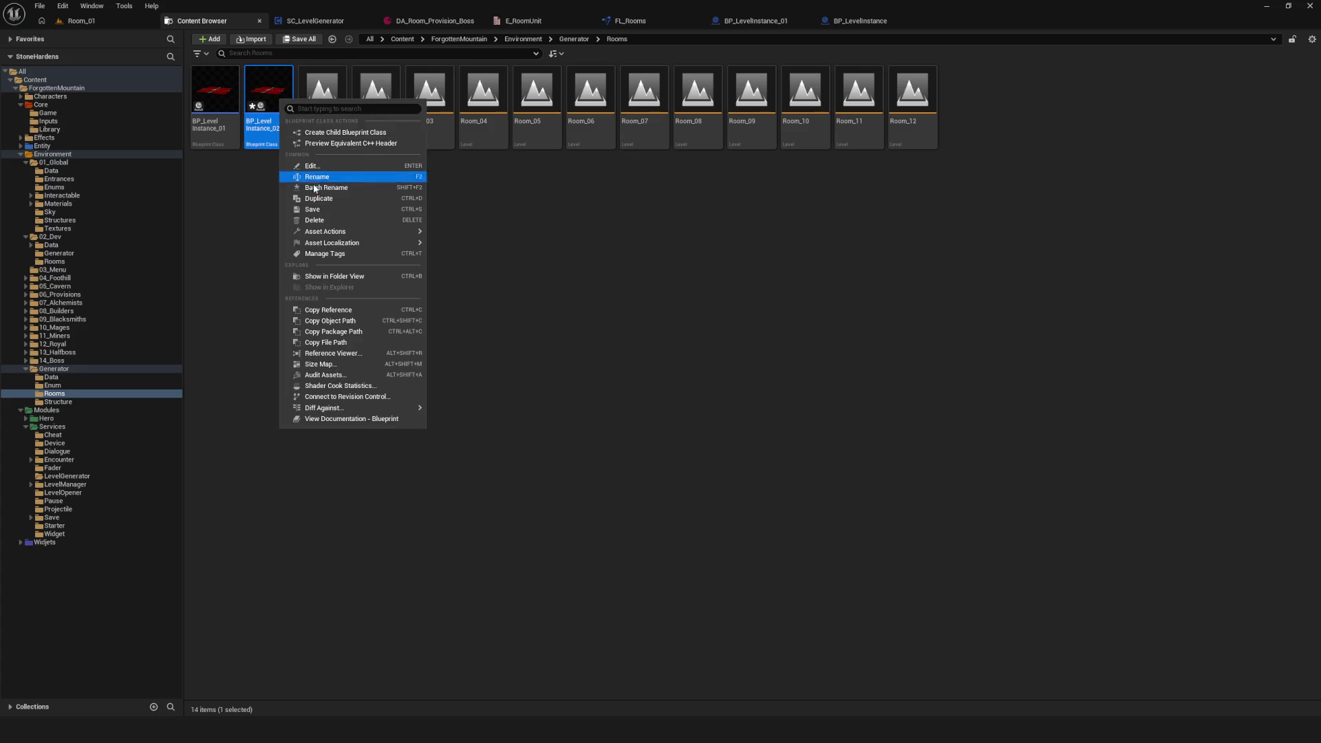
{"action": "left_click", "coordinate": [365, 199]}
{"action": "right_click", "coordinate": [335, 101]}
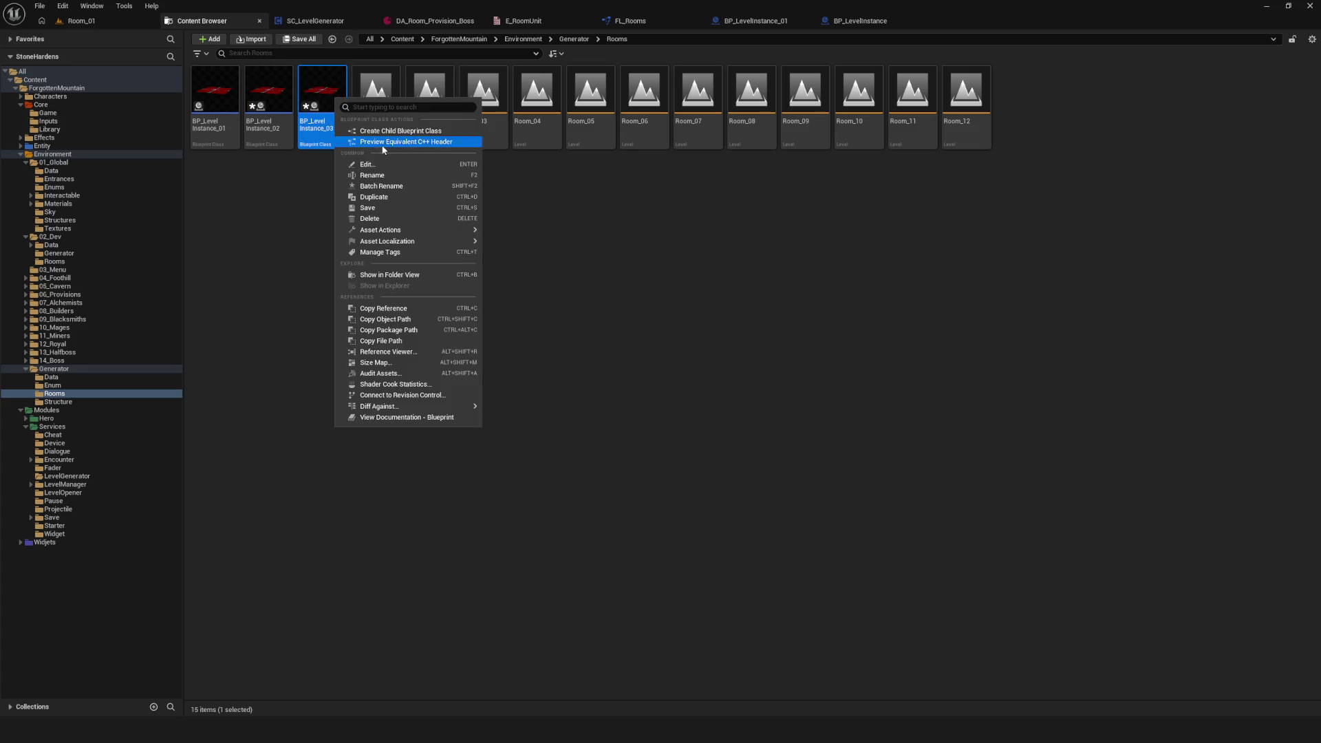
{"action": "left_click", "coordinate": [375, 197]}
{"action": "right_click", "coordinate": [374, 93]}
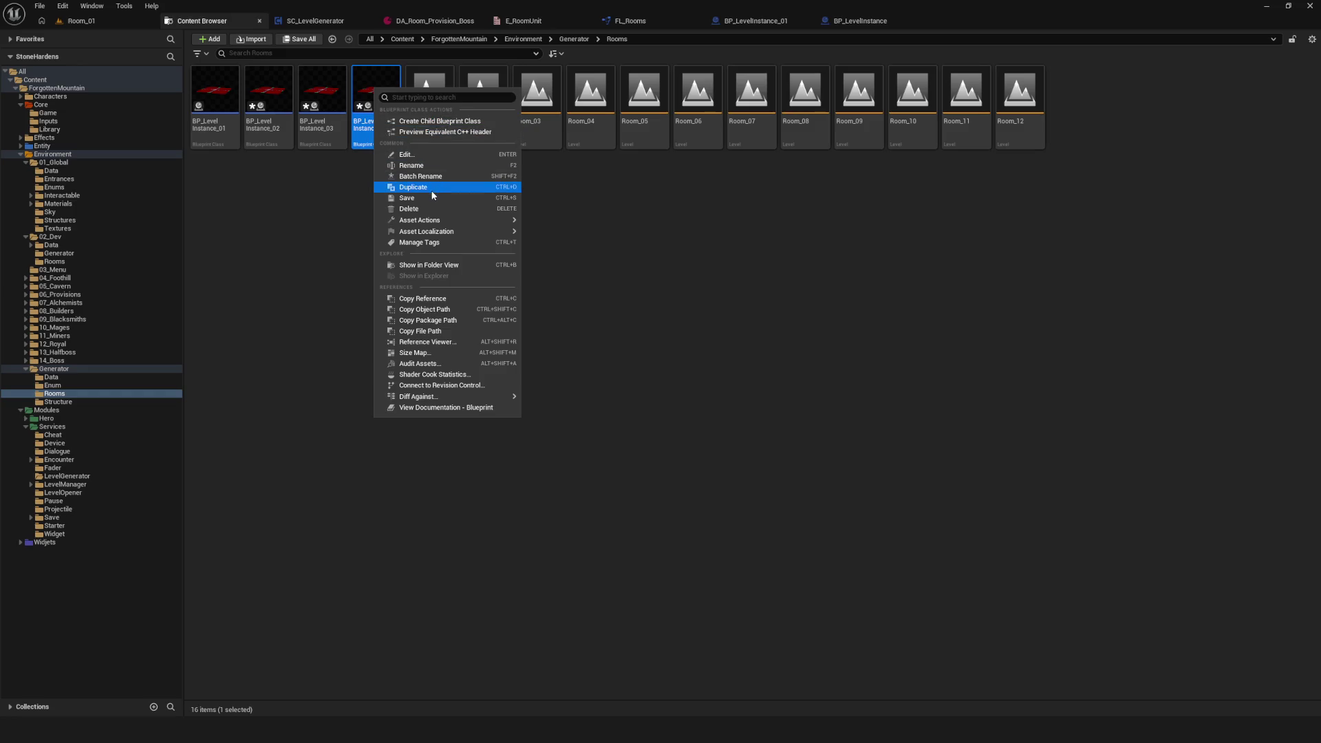
{"action": "left_click", "coordinate": [433, 195]}
{"action": "right_click", "coordinate": [426, 103]}
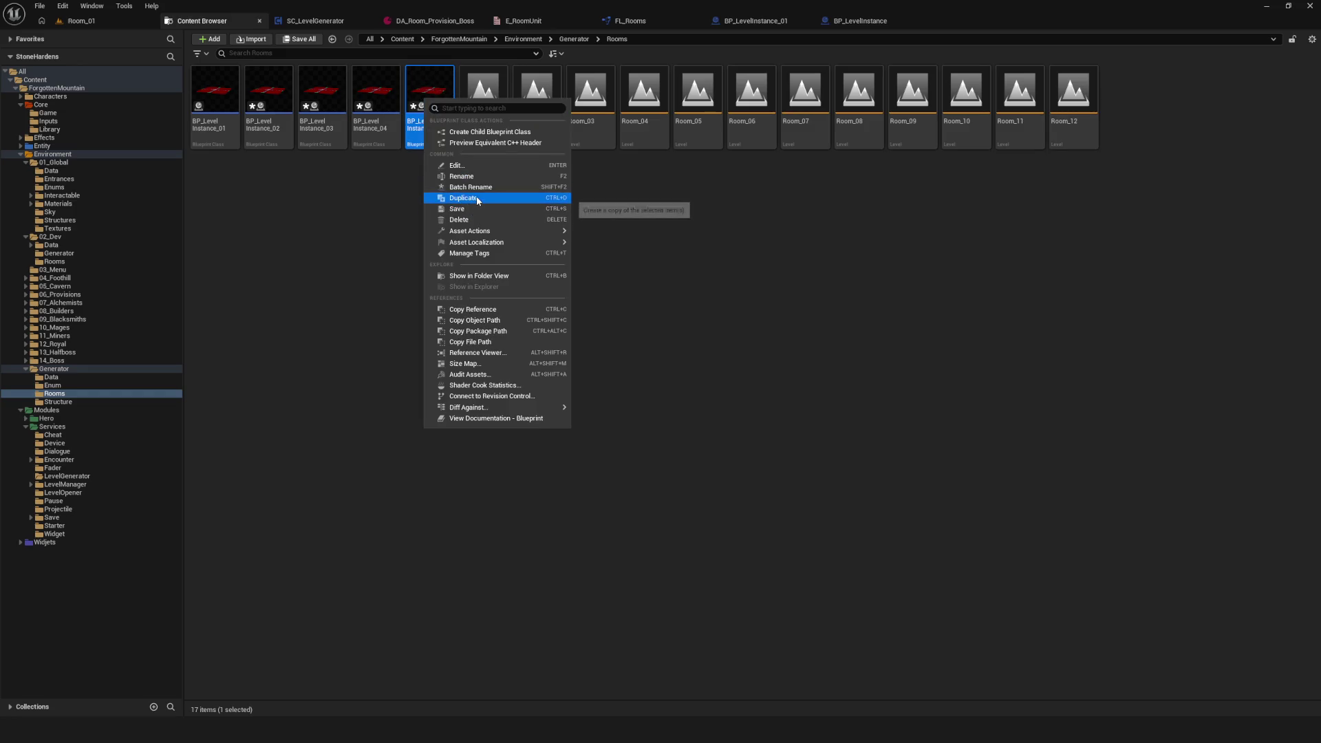
{"action": "left_click", "coordinate": [477, 198]}
{"action": "right_click", "coordinate": [489, 108]}
{"action": "left_click", "coordinate": [623, 210]}
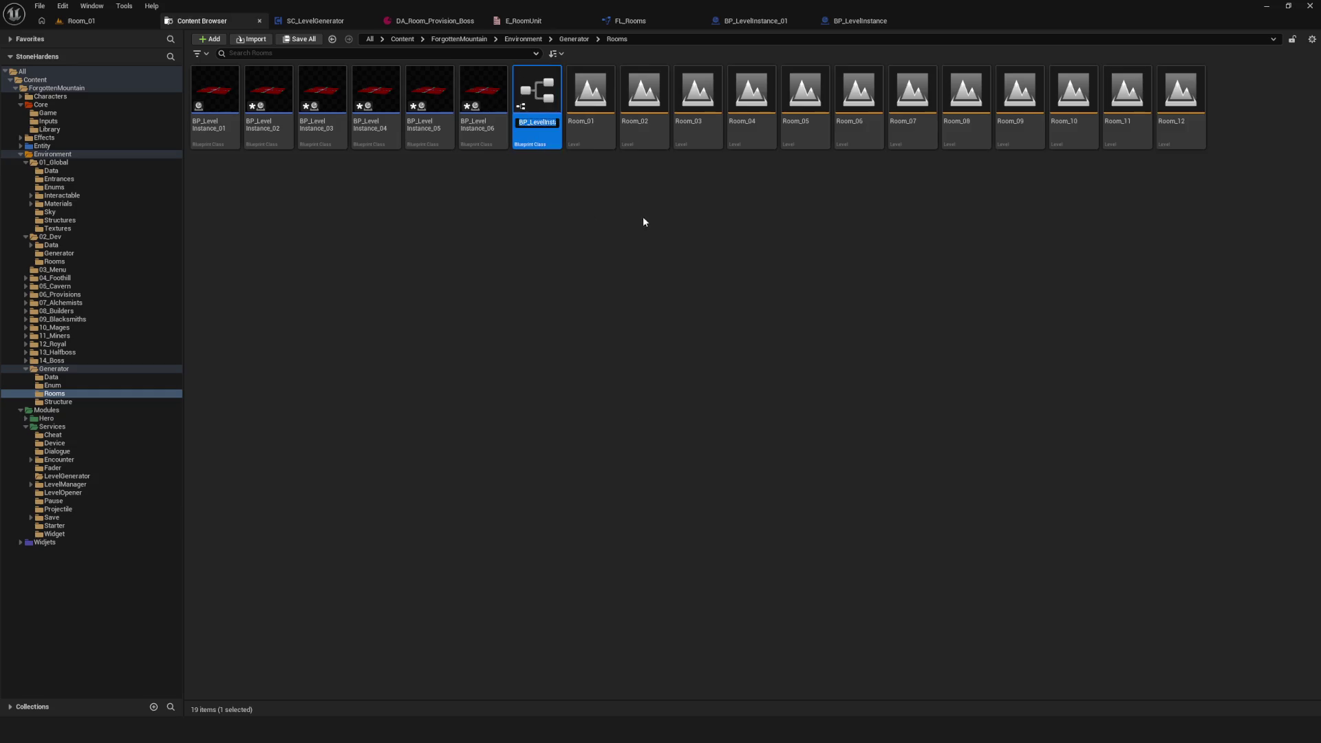
Step: Keep duplicating to create BP_LevelInstance_08 through BP_LevelInstance_12
{"action": "right_click", "coordinate": [543, 98]}
{"action": "left_click", "coordinate": [620, 195]}
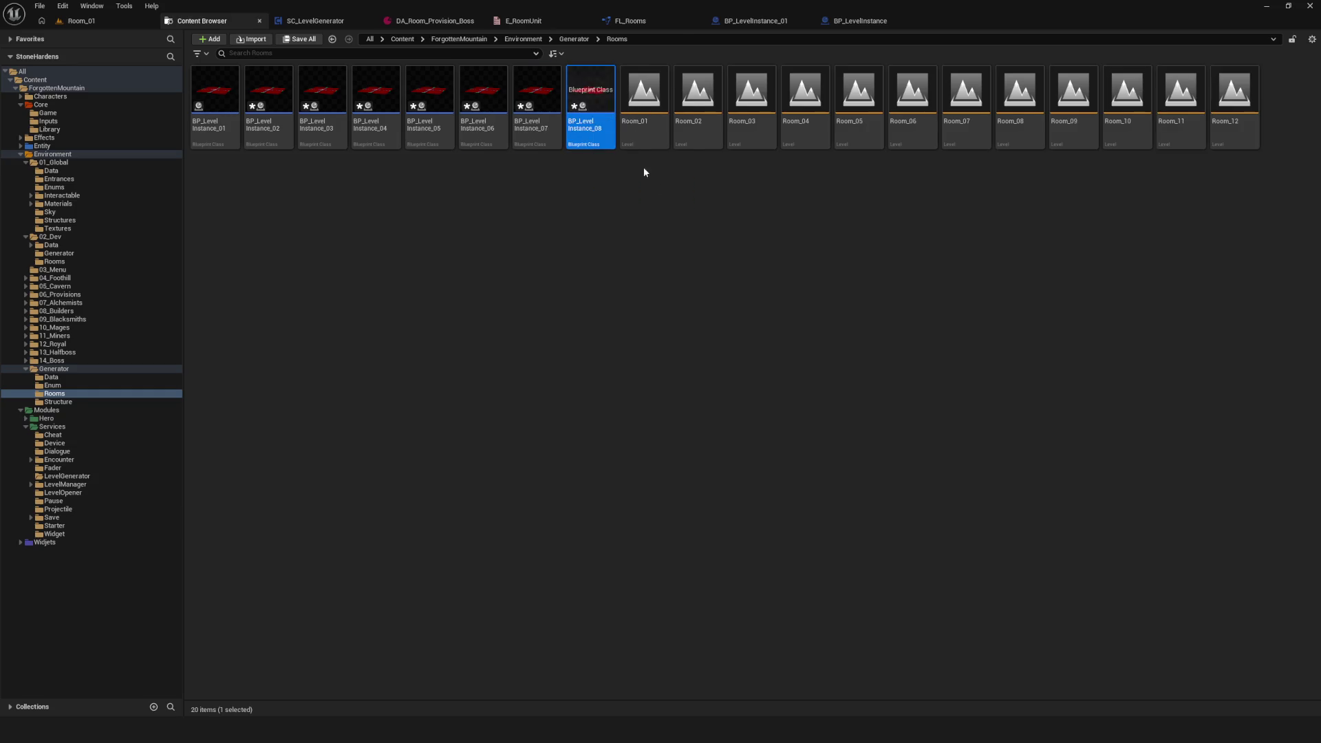
{"action": "right_click", "coordinate": [589, 105]}
{"action": "left_click", "coordinate": [642, 201]}
{"action": "right_click", "coordinate": [656, 120]}
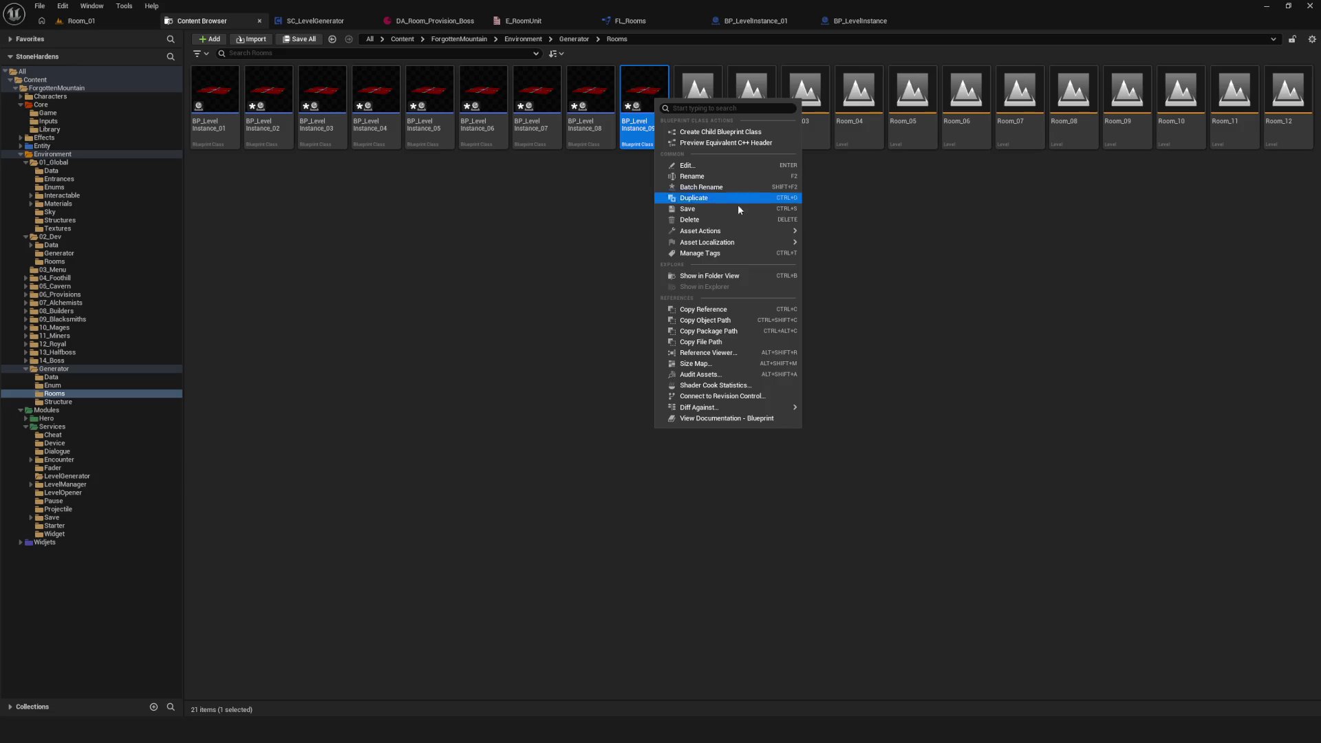
{"action": "left_click", "coordinate": [729, 217]}
{"action": "key", "text": "Return"}
{"action": "right_click", "coordinate": [692, 103]}
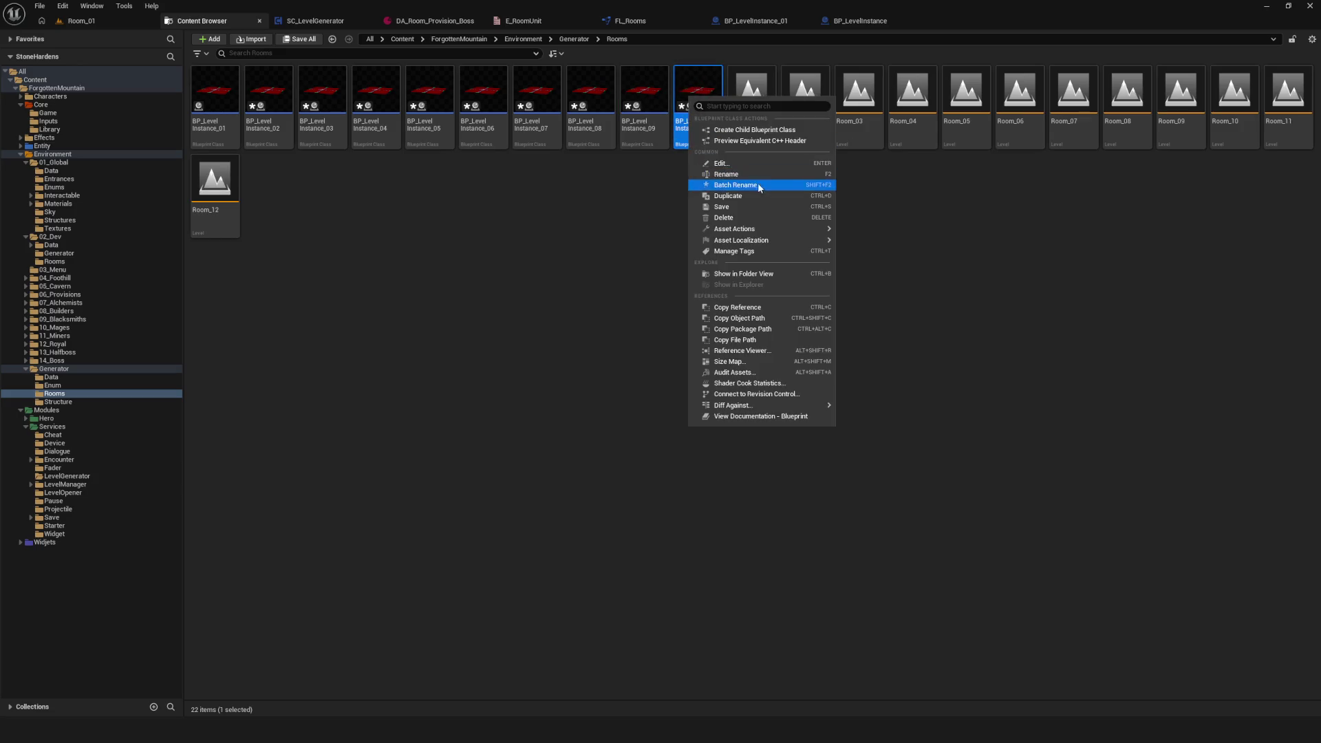
{"action": "left_click", "coordinate": [761, 187]}
{"action": "right_click", "coordinate": [743, 95]}
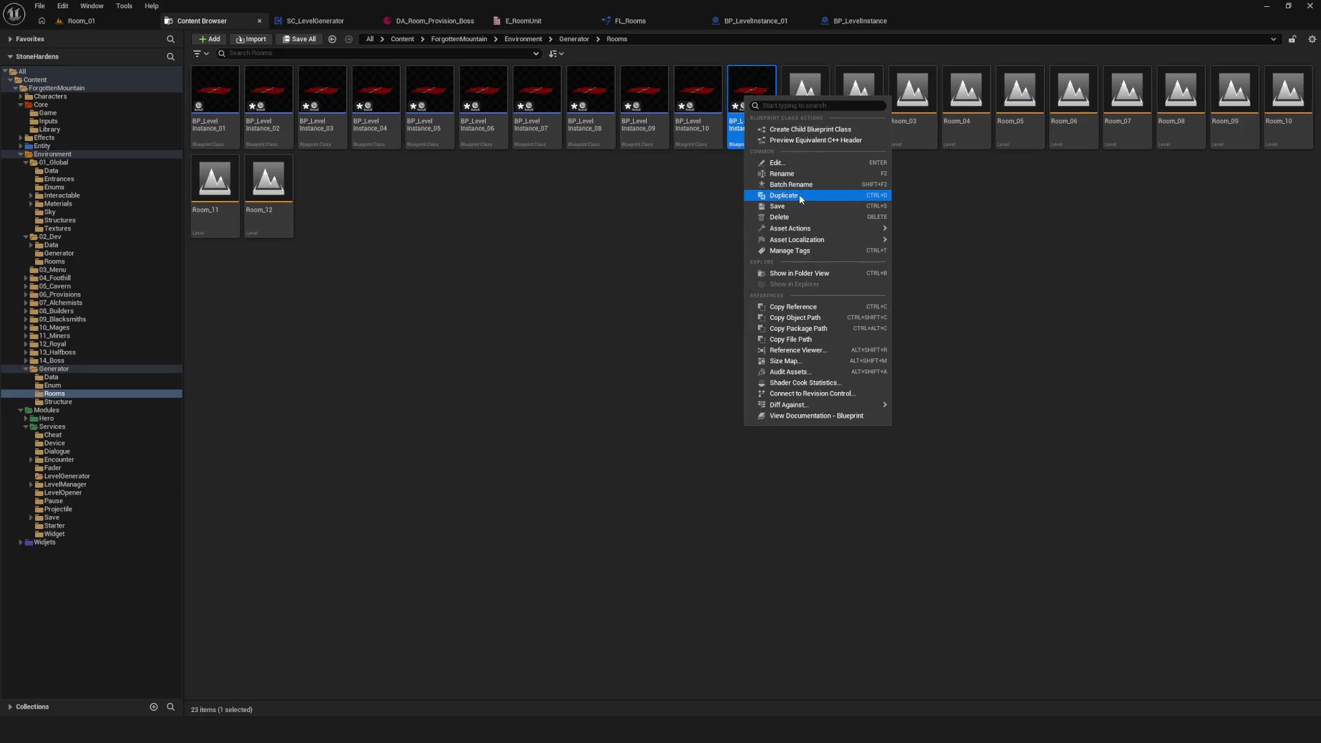
{"action": "left_click", "coordinate": [802, 196]}
{"action": "key", "text": "Return"}
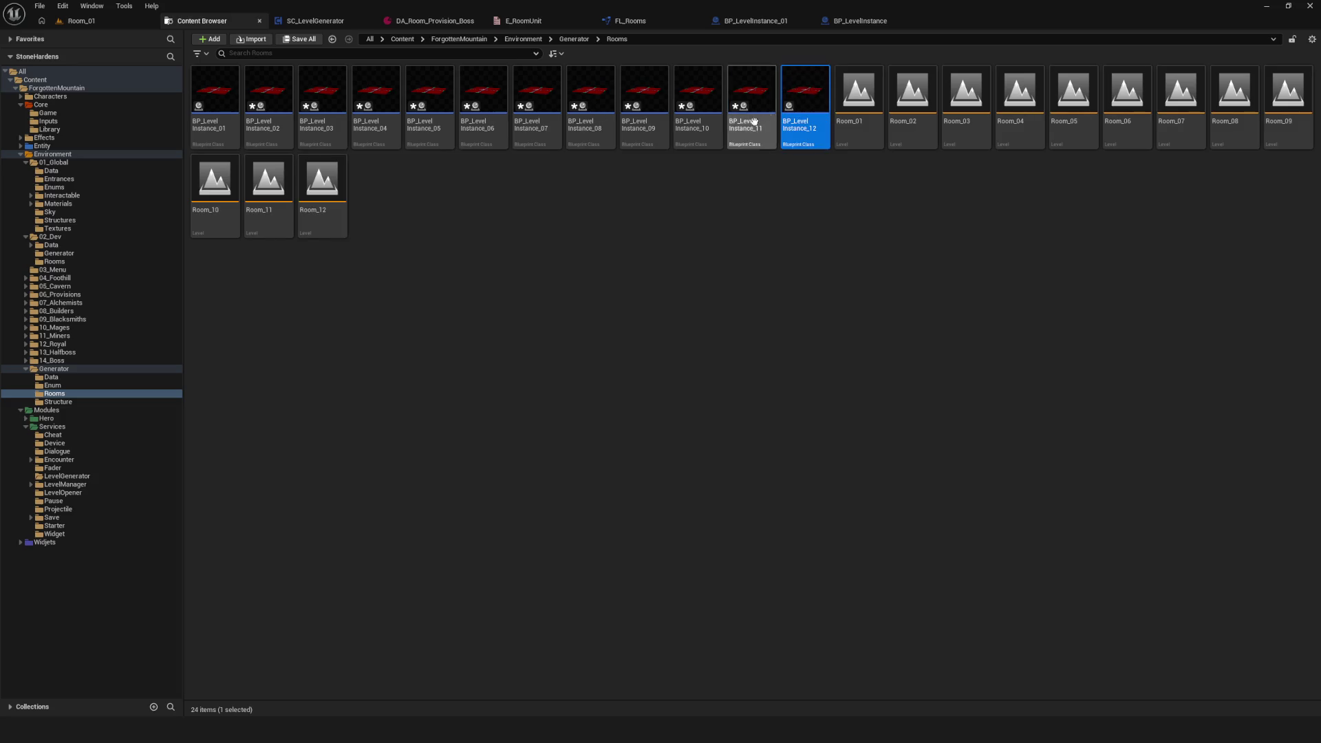
Step: Save all twelve BP_LevelInstance Blueprints
{"action": "left_click", "coordinate": [210, 91], "text": "shift"}
{"action": "right_click", "coordinate": [234, 92]}
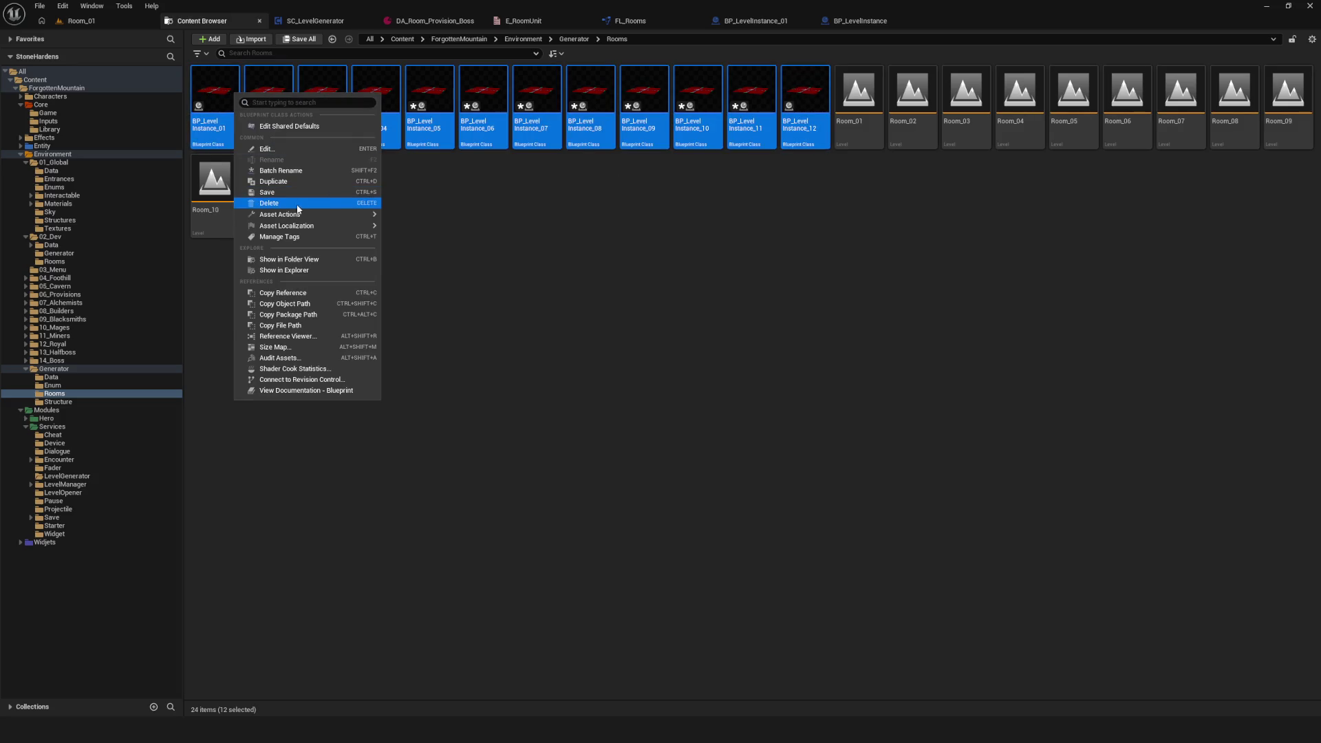
{"action": "left_click", "coordinate": [296, 198]}
{"action": "left_click", "coordinate": [399, 215]}
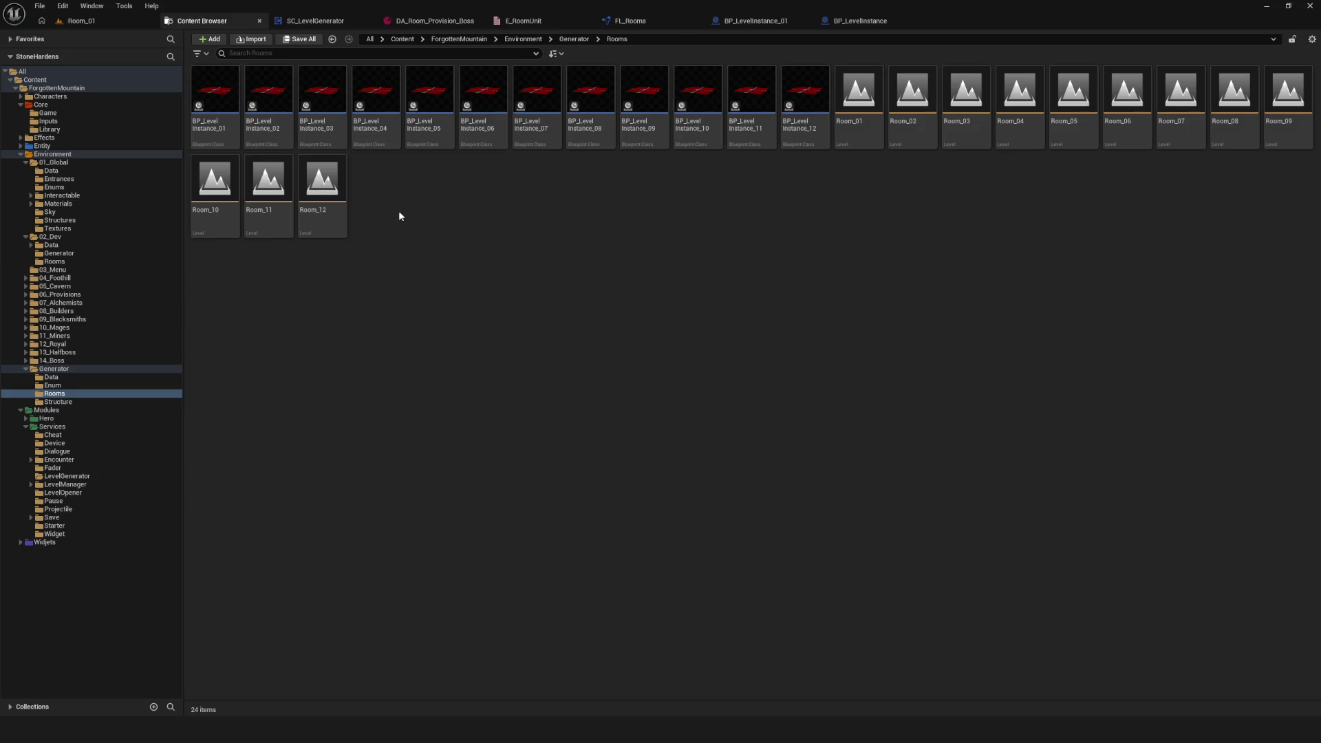
Step: In BP_LevelInstance_01, show inherited variables, set Room Unit Name to Usual_01, and compile
{"action": "double_click", "coordinate": [217, 103]}
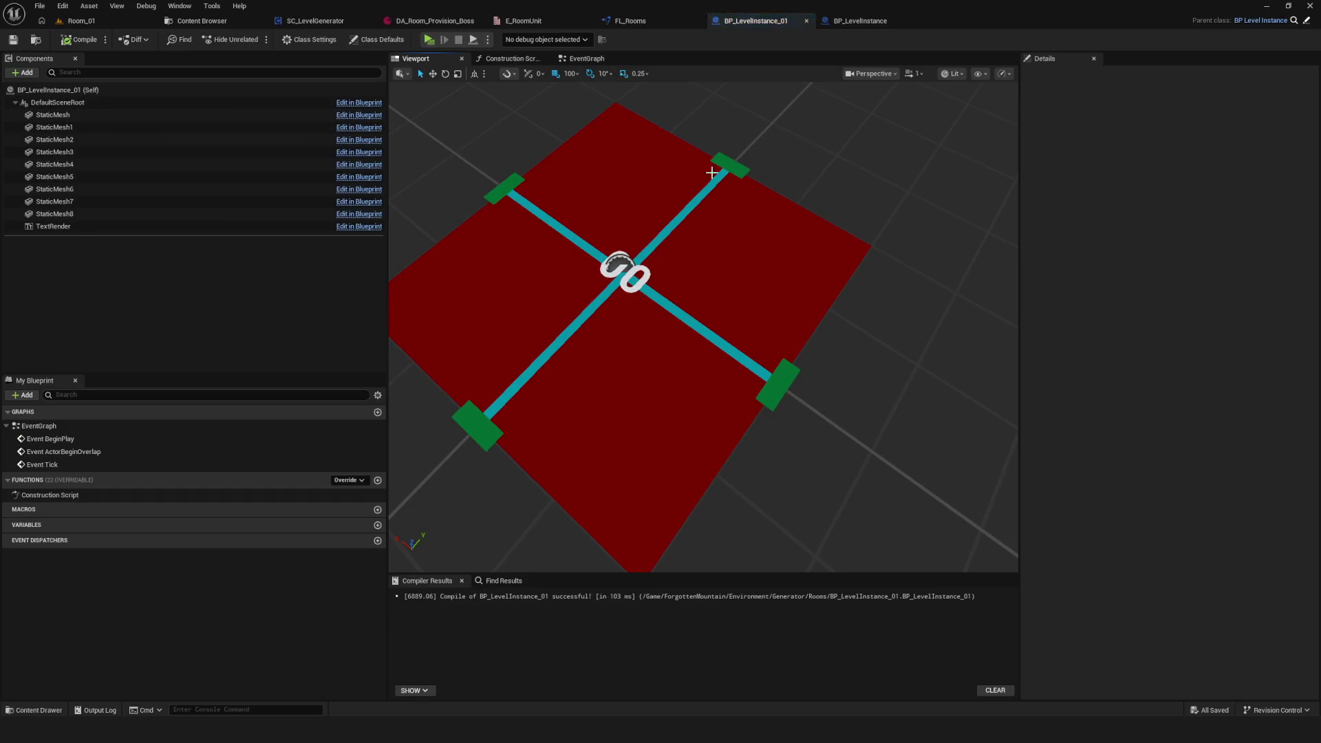
{"action": "left_click", "coordinate": [640, 237]}
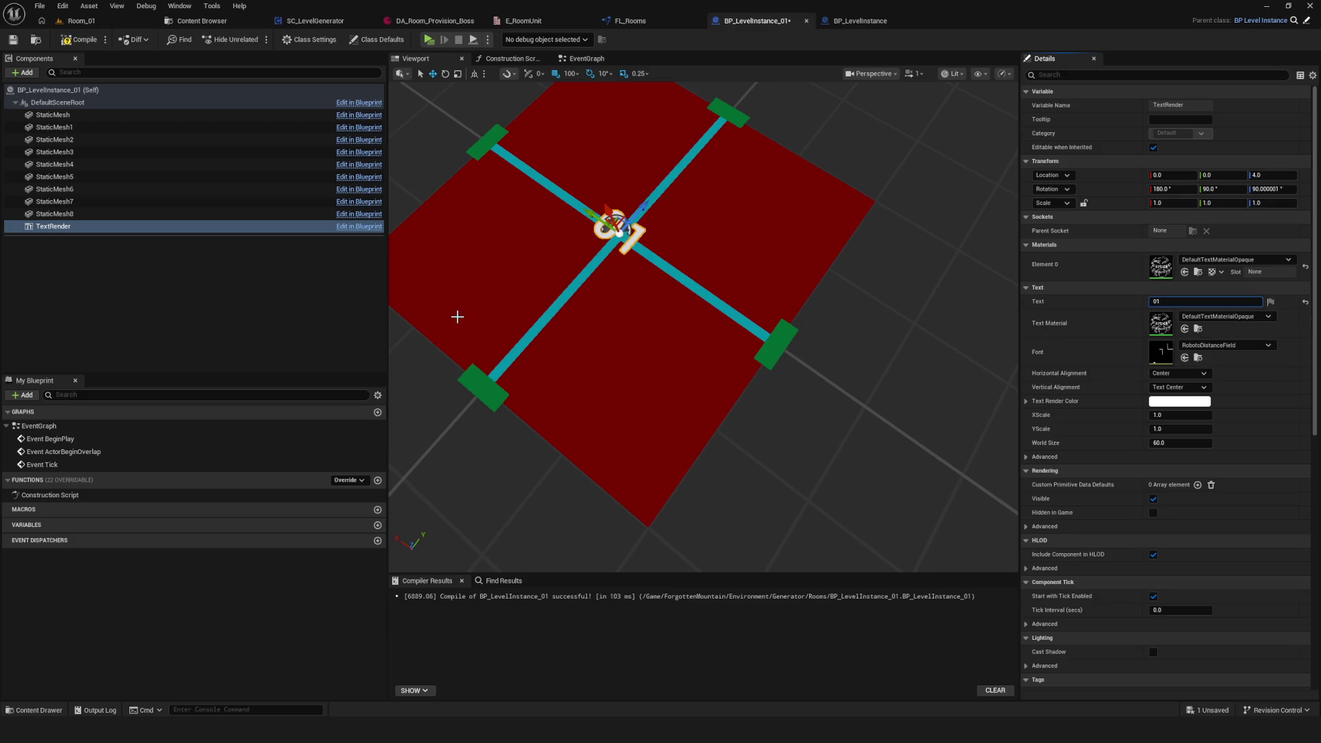
{"action": "left_click", "coordinate": [378, 395]}
{"action": "left_click", "coordinate": [426, 410]}
{"action": "left_click", "coordinate": [59, 525]}
{"action": "left_click", "coordinate": [38, 612]}
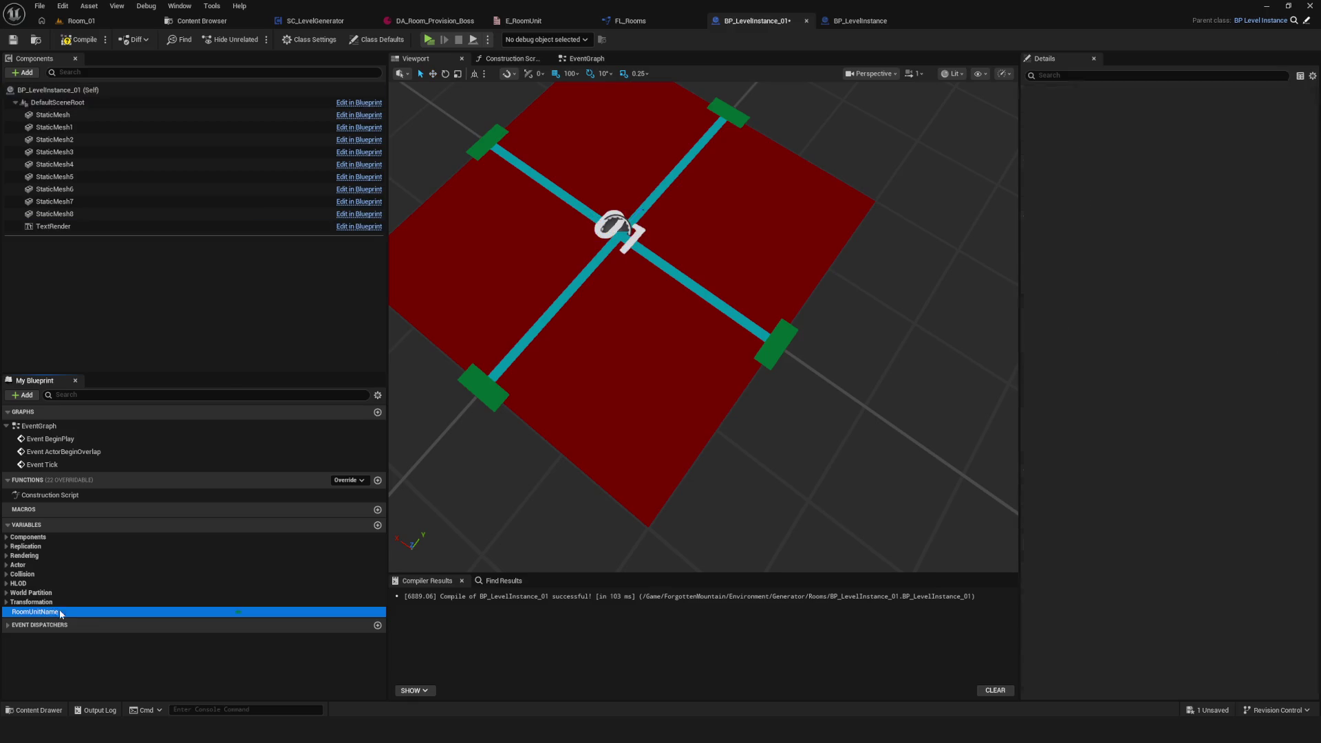
{"action": "left_click", "coordinate": [1182, 286]}
{"action": "left_click", "coordinate": [1170, 312]}
{"action": "left_click", "coordinate": [96, 39]}
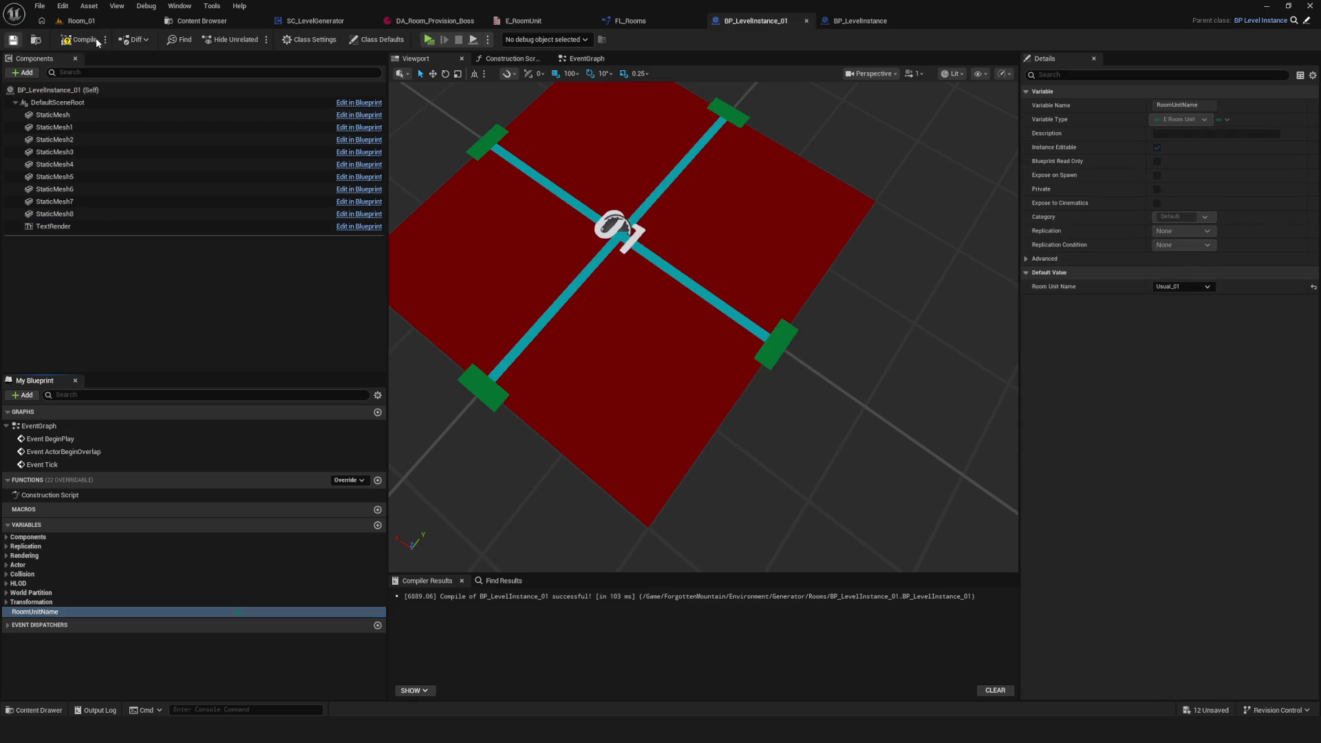
Step: Give BP_LevelInstance_02 label 02 and Room Unit Name Usual_02, then compile and save
{"action": "left_click", "coordinate": [36, 39]}
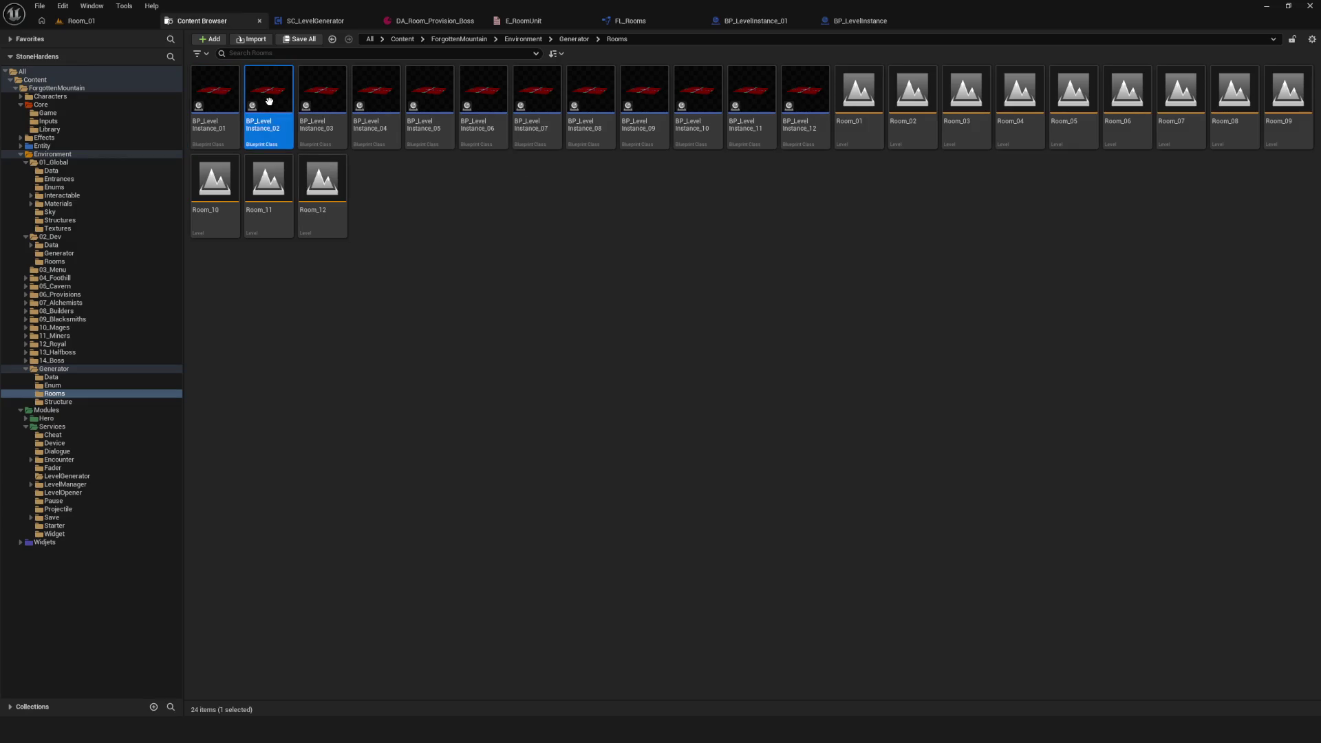
{"action": "double_click", "coordinate": [294, 117]}
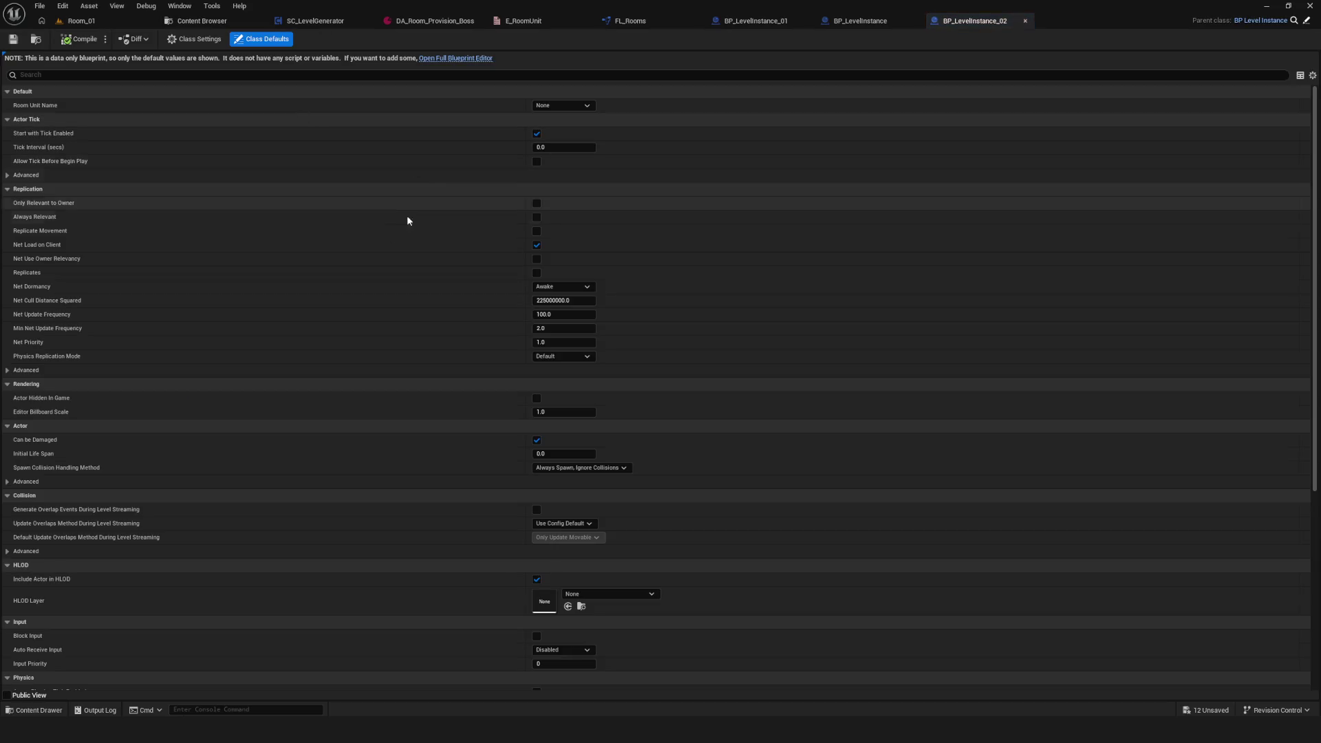
{"action": "left_click", "coordinate": [456, 58]}
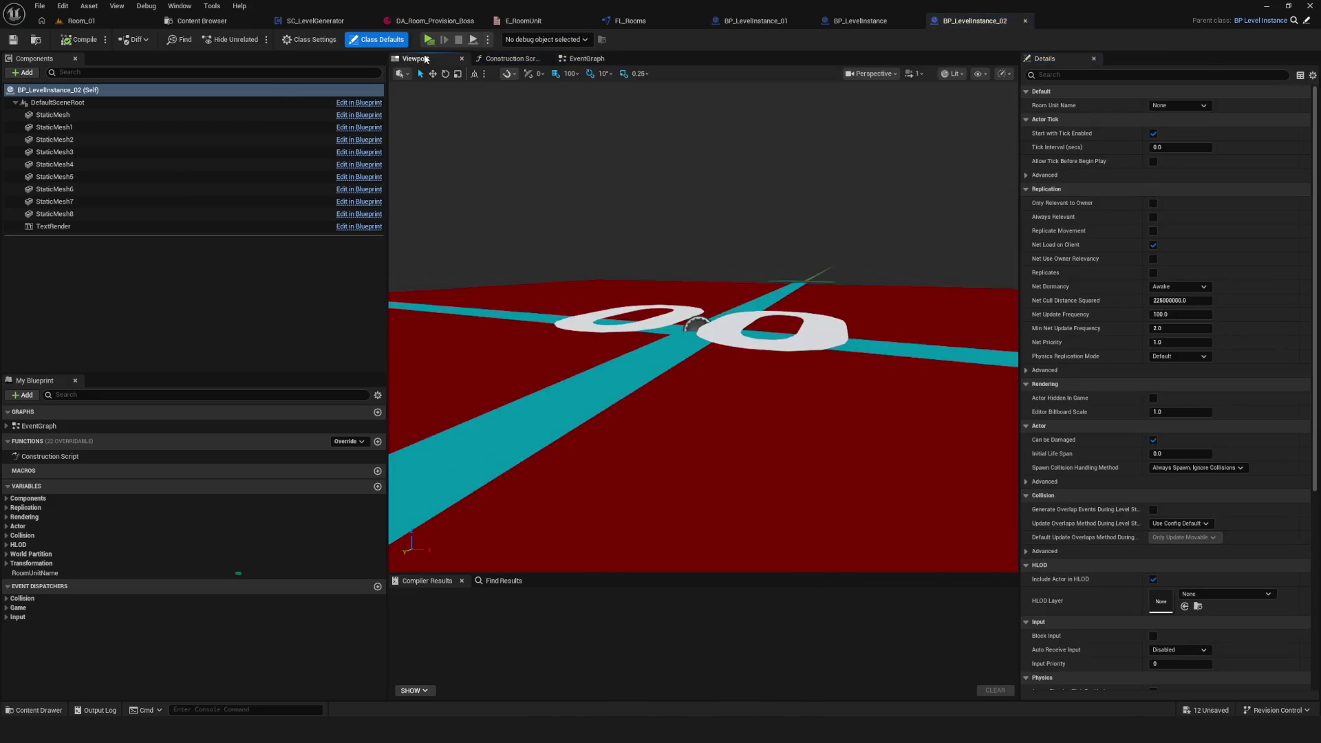
{"action": "left_click", "coordinate": [666, 321]}
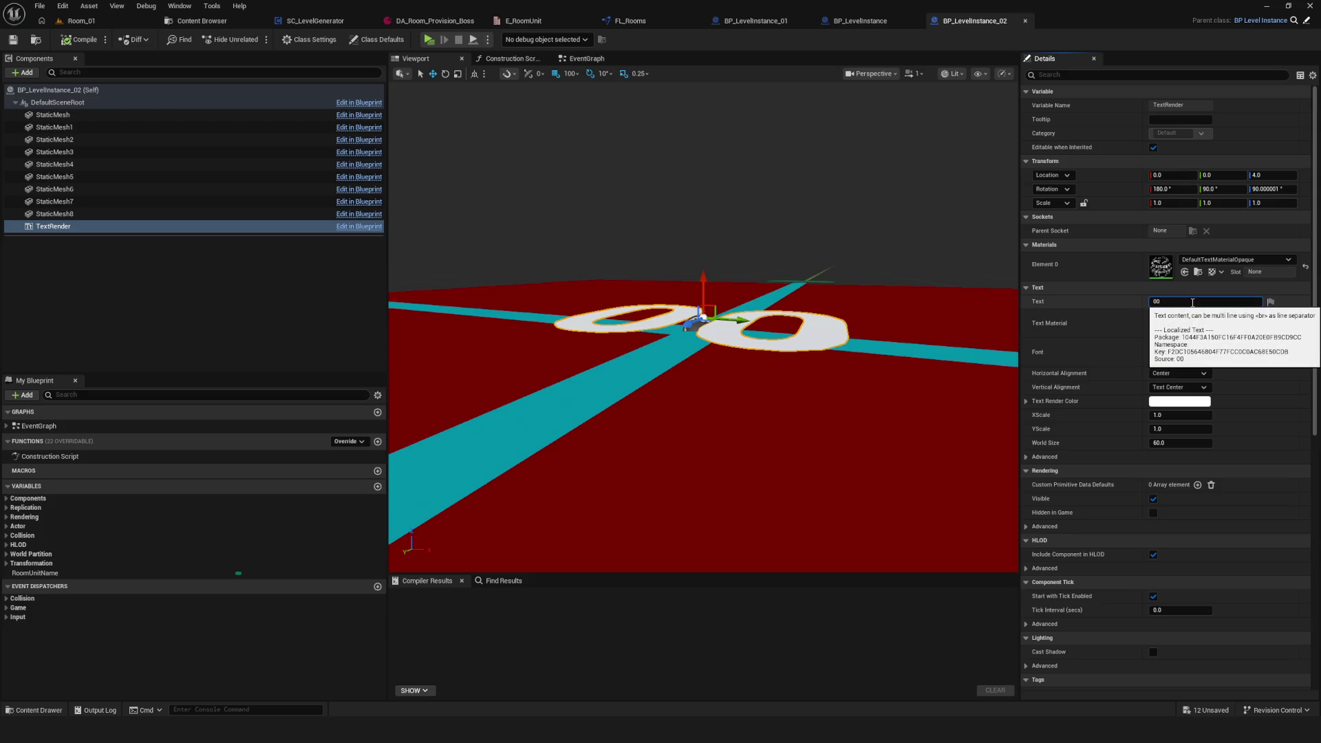
{"action": "key", "text": "Return"}
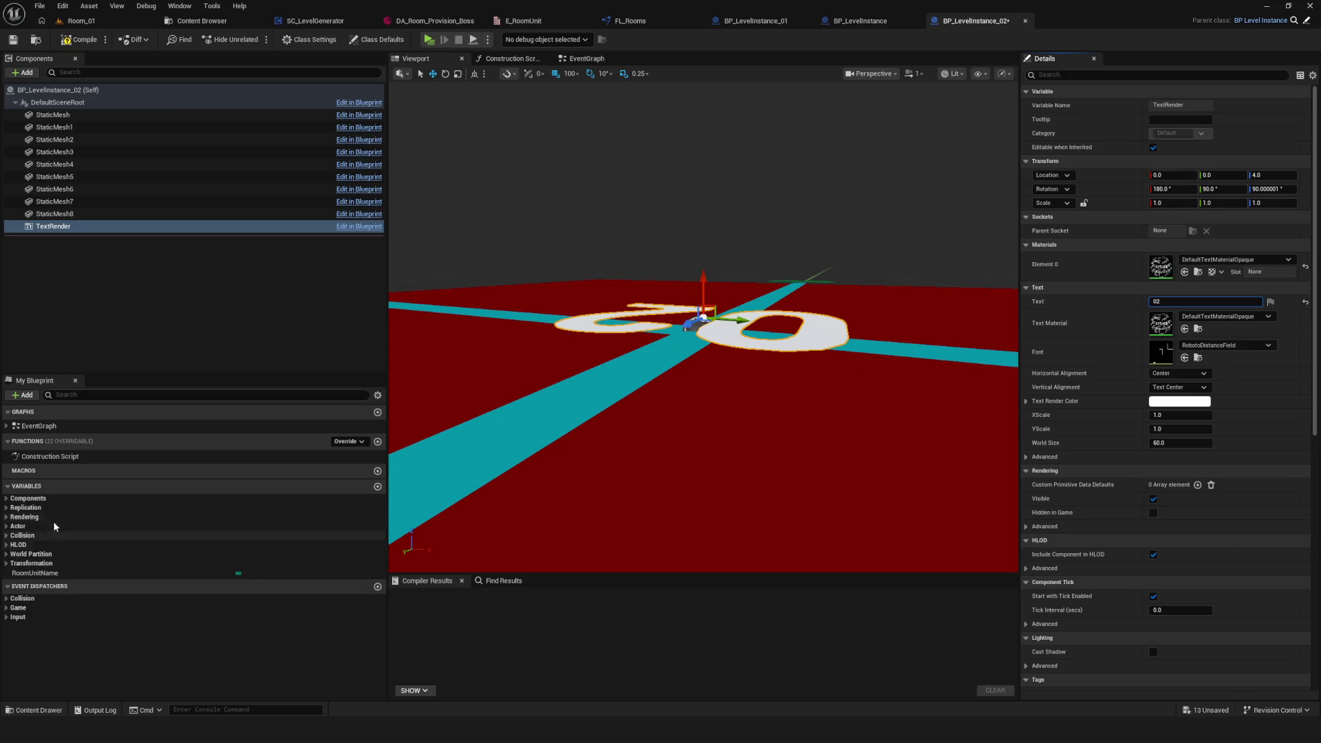
{"action": "left_click", "coordinate": [173, 573]}
{"action": "left_click", "coordinate": [1192, 287]}
{"action": "left_click", "coordinate": [1180, 316]}
{"action": "key", "text": "ctrl+s"}
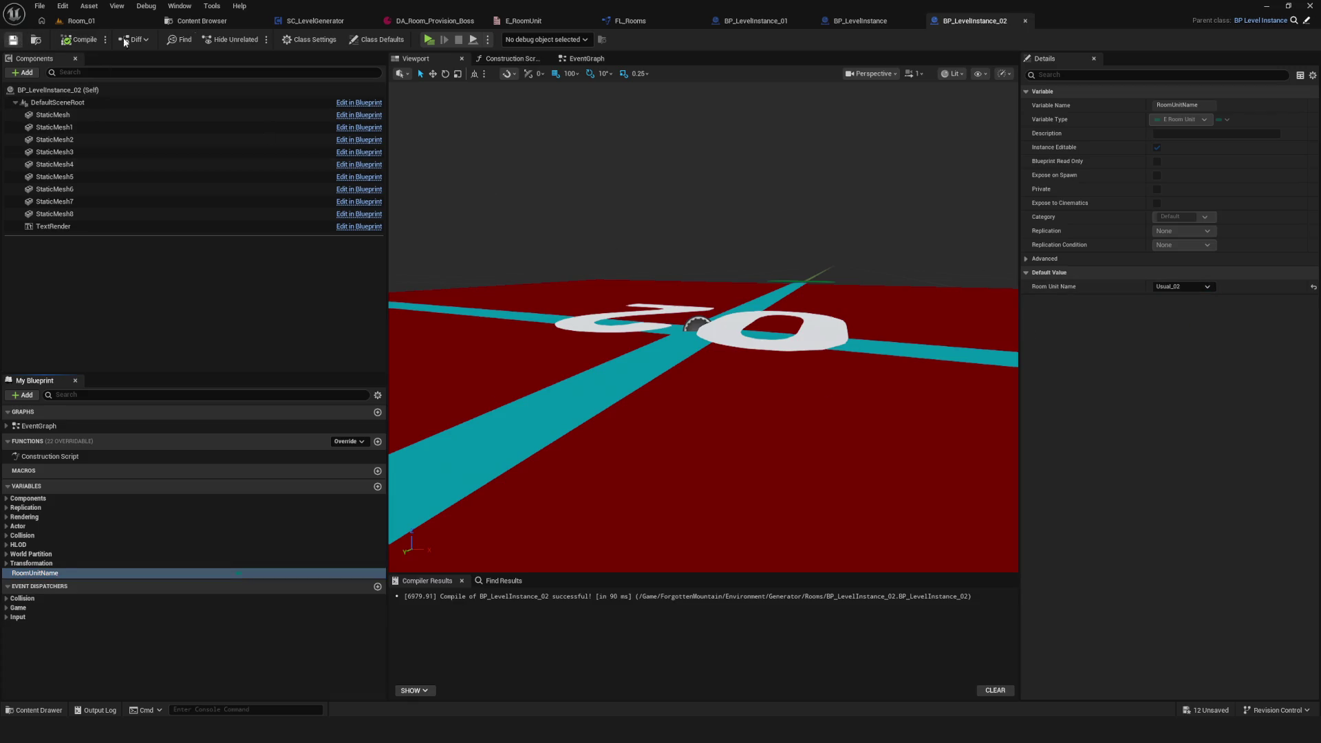
Step: Open BP_LevelInstance_03 from the Rooms folder
{"action": "left_click", "coordinate": [37, 39]}
{"action": "left_click", "coordinate": [322, 110]}
{"action": "double_click", "coordinate": [325, 117]}
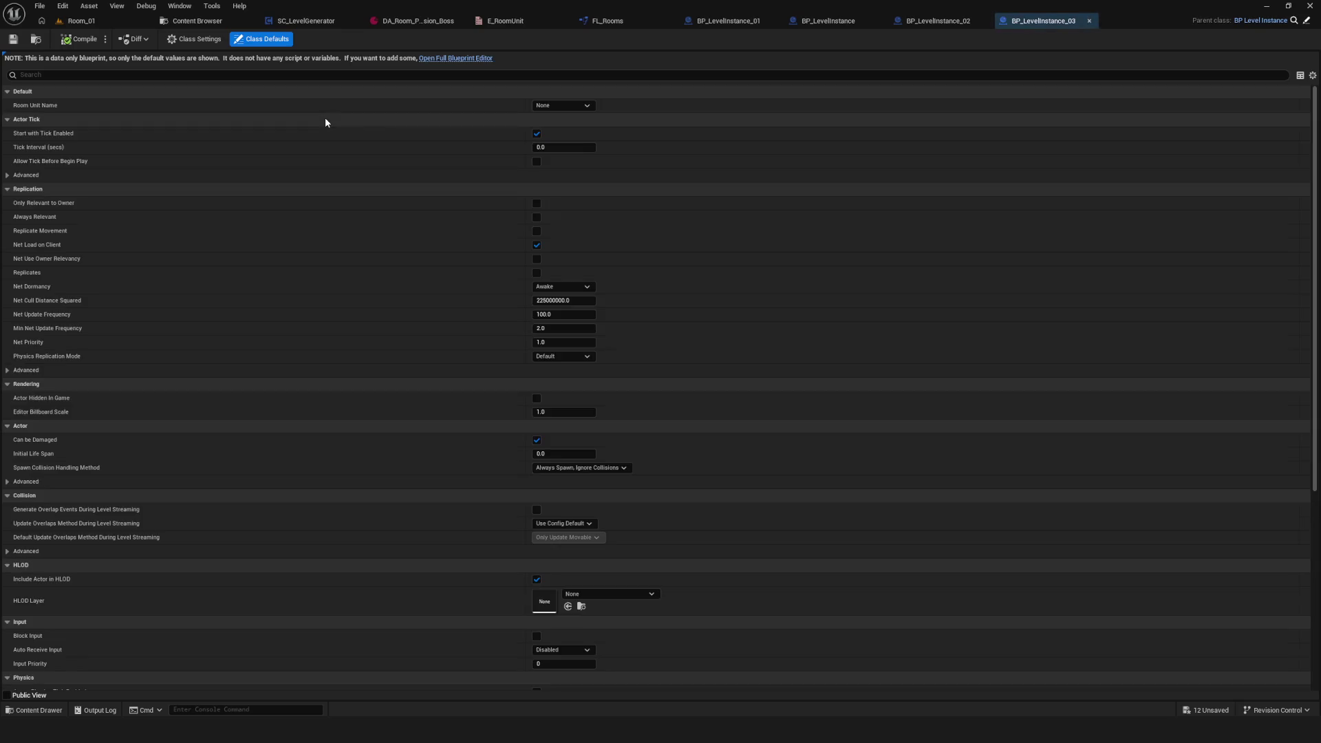
Step: Give BP_LevelInstance_03 label 03 and Room Unit Name Usual_03, then save
{"action": "left_click", "coordinate": [455, 59]}
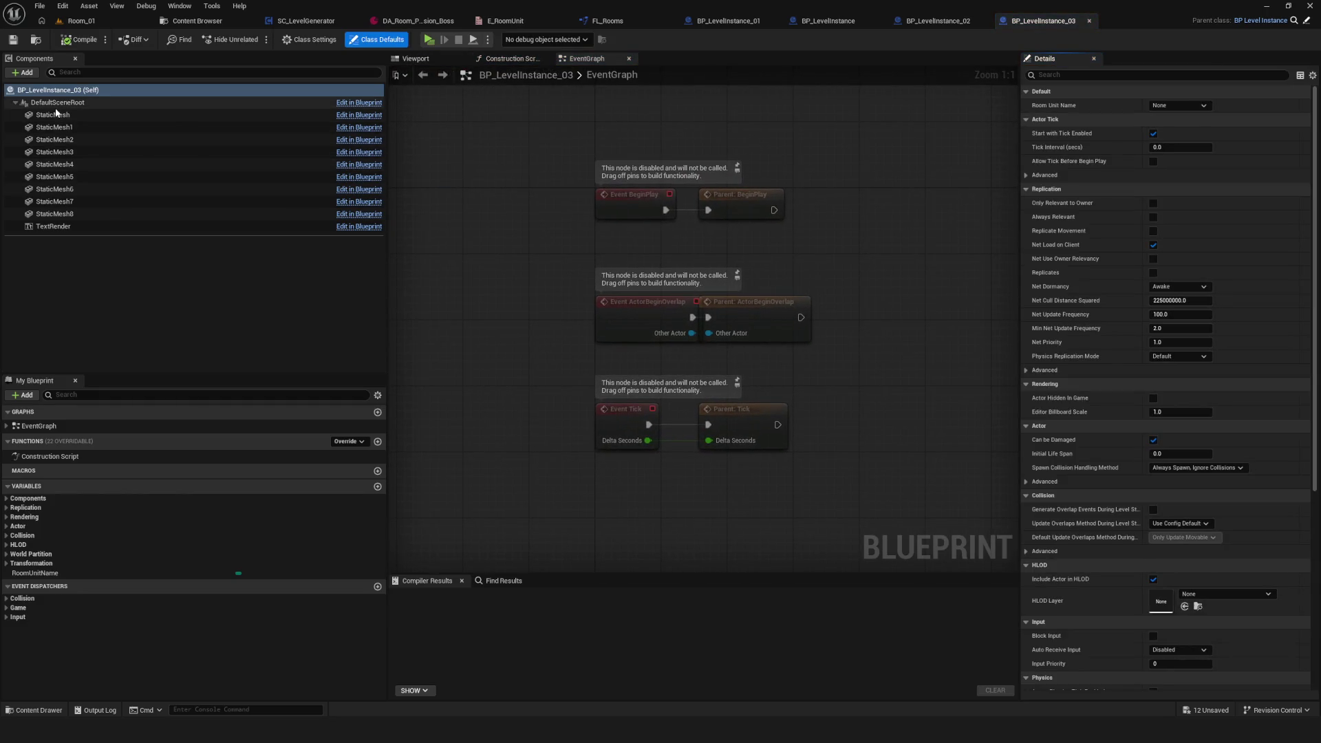
{"action": "left_click", "coordinate": [52, 227]}
{"action": "left_click", "coordinate": [1203, 299]}
{"action": "type", "text": "03"}
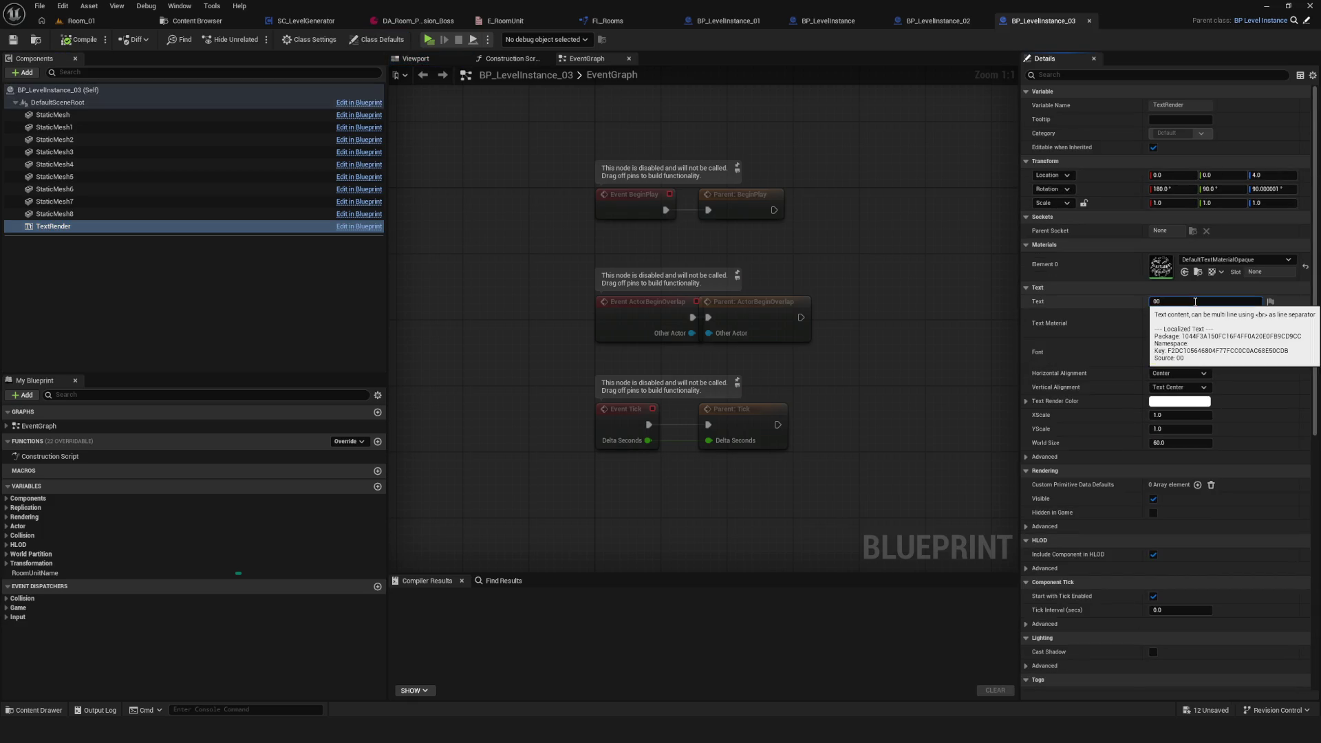
{"action": "left_click", "coordinate": [34, 574]}
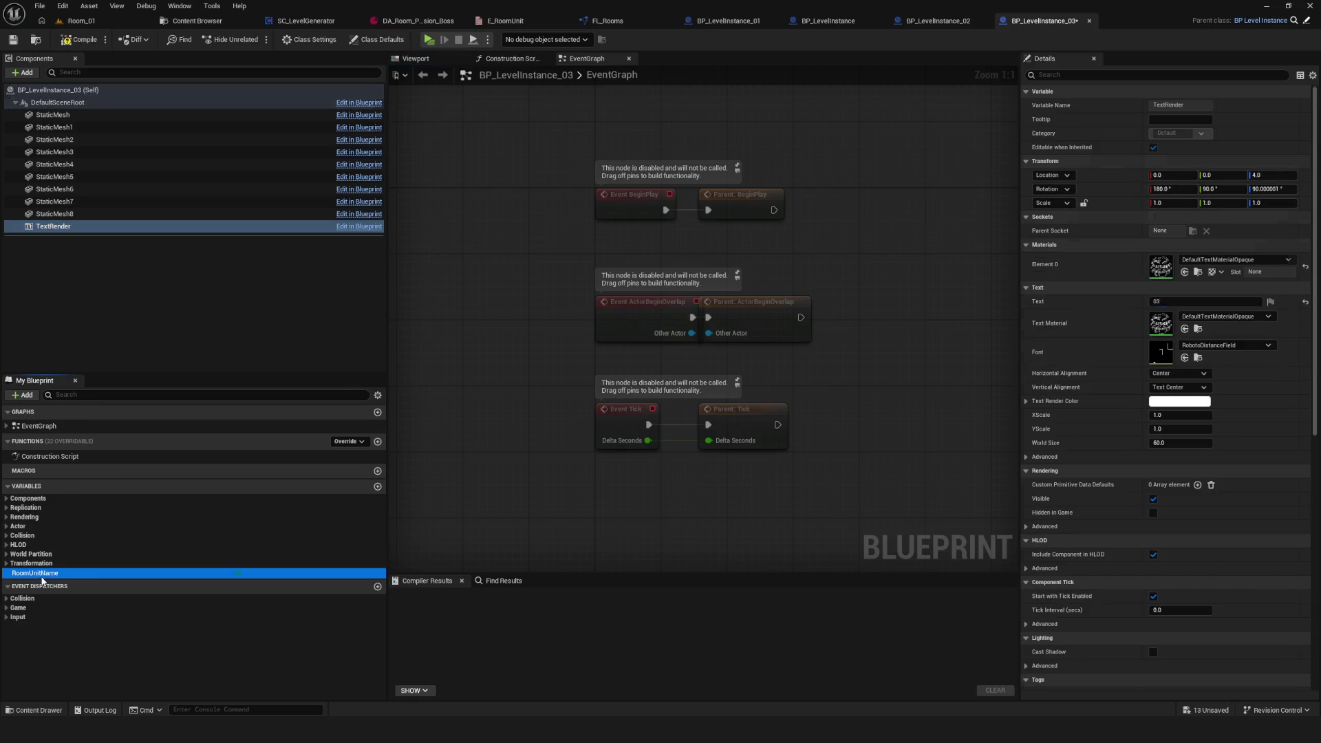
{"action": "left_click", "coordinate": [1194, 287]}
{"action": "left_click", "coordinate": [1168, 326]}
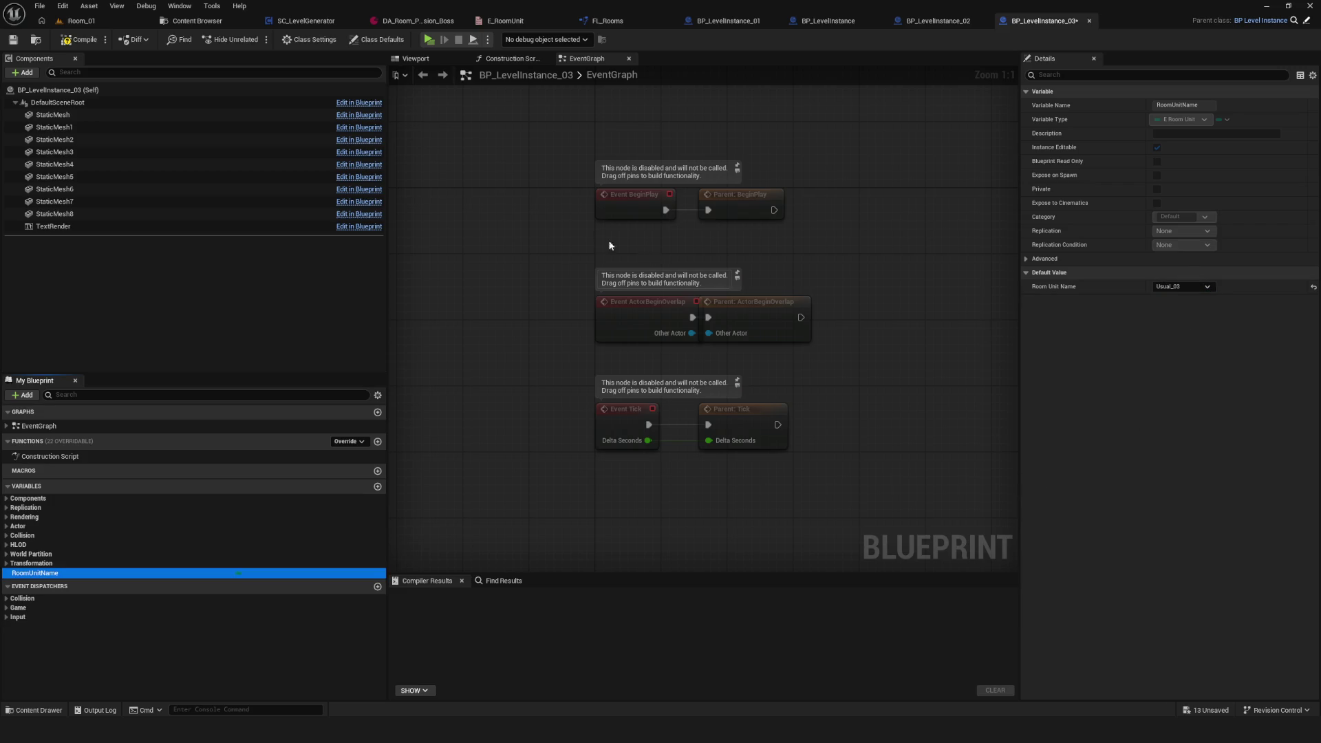
{"action": "left_click", "coordinate": [15, 41]}
Step: Give BP_LevelInstance_04 label 04 and Room Unit Name Usual_04, then compile and save
{"action": "left_click", "coordinate": [197, 21]}
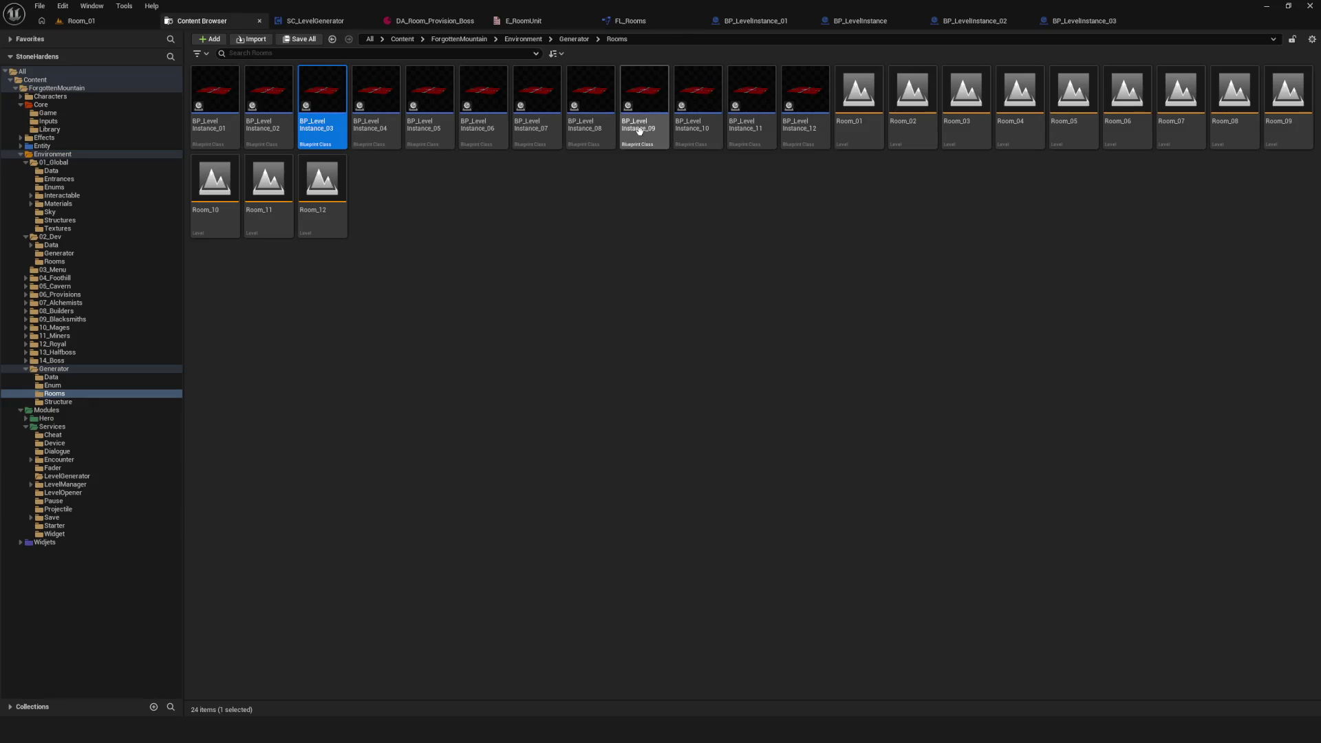
{"action": "left_click", "coordinate": [382, 109]}
{"action": "double_click", "coordinate": [382, 109]}
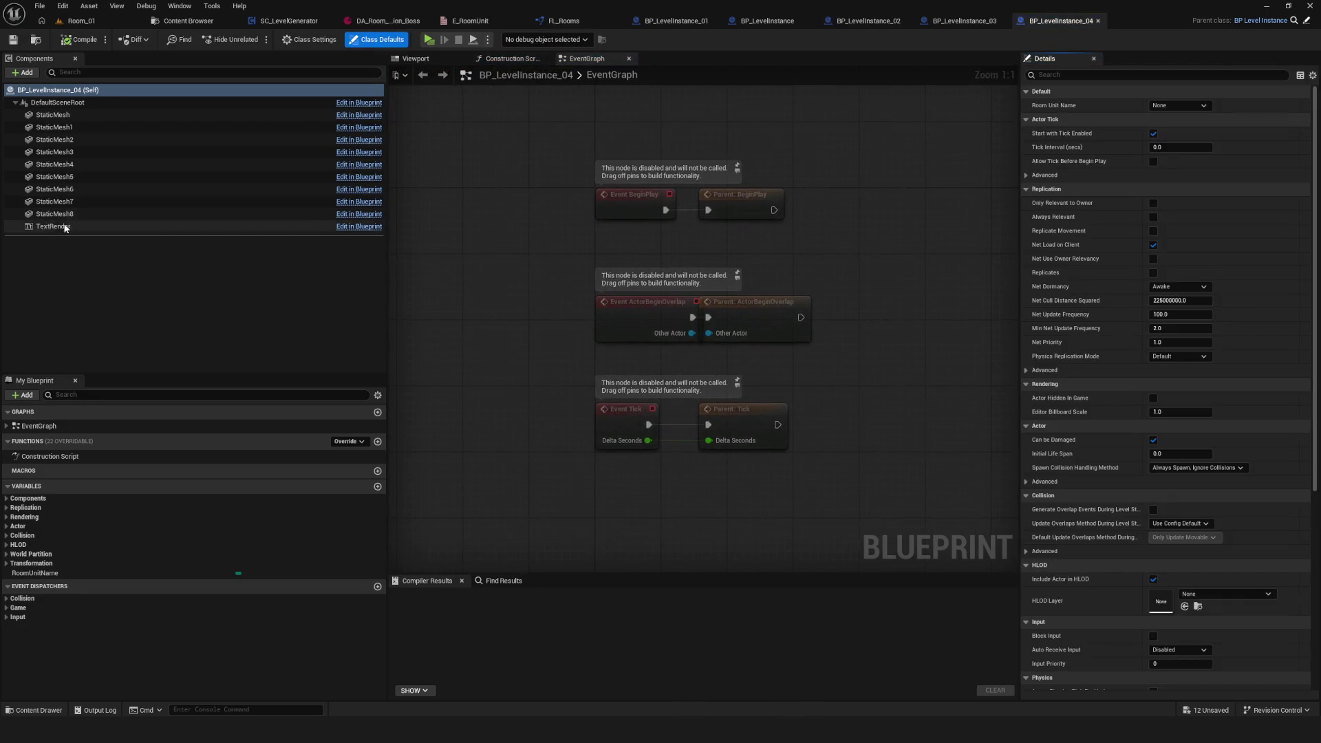
{"action": "left_click", "coordinate": [55, 226]}
{"action": "type", "text": "04"}
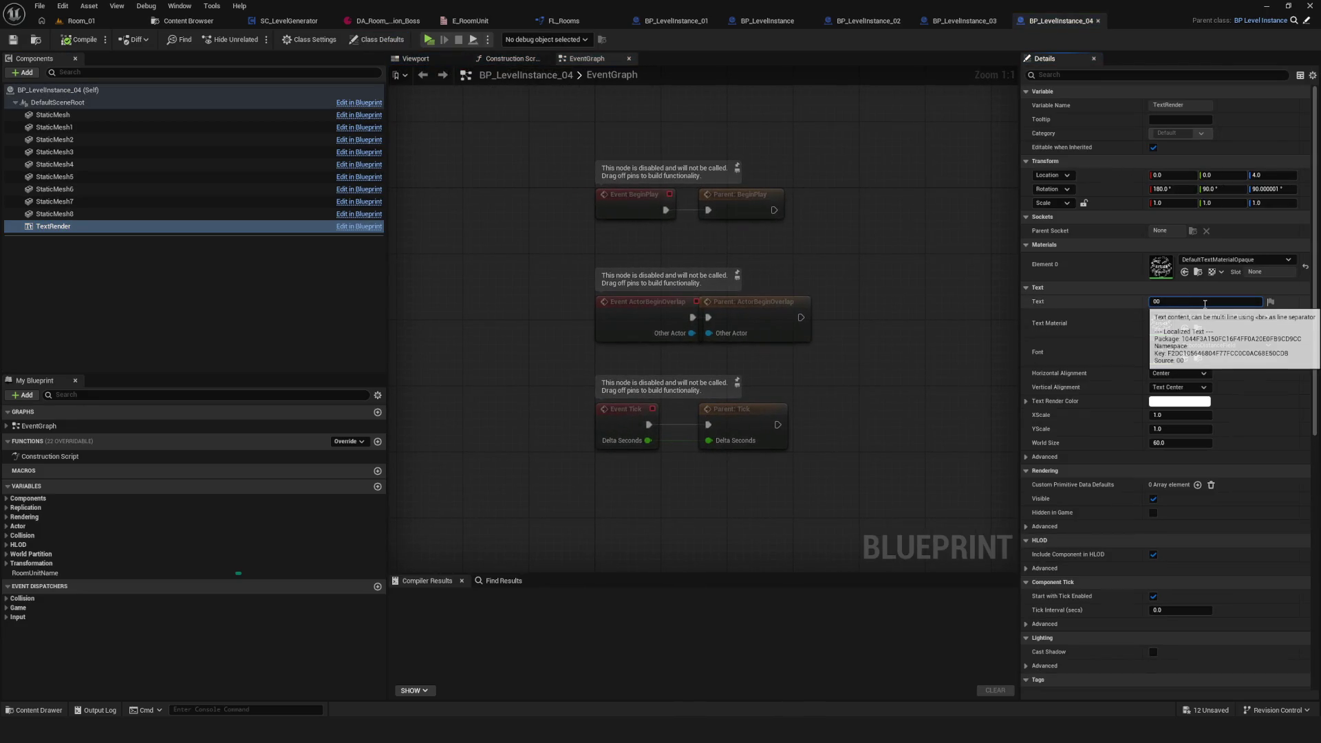
{"action": "left_click", "coordinate": [35, 573]}
{"action": "left_click", "coordinate": [1183, 287]}
{"action": "left_click", "coordinate": [1185, 335]}
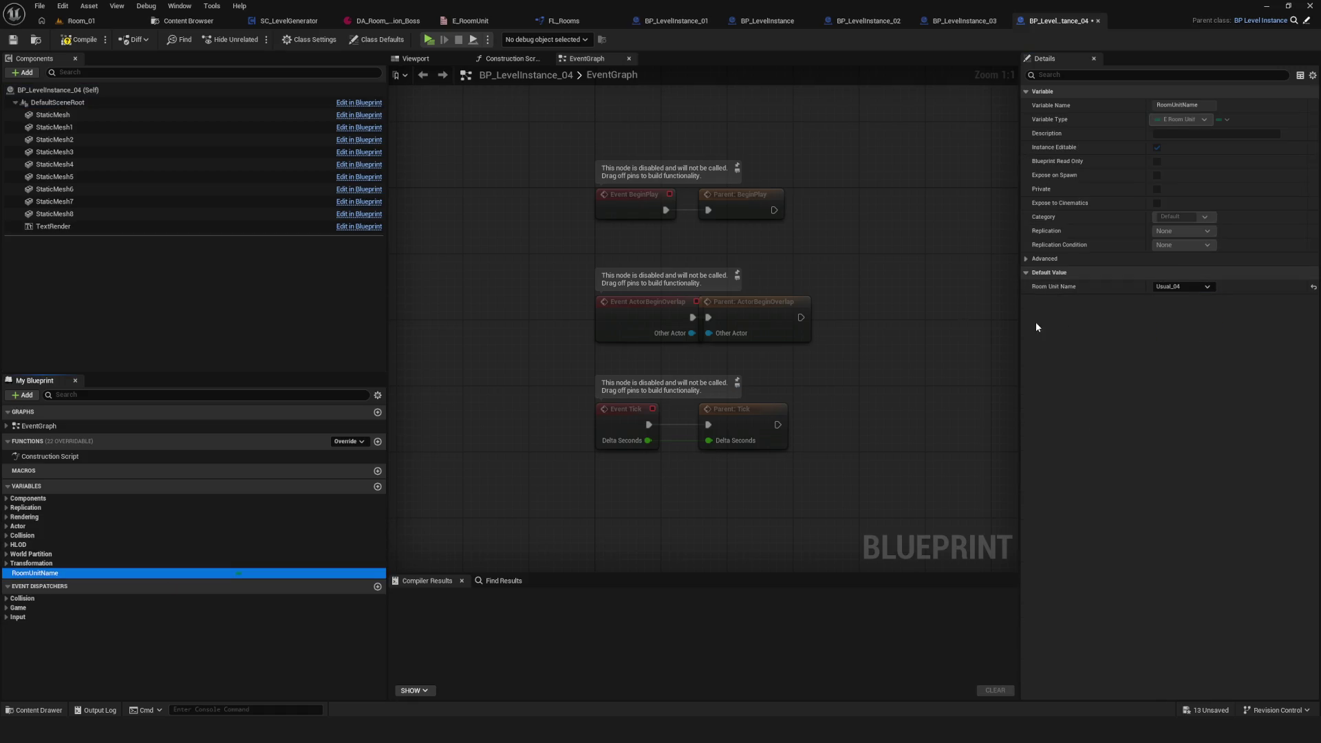
{"action": "left_click", "coordinate": [77, 39]}
{"action": "left_click", "coordinate": [180, 21]}
Step: Give BP_LevelInstance_05 label 05 and Room Unit Name Usual_05, then compile and save
{"action": "left_click", "coordinate": [428, 102]}
{"action": "double_click", "coordinate": [428, 102]}
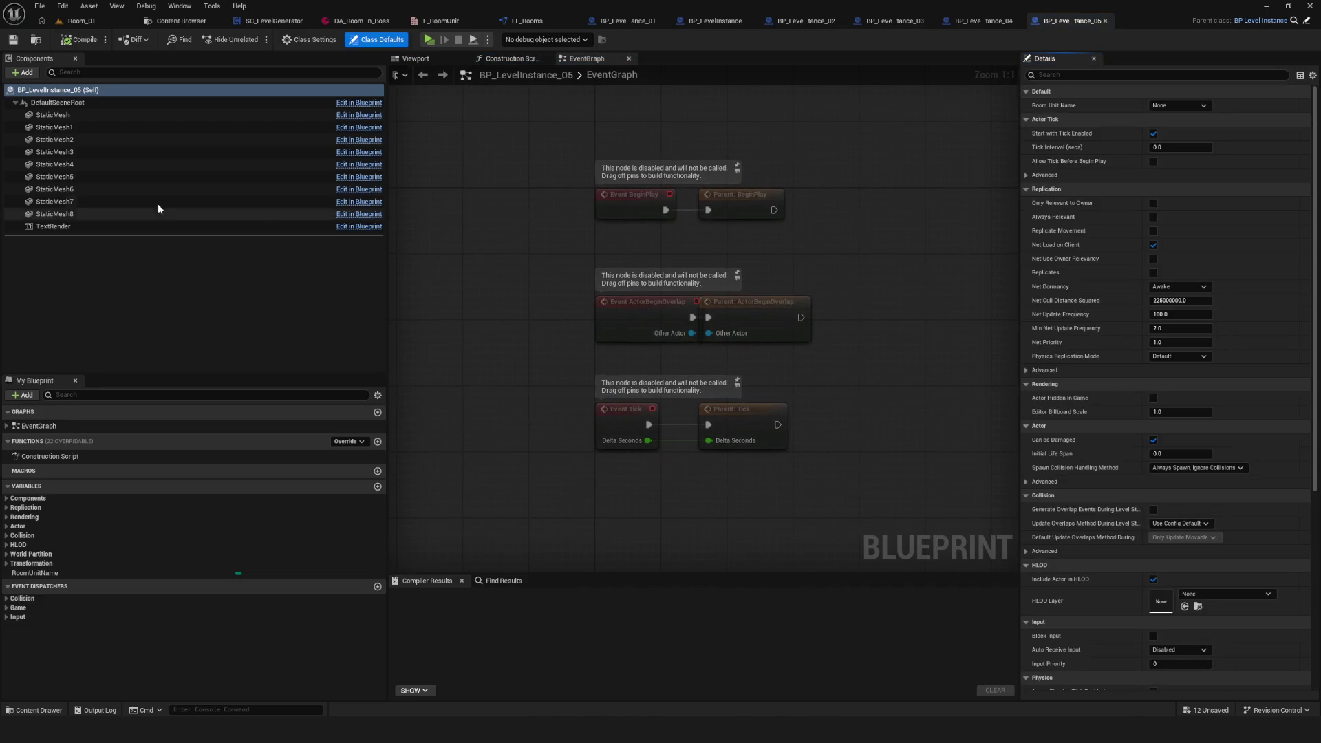
{"action": "left_click", "coordinate": [53, 226]}
{"action": "left_click", "coordinate": [1196, 303]}
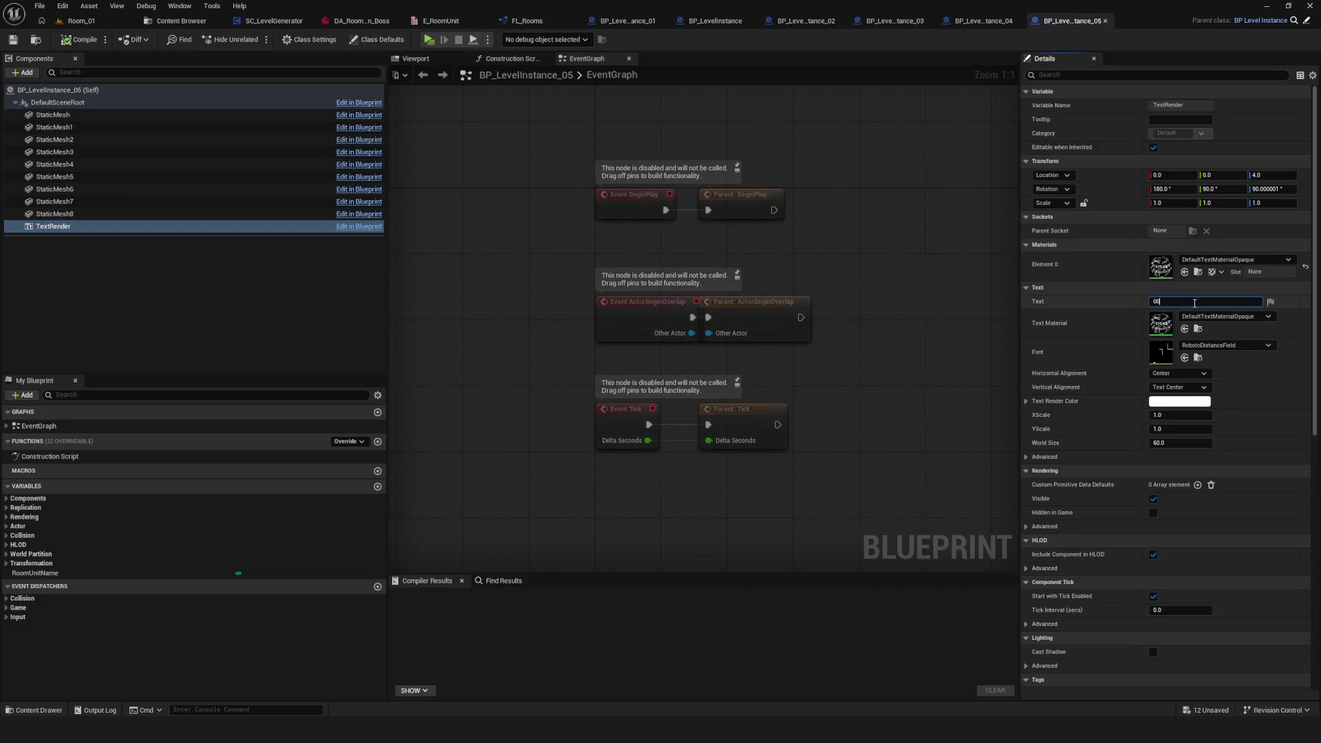
{"action": "left_click", "coordinate": [34, 573]}
{"action": "left_click", "coordinate": [1180, 286]}
{"action": "left_click", "coordinate": [1204, 355]}
{"action": "left_click", "coordinate": [13, 39]}
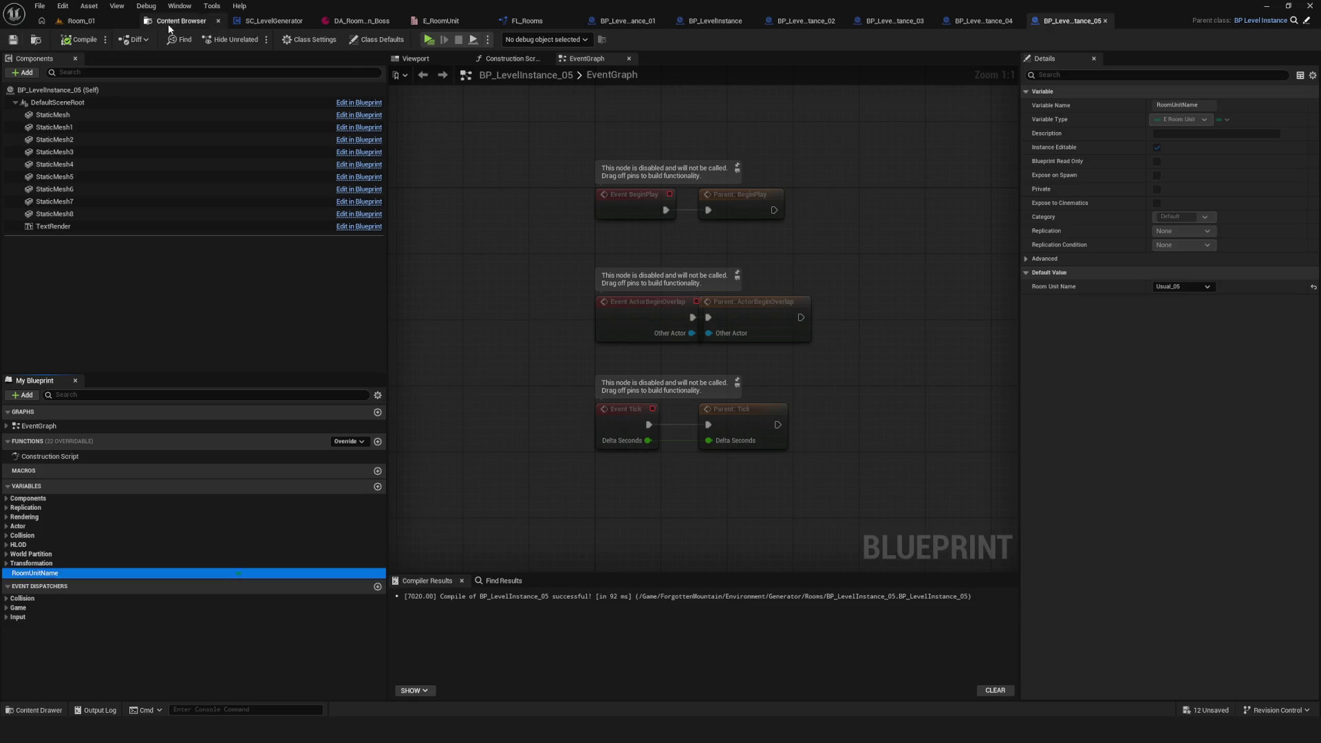
{"action": "left_click", "coordinate": [36, 39]}
Step: Give BP_LevelInstance_06 label 06 and Room Unit Name Usual_06, then compile and save
{"action": "left_click", "coordinate": [482, 103]}
{"action": "double_click", "coordinate": [512, 131]}
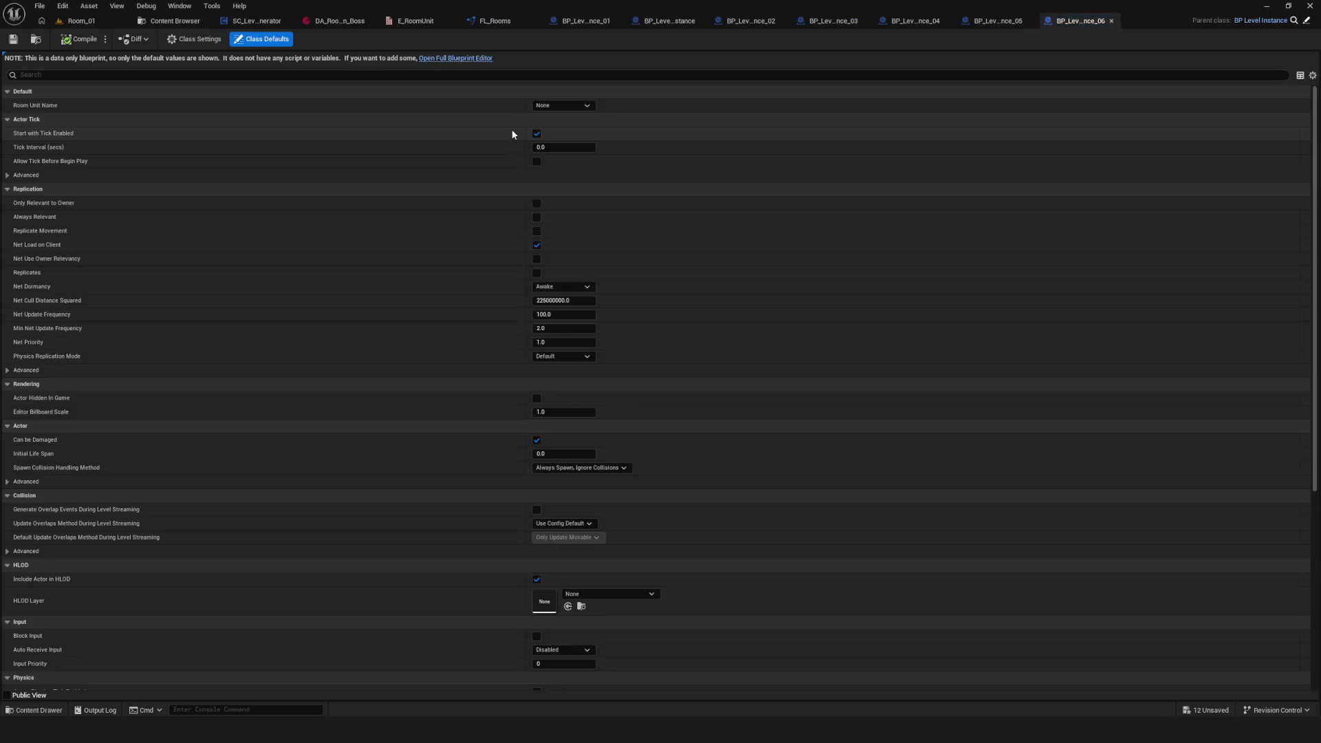
{"action": "left_click", "coordinate": [475, 58]}
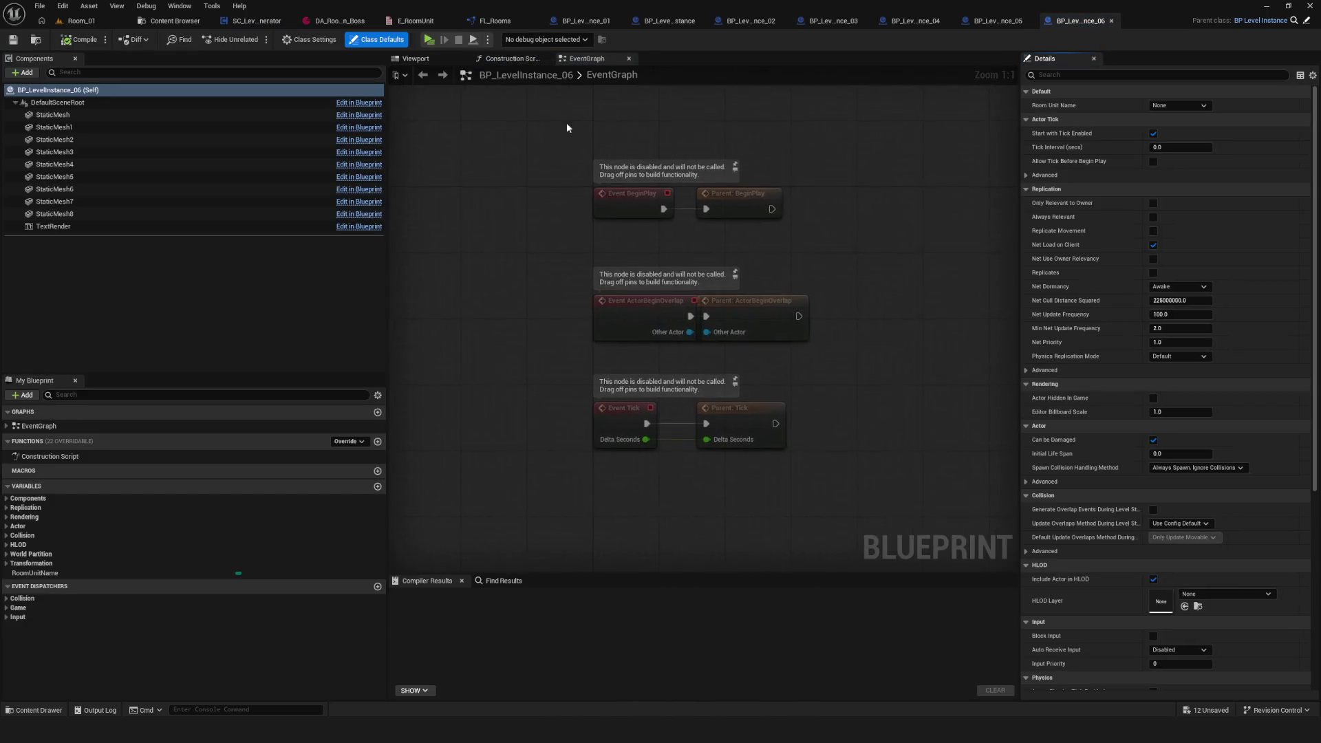
{"action": "left_click", "coordinate": [144, 227]}
{"action": "left_click", "coordinate": [1207, 301]}
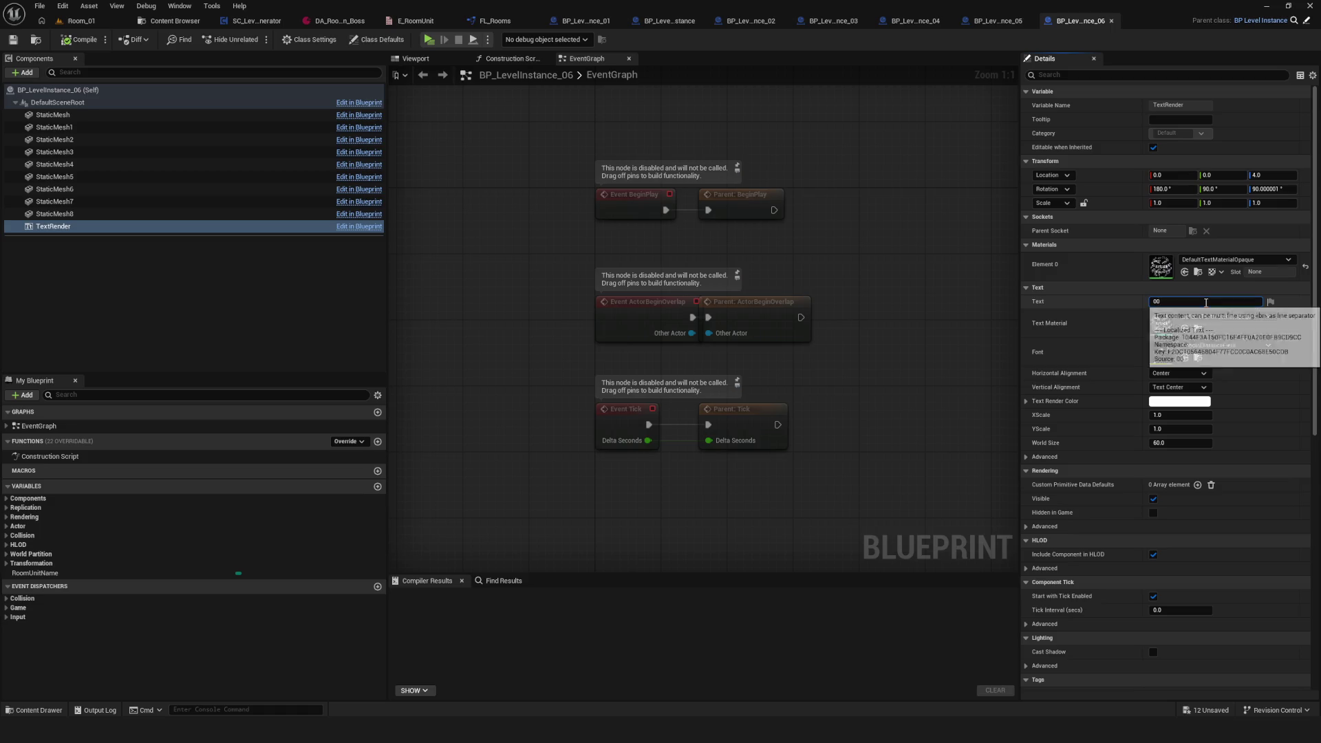
{"action": "left_click", "coordinate": [34, 574]}
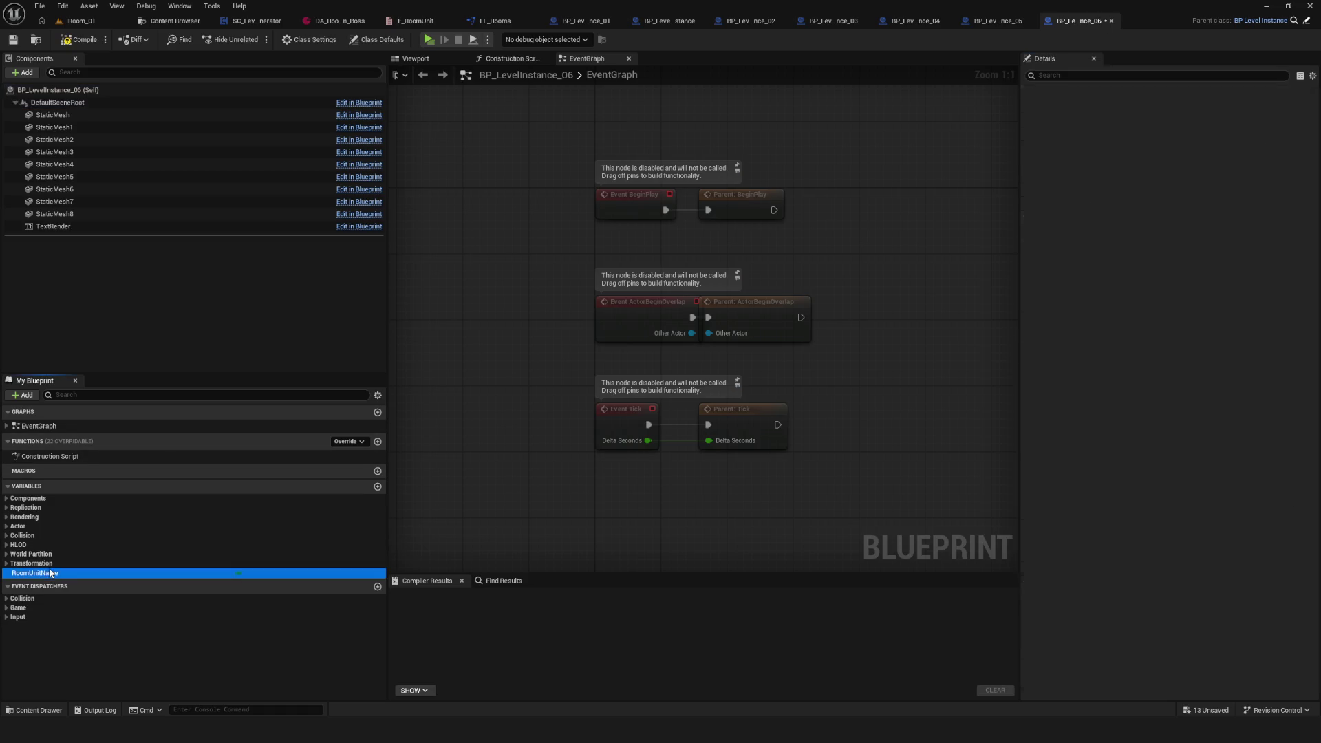
{"action": "left_click", "coordinate": [1184, 286]}
{"action": "left_click", "coordinate": [1202, 355]}
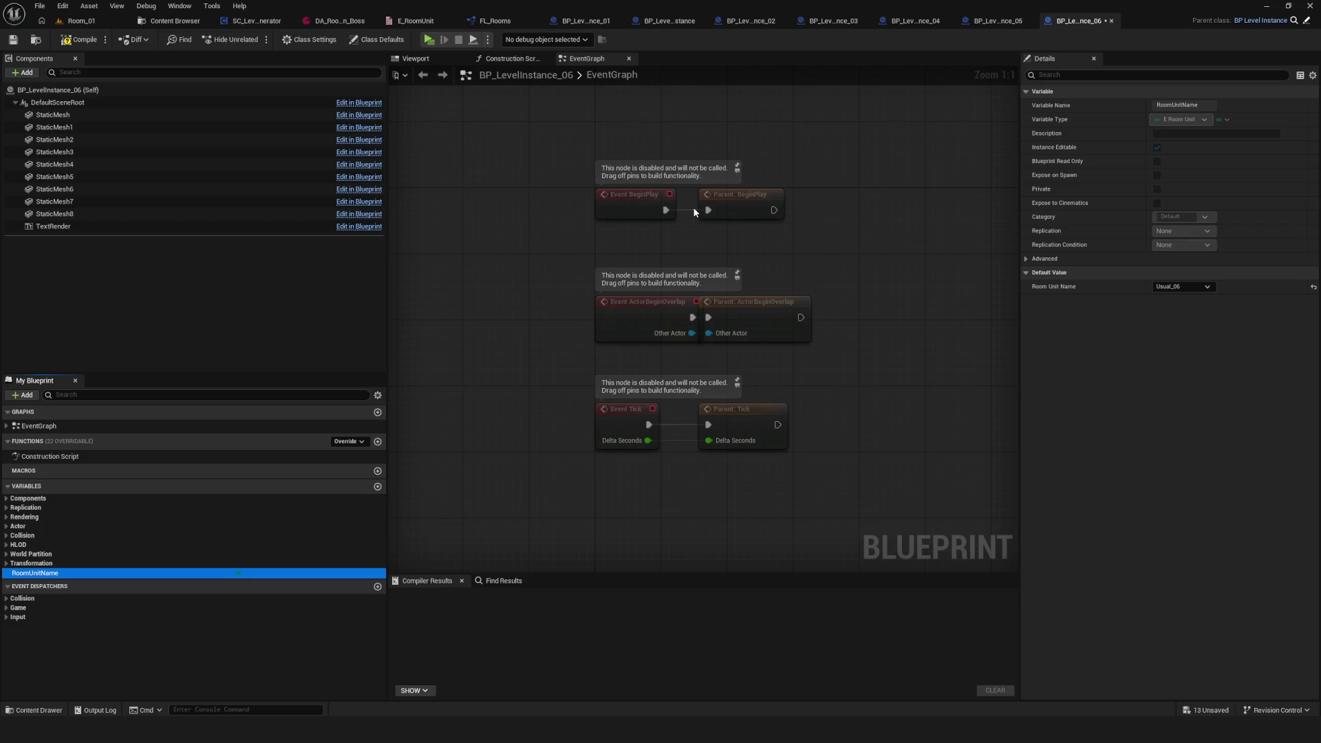
{"action": "left_click", "coordinate": [76, 39]}
{"action": "left_click", "coordinate": [175, 20]}
Step: Give BP_LevelInstance_07 label 07 and Room Unit Name Usual_07, save, then open BP_LevelInstance_08
{"action": "left_click", "coordinate": [556, 117]}
{"action": "double_click", "coordinate": [556, 117]}
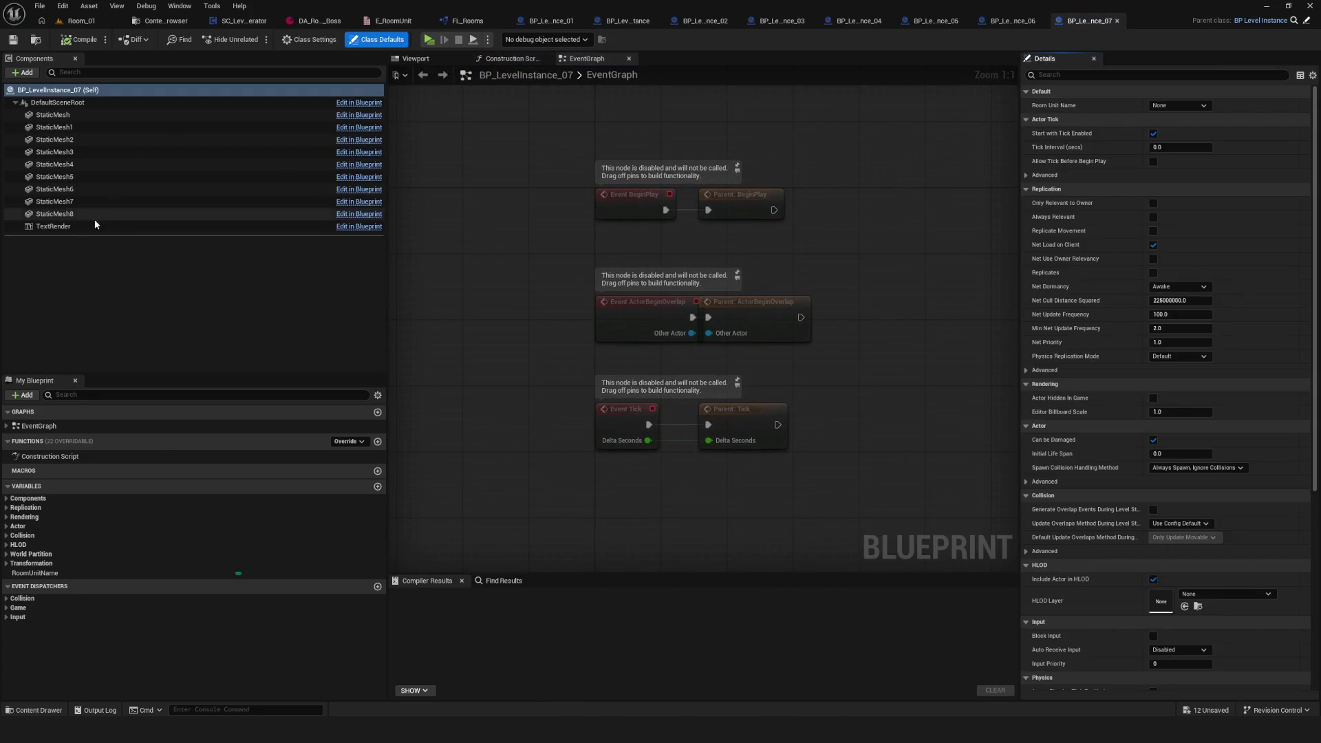
{"action": "left_click", "coordinate": [69, 226]}
{"action": "left_click", "coordinate": [1184, 302]}
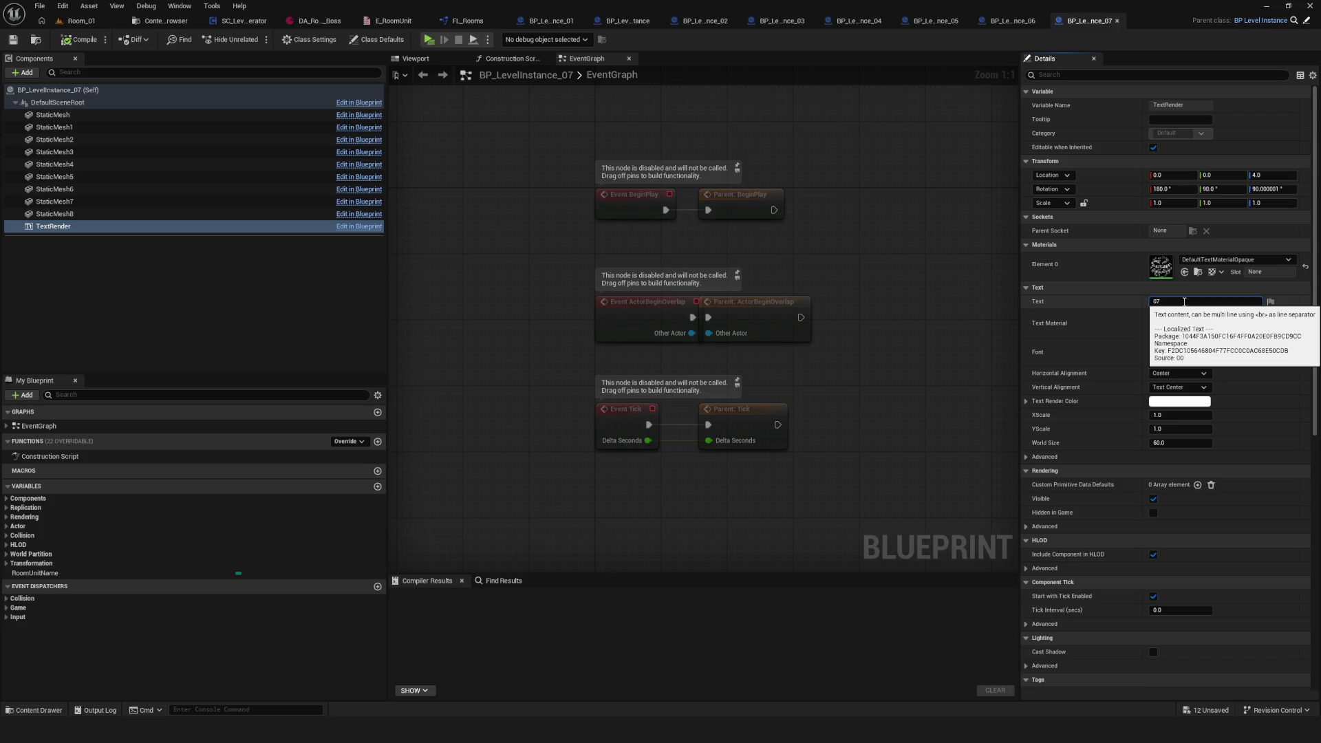
{"action": "left_click", "coordinate": [34, 573]}
{"action": "left_click", "coordinate": [1183, 287]}
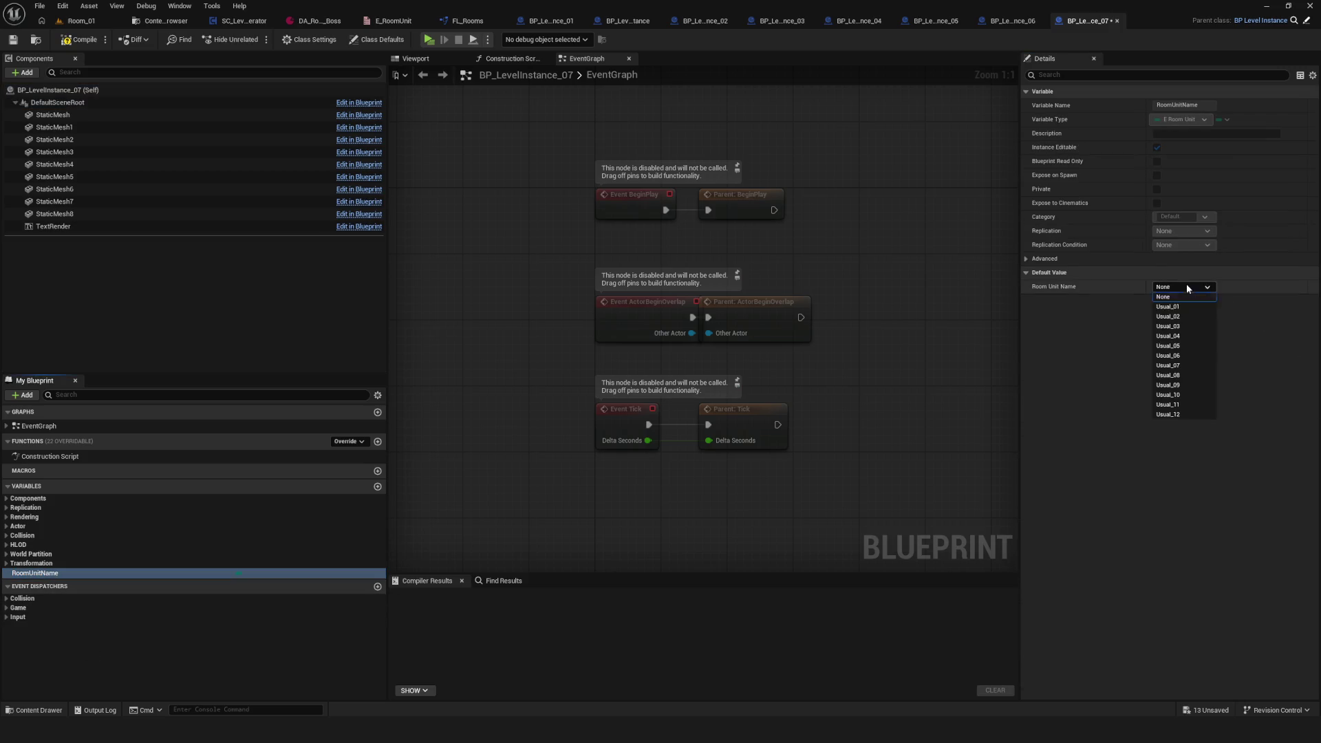
{"action": "left_click", "coordinate": [1184, 366]}
{"action": "left_click", "coordinate": [81, 39]}
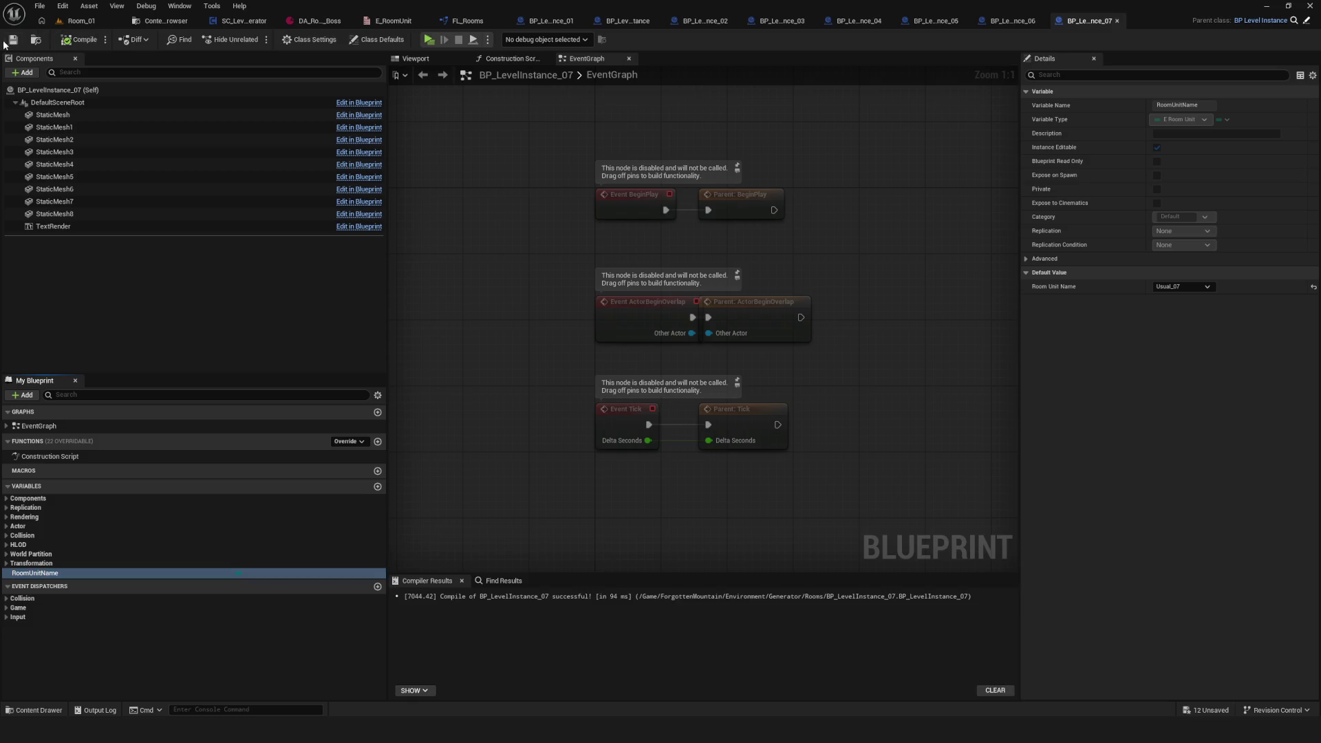
{"action": "left_click", "coordinate": [166, 21]}
{"action": "left_click", "coordinate": [604, 110]}
{"action": "double_click", "coordinate": [604, 110]}
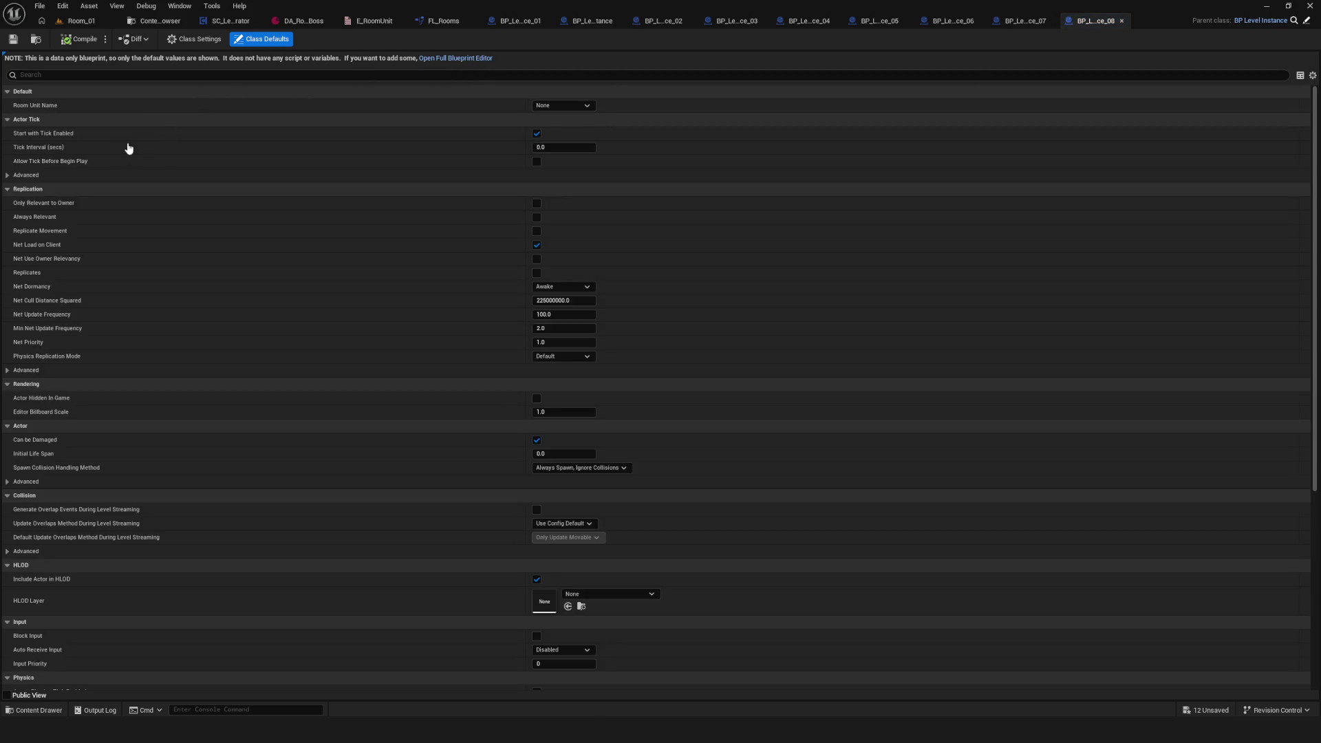
Step: Give BP_LevelInstance_08 label 08 and Room Unit Name Usual_08, then save
{"action": "left_click", "coordinate": [455, 57]}
{"action": "left_click", "coordinate": [53, 226]}
{"action": "left_click", "coordinate": [1184, 302]}
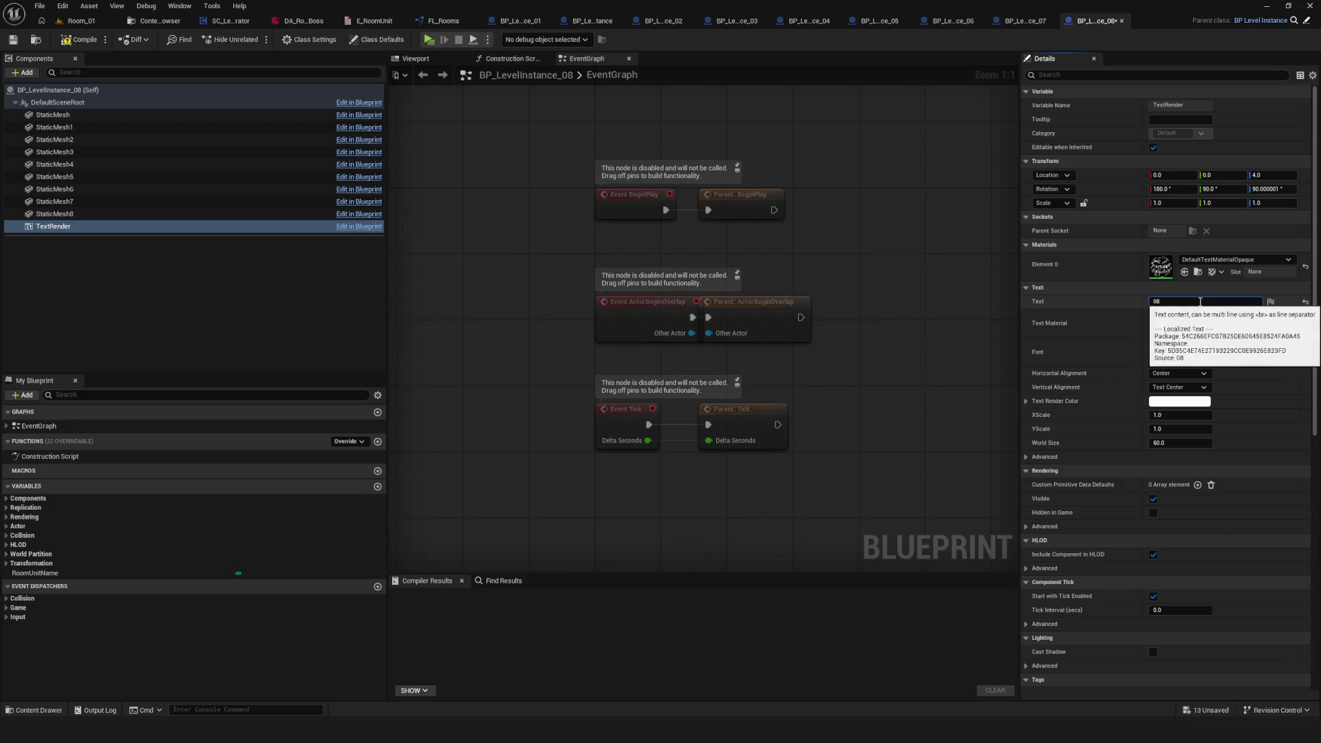
{"action": "left_click", "coordinate": [41, 574]}
{"action": "left_click", "coordinate": [1163, 287]}
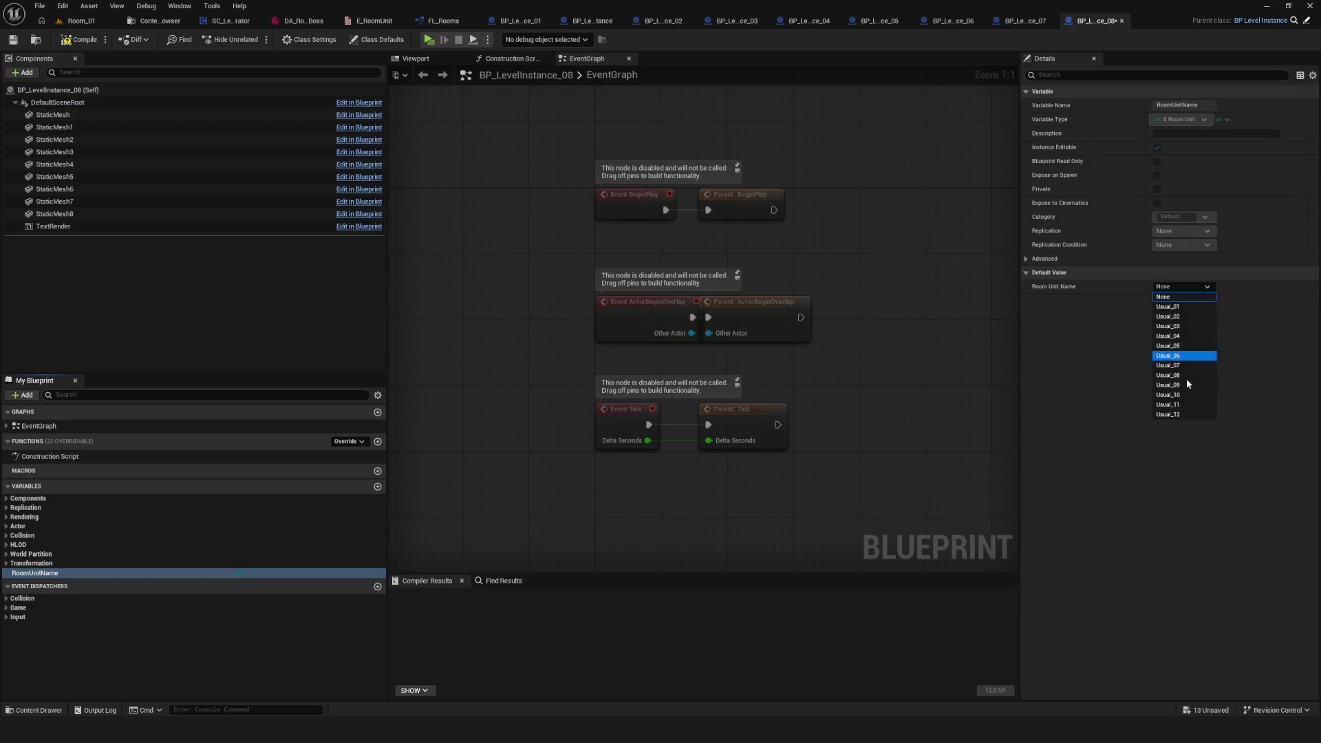
{"action": "left_click", "coordinate": [1184, 378]}
{"action": "key", "text": "ctrl+s"}
Step: Give BP_LevelInstance_09 label 09 and Room Unit Name Usual_09, then compile and save
{"action": "left_click", "coordinate": [135, 22]}
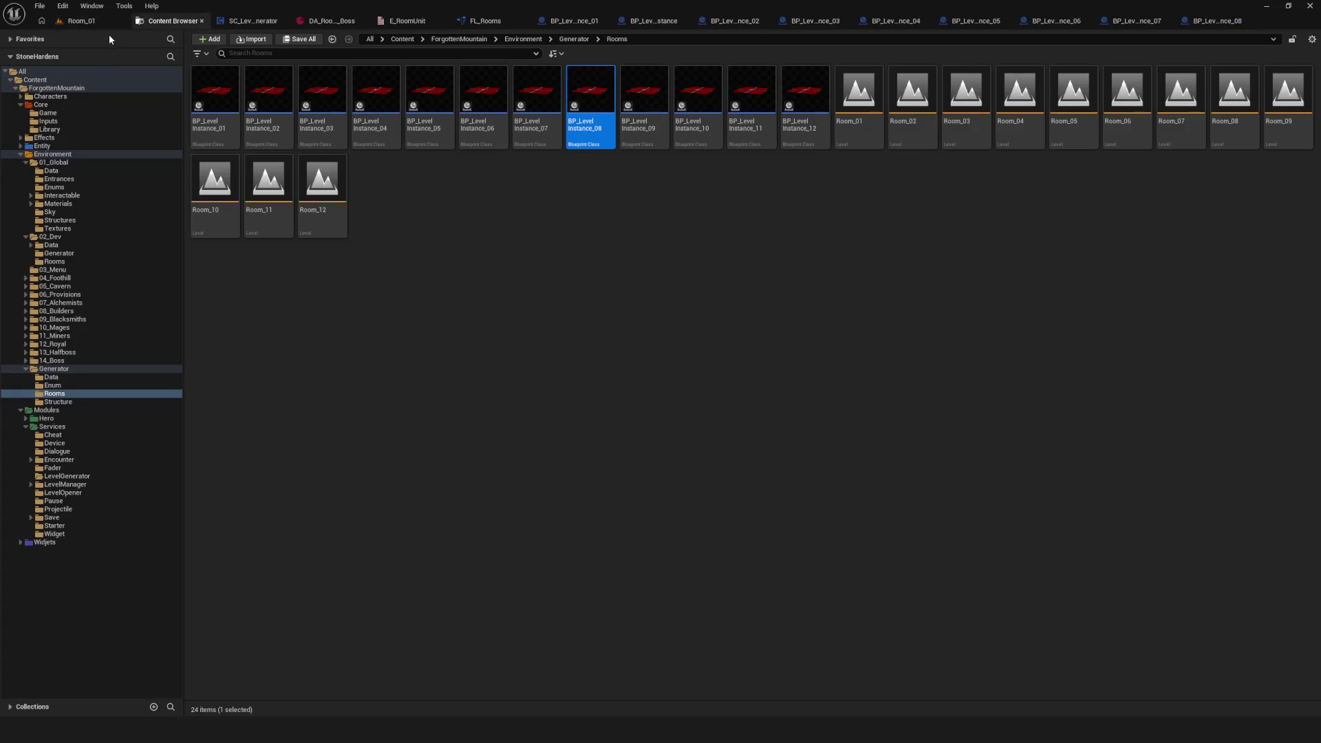
{"action": "double_click", "coordinate": [644, 94]}
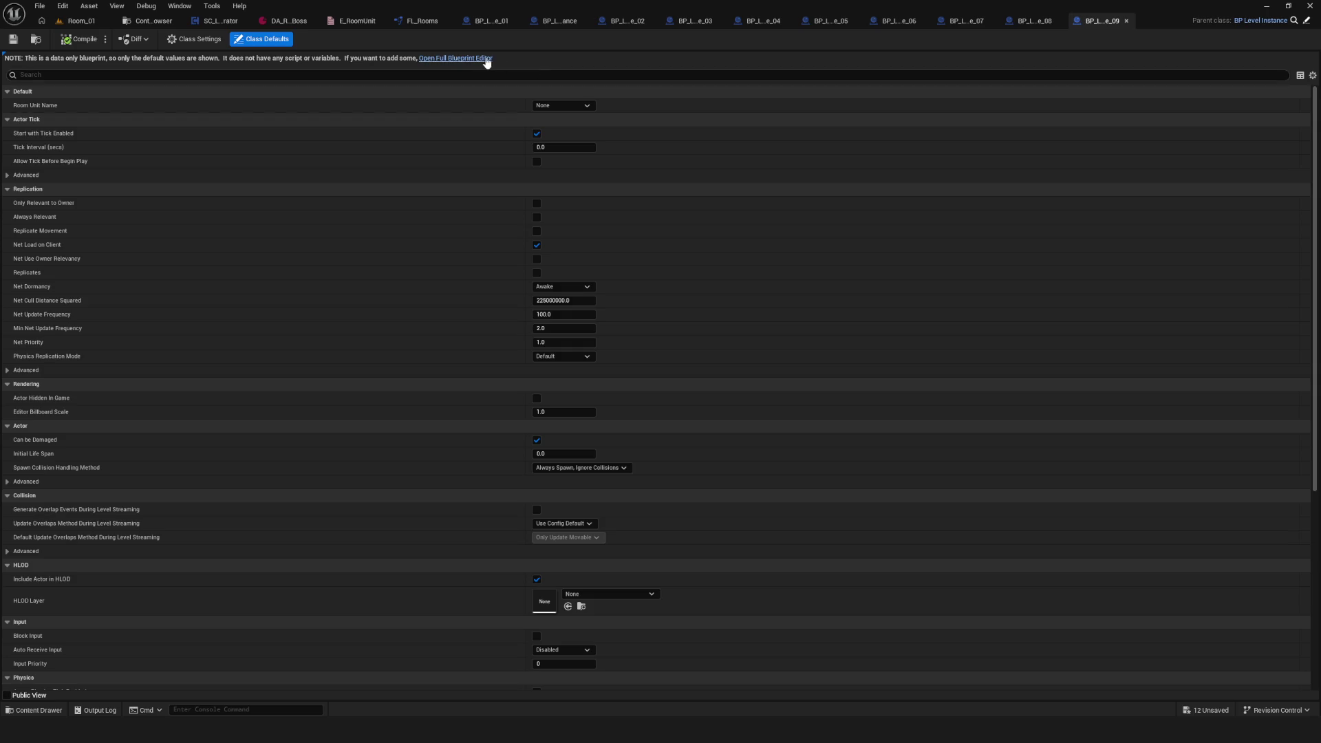
{"action": "left_click", "coordinate": [456, 58]}
{"action": "left_click", "coordinate": [159, 226]}
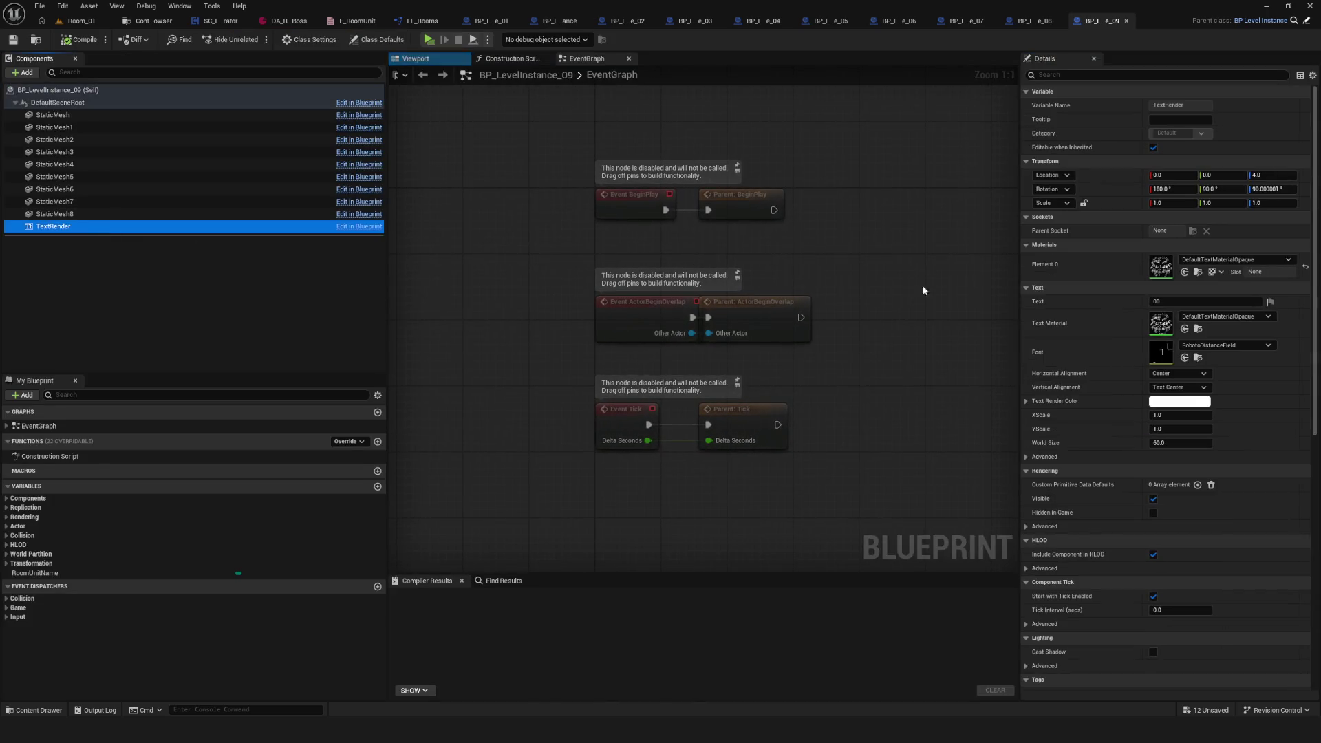
{"action": "left_click", "coordinate": [1187, 304]}
{"action": "type", "text": "09"}
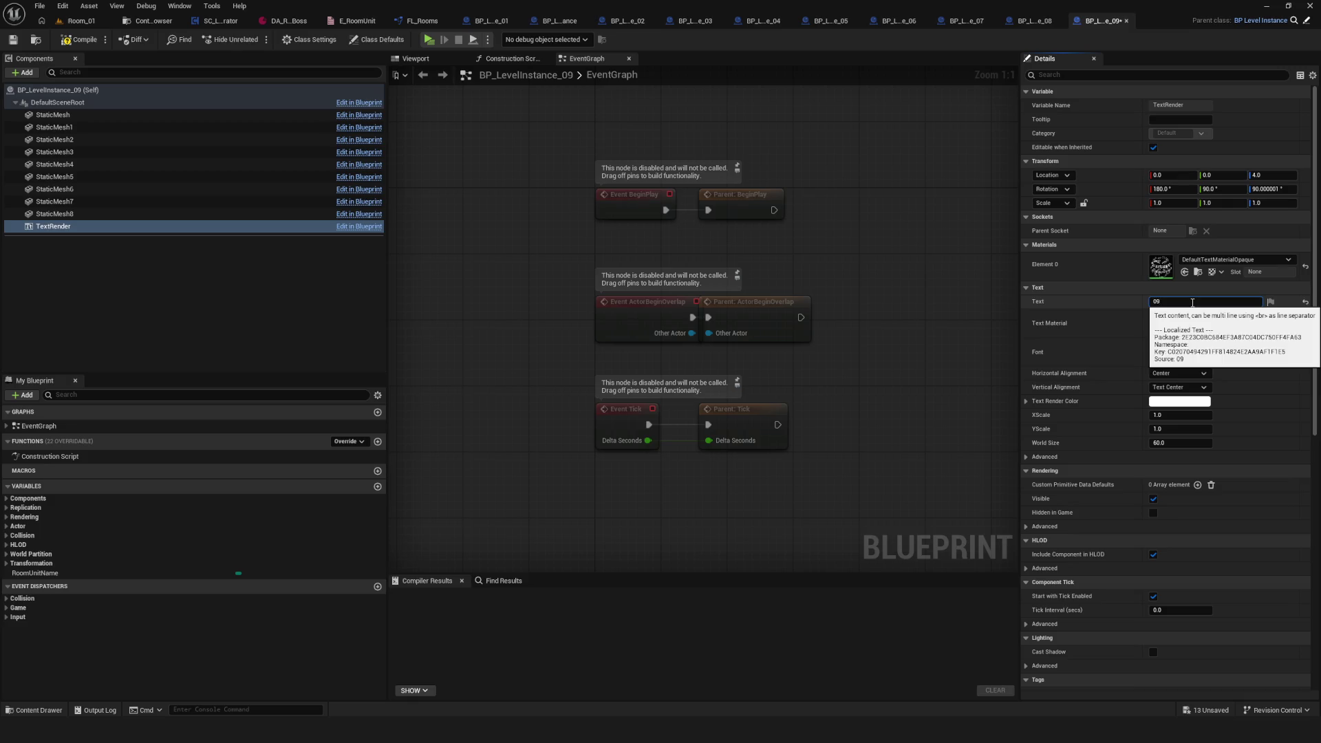
{"action": "left_click", "coordinate": [34, 573]}
{"action": "left_click", "coordinate": [1183, 286]}
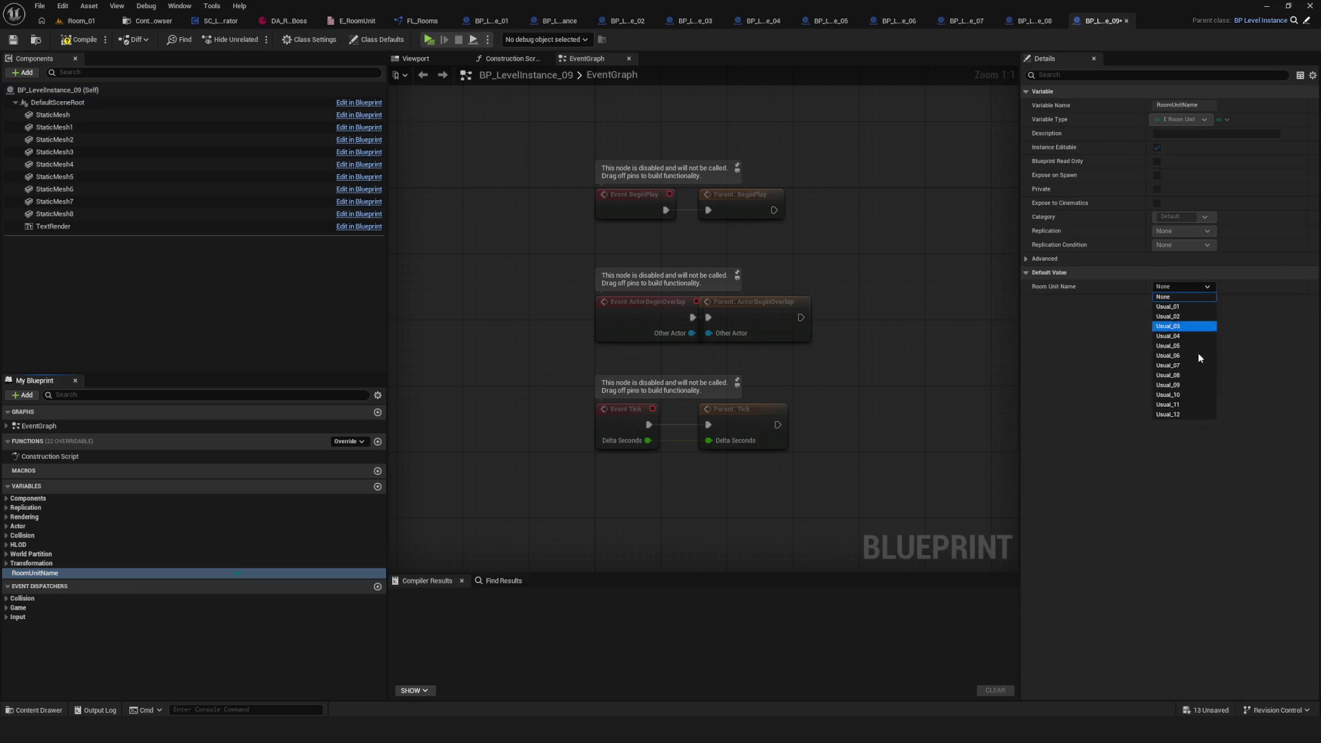
{"action": "left_click", "coordinate": [1196, 385]}
{"action": "left_click", "coordinate": [79, 40]}
{"action": "left_click", "coordinate": [12, 40]}
Step: Give BP_LevelInstance_10 label 10 and Room Unit Name Usual_10, then compile
{"action": "left_click", "coordinate": [148, 21]}
{"action": "double_click", "coordinate": [698, 101]}
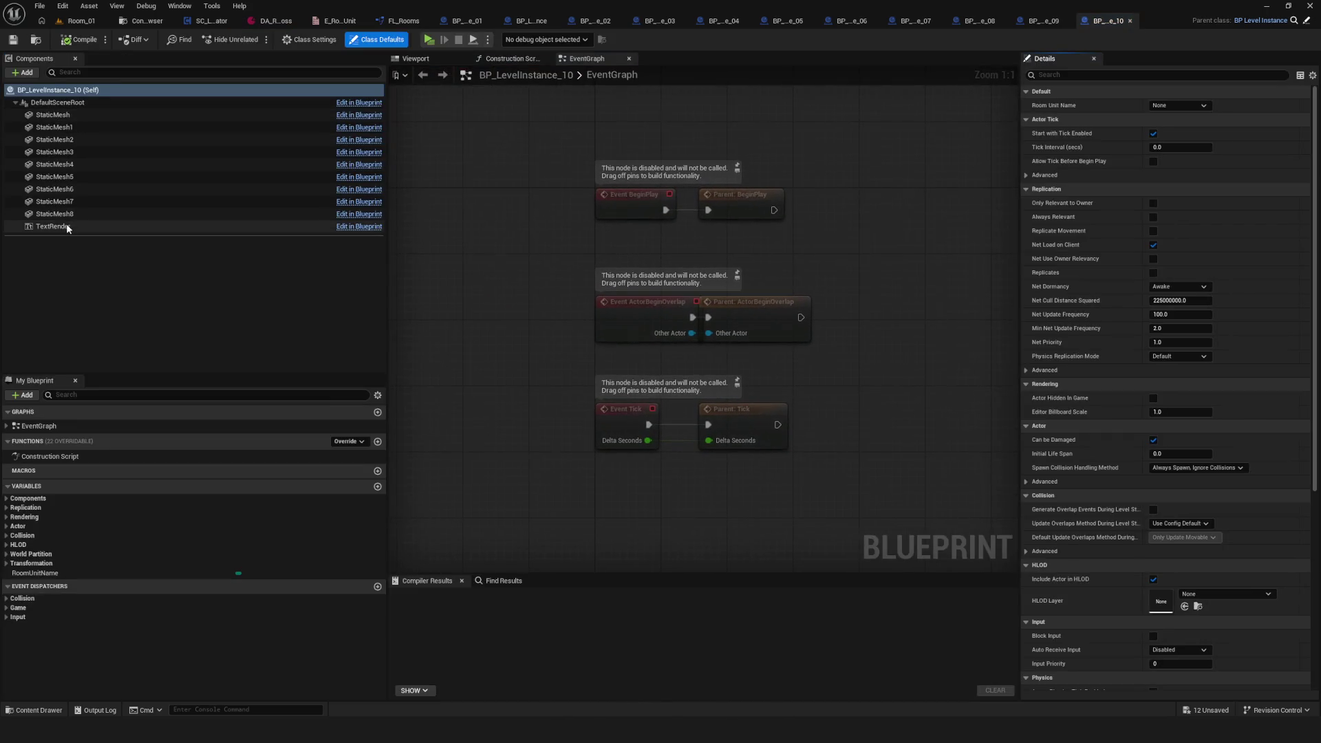
{"action": "left_click", "coordinate": [66, 226]}
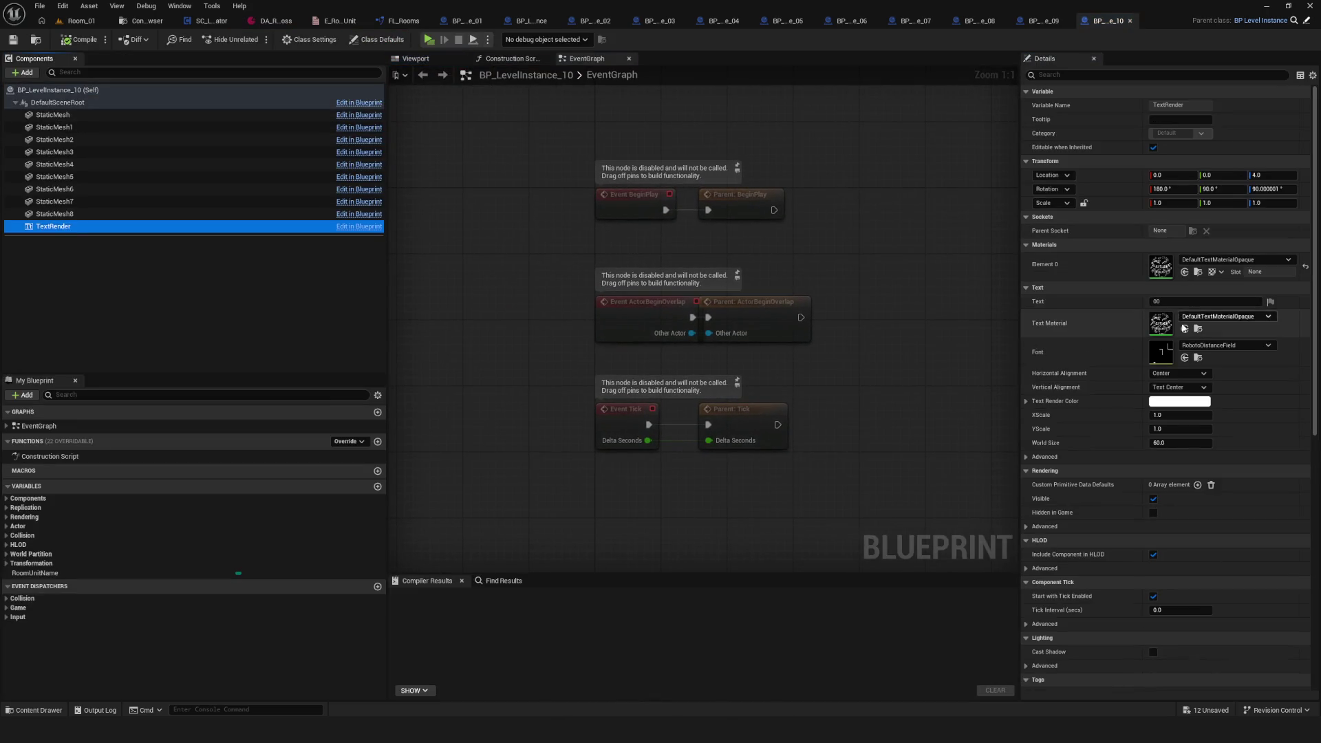
{"action": "left_click", "coordinate": [1170, 301]}
{"action": "type", "text": "10"}
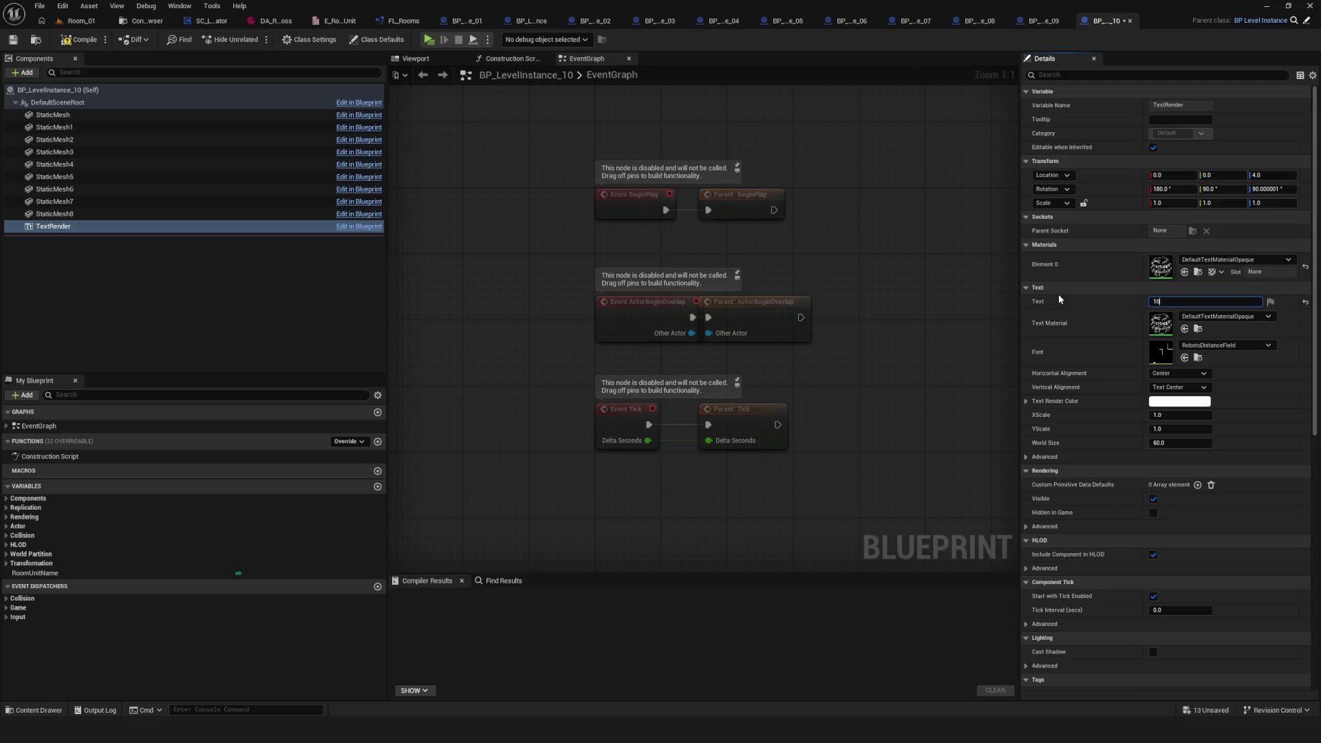
{"action": "left_click", "coordinate": [34, 574]}
{"action": "left_click", "coordinate": [1175, 287]}
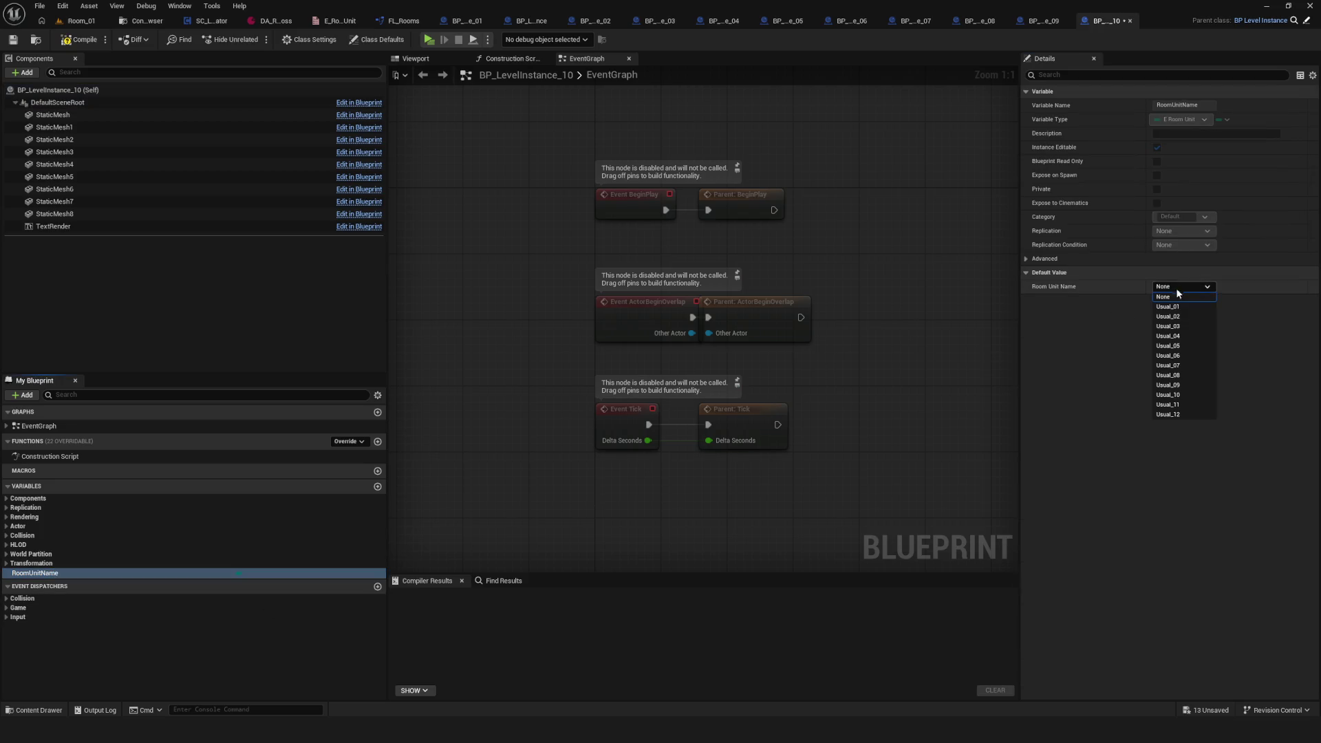
{"action": "left_click", "coordinate": [1190, 396]}
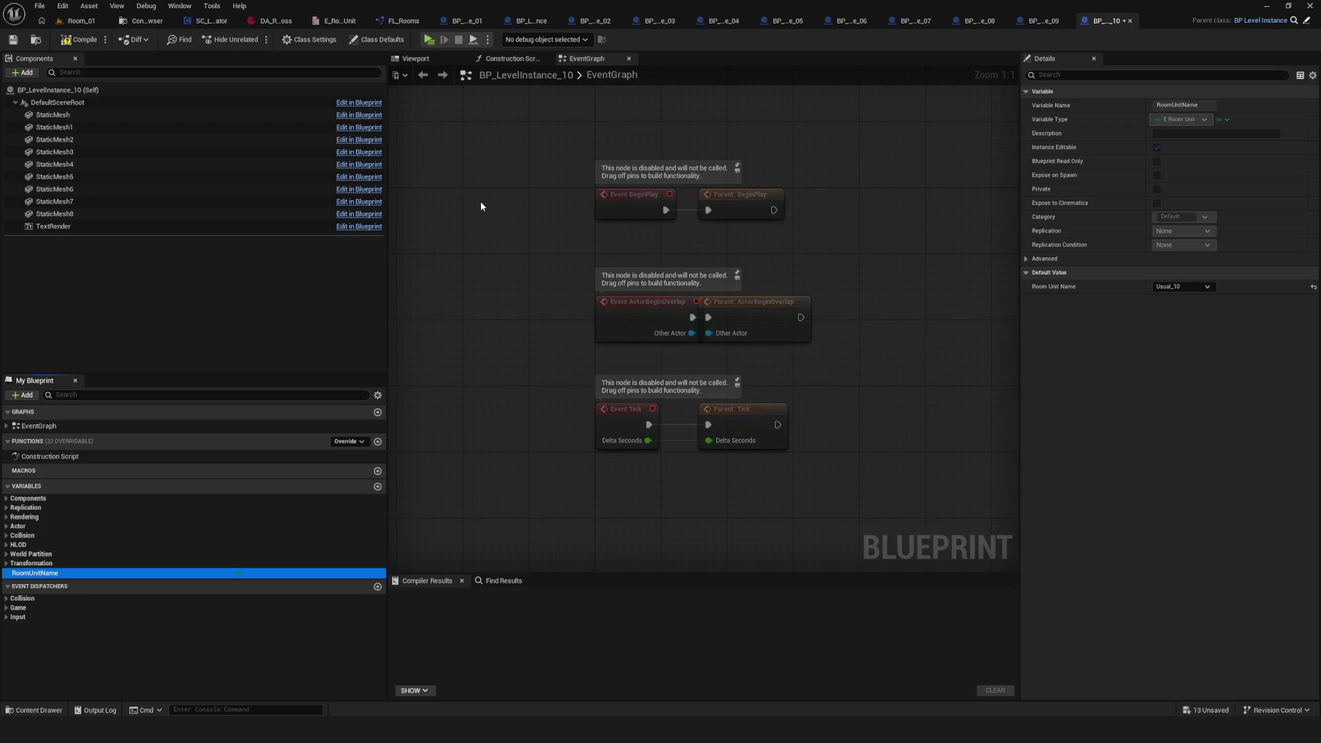
{"action": "left_click", "coordinate": [82, 39]}
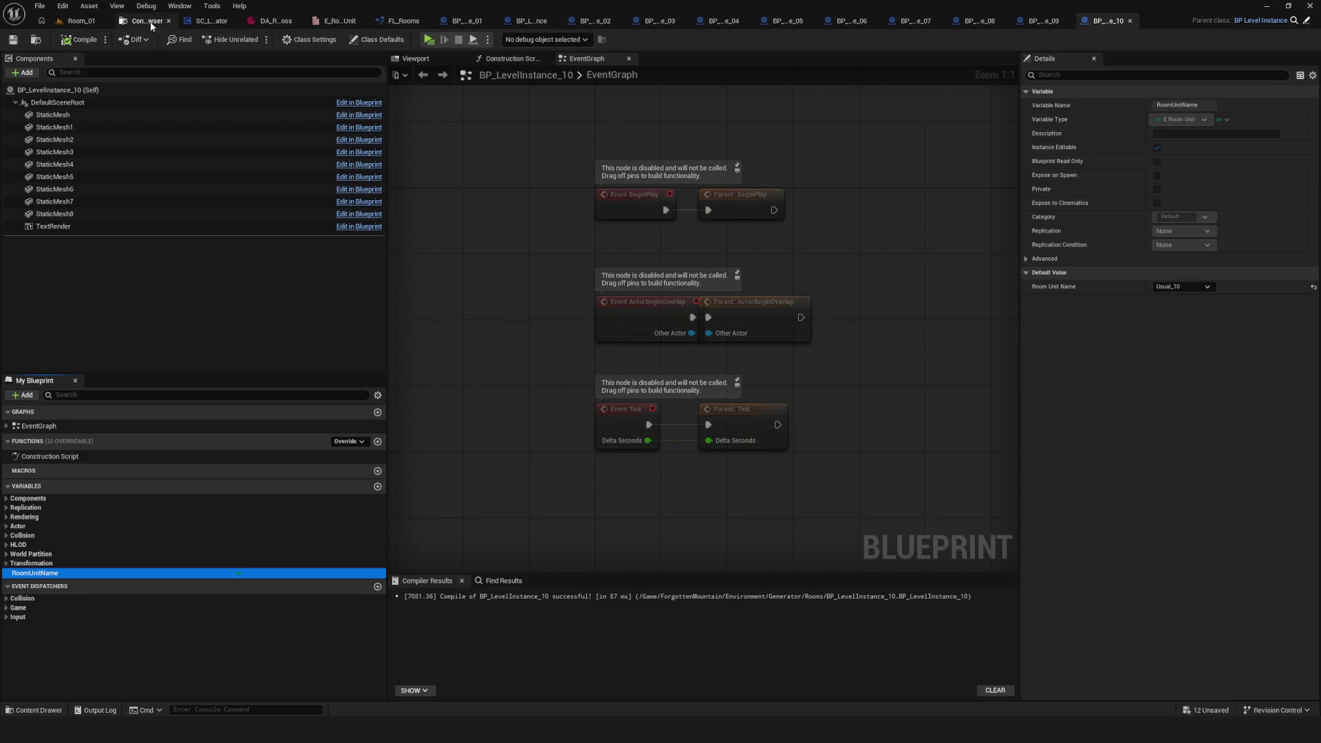
Step: Label BP_LevelInstance_11 as 11, set its Room Unit Name to Usual_11, and compile
{"action": "left_click", "coordinate": [151, 22]}
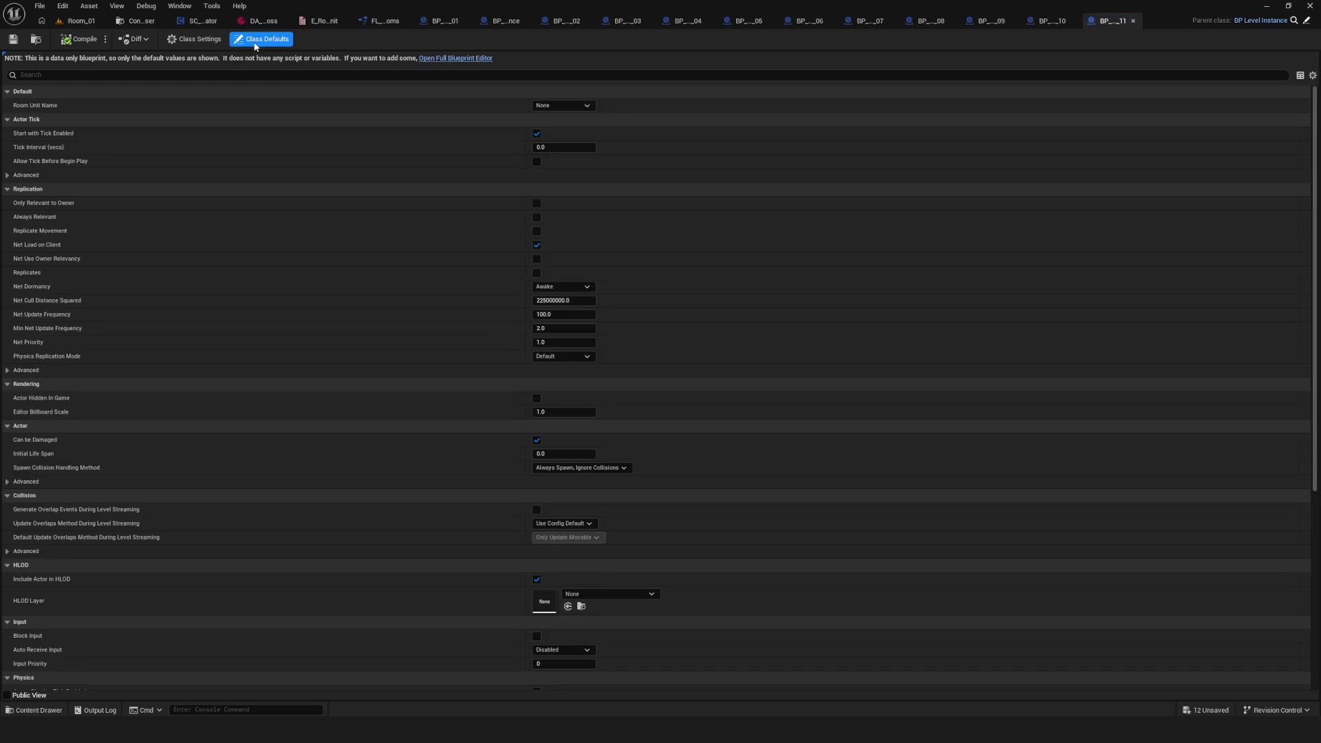
{"action": "left_click", "coordinate": [447, 66]}
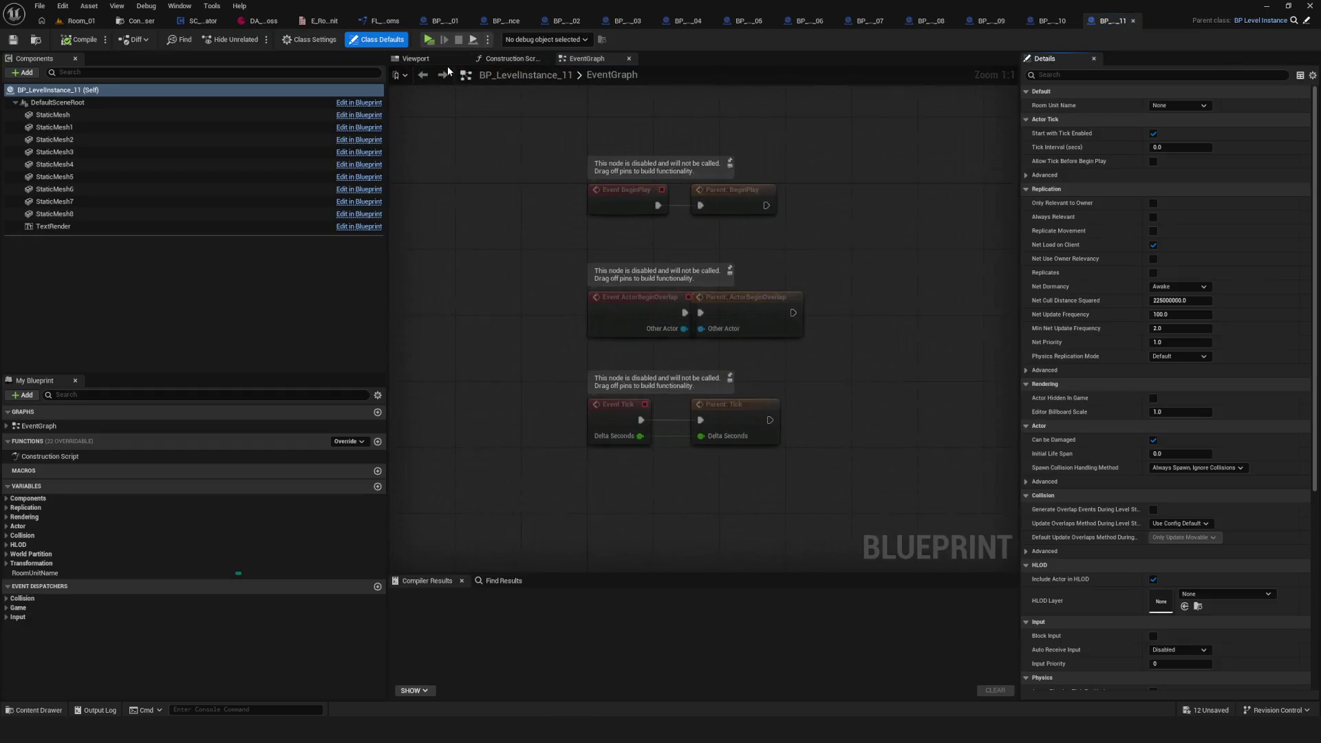
{"action": "left_click", "coordinate": [79, 227]}
{"action": "left_click", "coordinate": [1184, 302]}
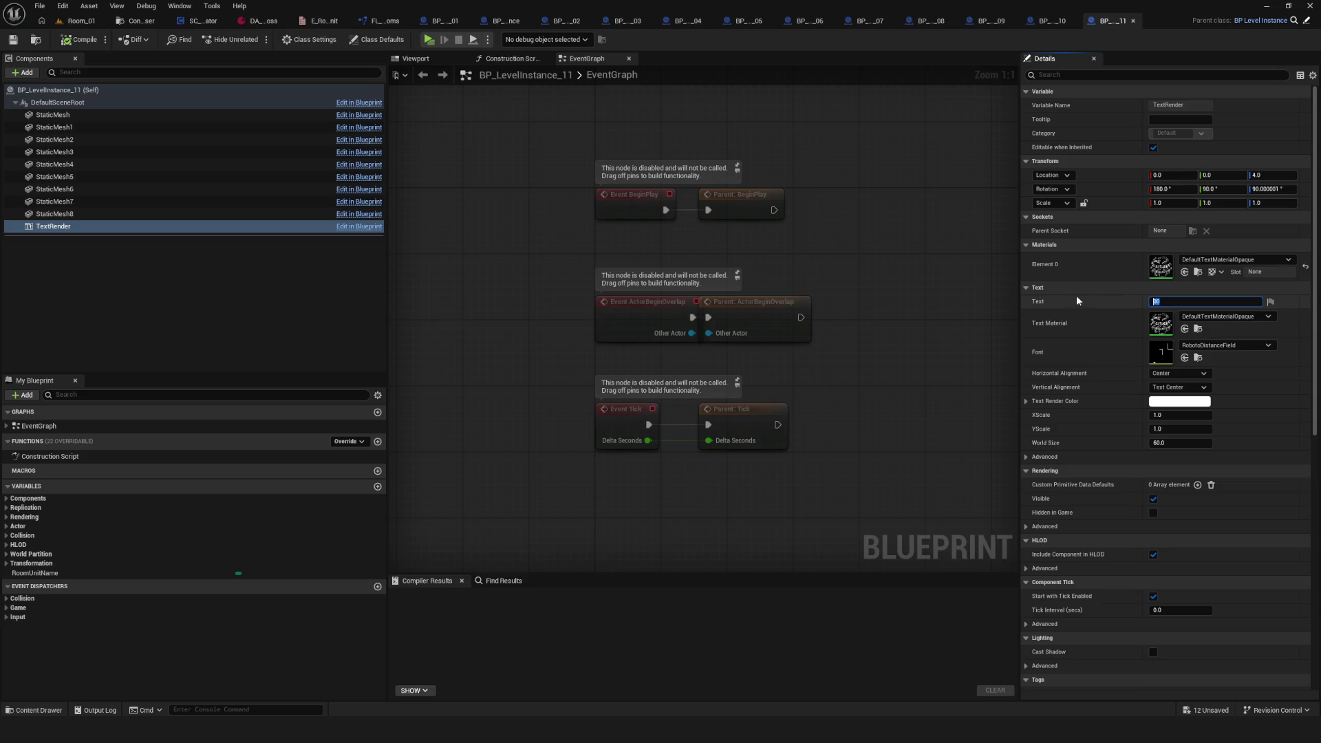
{"action": "type", "text": "11"}
{"action": "left_click", "coordinate": [34, 572]}
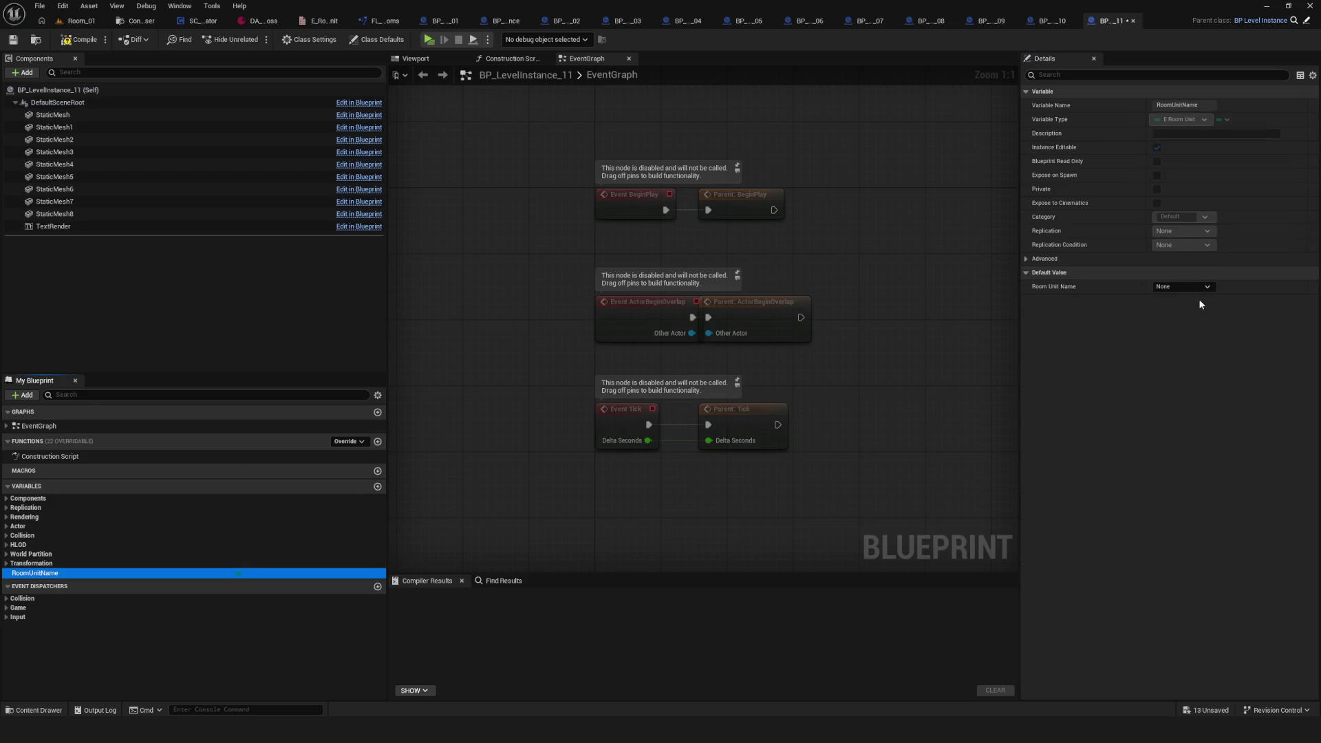
{"action": "left_click", "coordinate": [1178, 287]}
{"action": "left_click", "coordinate": [1177, 407]}
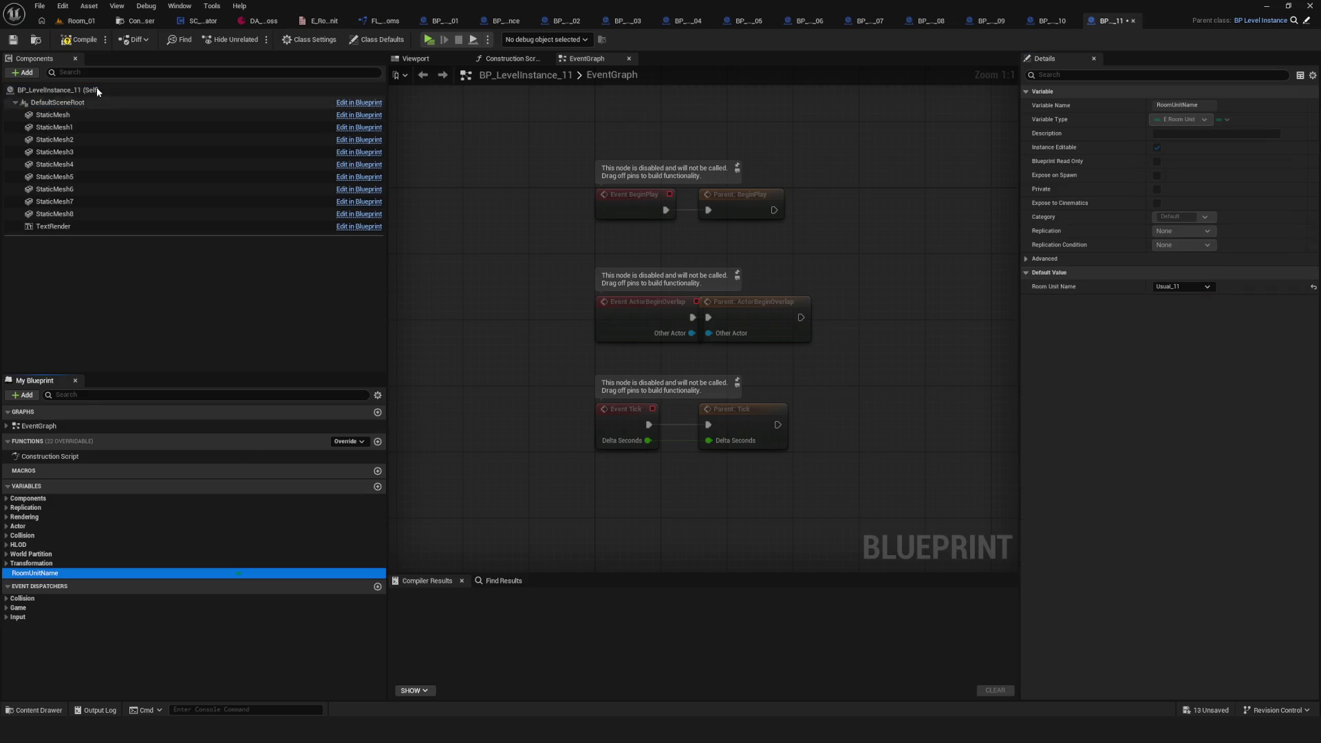
{"action": "left_click", "coordinate": [83, 39]}
Step: Label BP_LevelInstance_12 as 12, set its Room Unit Name to Usual_12, compile and save
{"action": "left_click", "coordinate": [141, 25]}
{"action": "left_click", "coordinate": [819, 92]}
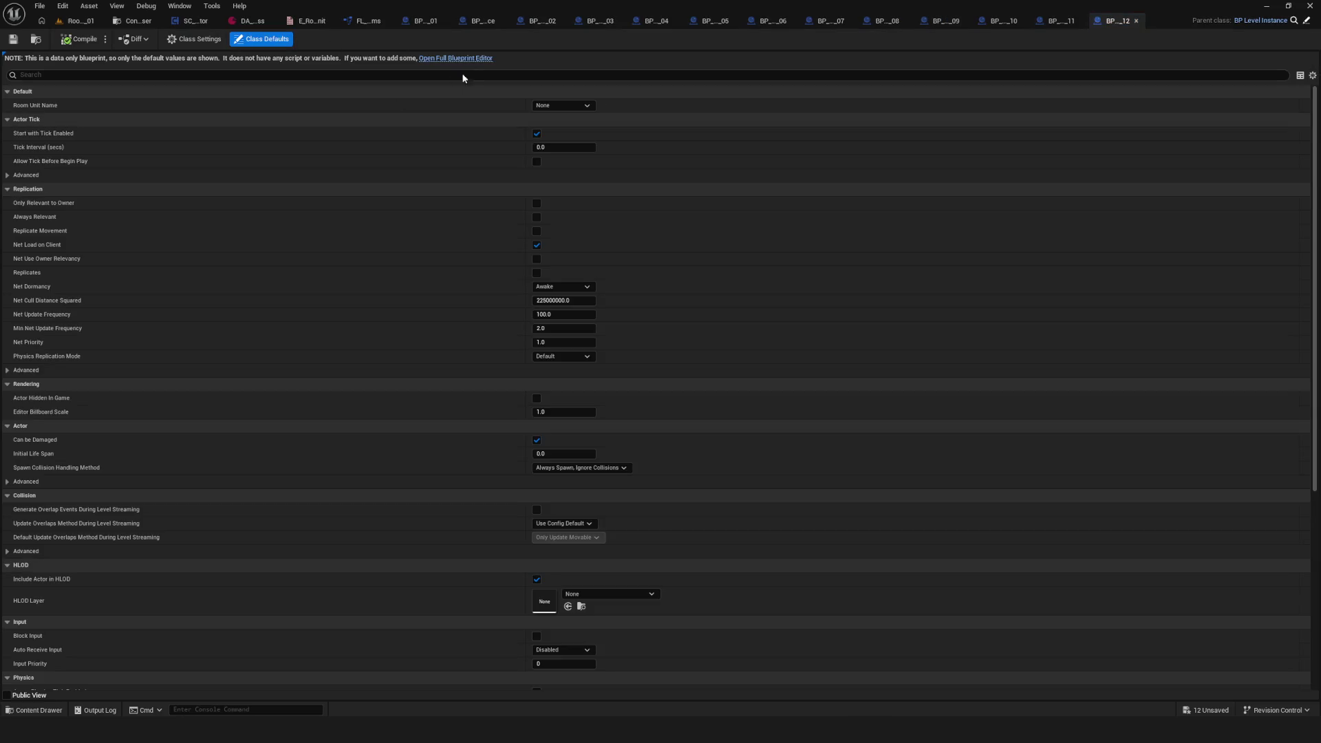
{"action": "left_click", "coordinate": [456, 58]}
{"action": "left_click", "coordinate": [53, 226]}
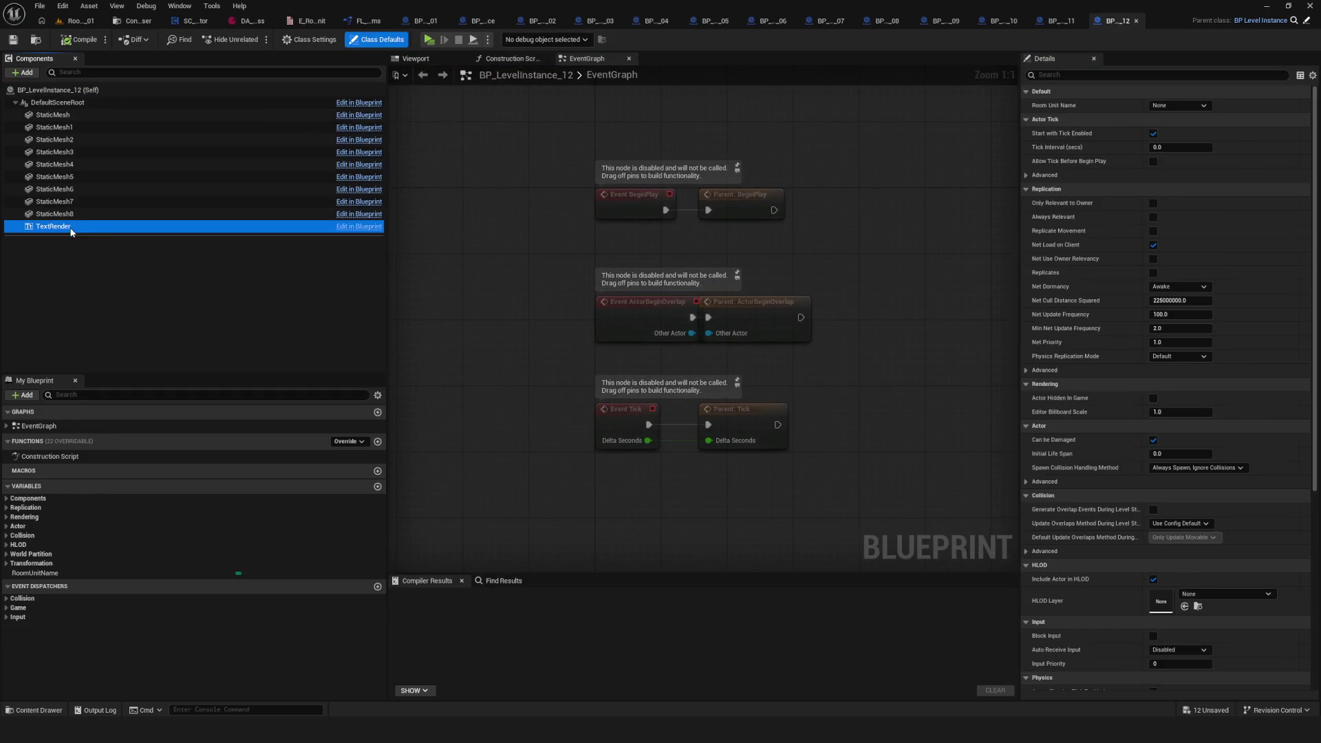
{"action": "left_click", "coordinate": [1192, 301]}
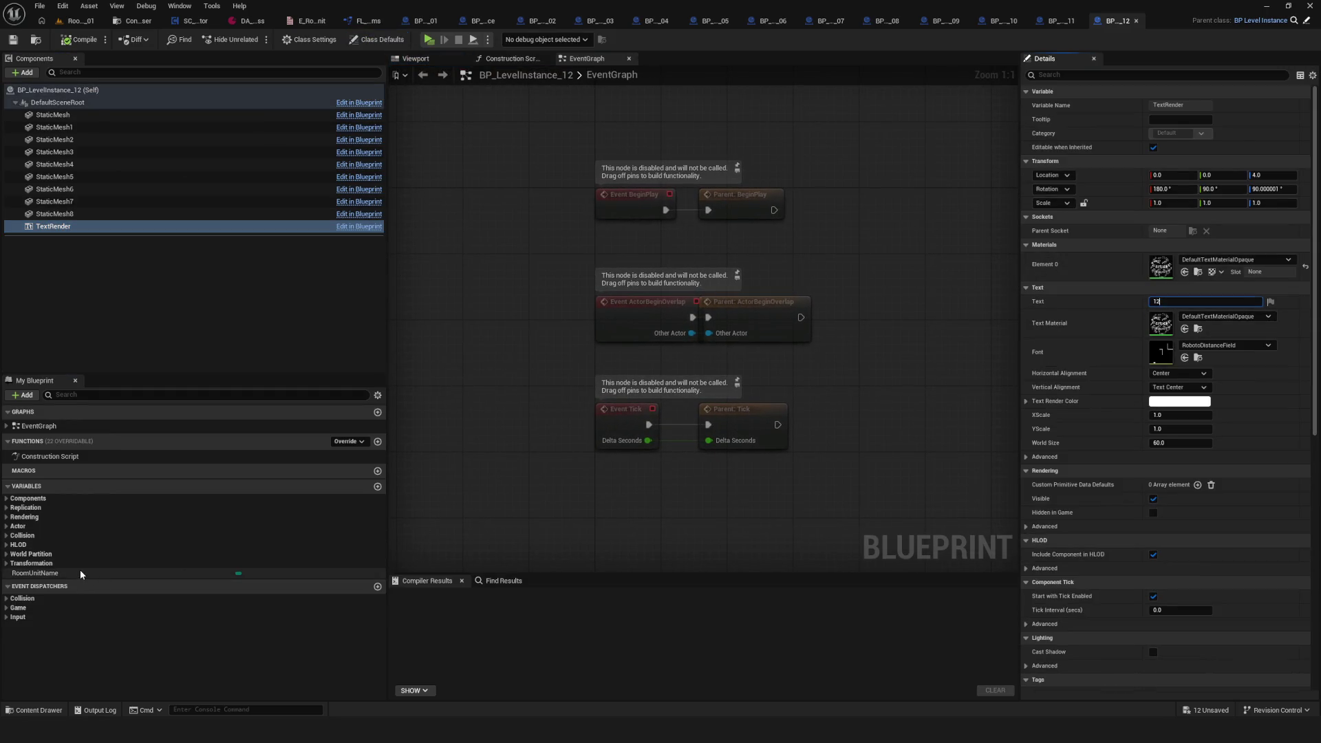
{"action": "left_click", "coordinate": [34, 573]}
{"action": "left_click", "coordinate": [1190, 285]}
{"action": "left_click", "coordinate": [1170, 414]}
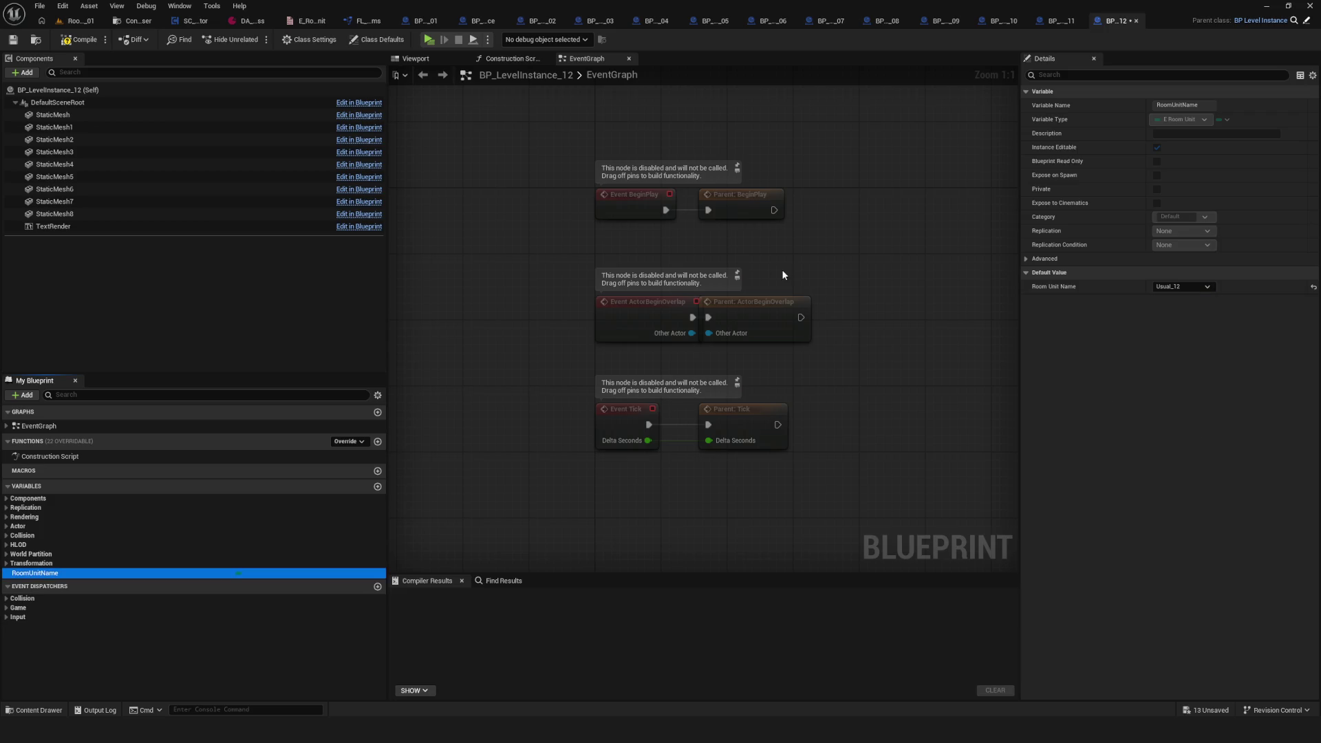
{"action": "left_click", "coordinate": [79, 39]}
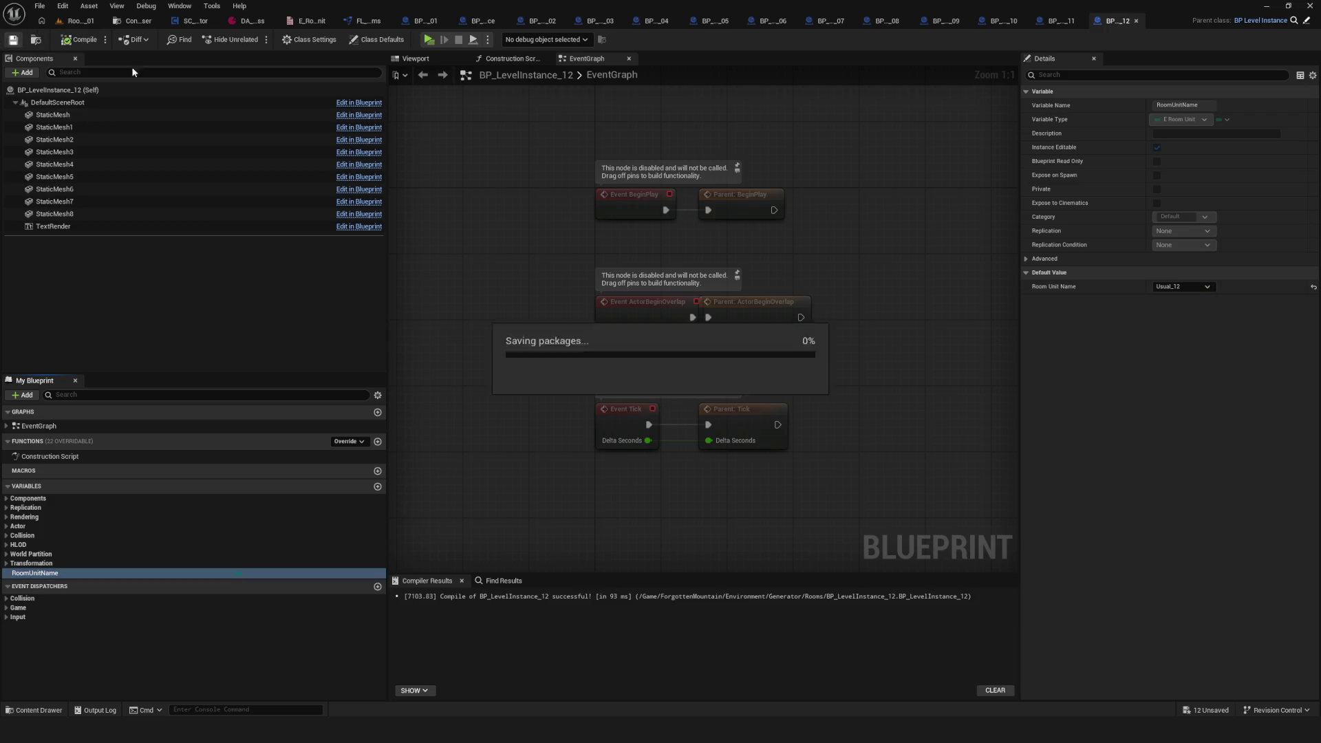
{"action": "left_click", "coordinate": [423, 20]}
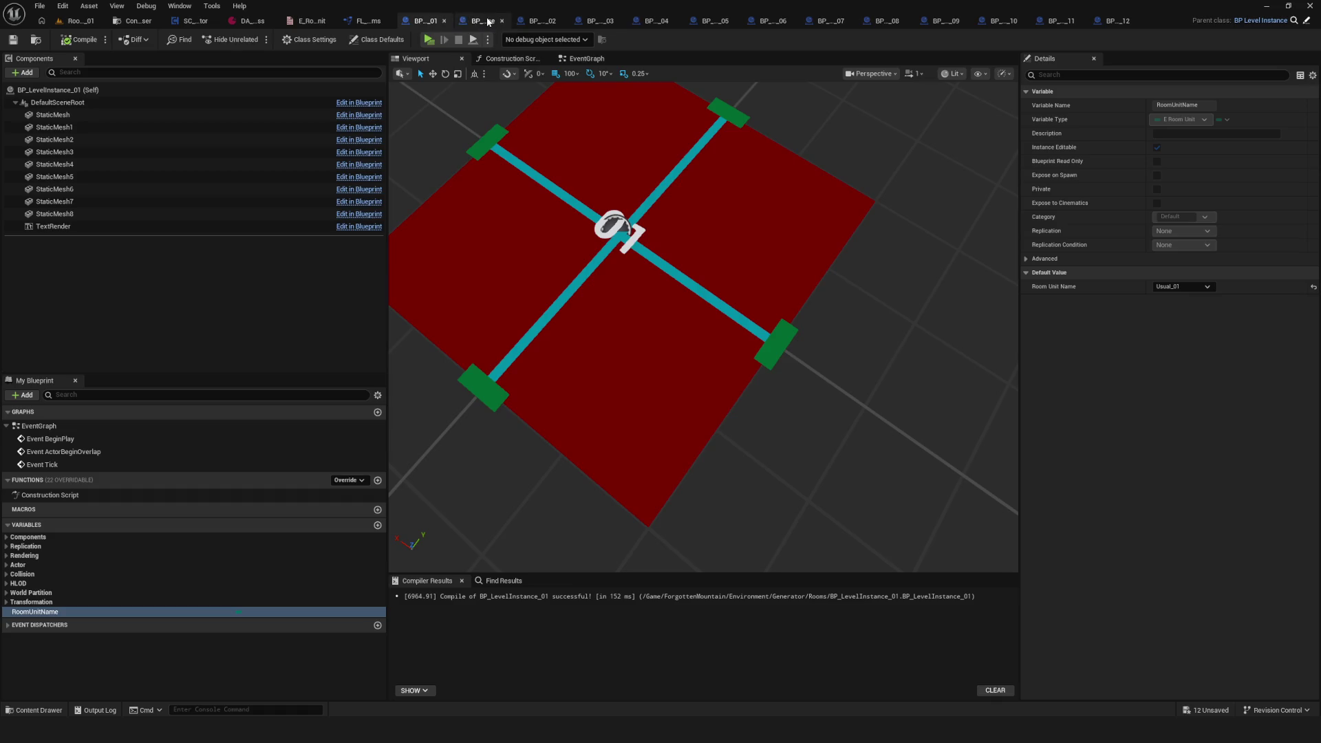
Step: Close all open blueprint tabs except BP_LevelInstance_01
{"action": "left_click", "coordinate": [488, 21]}
{"action": "left_click", "coordinate": [549, 21]}
{"action": "left_click", "coordinate": [596, 21]}
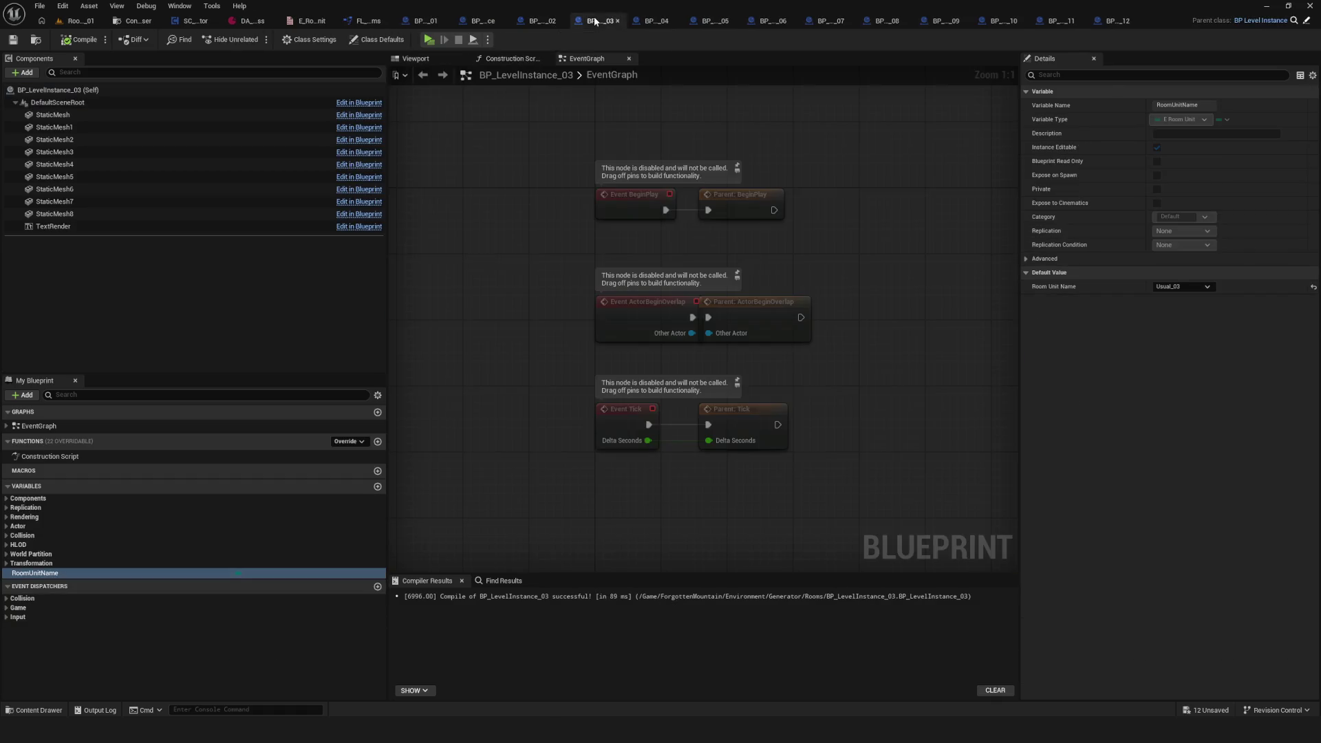
{"action": "right_click", "coordinate": [429, 22]}
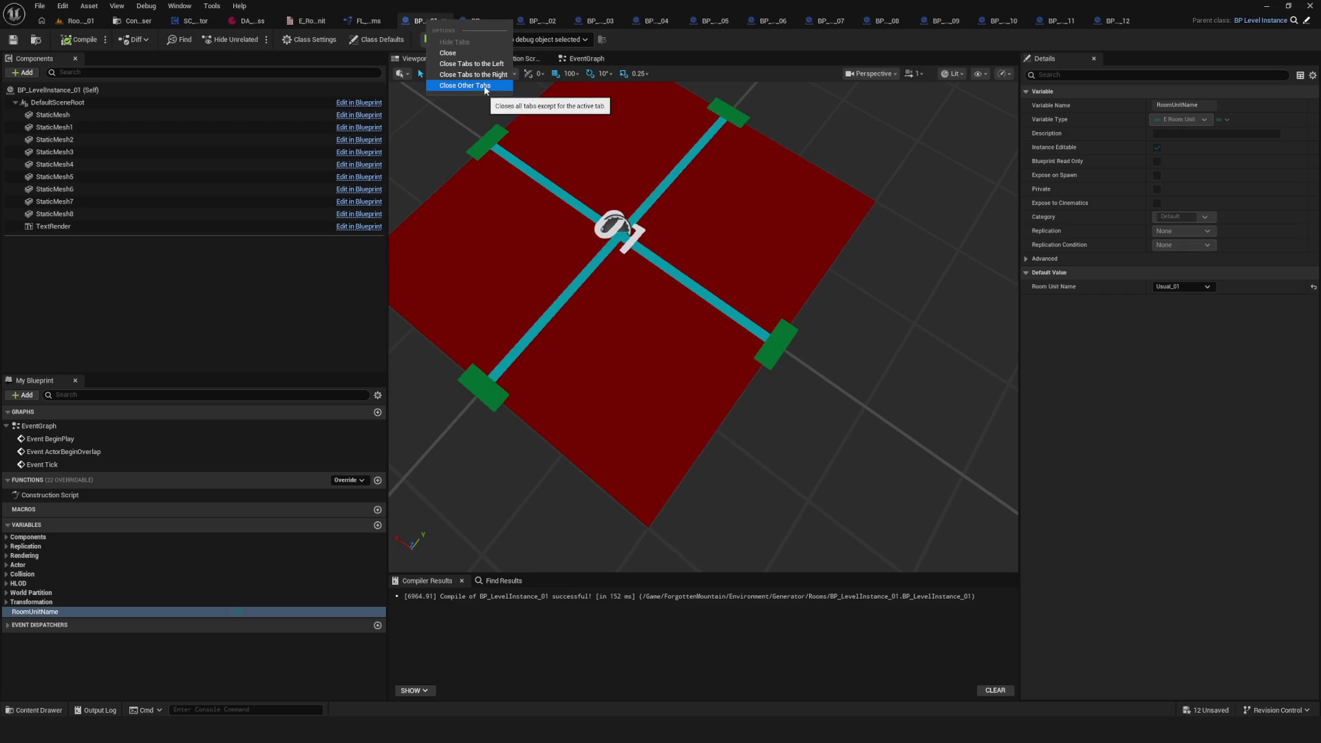
{"action": "left_click", "coordinate": [577, 93]}
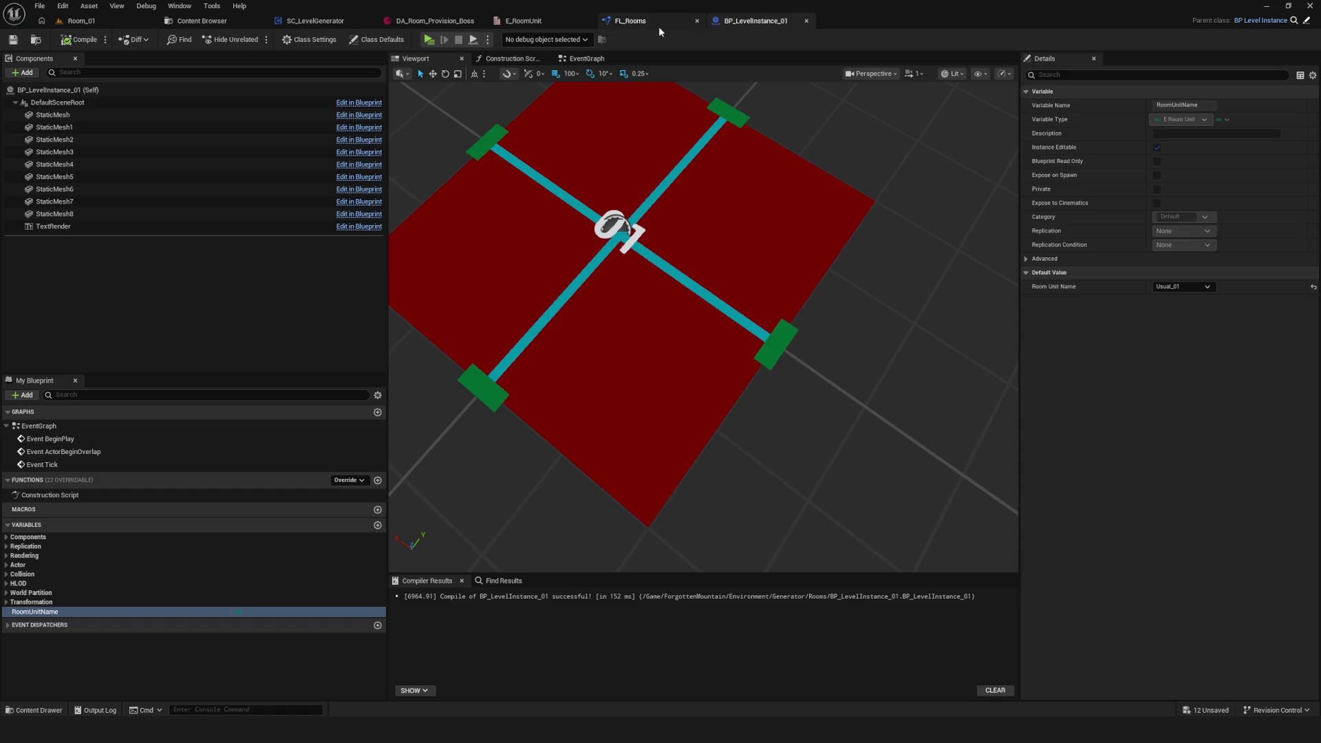
Step: Save BP_LevelInstance_01 and go back to the Rooms folder assets
{"action": "left_click", "coordinate": [13, 39]}
{"action": "left_click_drag", "start_coordinate": [806, 277], "coordinate": [817, 292]}
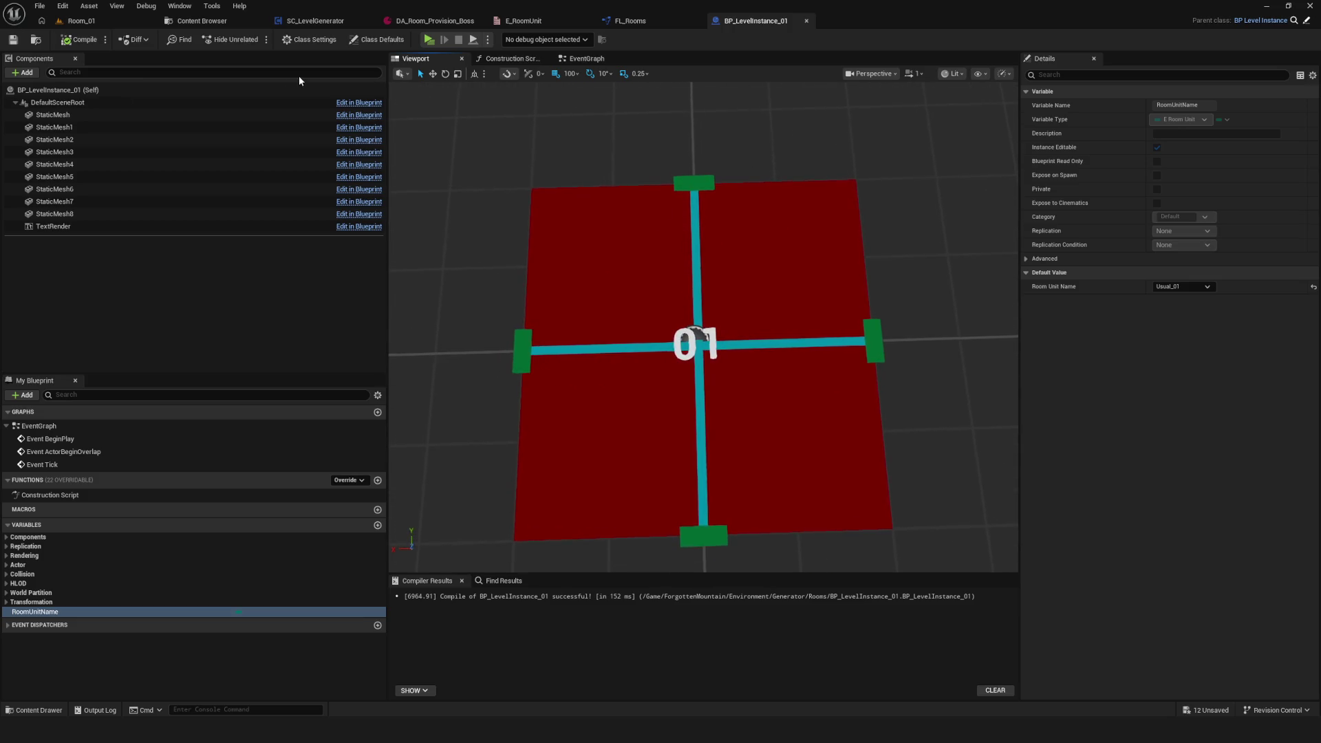
{"action": "left_click", "coordinate": [202, 21]}
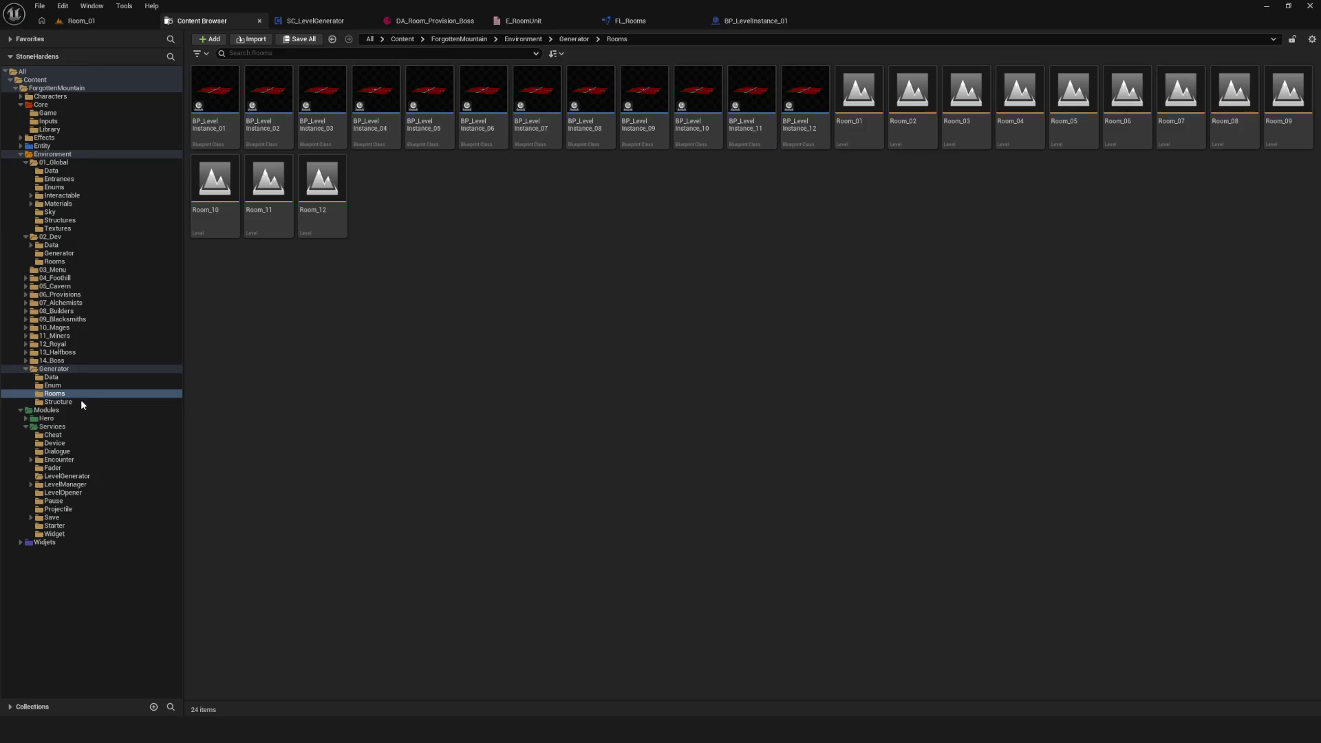
Step: In Generator/Data, create a Blueprint class based on PrimaryDataAsset named PD_RoomUnit
{"action": "left_click", "coordinate": [51, 377]}
{"action": "right_click", "coordinate": [373, 206]}
{"action": "mouse_move", "coordinate": [400, 420]}
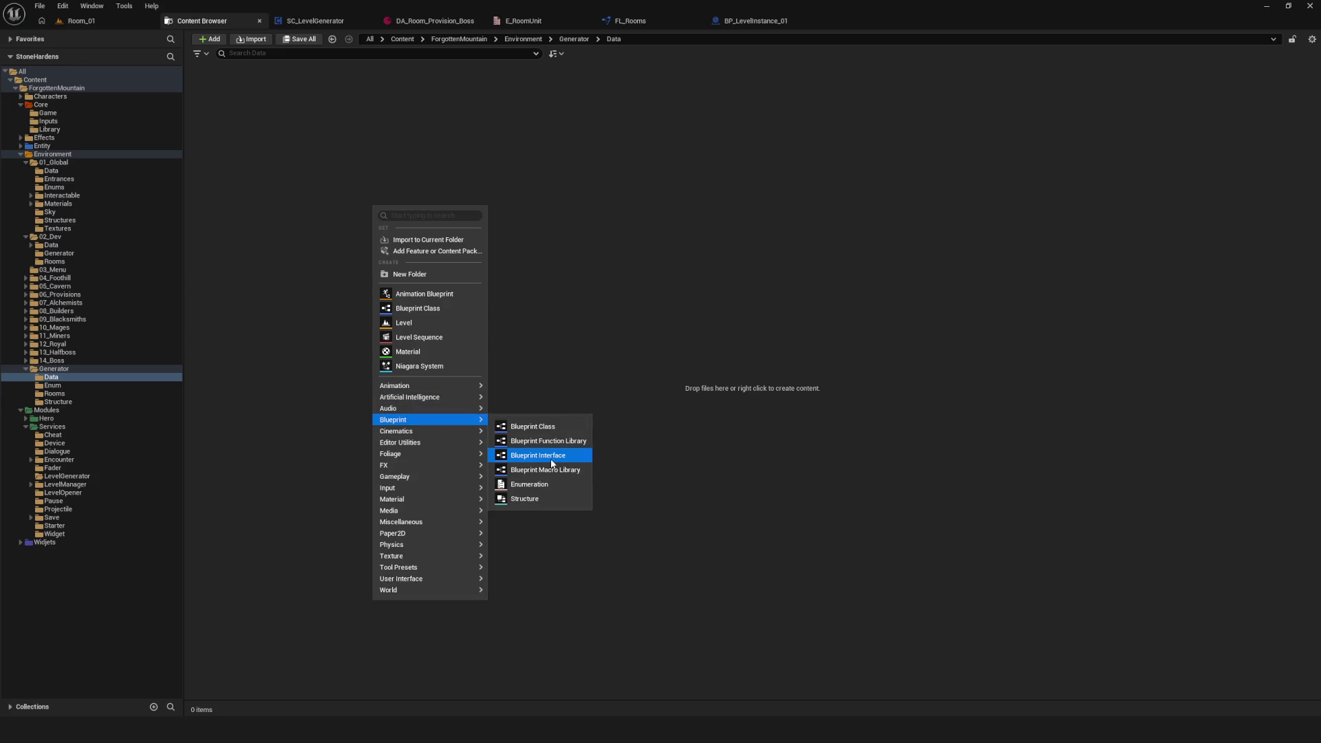
{"action": "left_click", "coordinate": [406, 309]}
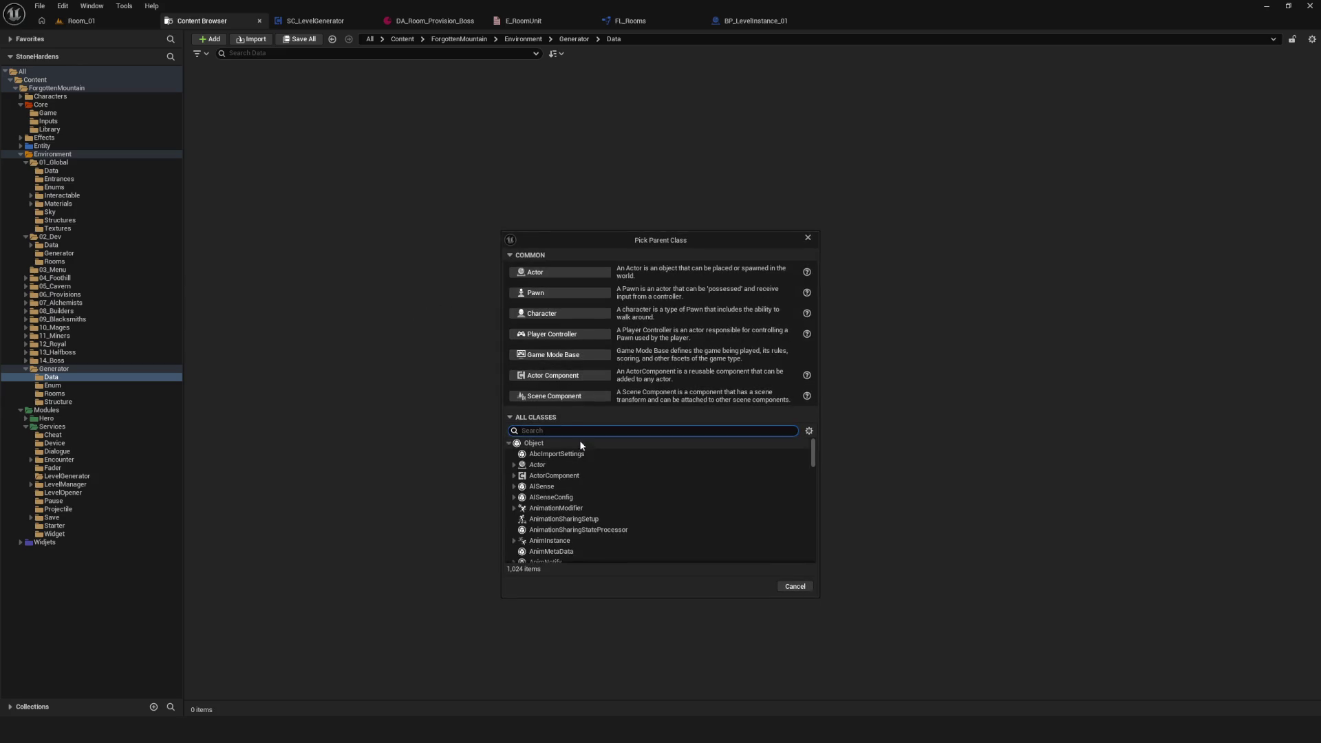
{"action": "type", "text": "Primar"}
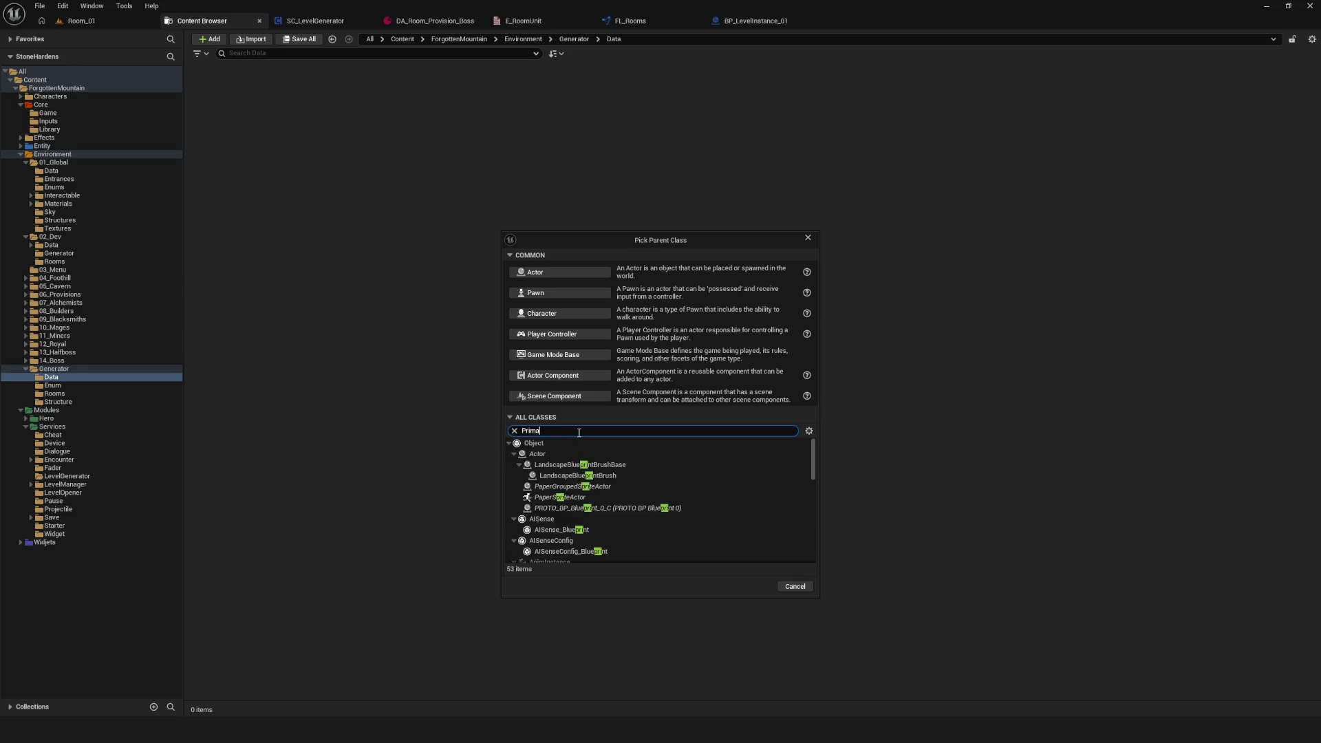
{"action": "left_click", "coordinate": [585, 464]}
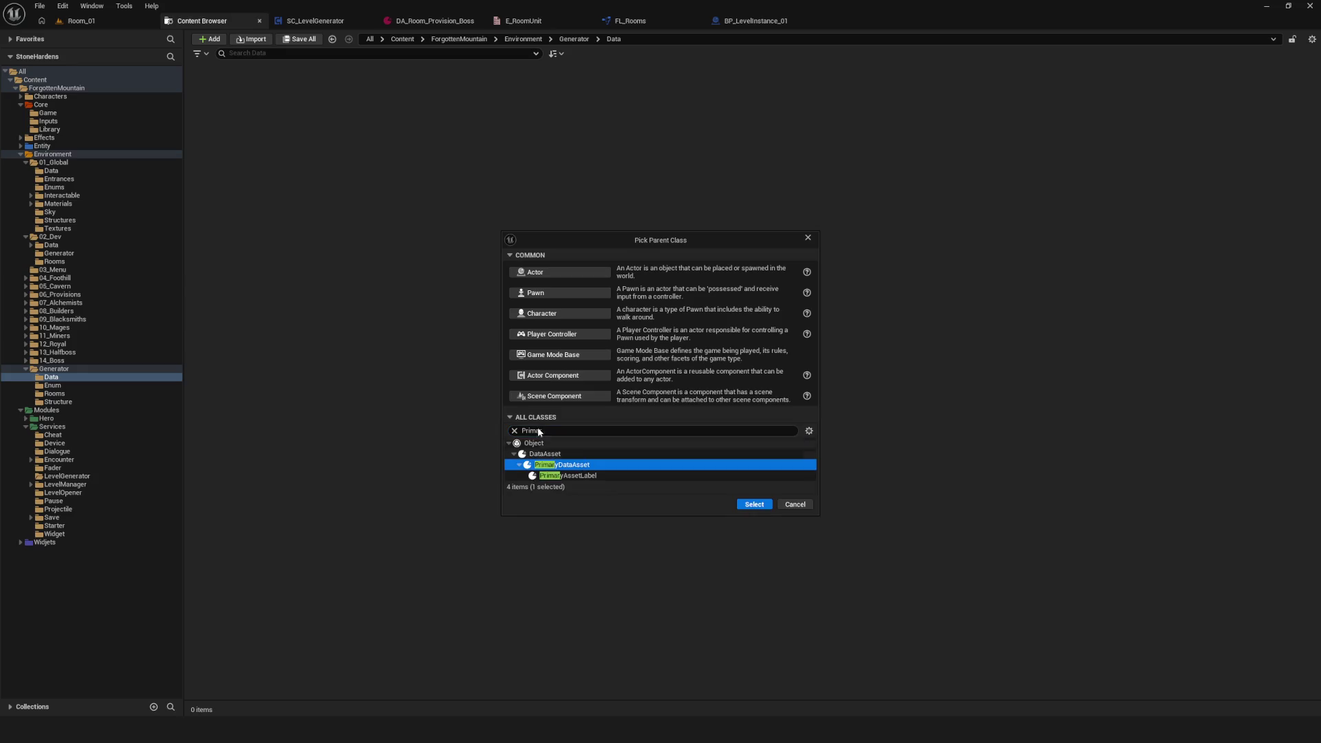
{"action": "left_click", "coordinate": [747, 503]}
{"action": "type", "text": "PD_Roo"}
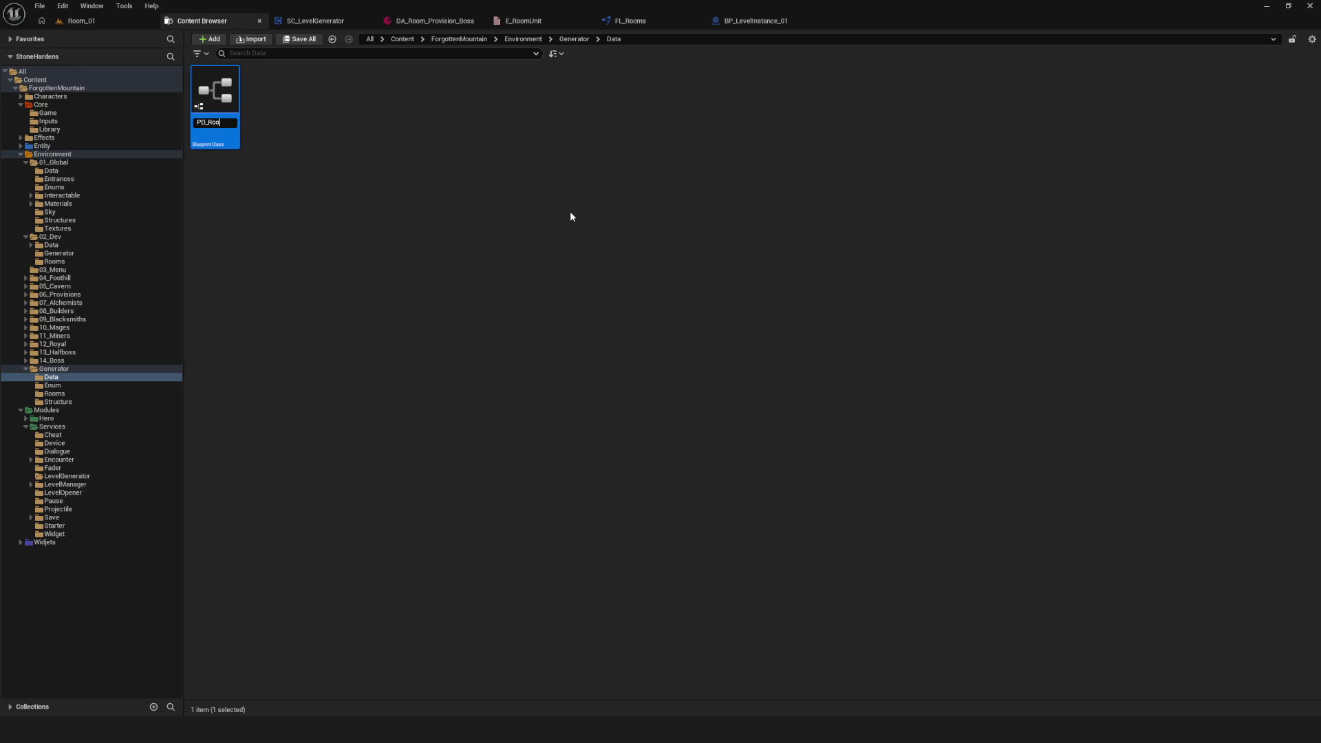
{"action": "type", "text": "mUnit"}
{"action": "key", "text": "Return"}
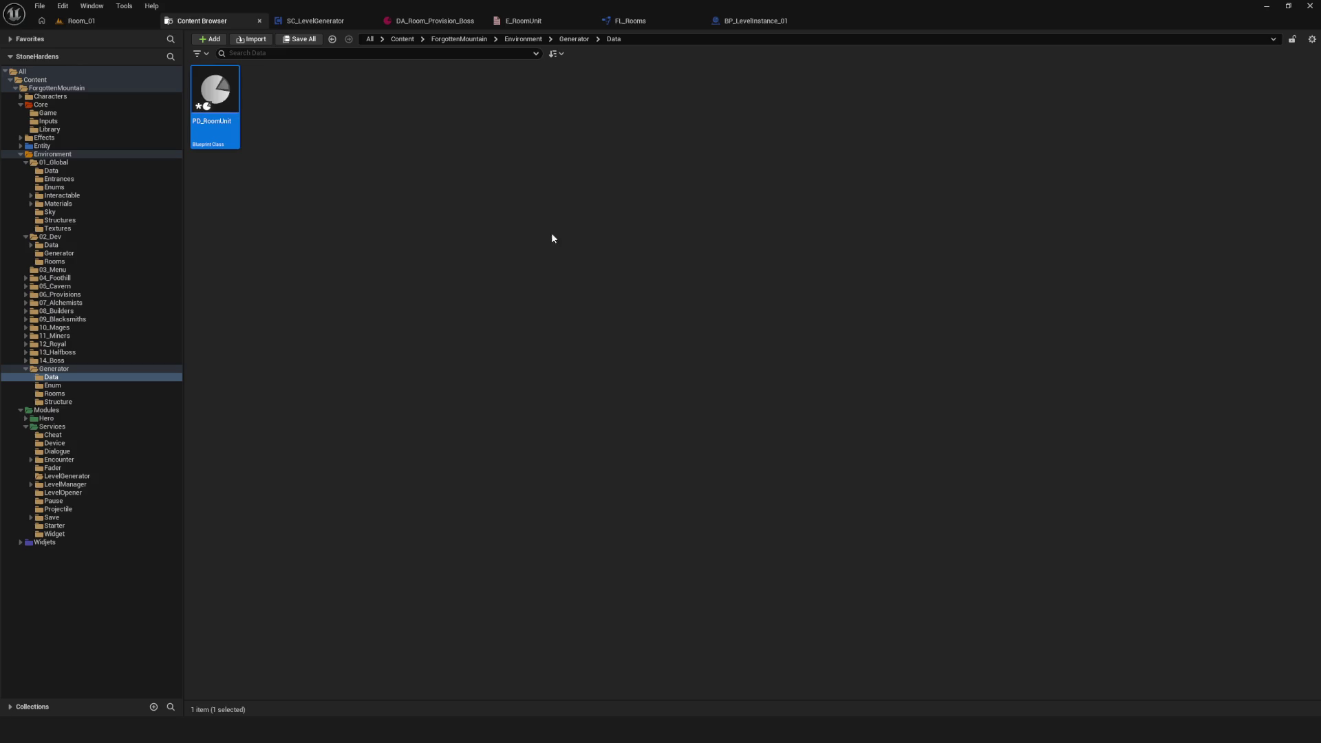
Step: Open PD_RoomUnit and add a new variable of type E Room Unit
{"action": "double_click", "coordinate": [215, 93]}
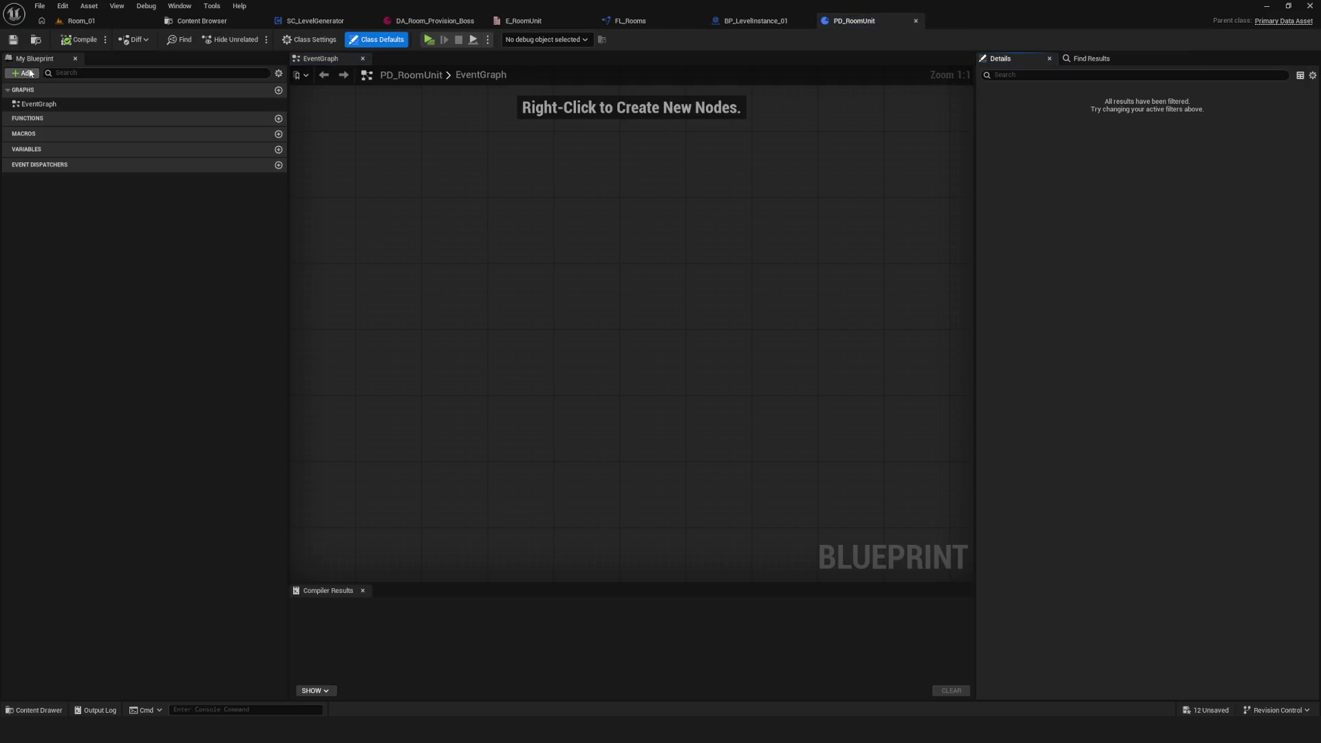
{"action": "left_click", "coordinate": [278, 149]}
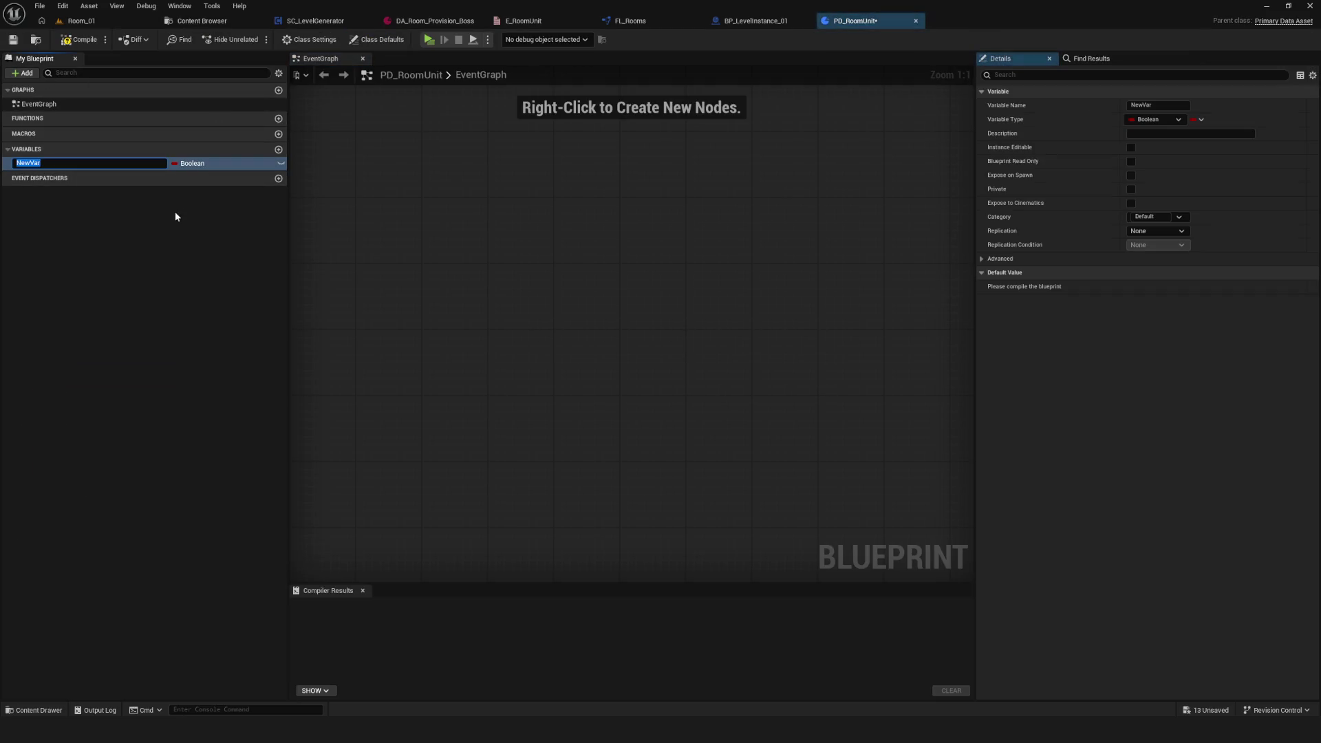
{"action": "left_click", "coordinate": [190, 168]}
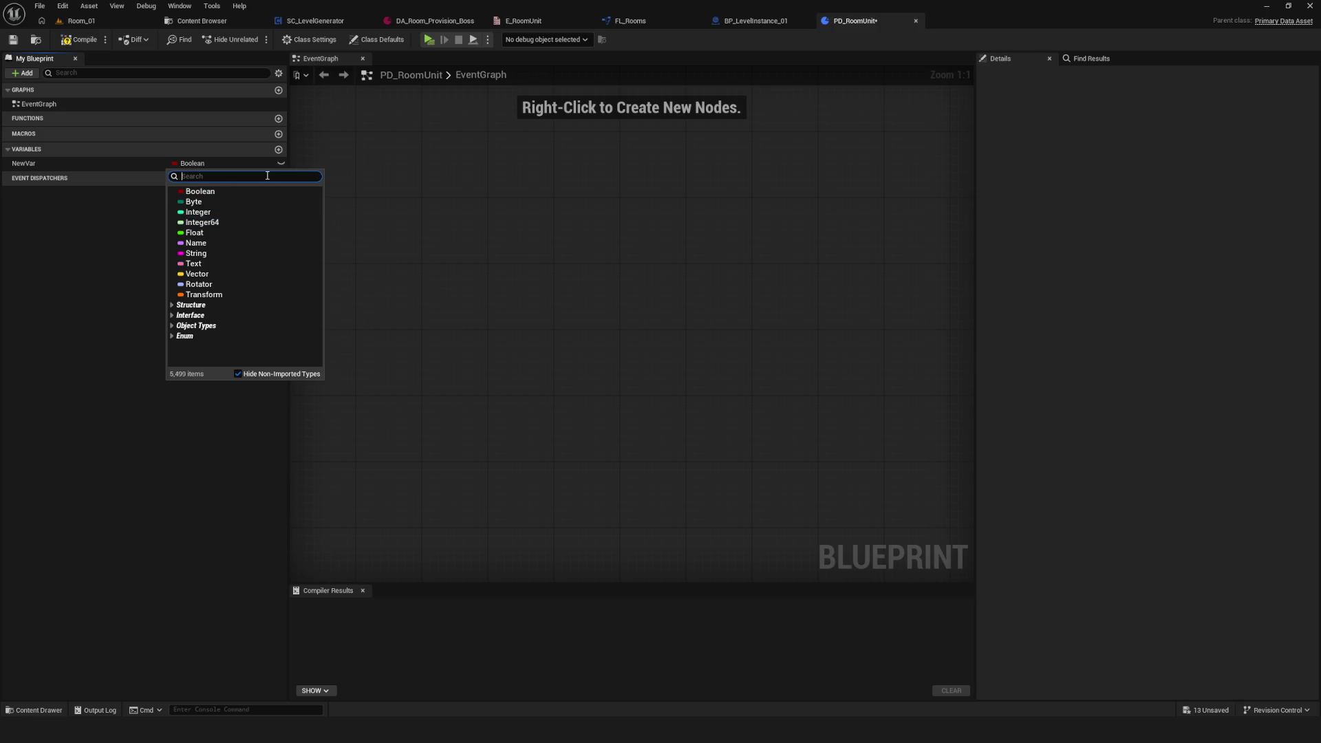
{"action": "type", "text": "Тфь"}
{"action": "key", "text": "BackSpace"}
{"action": "key", "text": "BackSpace"}
{"action": "key", "text": "BackSpace"}
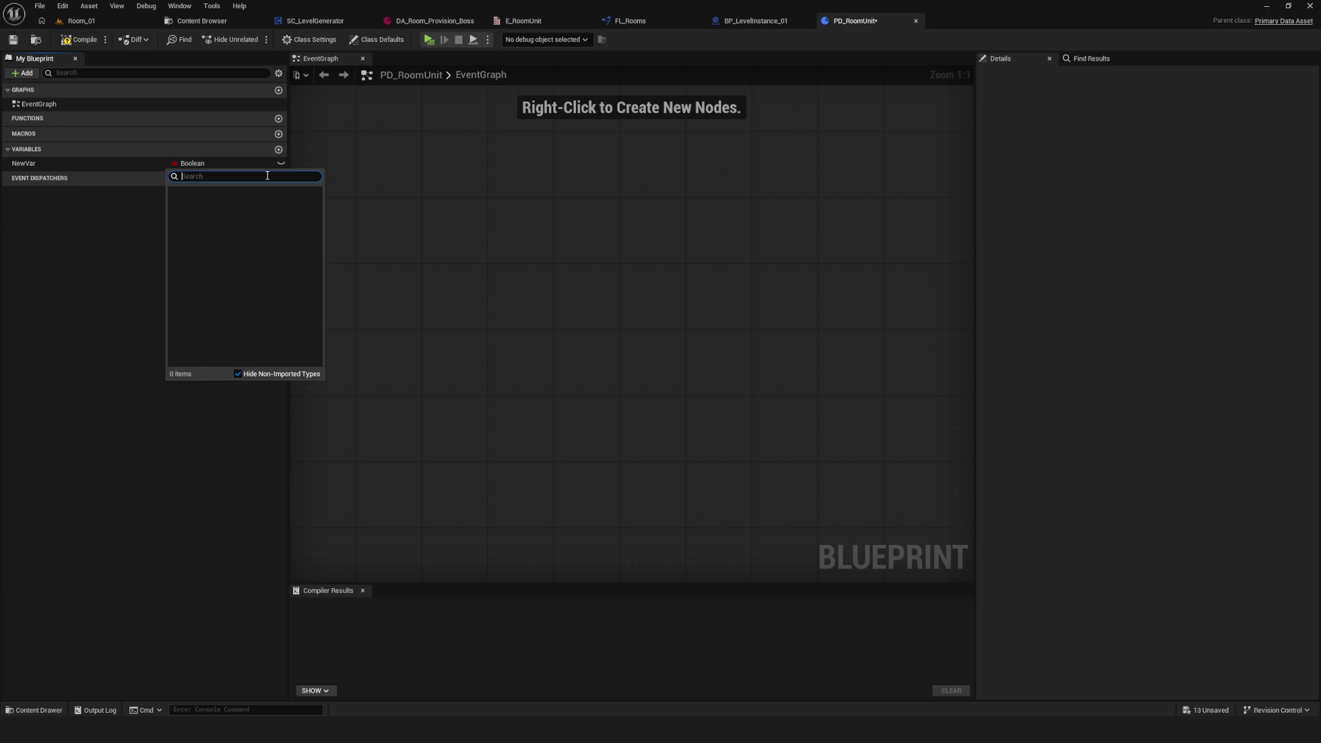
{"action": "type", "text": "UnitName"}
{"action": "key", "text": "Escape"}
{"action": "left_click", "coordinate": [188, 163]}
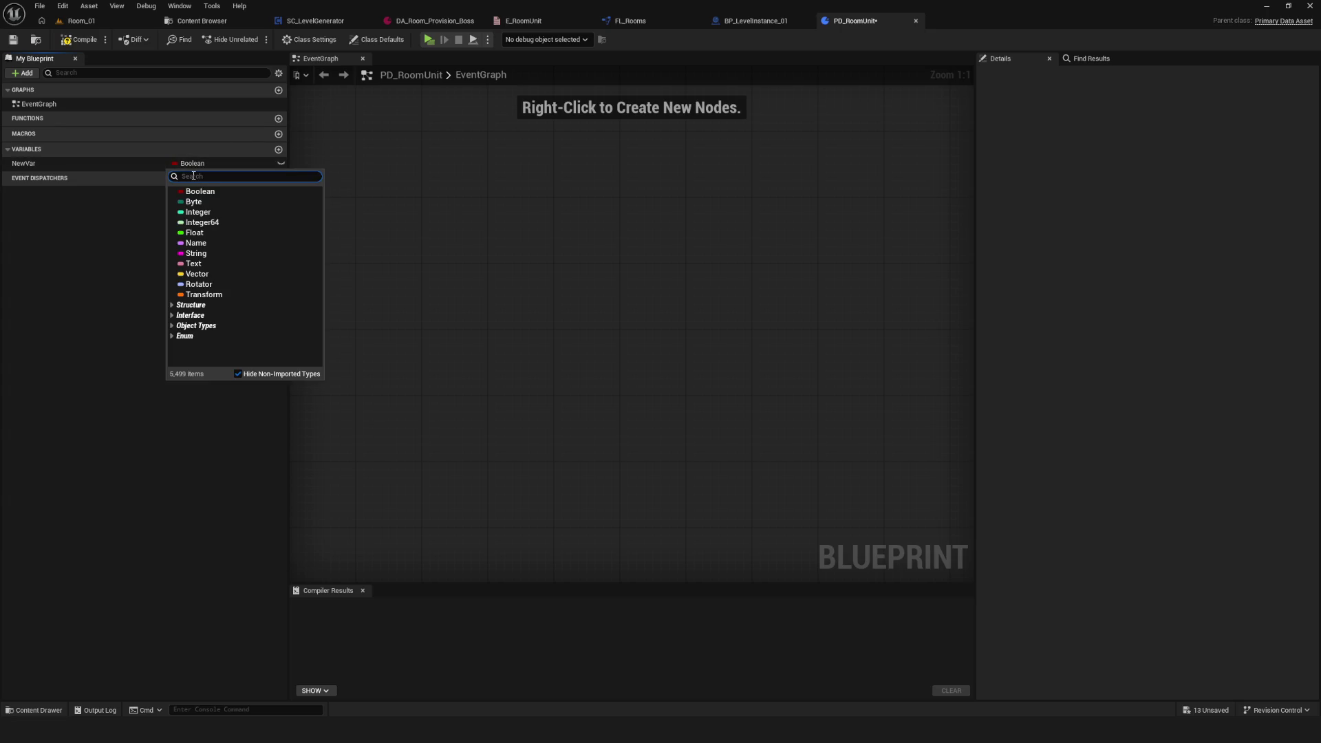
{"action": "type", "text": "E_"}
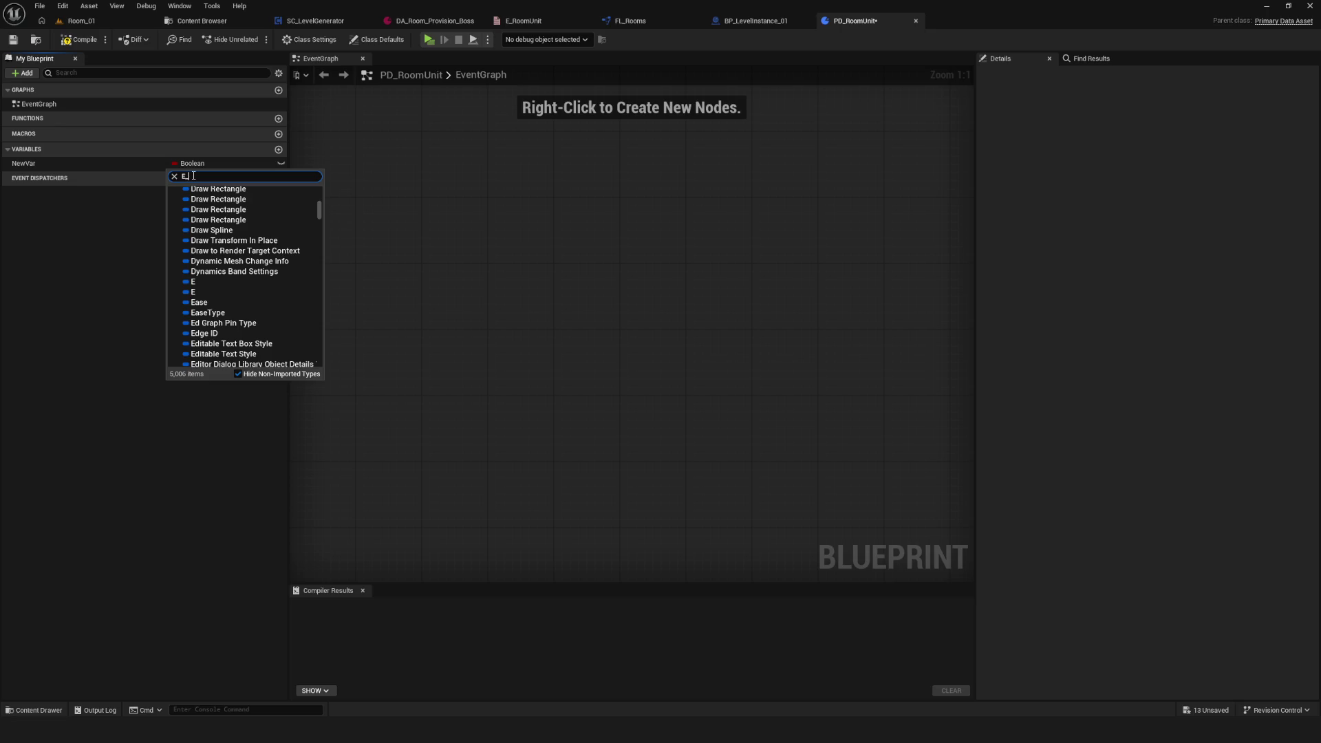
{"action": "type", "text": "m"}
{"action": "left_click", "coordinate": [221, 218]}
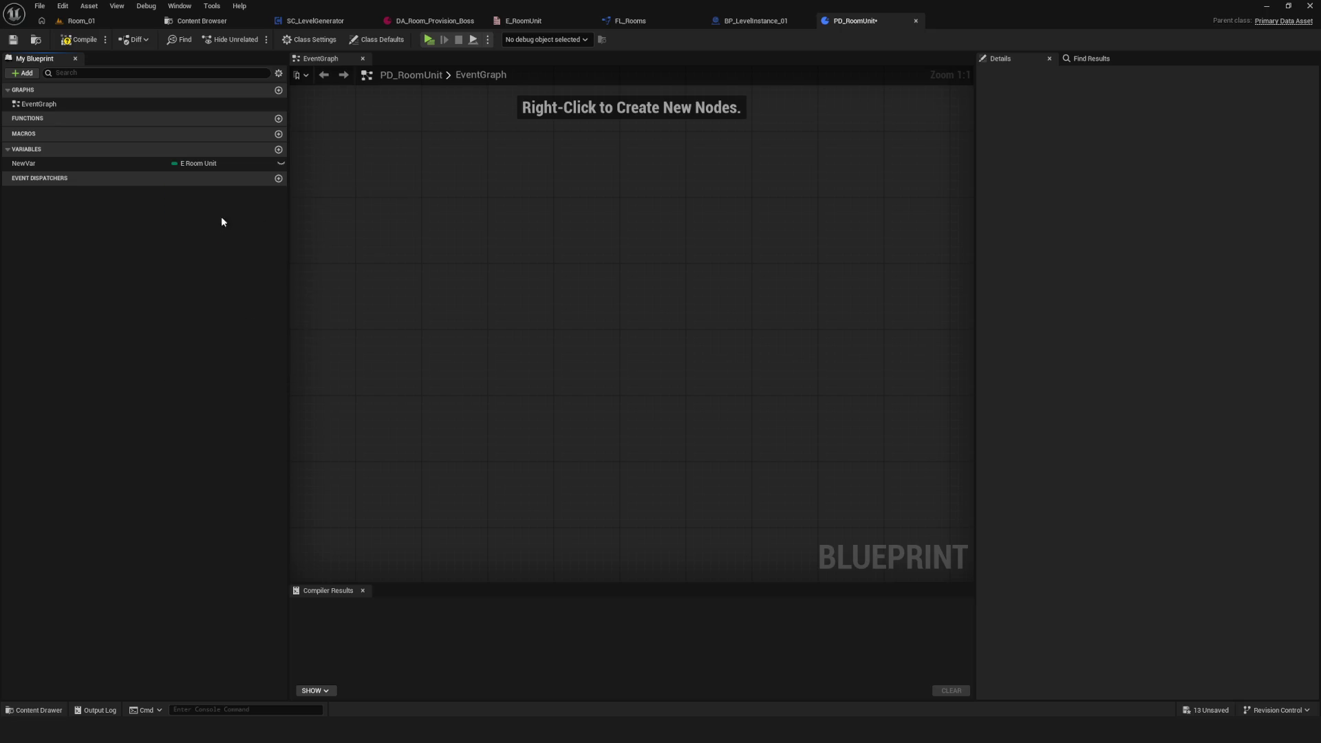
Step: Rename the variable to RoomUnitName, compile with F7, and add a second variable
{"action": "double_click", "coordinate": [49, 166]}
{"action": "type", "text": "Roo"}
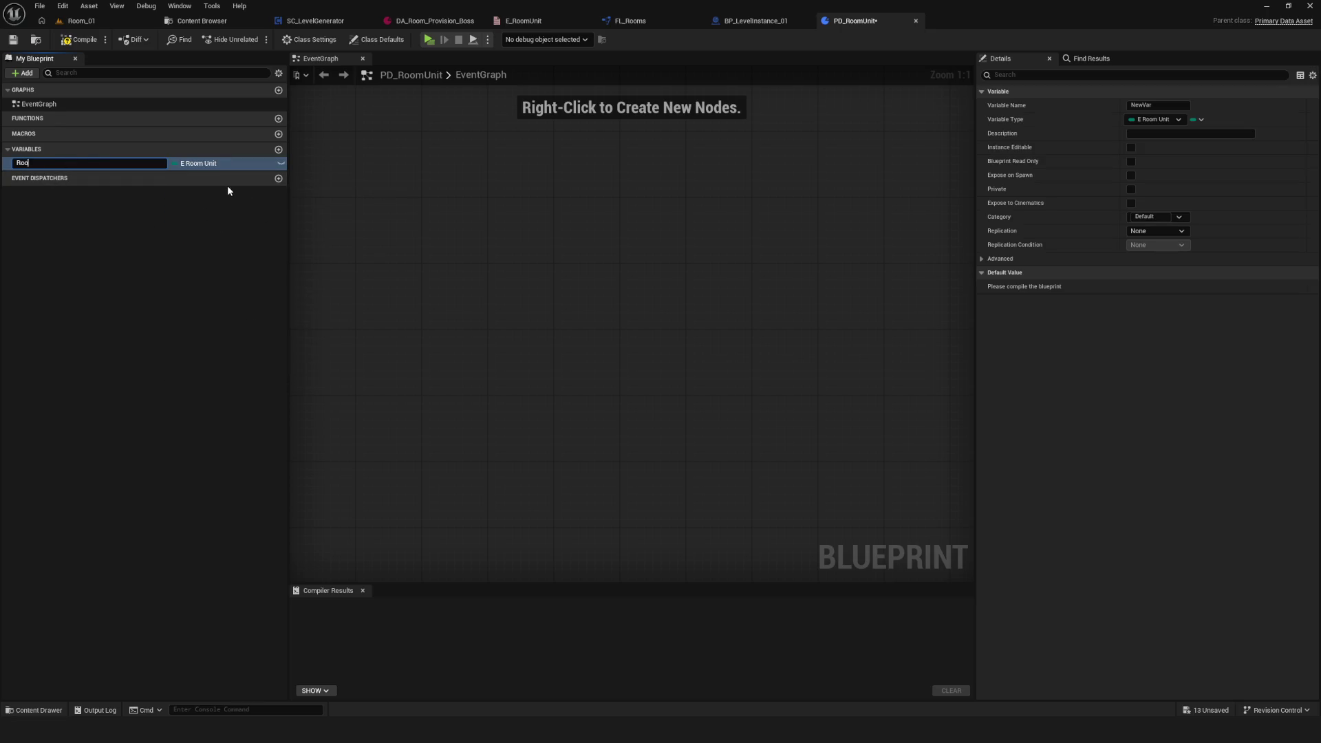
{"action": "type", "text": "Name"}
{"action": "key", "text": "Return"}
{"action": "key", "text": "F7"}
{"action": "left_click", "coordinate": [278, 149]}
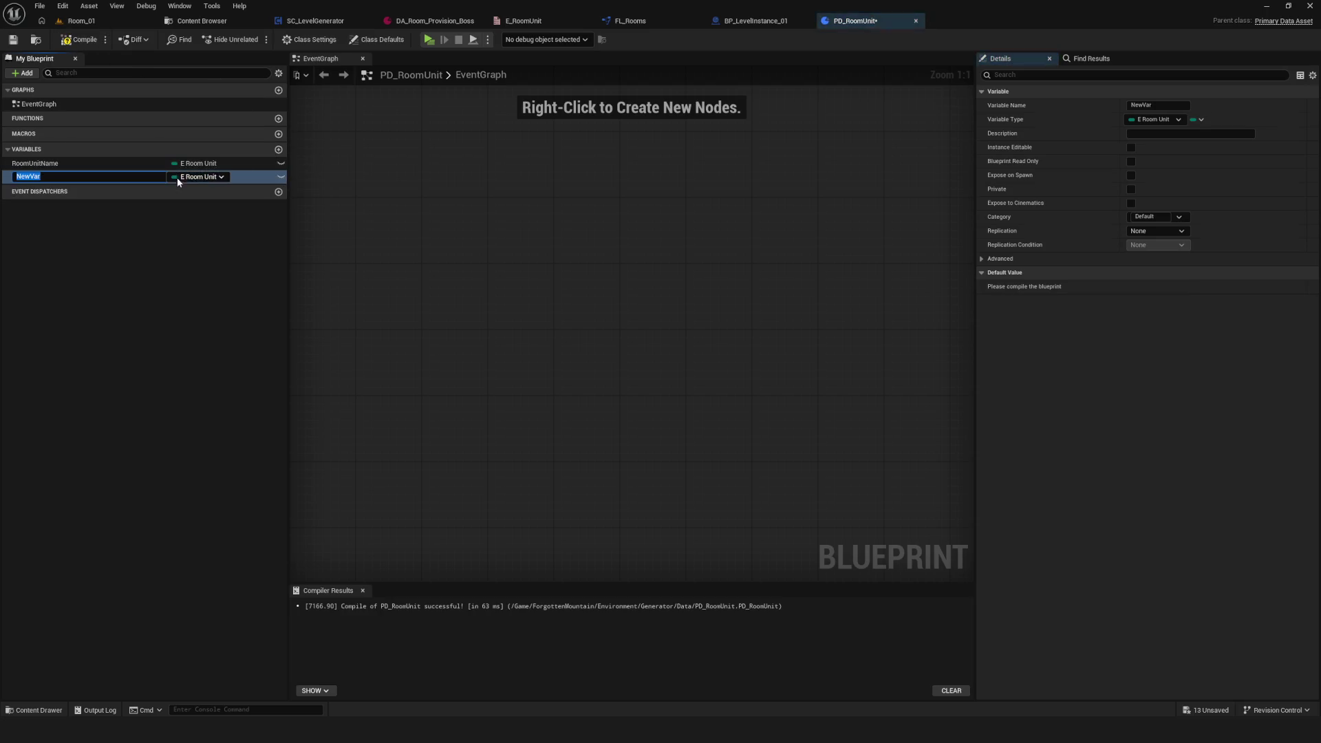
Step: Save PD_RoomUnit, glance at the SC_LevelGenerator and DA_Room_Provision_Boss tabs, then return
{"action": "left_click", "coordinate": [176, 178]}
{"action": "type", "text": "Level"}
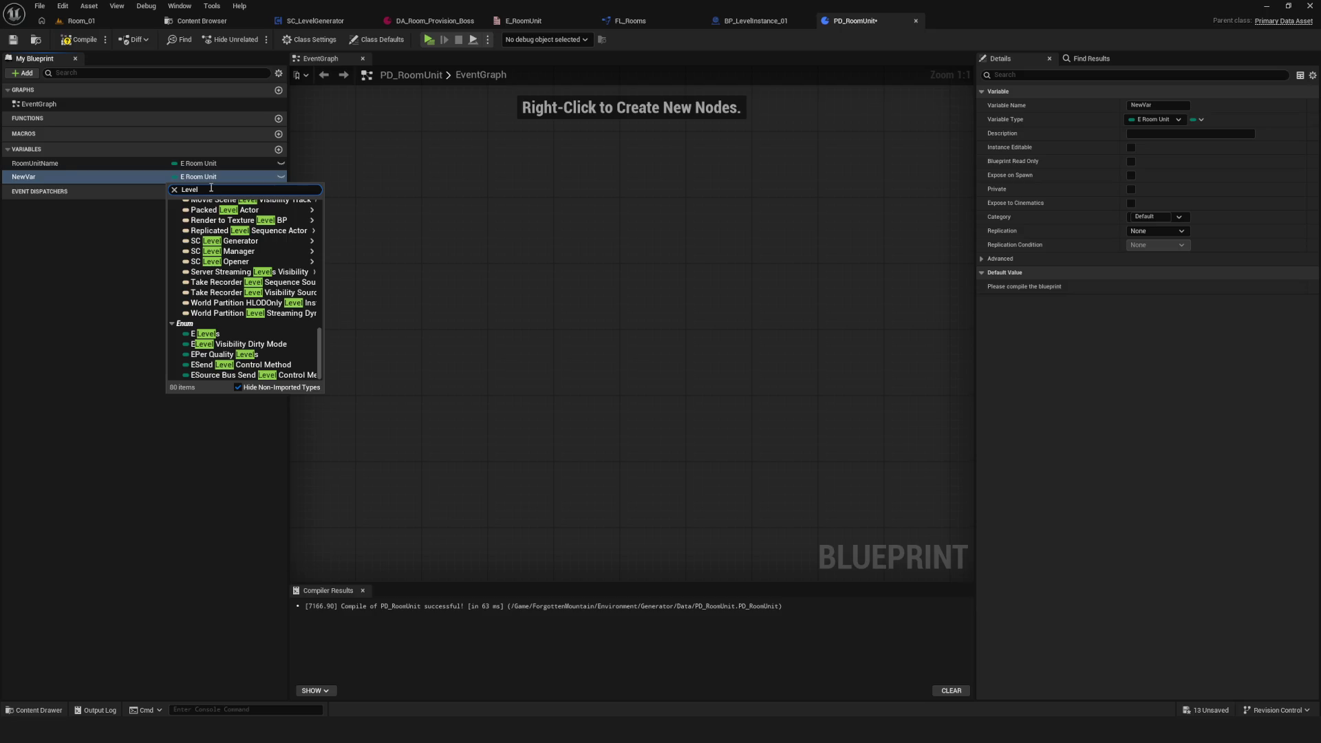
{"action": "key", "text": "BackSpace"}
{"action": "left_click", "coordinate": [9, 40]}
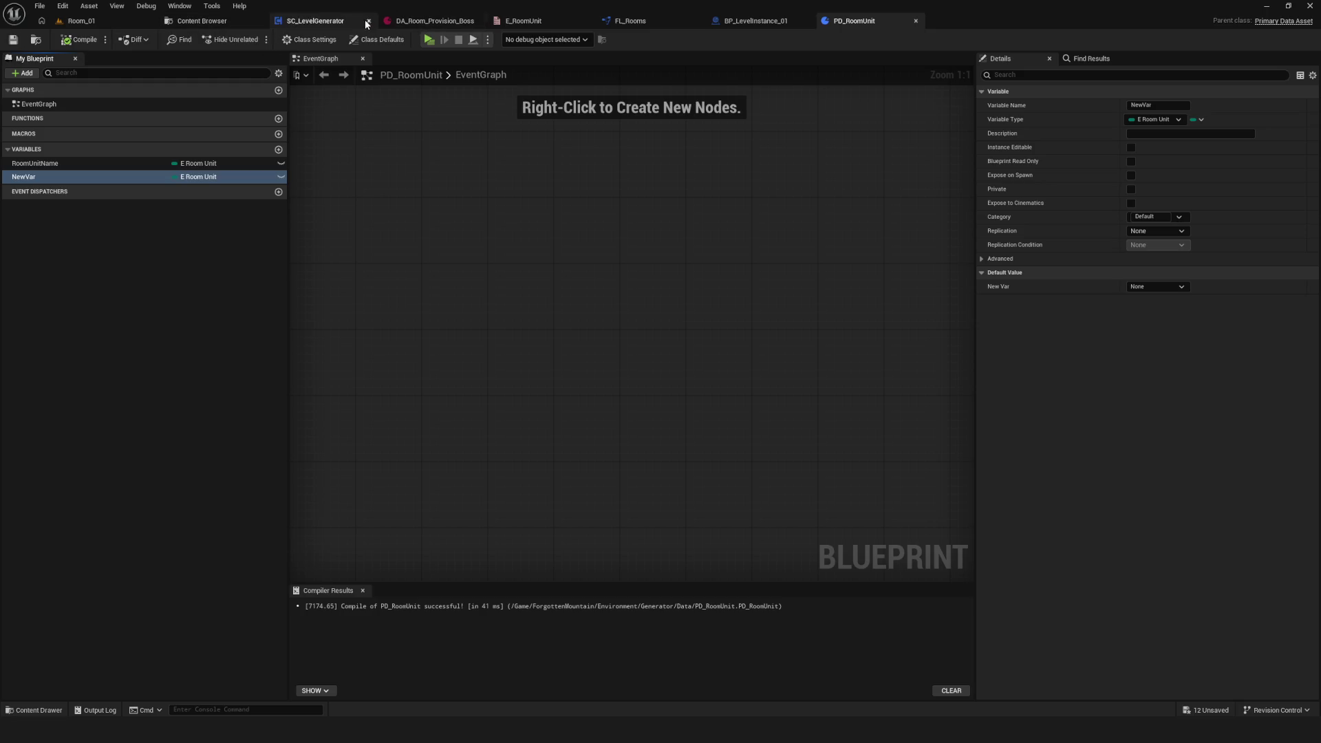
{"action": "left_click", "coordinate": [315, 21]}
{"action": "scroll", "coordinate": [605, 242], "scroll_direction": "up", "scroll_amount": 4}
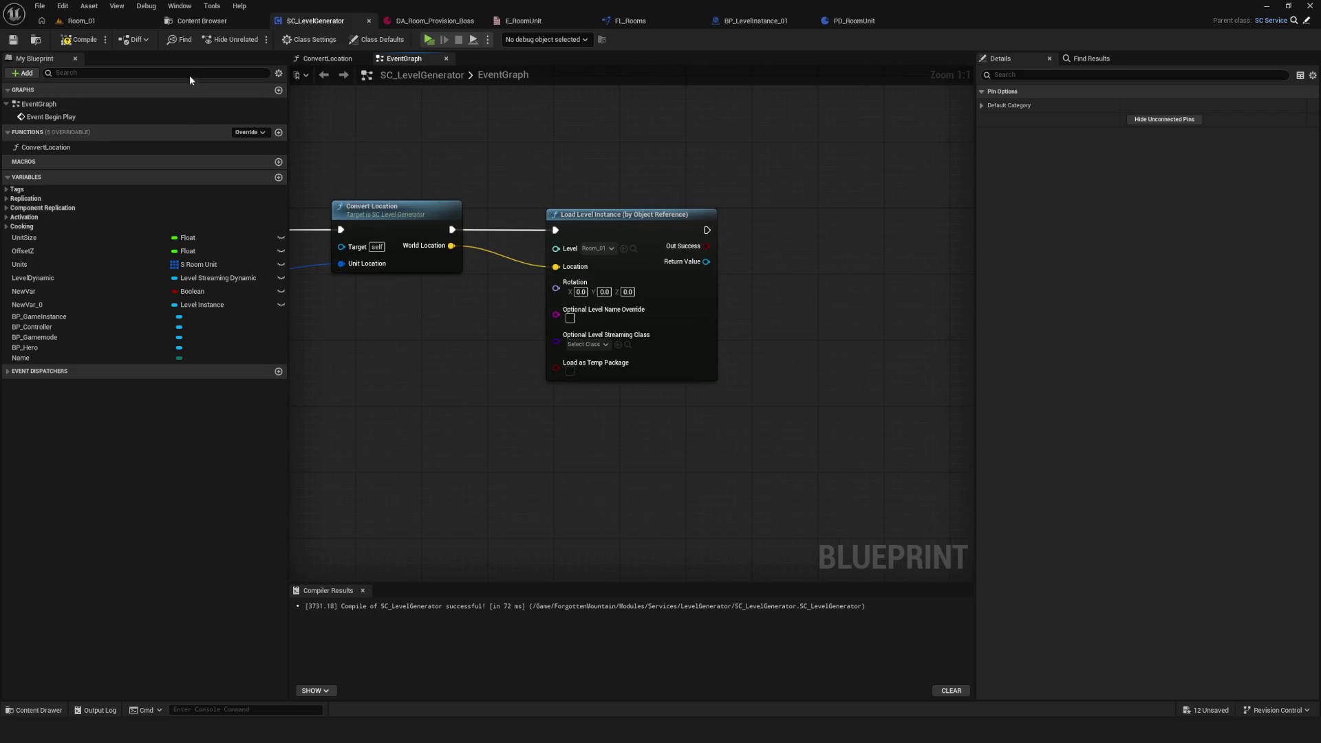
{"action": "left_click", "coordinate": [633, 248]}
{"action": "left_click", "coordinate": [441, 20]}
{"action": "left_click", "coordinate": [854, 21]}
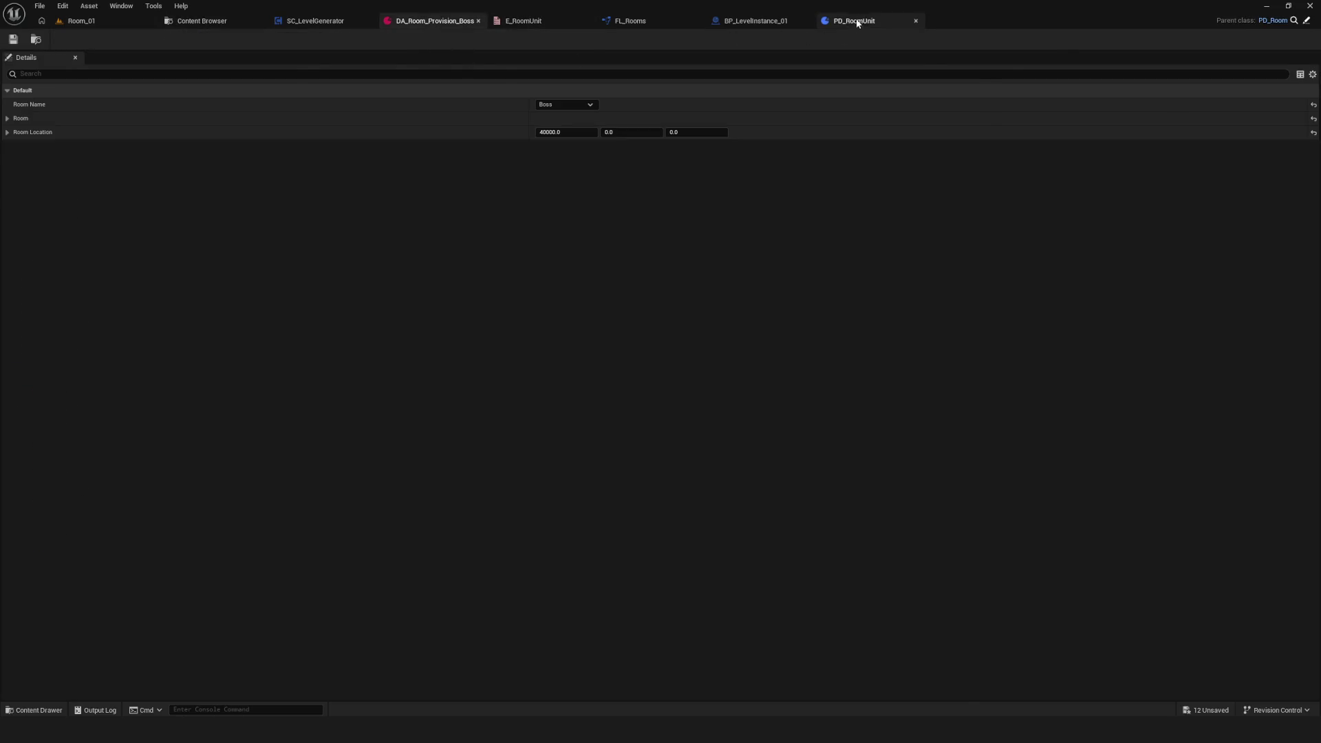
Step: Change NewVar's type to Soft World Reference
{"action": "left_click", "coordinate": [199, 176]}
{"action": "type", "text": "w"}
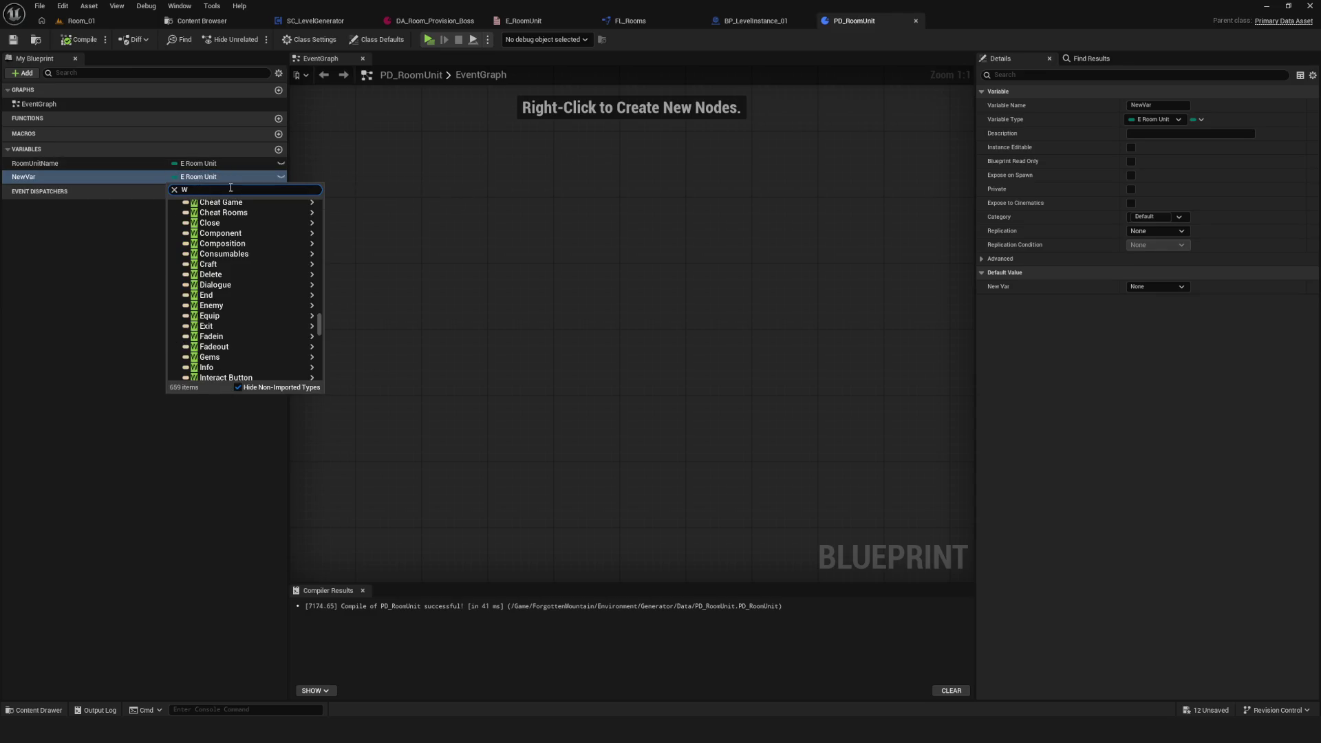
{"action": "type", "text": "orldSof"}
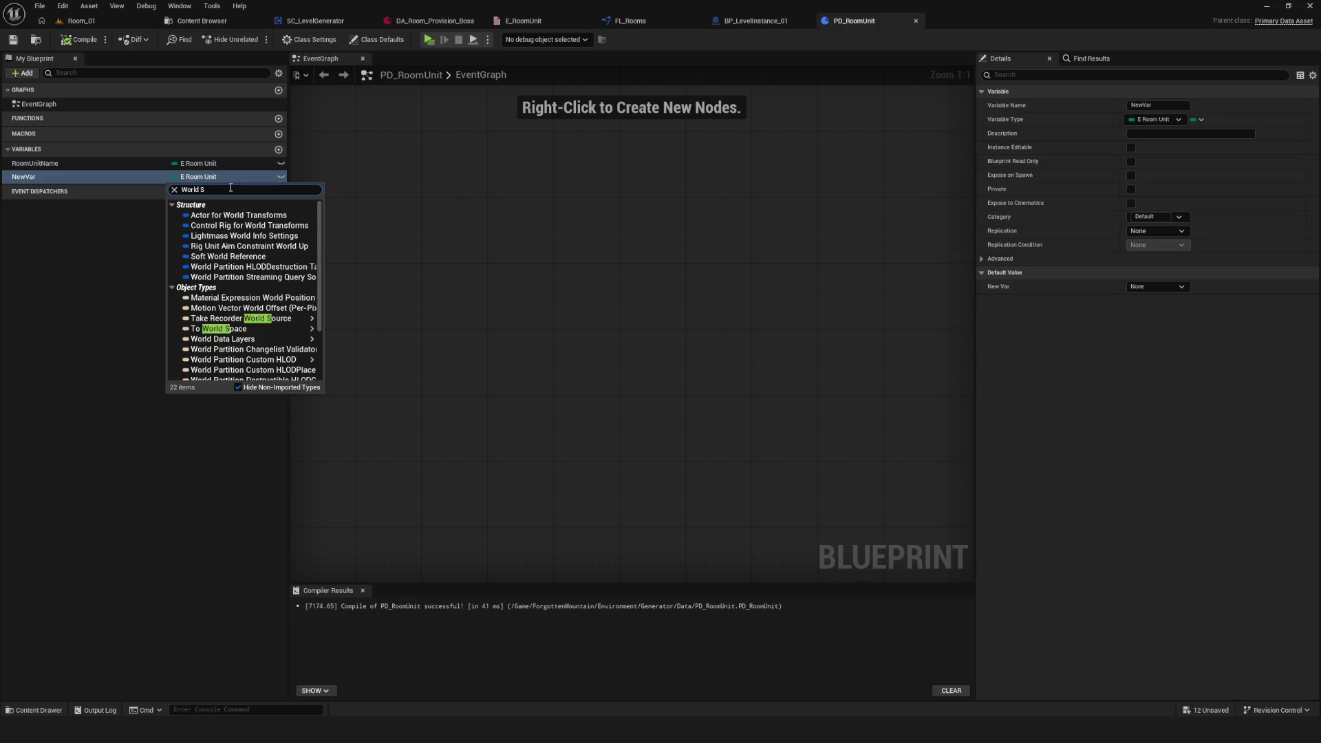
{"action": "key", "text": "BackSpace"}
{"action": "key", "text": "BackSpace"}
{"action": "key", "text": "BackSpace"}
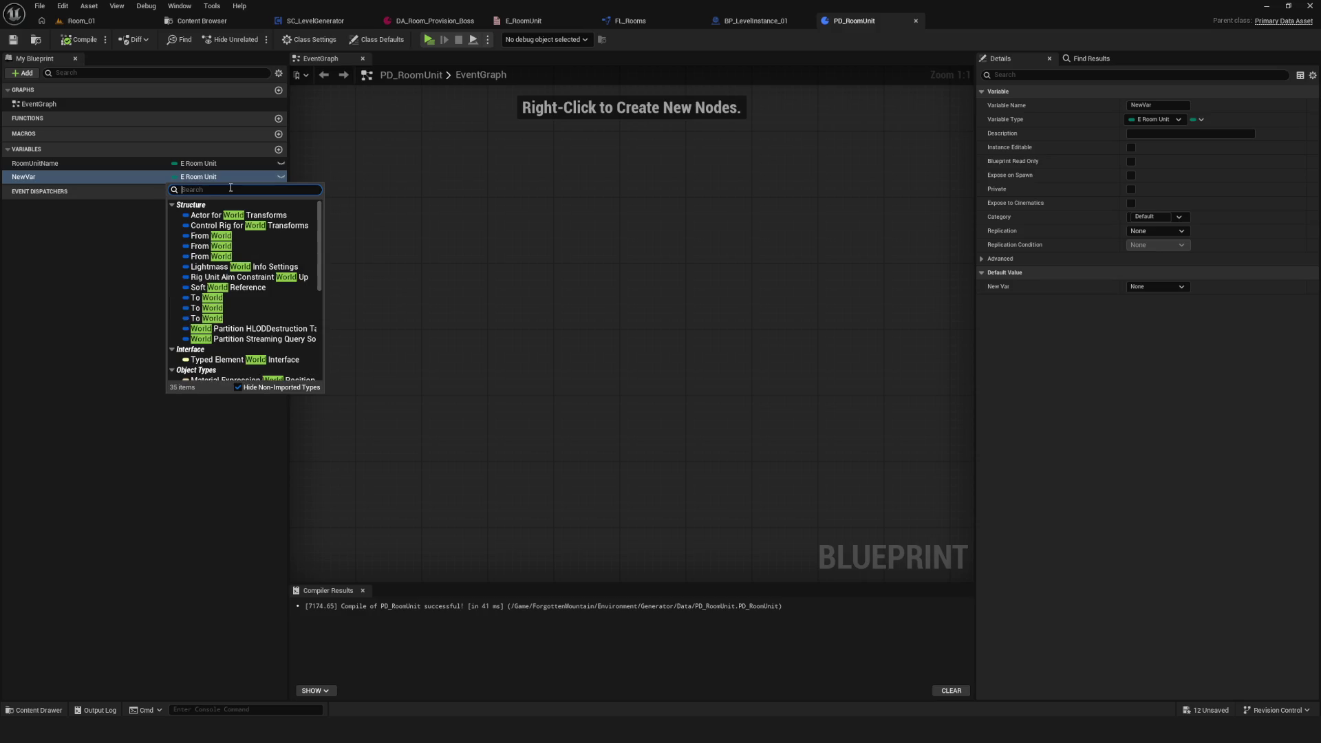
{"action": "type", "text": "s"}
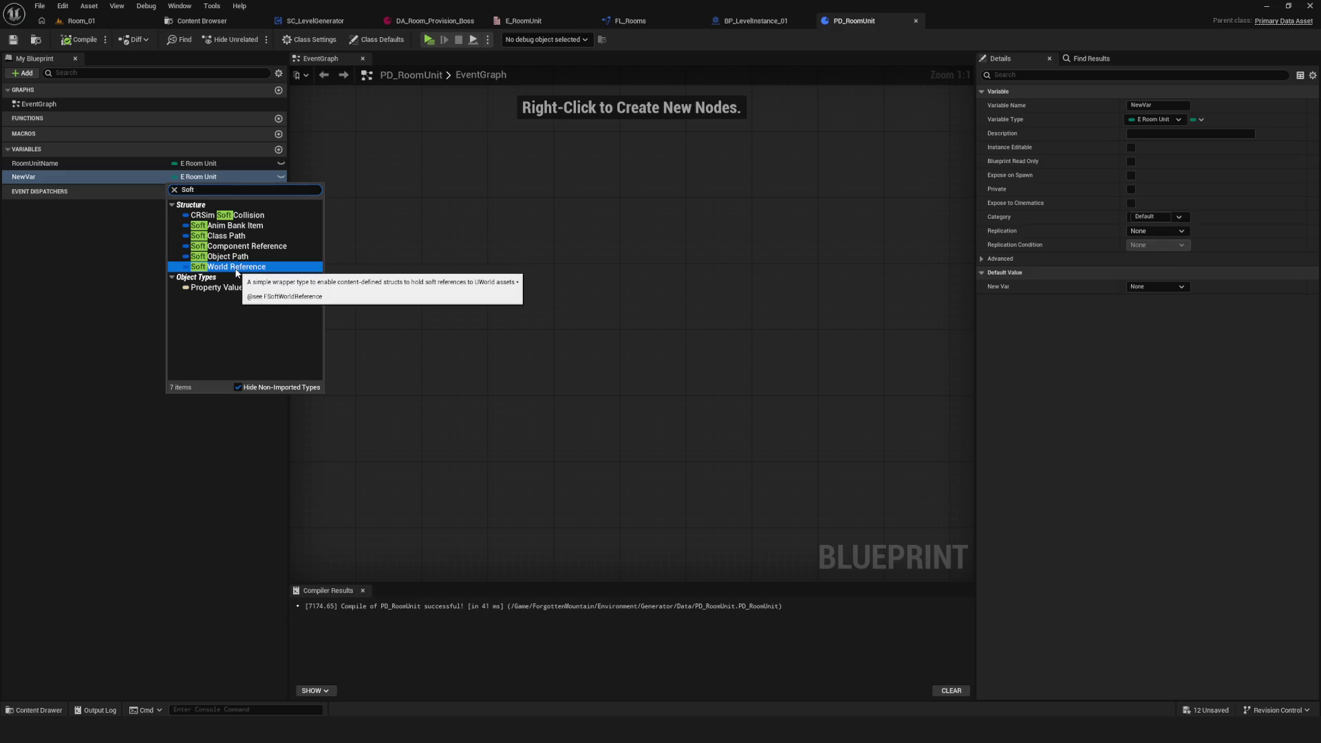
{"action": "left_click", "coordinate": [236, 267]}
Step: Leave NewVar's default value at None and compile PD_RoomUnit
{"action": "left_click", "coordinate": [1166, 272]}
{"action": "left_click", "coordinate": [1151, 283]}
{"action": "left_click", "coordinate": [76, 180]}
{"action": "left_click", "coordinate": [1170, 272]}
{"action": "left_click", "coordinate": [210, 215]}
{"action": "left_click", "coordinate": [207, 178]}
{"action": "key", "text": "F7"}
{"action": "left_click", "coordinate": [216, 178]}
{"action": "key", "text": "Escape"}
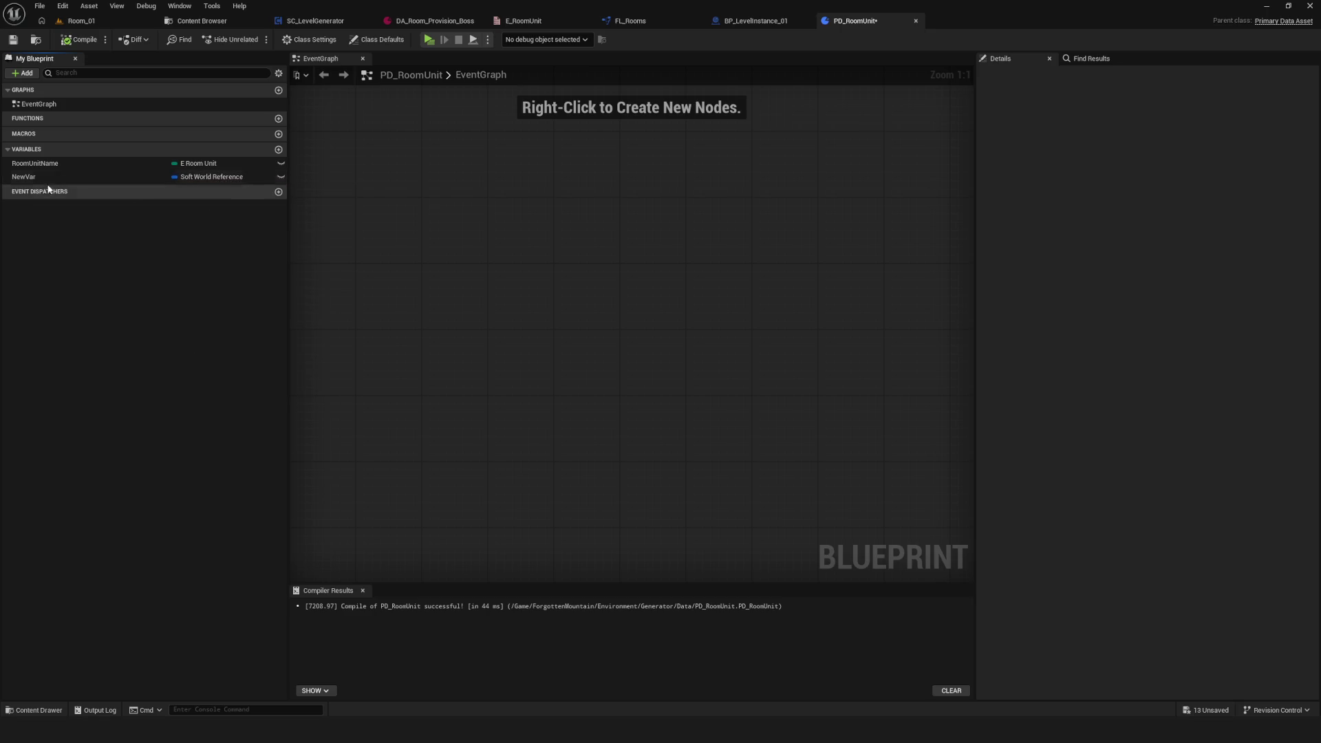
Step: Check NewVar's World Asset default, leave it unset, and save PD_RoomUnit with Ctrl+S
{"action": "left_click", "coordinate": [228, 178]}
{"action": "left_click", "coordinate": [988, 271]}
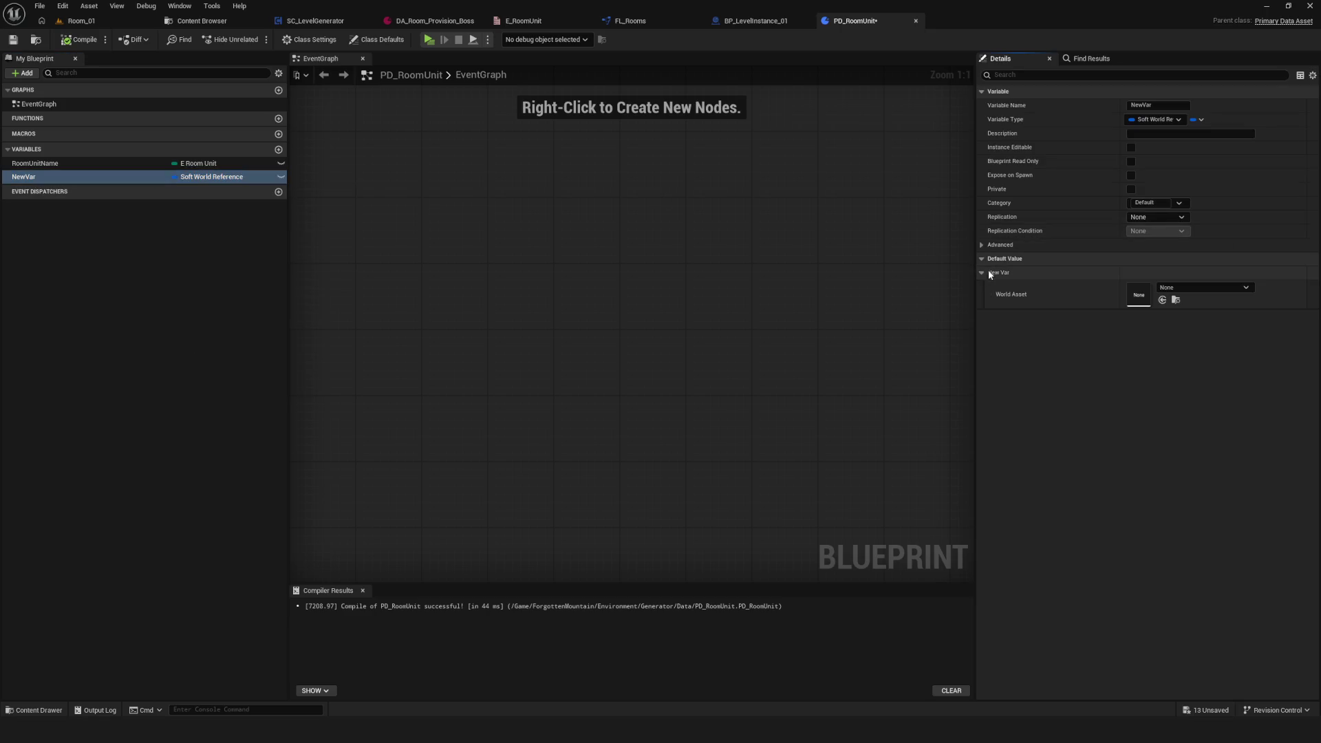
{"action": "left_click", "coordinate": [1224, 286]}
{"action": "left_click", "coordinate": [1035, 391]}
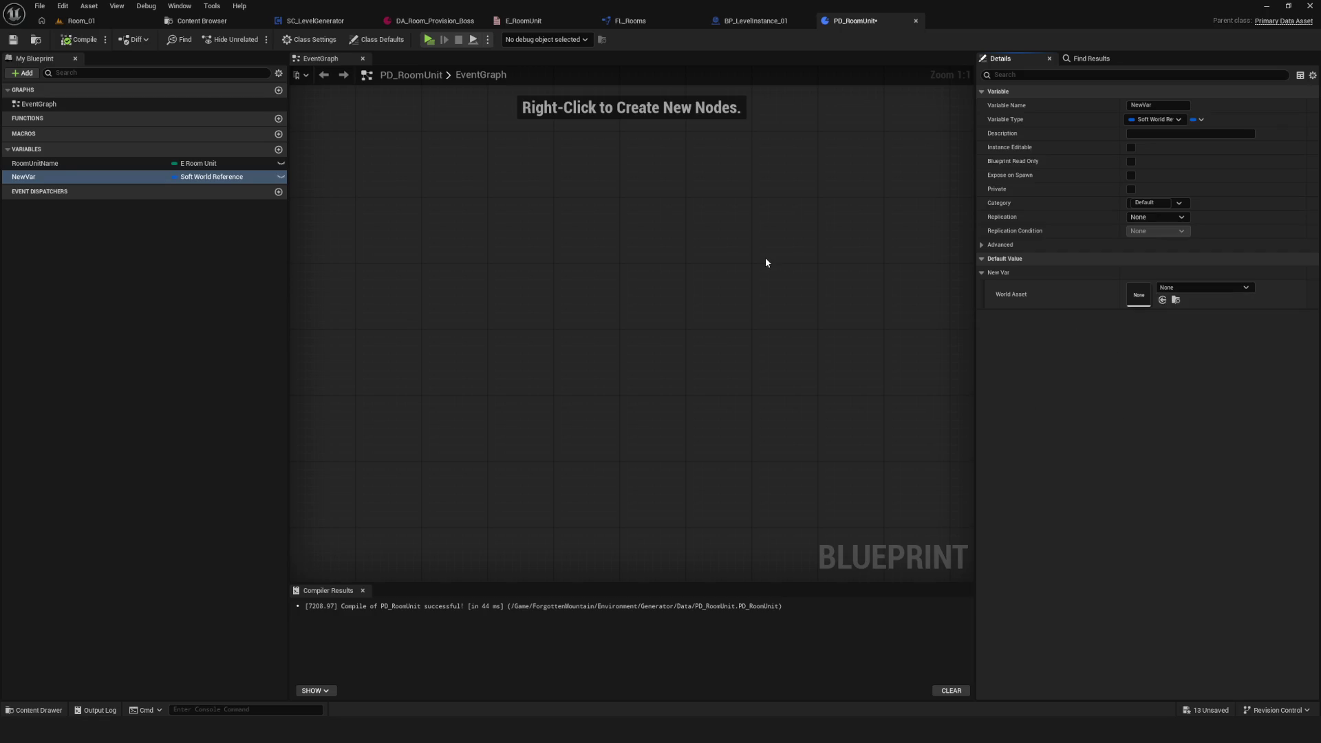
{"action": "left_click", "coordinate": [192, 208]}
{"action": "key", "text": "ctrl+s"}
Step: Rename NewVar to Room and compile PD_RoomUnit so its default value appears
{"action": "left_click", "coordinate": [90, 177]}
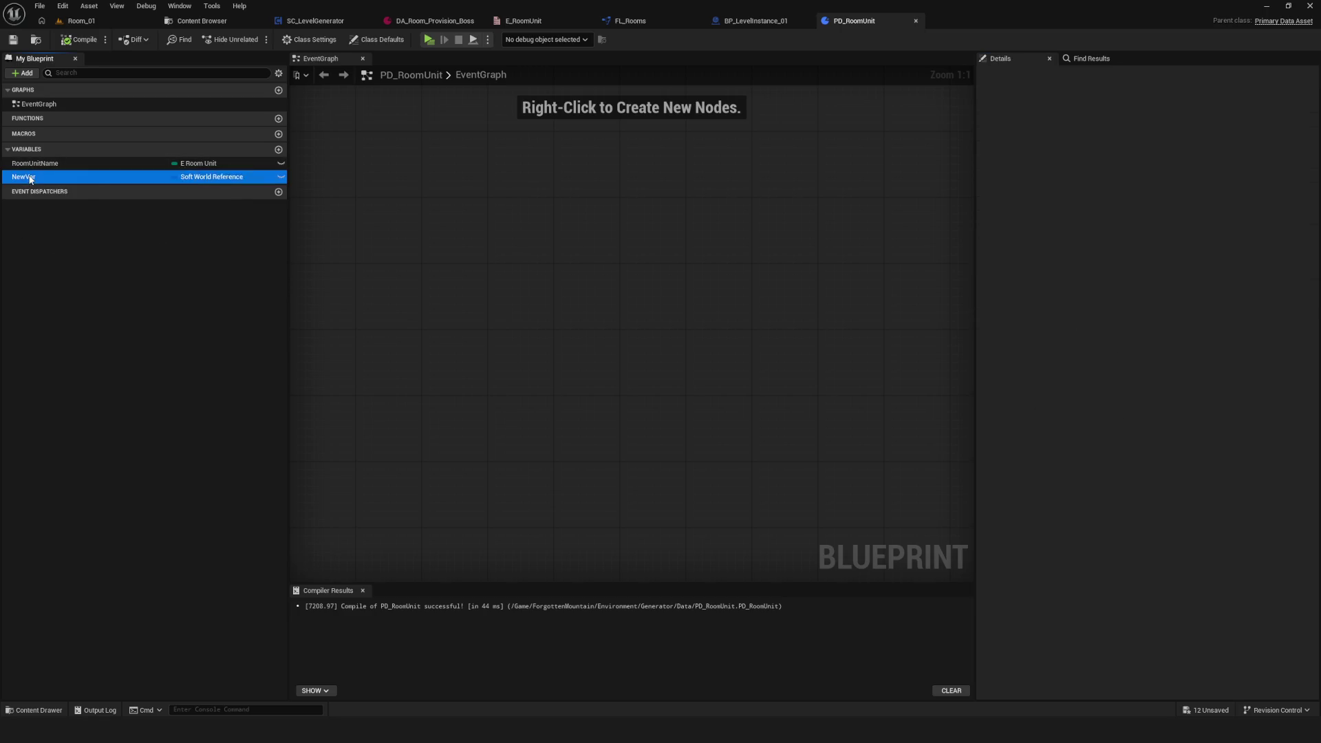
{"action": "left_click", "coordinate": [79, 39]}
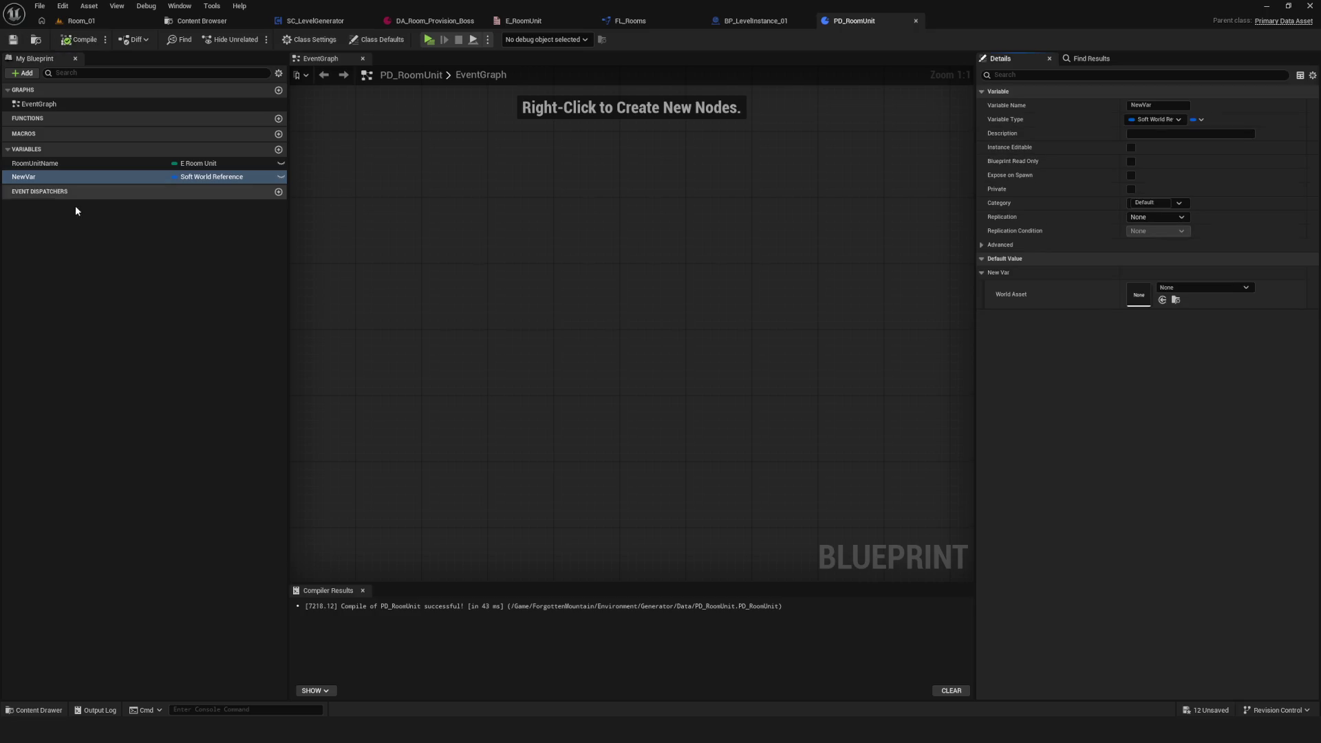
{"action": "double_click", "coordinate": [115, 178]}
{"action": "type", "text": "R"}
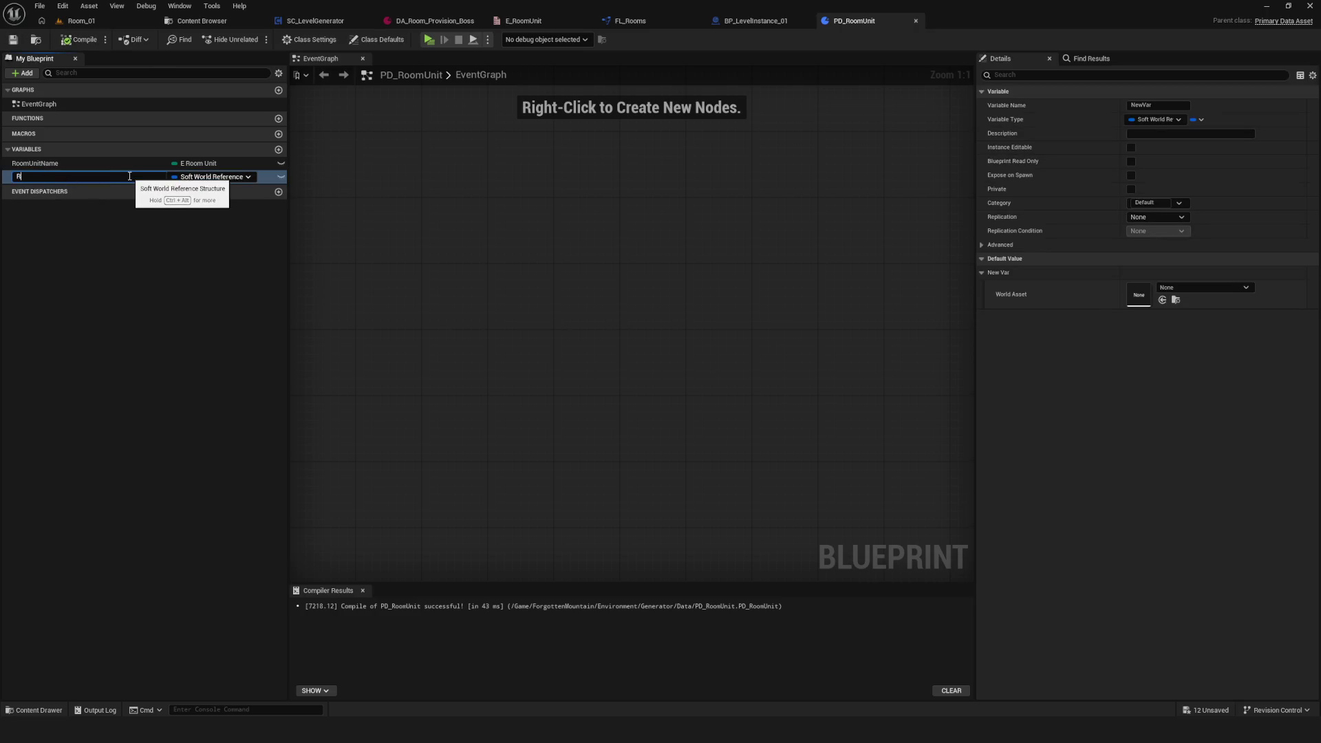
{"action": "key", "text": "Return"}
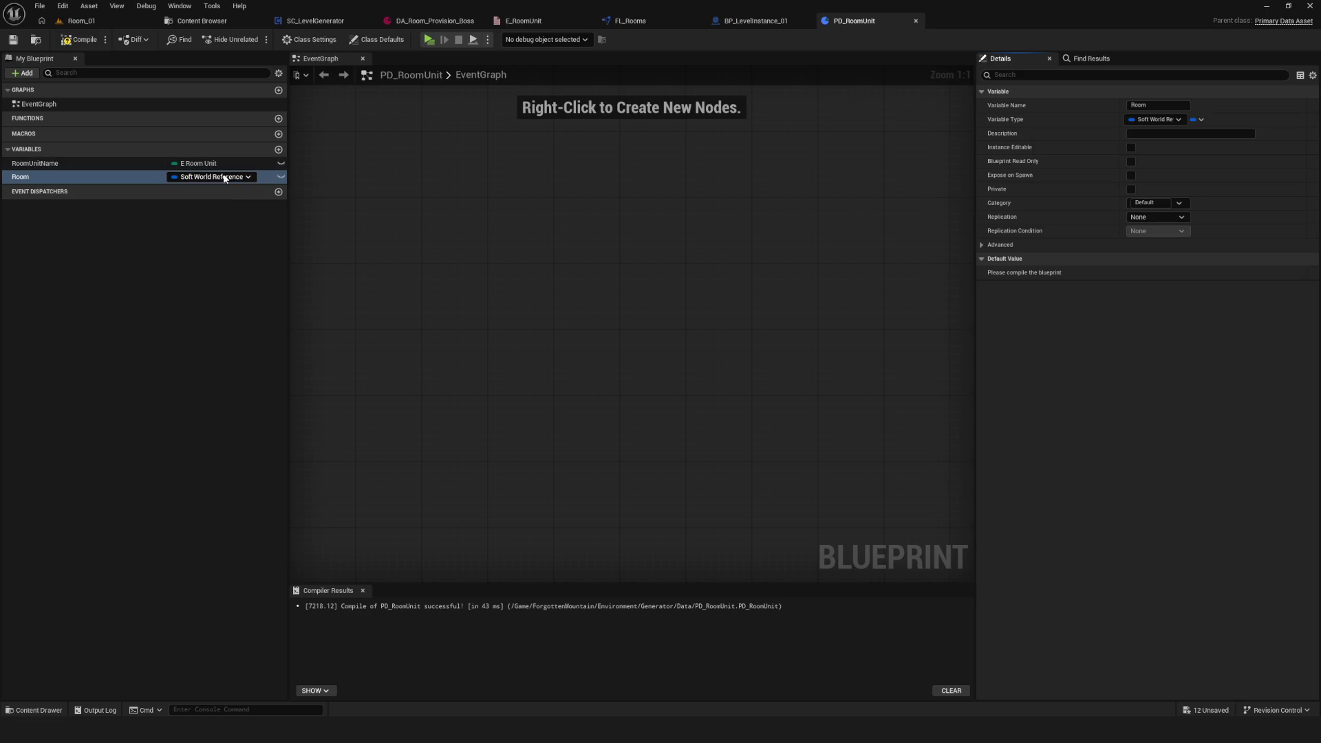
{"action": "left_click", "coordinate": [227, 177]}
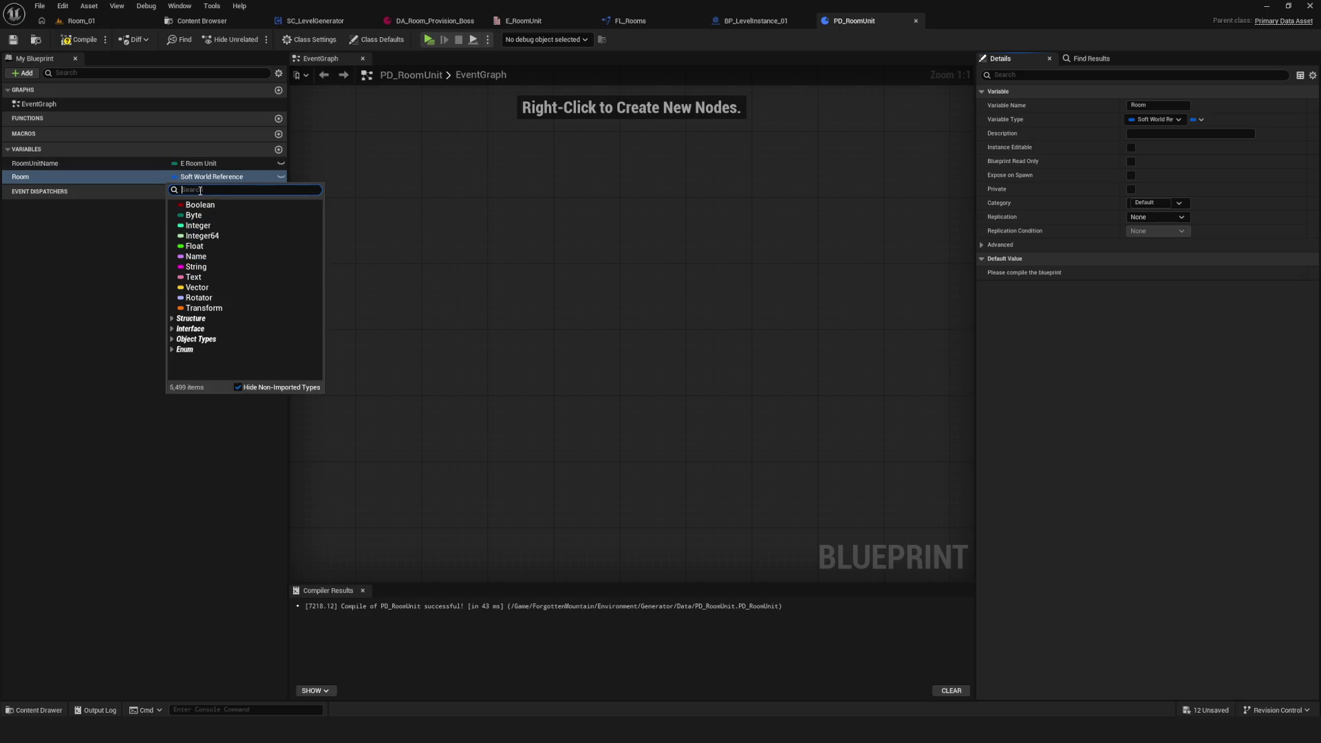
{"action": "left_click", "coordinate": [51, 245]}
{"action": "left_click", "coordinate": [41, 177]}
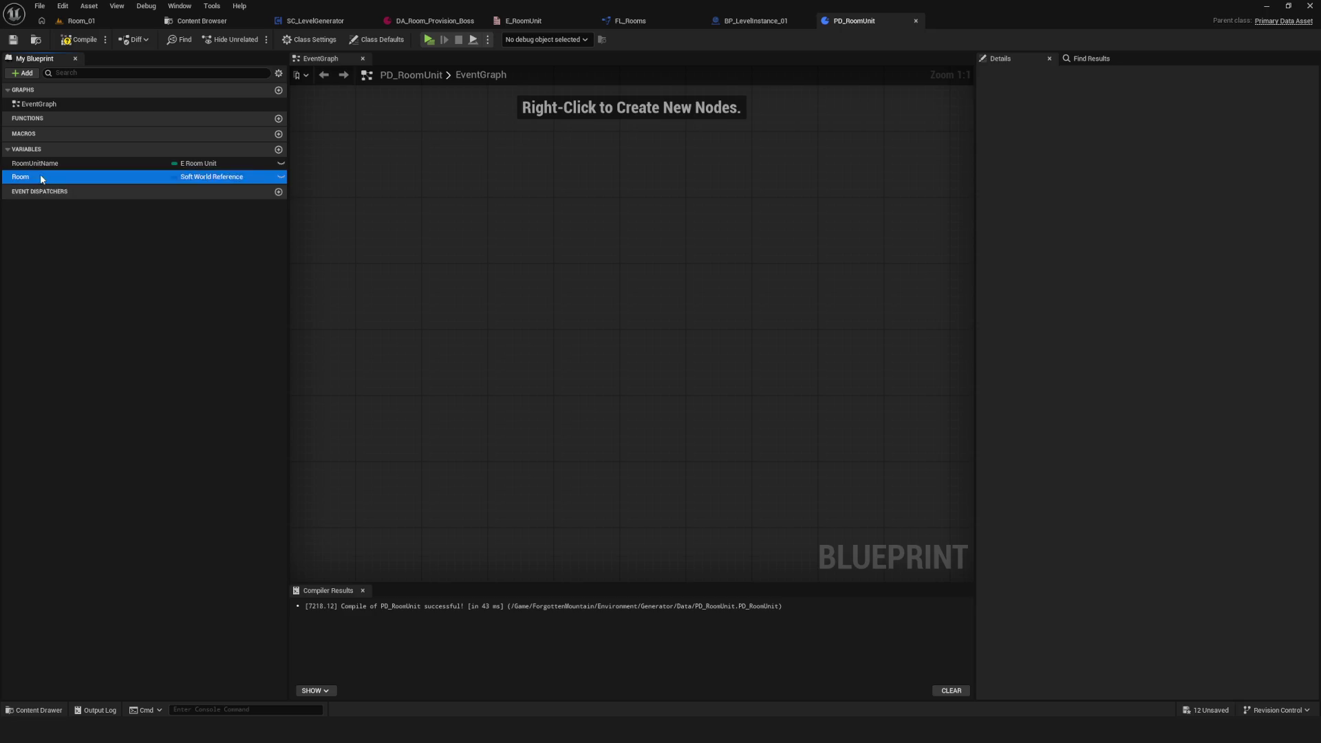
{"action": "left_click", "coordinate": [81, 39]}
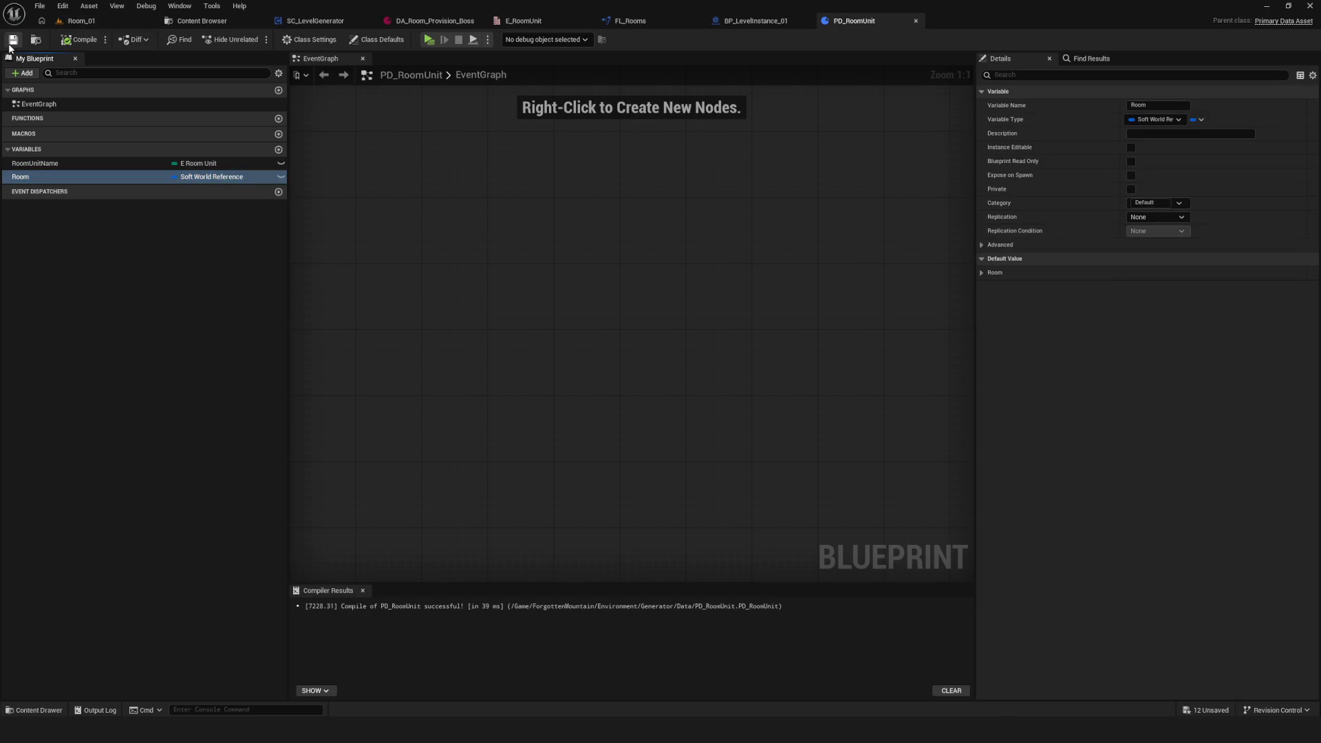
{"action": "left_click", "coordinate": [197, 23]}
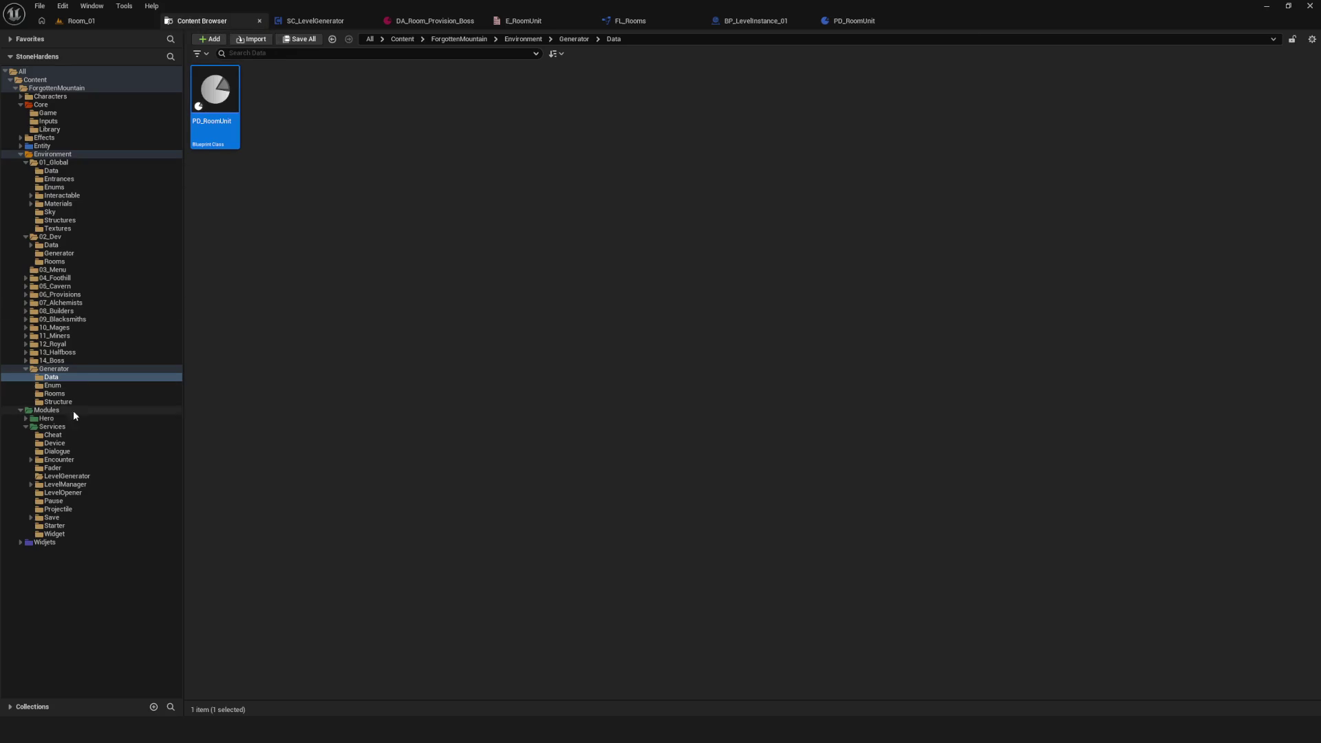
Step: Navigate the Content Browser to LevelGenerator > Generator > Rooms
{"action": "left_click", "coordinate": [69, 477]}
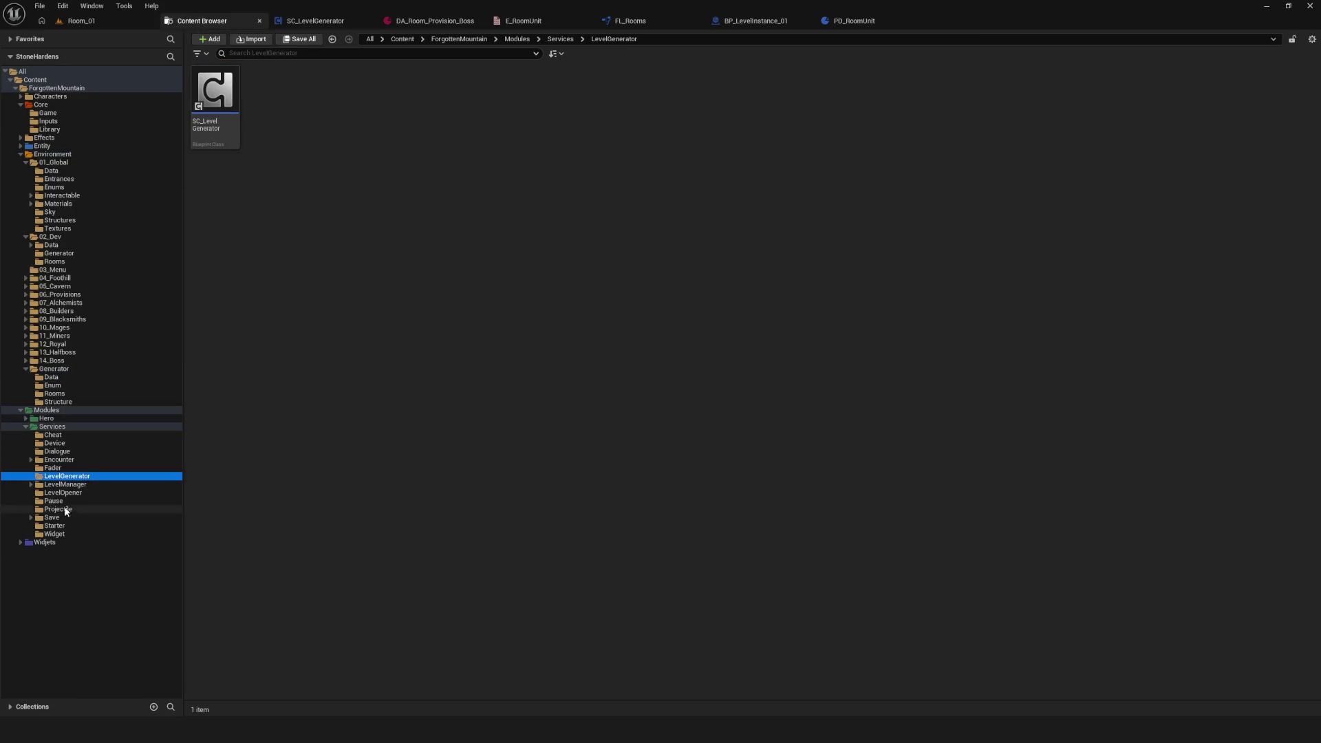
{"action": "left_click", "coordinate": [58, 370]}
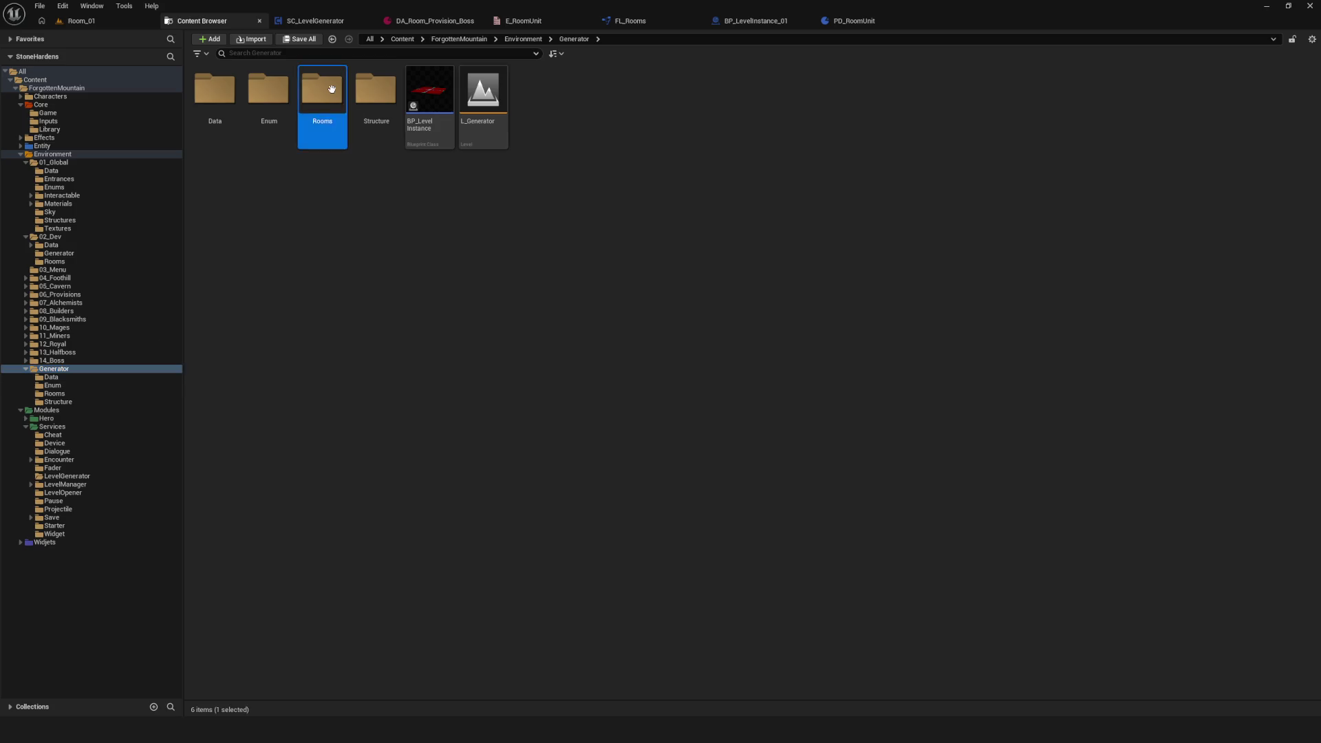
{"action": "double_click", "coordinate": [324, 140]}
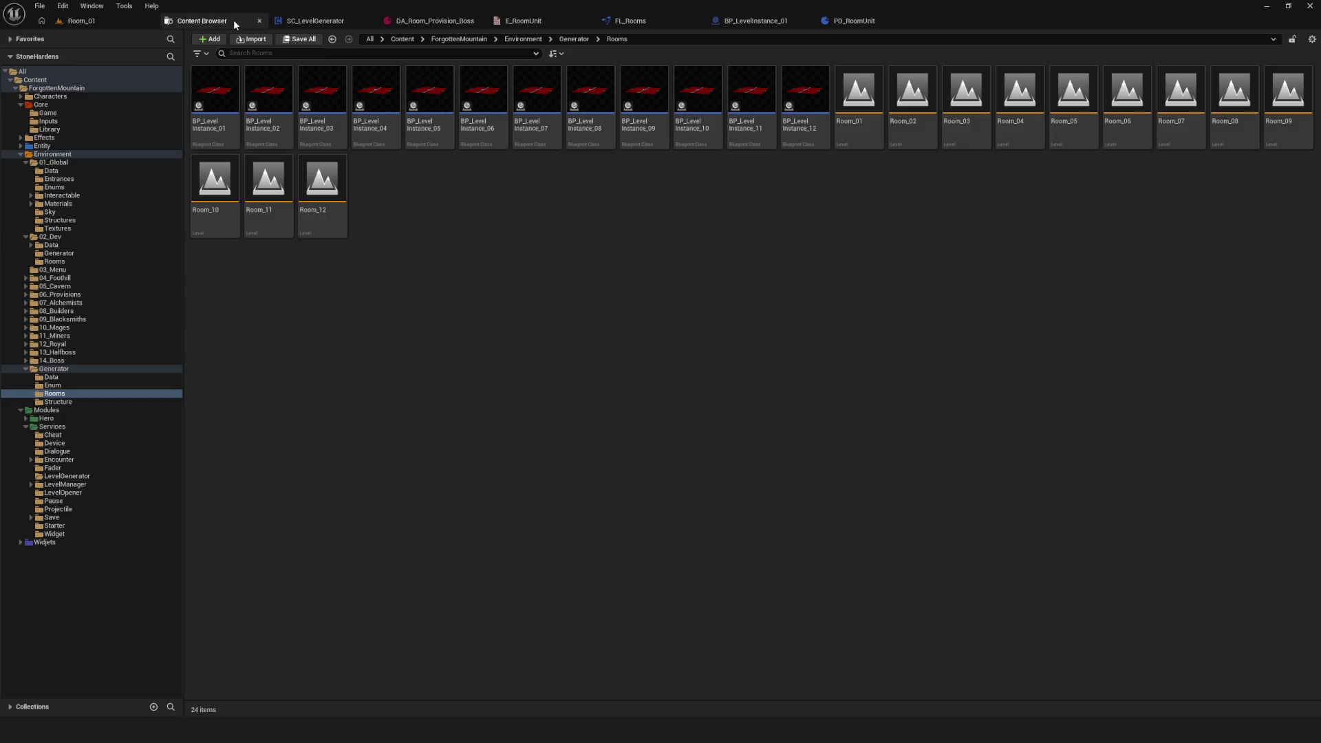
Step: Browse Room_ levels in the Room World Asset picker without choosing one, then recompile PD_RoomUnit
{"action": "left_click", "coordinate": [853, 21]}
{"action": "left_click", "coordinate": [988, 273]}
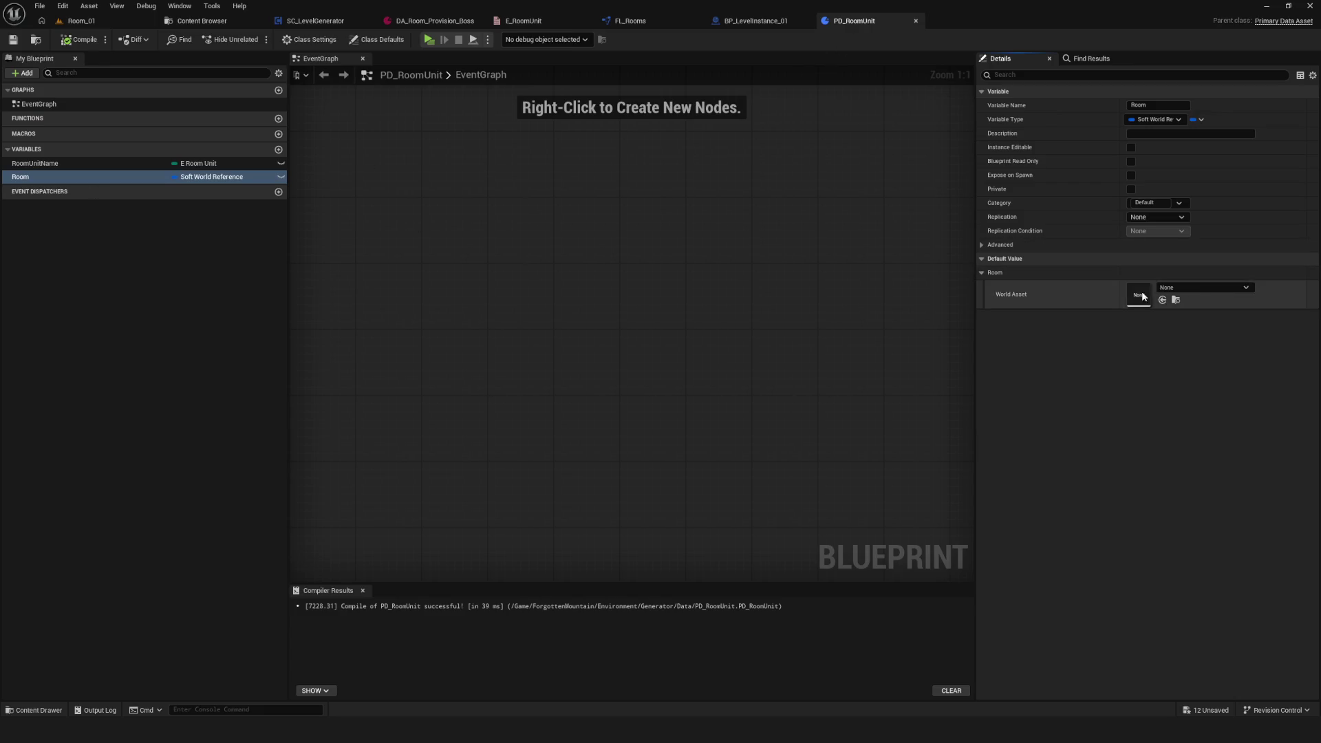
{"action": "left_click", "coordinate": [1206, 288]}
{"action": "type", "text": "Room"}
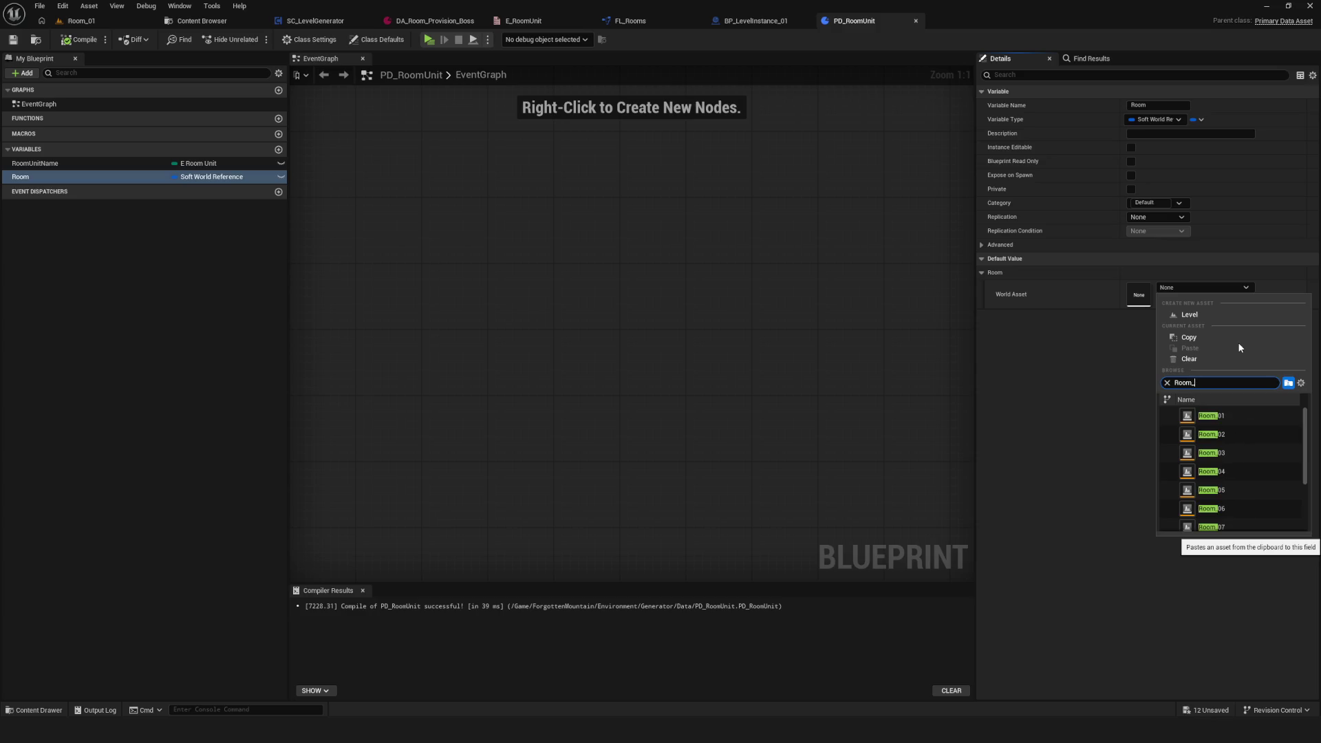
{"action": "type", "text": "_"}
{"action": "left_click", "coordinate": [980, 433]}
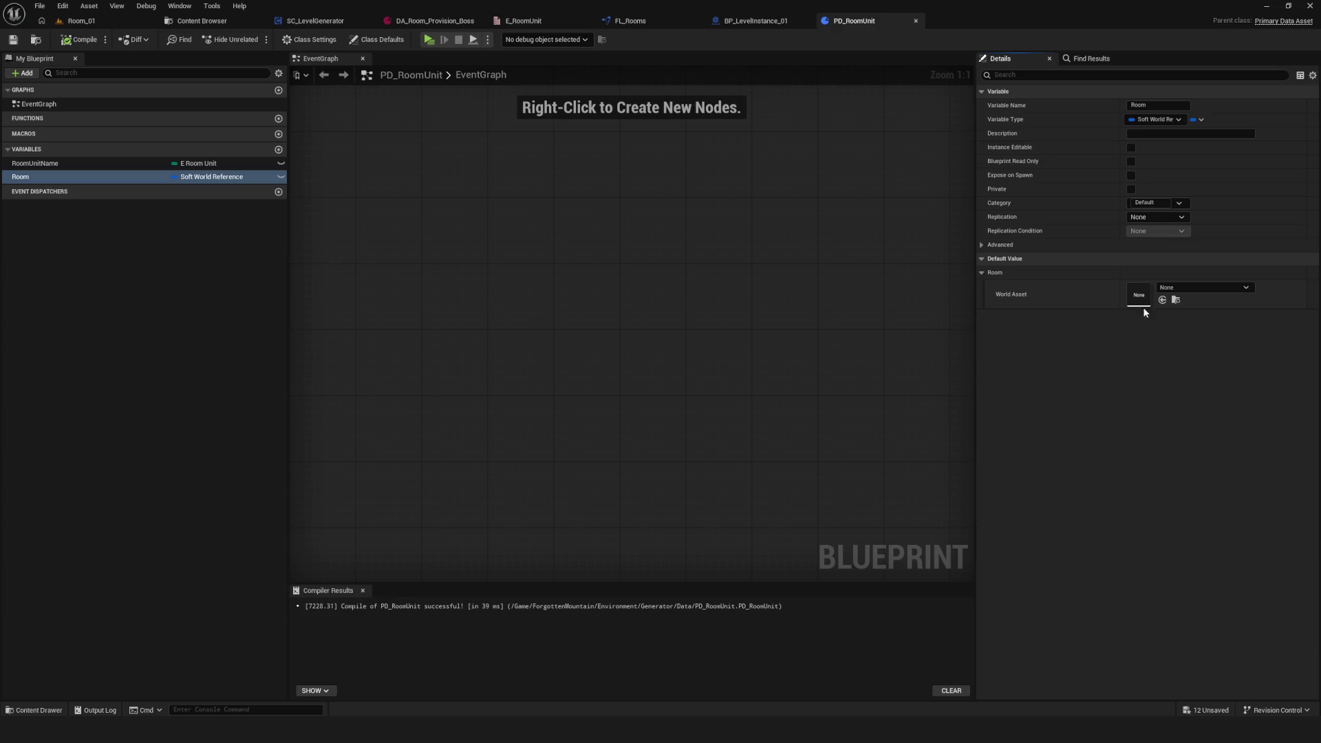
{"action": "left_click", "coordinate": [80, 39]}
{"action": "left_click", "coordinate": [251, 248]}
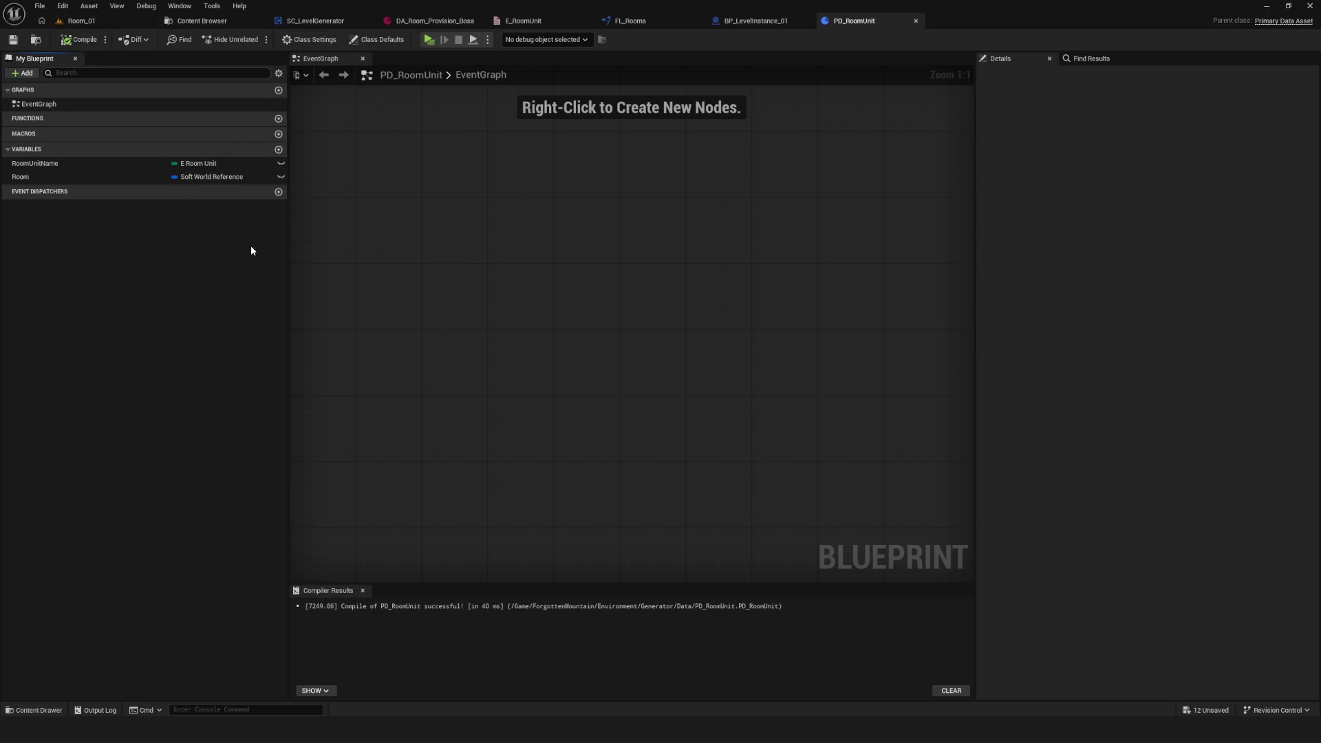
{"action": "left_click", "coordinate": [79, 39]}
{"action": "left_click", "coordinate": [200, 20]}
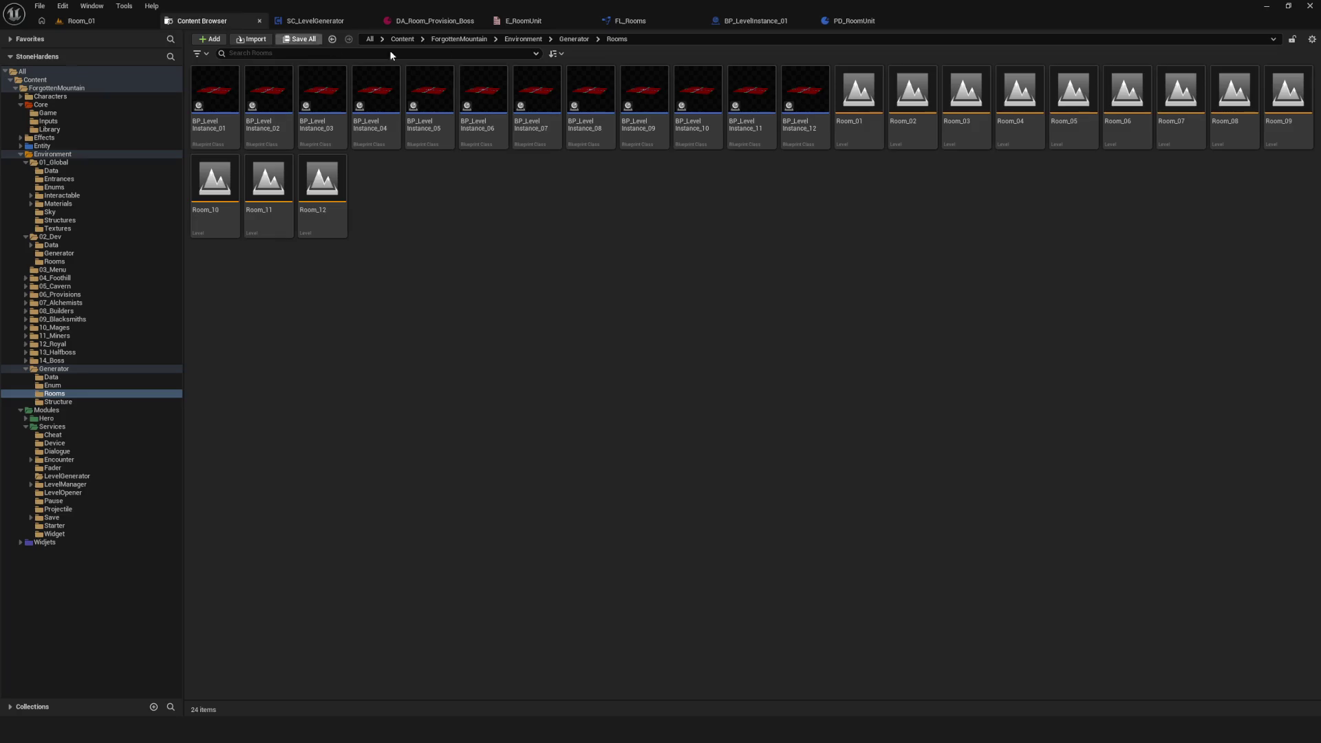
Step: In Generator/Data, add a Data Asset of class PD_RoomUnit called DA_Room_01
{"action": "left_click", "coordinate": [51, 377]}
{"action": "right_click", "coordinate": [316, 205]}
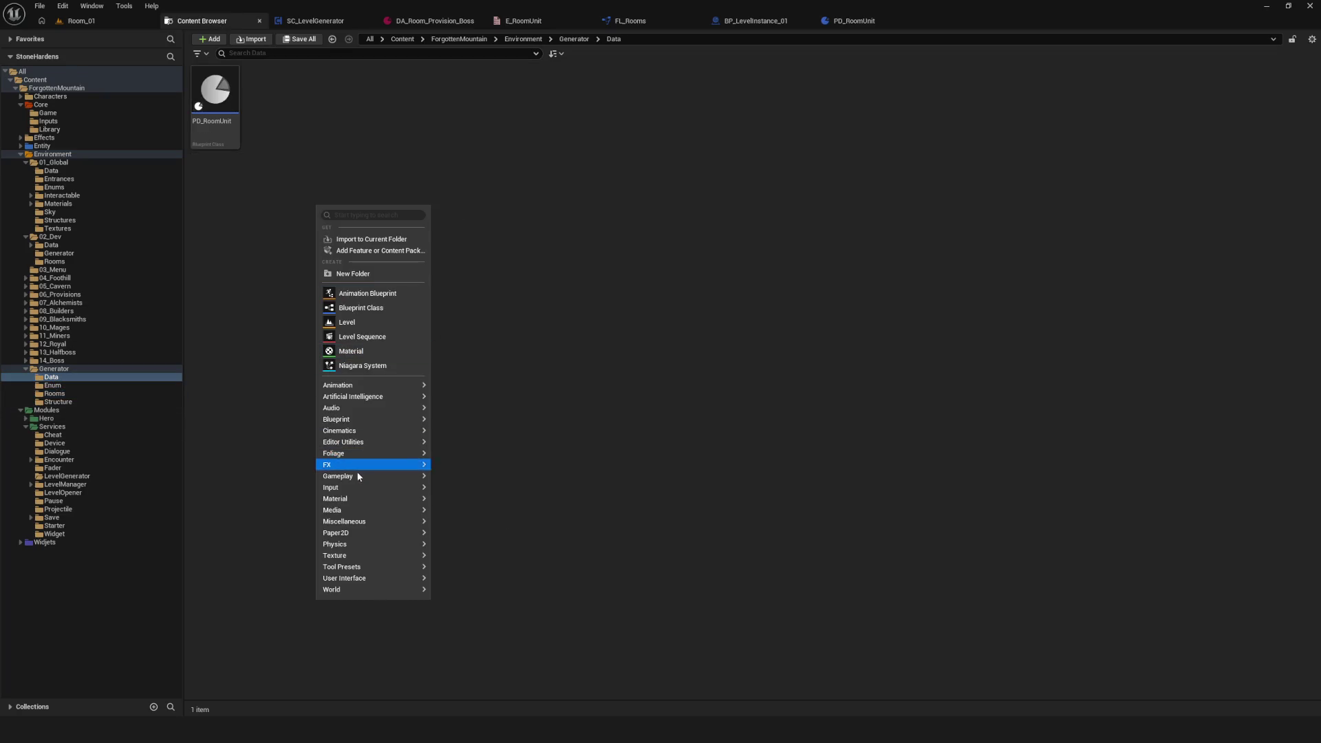
{"action": "mouse_move", "coordinate": [359, 524]}
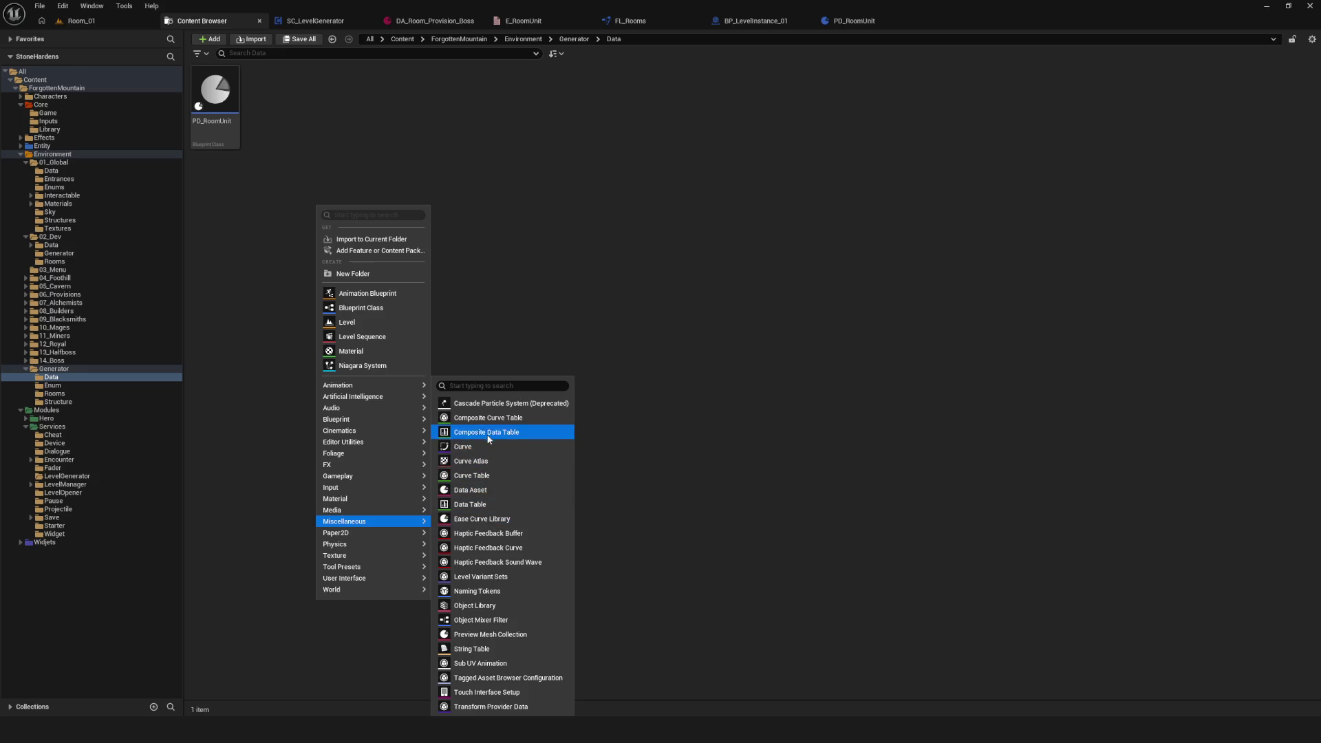
{"action": "left_click", "coordinate": [487, 492]}
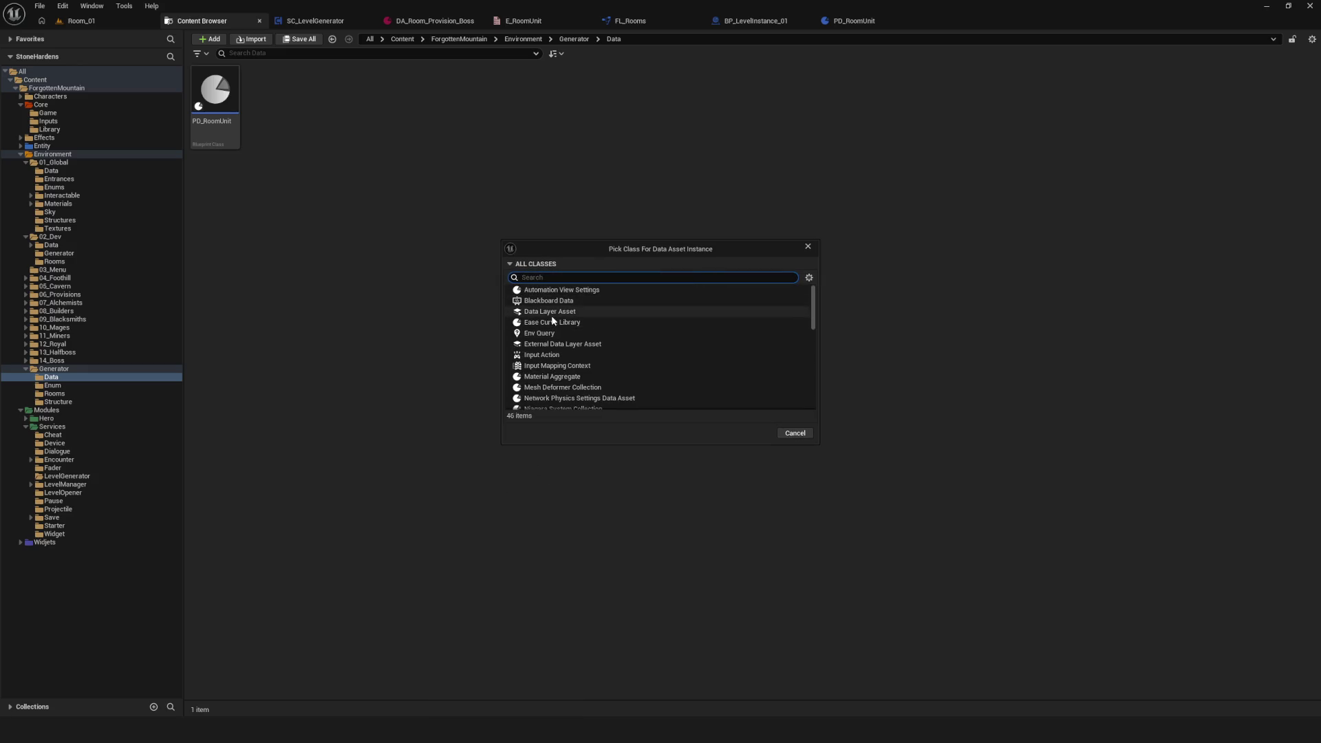
{"action": "type", "text": "PD_Room"}
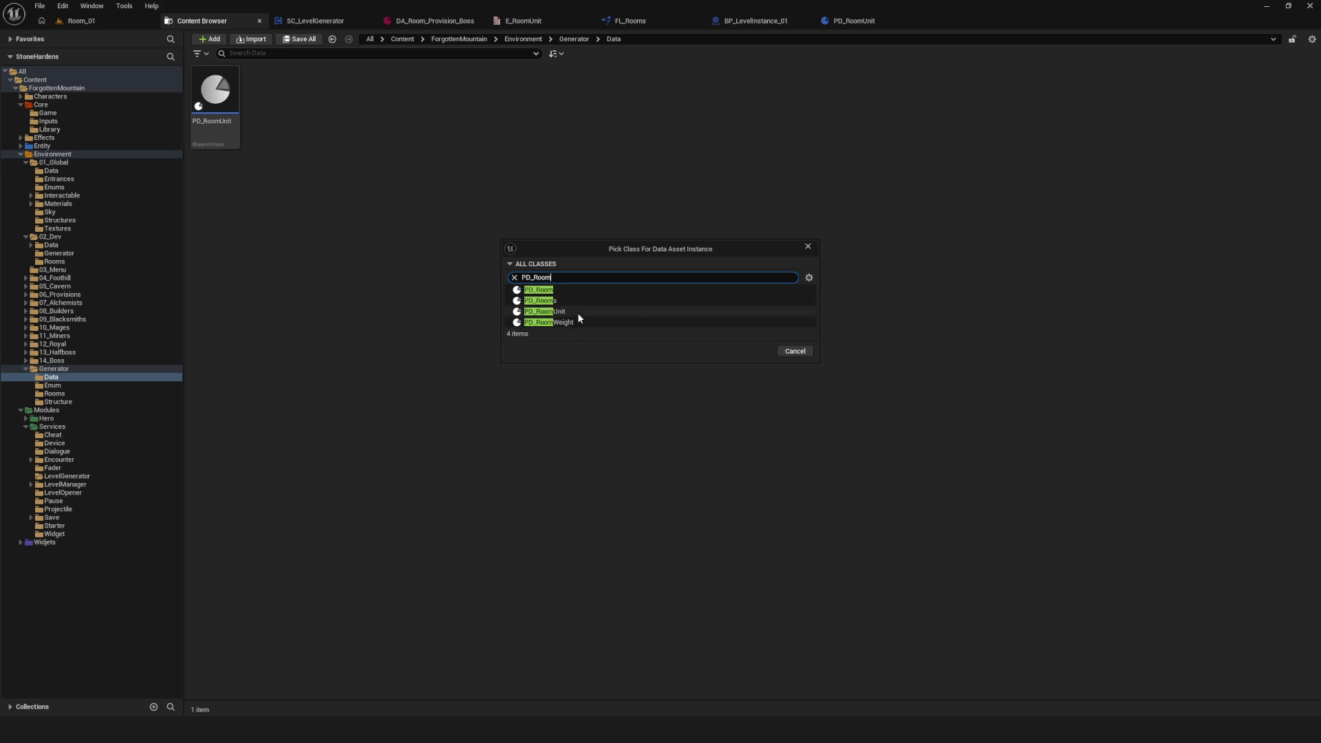
{"action": "left_click", "coordinate": [582, 313]}
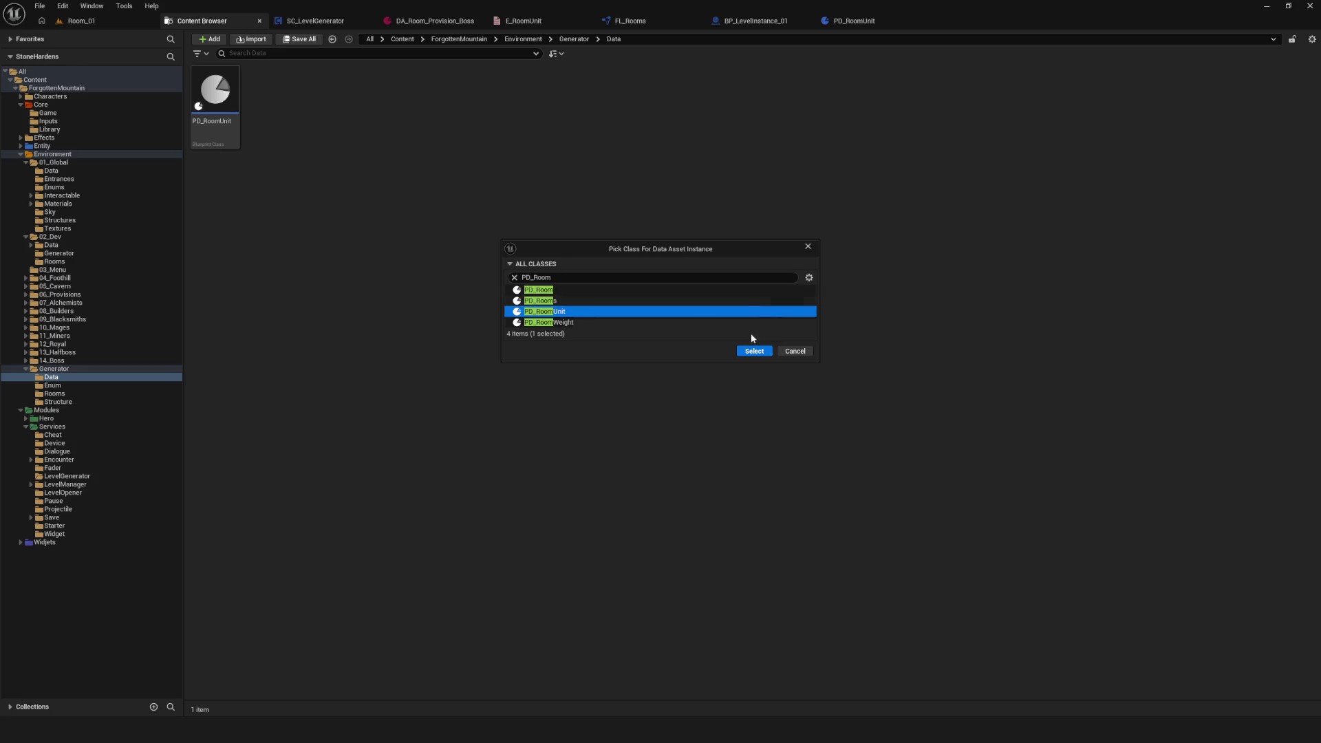
{"action": "left_click", "coordinate": [758, 352]}
{"action": "type", "text": "DA_Room"}
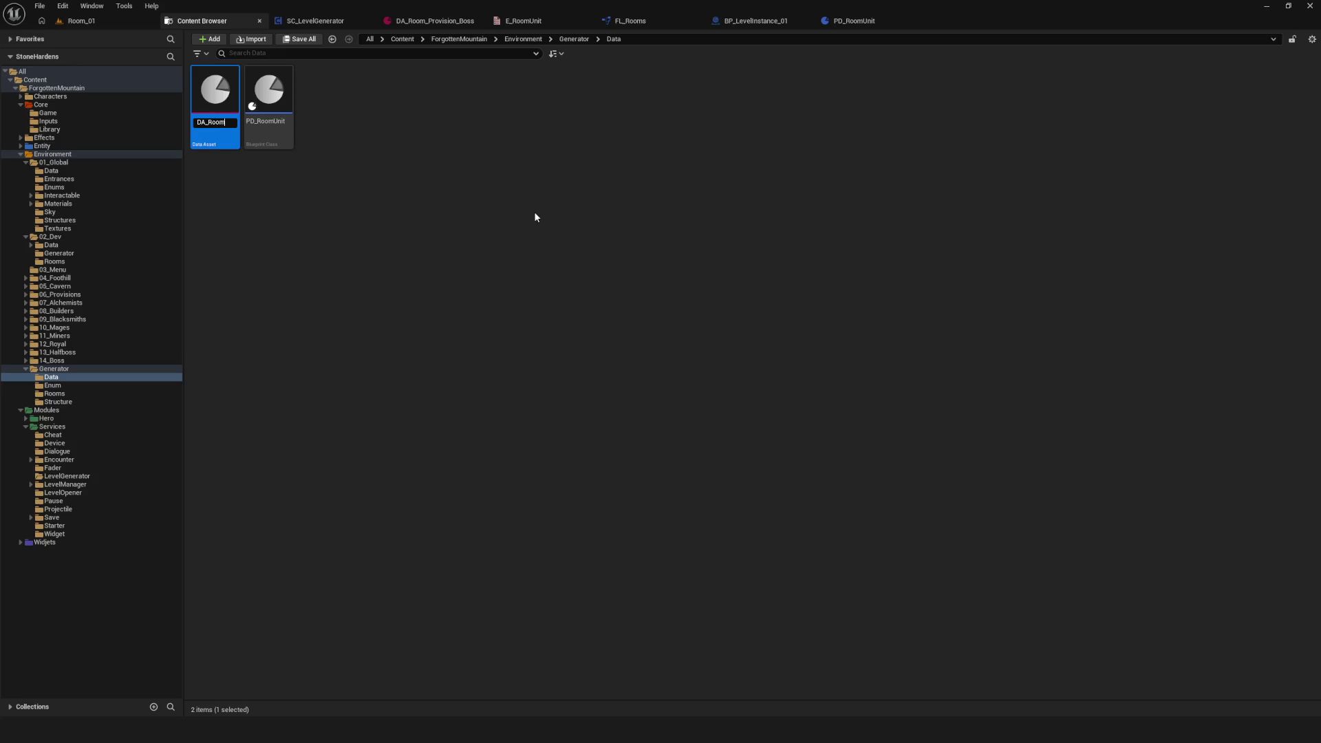
{"action": "type", "text": "1"}
{"action": "key", "text": "Return"}
{"action": "left_click", "coordinate": [535, 217]}
Step: Set DA_Room_01's Room Unit Name to Usual_01 and check the Room World Asset picker
{"action": "double_click", "coordinate": [204, 98]}
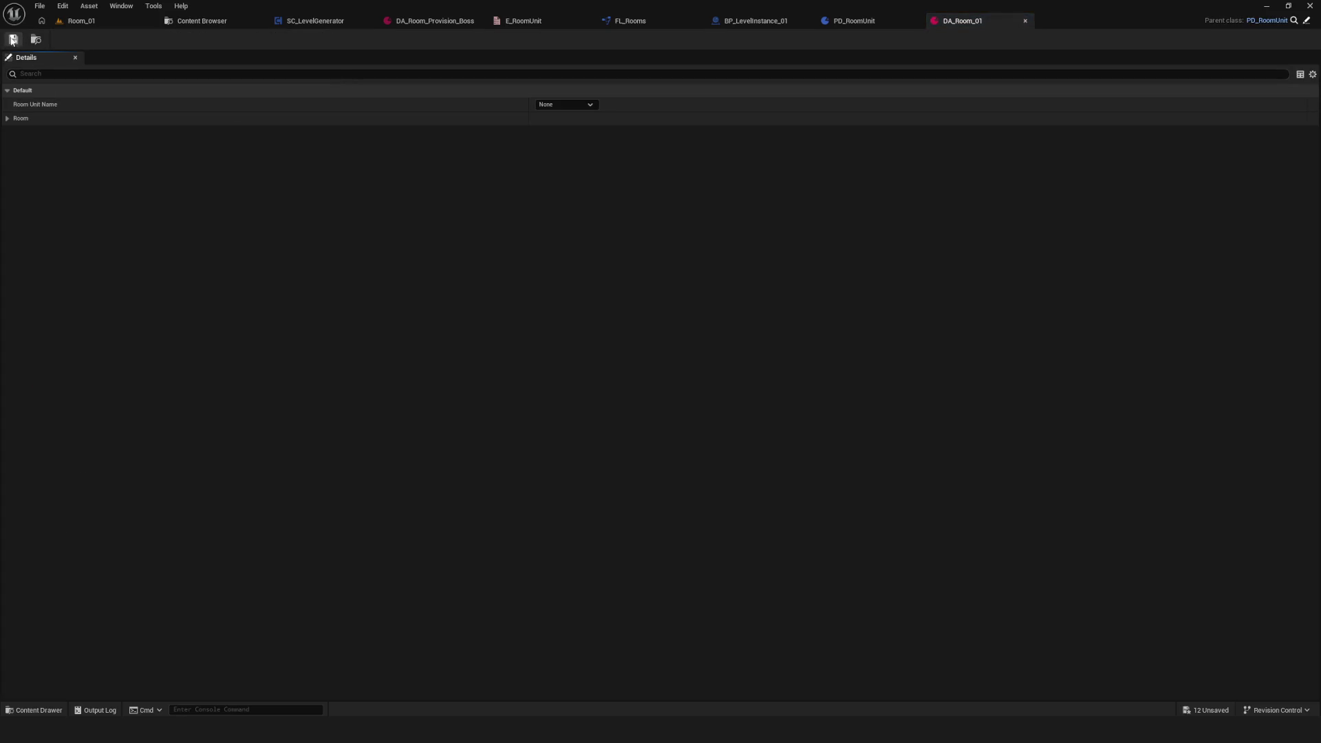
{"action": "left_click", "coordinate": [546, 104]}
{"action": "left_click", "coordinate": [550, 121]}
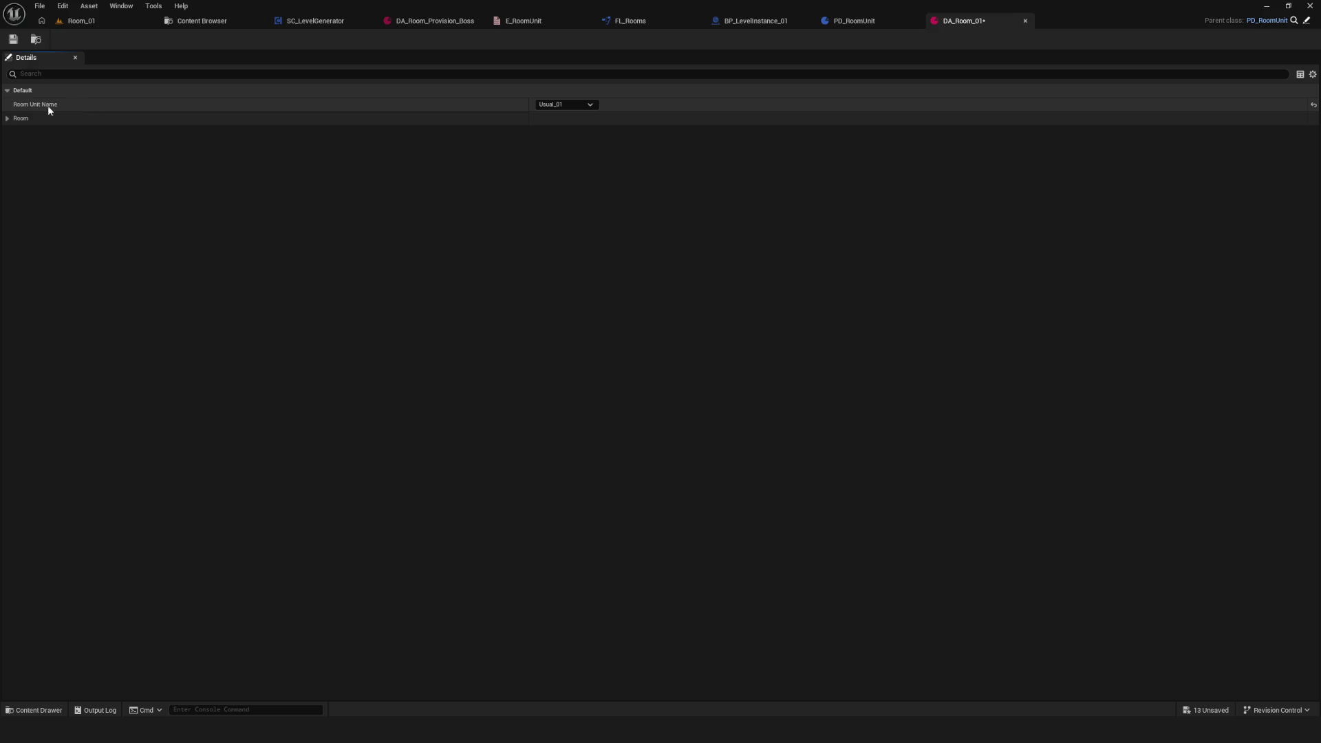
{"action": "left_click", "coordinate": [21, 118]}
{"action": "left_click", "coordinate": [610, 134]}
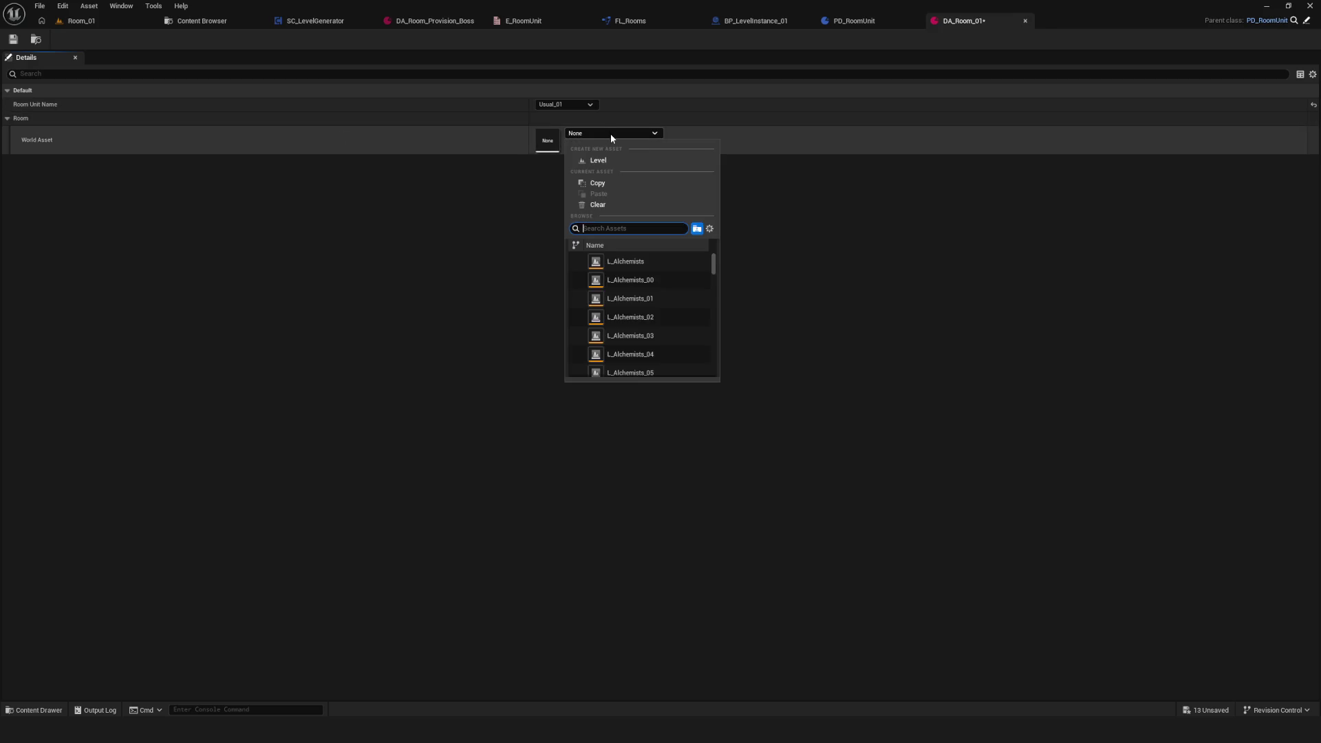
{"action": "left_click", "coordinate": [609, 133]}
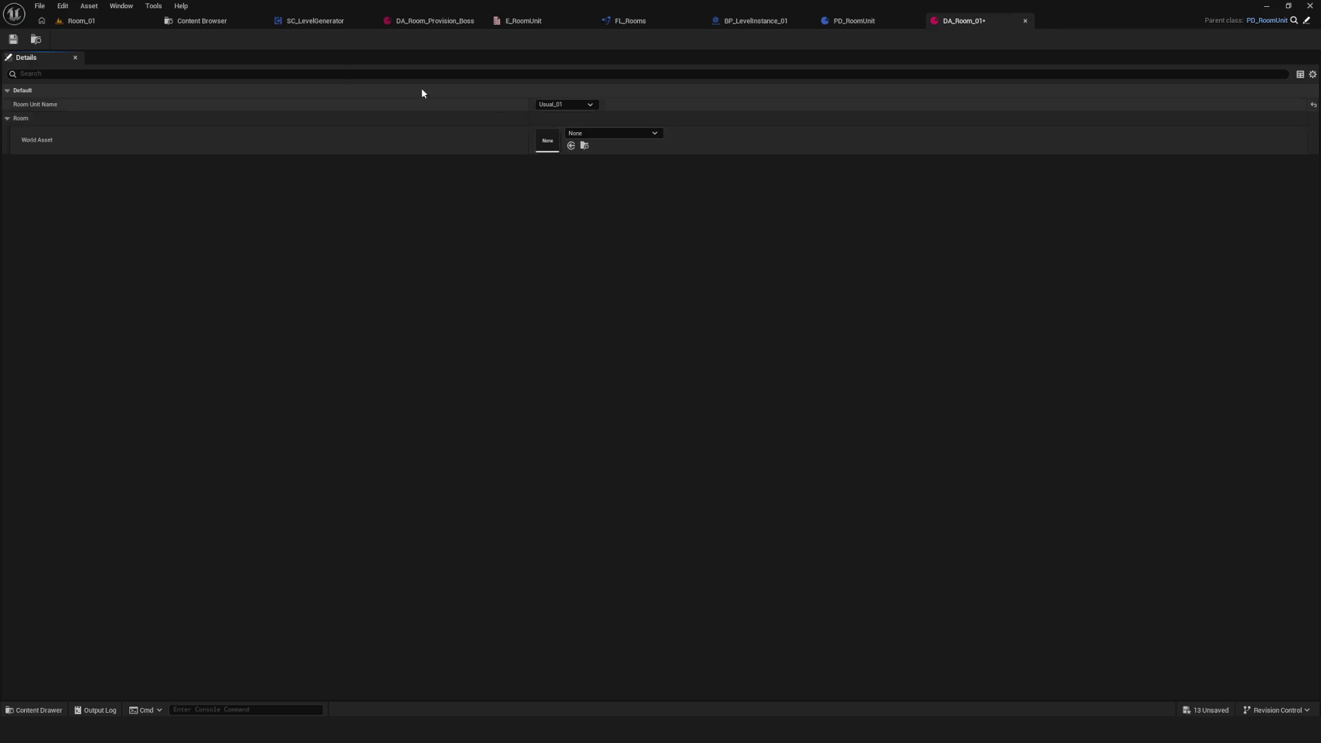
Step: Return to Generator Data and bring up the actions menu for DA_Room_01
{"action": "left_click", "coordinate": [200, 21]}
{"action": "left_click", "coordinate": [216, 96]}
{"action": "right_click", "coordinate": [222, 116]}
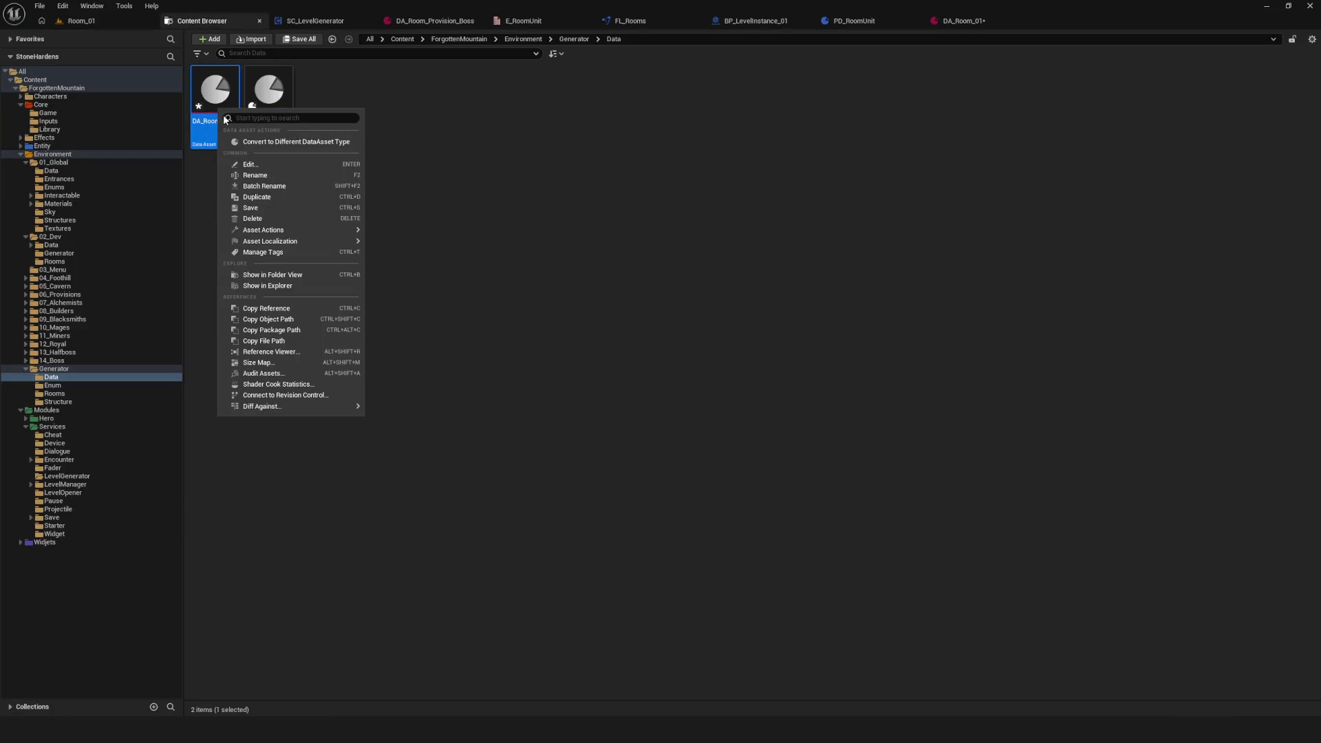
Step: Duplicate DA_Room_01 into DA_Room_02 through DA_Room_06
{"action": "left_click", "coordinate": [275, 216]}
{"action": "key", "text": "Return"}
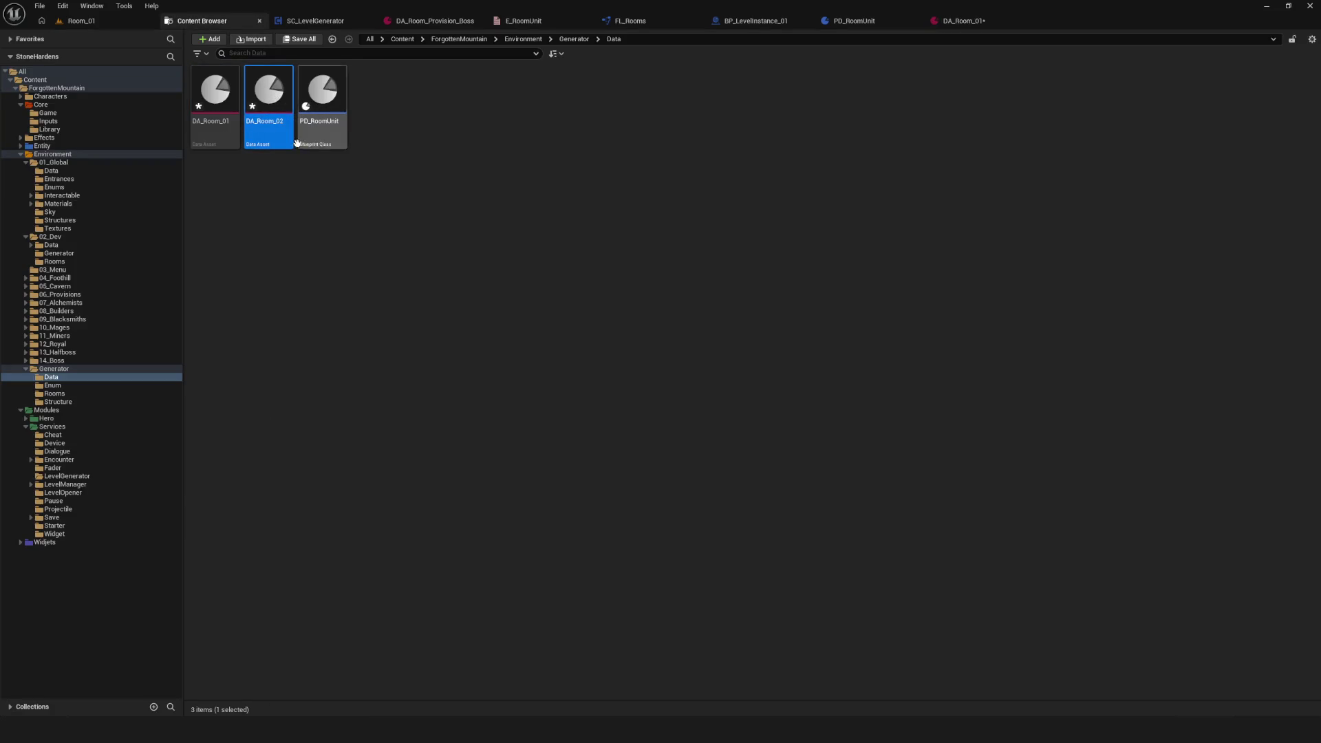
{"action": "right_click", "coordinate": [268, 111]}
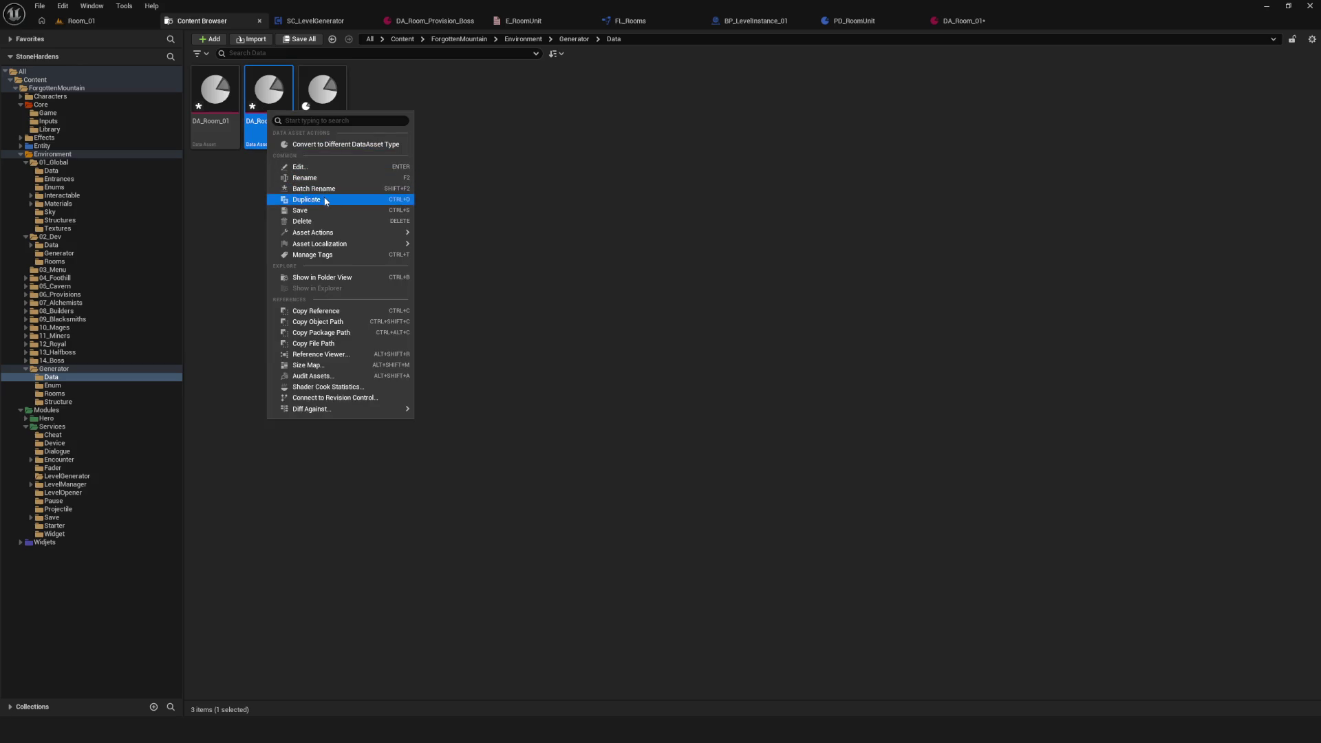
{"action": "left_click", "coordinate": [317, 199]}
{"action": "key", "text": "Return"}
{"action": "key", "text": "ctrl+d"}
{"action": "key", "text": "Return"}
{"action": "key", "text": "ctrl+d"}
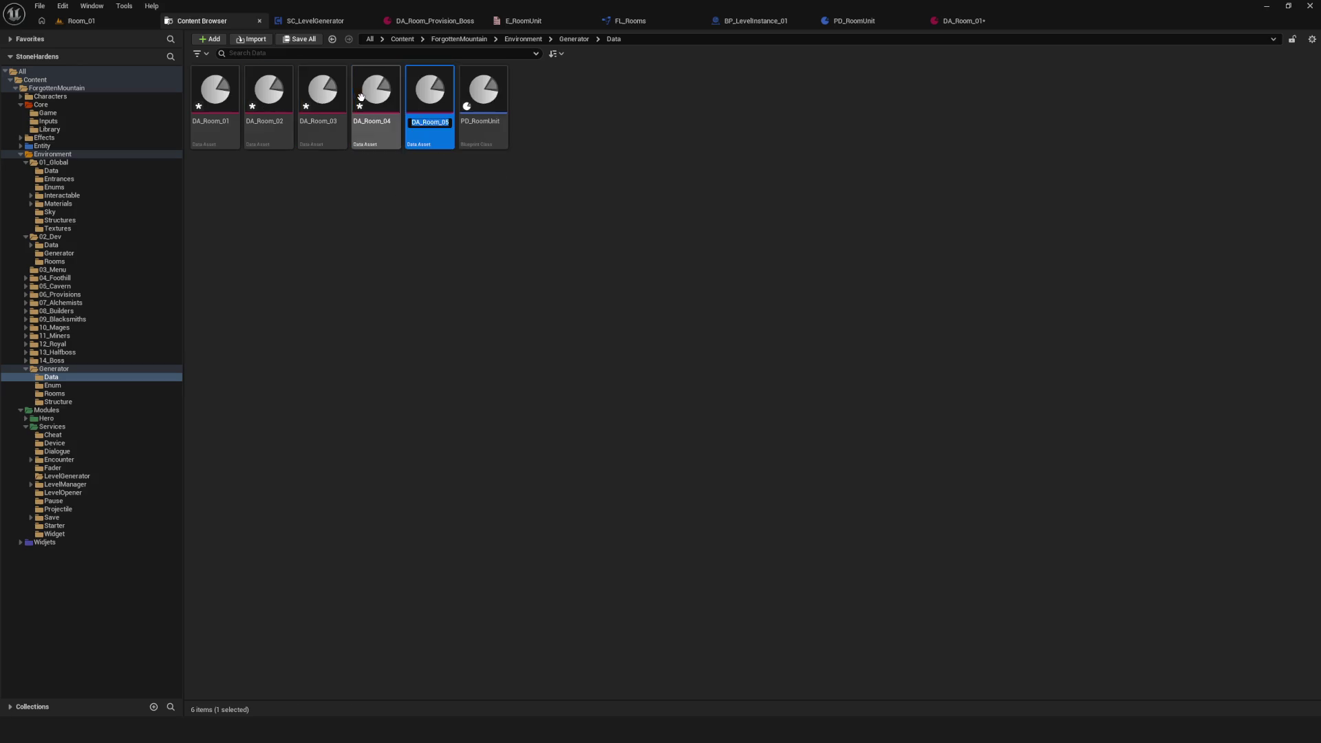
{"action": "key", "text": "Return"}
{"action": "key", "text": "ctrl+d"}
{"action": "key", "text": "Return"}
Step: Keep duplicating with Ctrl+D to create DA_Room_07 through DA_Room_12
{"action": "key", "text": "ctrl+d"}
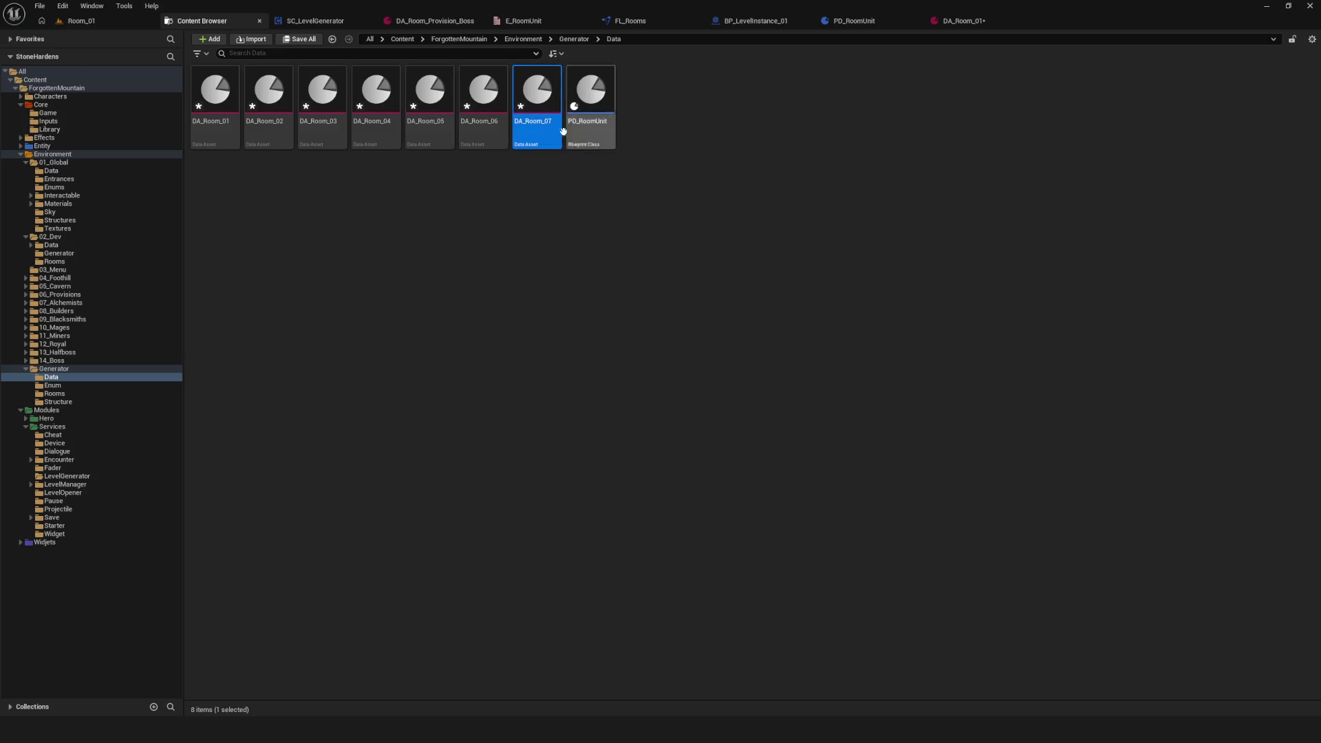
{"action": "key", "text": "Return"}
{"action": "key", "text": "ctrl+d"}
{"action": "key", "text": "Return"}
{"action": "key", "text": "ctrl+d"}
{"action": "key", "text": "Return"}
{"action": "key", "text": "ctrl+d"}
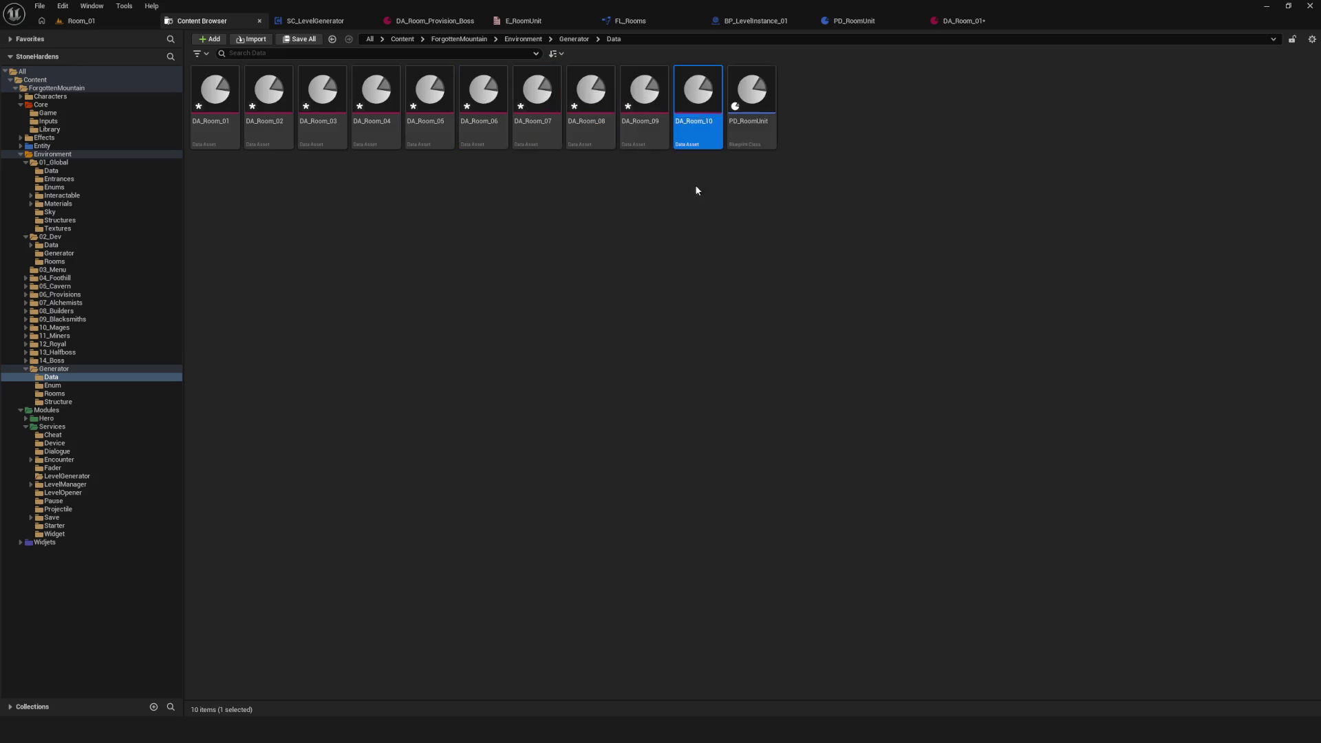
{"action": "key", "text": "Return"}
{"action": "key", "text": "ctrl+d"}
{"action": "key", "text": "Return"}
{"action": "key", "text": "ctrl+d"}
{"action": "key", "text": "Return"}
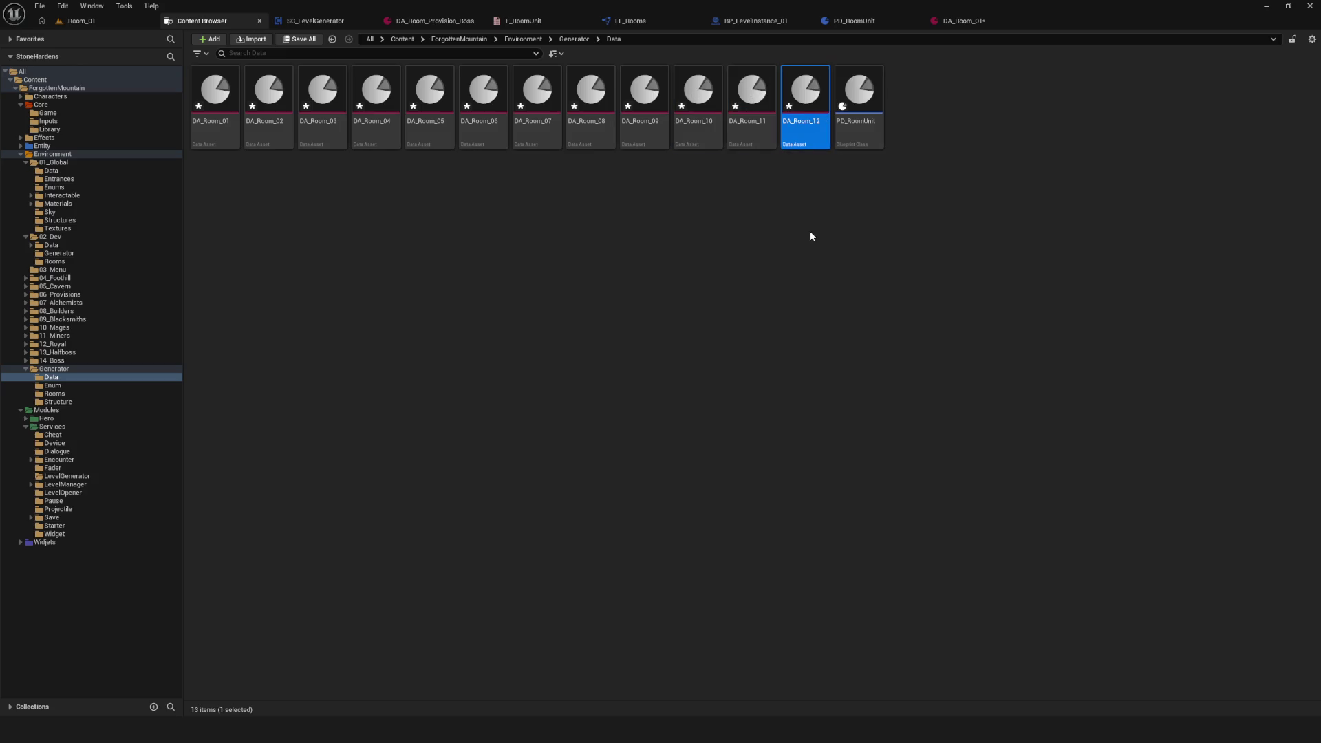
Step: Select DA_Room_01–DA_Room_12 and open them together in the Property Matrix
{"action": "left_click", "coordinate": [218, 125]}
{"action": "left_click", "coordinate": [809, 109], "text": "shift"}
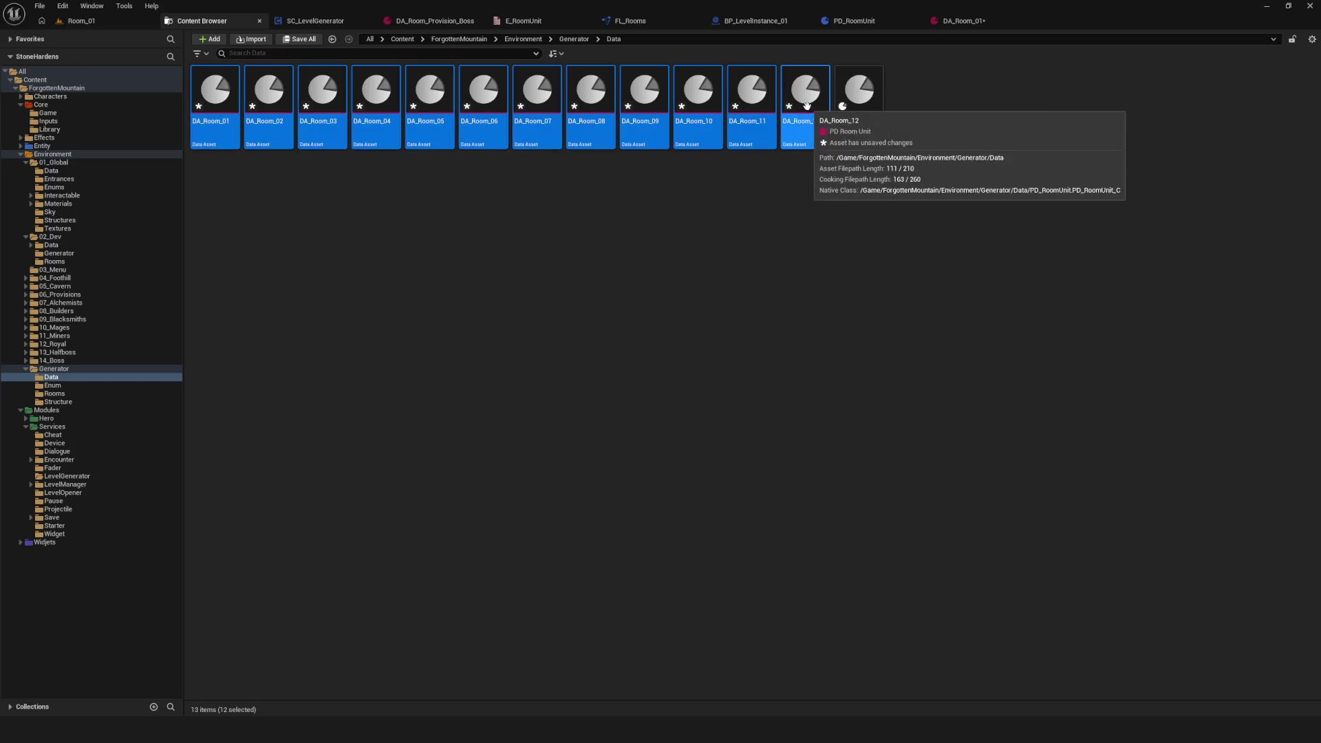
{"action": "right_click", "coordinate": [810, 108]}
{"action": "mouse_move", "coordinate": [871, 234]}
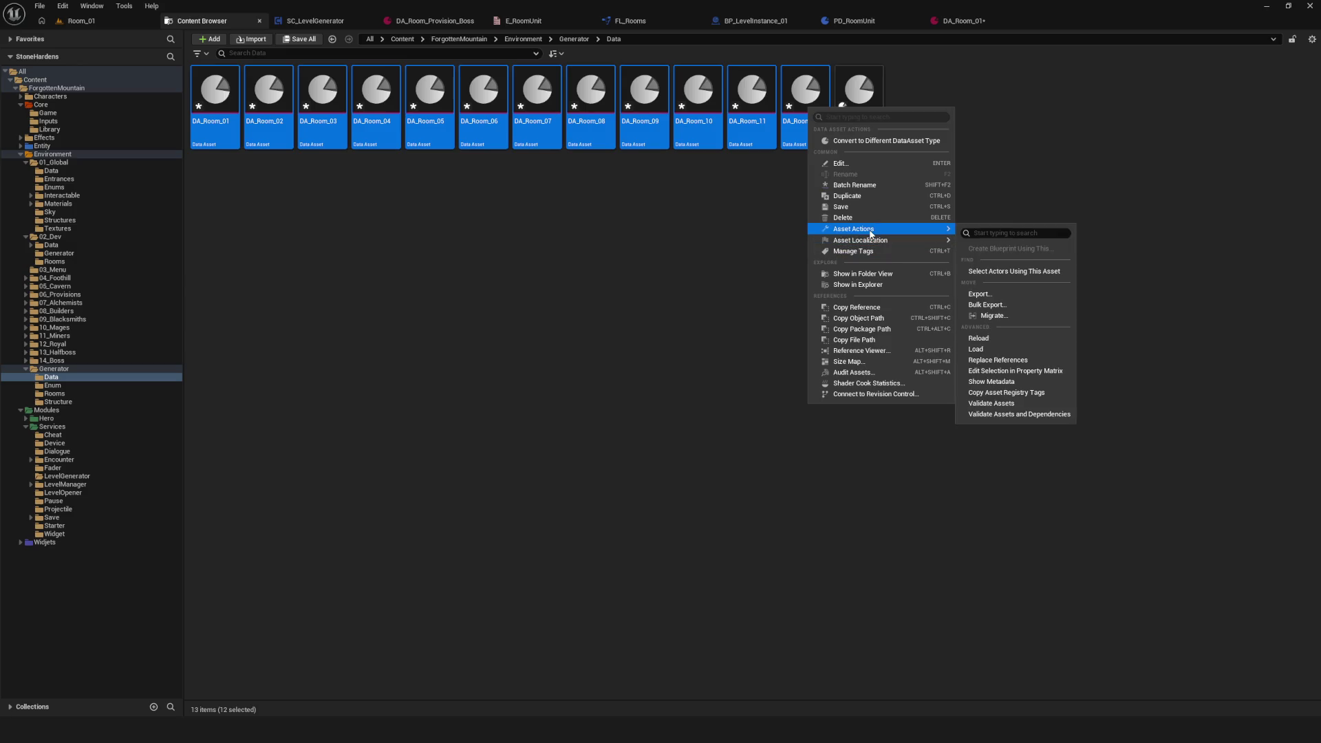
{"action": "left_click", "coordinate": [1067, 372]}
{"action": "left_click", "coordinate": [124, 81]}
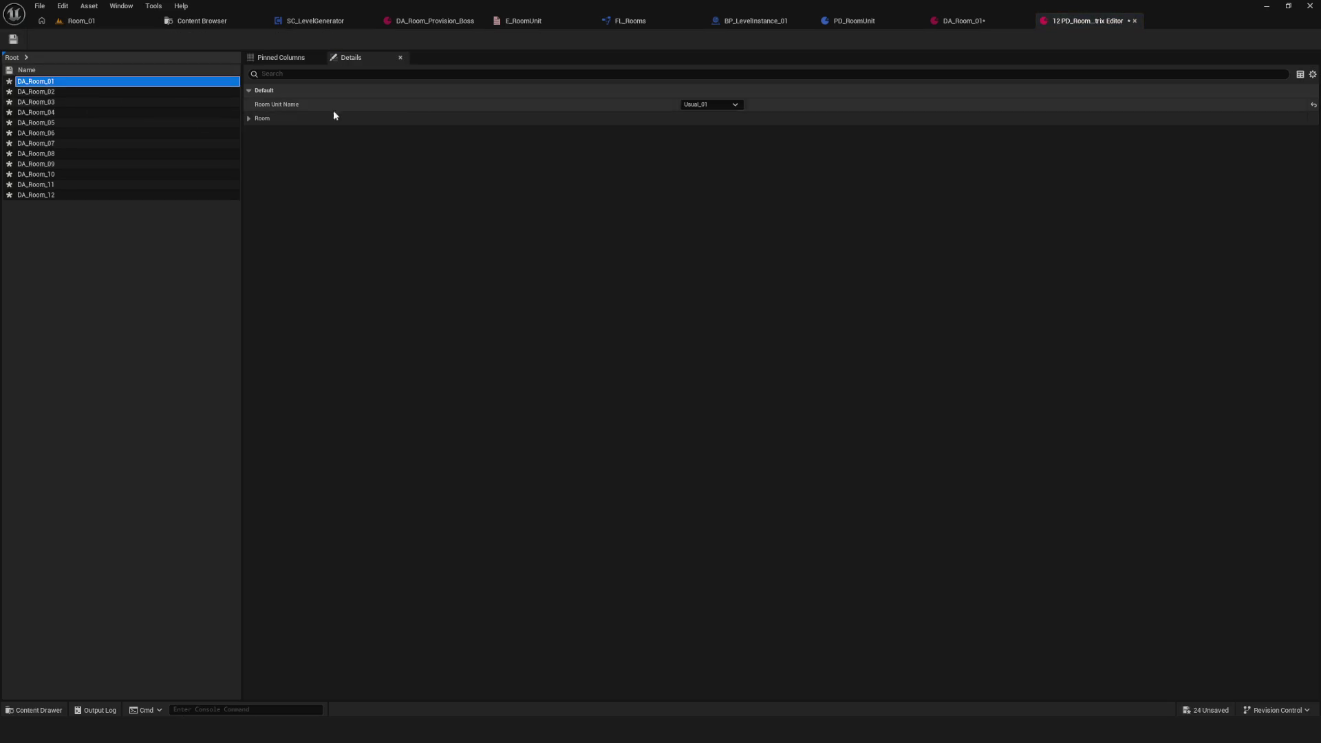
Step: Assign world asset Room_01 to DA_Room_01, and give DA_Room_02 Room_02 and Usual_02
{"action": "left_click", "coordinate": [249, 118]}
{"action": "left_click", "coordinate": [754, 133]}
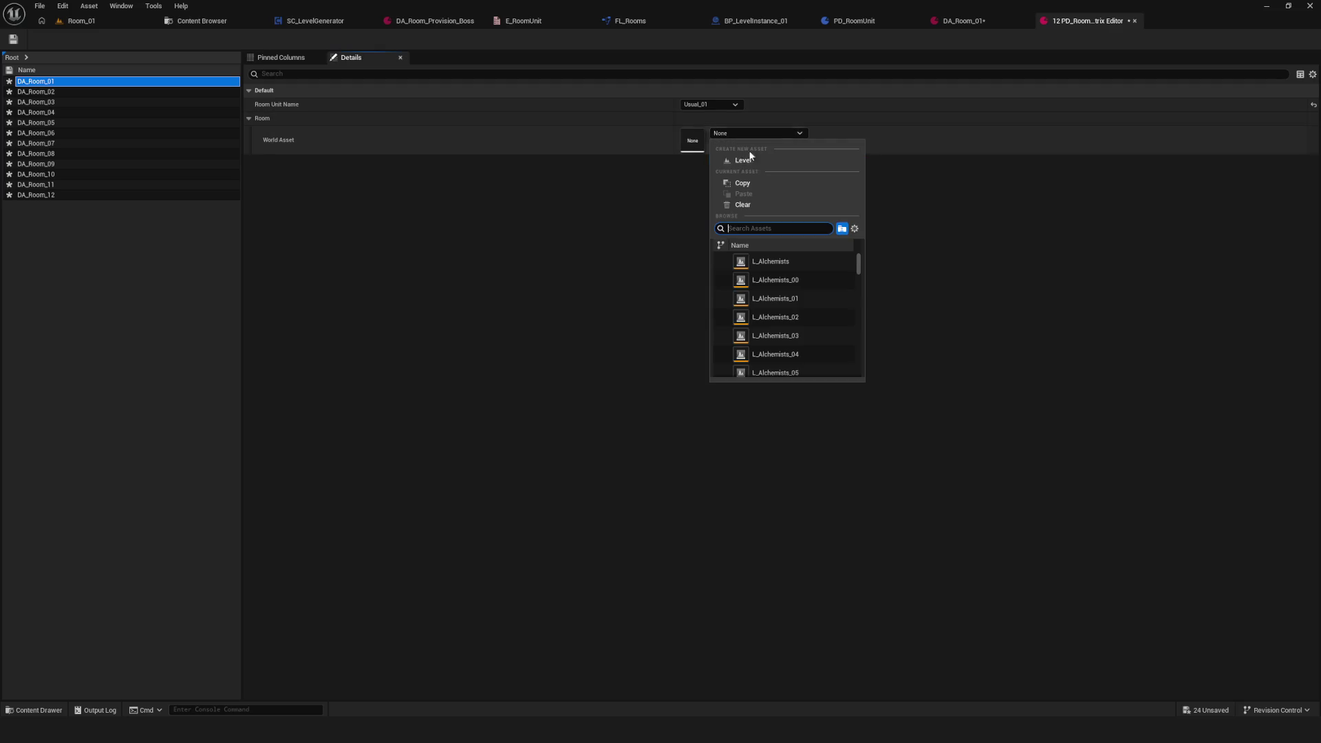
{"action": "type", "text": "R"}
{"action": "type", "text": "oom_01"}
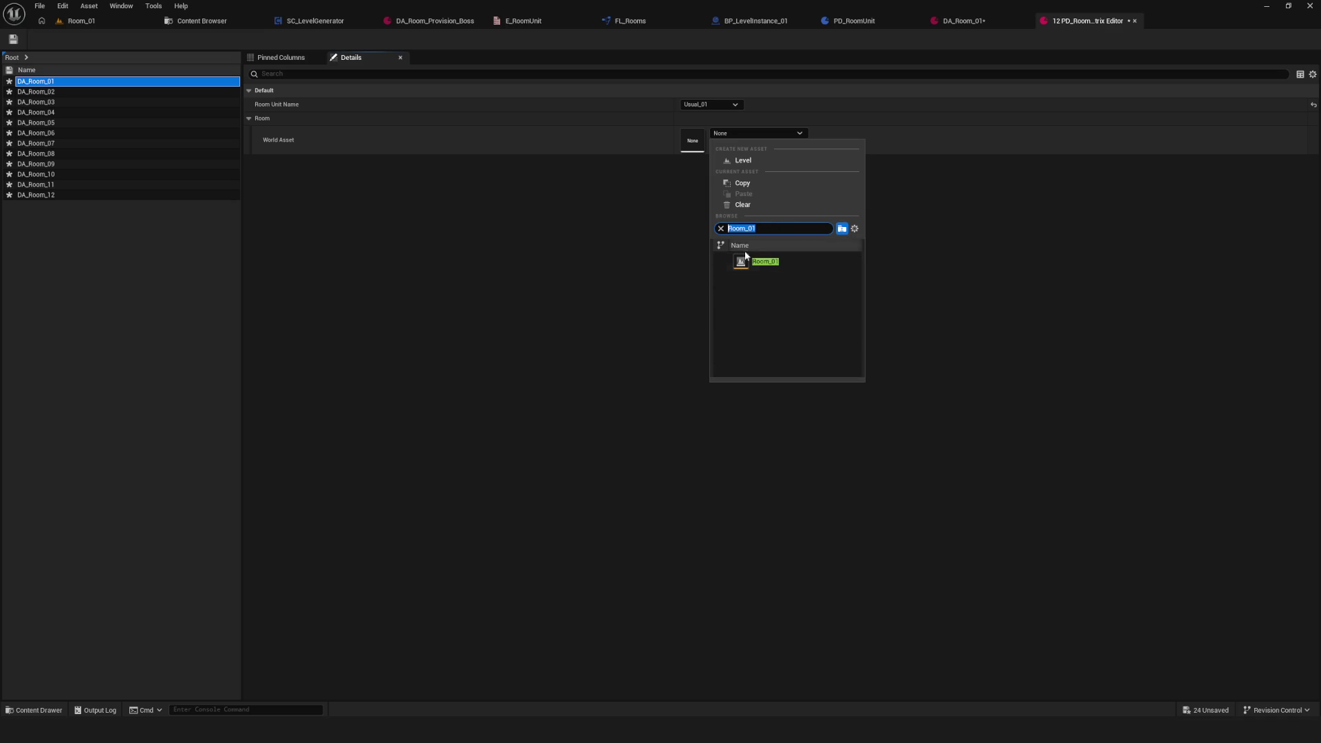
{"action": "key", "text": "Return"}
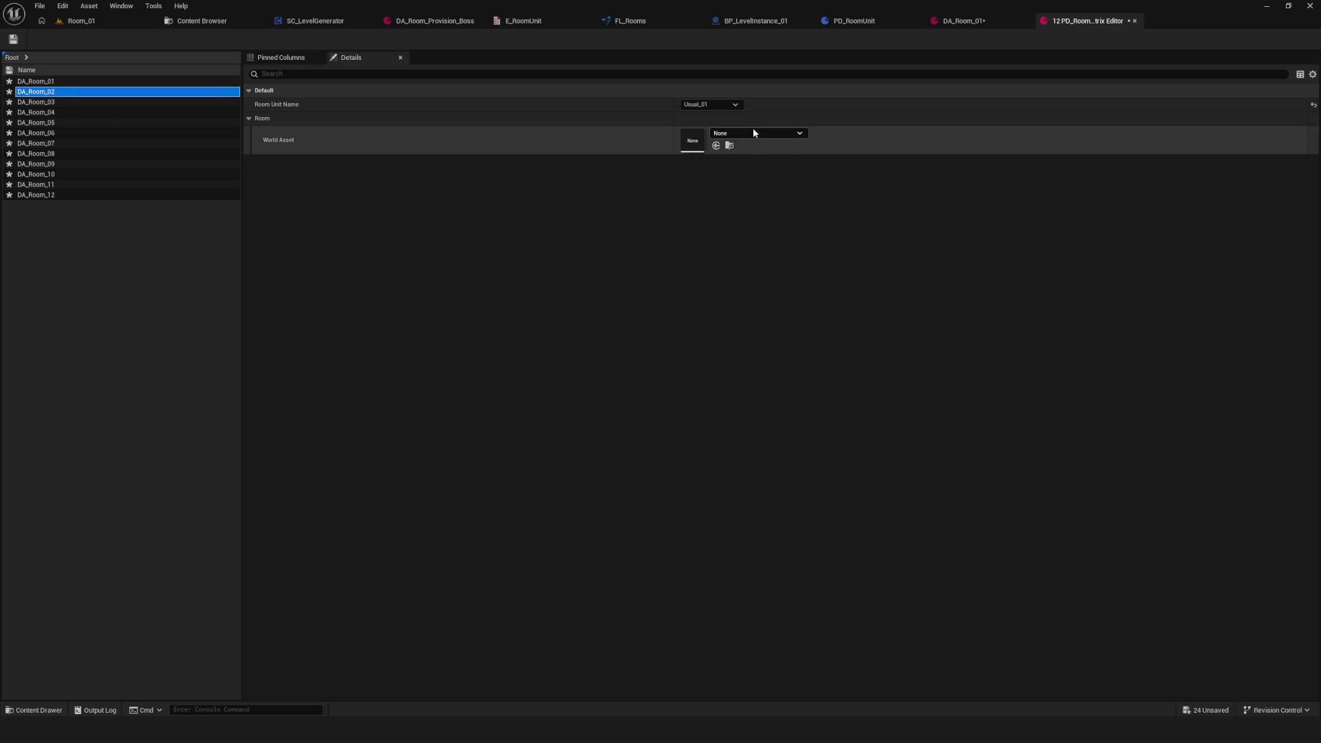
{"action": "left_click", "coordinate": [757, 133]}
{"action": "type", "text": "Room_01"}
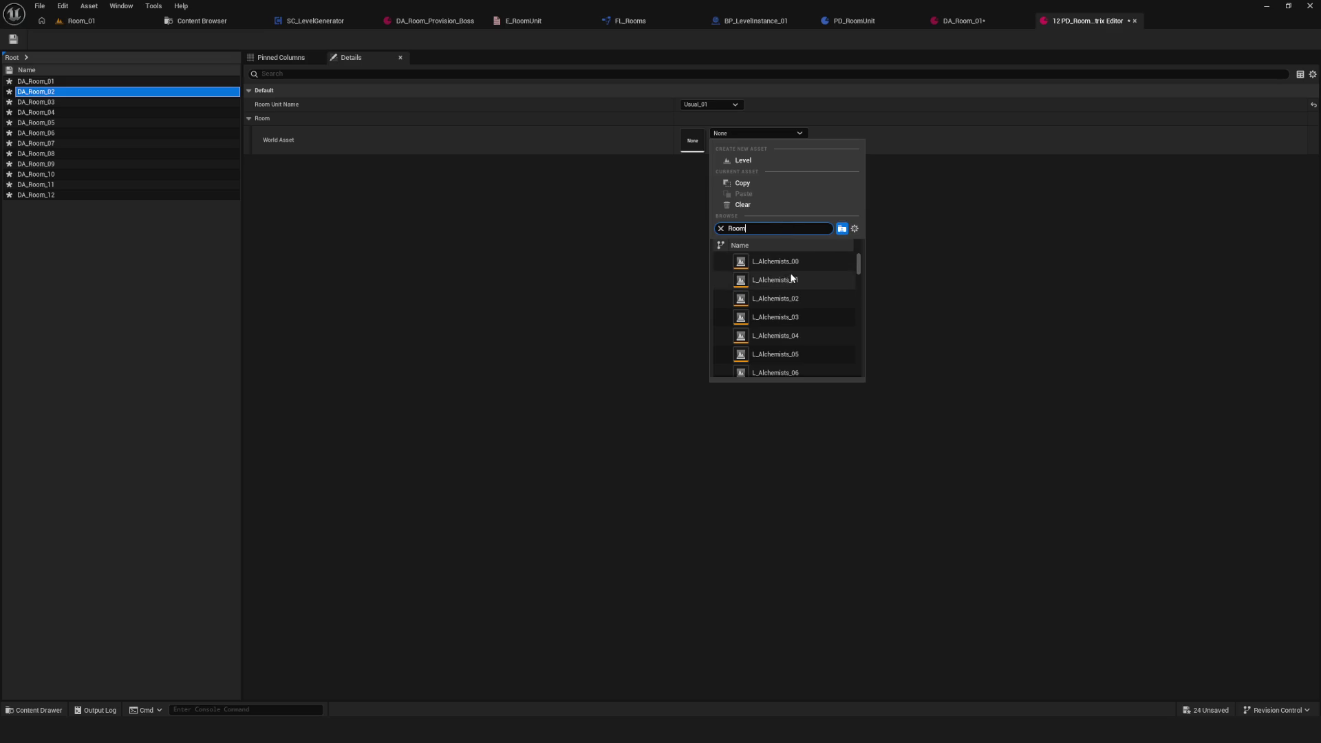
{"action": "left_click", "coordinate": [760, 227]}
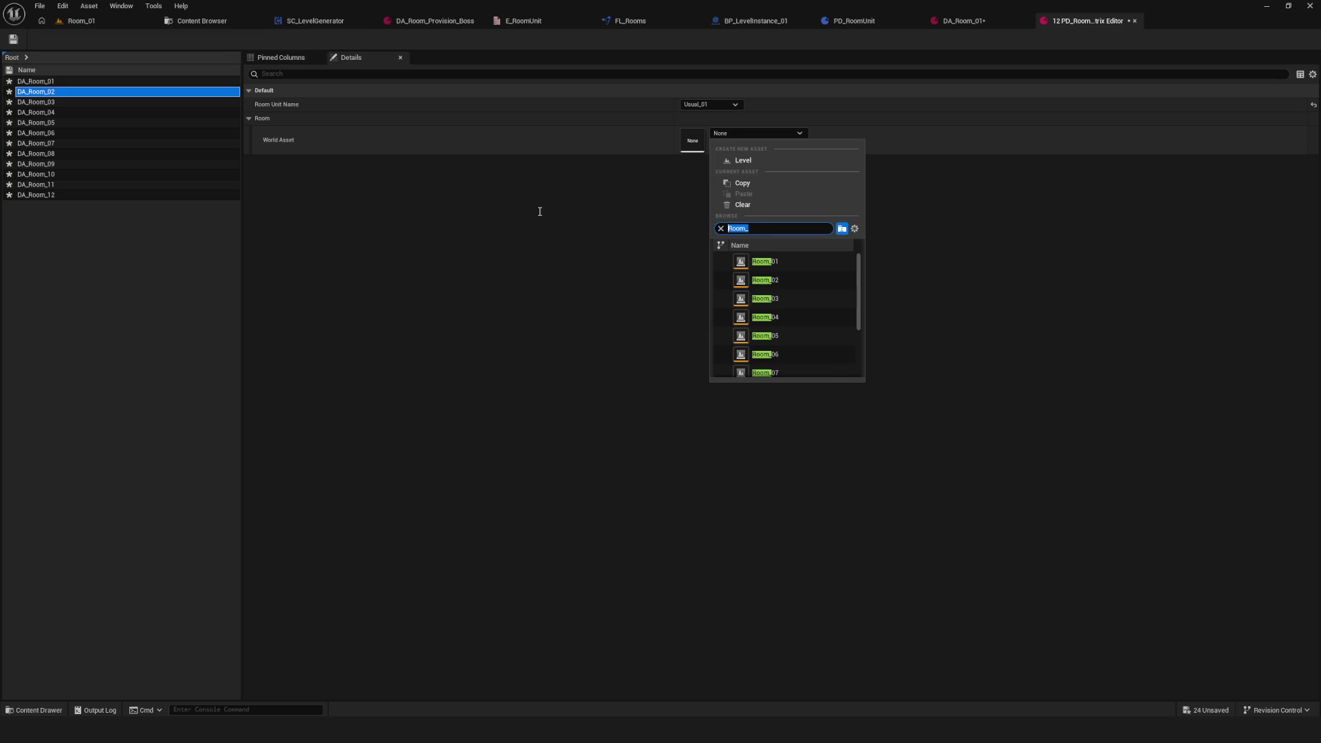
{"action": "left_click", "coordinate": [767, 280]}
{"action": "left_click", "coordinate": [712, 104]}
{"action": "left_click", "coordinate": [709, 135]}
Step: Set DA_Room_03 to Usual_03/Room_03 and DA_Room_04 to Usual_04/Room_04
{"action": "left_click", "coordinate": [88, 102]}
{"action": "left_click", "coordinate": [728, 104]}
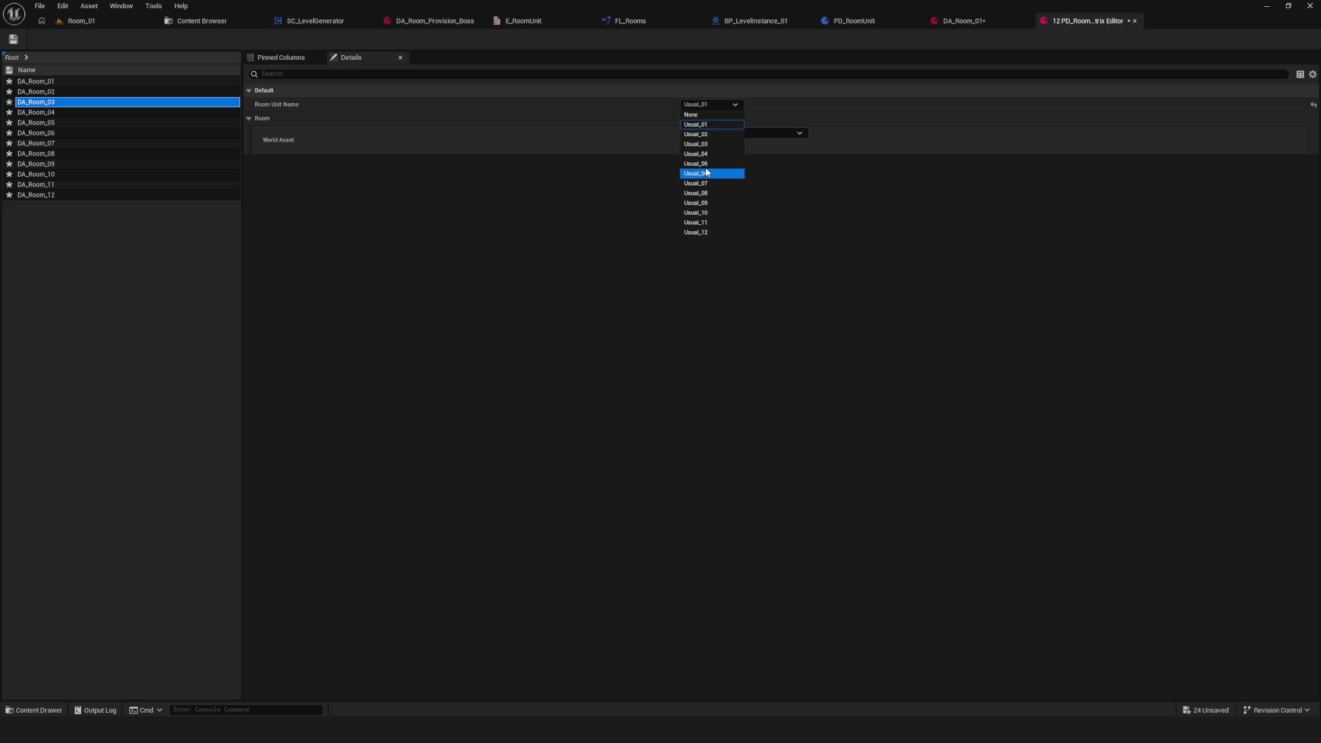
{"action": "left_click", "coordinate": [709, 144]}
{"action": "left_click", "coordinate": [750, 132]}
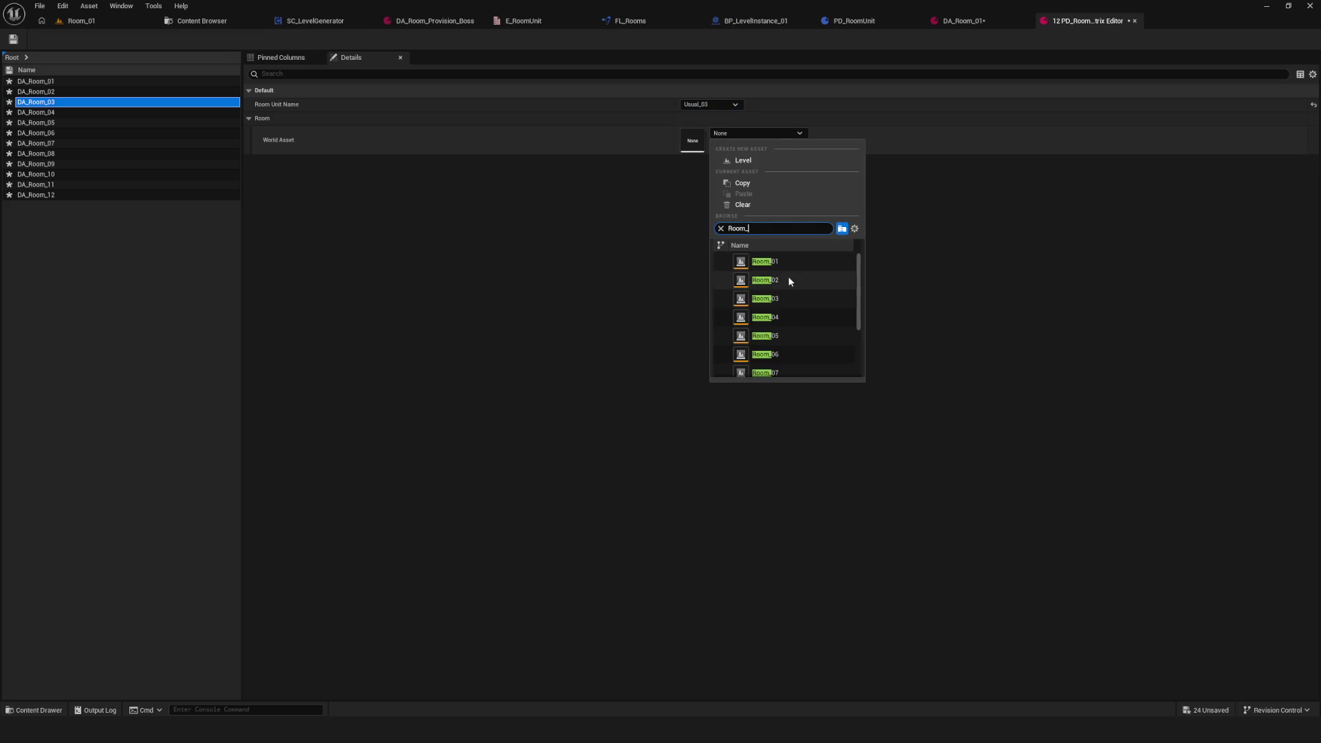
{"action": "left_click", "coordinate": [794, 298]}
{"action": "left_click", "coordinate": [122, 114]}
{"action": "left_click", "coordinate": [715, 104]}
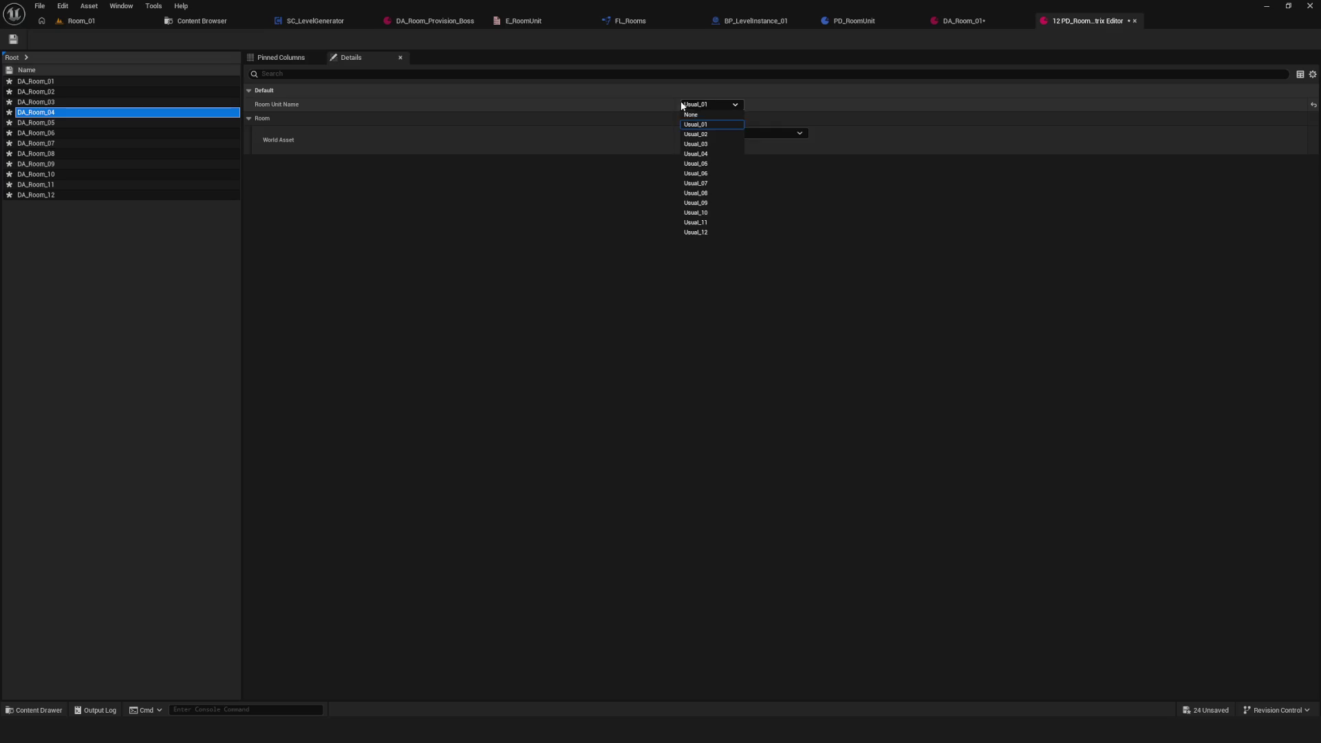
{"action": "left_click", "coordinate": [710, 153]}
{"action": "left_click", "coordinate": [753, 130]}
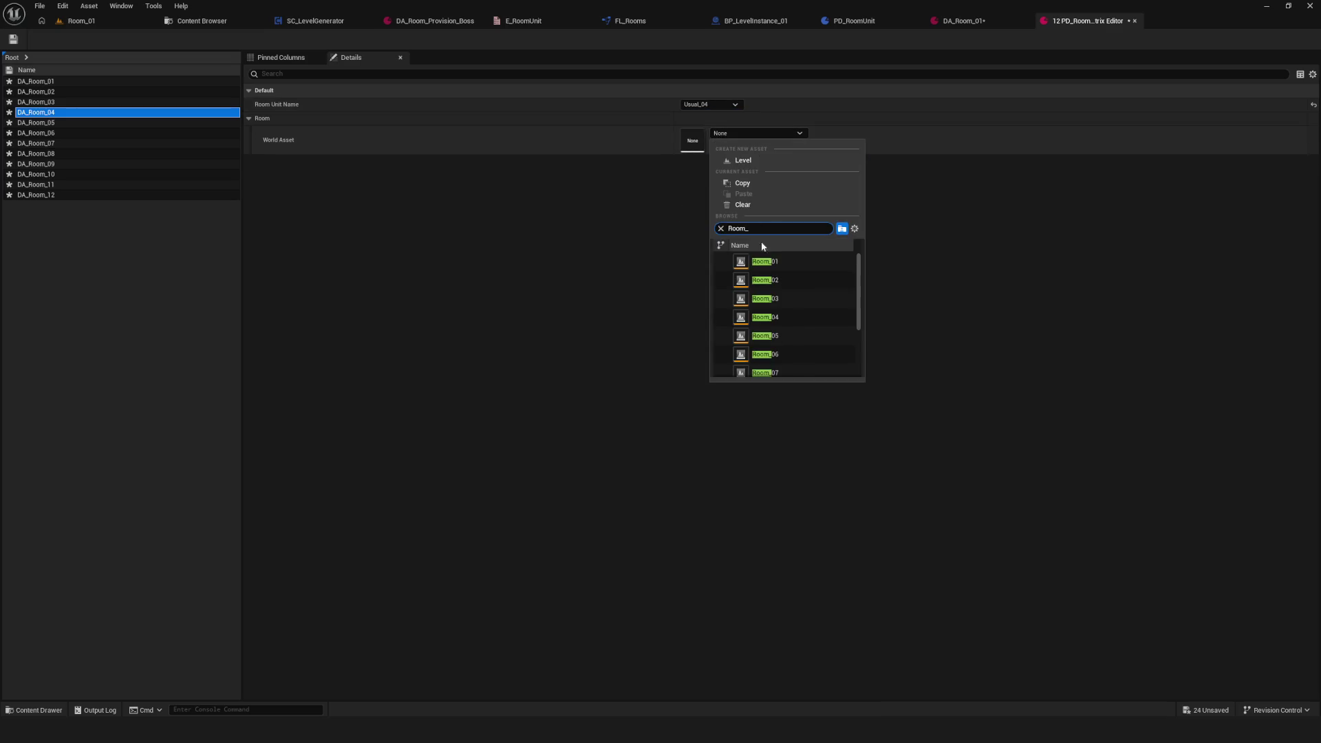
{"action": "left_click", "coordinate": [792, 313]}
Step: Set DA_Room_05 to Usual_05/Room_05 and DA_Room_06 to Usual_06/Room_06
{"action": "left_click", "coordinate": [69, 122]}
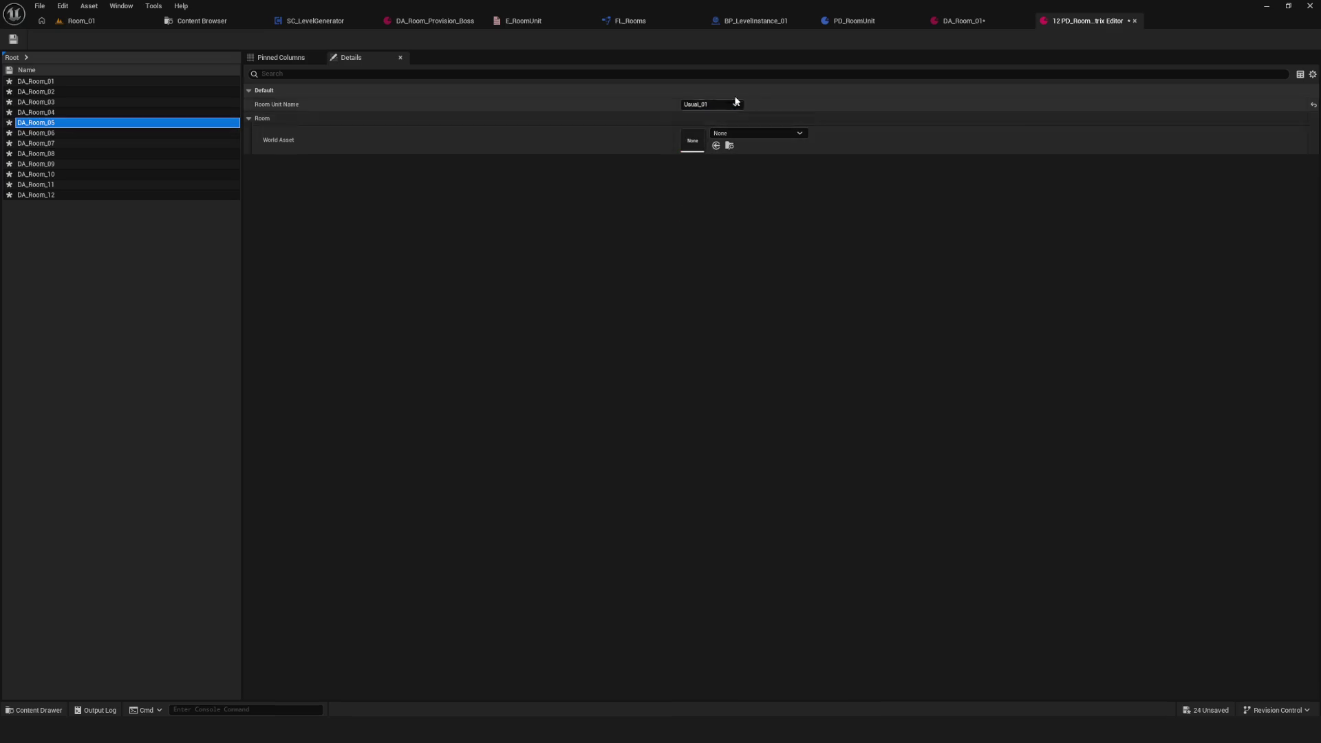
{"action": "left_click", "coordinate": [713, 105]}
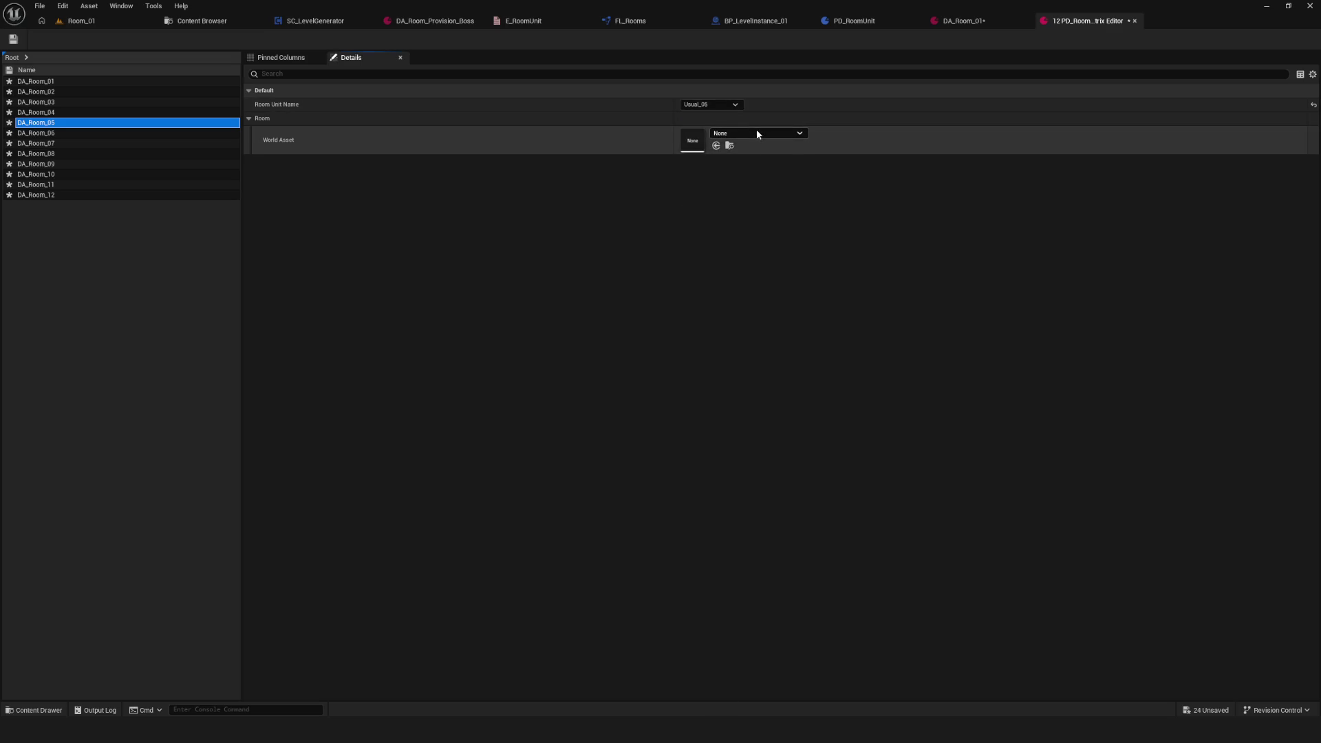
{"action": "left_click", "coordinate": [757, 131]}
{"action": "left_click", "coordinate": [784, 340]}
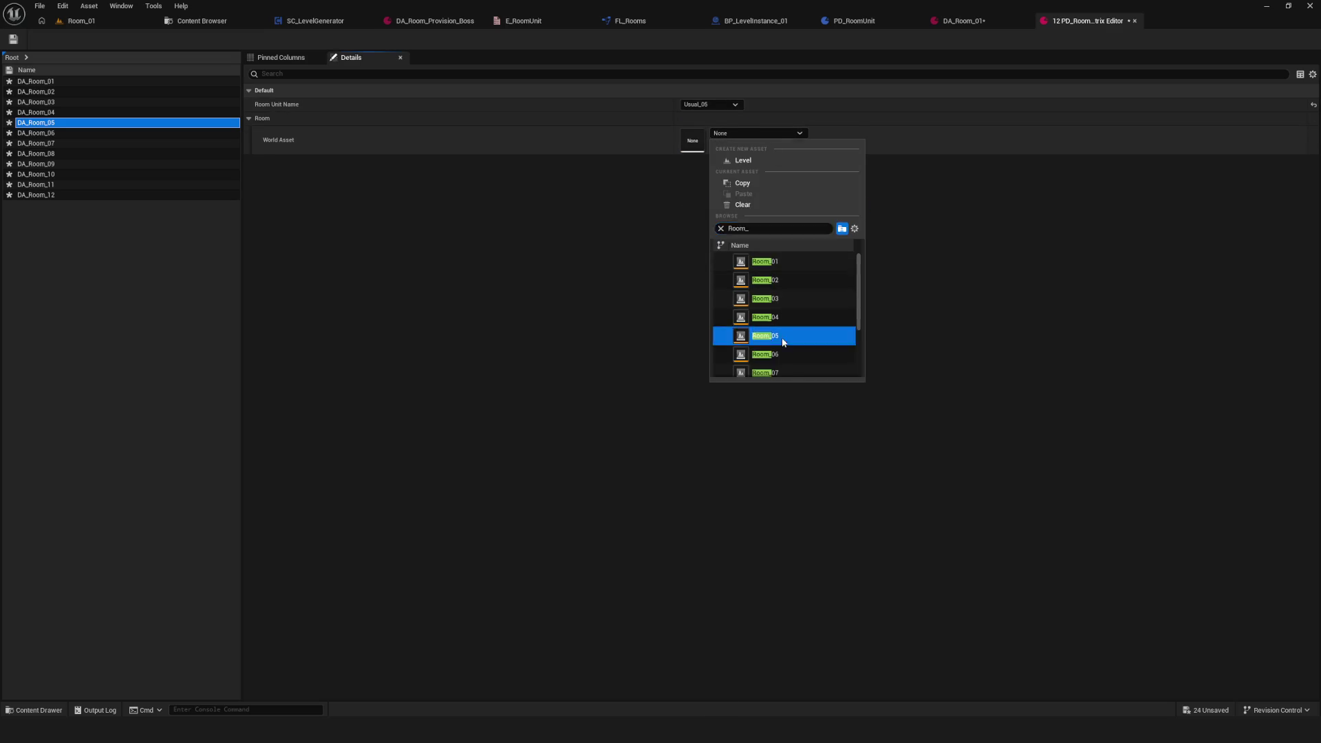
{"action": "left_click", "coordinate": [182, 133]}
{"action": "left_click", "coordinate": [712, 105]}
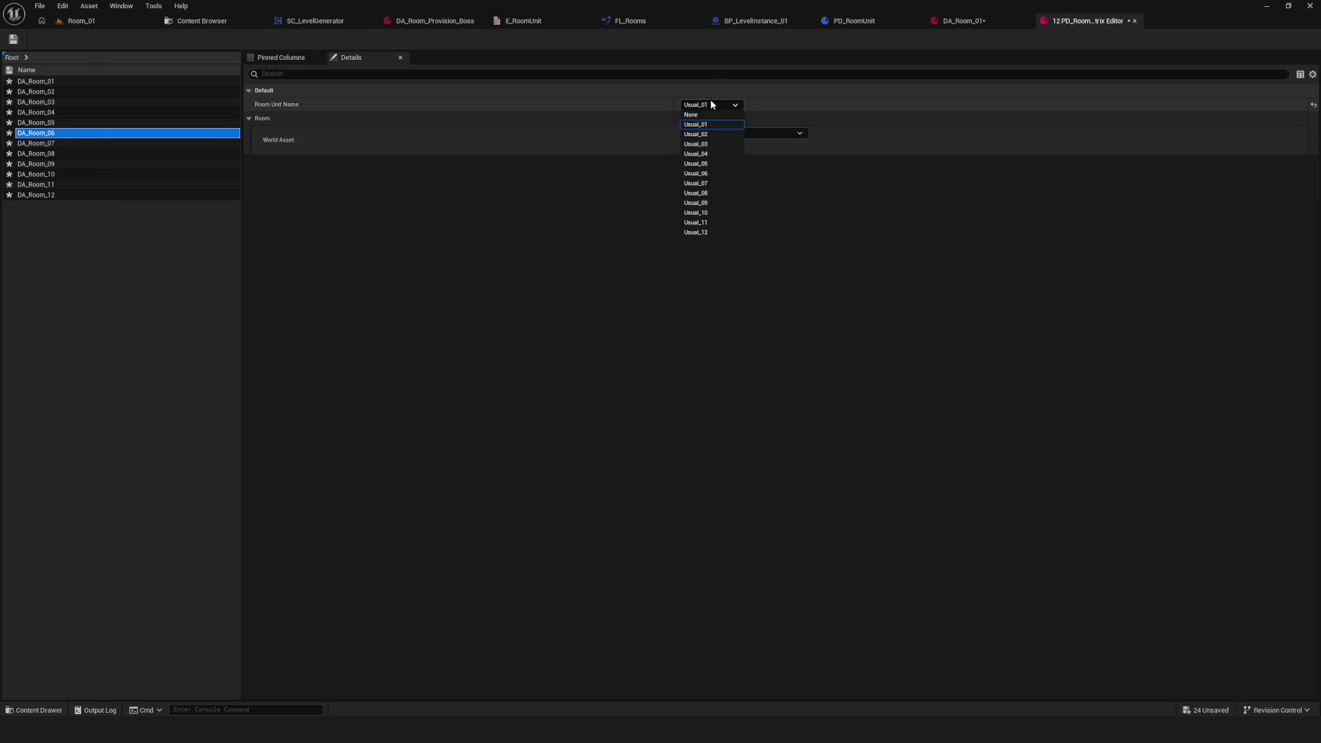
{"action": "left_click", "coordinate": [721, 178]}
{"action": "left_click", "coordinate": [791, 133]}
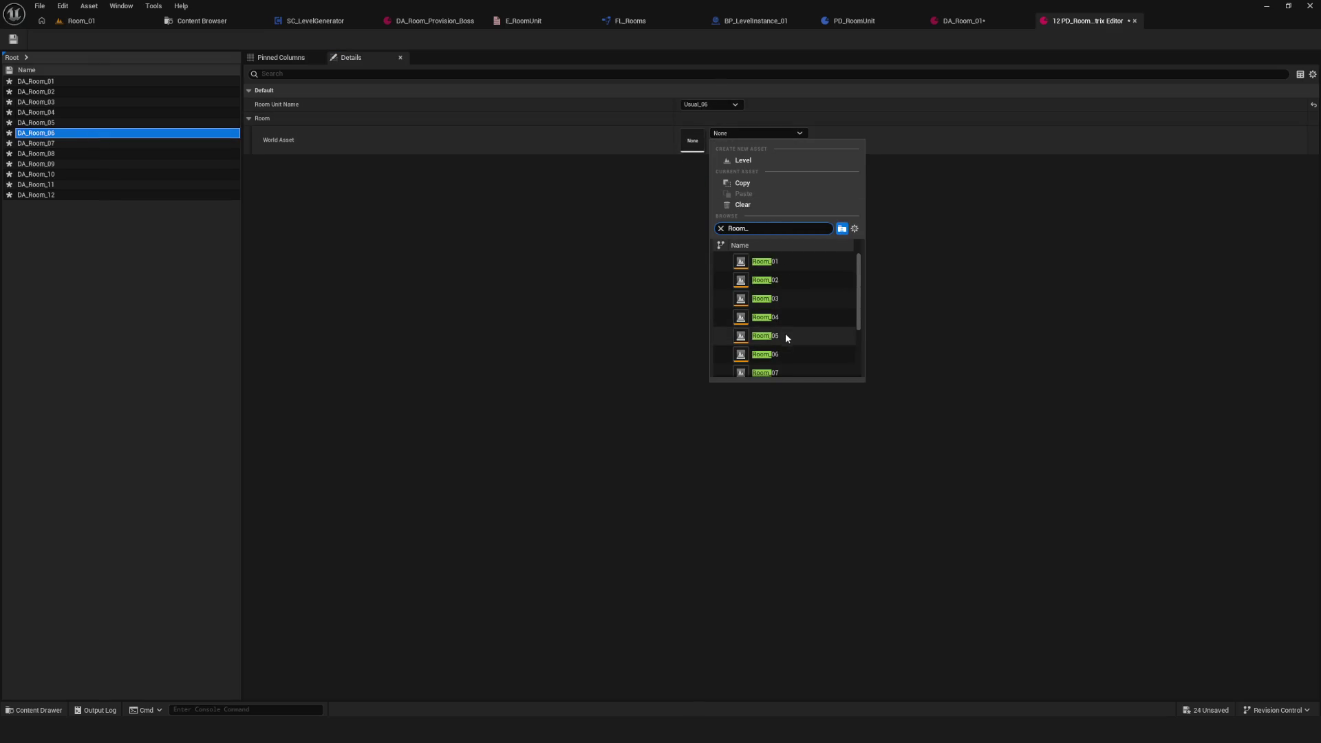
{"action": "left_click", "coordinate": [777, 354]}
Step: Set DA_Room_07 to Usual_07/Room_07 and DA_Room_08 to Usual_08/Room_08
{"action": "left_click", "coordinate": [81, 143]}
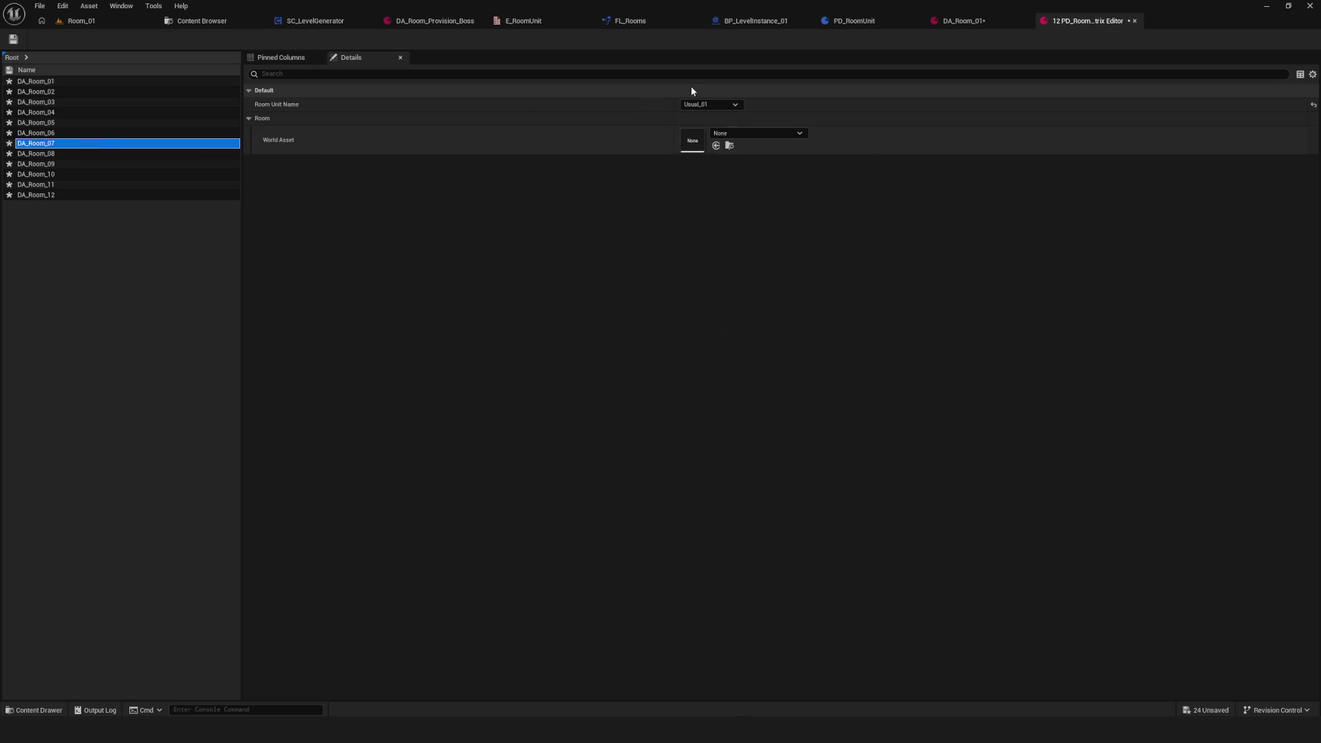
{"action": "left_click", "coordinate": [708, 104]}
{"action": "left_click", "coordinate": [695, 183]}
{"action": "left_click", "coordinate": [778, 132]}
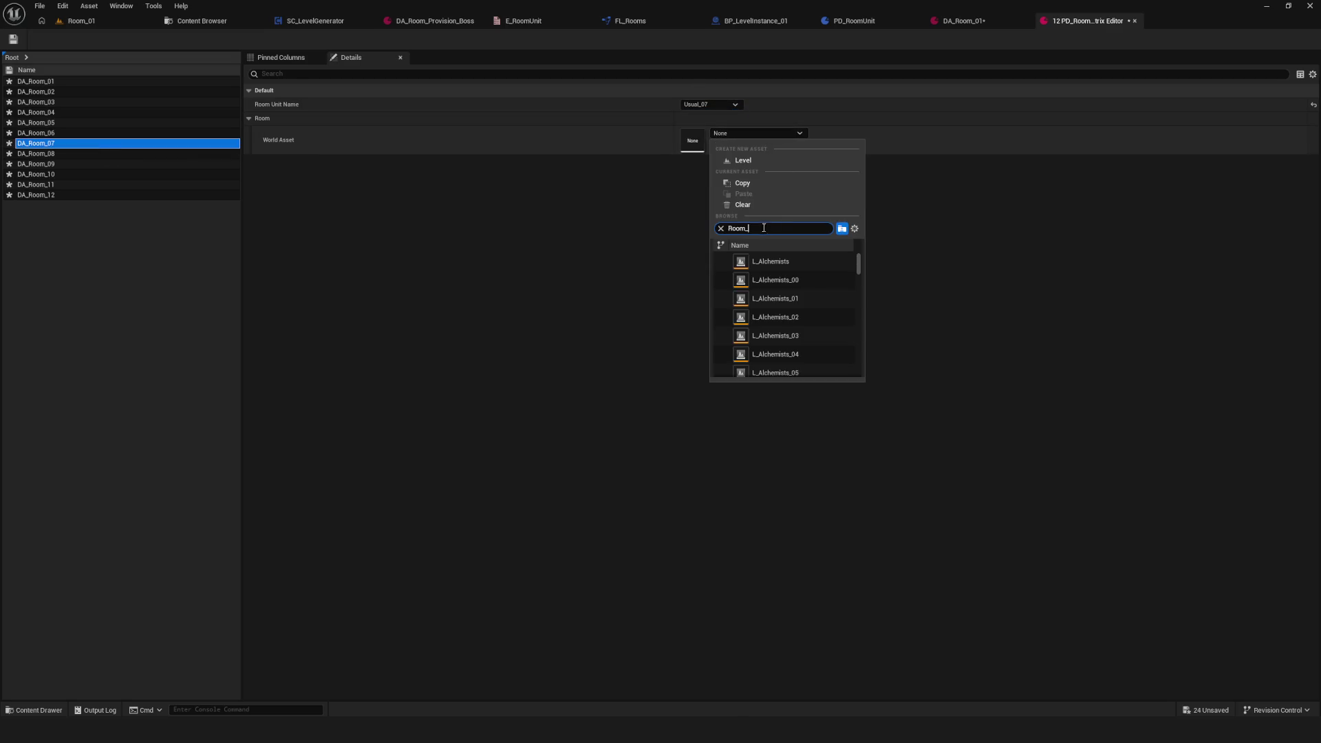
{"action": "left_click", "coordinate": [768, 372]}
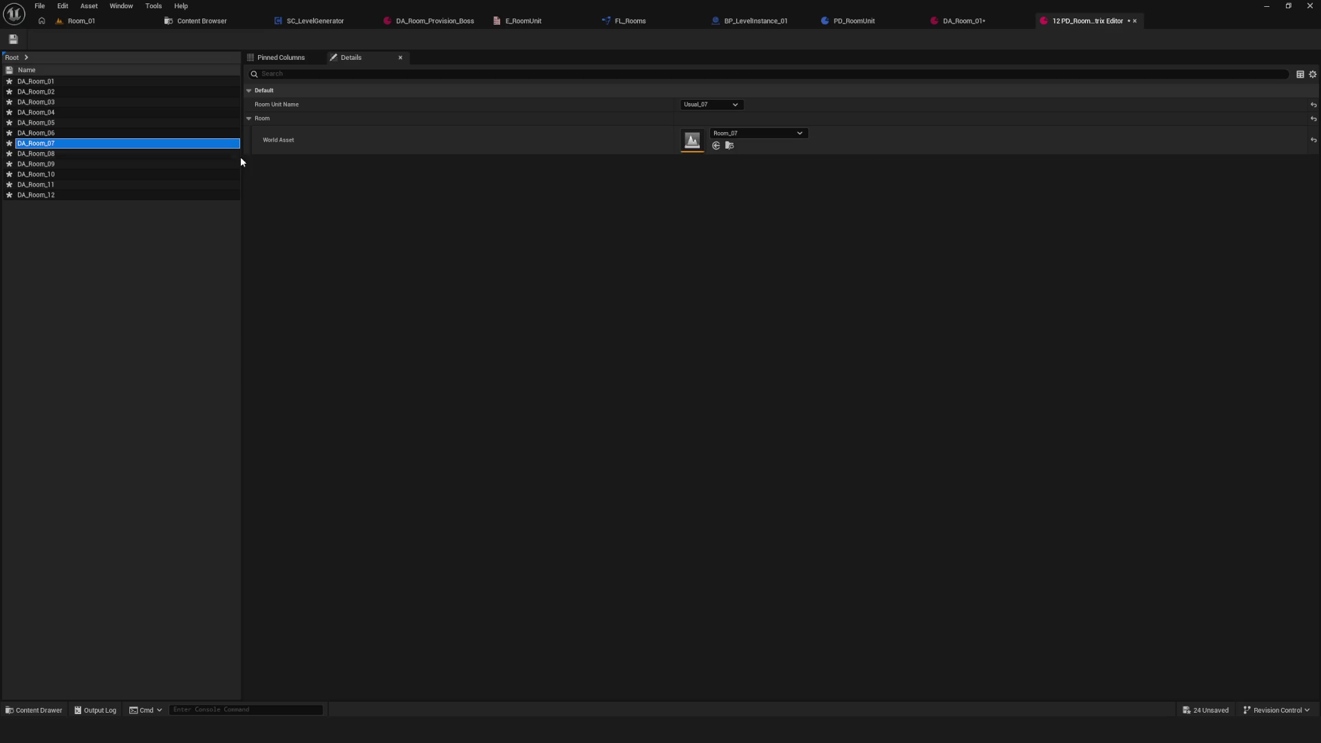
{"action": "left_click", "coordinate": [56, 156]}
{"action": "left_click", "coordinate": [709, 104]}
{"action": "left_click", "coordinate": [716, 193]}
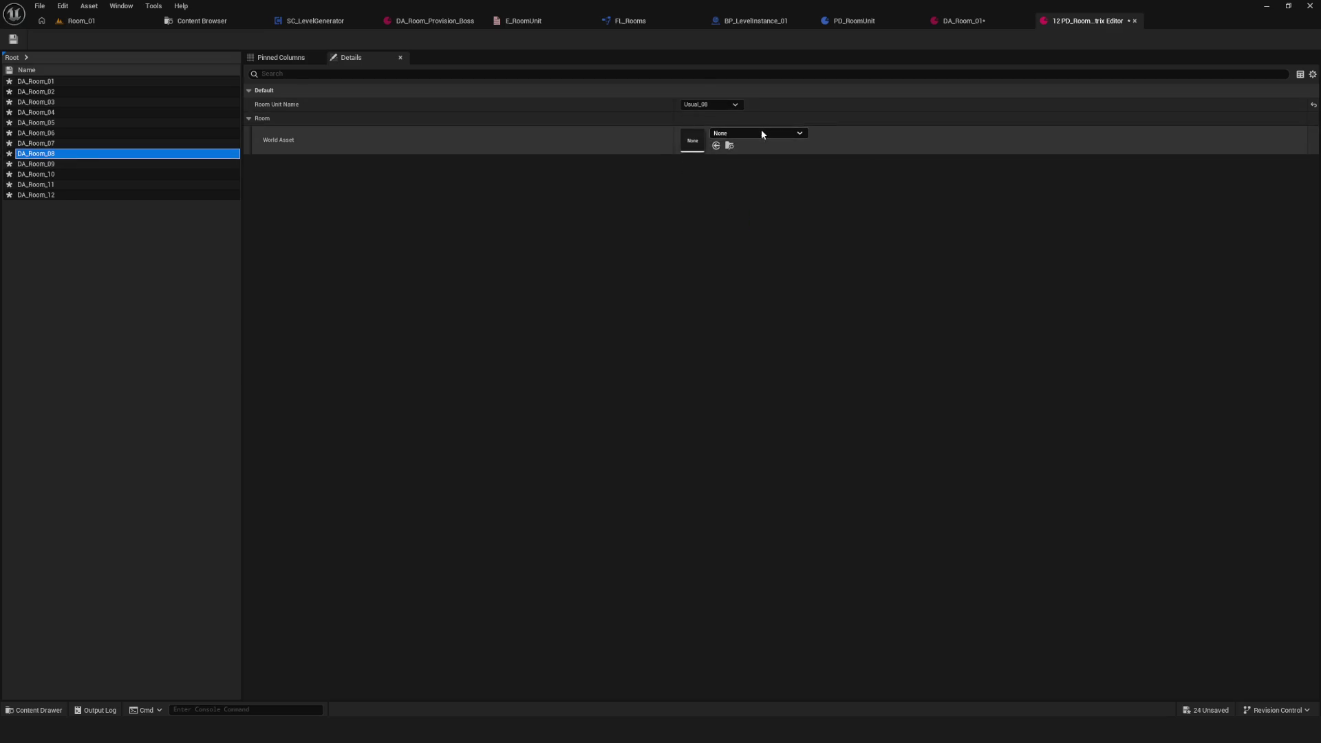
{"action": "left_click", "coordinate": [762, 134]}
{"action": "scroll", "coordinate": [798, 348], "scroll_direction": "down", "scroll_amount": 2}
{"action": "left_click", "coordinate": [804, 359]}
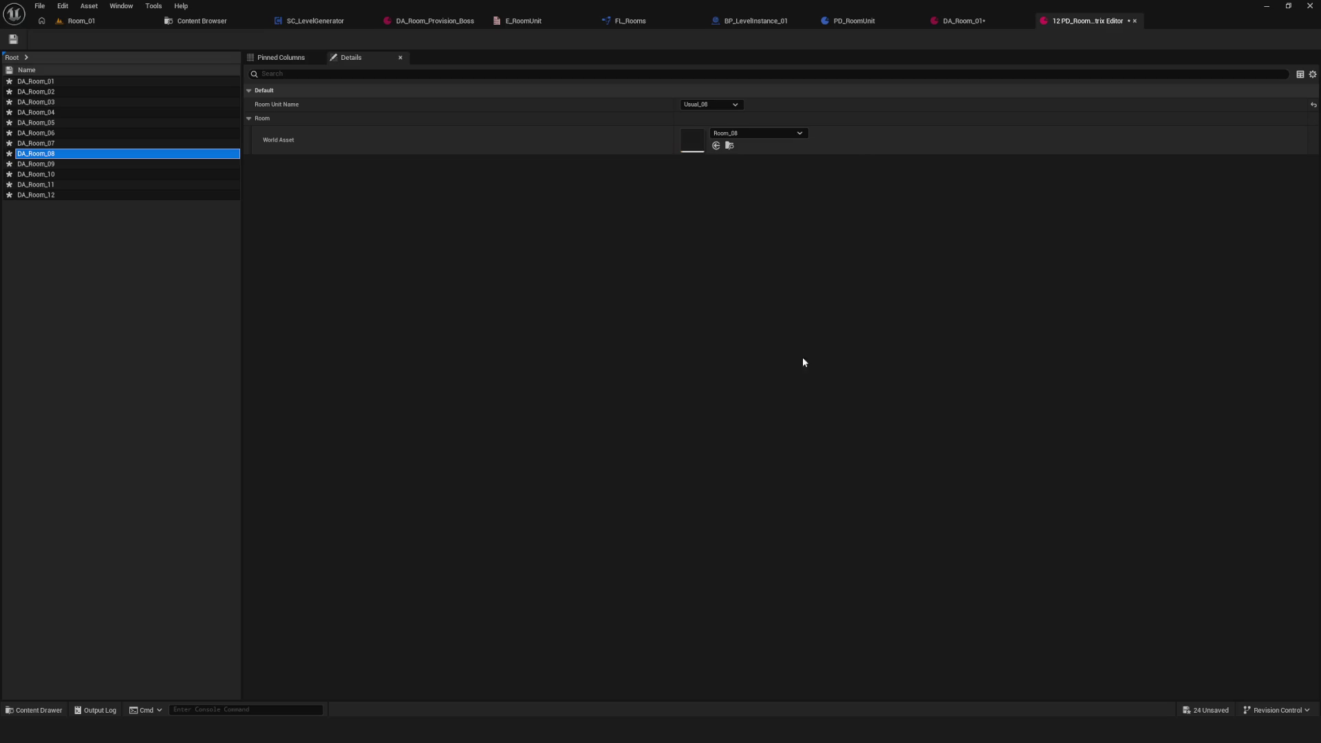
Step: Set DA_Room_09 to Usual_09/Room_09 and DA_Room_10 to Usual_10/Room_10
{"action": "left_click", "coordinate": [154, 164]}
{"action": "left_click", "coordinate": [708, 105]}
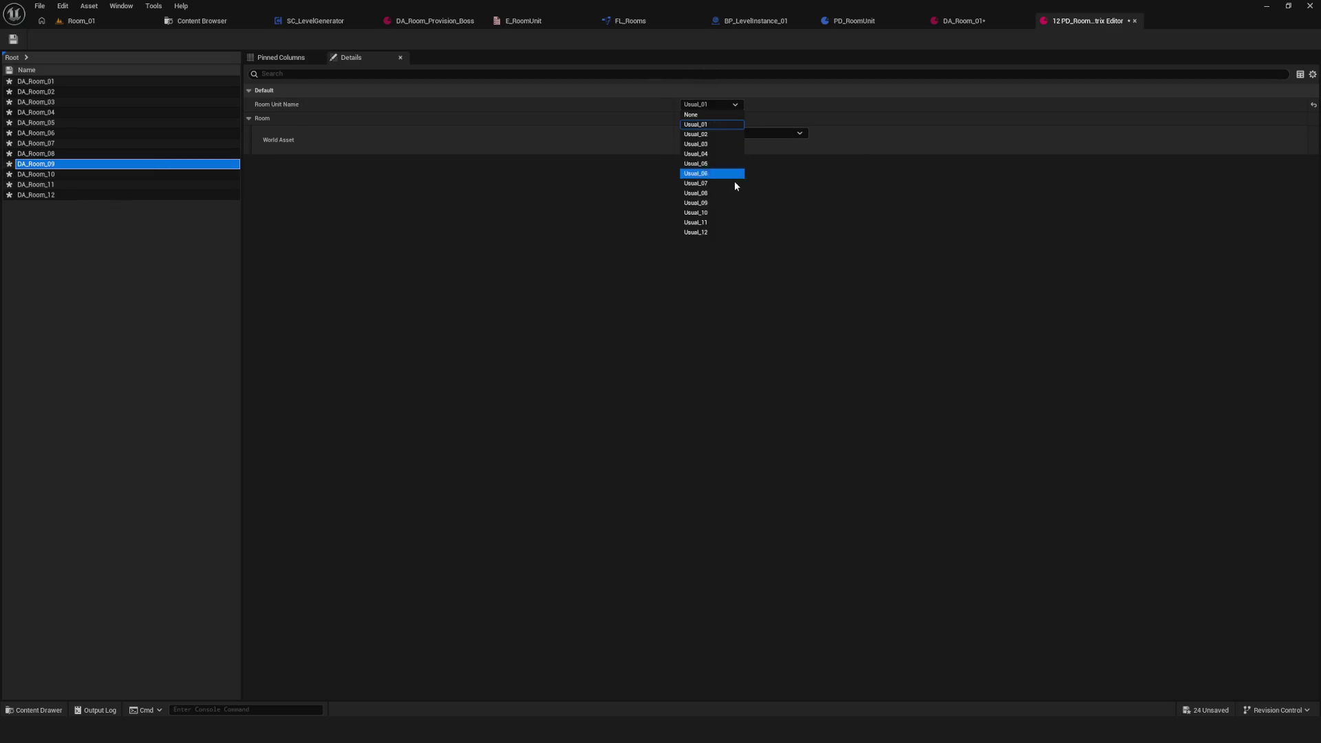
{"action": "left_click", "coordinate": [722, 203]}
{"action": "left_click", "coordinate": [763, 133]}
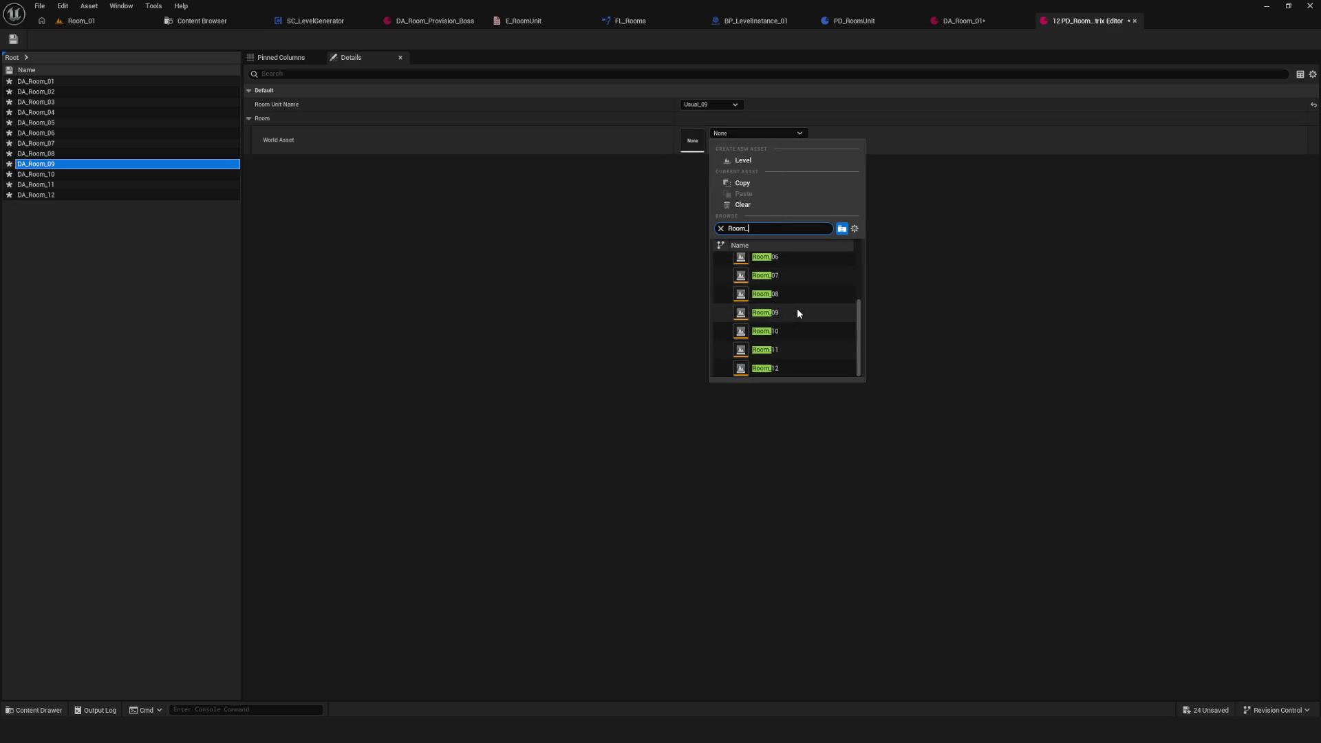
{"action": "left_click", "coordinate": [795, 313]}
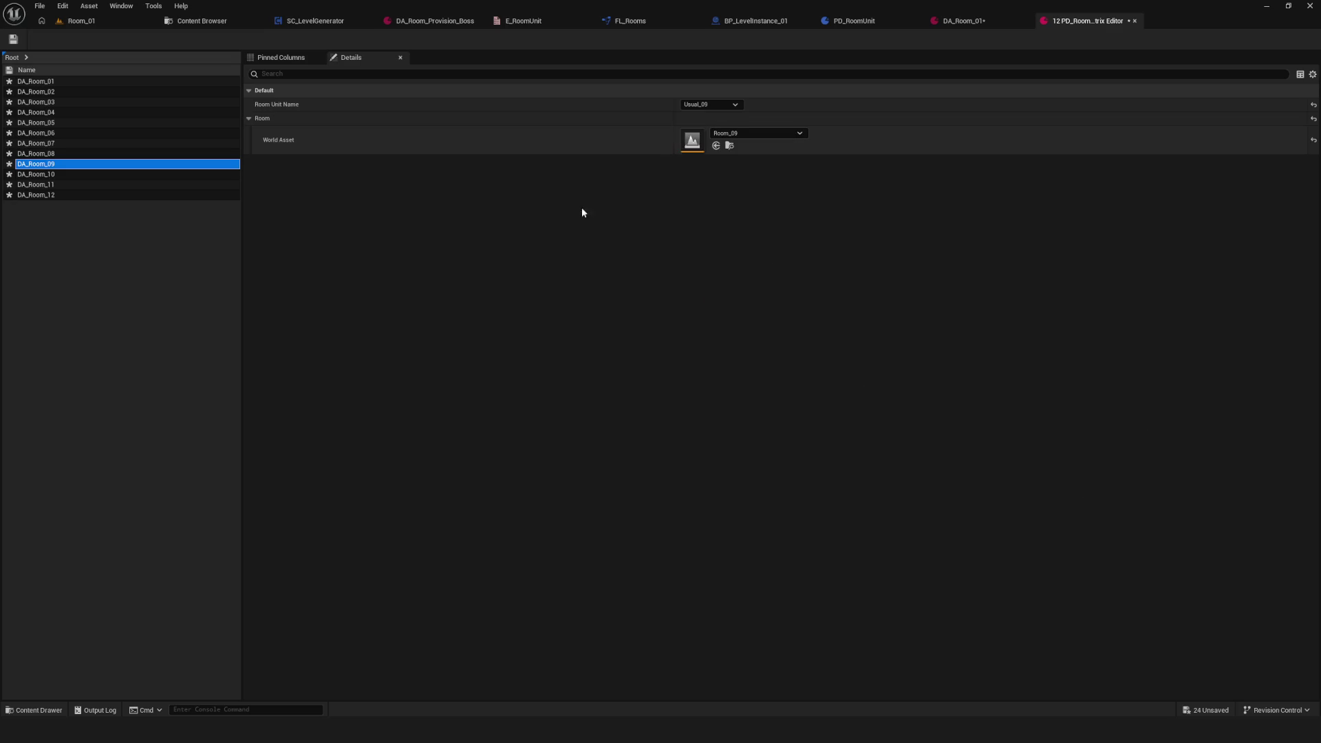
{"action": "left_click", "coordinate": [53, 175]}
{"action": "left_click", "coordinate": [709, 105]}
{"action": "left_click", "coordinate": [712, 203]}
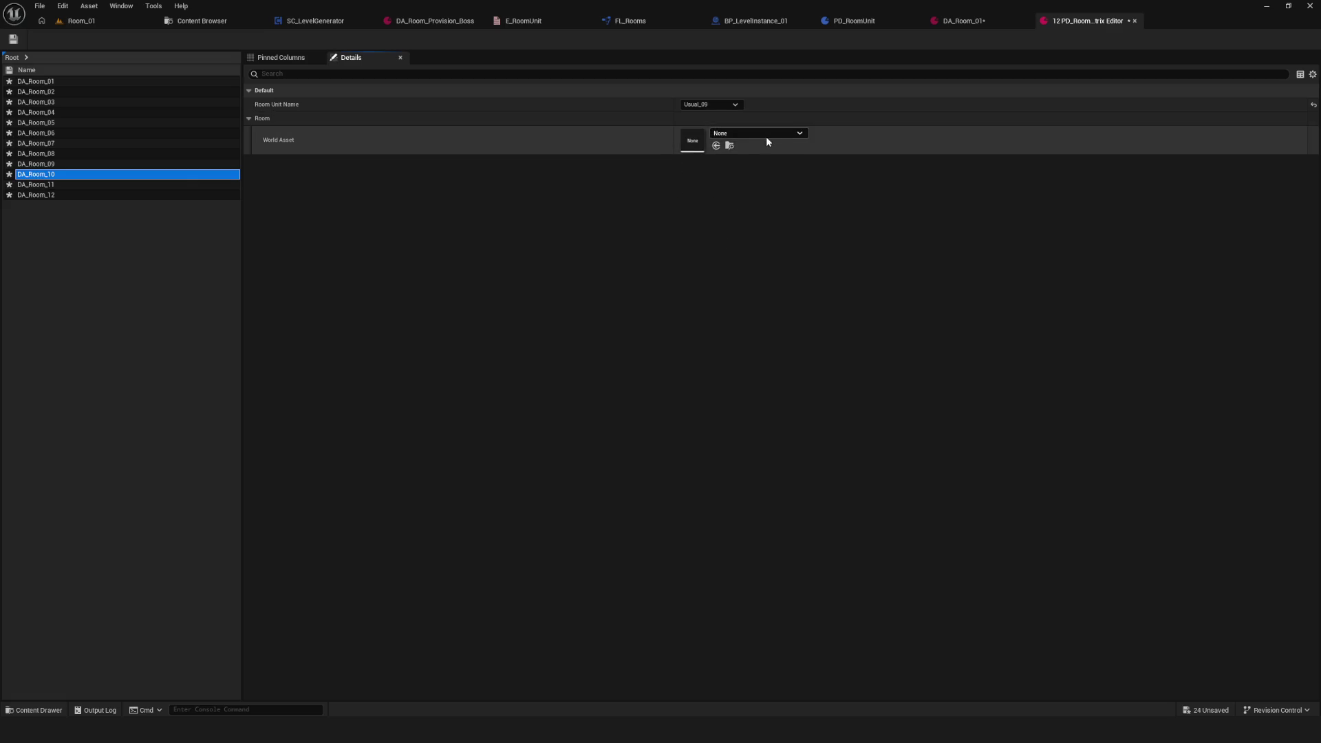
{"action": "left_click", "coordinate": [766, 134]}
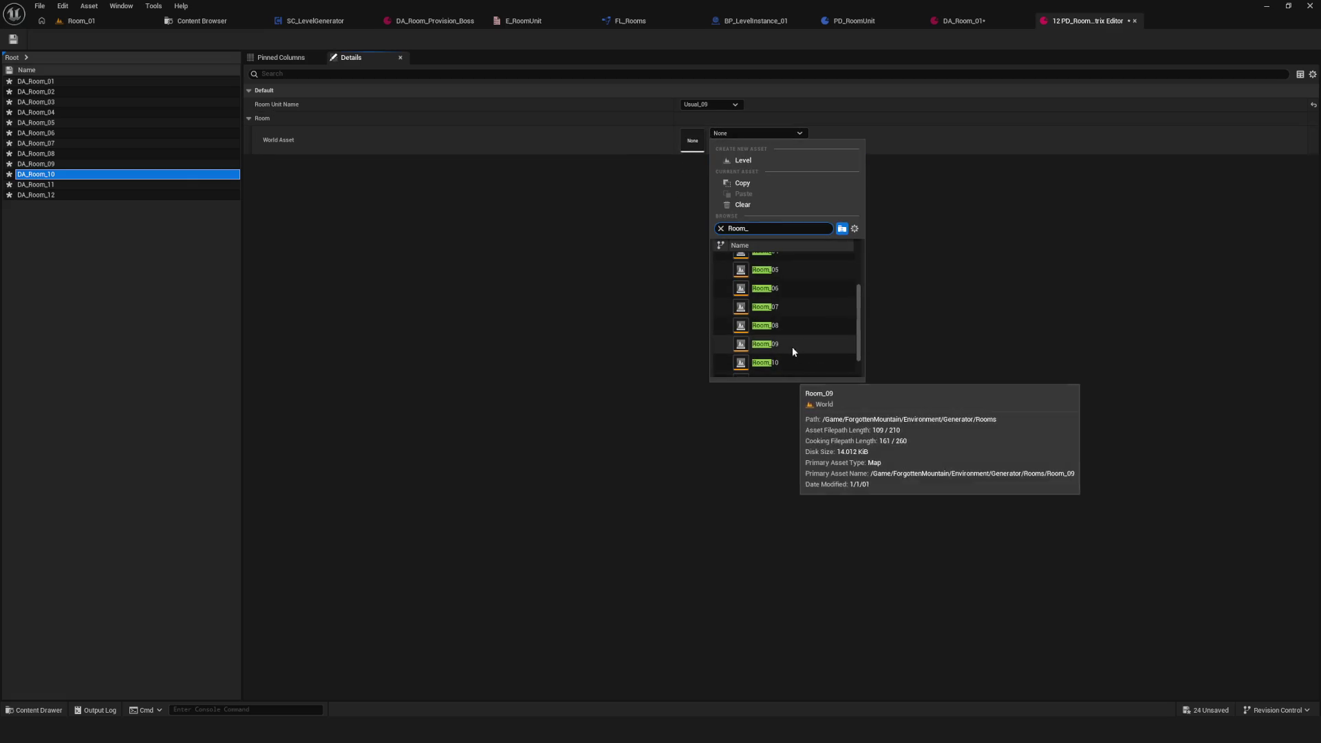
{"action": "left_click", "coordinate": [812, 360]}
Step: Set DA_Room_11 to Usual_11/Room_11 and DA_Room_12 to Usual_12/Room_12, then close the matrix
{"action": "left_click", "coordinate": [172, 184]}
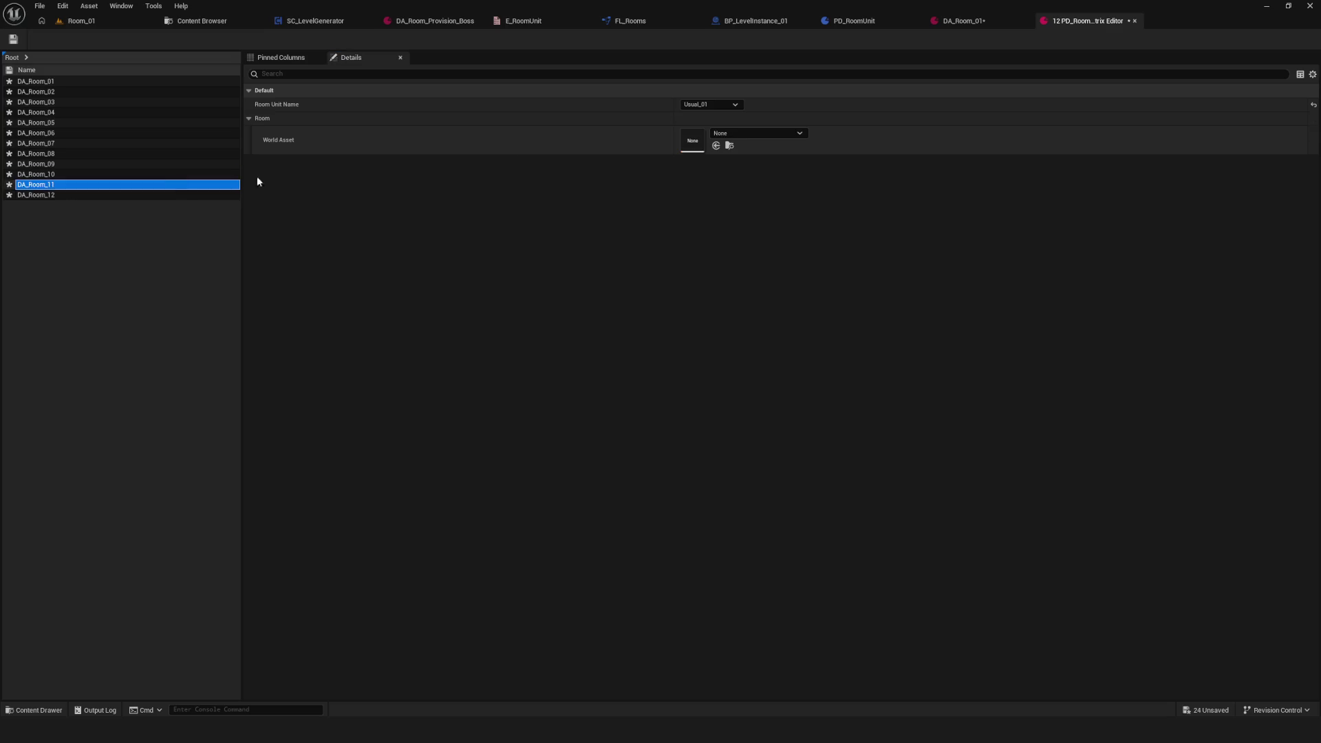
{"action": "left_click", "coordinate": [708, 104]}
{"action": "left_click", "coordinate": [698, 223]}
{"action": "left_click", "coordinate": [750, 134]}
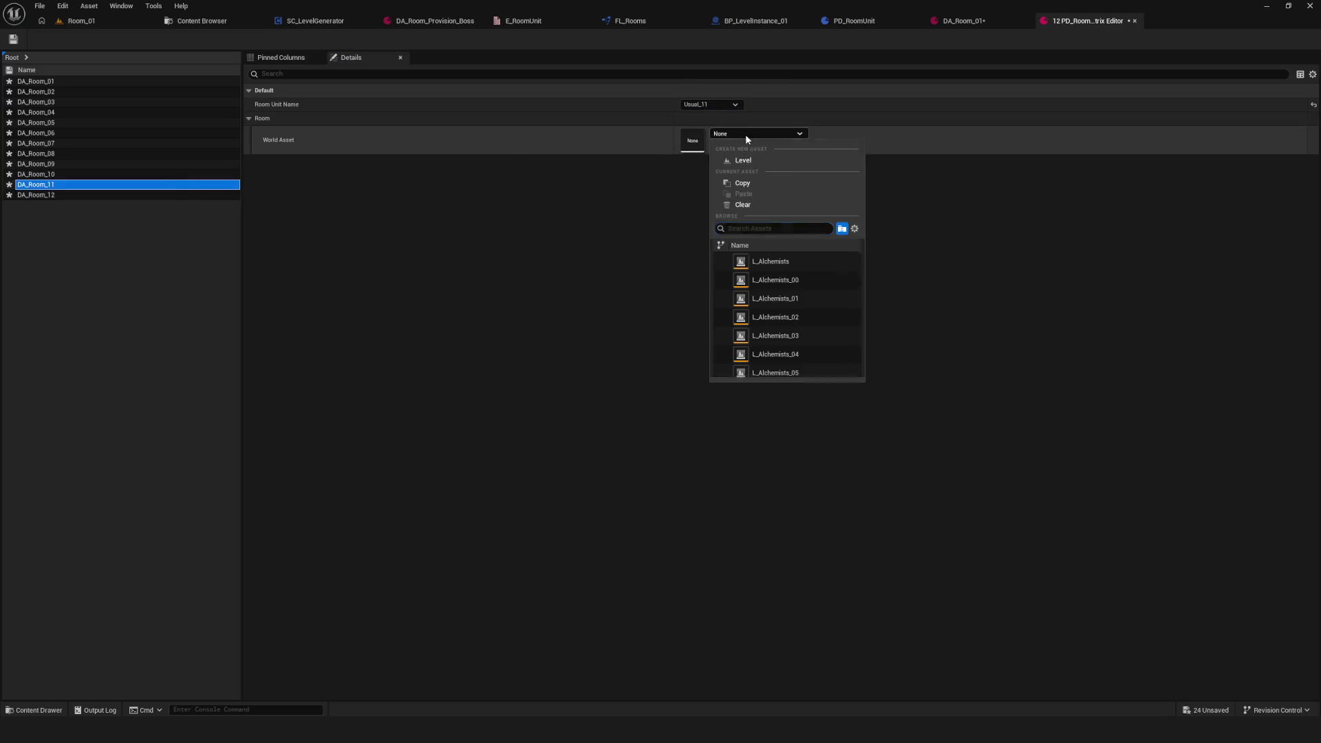
{"action": "scroll", "coordinate": [817, 359], "scroll_direction": "down", "scroll_amount": 3}
{"action": "left_click", "coordinate": [795, 358]}
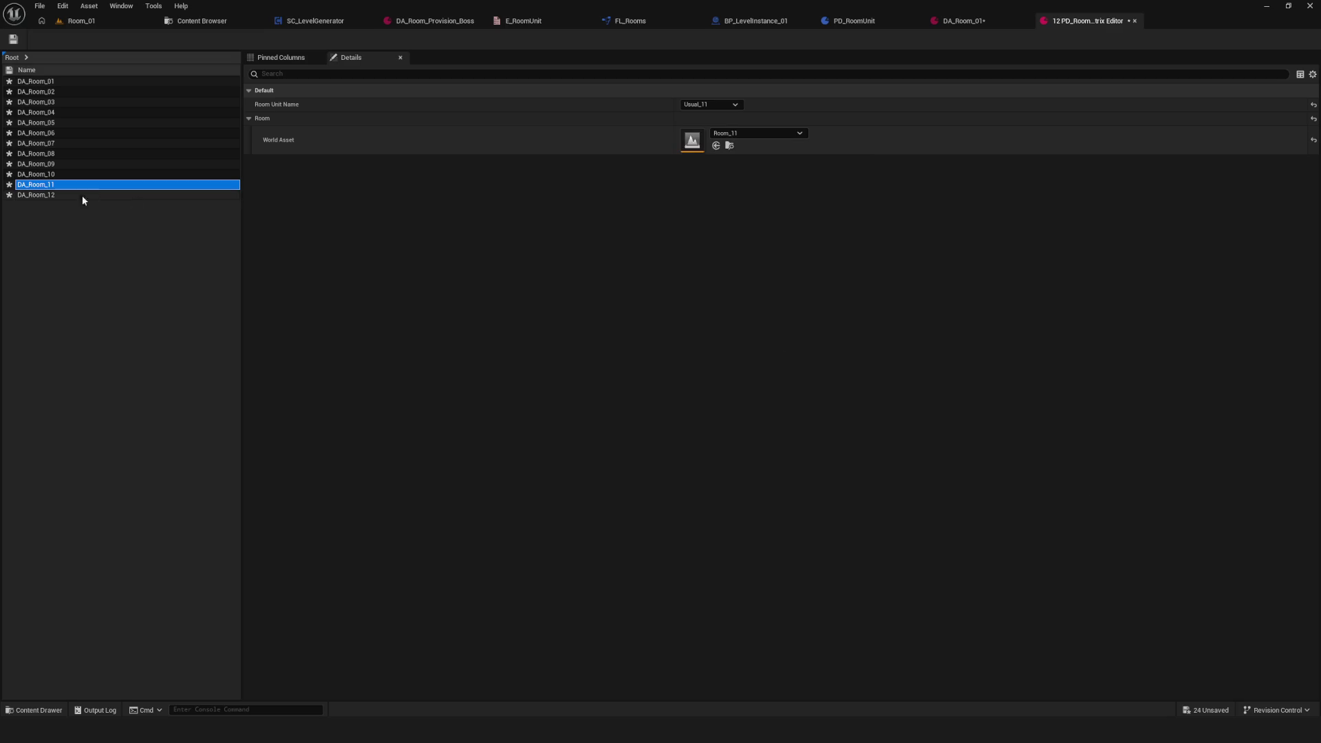
{"action": "left_click", "coordinate": [67, 196]}
{"action": "left_click", "coordinate": [699, 105]}
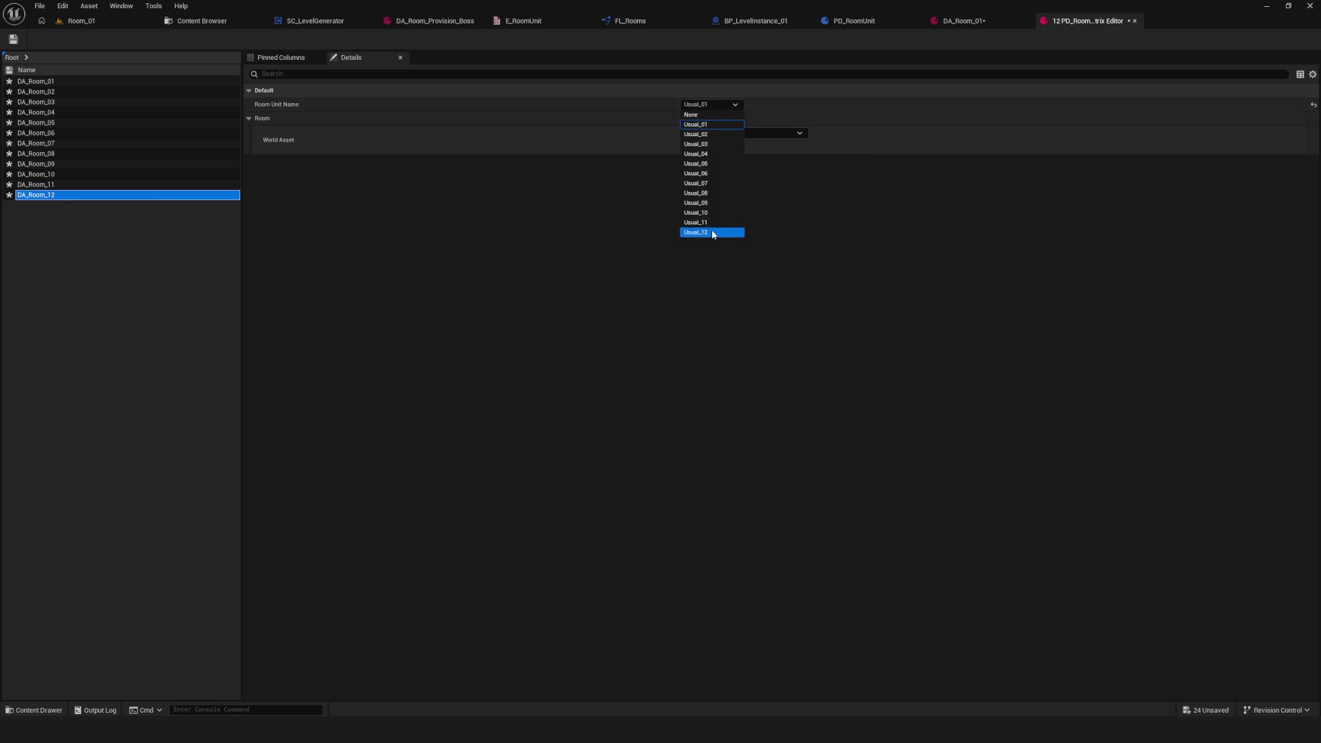
{"action": "left_click", "coordinate": [714, 232]}
{"action": "left_click", "coordinate": [745, 133]}
{"action": "scroll", "coordinate": [813, 333], "scroll_direction": "down", "scroll_amount": 3}
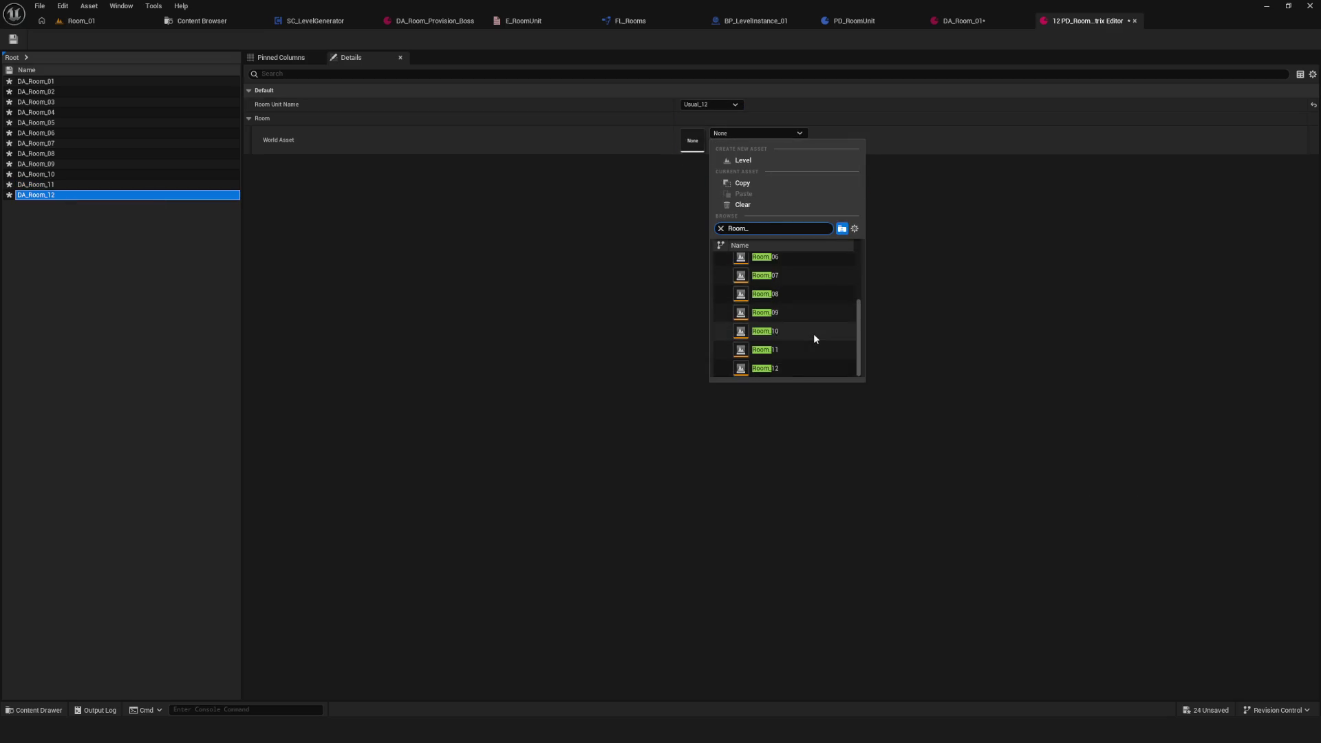
{"action": "left_click", "coordinate": [769, 370]}
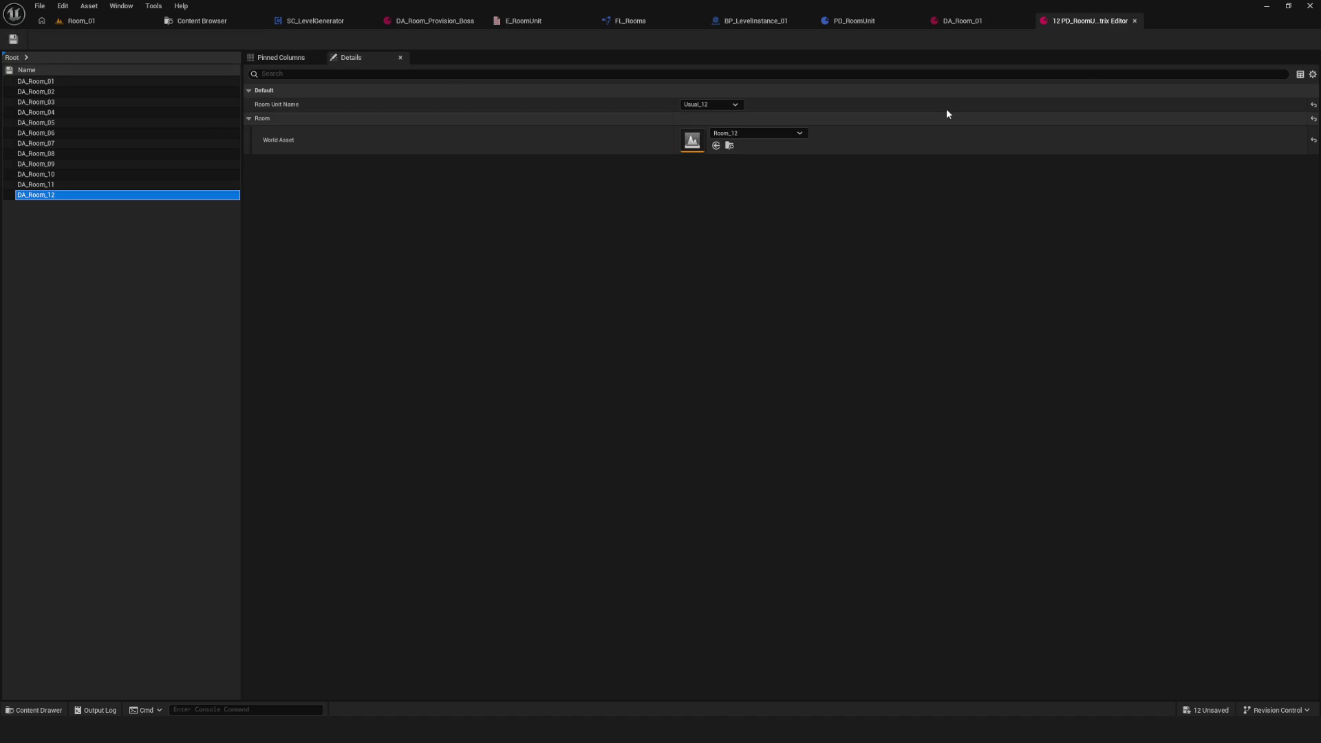
{"action": "left_click", "coordinate": [1136, 21]}
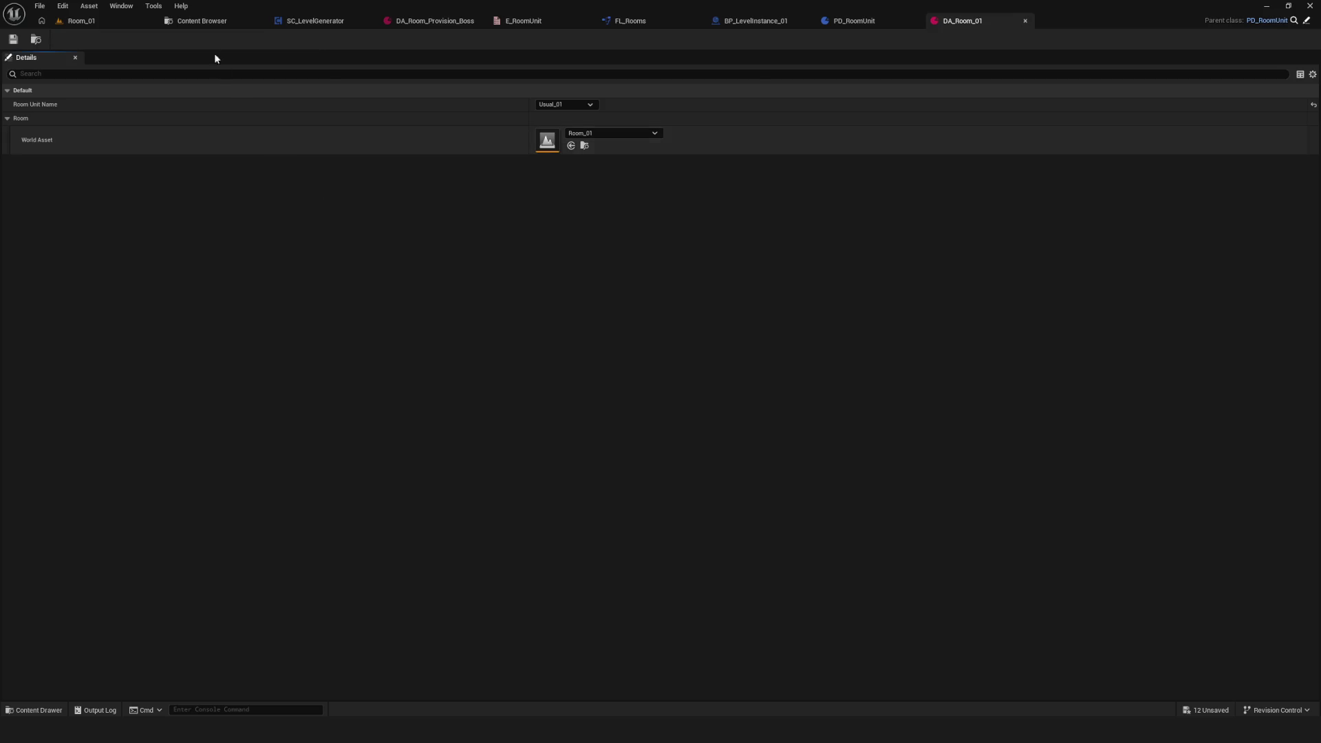
Step: Open the Room_01 level from the Rooms folder, saving at the prompt
{"action": "left_click", "coordinate": [201, 21]}
{"action": "left_click", "coordinate": [867, 249]}
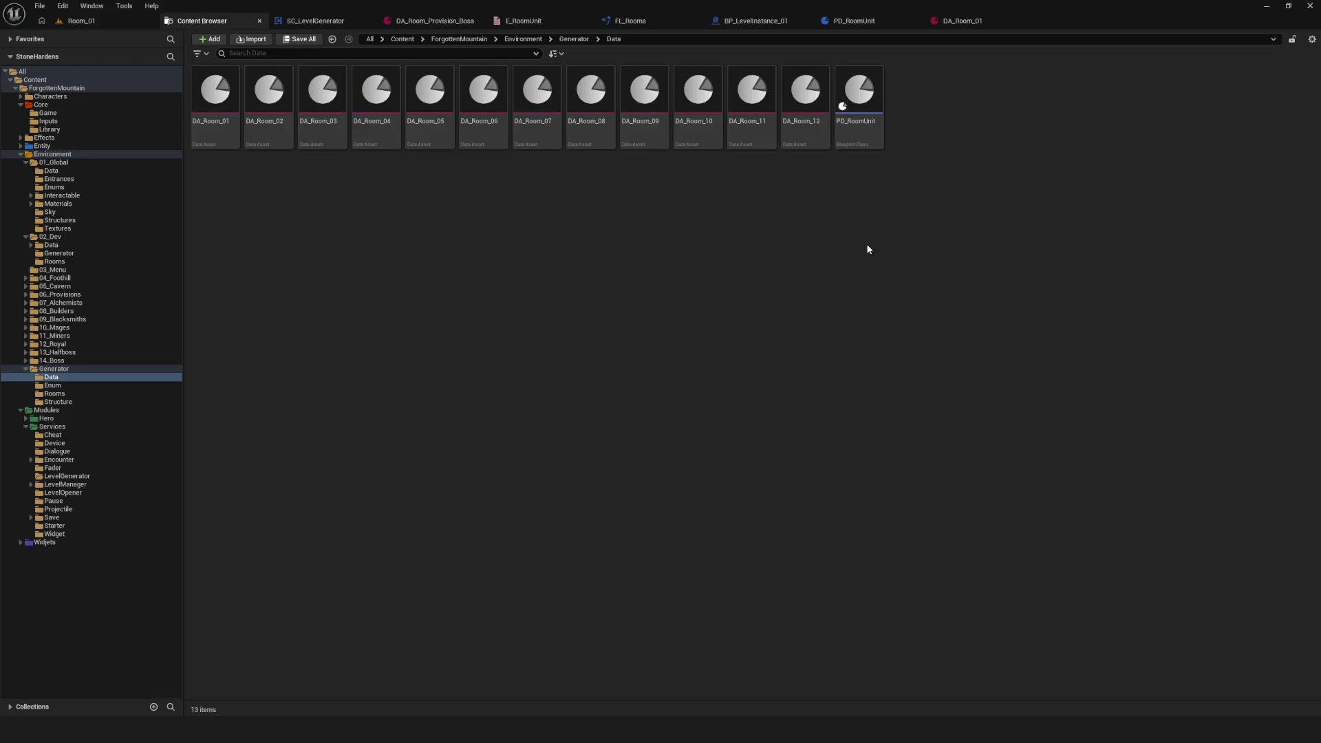
{"action": "left_click", "coordinate": [55, 394]}
{"action": "left_click", "coordinate": [870, 117]}
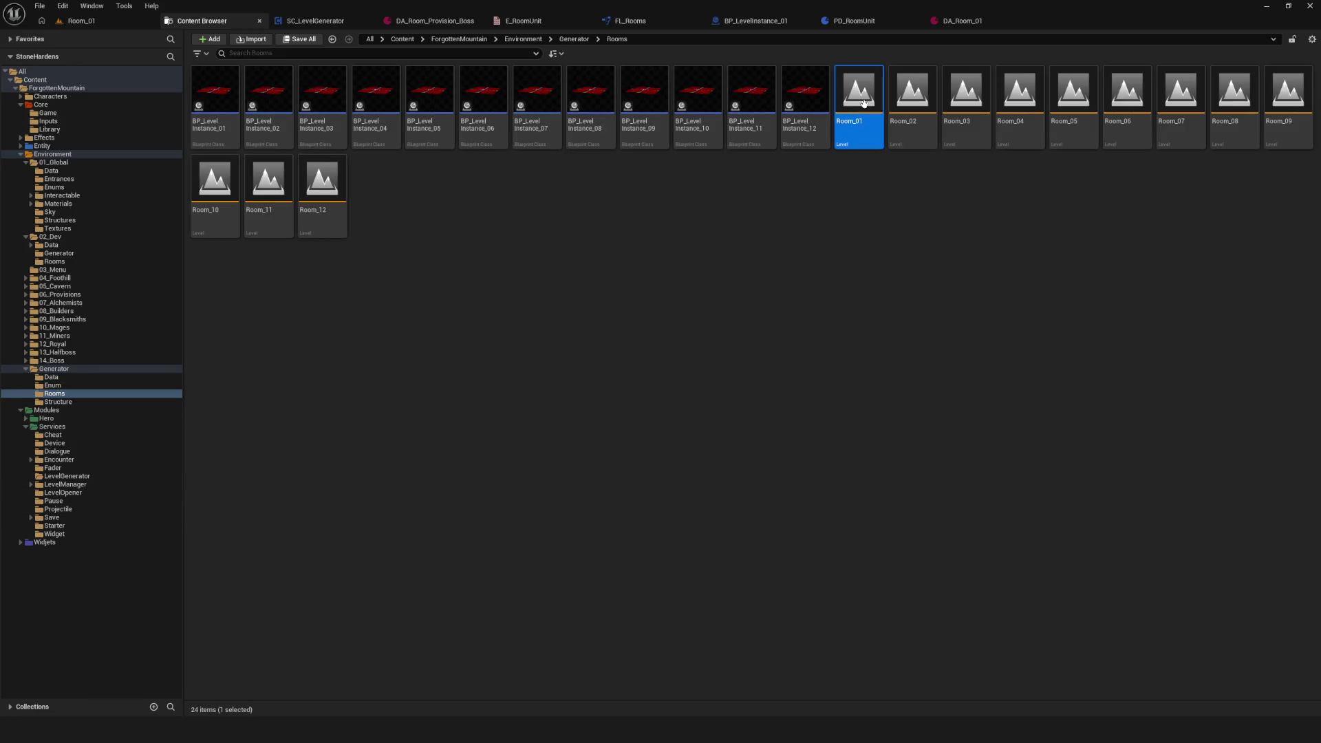
{"action": "double_click", "coordinate": [883, 135]}
{"action": "left_click", "coordinate": [676, 480]}
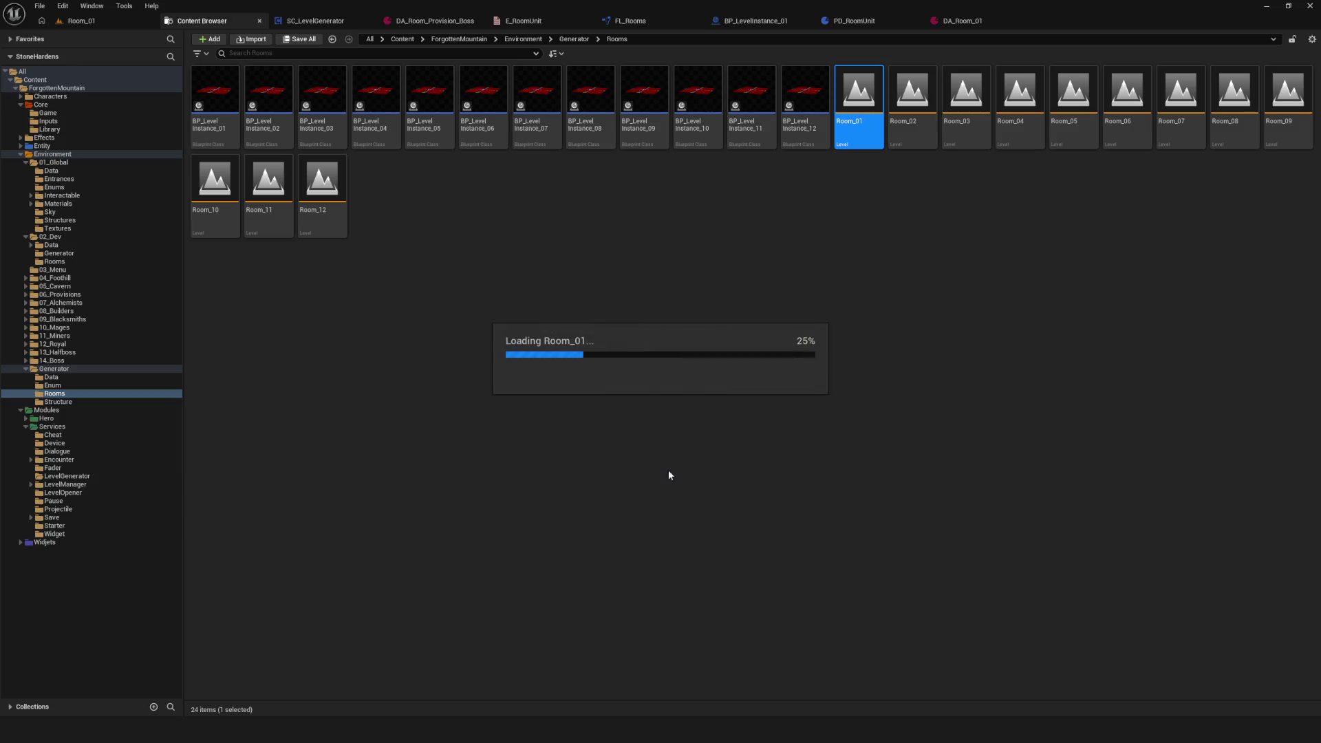
{"action": "left_click", "coordinate": [88, 22]}
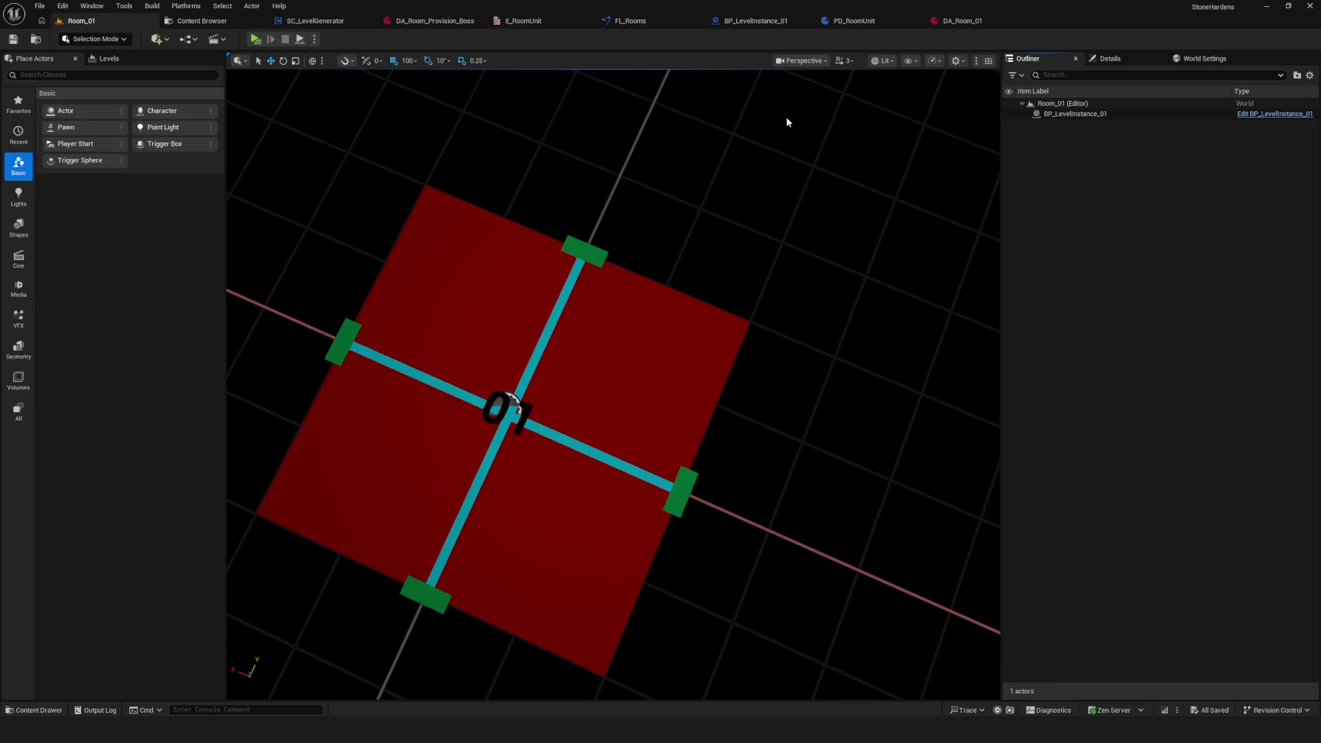
Step: Browse to ForgottenMountain > Environment > Generator > Rooms and open the Room_02 level
{"action": "key", "text": "ctrl+space"}
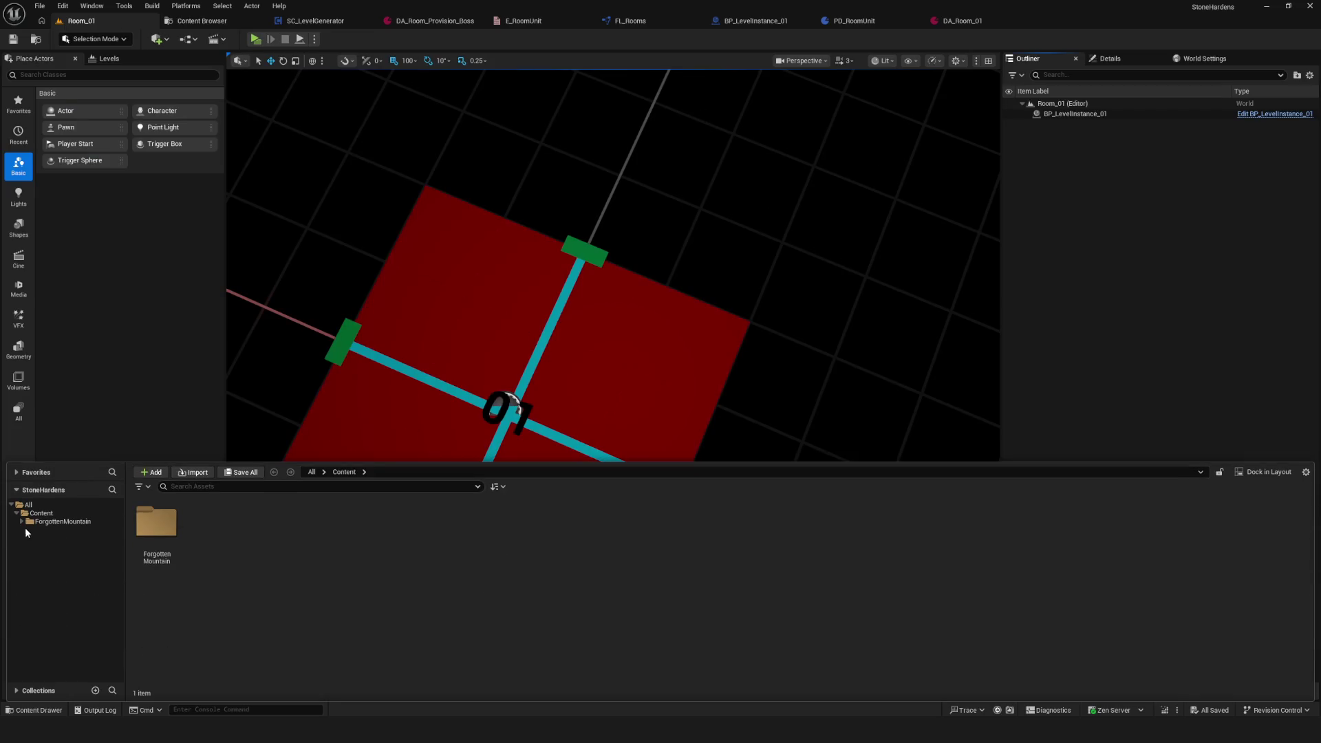
{"action": "left_click", "coordinate": [21, 521]}
{"action": "left_click", "coordinate": [27, 563]}
{"action": "left_click", "coordinate": [71, 662]}
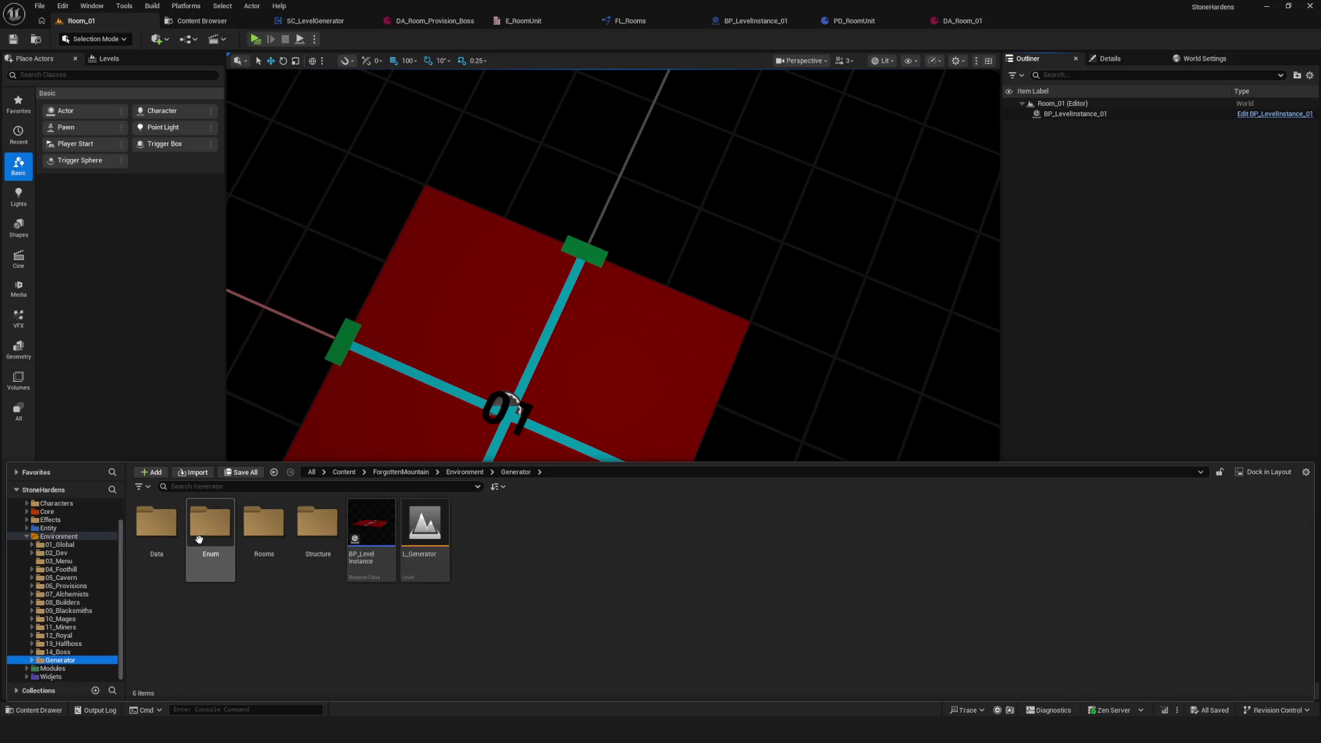
{"action": "double_click", "coordinate": [264, 530]}
{"action": "left_click", "coordinate": [590, 216]}
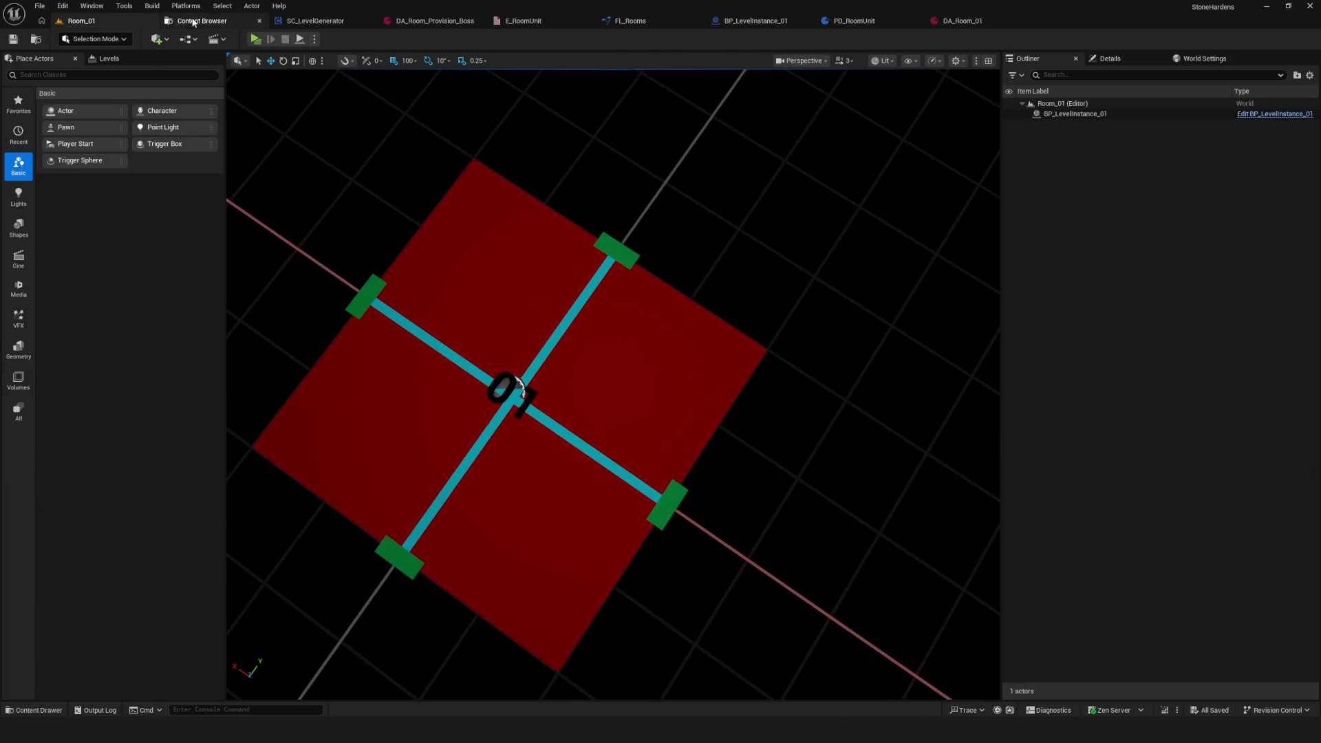
{"action": "left_click", "coordinate": [193, 23]}
{"action": "double_click", "coordinate": [914, 103]}
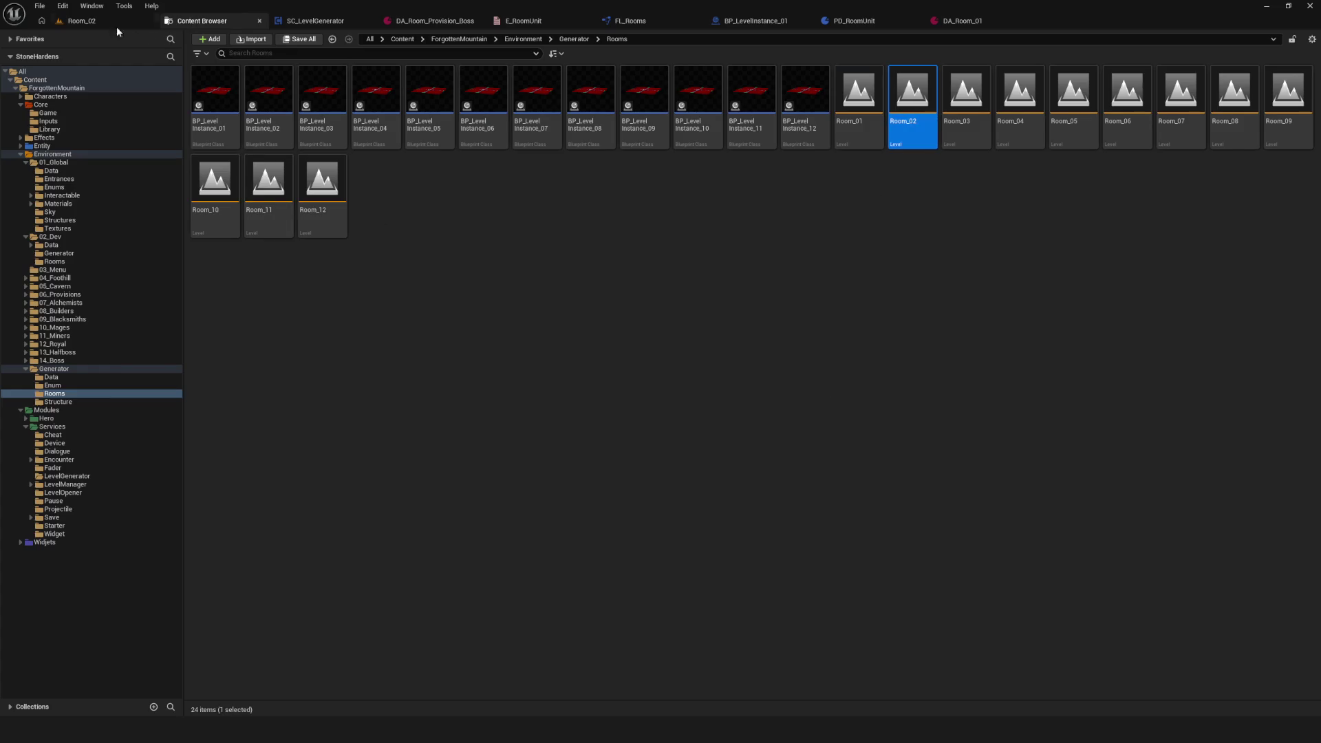
Step: In Room_02, replace BP_LevelInstance_01 with BP_LevelInstance_02 at the origin
{"action": "left_click", "coordinate": [126, 28]}
{"action": "left_click", "coordinate": [1108, 114]}
{"action": "key", "text": "Delete"}
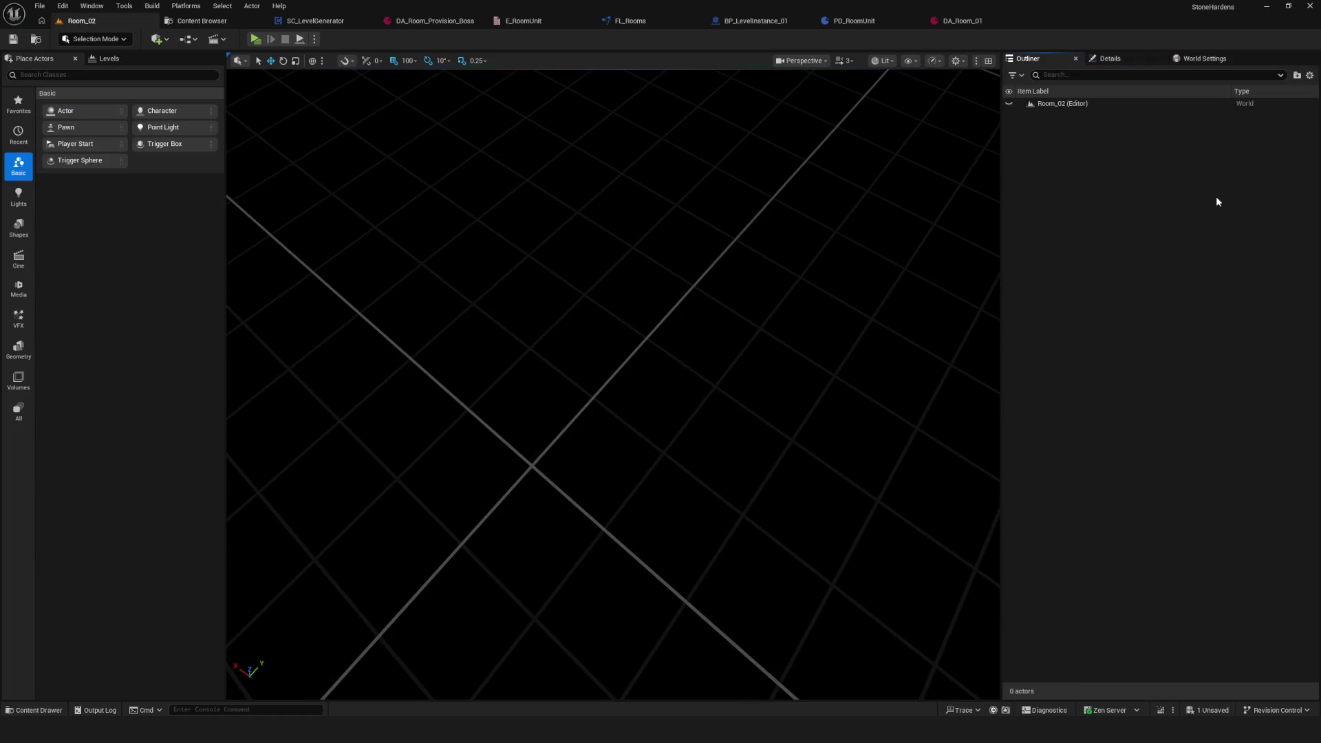
{"action": "key", "text": "ctrl+space"}
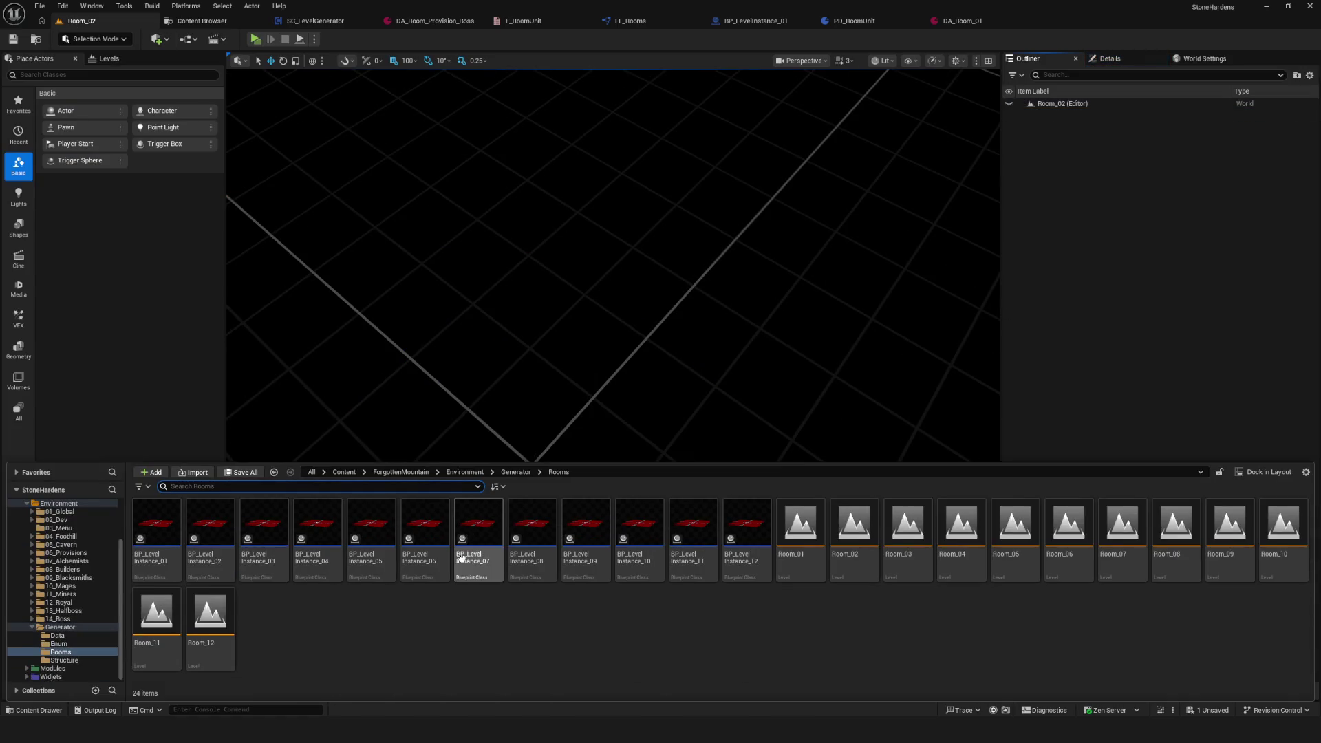
{"action": "left_click_drag", "start_coordinate": [210, 541], "coordinate": [559, 357]}
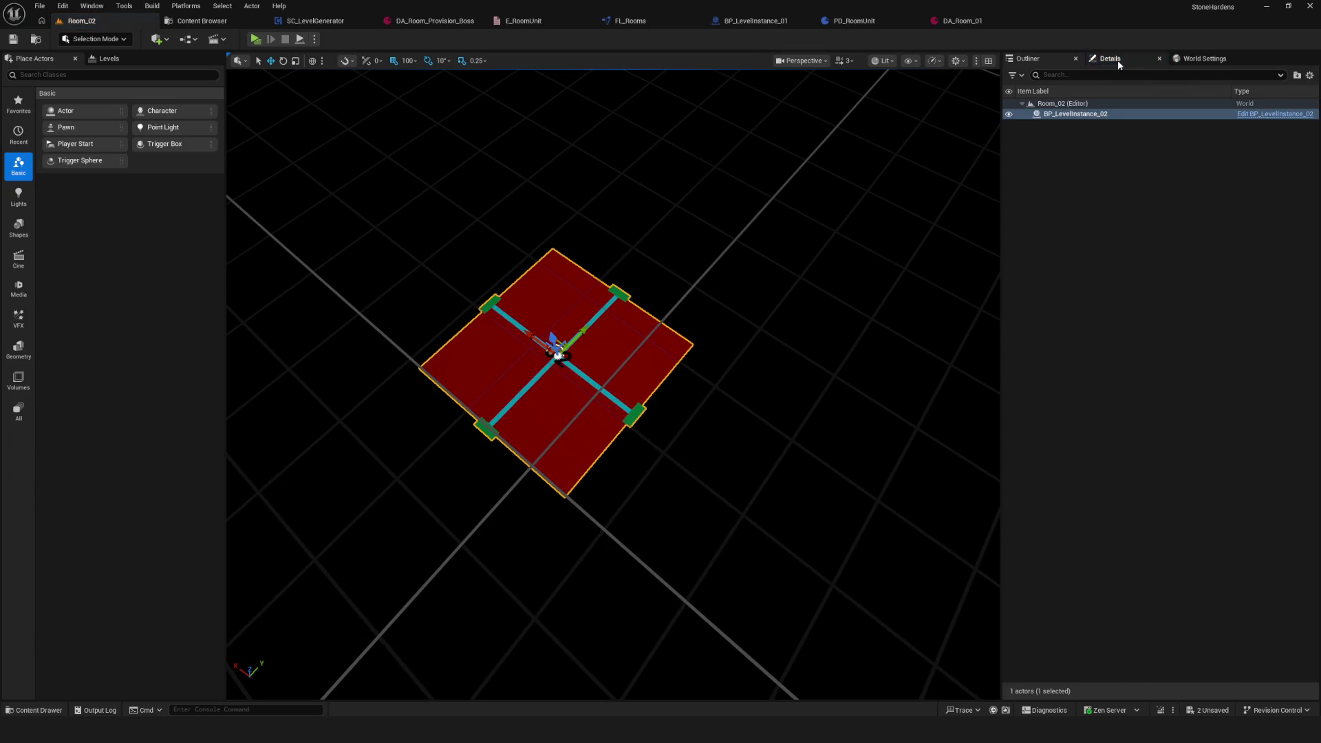
{"action": "left_click", "coordinate": [1111, 58]}
{"action": "left_click", "coordinate": [1305, 240]}
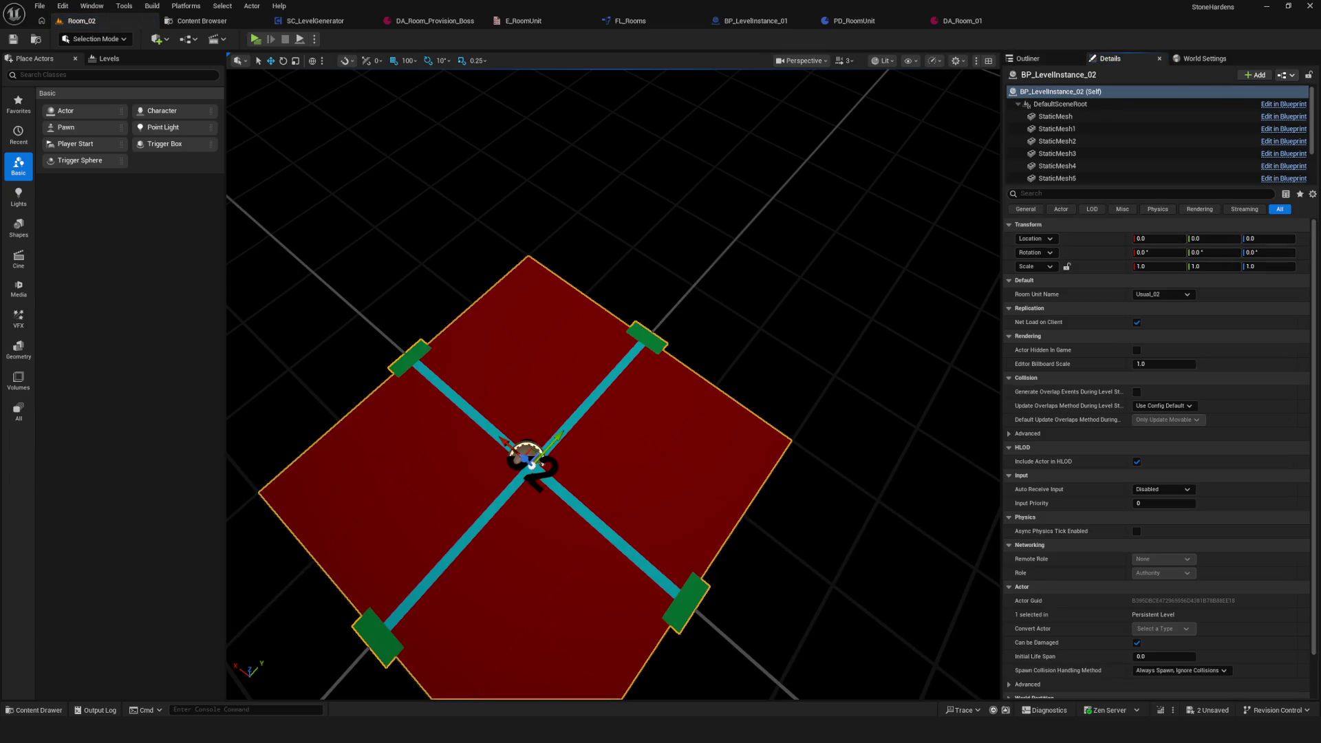
Step: Open Room_03, frame the existing room, and delete BP_LevelInstance_01
{"action": "left_click", "coordinate": [201, 21]}
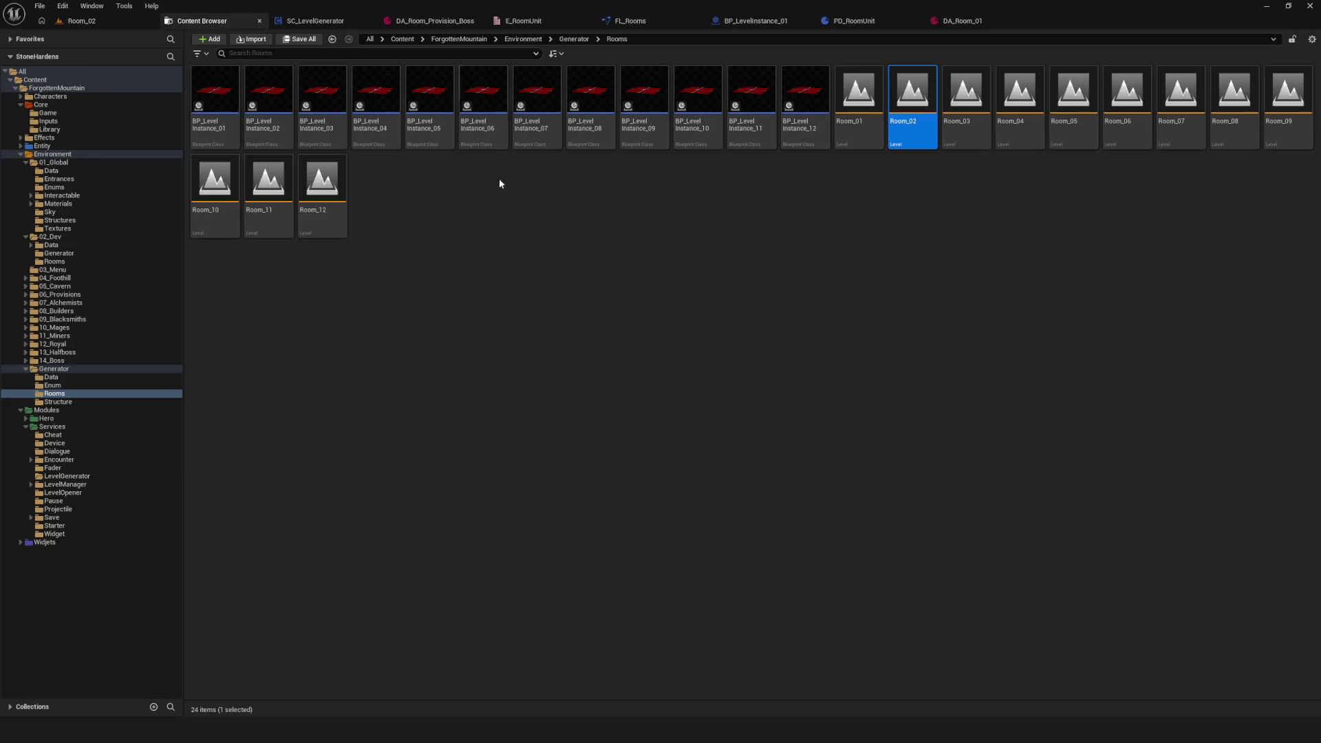
{"action": "double_click", "coordinate": [966, 104]}
{"action": "left_click", "coordinate": [100, 25]}
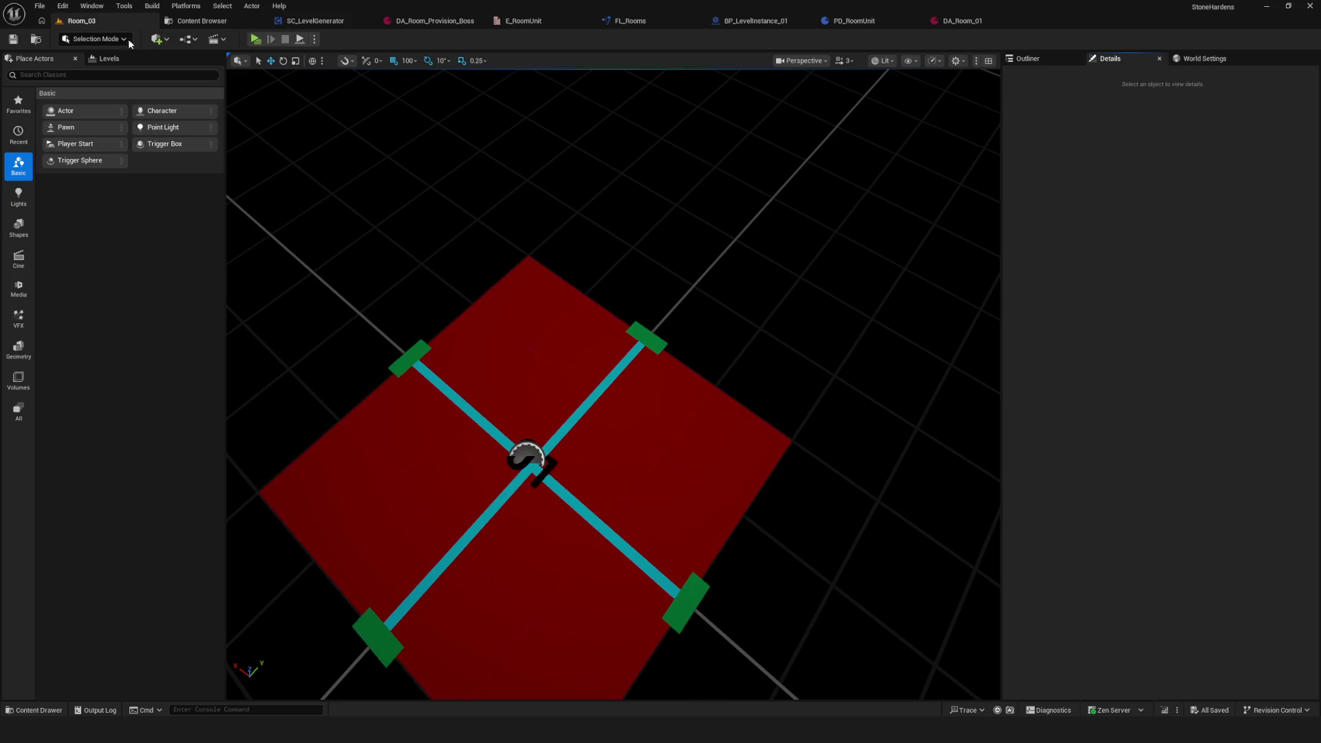
{"action": "scroll", "coordinate": [758, 371], "scroll_direction": "down", "scroll_amount": 5}
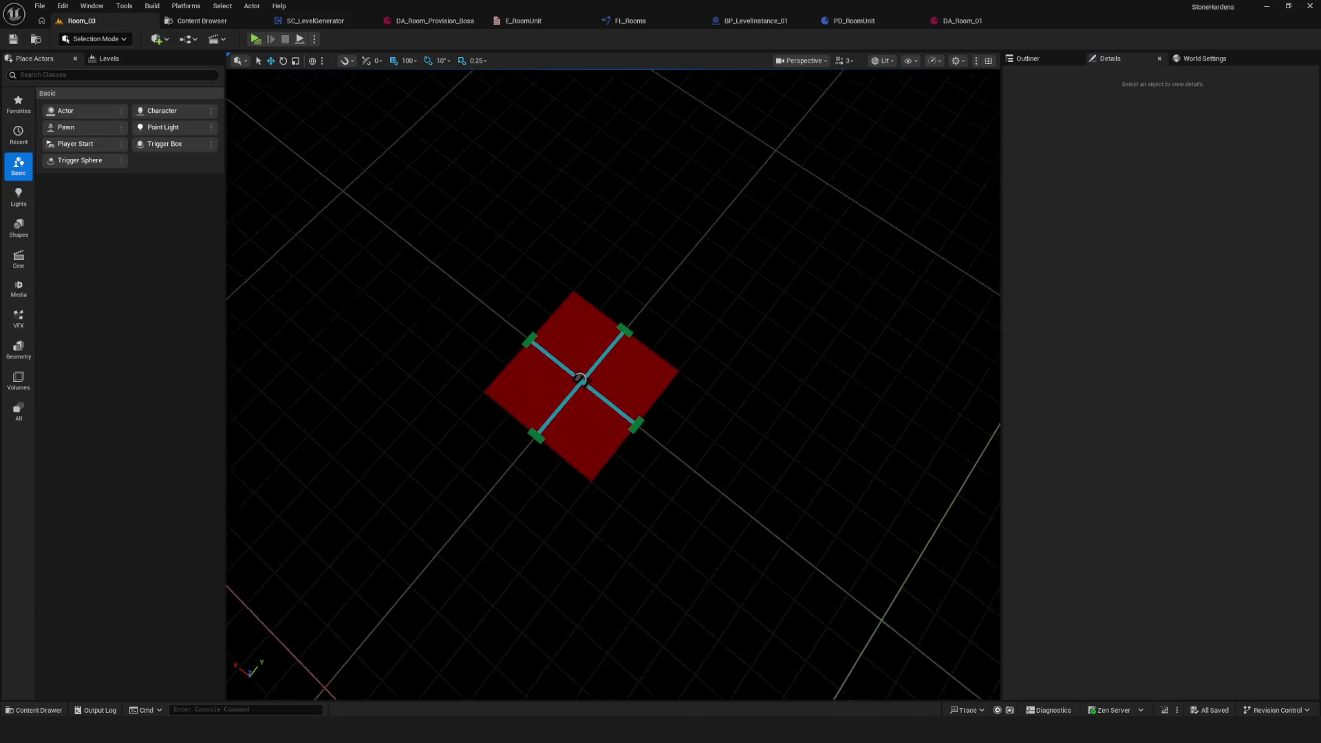
{"action": "left_click", "coordinate": [571, 399]}
{"action": "key", "text": "f"}
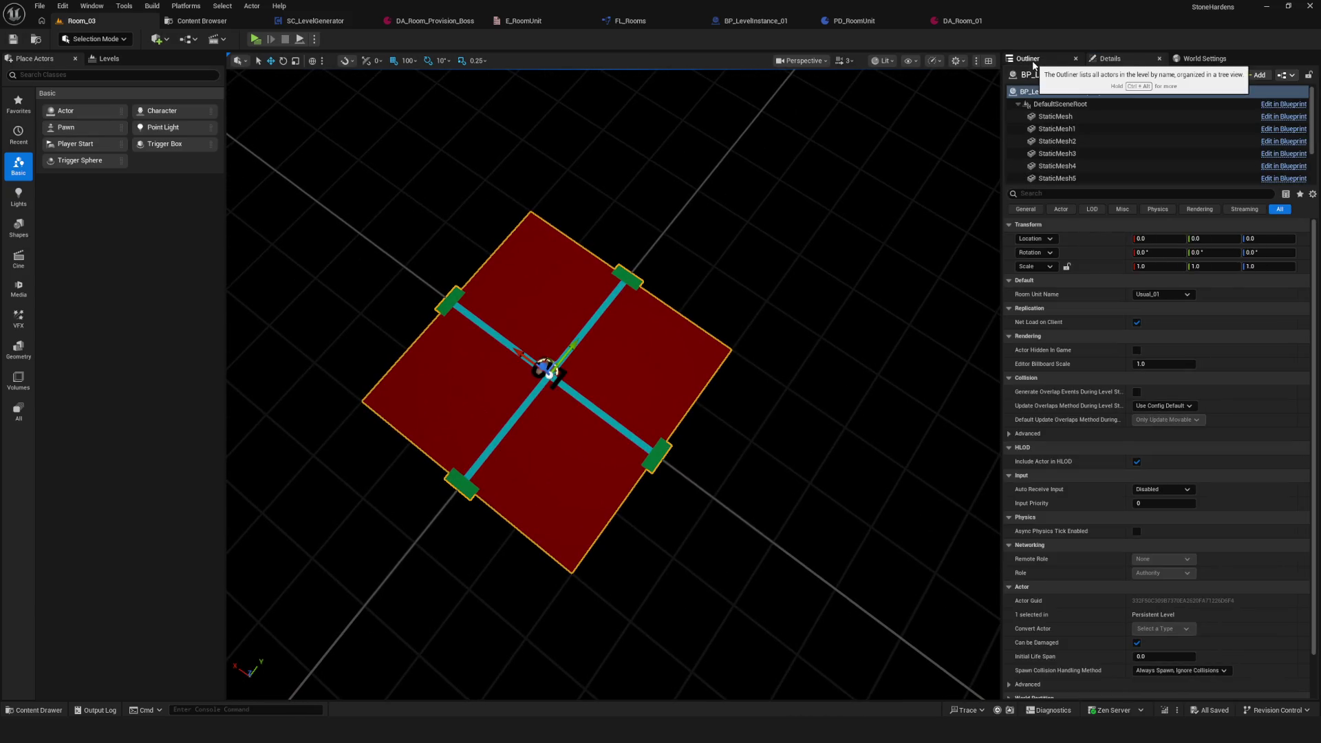
{"action": "left_click", "coordinate": [1032, 60]}
{"action": "key", "text": "Delete"}
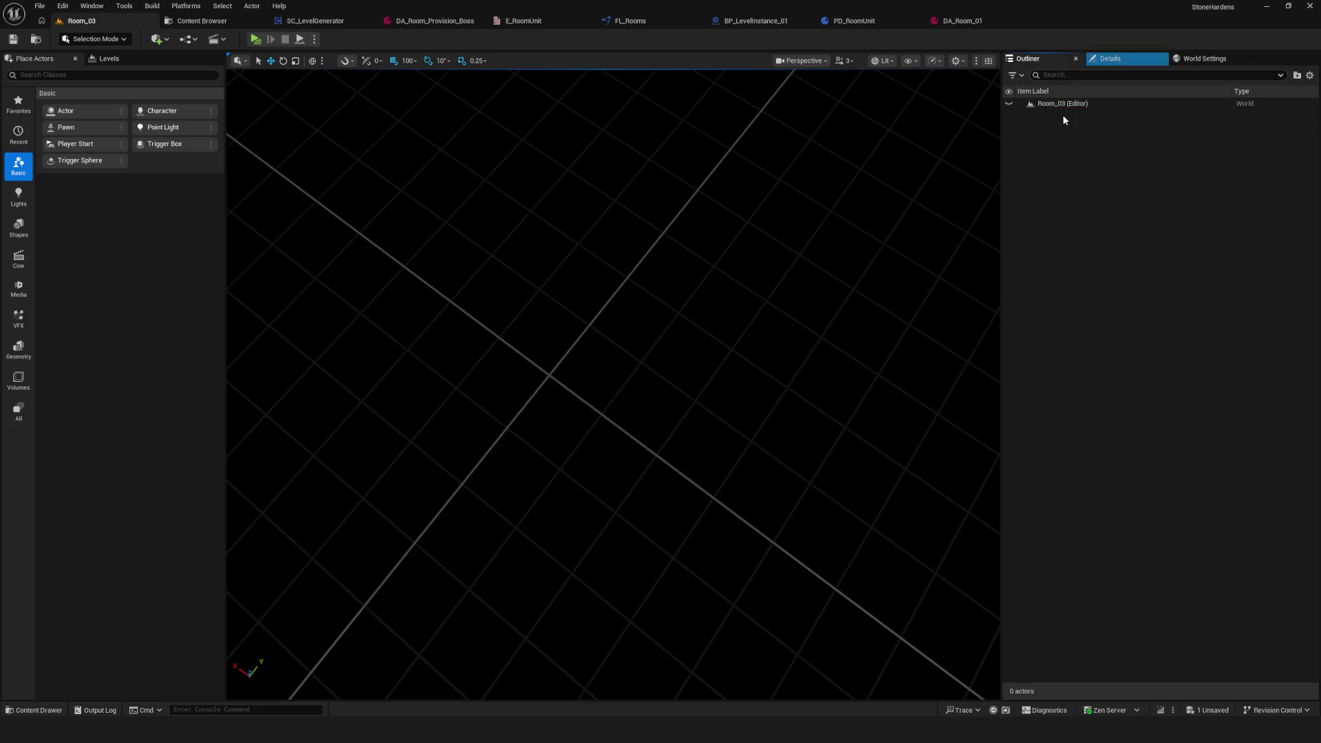
Step: Place BP_LevelInstance_03 at the origin in Room_03, save it, and open Room_04
{"action": "key", "text": "ctrl+space"}
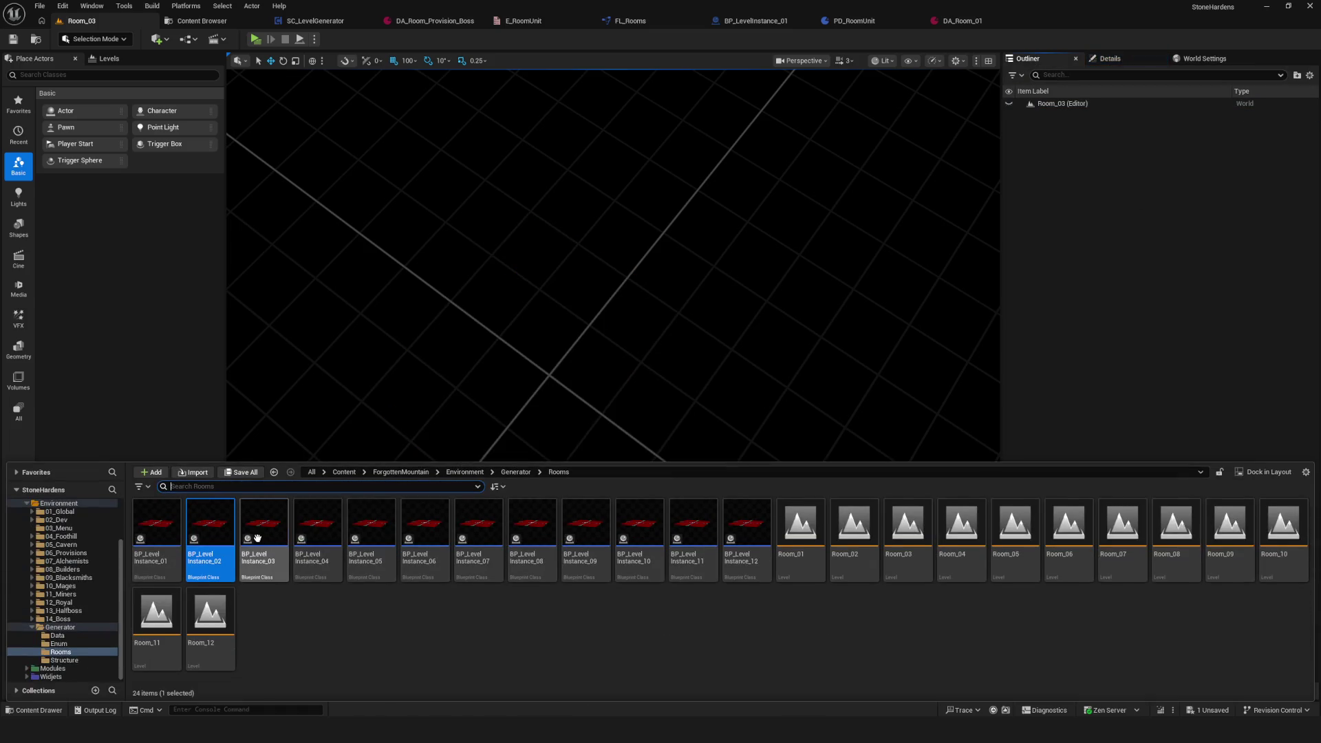
{"action": "left_click_drag", "start_coordinate": [264, 534], "coordinate": [644, 372]}
{"action": "left_click", "coordinate": [1129, 60]}
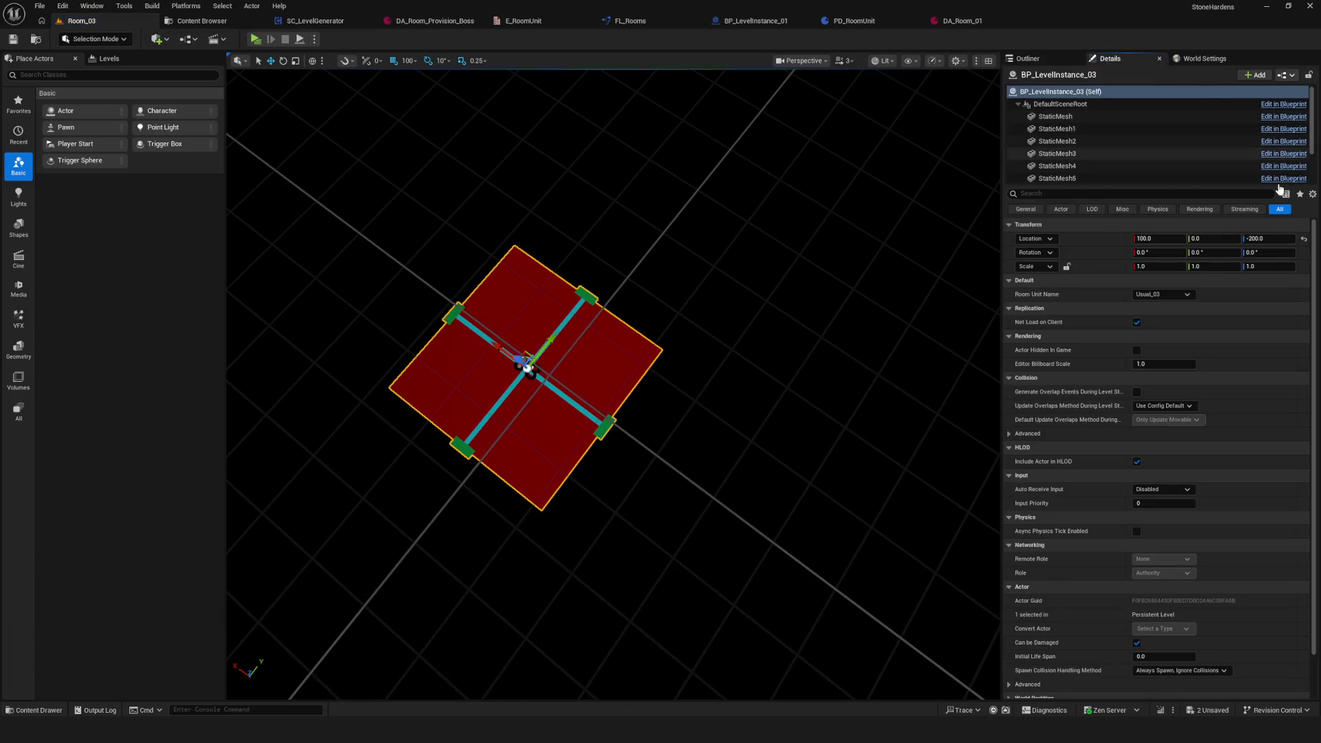
{"action": "left_click", "coordinate": [1304, 239]}
{"action": "key", "text": "ctrl+s"}
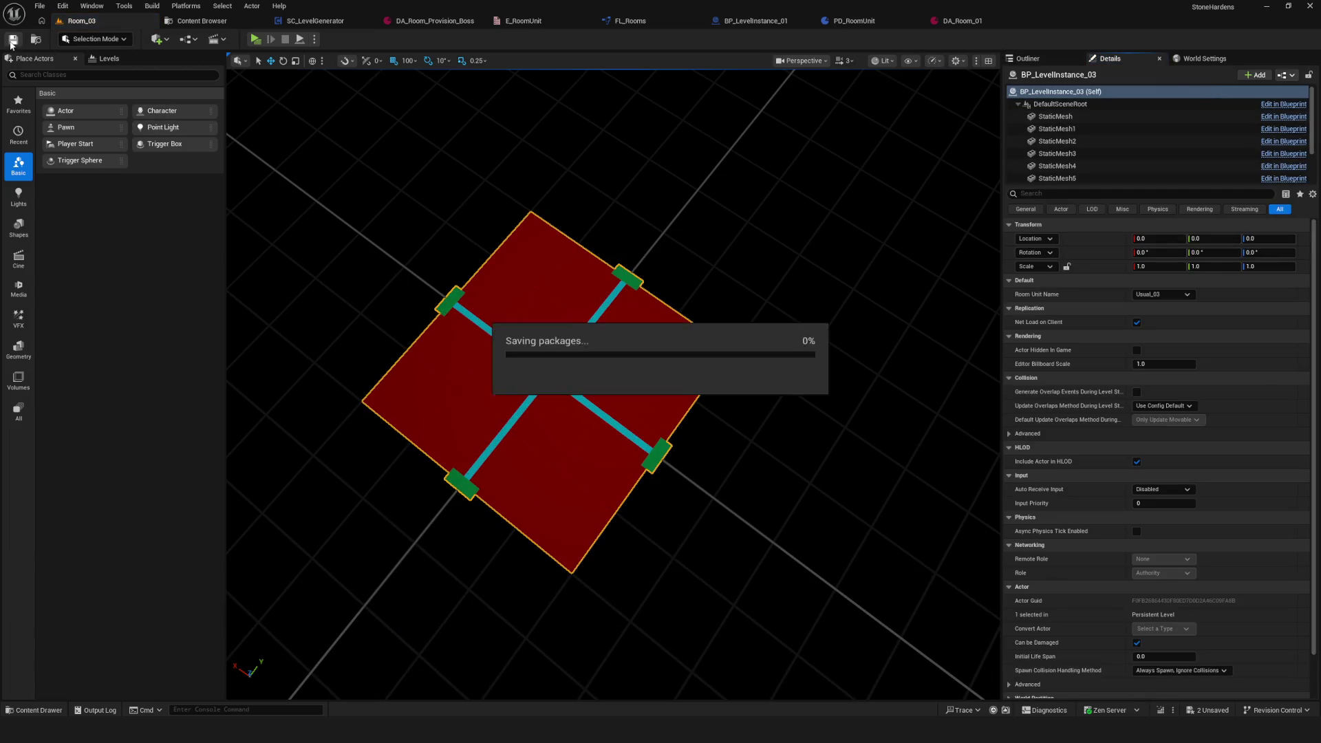
{"action": "left_click", "coordinate": [204, 21]}
{"action": "double_click", "coordinate": [1008, 110]}
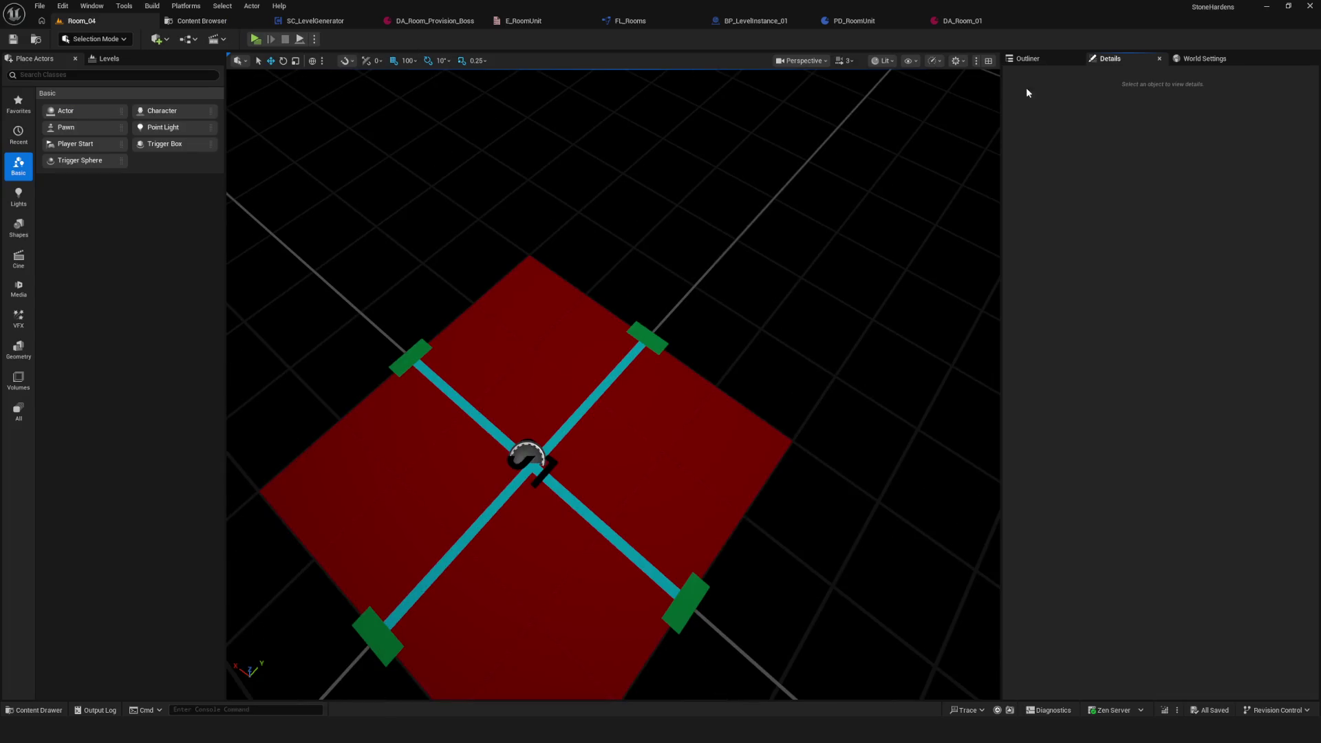
Step: Replace Room_04's old instance with BP_LevelInstance_04 at the origin and save the level
{"action": "left_click", "coordinate": [1029, 59]}
{"action": "left_click", "coordinate": [1104, 117]}
{"action": "key", "text": "Delete"}
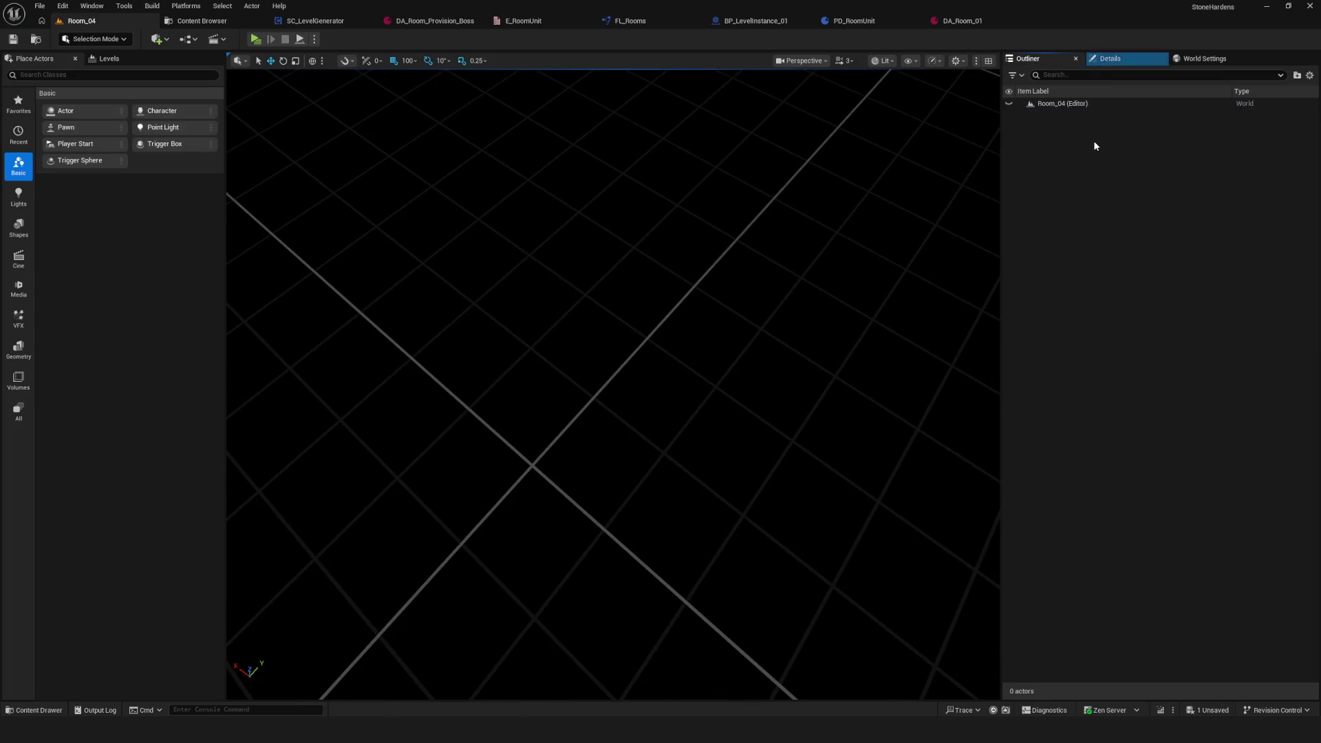
{"action": "key", "text": "ctrl+space"}
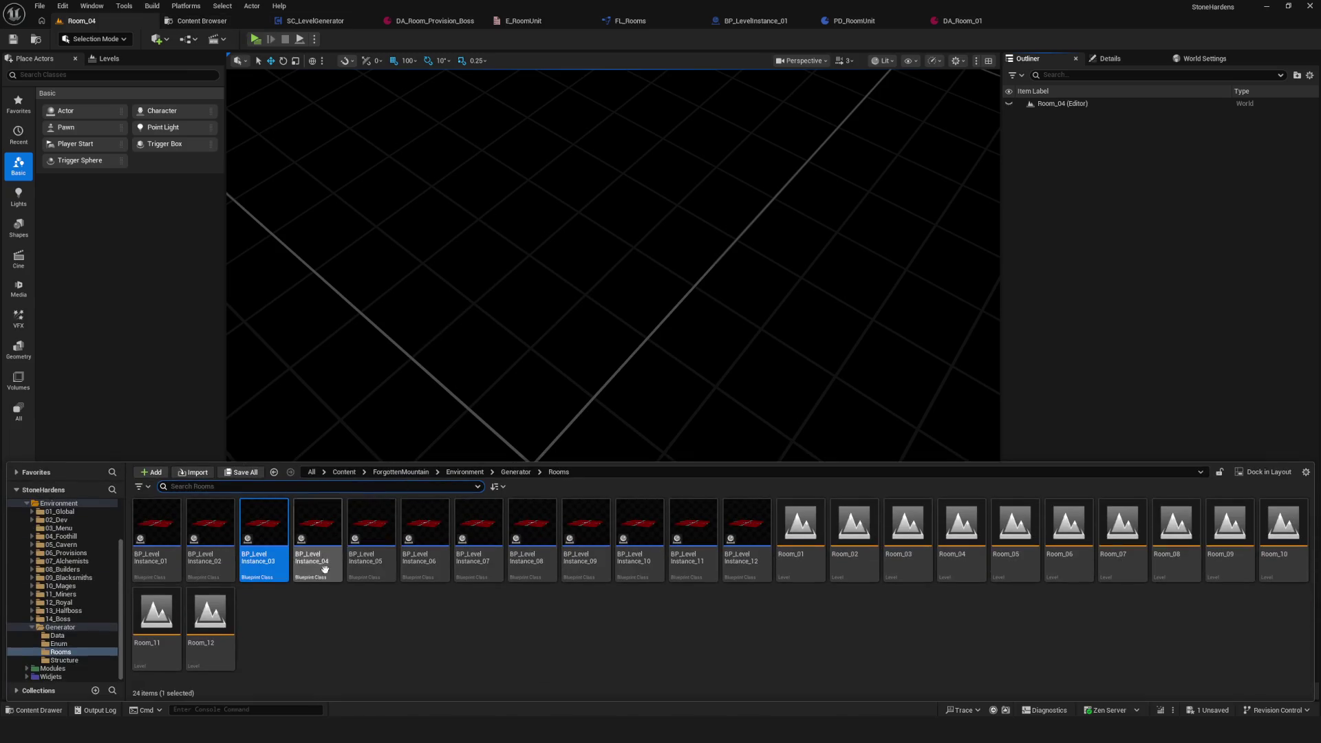
{"action": "left_click_drag", "start_coordinate": [325, 547], "coordinate": [559, 415]}
{"action": "left_click", "coordinate": [1108, 58]}
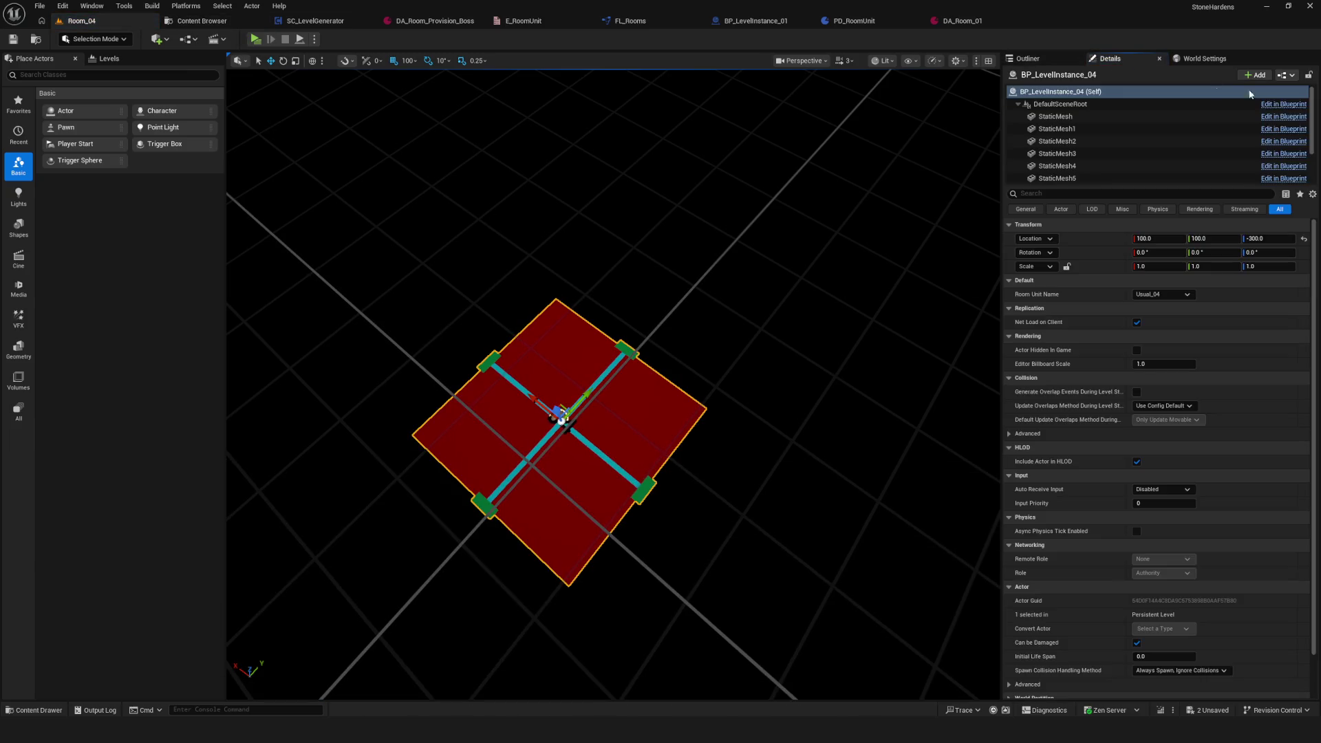
{"action": "left_click", "coordinate": [1305, 240]}
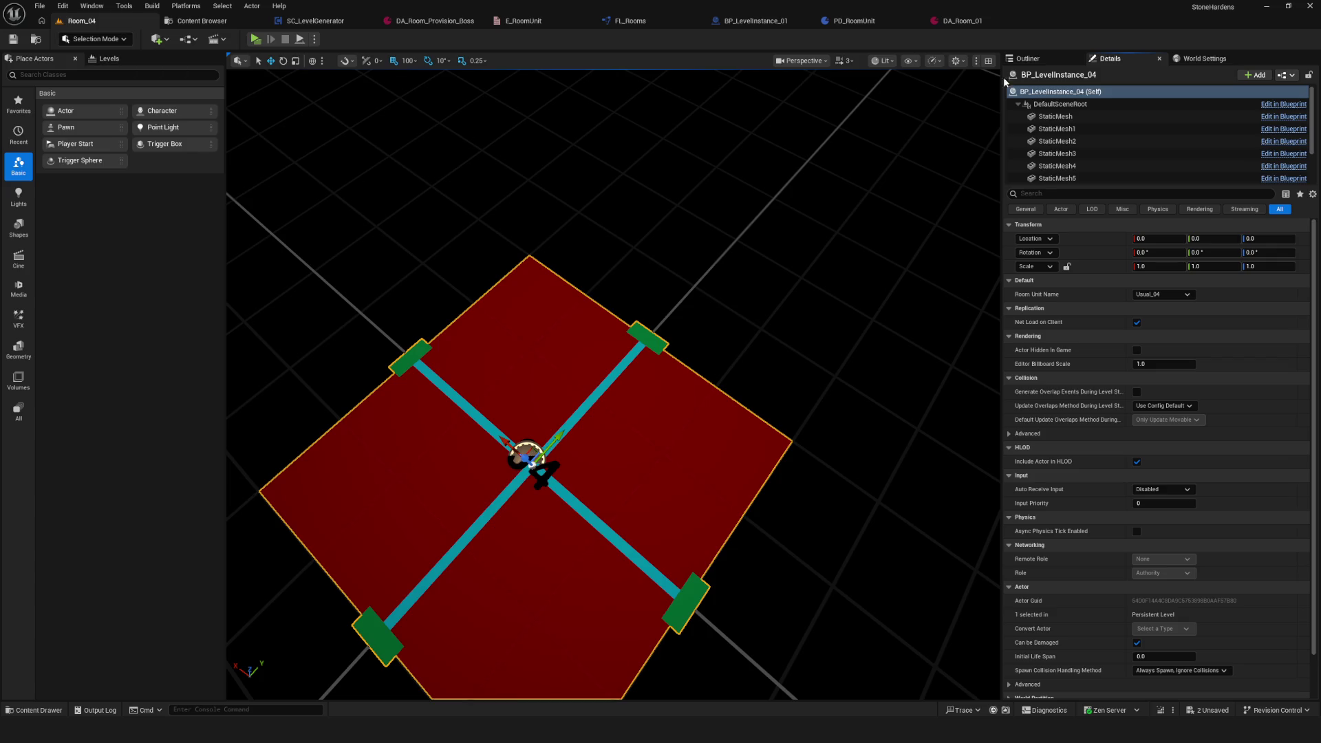
{"action": "left_click", "coordinate": [1028, 58]}
{"action": "left_click", "coordinate": [13, 39]}
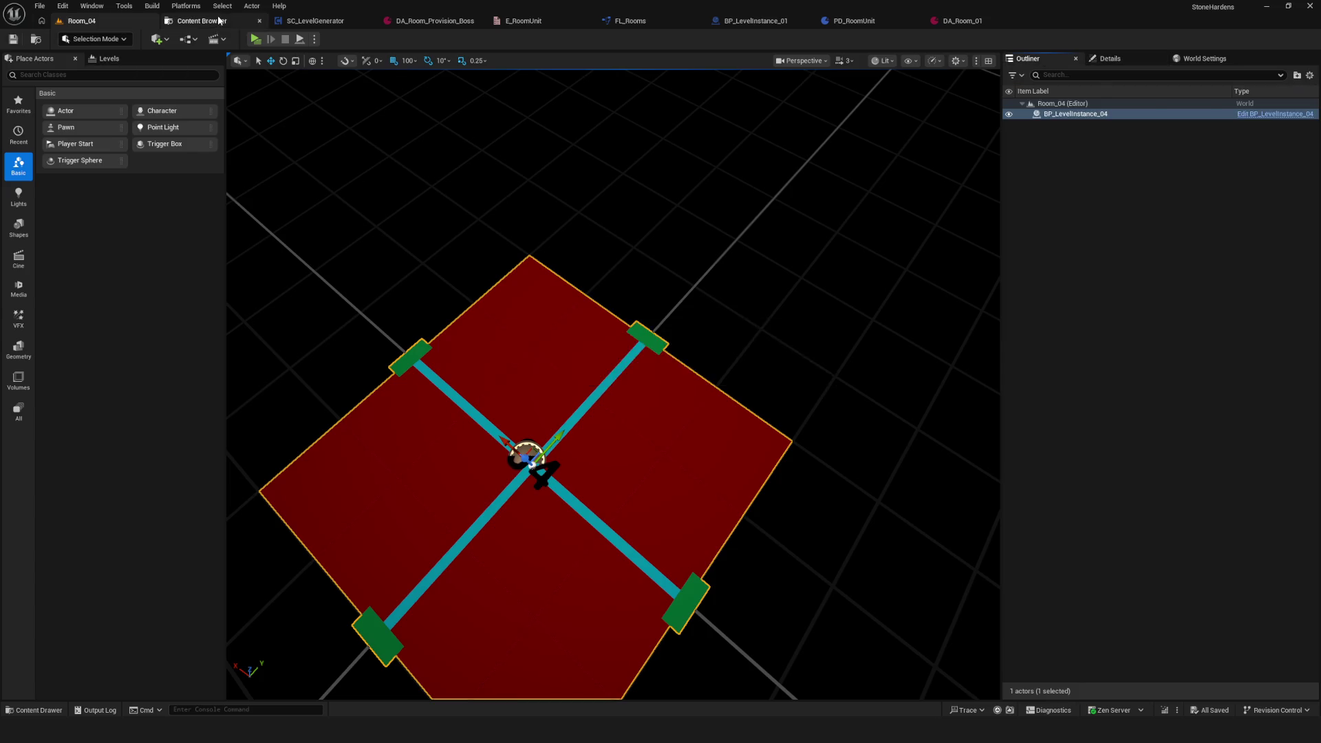
Step: In Room_05, swap BP_LevelInstance_01 for BP_LevelInstance_05 at the origin, save, then open Room_06
{"action": "left_click", "coordinate": [202, 21]}
{"action": "double_click", "coordinate": [1062, 98]}
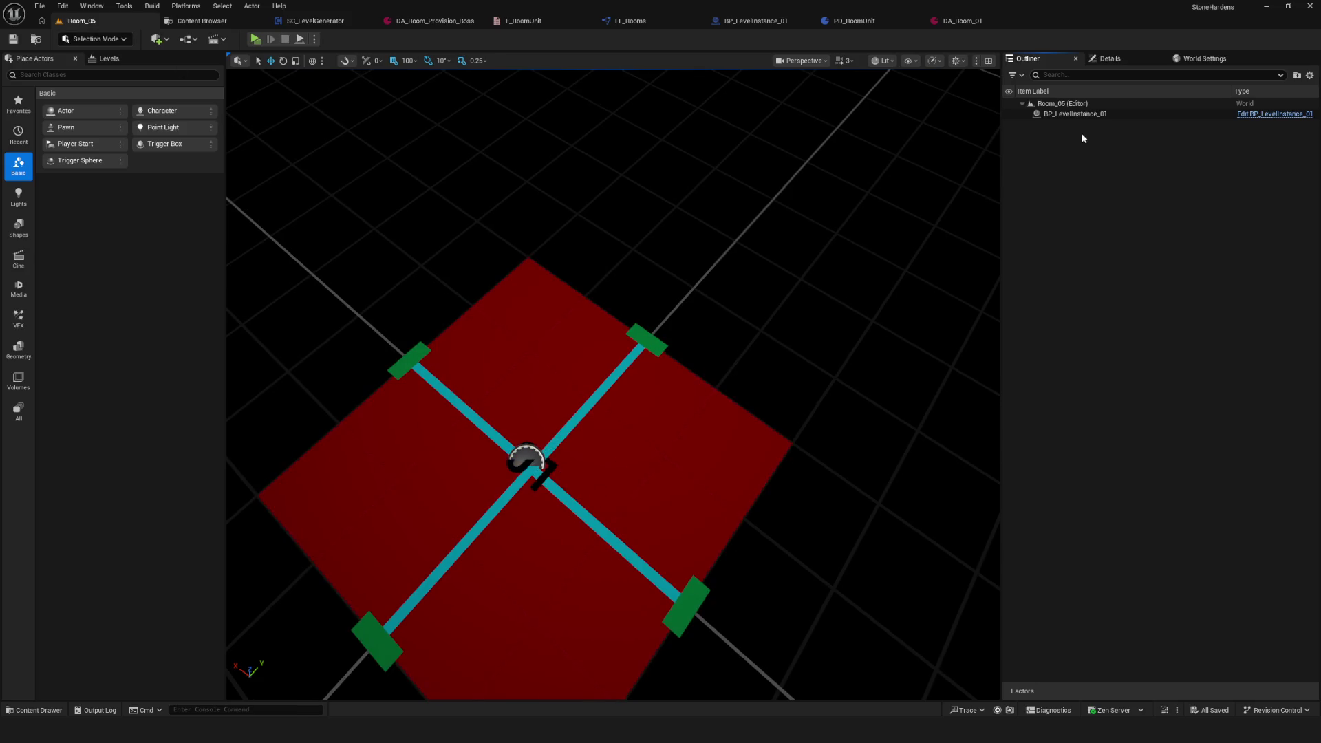
{"action": "left_click", "coordinate": [1084, 114]}
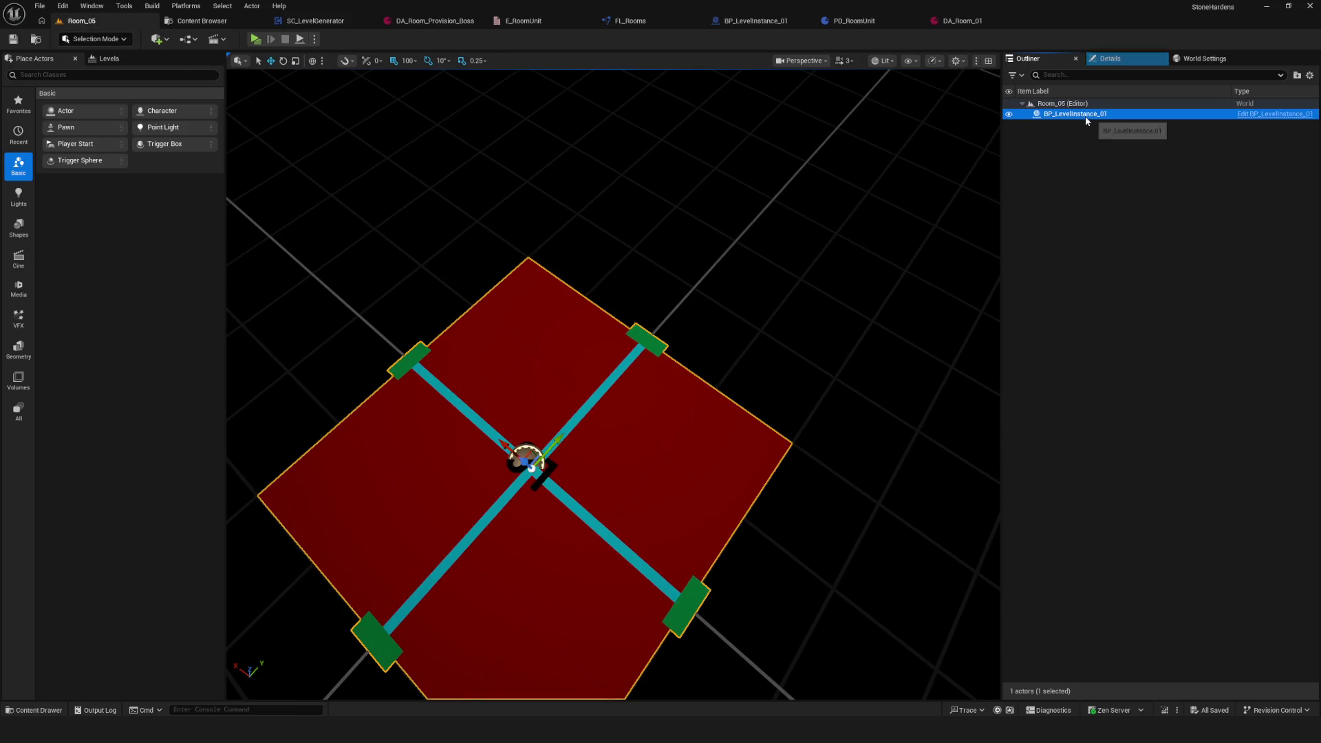
{"action": "key", "text": "Delete"}
{"action": "left_click", "coordinate": [35, 710]}
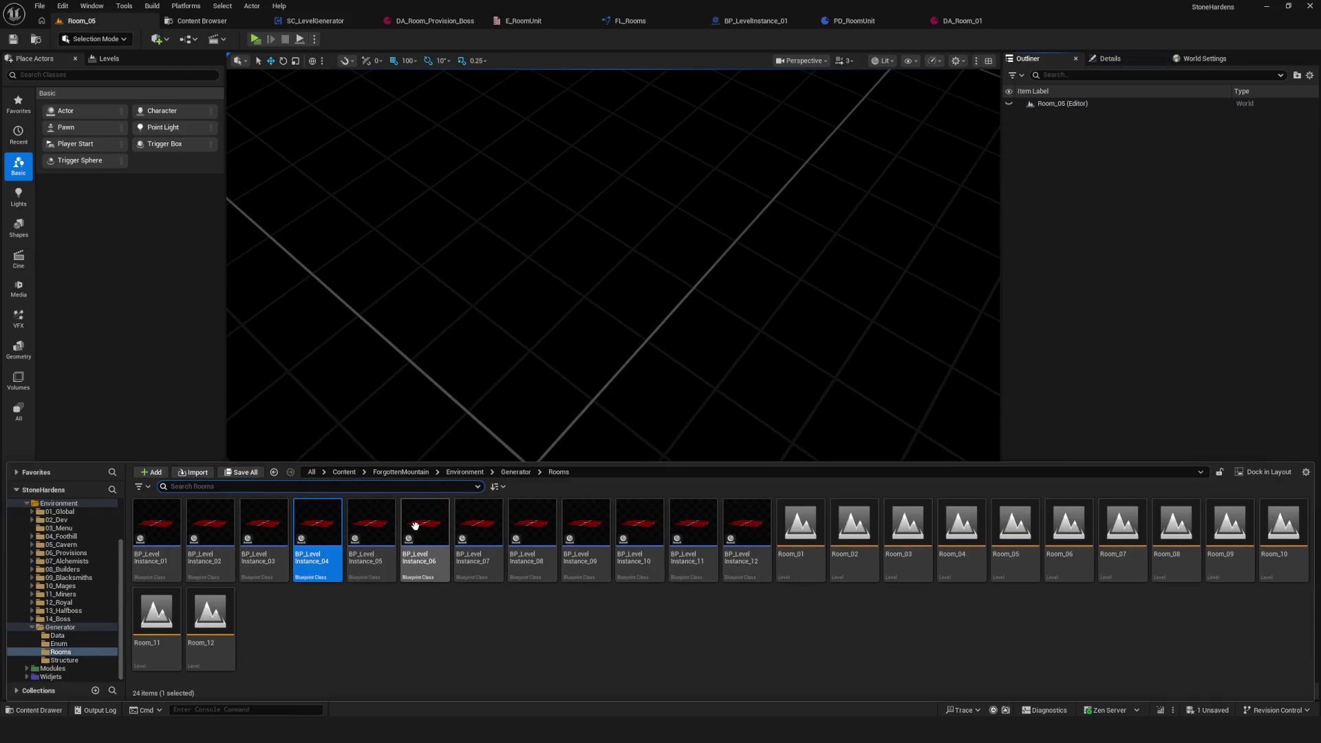
{"action": "mouse_move", "coordinate": [371, 540]}
{"action": "left_mouse_down"}
{"action": "mouse_move", "coordinate": [578, 425]}
{"action": "mouse_move", "coordinate": [561, 410]}
{"action": "left_mouse_up"}
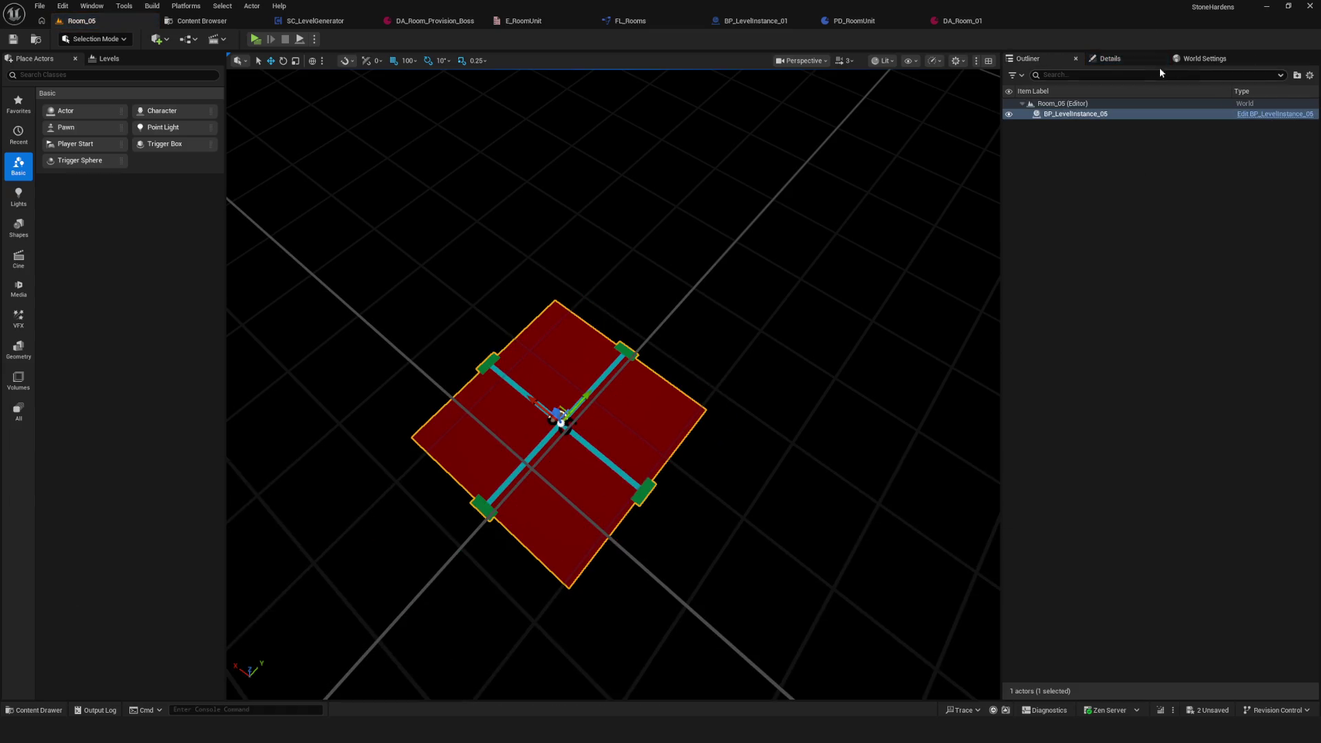
{"action": "left_click", "coordinate": [1163, 60]}
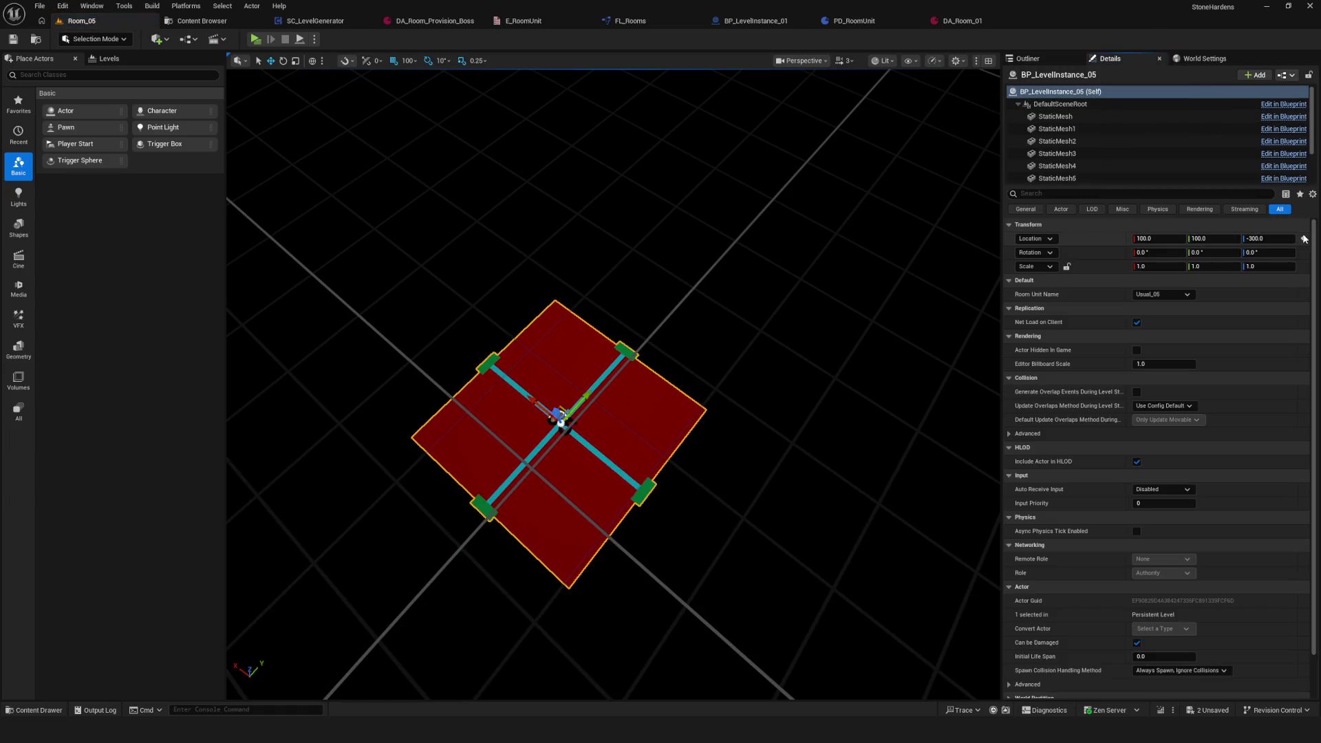
{"action": "left_click", "coordinate": [1304, 239]}
{"action": "key", "text": "ctrl+s"}
{"action": "left_click", "coordinate": [1031, 59]}
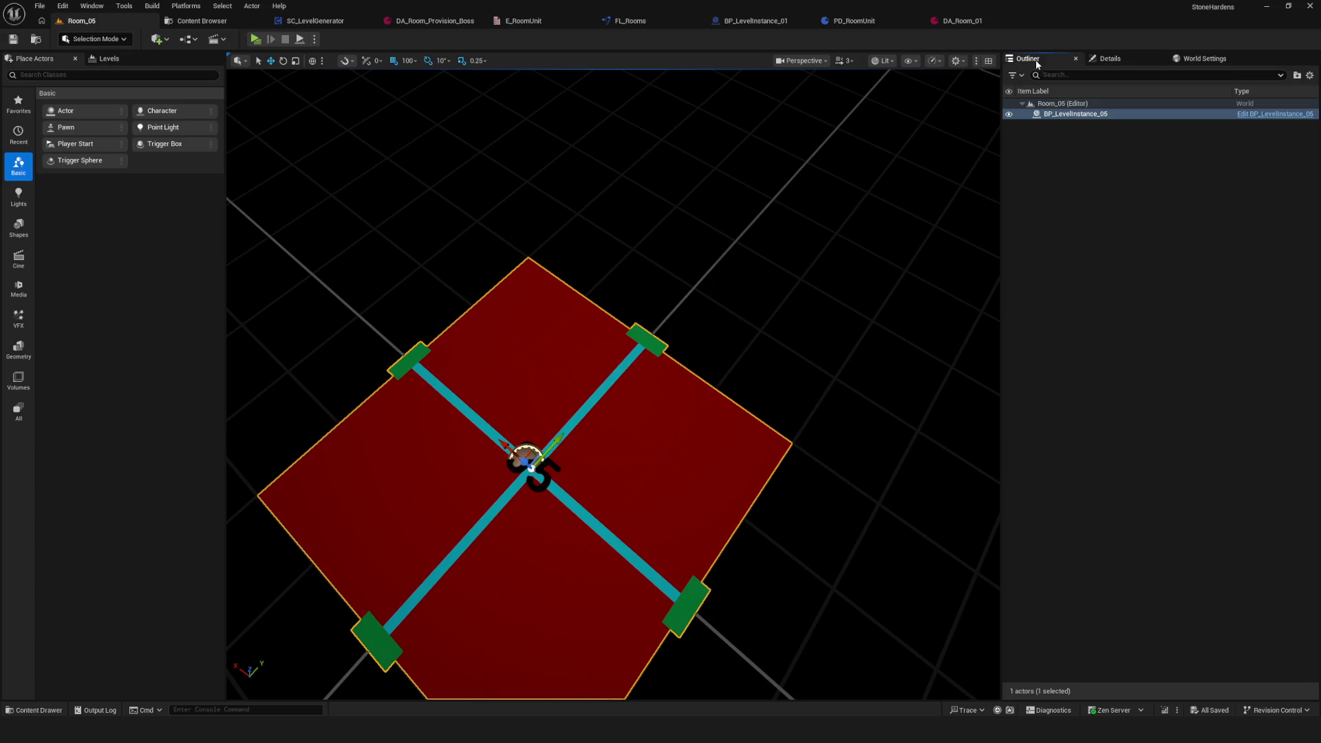
{"action": "left_click", "coordinate": [198, 20]}
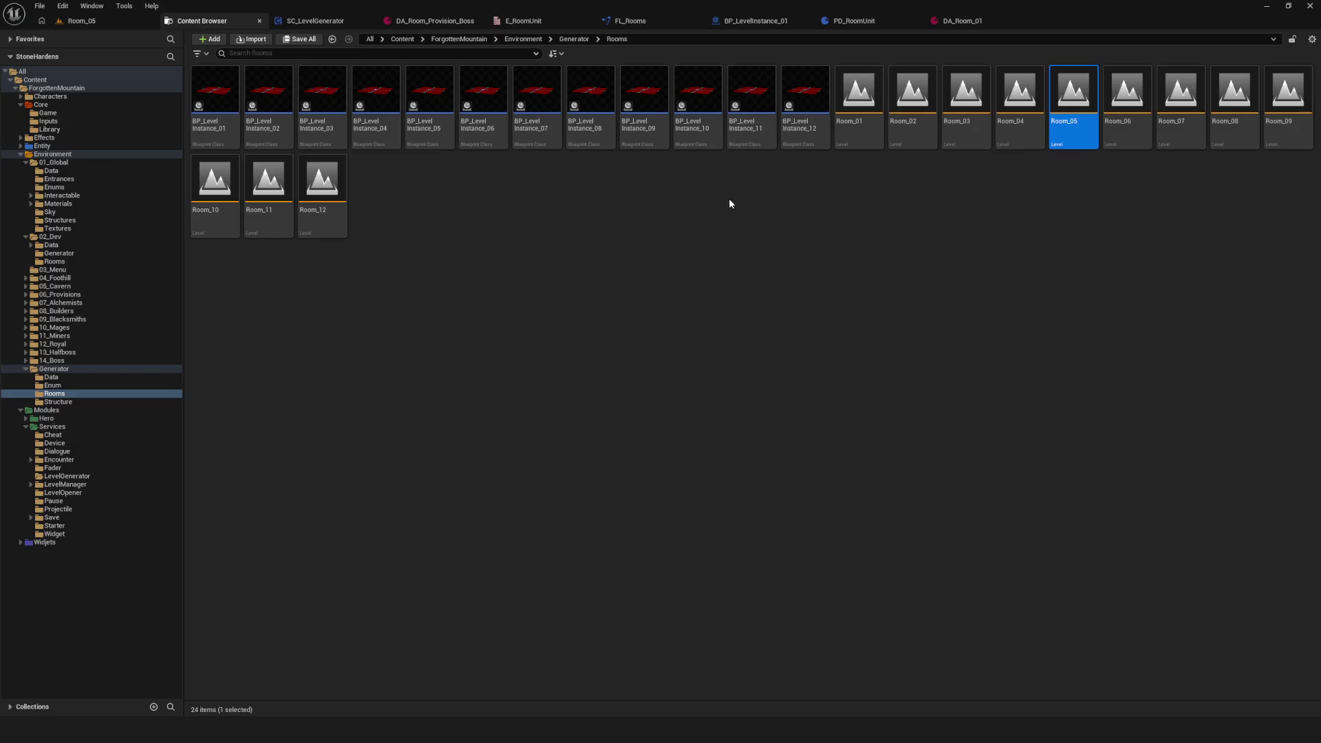
{"action": "double_click", "coordinate": [1127, 117]}
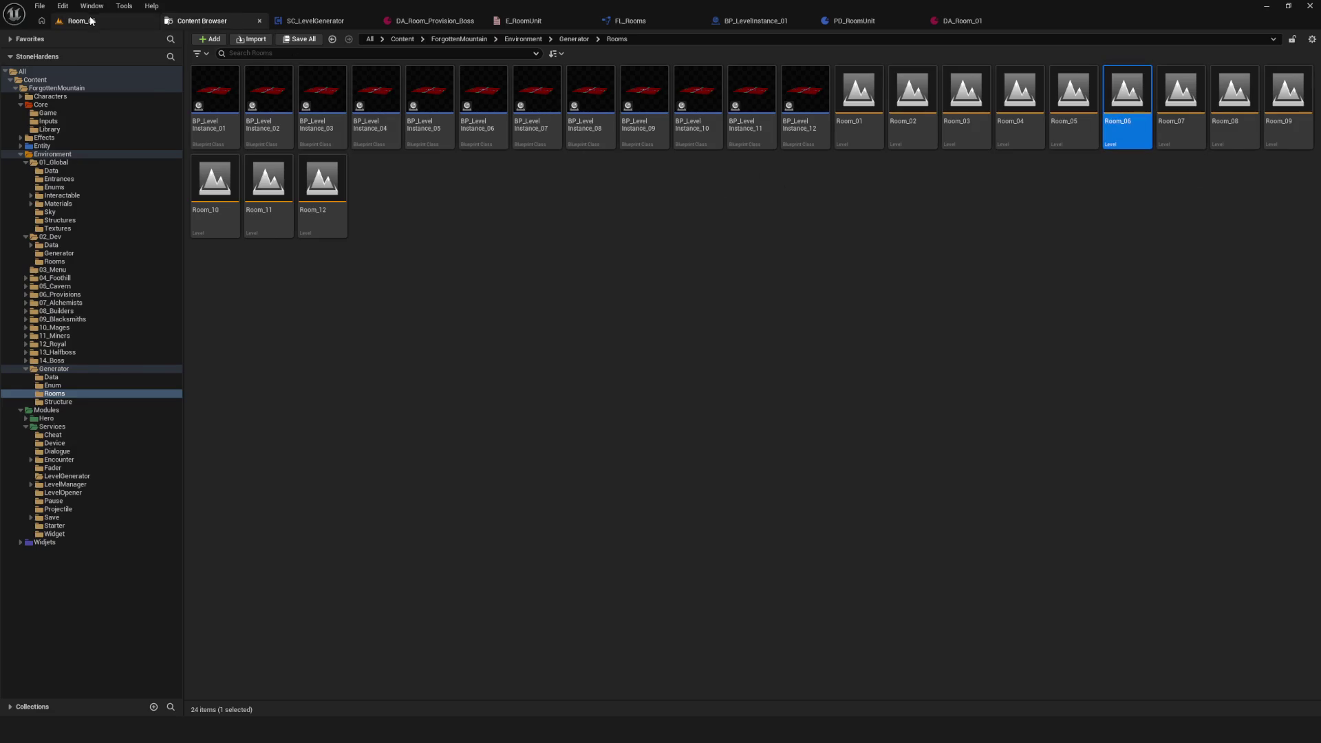
Step: Replace BP_LevelInstance_01 in Room_06 with BP_LevelInstance_06 at the origin and save
{"action": "left_click", "coordinate": [91, 21]}
{"action": "left_click", "coordinate": [1070, 114]}
{"action": "key", "text": "Delete"}
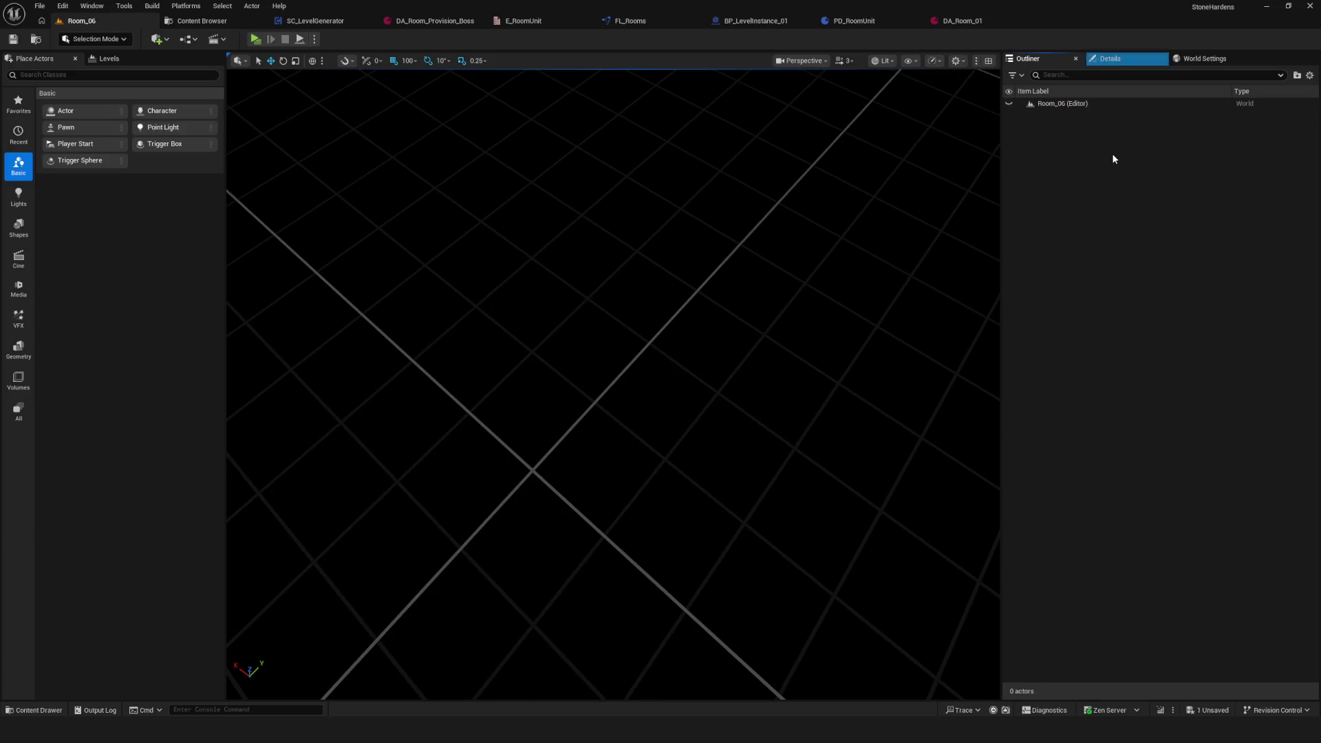
{"action": "key", "text": "ctrl+space"}
{"action": "left_click_drag", "start_coordinate": [427, 544], "coordinate": [561, 417]}
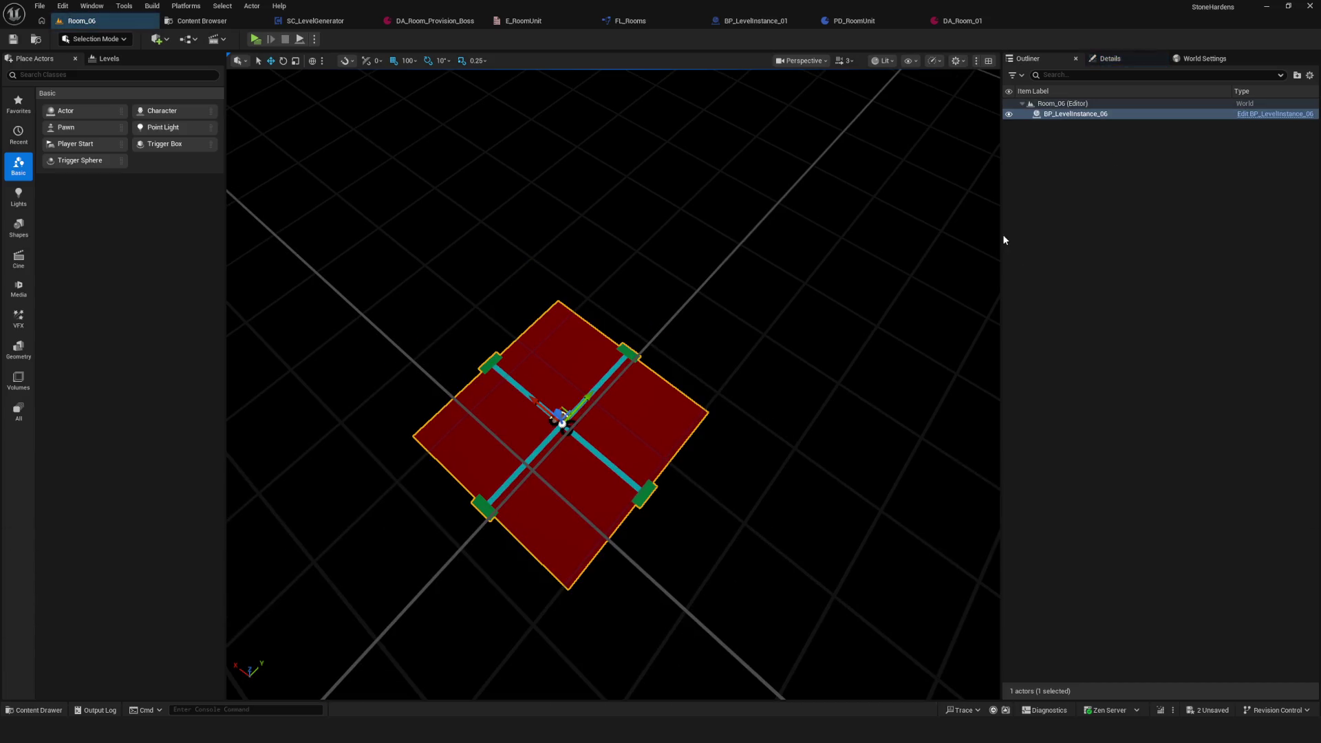
{"action": "left_click", "coordinate": [1128, 60]}
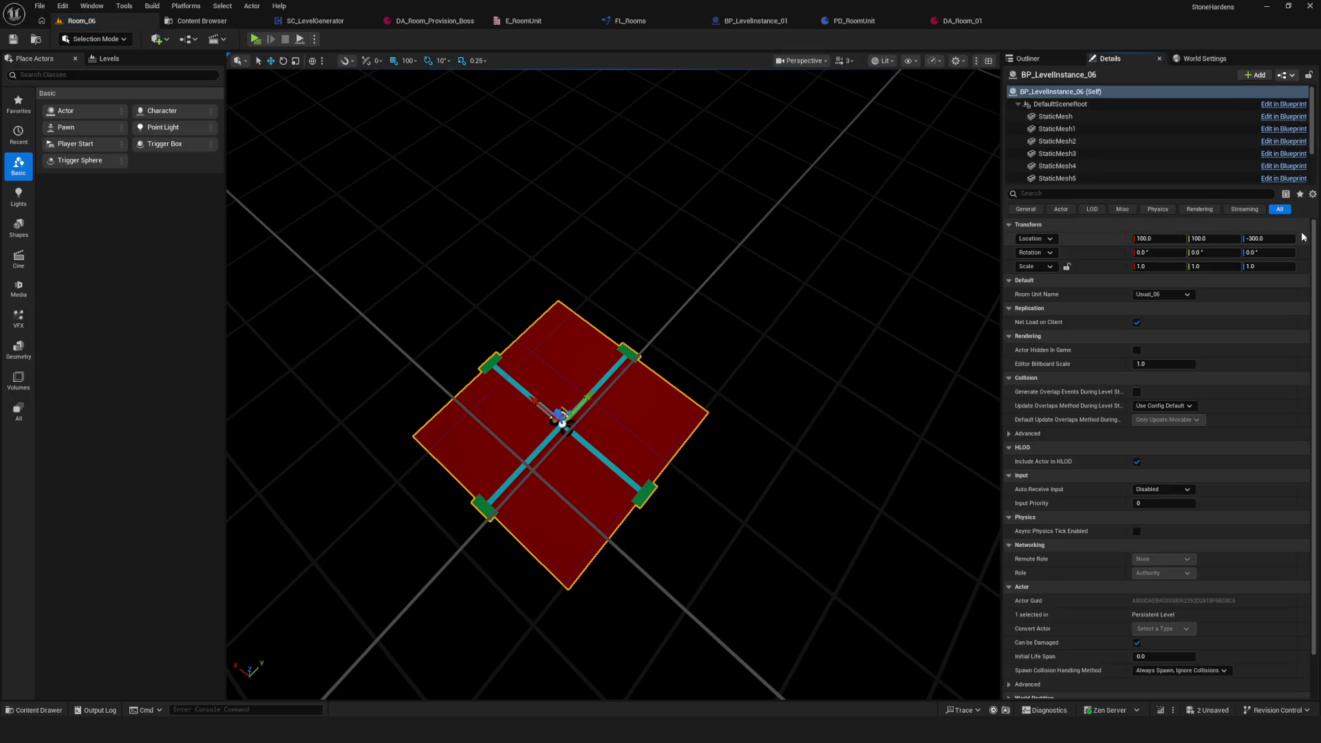
{"action": "left_click", "coordinate": [1303, 236]}
{"action": "key", "text": "ctrl+s"}
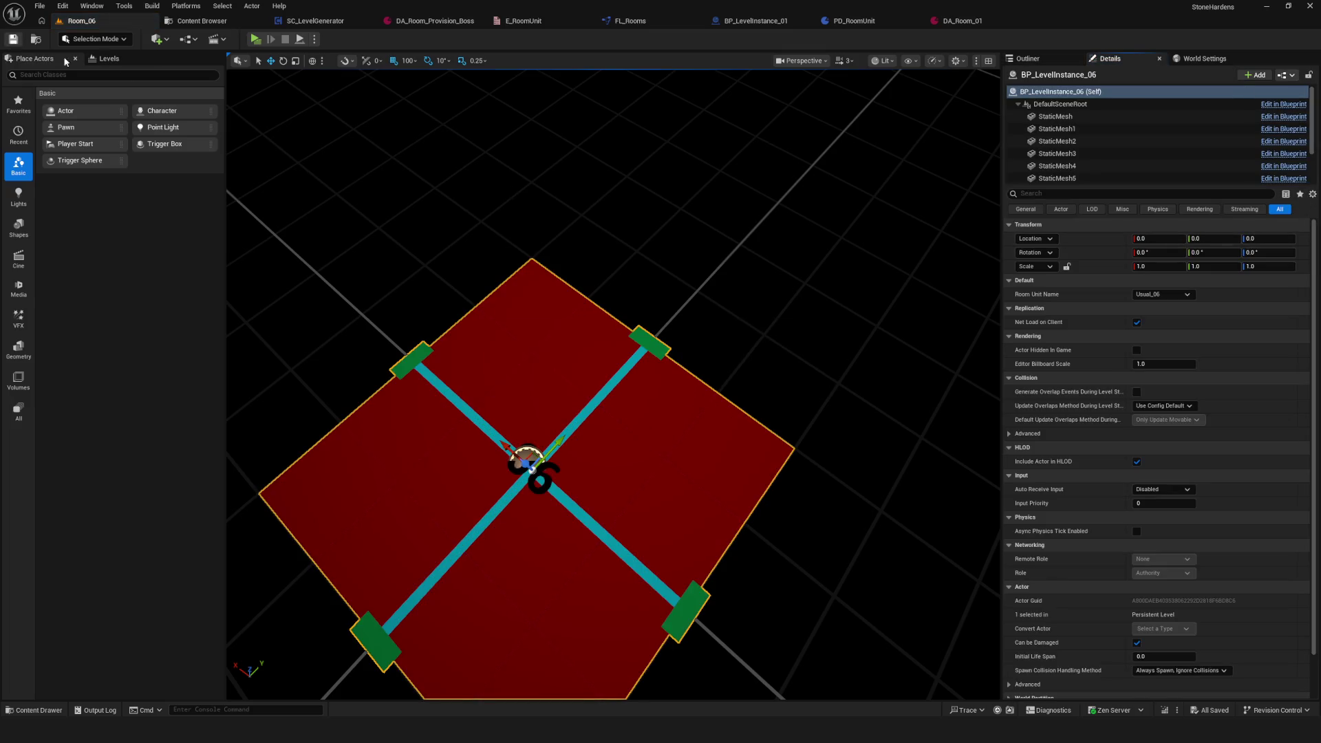
Step: In Room_07, put BP_LevelInstance_07 at the origin in place of BP_LevelInstance_01, save, then open Room_08
{"action": "left_click", "coordinate": [187, 22]}
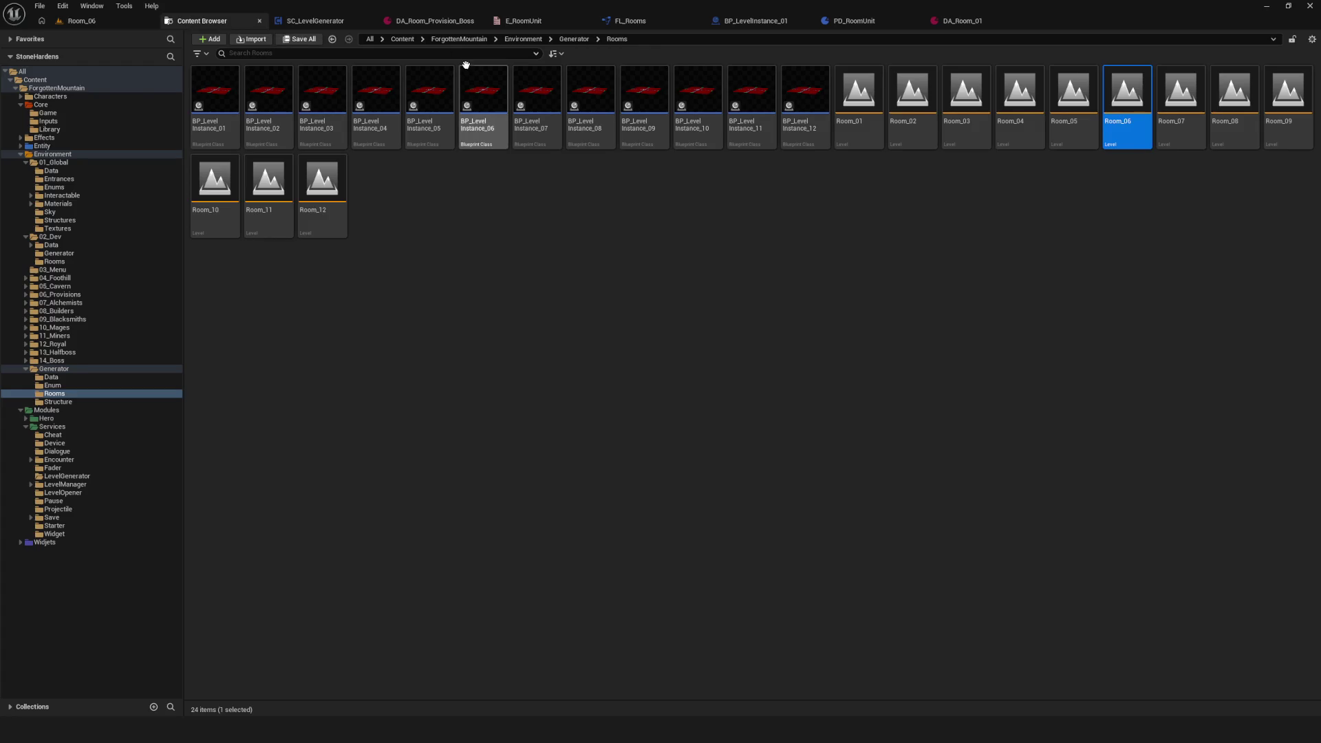
{"action": "double_click", "coordinate": [1172, 104]}
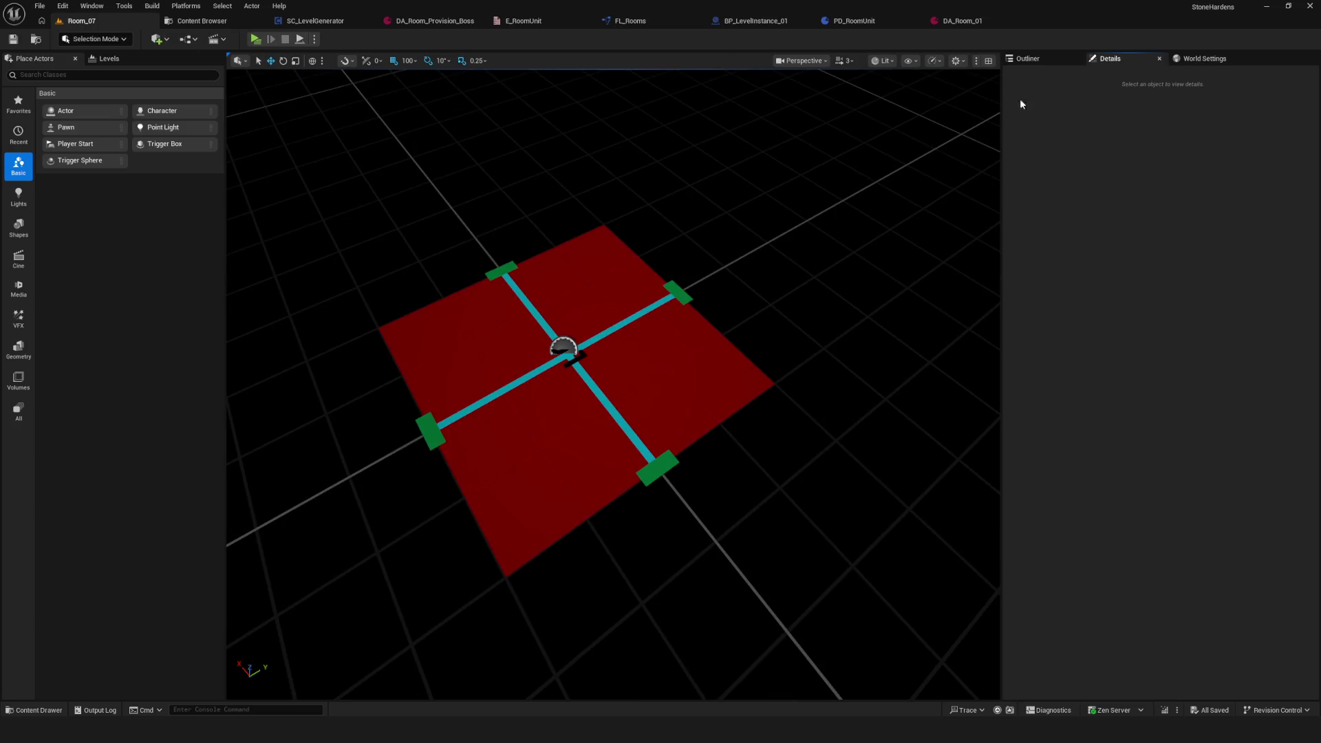
{"action": "left_click", "coordinate": [1028, 59]}
{"action": "left_click", "coordinate": [1106, 113]}
{"action": "key", "text": "Delete"}
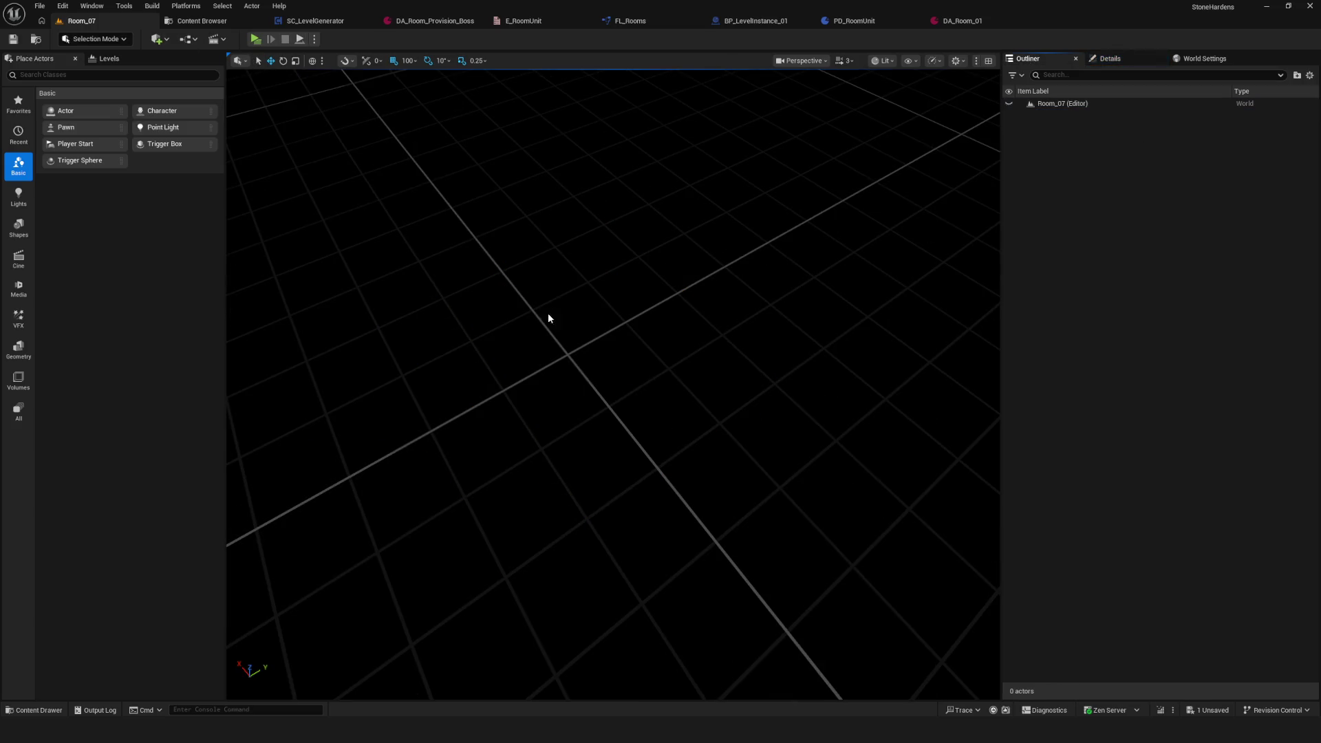
{"action": "key", "text": "ctrl+space"}
{"action": "left_click_drag", "start_coordinate": [479, 544], "coordinate": [590, 346]}
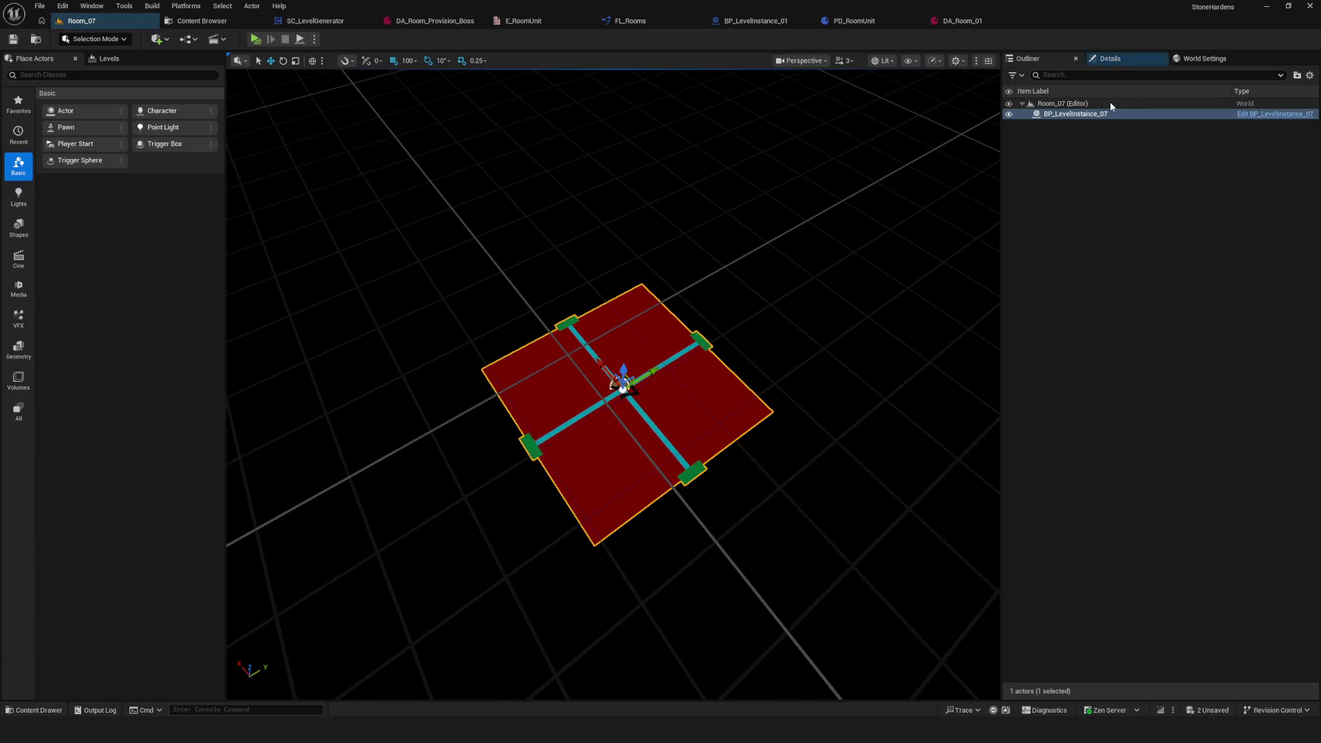
{"action": "left_click", "coordinate": [1111, 58]}
{"action": "left_click", "coordinate": [1303, 240]}
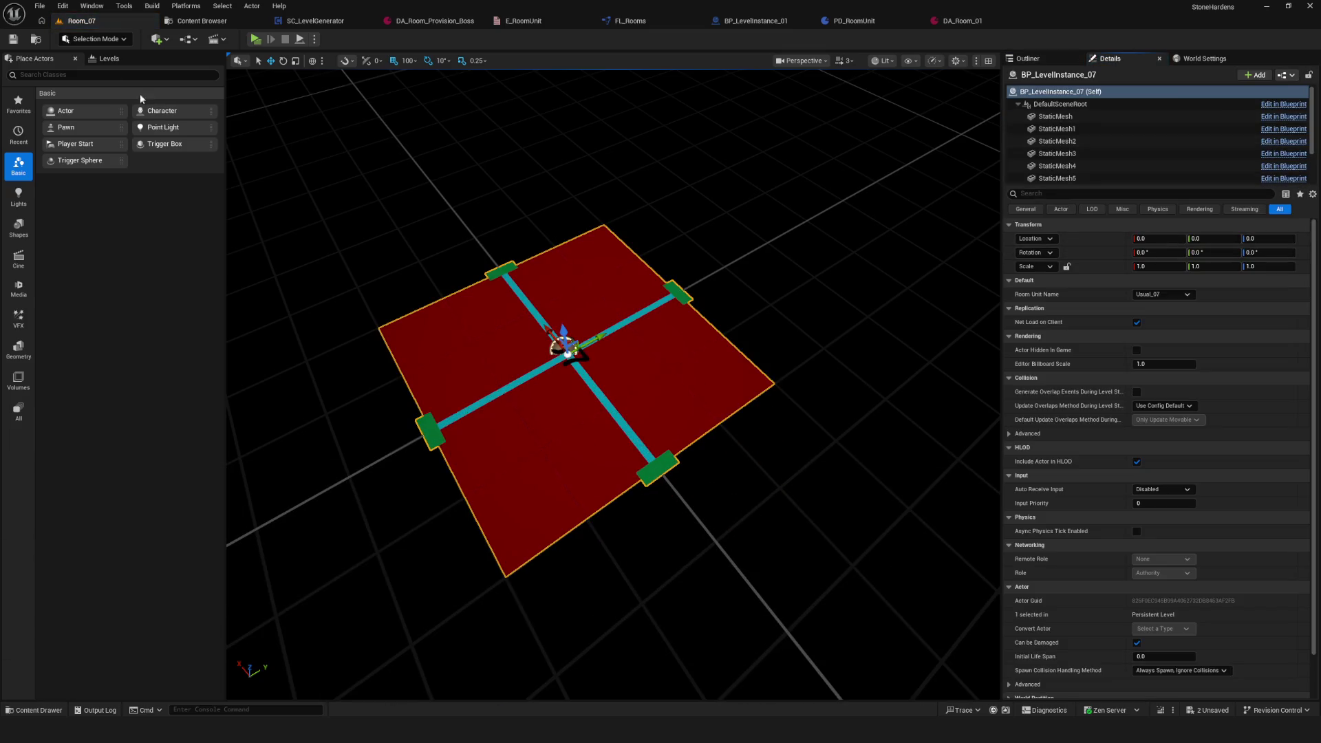
{"action": "left_click", "coordinate": [12, 39]}
{"action": "left_click", "coordinate": [201, 21]}
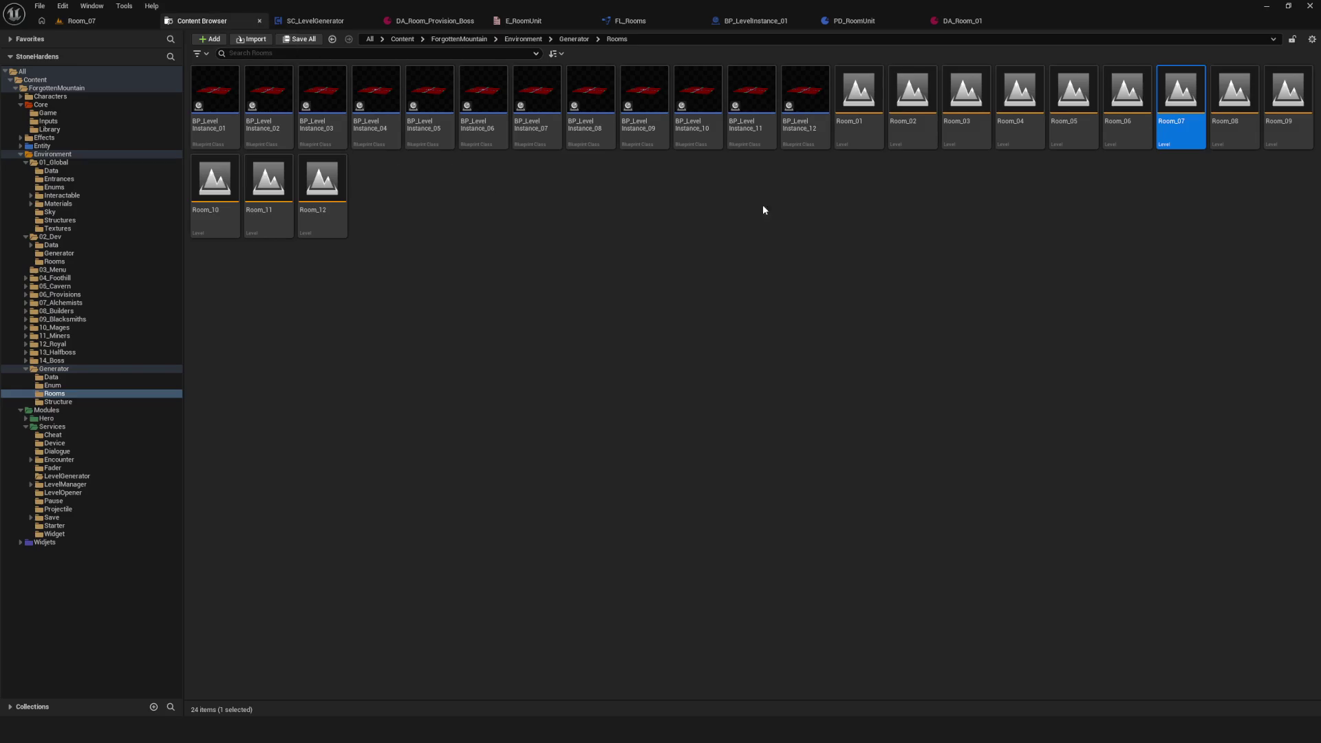
{"action": "double_click", "coordinate": [1227, 103]}
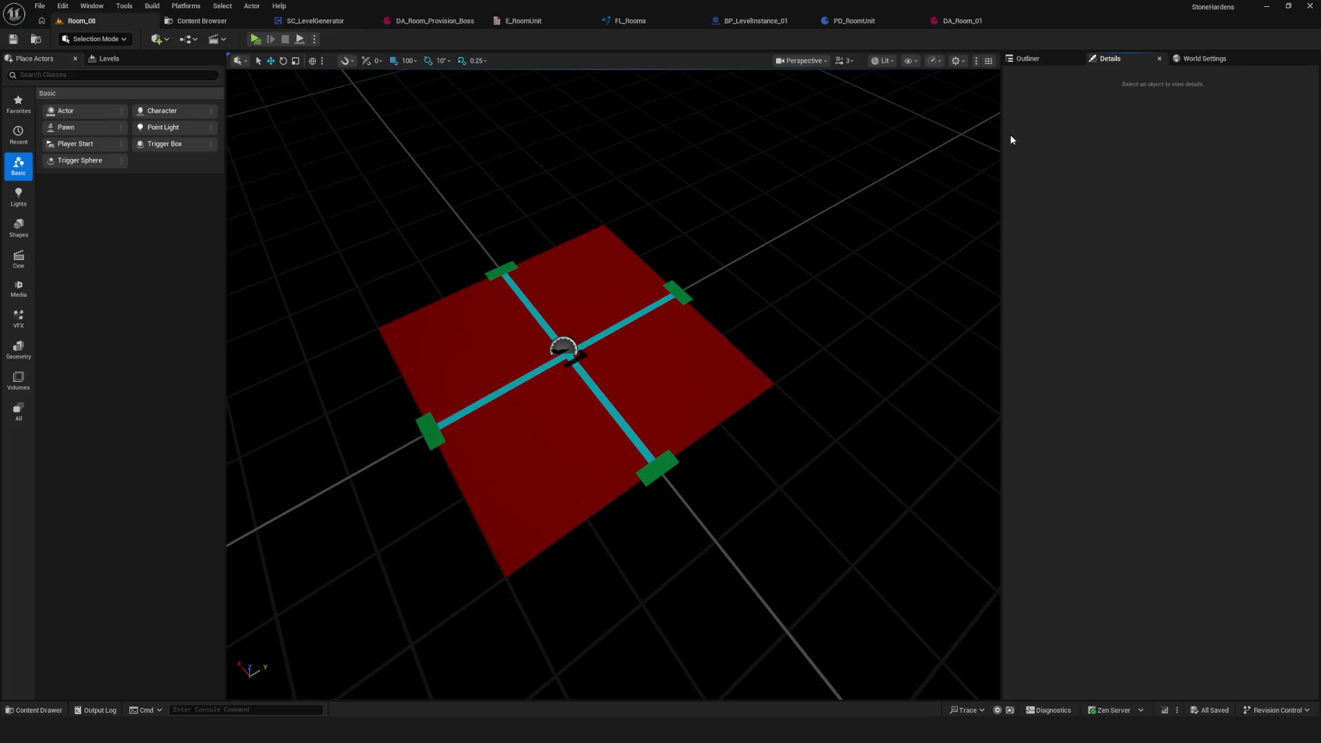
Step: Replace Room_08's leftover level instance with BP_LevelInstance_08 and save the level
{"action": "left_click", "coordinate": [1028, 58]}
{"action": "left_click", "coordinate": [1104, 115]}
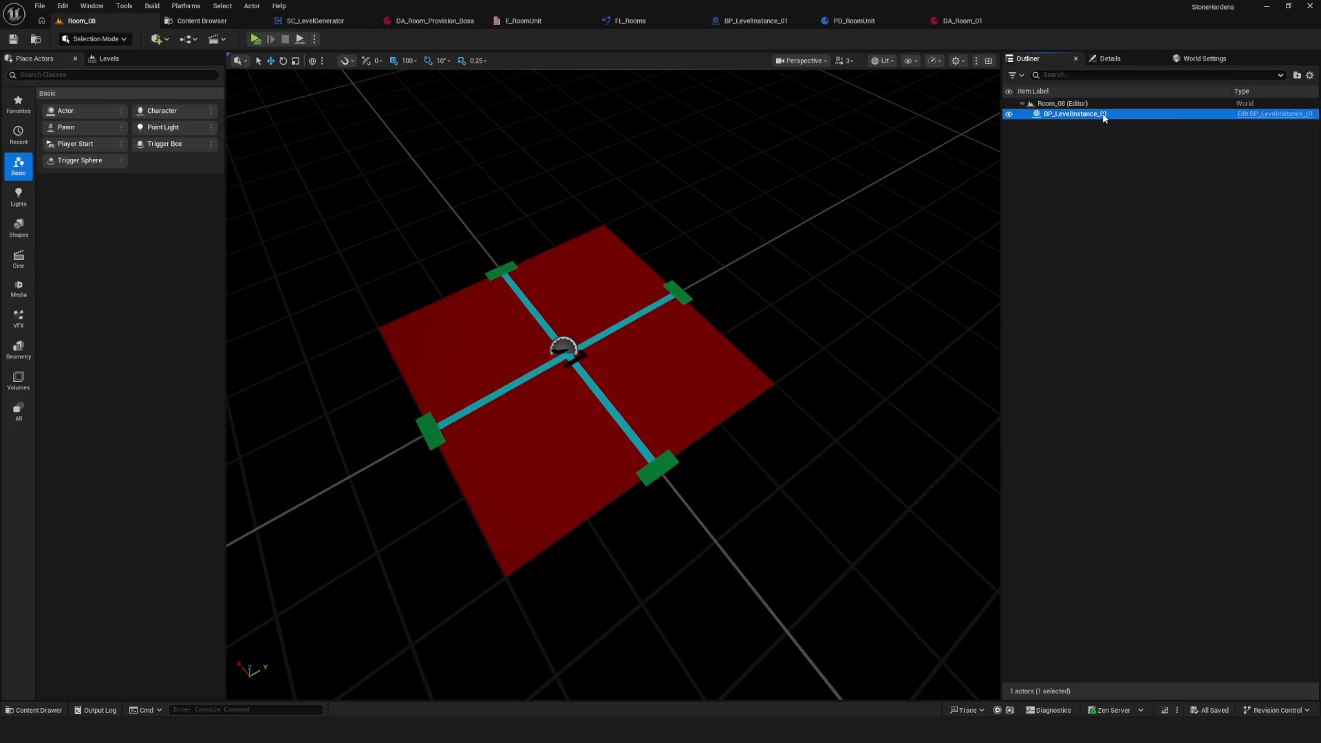
{"action": "key", "text": "Delete"}
{"action": "left_click", "coordinate": [210, 22]}
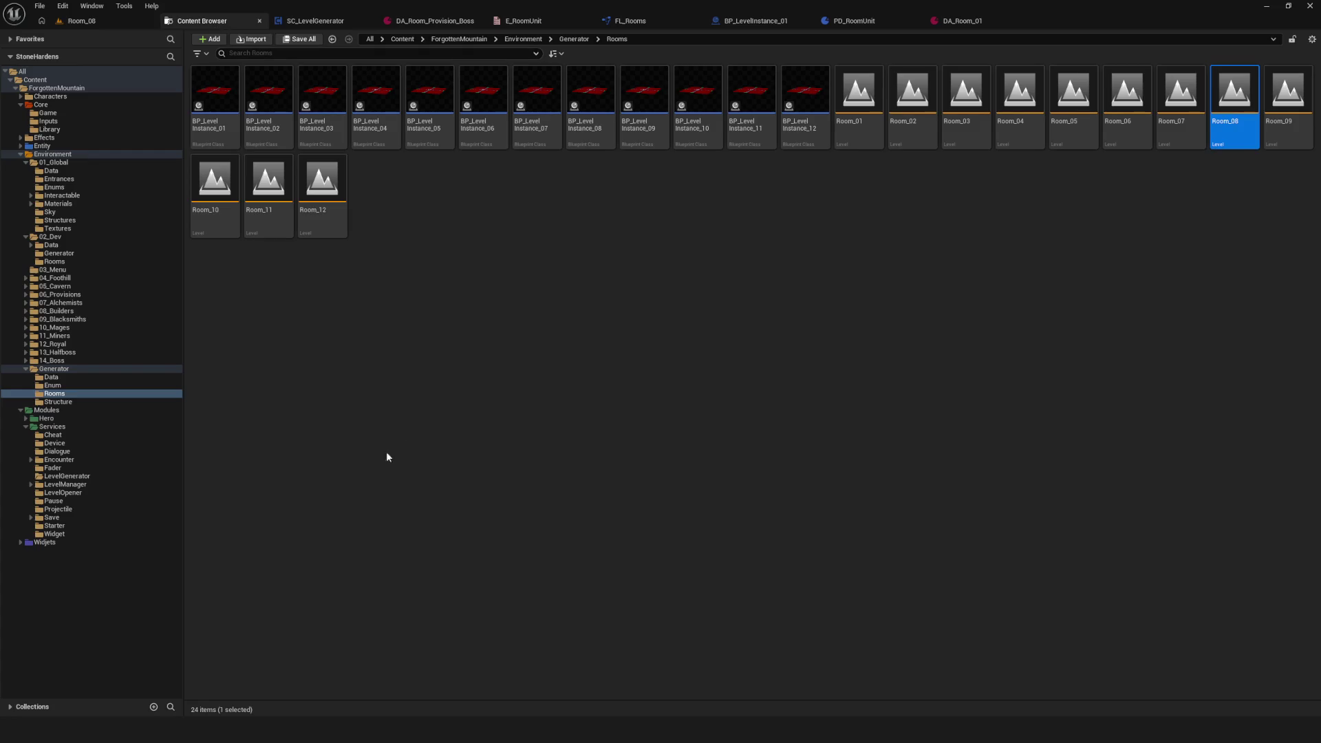
{"action": "left_click", "coordinate": [97, 20]}
{"action": "key", "text": "ctrl+space"}
{"action": "mouse_move", "coordinate": [479, 543]}
{"action": "left_mouse_down"}
{"action": "mouse_move", "coordinate": [626, 537]}
{"action": "mouse_move", "coordinate": [555, 319]}
{"action": "mouse_move", "coordinate": [523, 311]}
{"action": "left_mouse_up"}
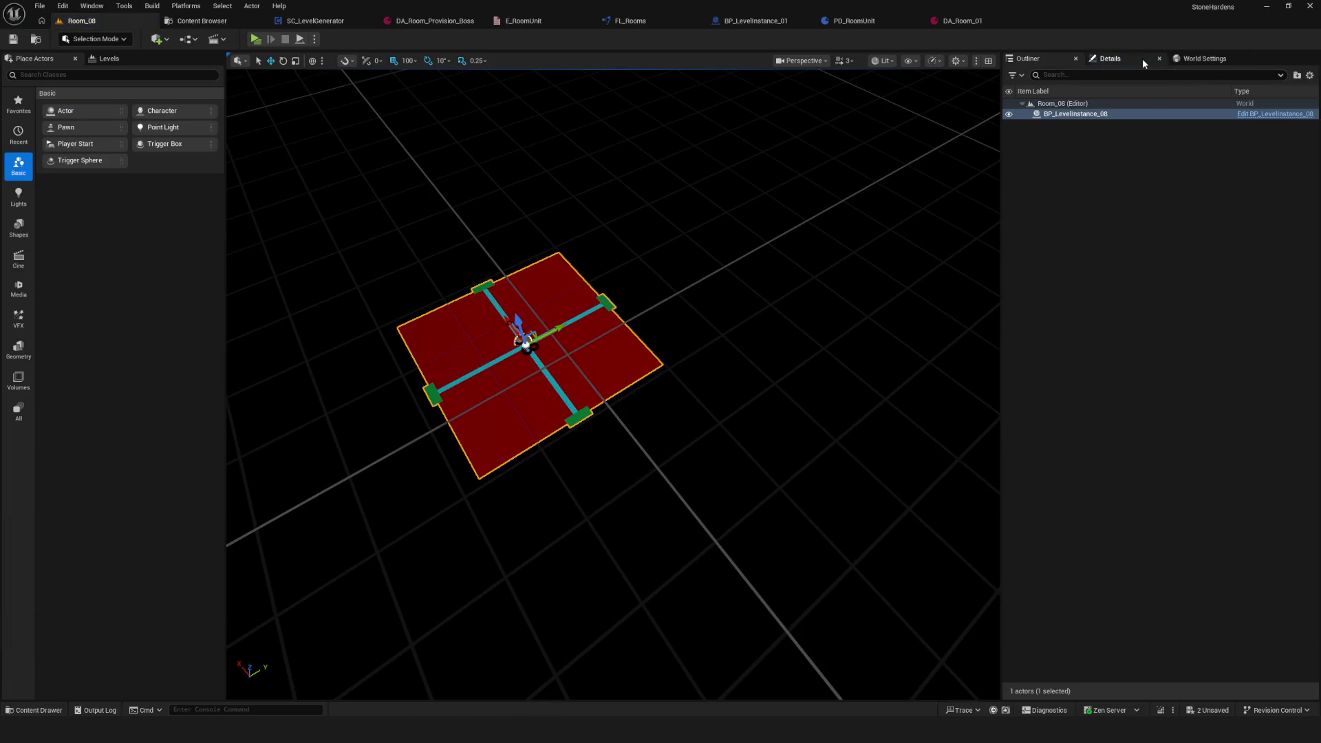
{"action": "left_click", "coordinate": [1150, 59]}
{"action": "key", "text": "f"}
{"action": "key", "text": "ctrl+s"}
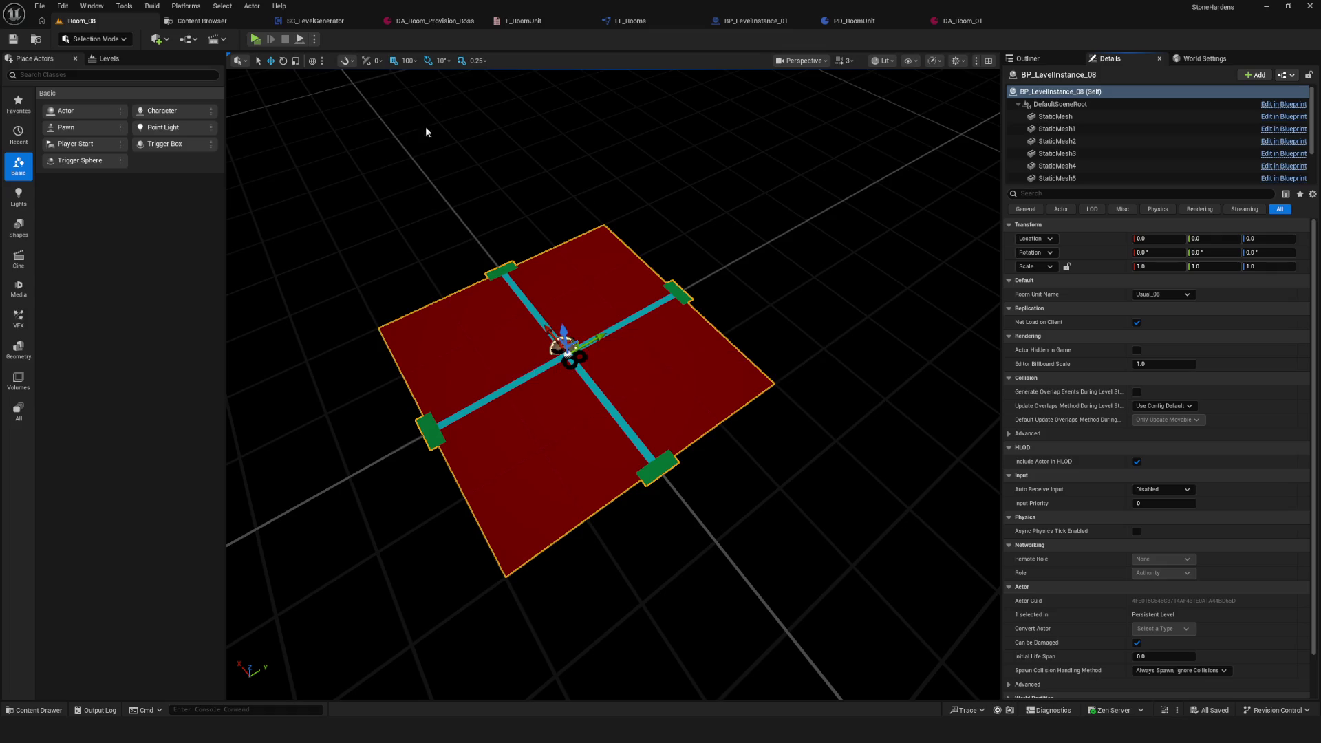
{"action": "left_click", "coordinate": [315, 20]}
Step: Open Room_09 and delete its leftover BP_LevelInstance_01
{"action": "left_click", "coordinate": [207, 21]}
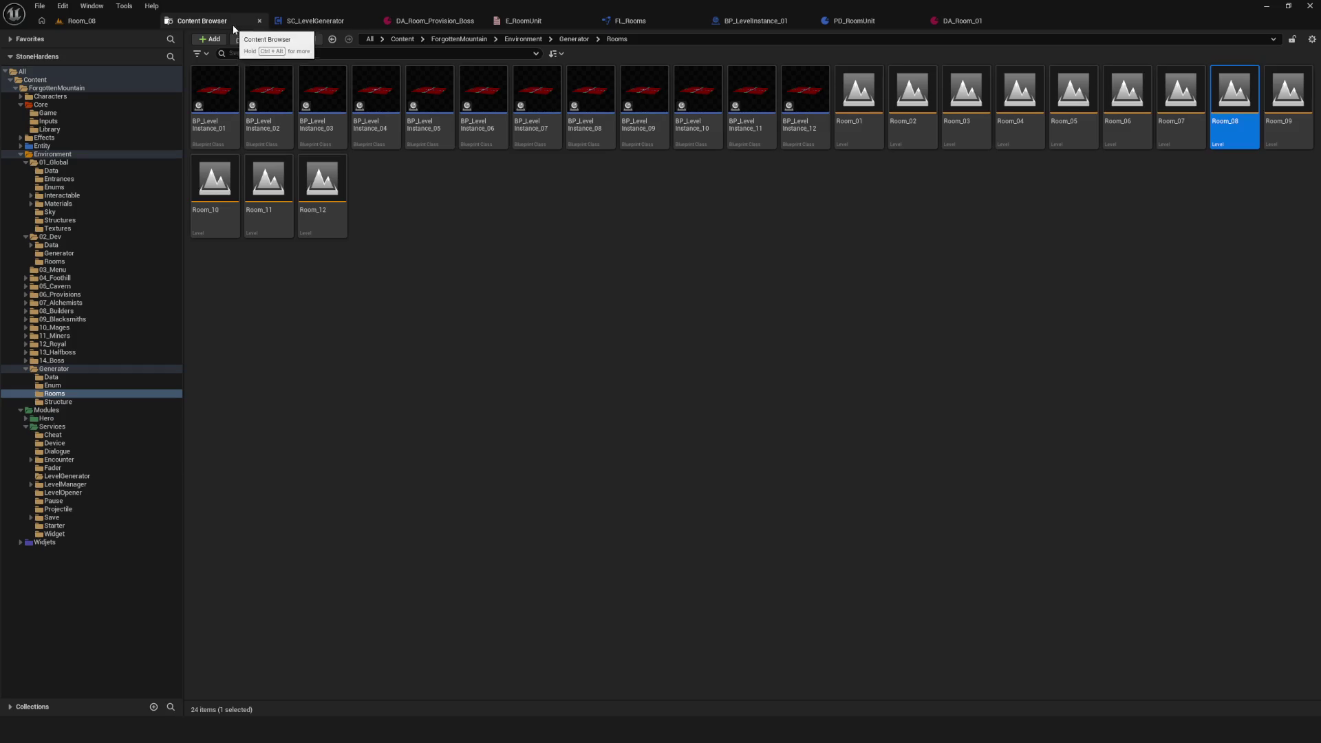
{"action": "double_click", "coordinate": [1275, 144]}
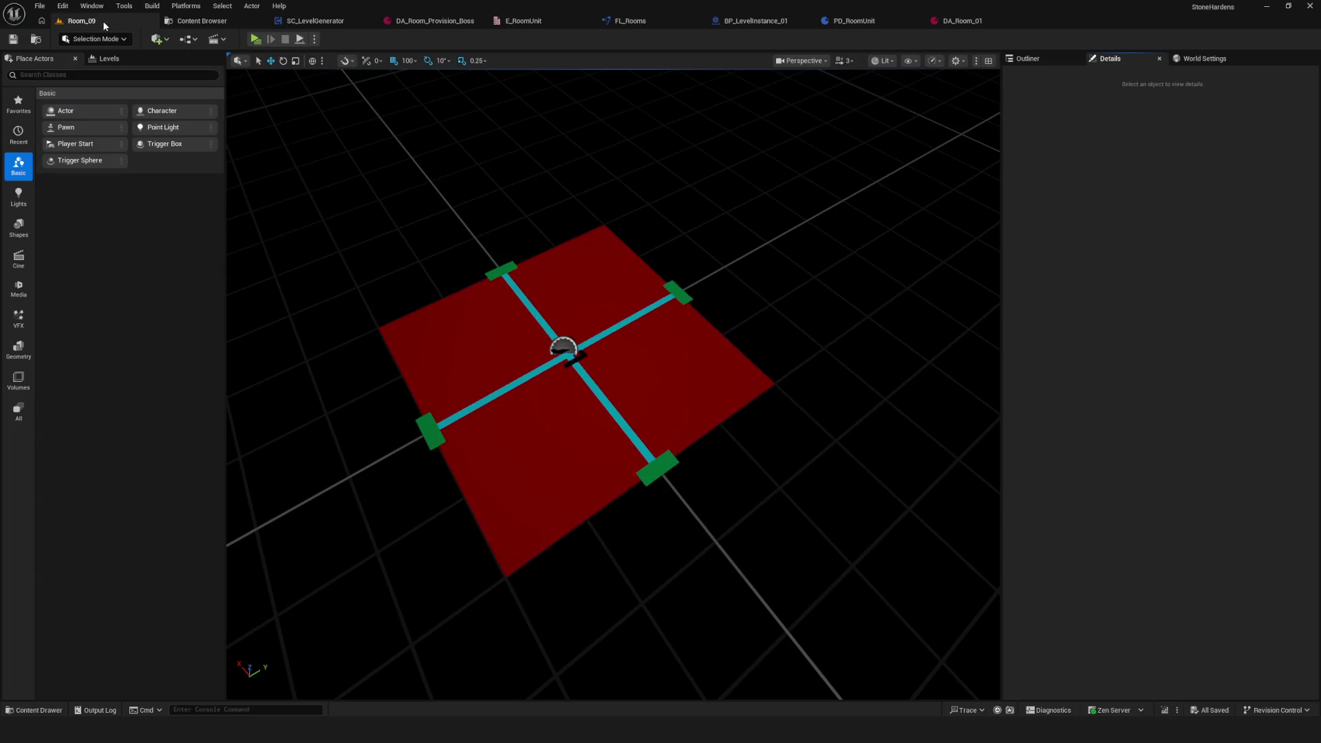
{"action": "left_click", "coordinate": [1028, 59]}
{"action": "left_click", "coordinate": [1063, 116]}
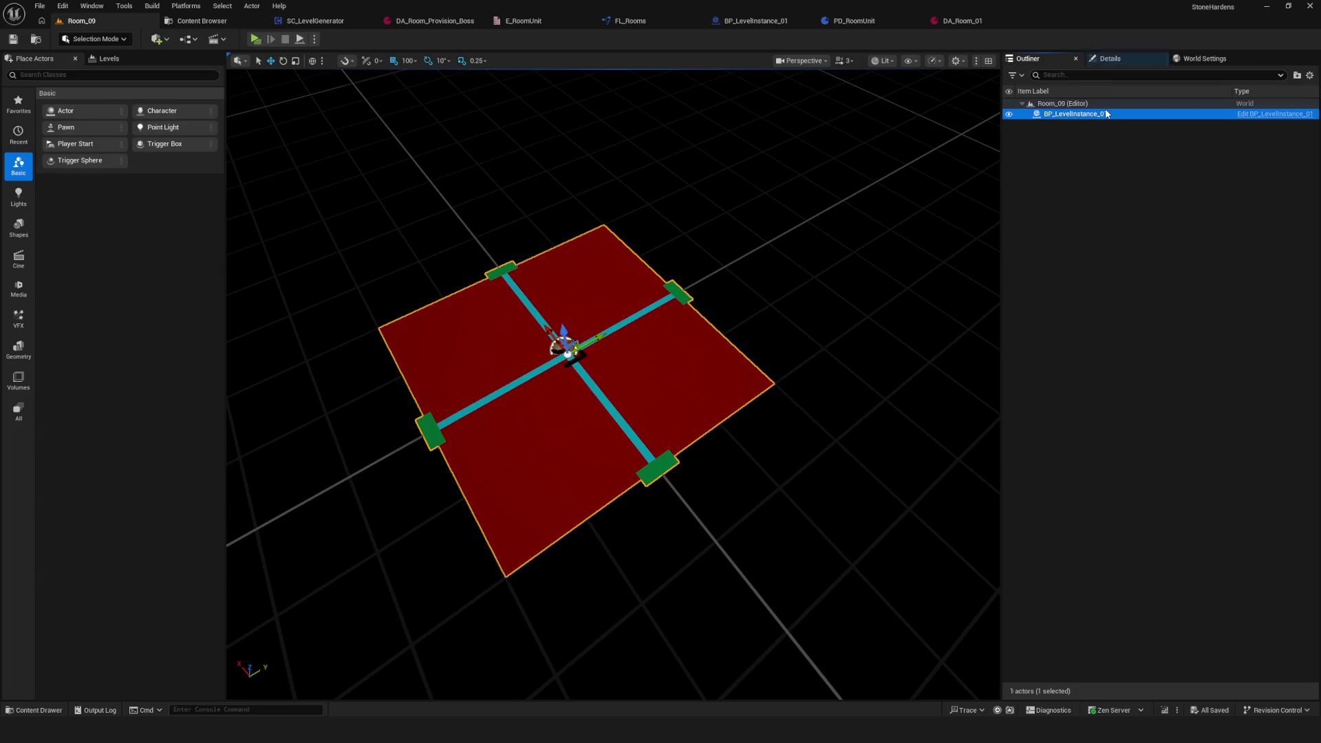
{"action": "key", "text": "Delete"}
{"action": "left_click", "coordinate": [196, 20]}
{"action": "mouse_move", "coordinate": [647, 102]}
{"action": "left_mouse_down"}
{"action": "mouse_move", "coordinate": [651, 238]}
{"action": "mouse_move", "coordinate": [661, 121]}
{"action": "left_mouse_up"}
Step: Place BP_LevelInstance_09 into Room_09 and save the level
{"action": "left_click", "coordinate": [117, 24]}
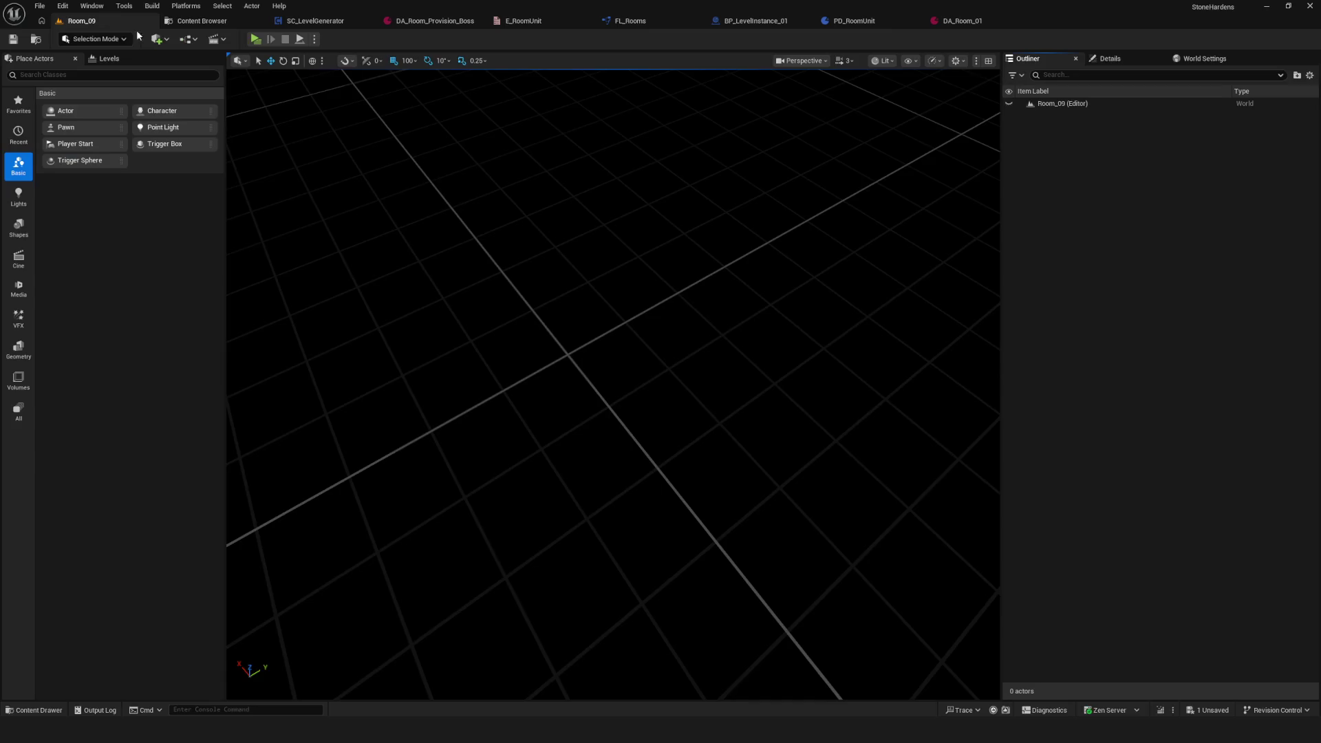
{"action": "key", "text": "ctrl+space"}
{"action": "left_click_drag", "start_coordinate": [533, 544], "coordinate": [595, 348]}
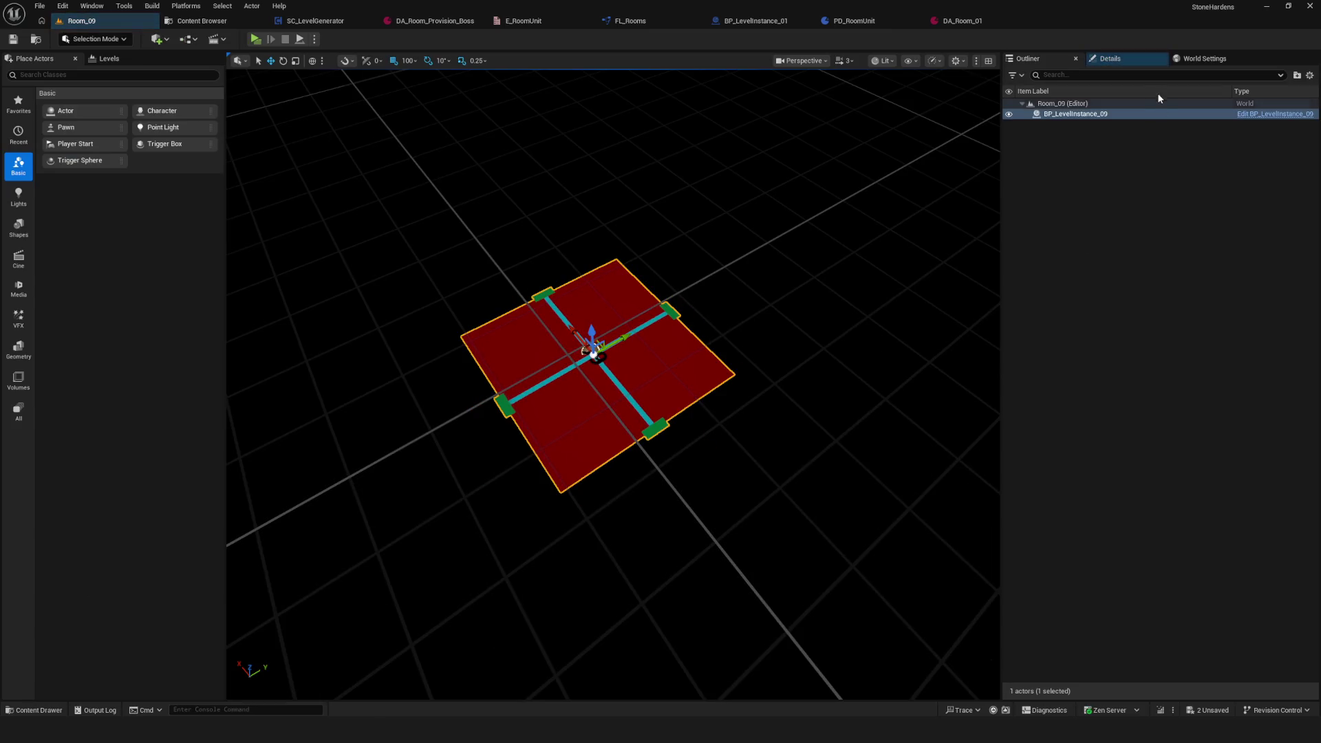
{"action": "left_click", "coordinate": [1125, 60]}
{"action": "key", "text": "f"}
{"action": "left_click", "coordinate": [1034, 59]}
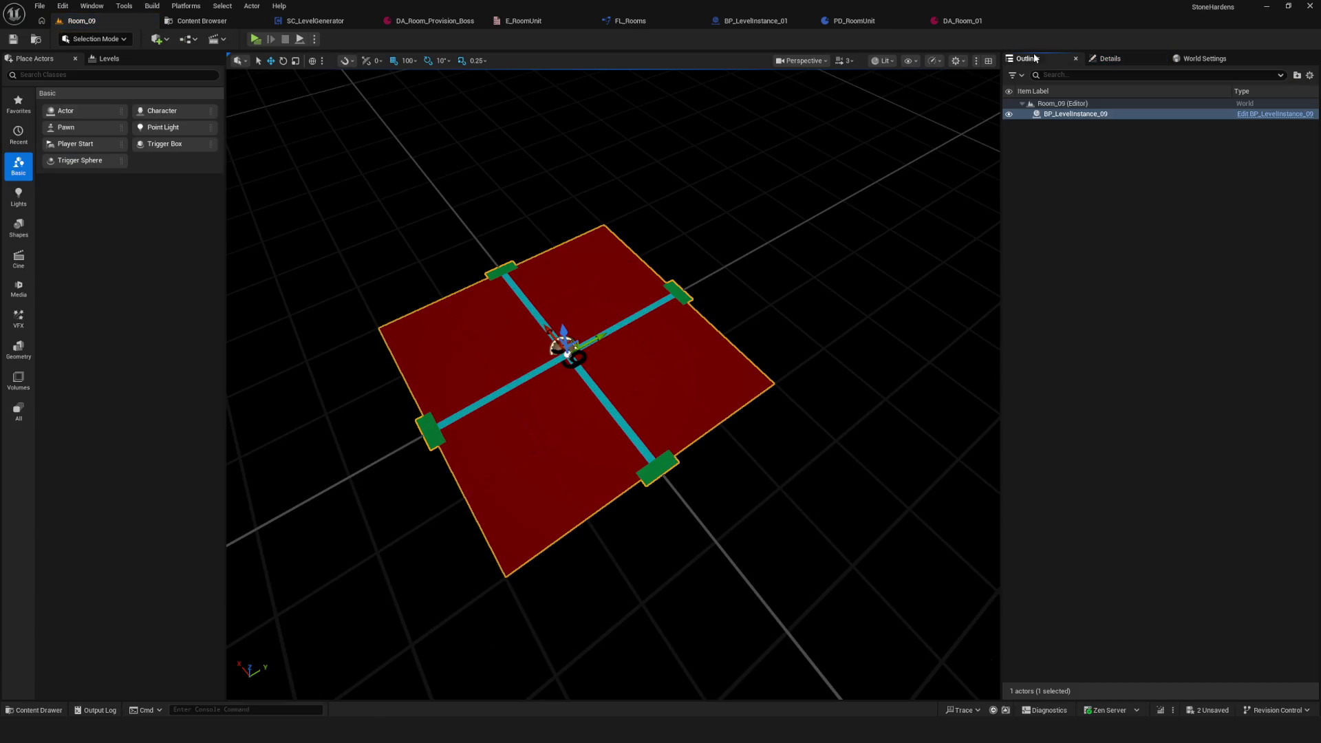
{"action": "left_click", "coordinate": [13, 39]}
{"action": "left_click", "coordinate": [199, 21]}
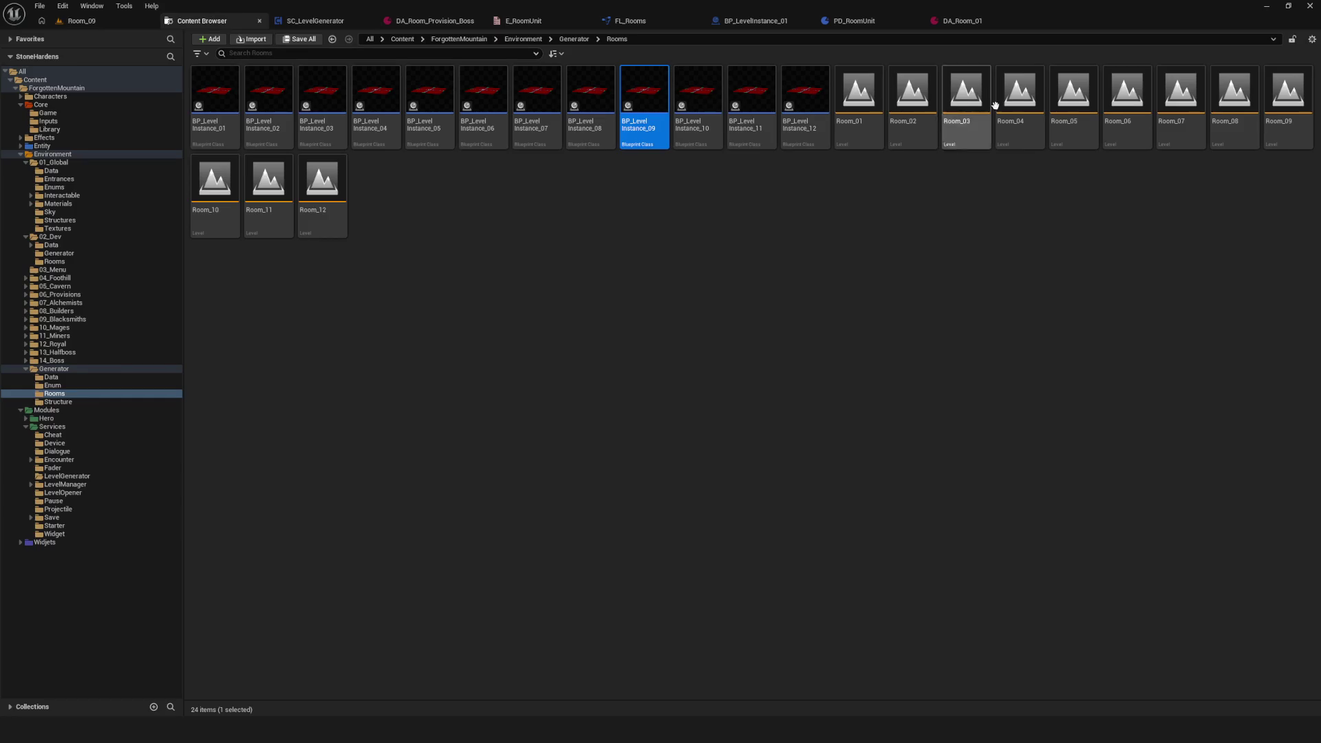
Step: In Room_10, replace BP_LevelInstance_01 with BP_LevelInstance_10 at the origin and save
{"action": "double_click", "coordinate": [215, 186]}
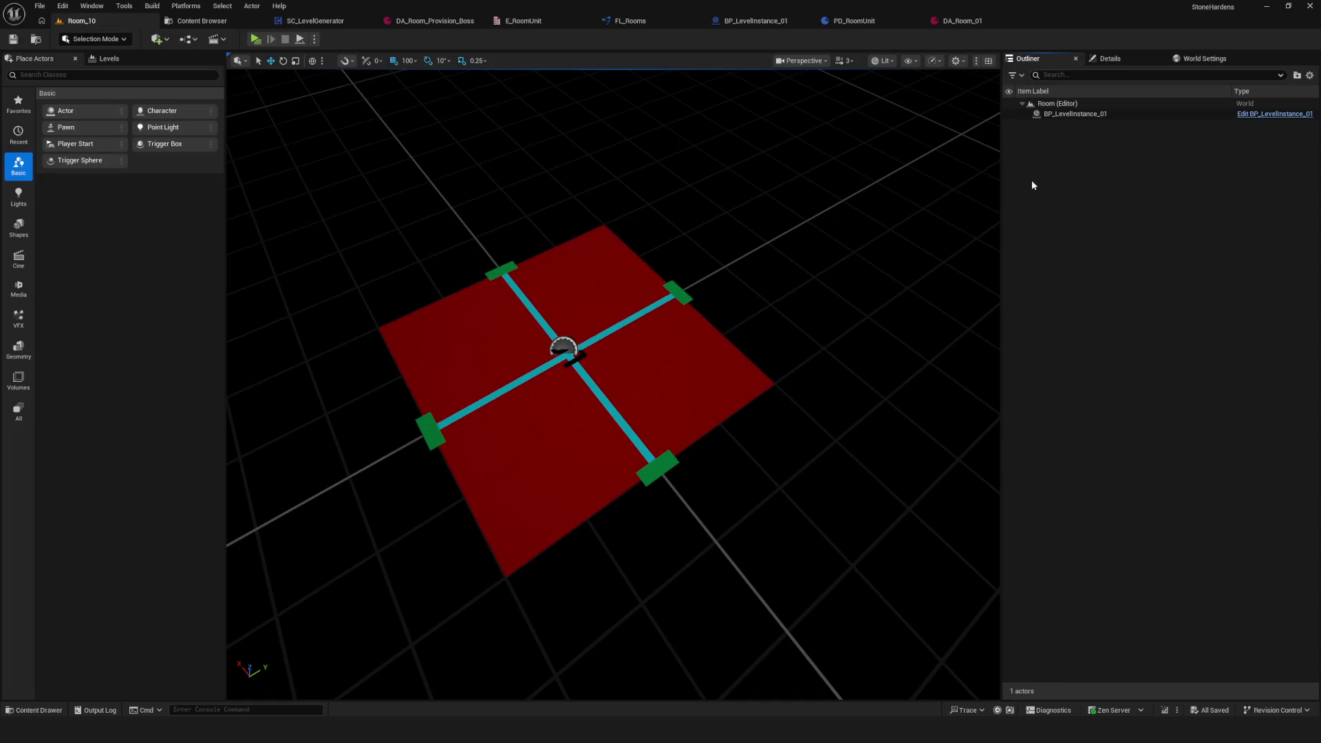
{"action": "left_click", "coordinate": [1043, 114]}
{"action": "key", "text": "Delete"}
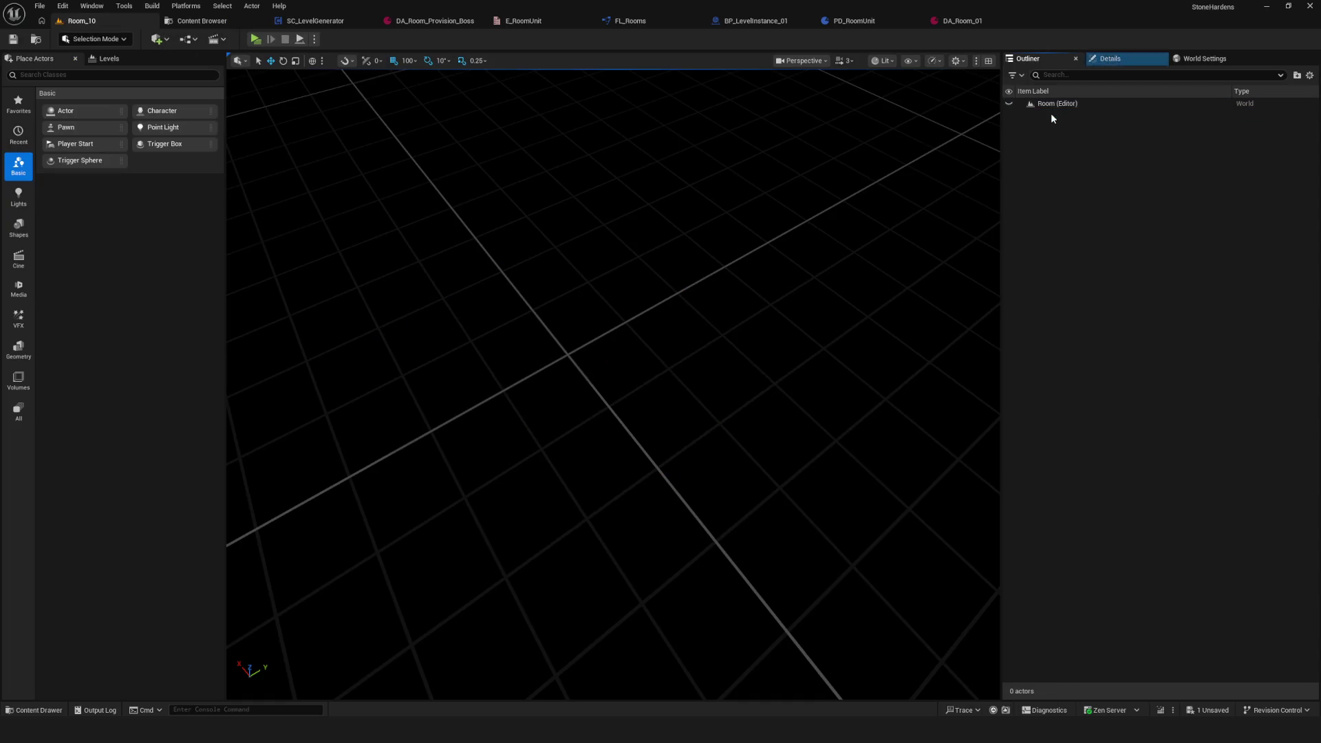
{"action": "key", "text": "ctrl+space"}
{"action": "left_click_drag", "start_coordinate": [640, 540], "coordinate": [571, 350]}
{"action": "left_click", "coordinate": [1111, 61]}
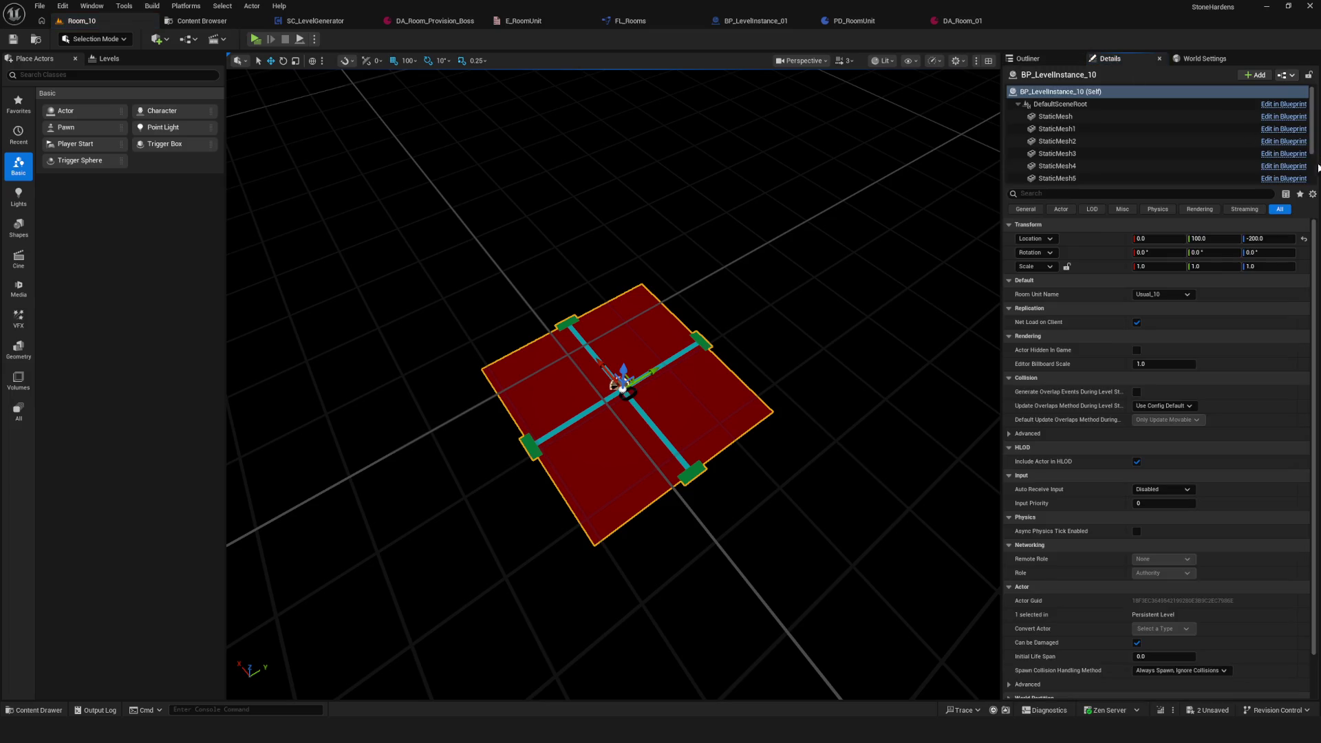
{"action": "left_click", "coordinate": [1306, 238]}
{"action": "left_click", "coordinate": [1029, 58]}
{"action": "key", "text": "ctrl+s"}
{"action": "left_click", "coordinate": [219, 22]}
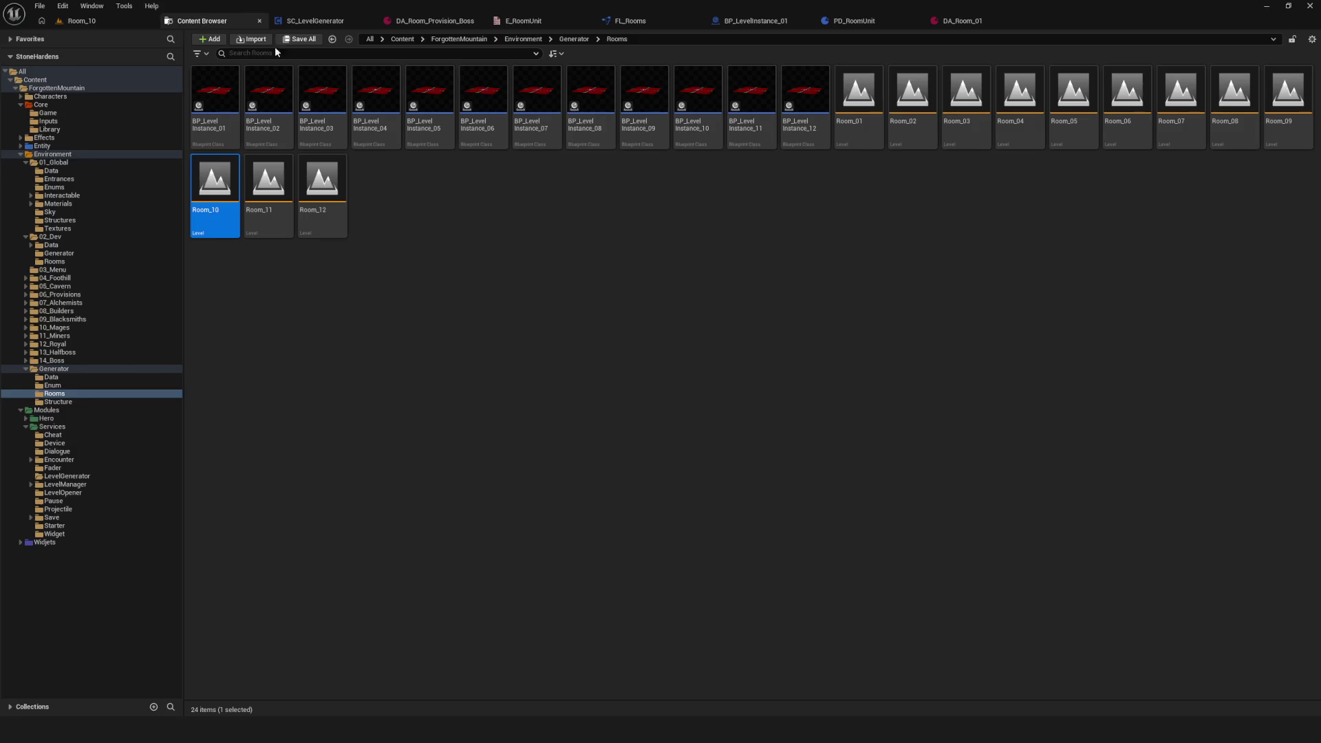
Step: In Room_11, swap BP_LevelInstance_01 for BP_LevelInstance_11 at the origin, save, then select Room_12
{"action": "double_click", "coordinate": [268, 182]}
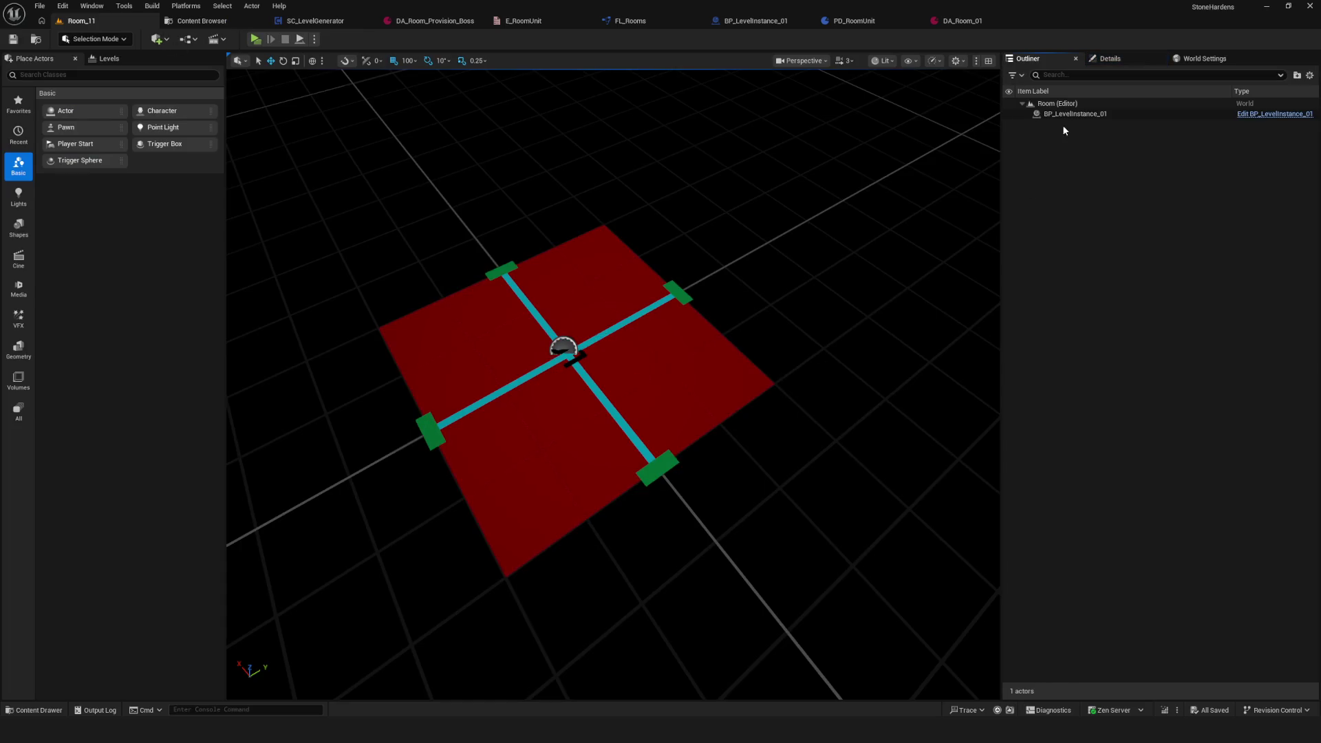
{"action": "left_click", "coordinate": [1064, 113]}
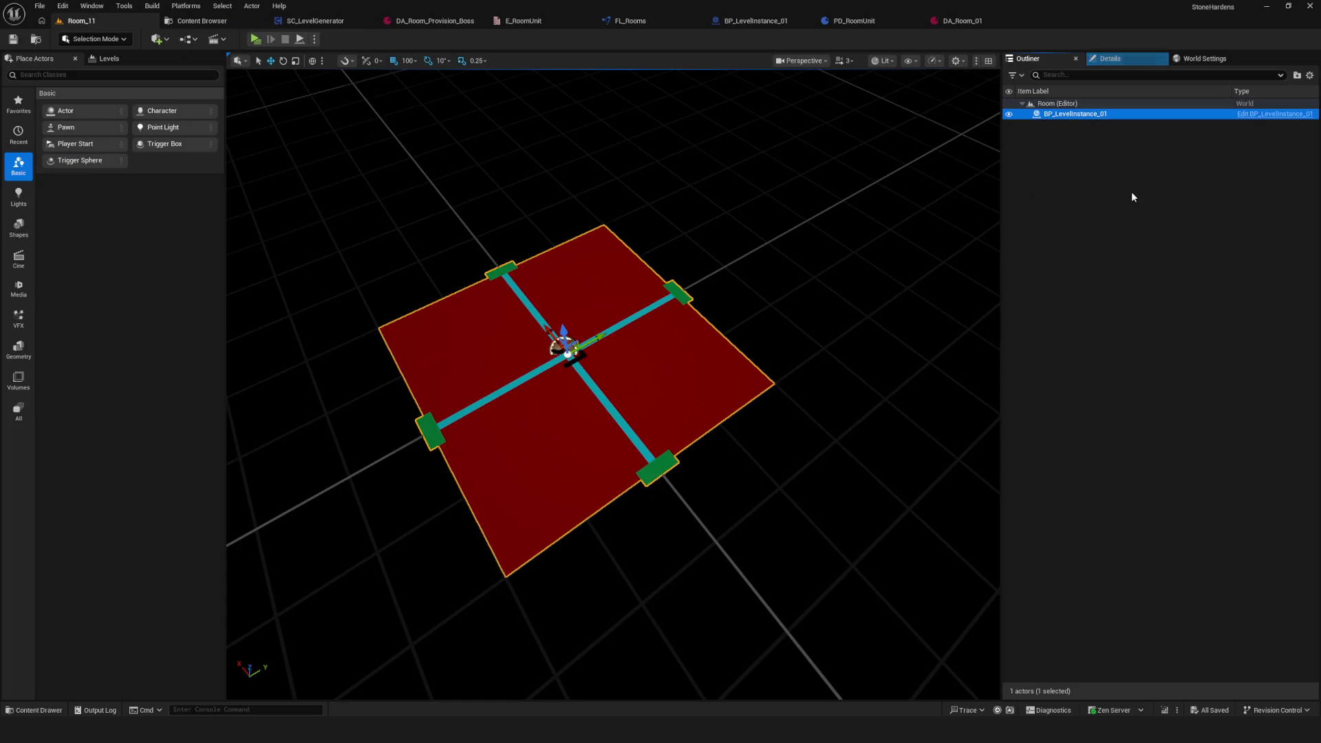
{"action": "key", "text": "Delete"}
{"action": "key", "text": "ctrl+space"}
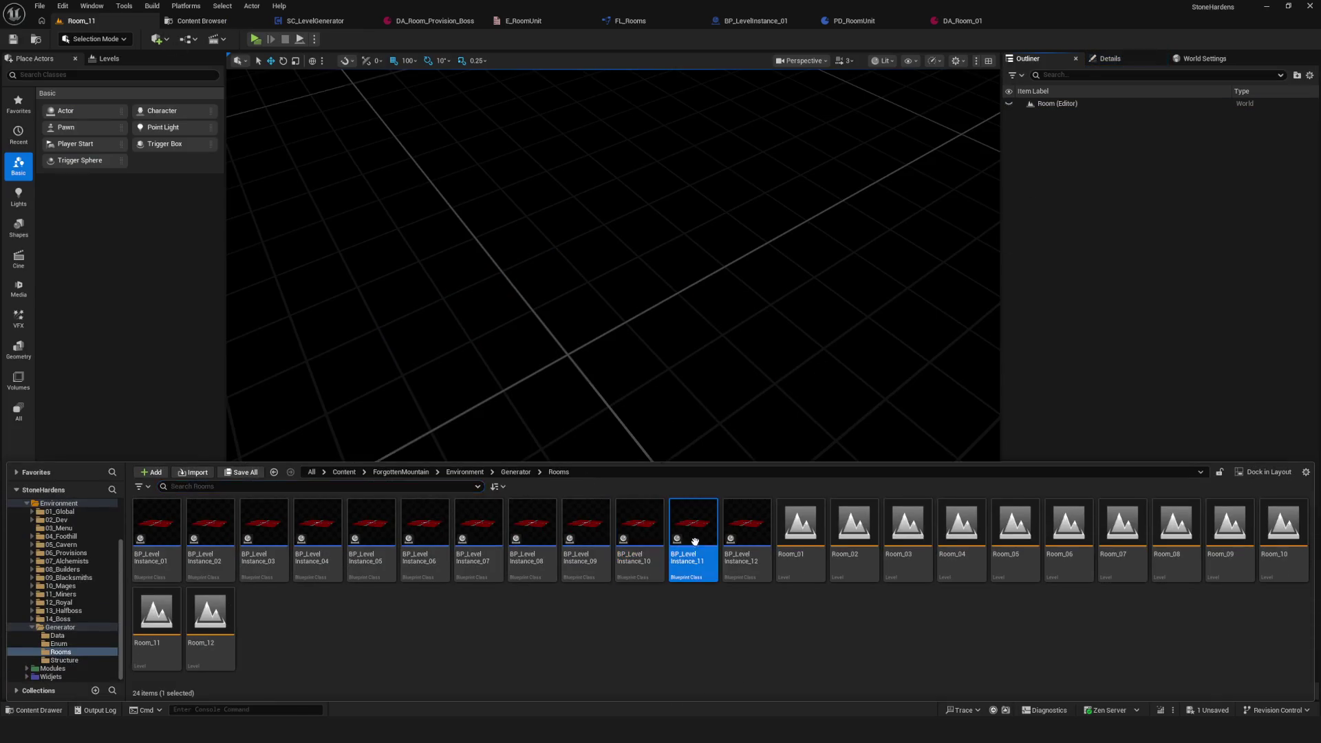
{"action": "left_click_drag", "start_coordinate": [694, 541], "coordinate": [593, 351]}
{"action": "left_click", "coordinate": [1109, 58]}
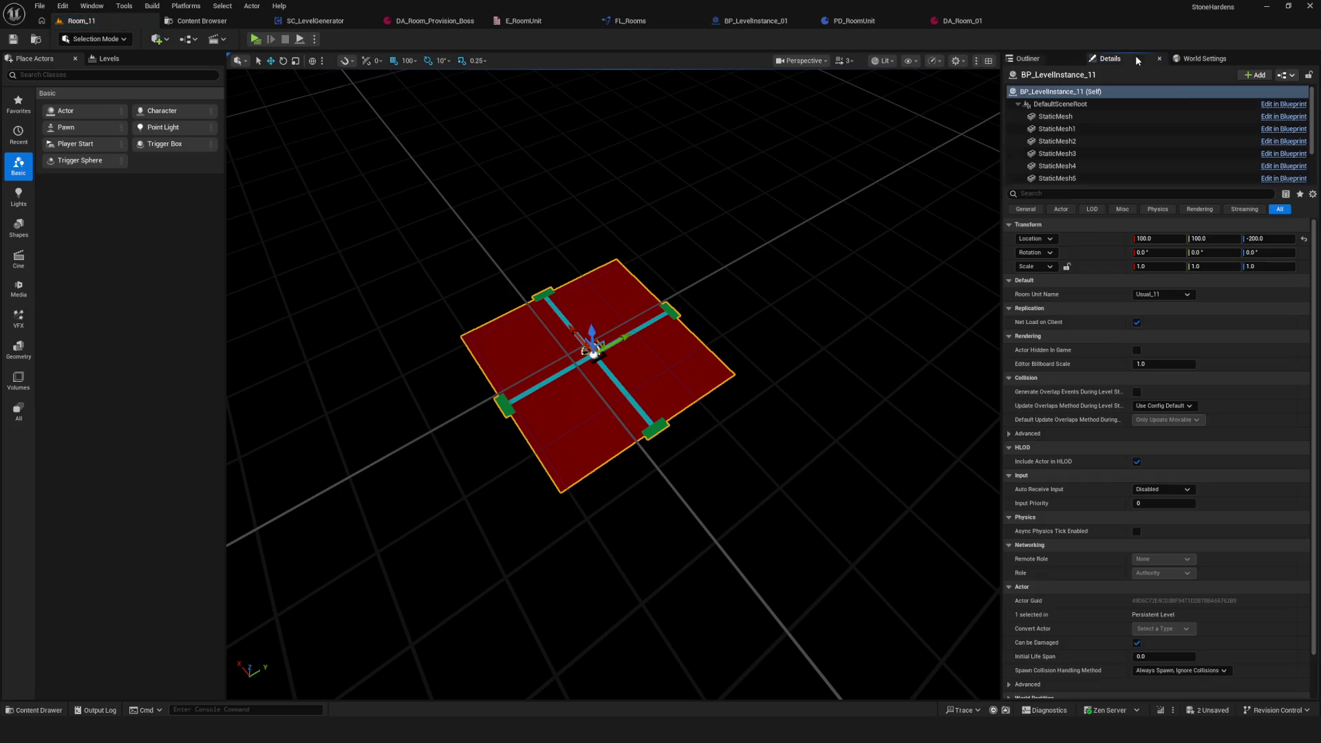
{"action": "left_click", "coordinate": [1303, 239]}
{"action": "left_click", "coordinate": [1059, 59]}
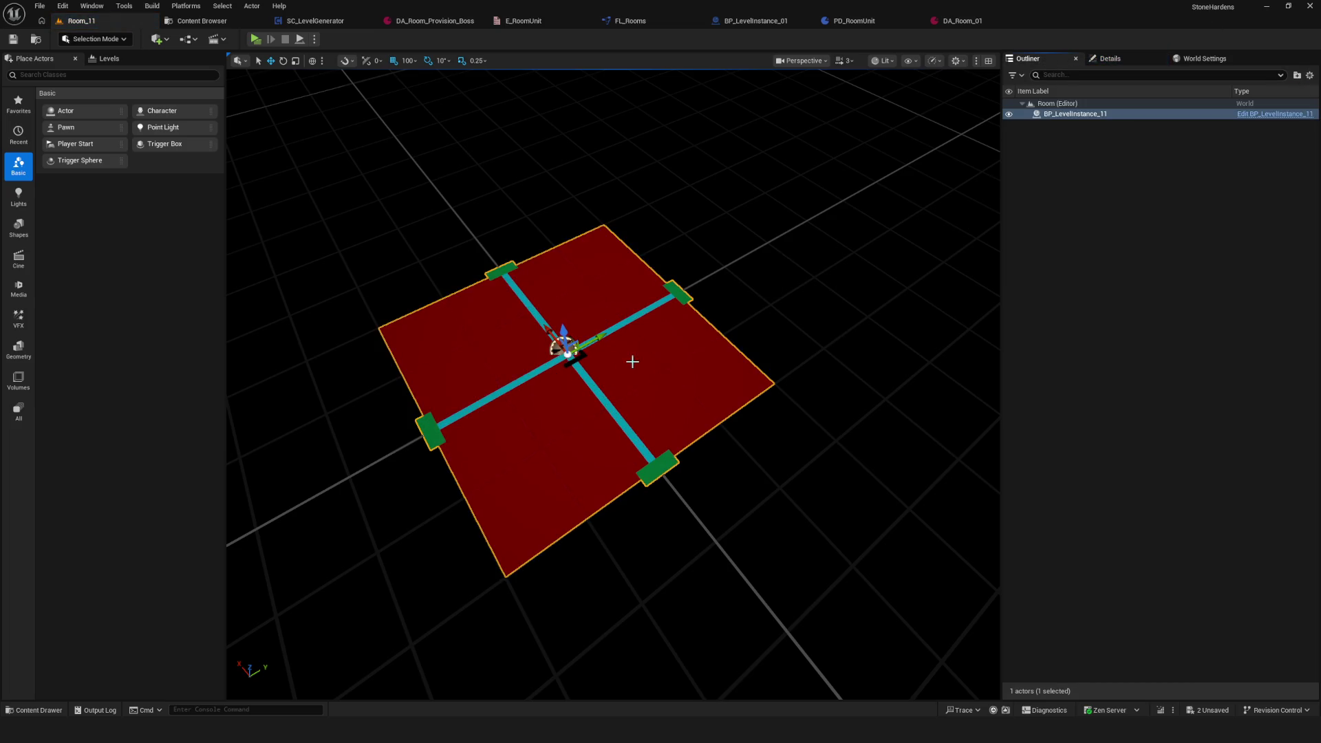
{"action": "key", "text": "ctrl+s"}
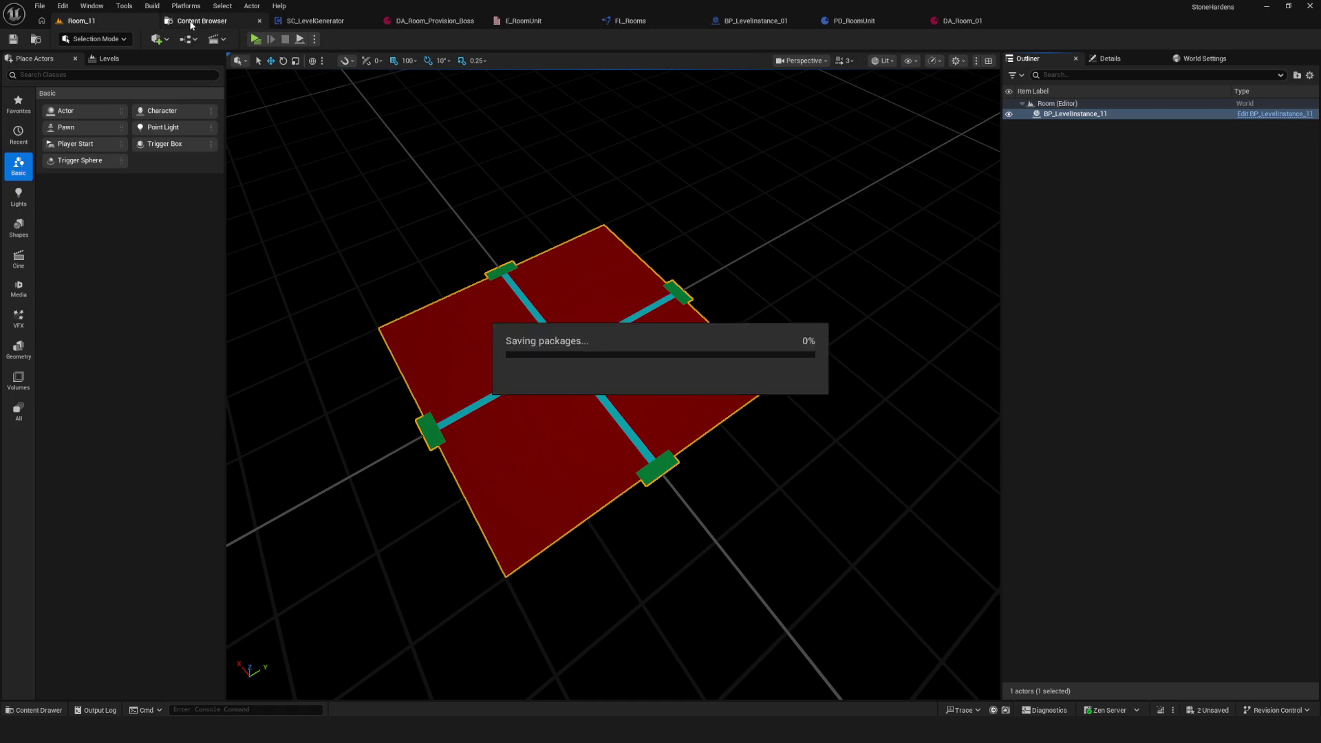
{"action": "left_click", "coordinate": [196, 21]}
{"action": "left_click", "coordinate": [324, 184]}
Step: Open Room_12, replace BP_LevelInstance_01 with BP_LevelInstance_12, and save the level
{"action": "double_click", "coordinate": [324, 184]}
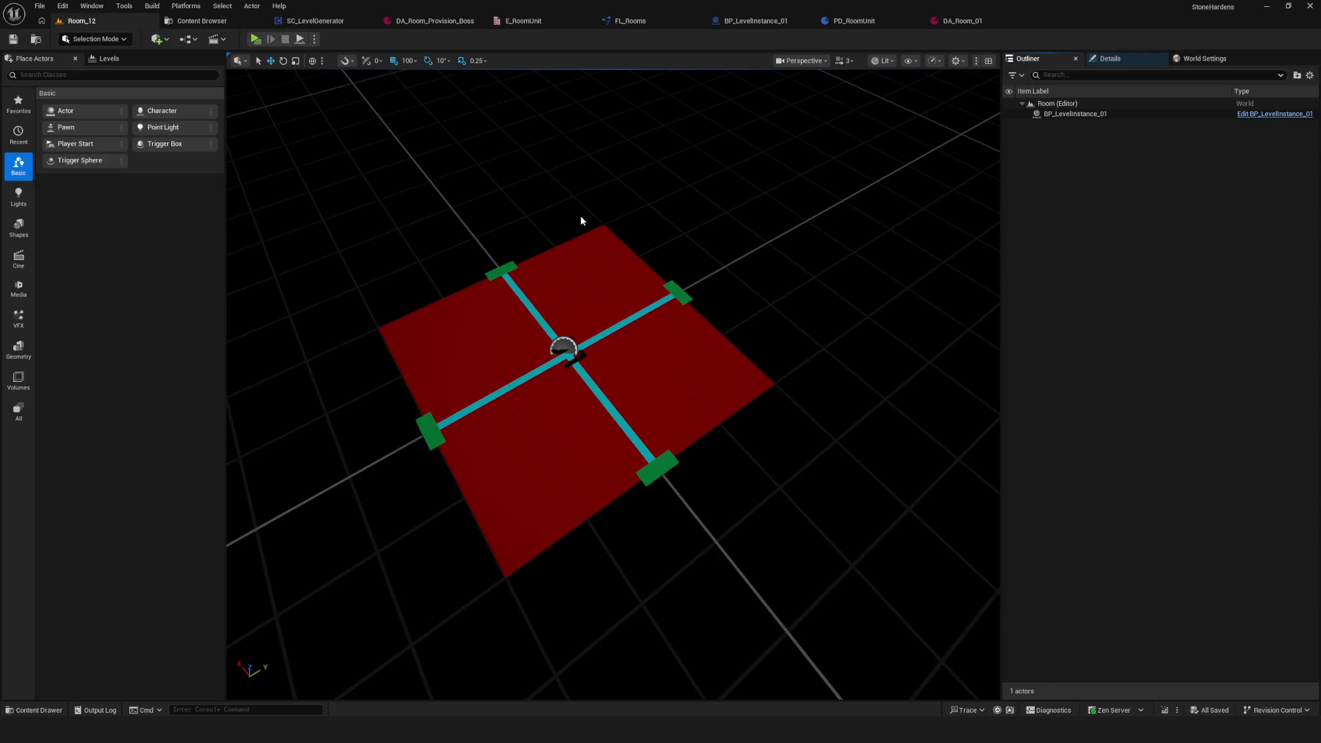
{"action": "left_click", "coordinate": [1069, 114]}
{"action": "key", "text": "Delete"}
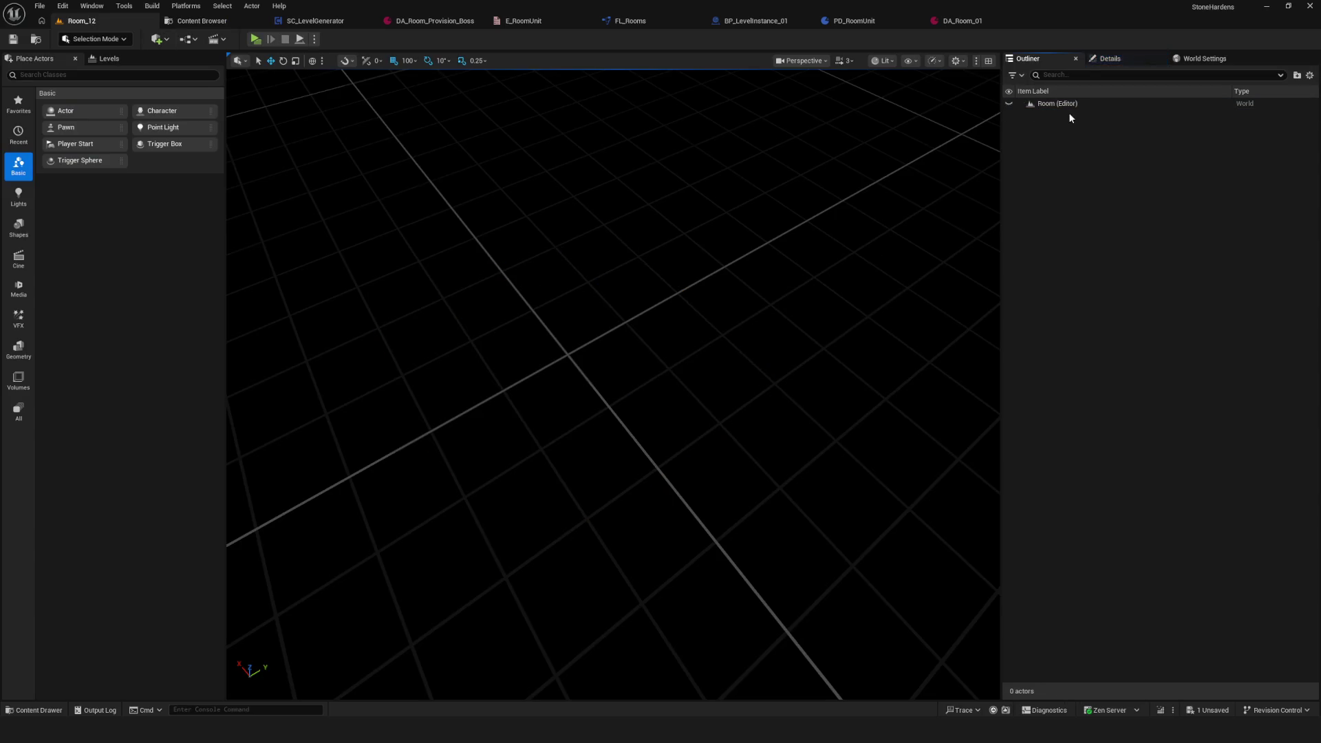
{"action": "key", "text": "ctrl+space"}
{"action": "left_click", "coordinate": [747, 547]}
{"action": "mouse_move", "coordinate": [746, 548]}
{"action": "left_mouse_down"}
{"action": "mouse_move", "coordinate": [519, 309]}
{"action": "mouse_move", "coordinate": [545, 369]}
{"action": "left_mouse_up"}
{"action": "left_click", "coordinate": [1109, 58]}
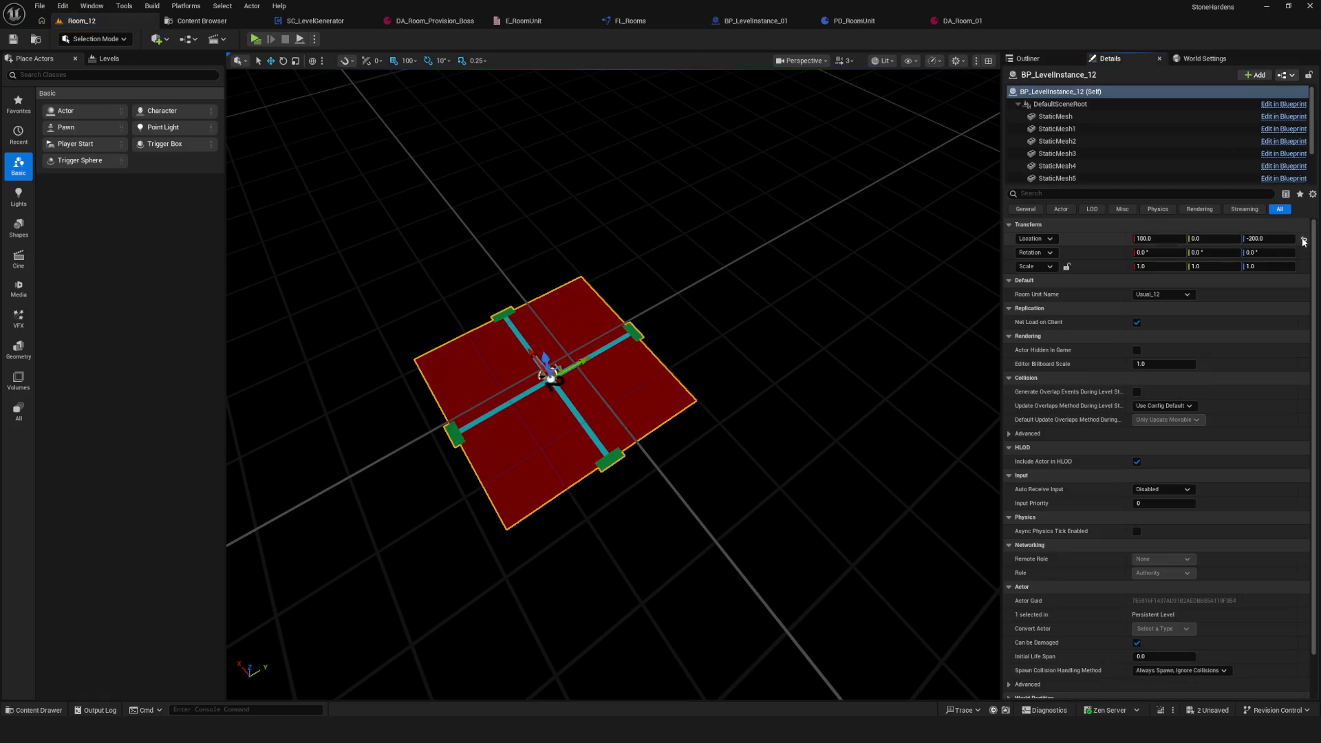
{"action": "key", "text": "ctrl+s"}
Step: Orbit the view to check the placed room, then return to the Rooms folder
{"action": "left_click", "coordinate": [1025, 59]}
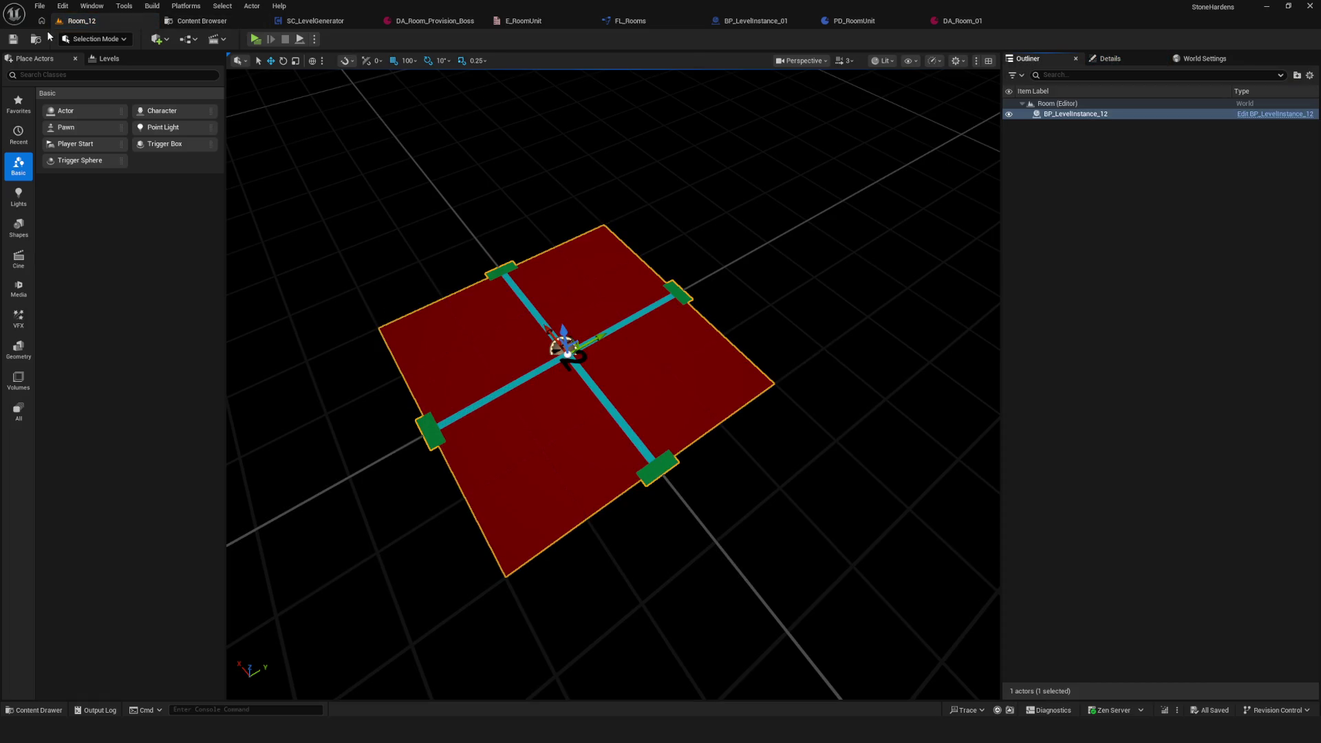
{"action": "left_click_drag", "start_coordinate": [640, 345], "coordinate": [635, 135]}
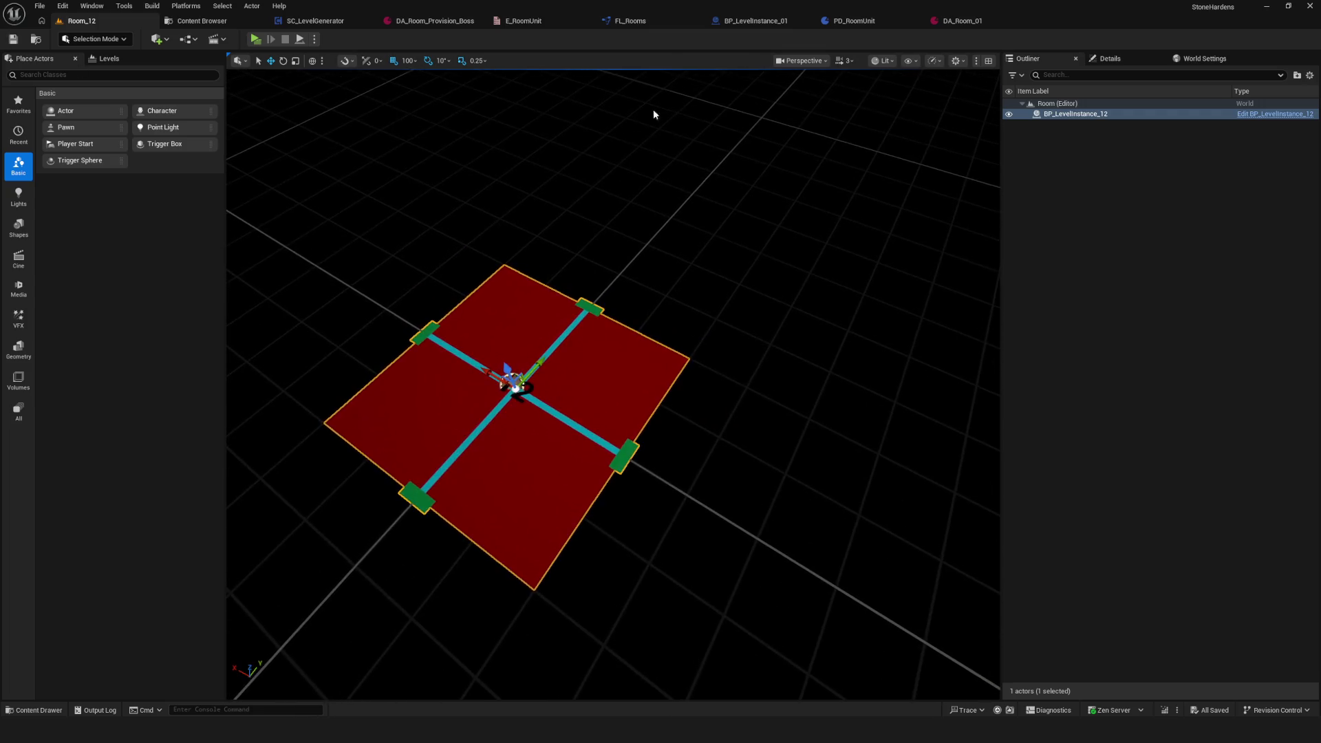
{"action": "left_click", "coordinate": [200, 21]}
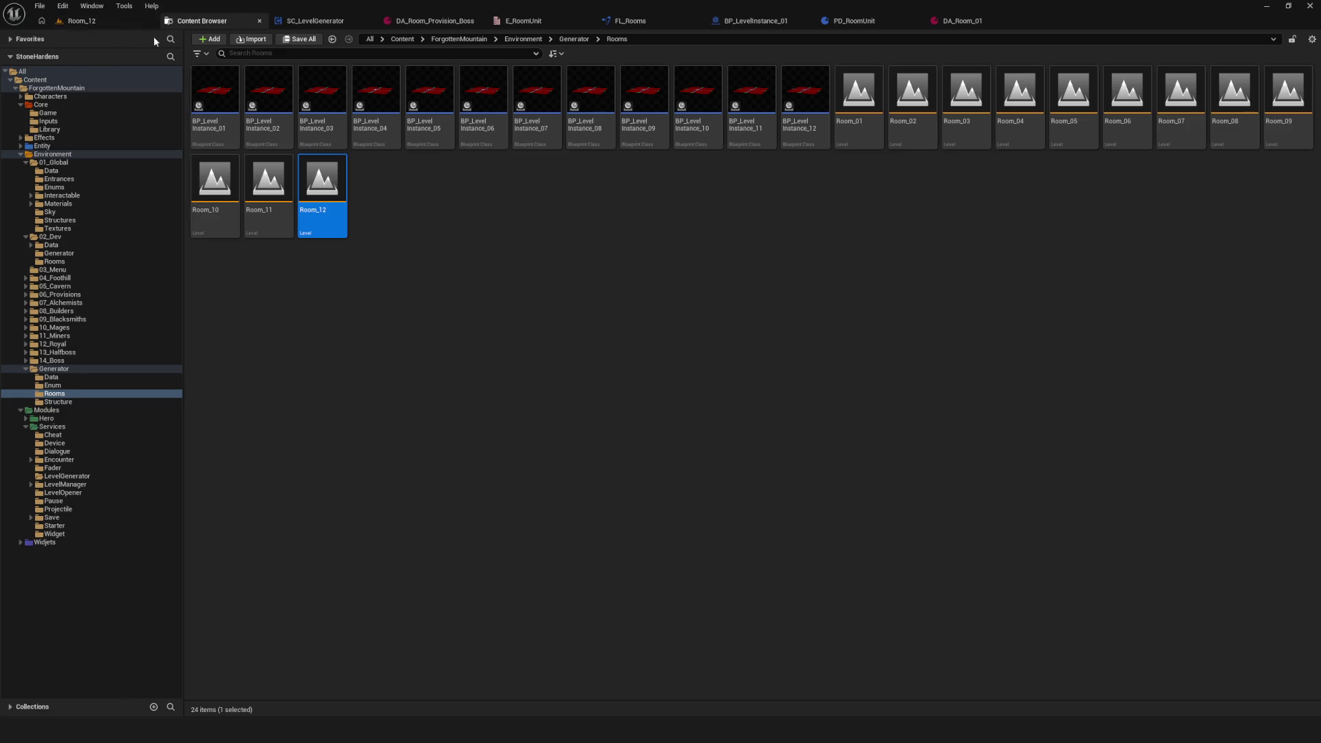
Step: Go to the Core > Library folder in the Content Browser
{"action": "left_click", "coordinate": [40, 105]}
{"action": "double_click", "coordinate": [323, 89]}
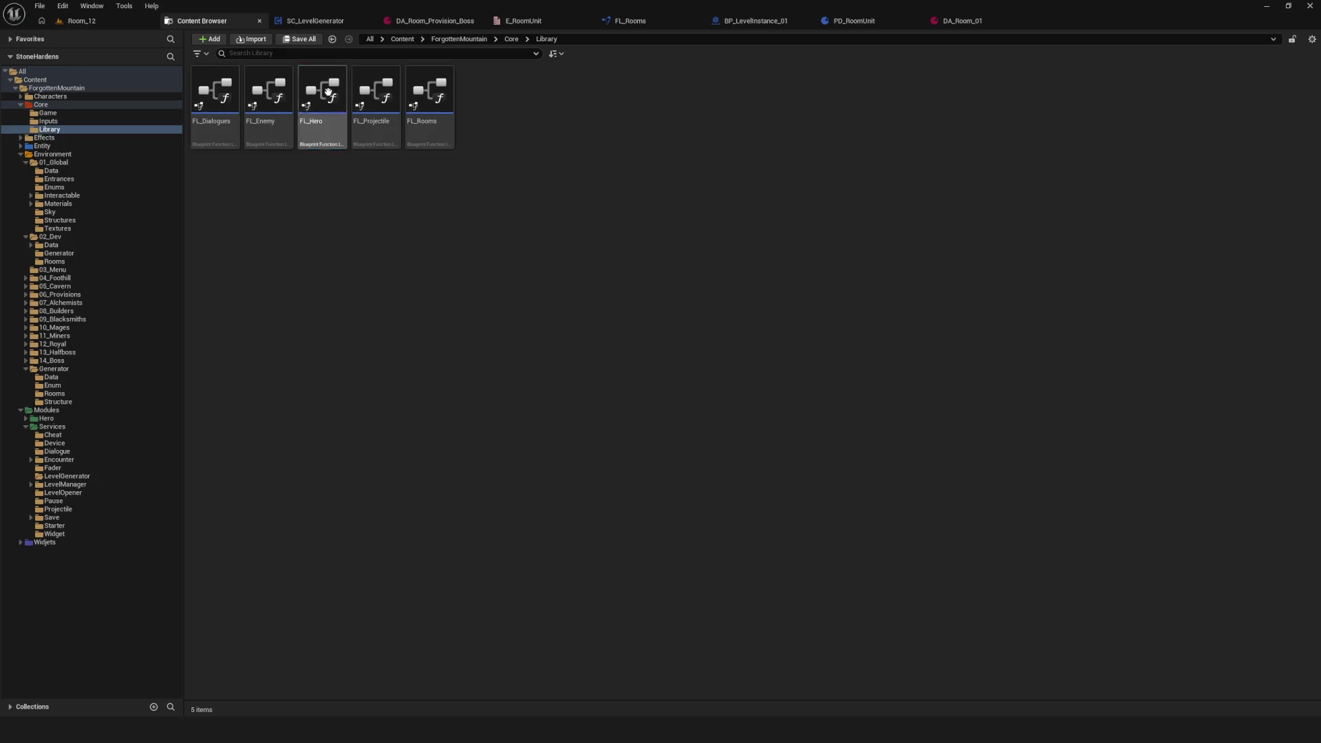
{"action": "right_click", "coordinate": [490, 206]}
{"action": "left_click", "coordinate": [380, 244]}
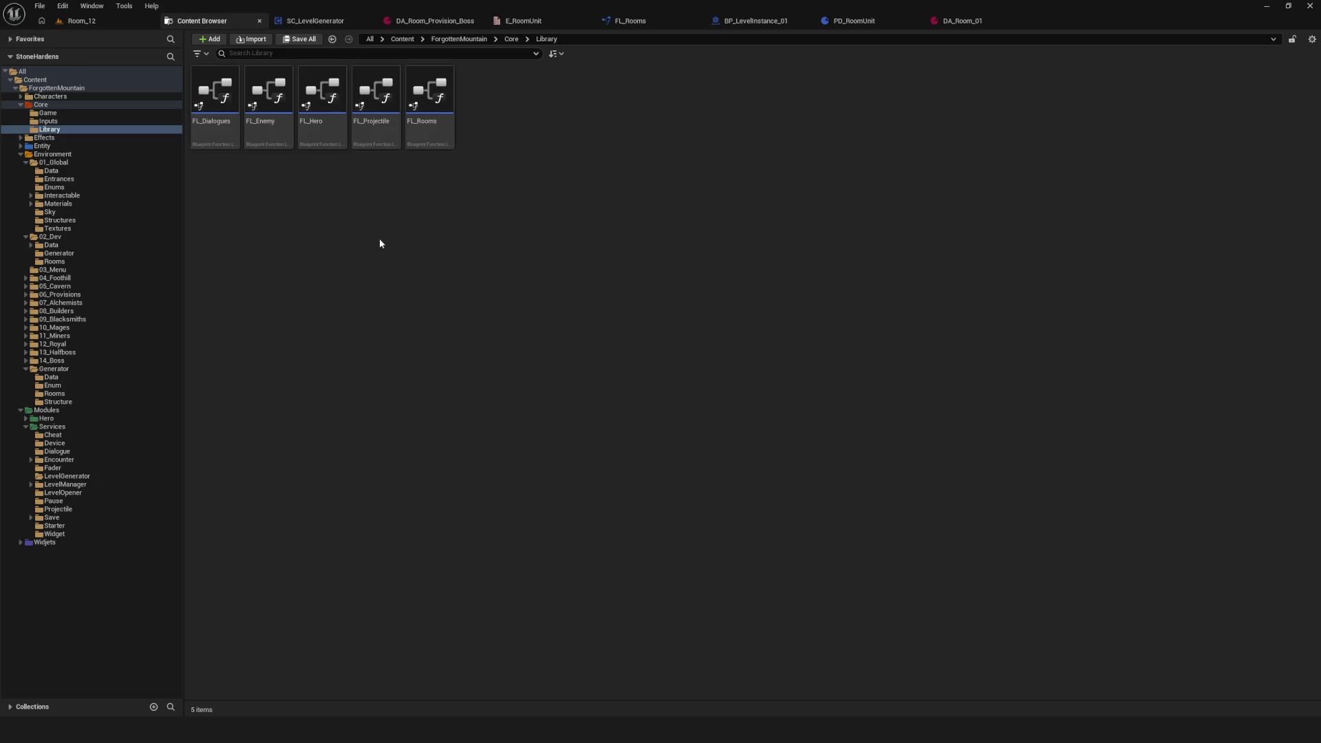
{"action": "right_click", "coordinate": [527, 193]}
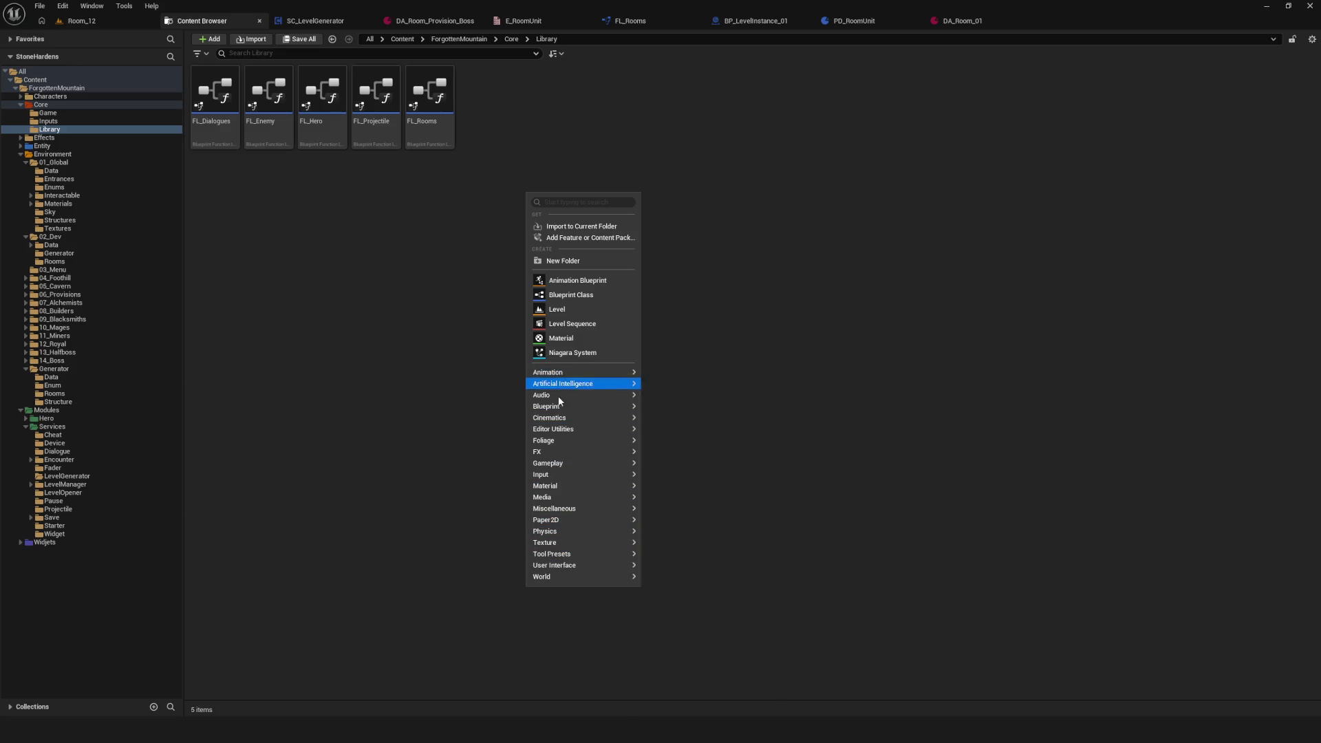
{"action": "mouse_move", "coordinate": [561, 406]}
{"action": "left_click", "coordinate": [724, 457]}
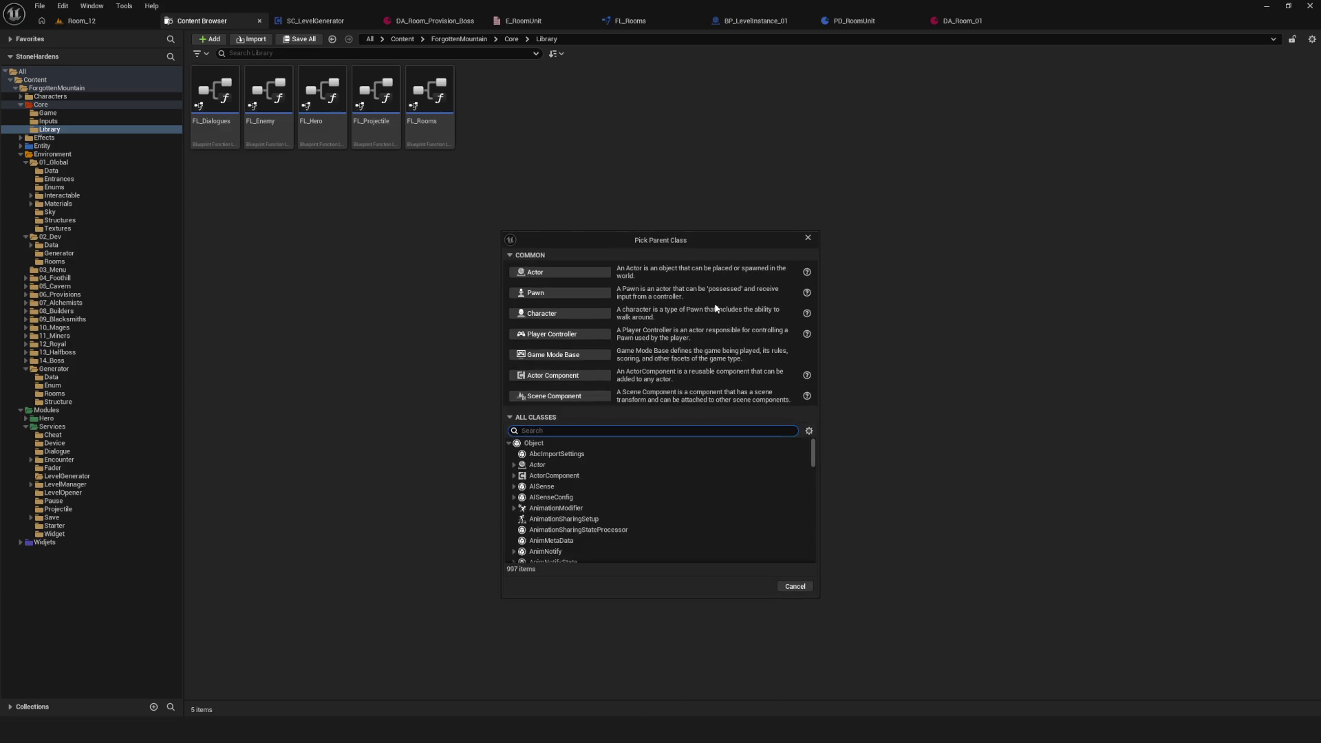
{"action": "left_click", "coordinate": [807, 238]}
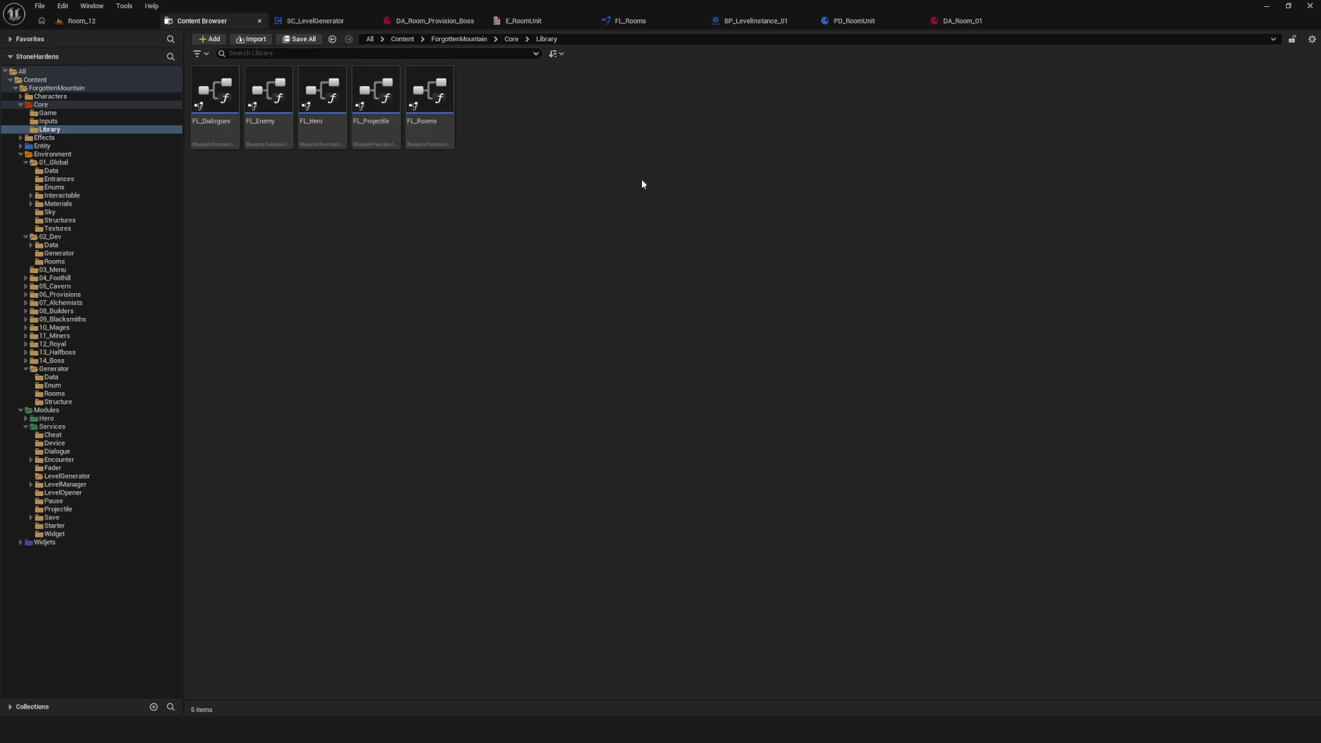
Step: Create a Blueprint Function Library named FL_RoomUnits and open it in the editor
{"action": "right_click", "coordinate": [623, 167]}
{"action": "mouse_move", "coordinate": [658, 380]}
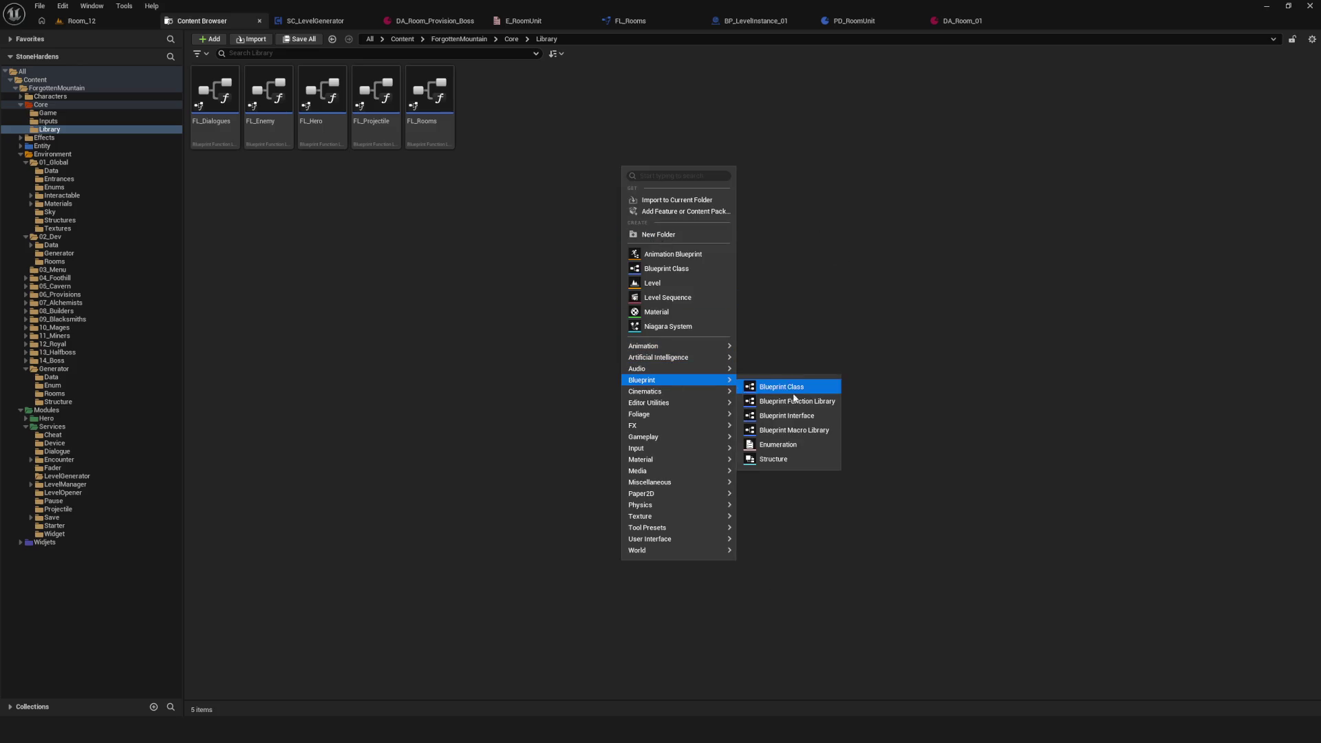
{"action": "left_click", "coordinate": [797, 402]}
{"action": "type", "text": "FL_R"}
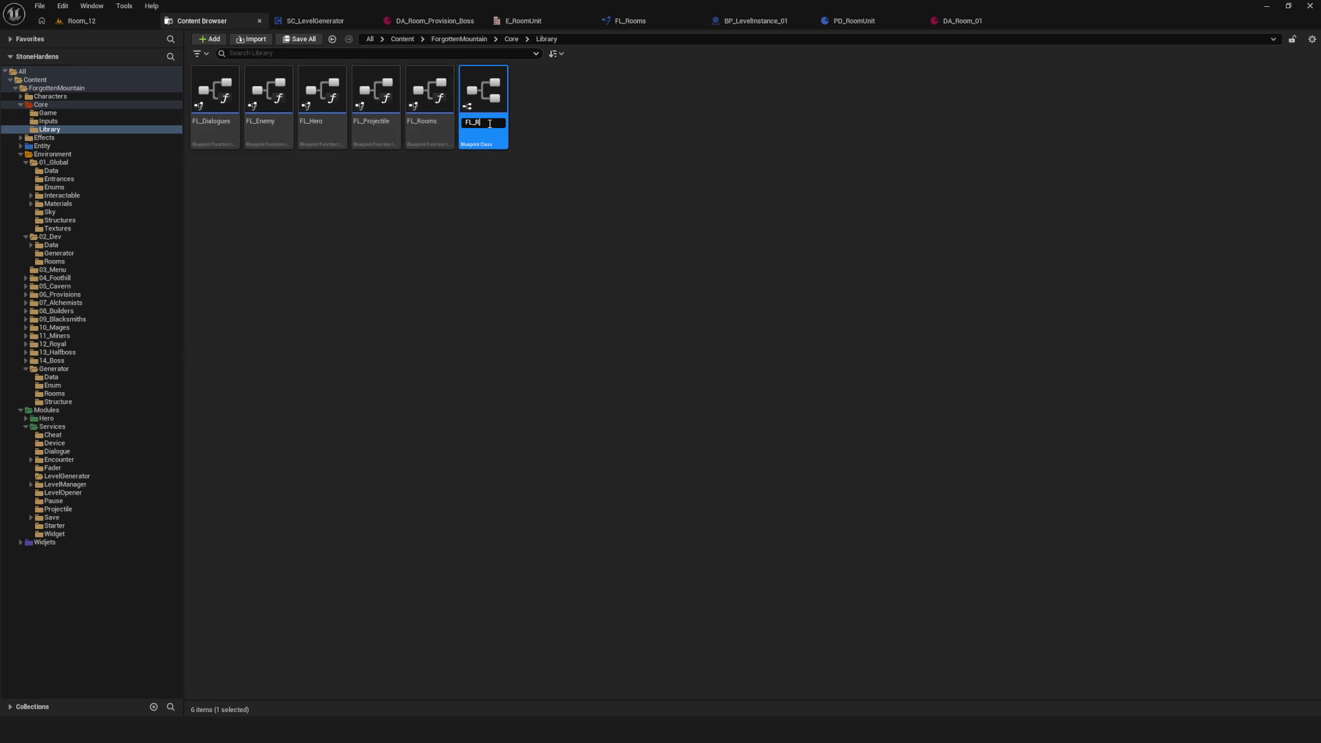
{"action": "type", "text": "ts"}
{"action": "key", "text": "Return"}
{"action": "double_click", "coordinate": [473, 91]}
Step: Rename the default function to LibGetterRoomUnit and compile
{"action": "left_click", "coordinate": [79, 39]}
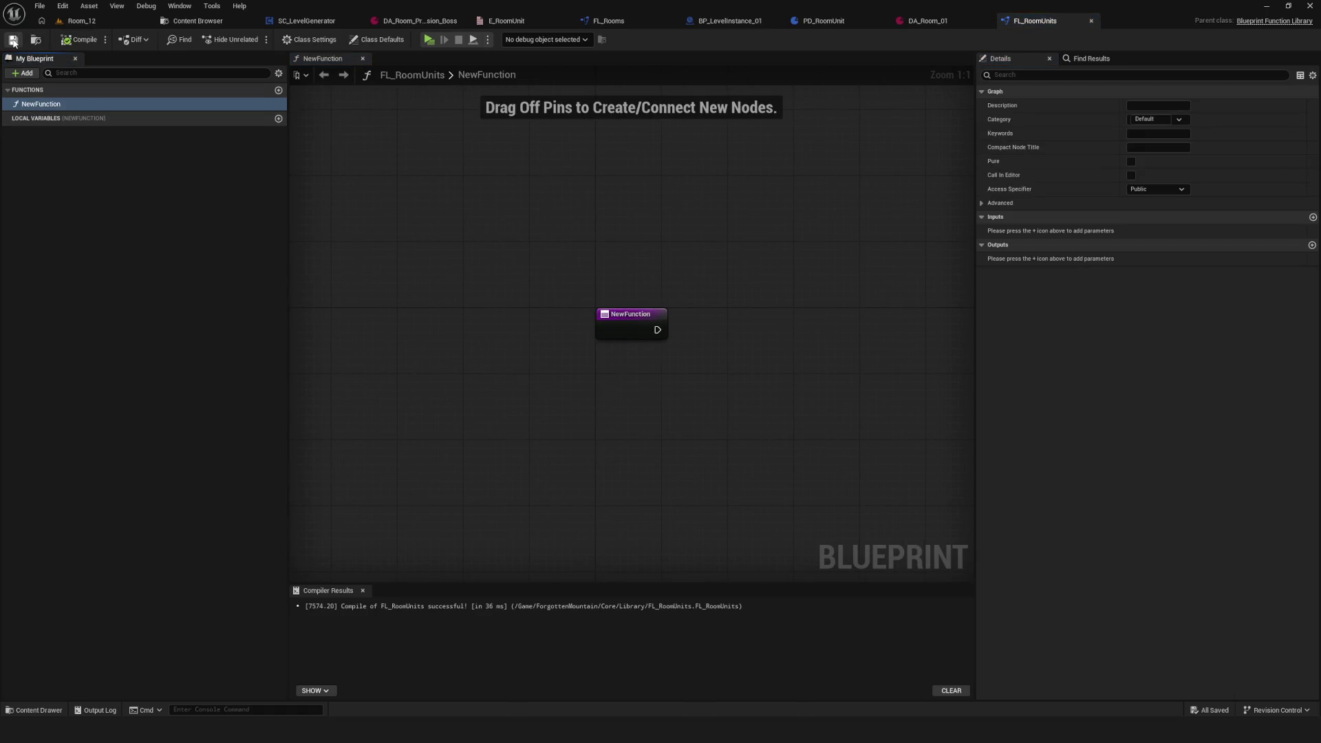
{"action": "key", "text": "F2"}
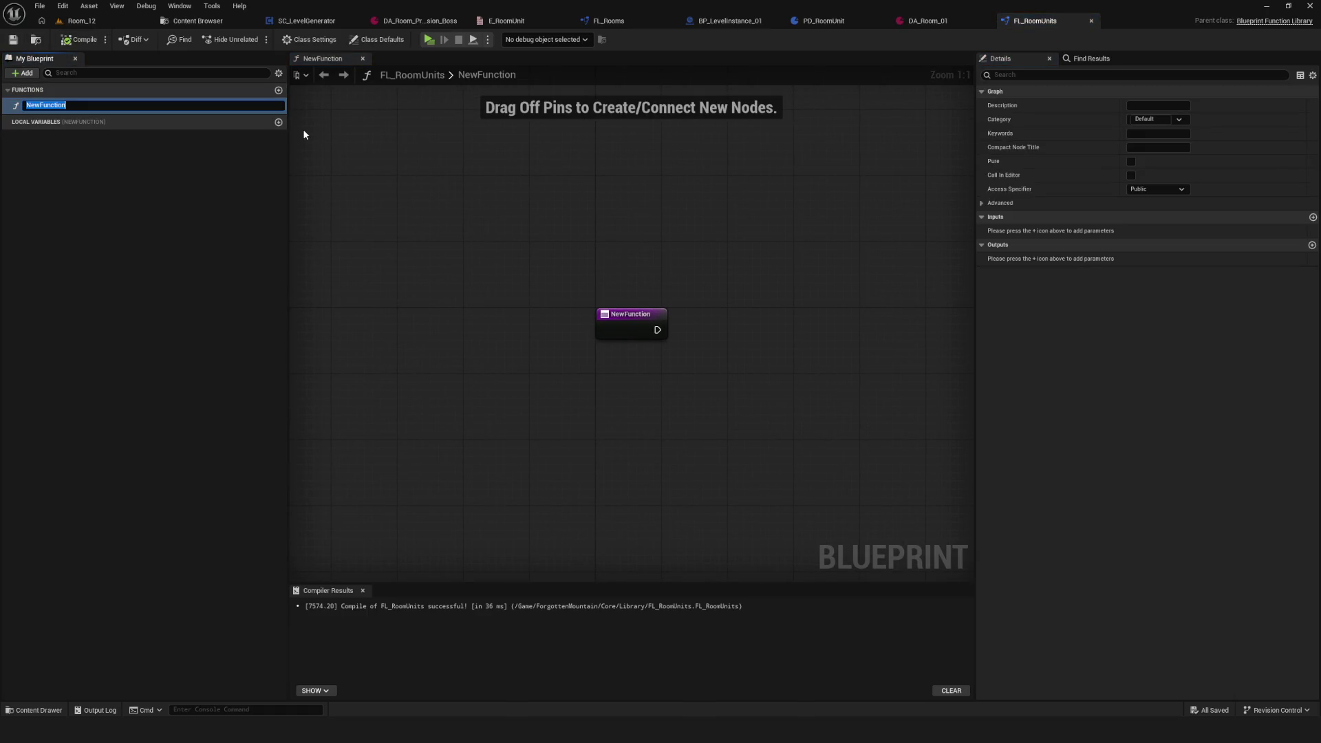
{"action": "type", "text": "LibGetterRoomUnit"}
{"action": "key", "text": "Return"}
{"action": "left_click", "coordinate": [85, 42]}
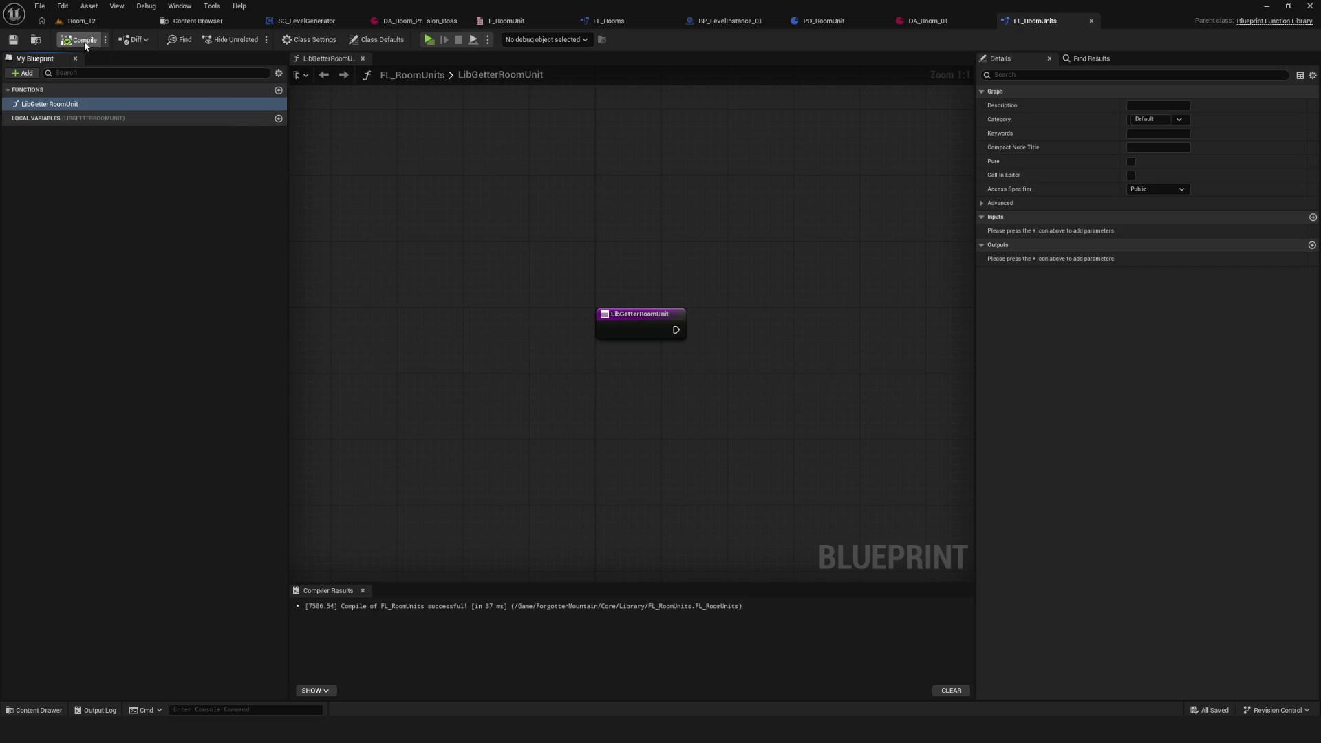
Step: Add a local variable RoomUnitName of type E Room Unit, then compile and save
{"action": "left_click", "coordinate": [279, 119]}
{"action": "left_click", "coordinate": [194, 132]}
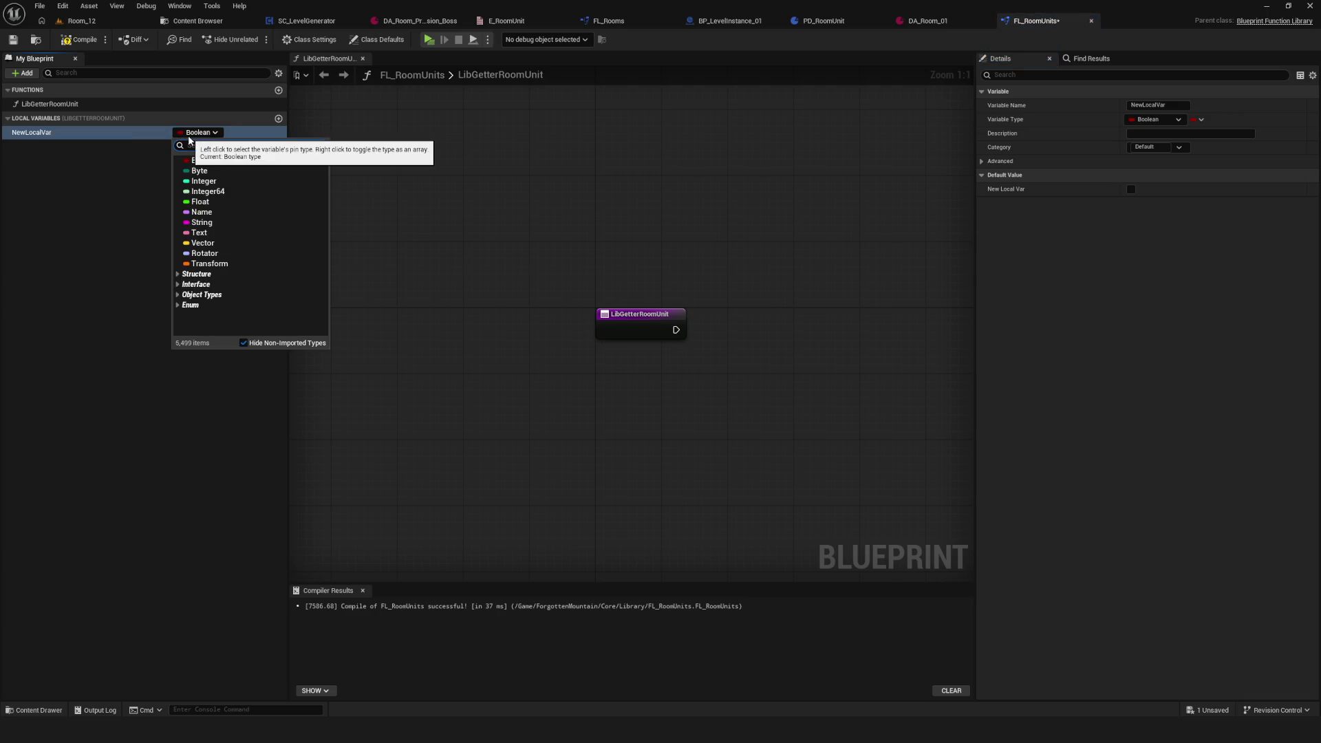
{"action": "type", "text": "E name"}
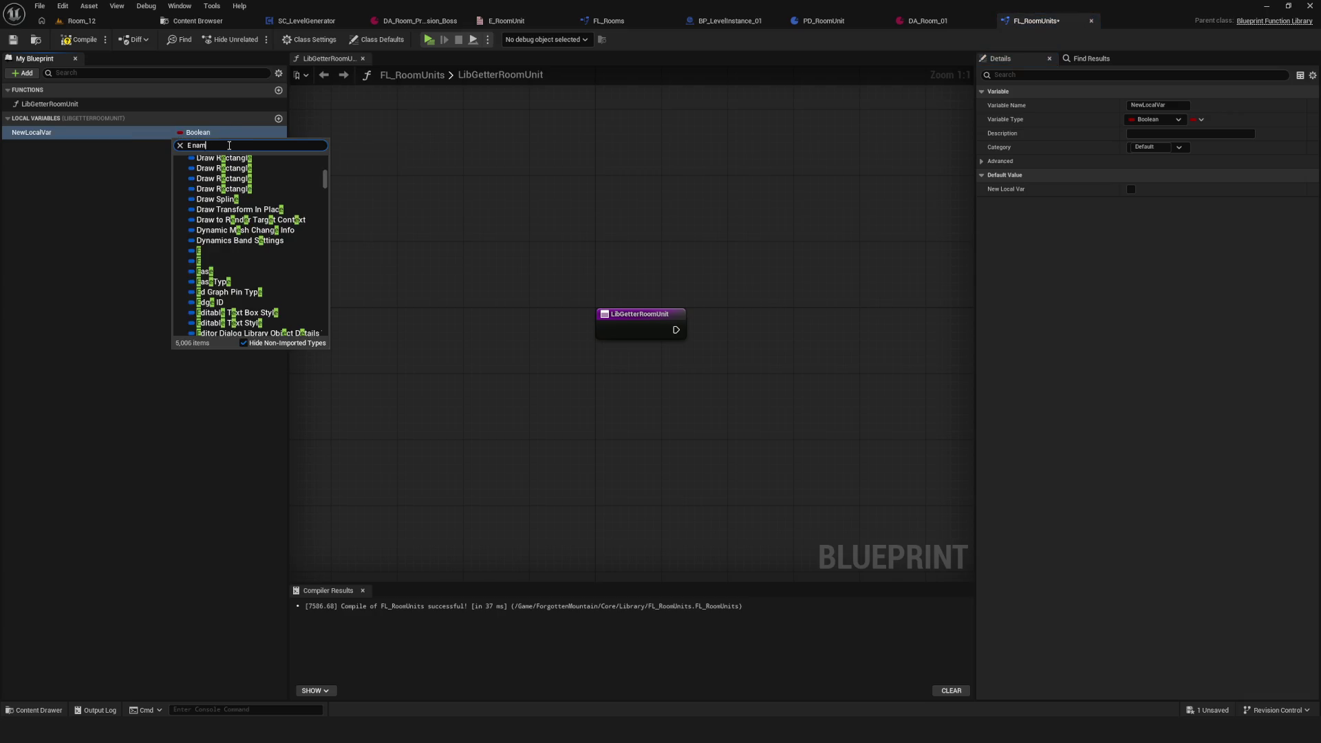
{"action": "key", "text": "ctrl+a"}
{"action": "type", "text": "Room"}
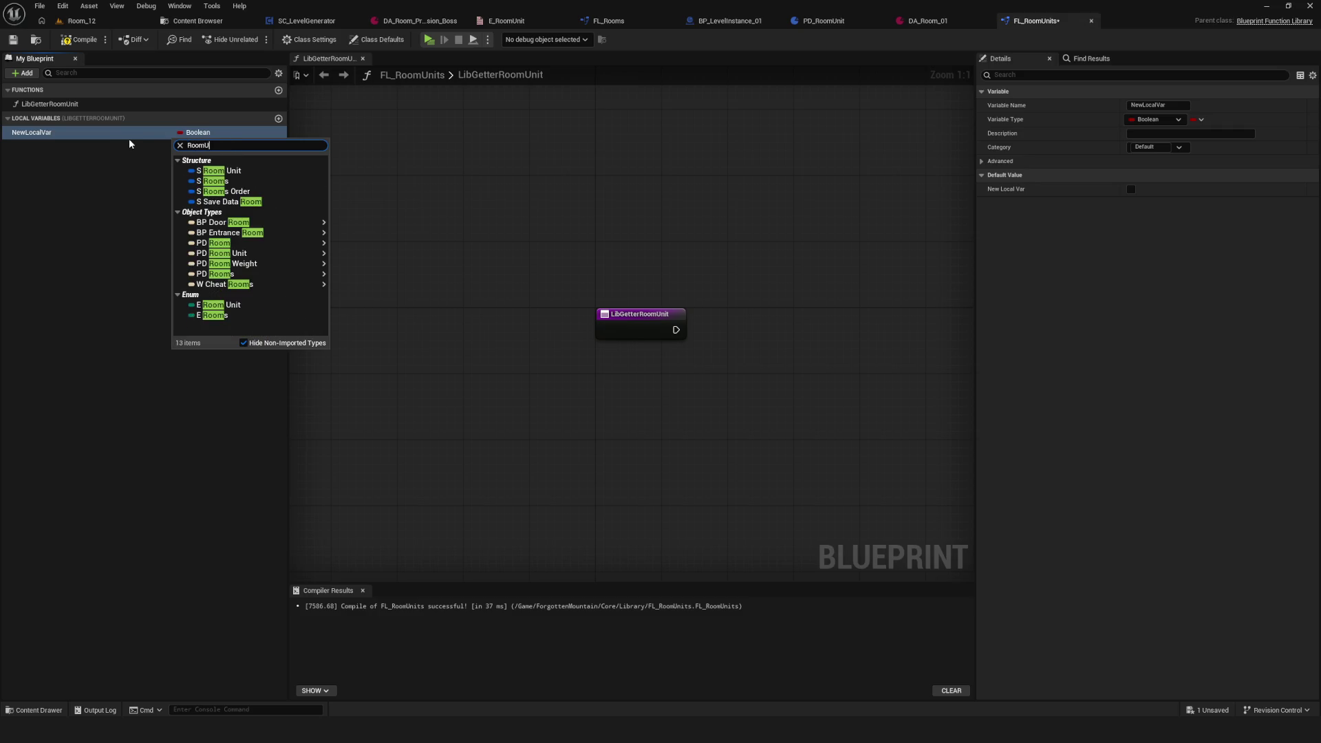
{"action": "left_click", "coordinate": [265, 211]}
{"action": "left_click", "coordinate": [60, 135]}
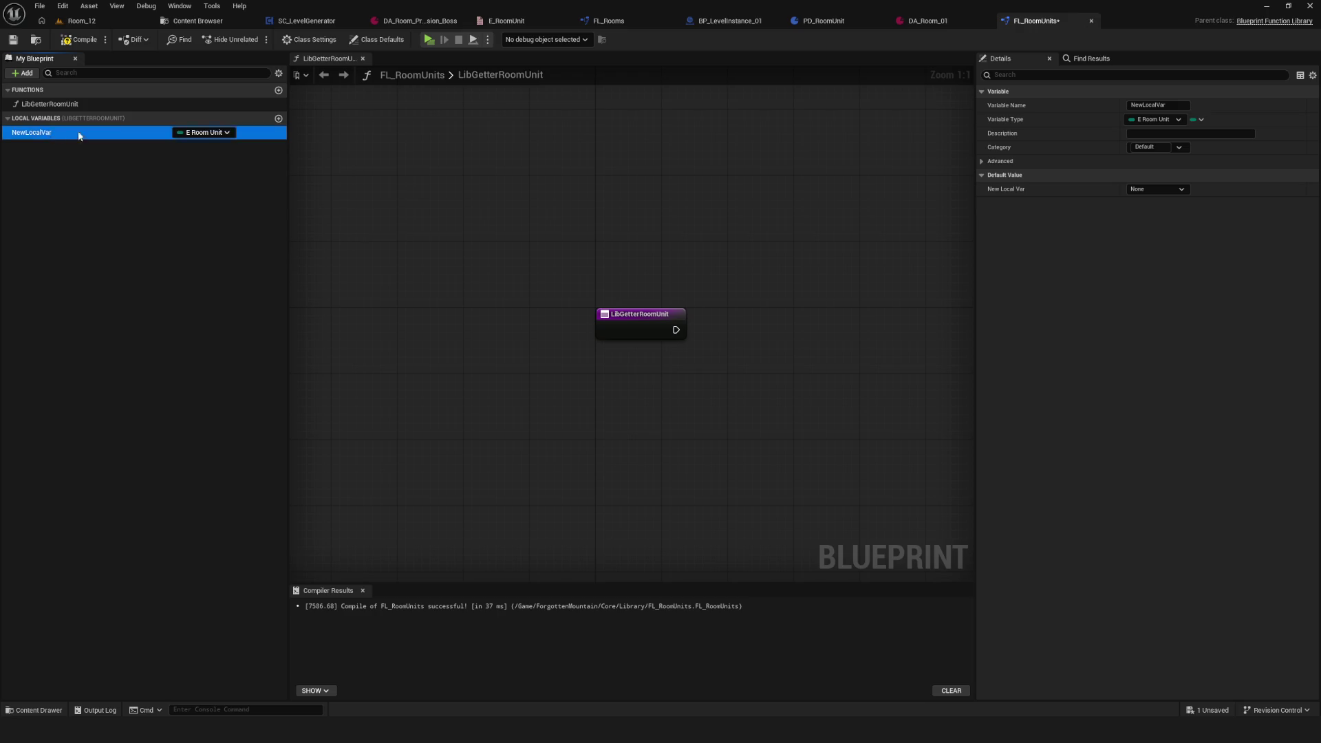
{"action": "type", "text": "RoomUnitName"}
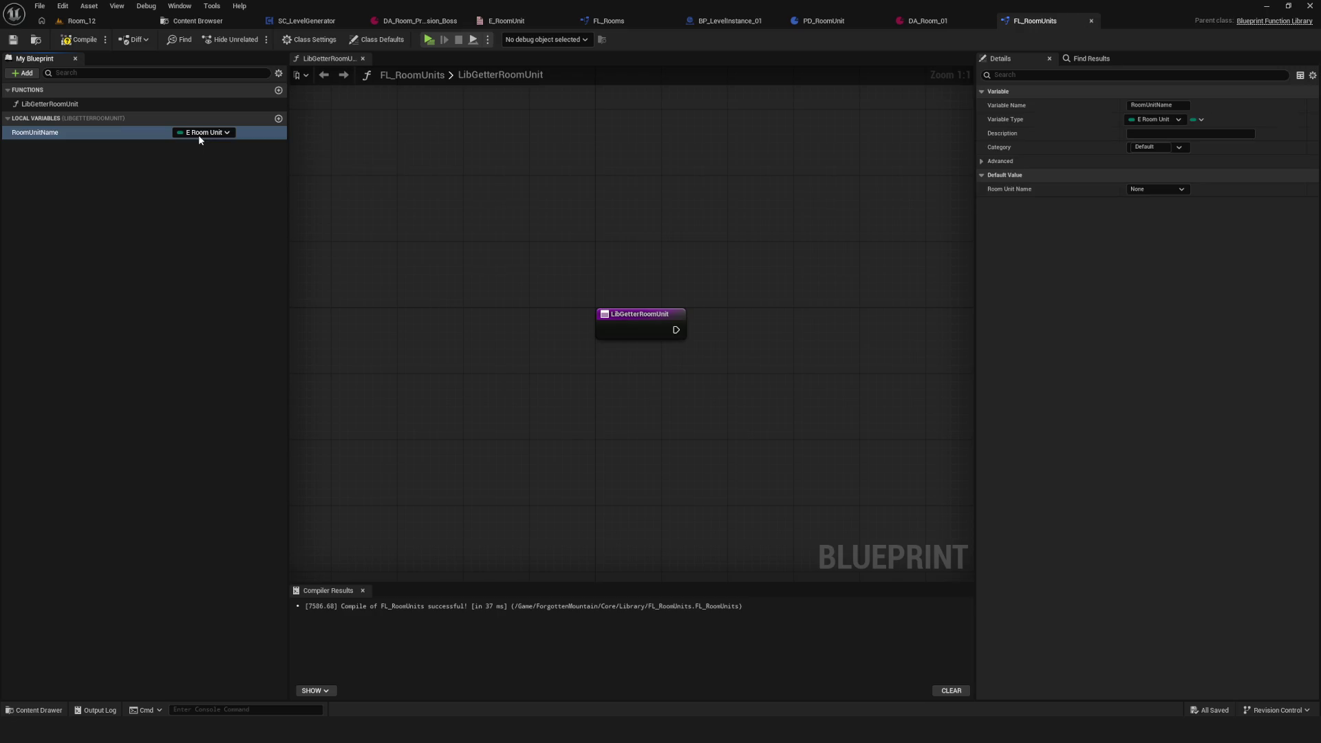
{"action": "key", "text": "Return"}
{"action": "left_click", "coordinate": [13, 40]}
Step: Make RoomUnitName a Map with PD Room Unit object reference values, then save and compile
{"action": "left_click", "coordinate": [1201, 120]}
{"action": "left_click", "coordinate": [1228, 170]}
{"action": "left_click", "coordinate": [1230, 120]}
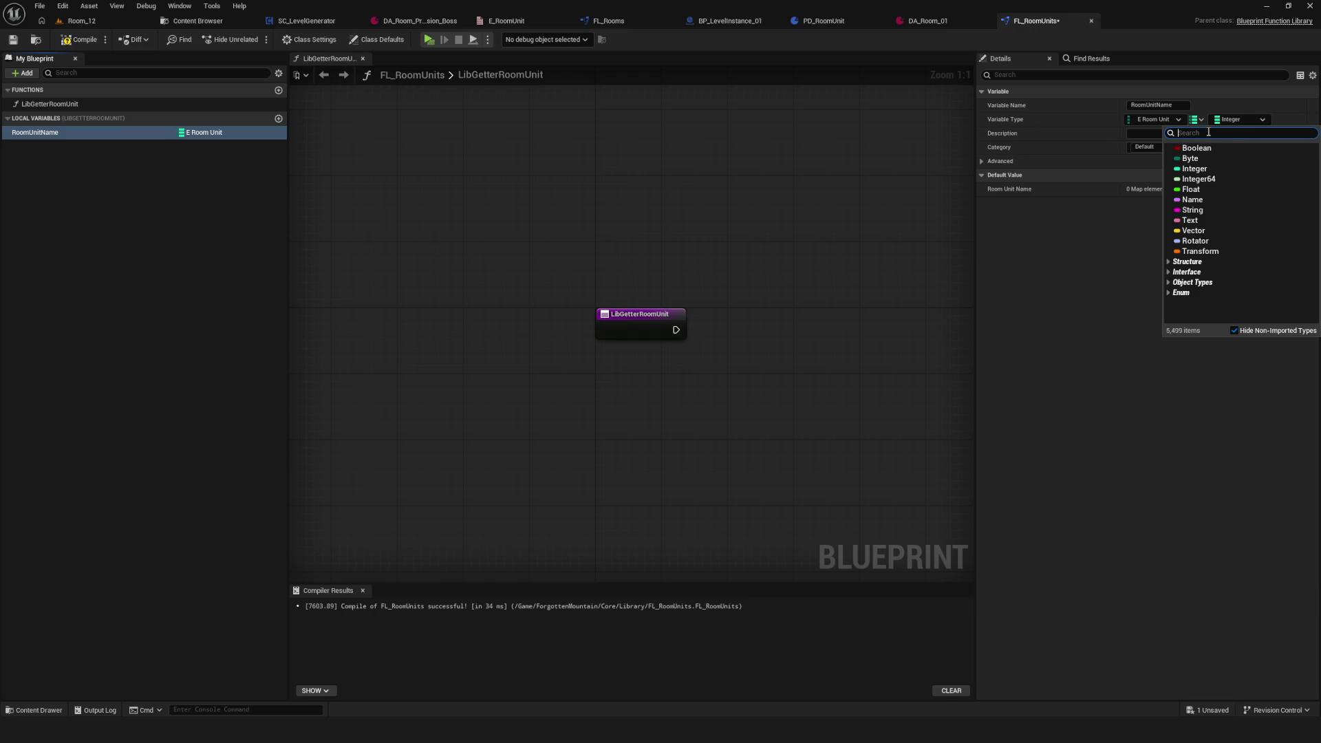
{"action": "type", "text": "DA"}
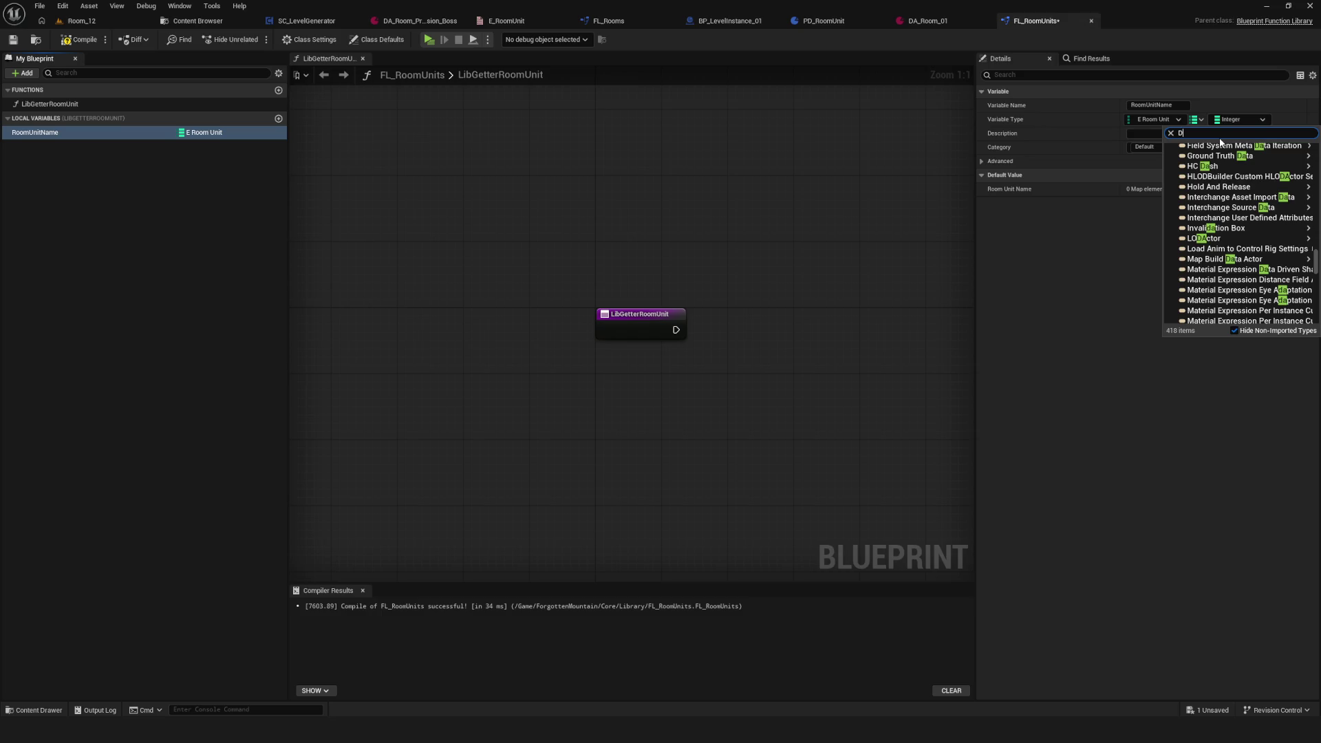
{"action": "key", "text": "BackSpace"}
{"action": "type", "text": "PD_"}
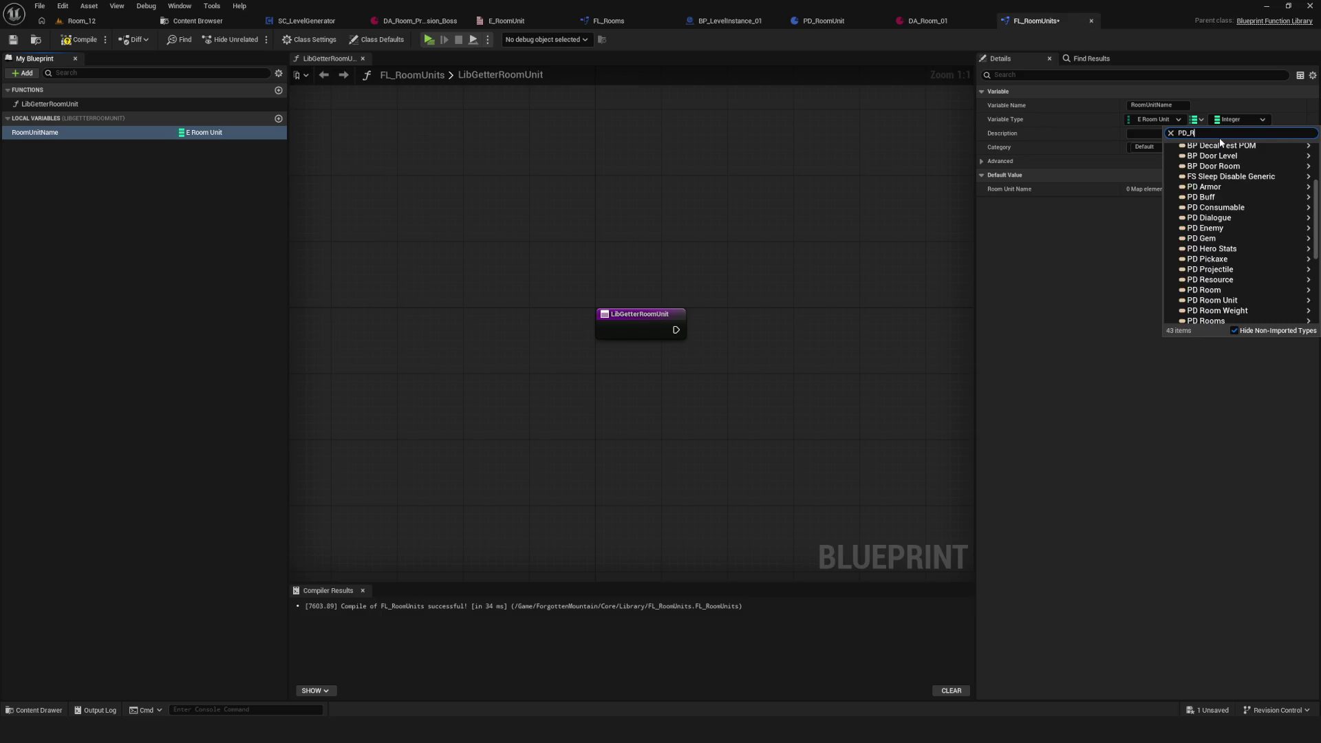
{"action": "type", "text": "Room"}
{"action": "mouse_move", "coordinate": [1225, 173]}
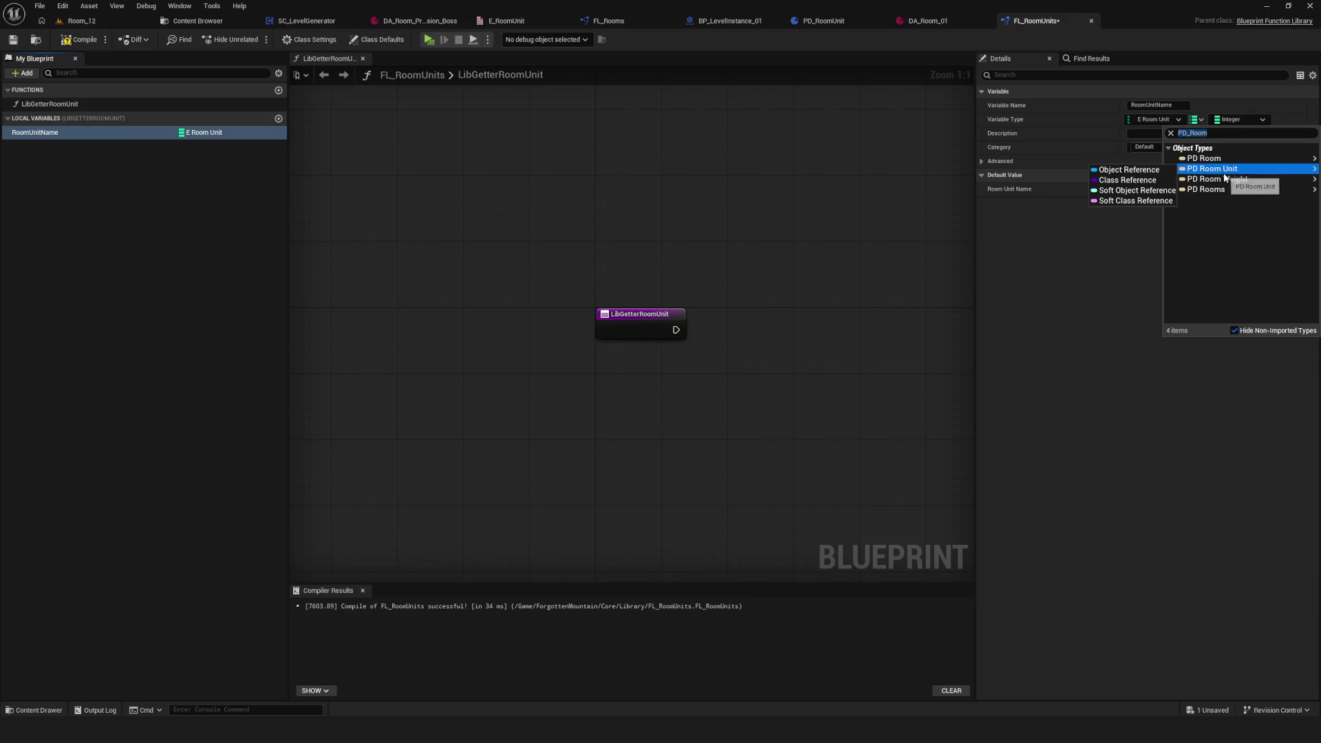
{"action": "left_click", "coordinate": [1161, 169]}
{"action": "key", "text": "ctrl+s"}
{"action": "left_click", "coordinate": [1239, 119]}
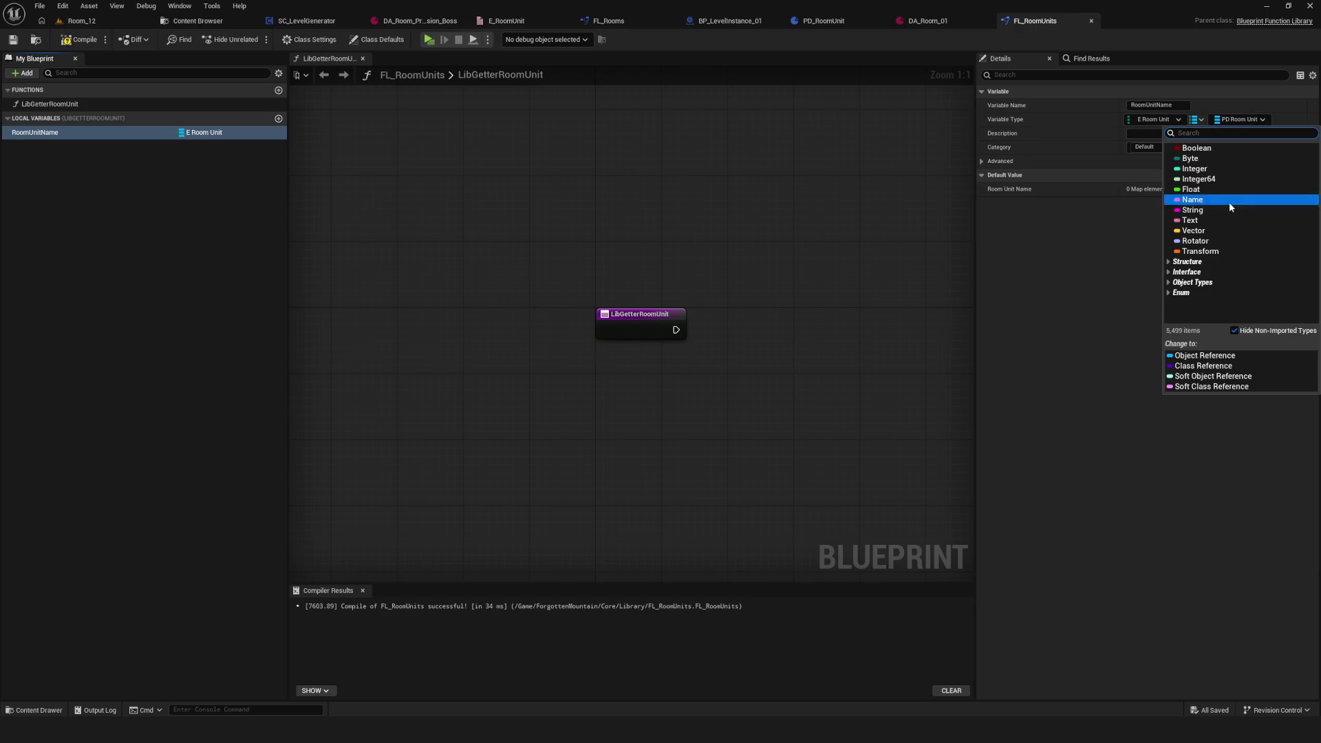
{"action": "left_click", "coordinate": [1211, 376]}
{"action": "left_click", "coordinate": [81, 39]}
Step: Place a RoomUnitName getter and add a Map Find node looking up the Key
{"action": "left_click", "coordinate": [150, 212]}
{"action": "mouse_move", "coordinate": [734, 328]}
{"action": "left_mouse_down"}
{"action": "mouse_move", "coordinate": [549, 318]}
{"action": "mouse_move", "coordinate": [428, 228]}
{"action": "left_mouse_up"}
{"action": "mouse_move", "coordinate": [35, 132]}
{"action": "left_mouse_down"}
{"action": "mouse_move", "coordinate": [481, 354]}
{"action": "mouse_move", "coordinate": [651, 367]}
{"action": "mouse_move", "coordinate": [664, 341]}
{"action": "mouse_move", "coordinate": [670, 359]}
{"action": "mouse_move", "coordinate": [434, 245]}
{"action": "left_mouse_up"}
{"action": "type", "text": "find"}
{"action": "left_click", "coordinate": [692, 435]}
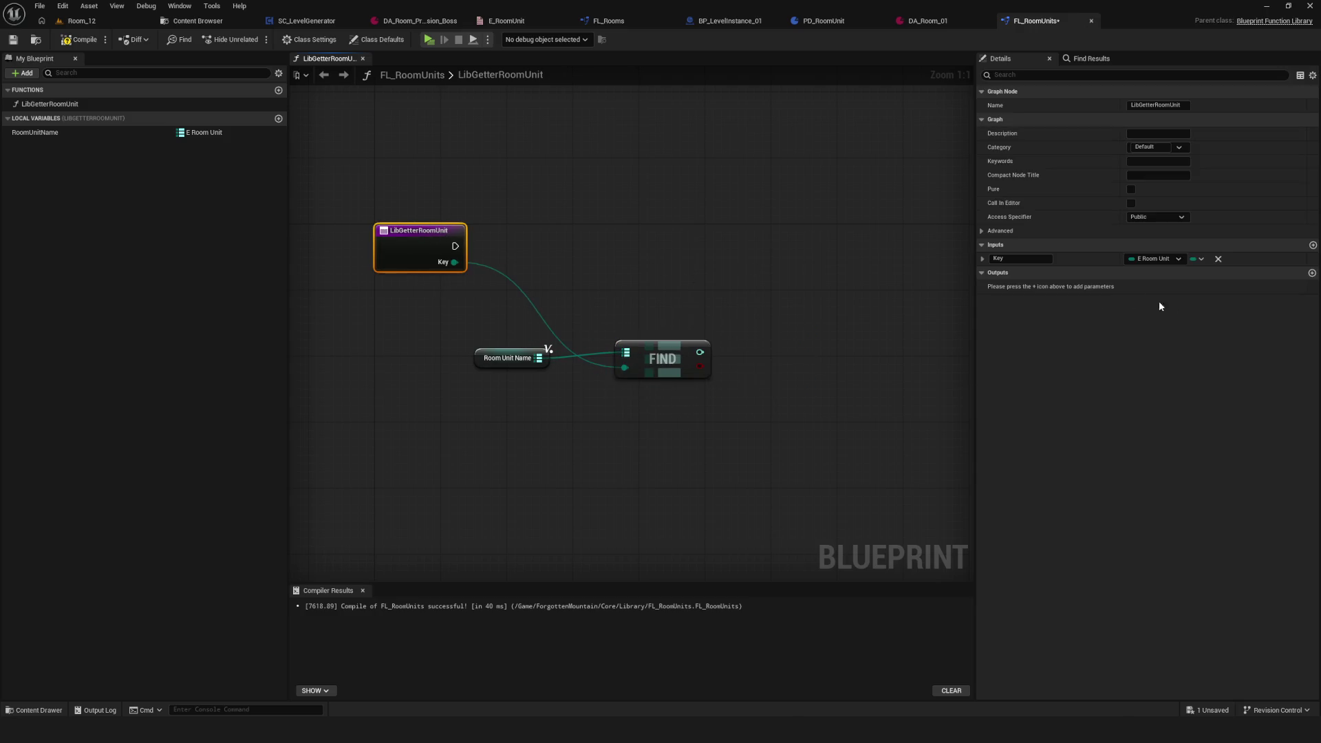
{"action": "type", "text": "R"}
{"action": "type", "text": "oomUnitName"}
{"action": "key", "text": "Return"}
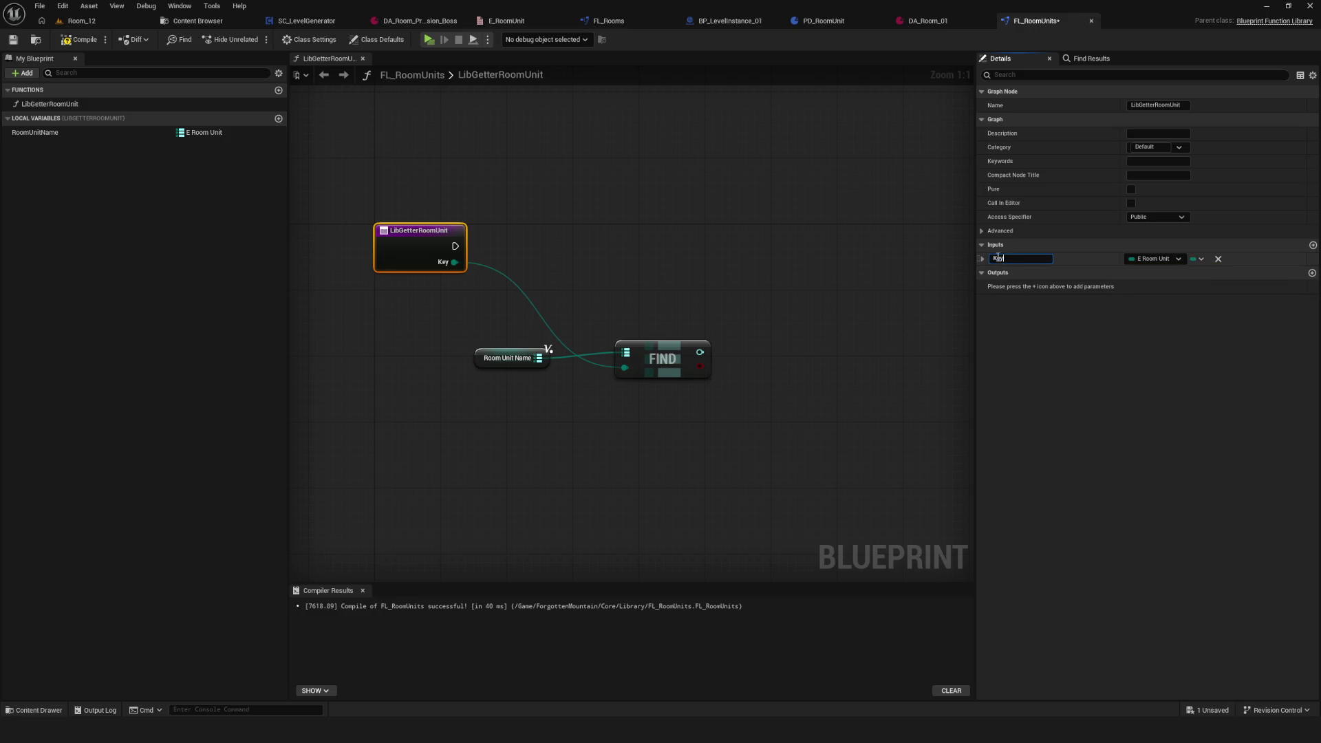
Step: Add a Branch after the function entry, conditioned on Find's found result
{"action": "mouse_move", "coordinate": [638, 285]}
{"action": "left_mouse_down"}
{"action": "mouse_move", "coordinate": [654, 366]}
{"action": "mouse_move", "coordinate": [621, 366]}
{"action": "left_mouse_up"}
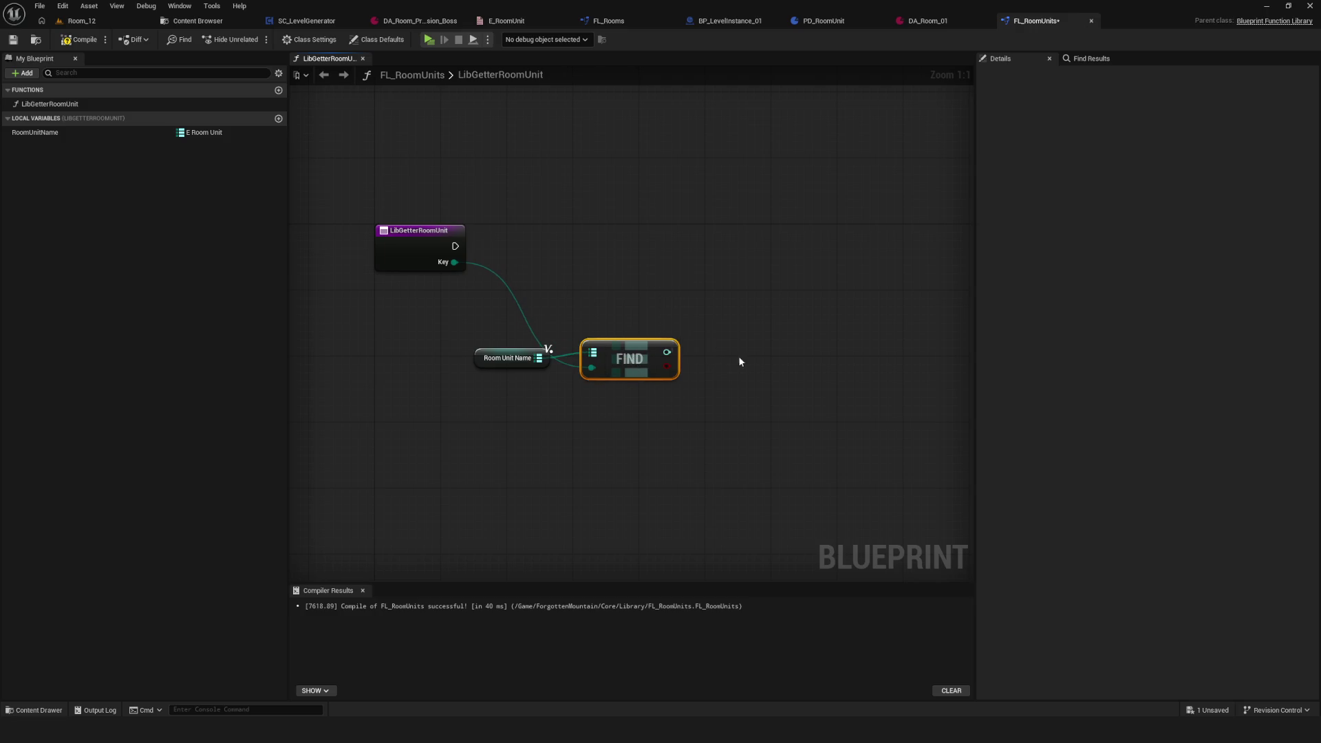
{"action": "left_click", "coordinate": [713, 294]}
{"action": "mouse_move", "coordinate": [356, 240]}
{"action": "left_mouse_down"}
{"action": "mouse_move", "coordinate": [617, 273]}
{"action": "mouse_move", "coordinate": [642, 231]}
{"action": "left_mouse_up"}
{"action": "mouse_move", "coordinate": [568, 361]}
{"action": "left_mouse_down"}
{"action": "mouse_move", "coordinate": [617, 256]}
{"action": "mouse_move", "coordinate": [661, 225]}
{"action": "left_mouse_up"}
{"action": "mouse_move", "coordinate": [365, 323]}
{"action": "left_mouse_down"}
{"action": "mouse_move", "coordinate": [451, 399]}
{"action": "mouse_move", "coordinate": [516, 385]}
{"action": "left_mouse_up"}
{"action": "mouse_move", "coordinate": [506, 335]}
{"action": "left_mouse_down"}
{"action": "mouse_move", "coordinate": [531, 301]}
{"action": "mouse_move", "coordinate": [781, 275]}
{"action": "mouse_move", "coordinate": [819, 233]}
{"action": "left_mouse_up"}
Step: Add Load Asset Blocking for the found value, run on the Branch's True
{"action": "type", "text": "load asset"}
{"action": "left_click", "coordinate": [866, 315]}
{"action": "left_click_drag", "start_coordinate": [713, 244], "coordinate": [781, 229]}
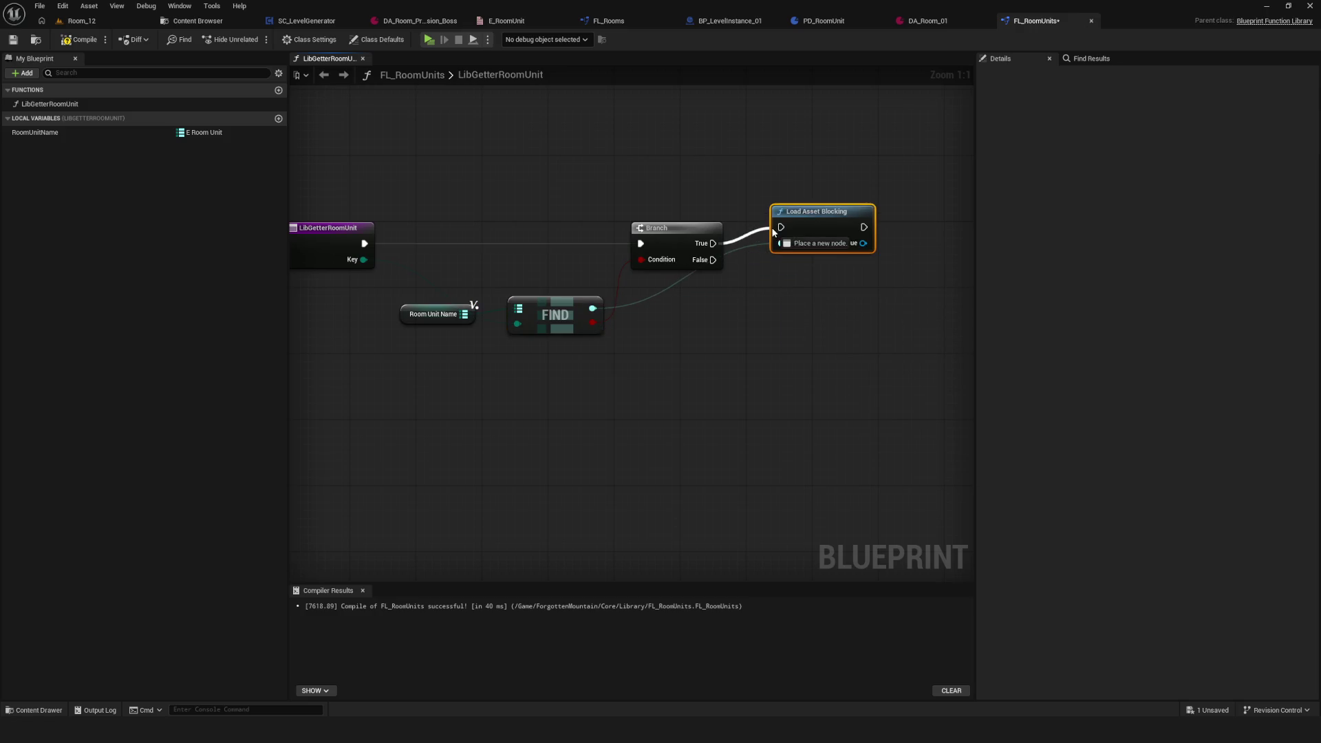
{"action": "mouse_move", "coordinate": [864, 216]}
{"action": "left_mouse_down"}
{"action": "mouse_move", "coordinate": [861, 231]}
{"action": "mouse_move", "coordinate": [636, 268]}
{"action": "mouse_move", "coordinate": [730, 297]}
{"action": "left_mouse_up"}
Step: Cast the loaded asset to PD_RoomUnit
{"action": "type", "text": "casrt"}
{"action": "key", "text": "BackSpace"}
{"action": "key", "text": "BackSpace"}
{"action": "type", "text": "t"}
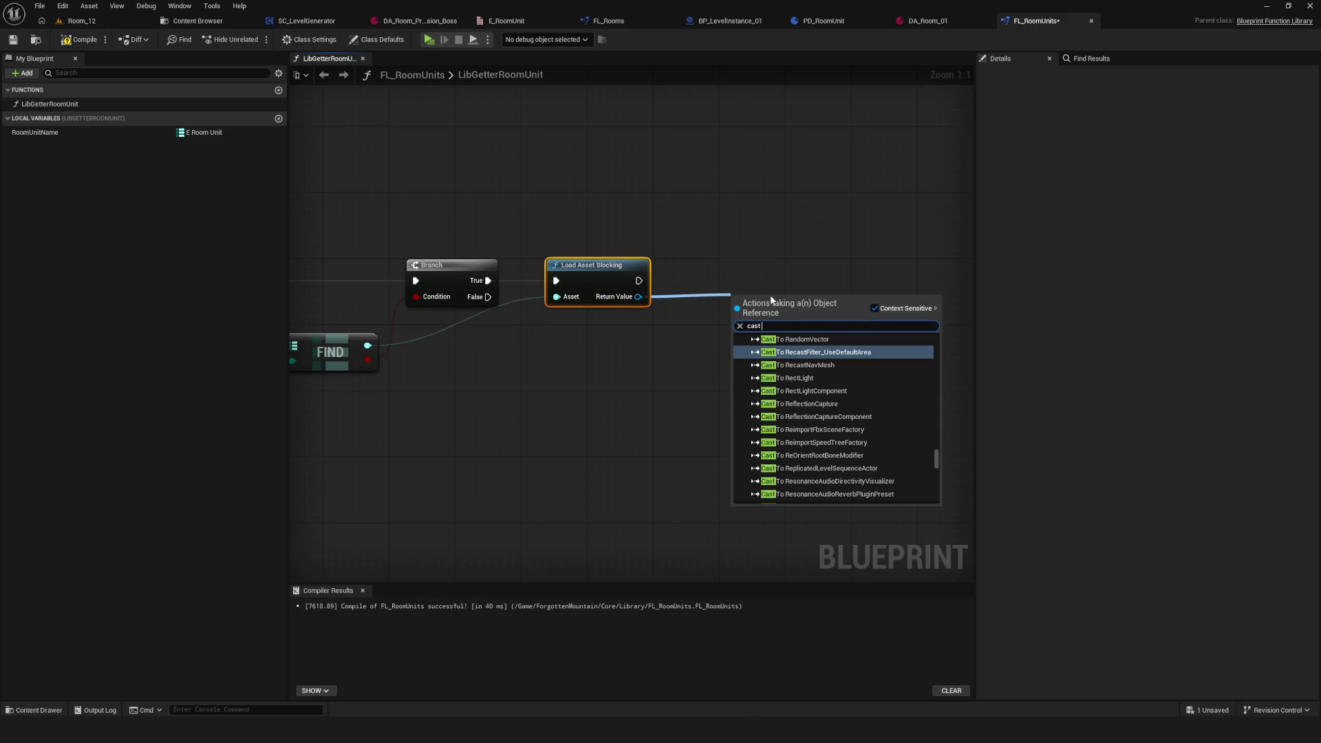
{"action": "type", "text": " pd"}
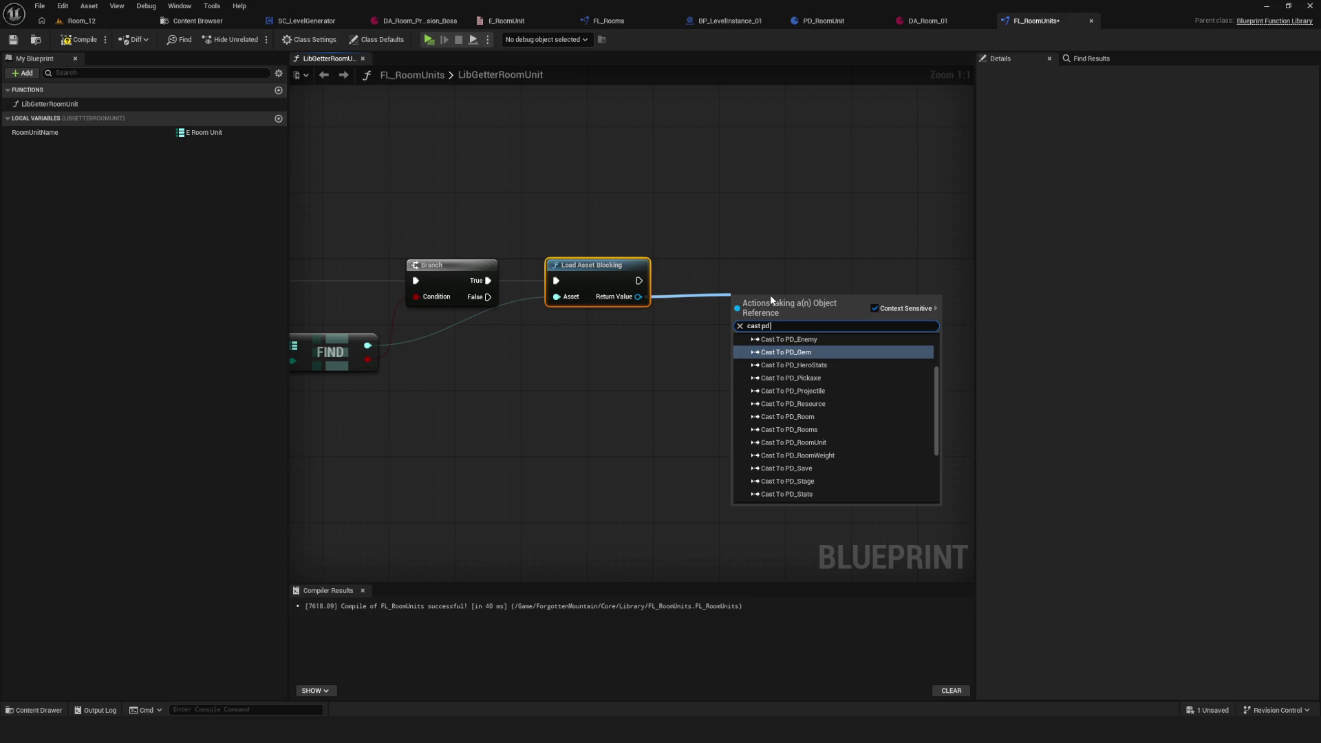
{"action": "type", "text": " room"}
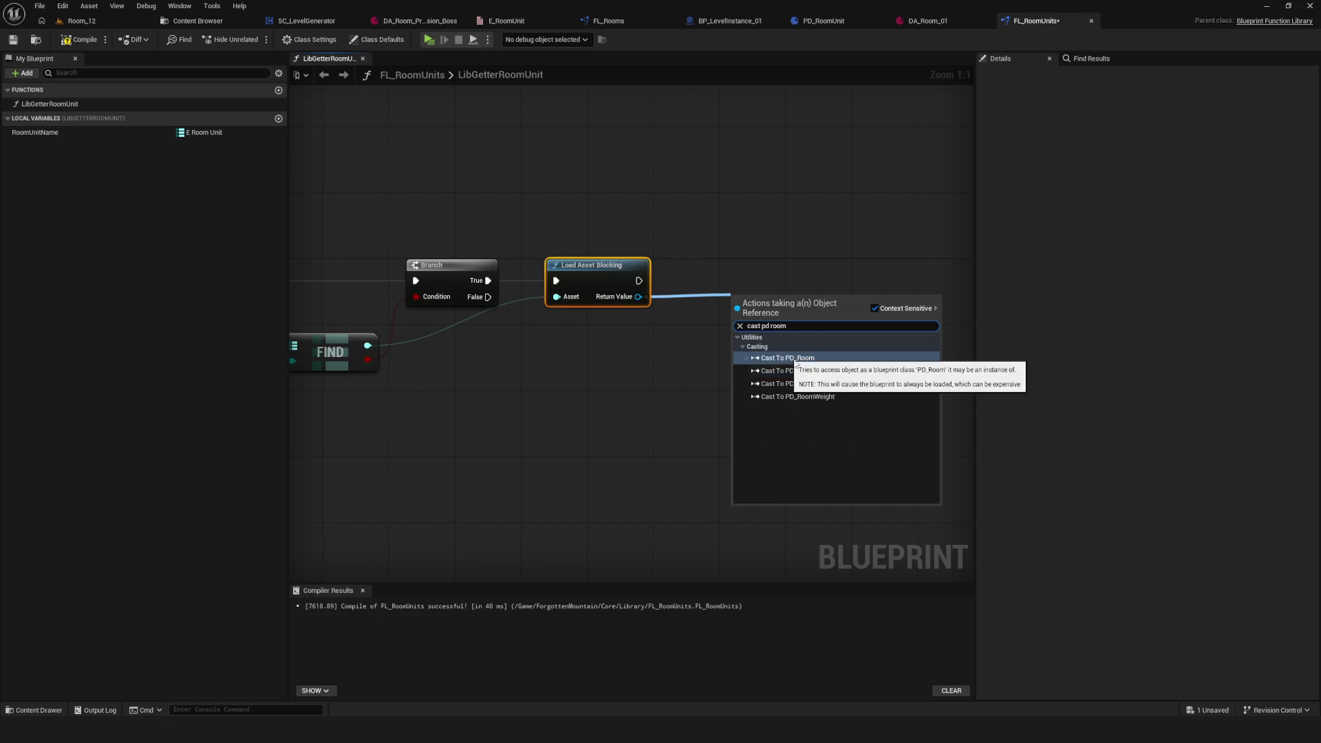
{"action": "left_click", "coordinate": [812, 384]}
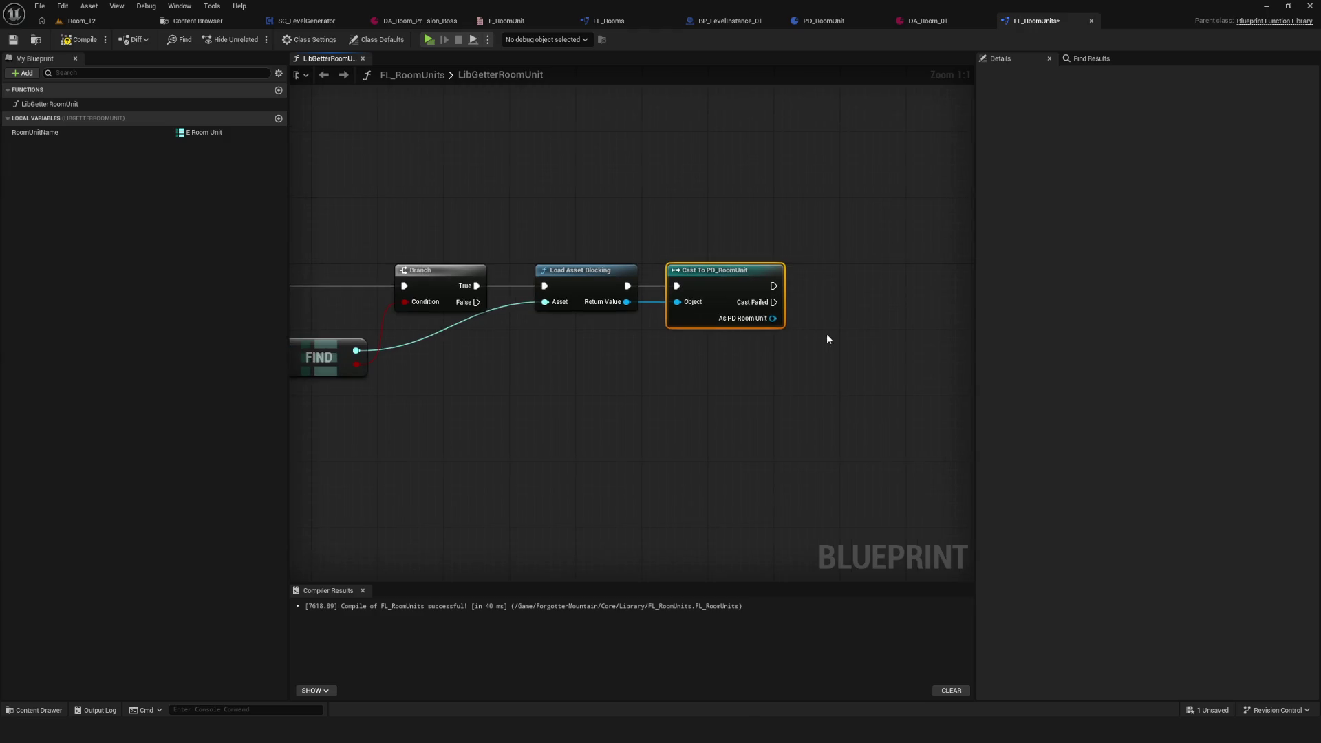
{"action": "scroll", "coordinate": [827, 333], "scroll_direction": "down", "scroll_amount": 4}
{"action": "scroll", "coordinate": [745, 312], "scroll_direction": "up", "scroll_amount": 3}
Step: Add a function output of type PD Room Unit object reference and save
{"action": "key", "text": "ctrl+s"}
{"action": "left_click", "coordinate": [344, 265]}
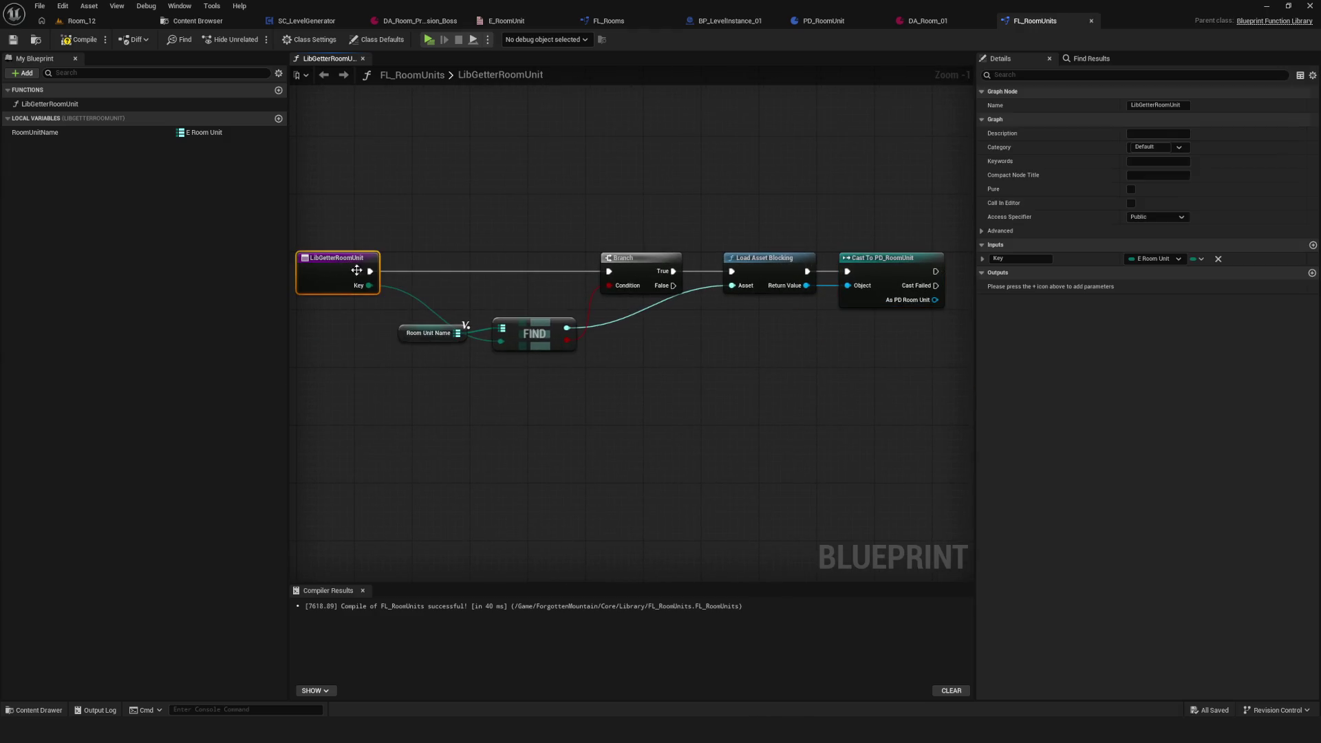
{"action": "left_click", "coordinate": [1312, 273]}
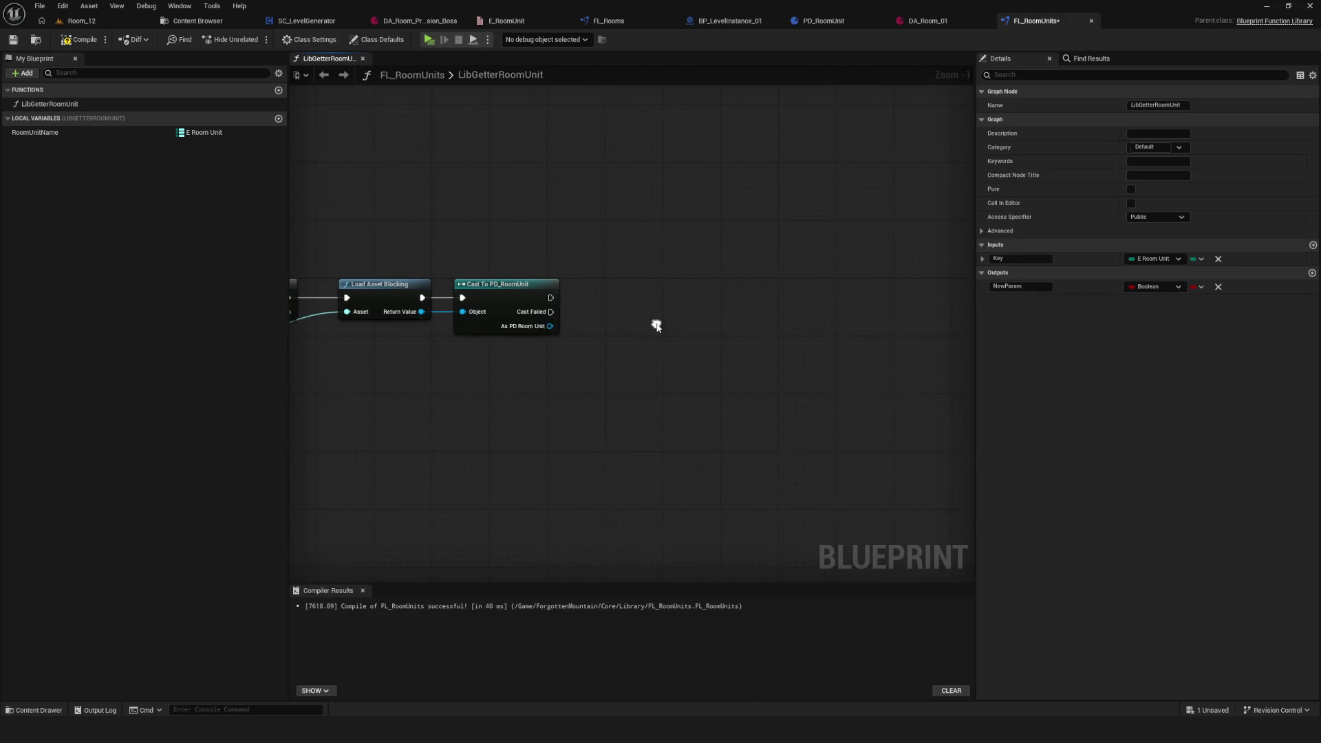
{"action": "left_click", "coordinate": [1155, 287]}
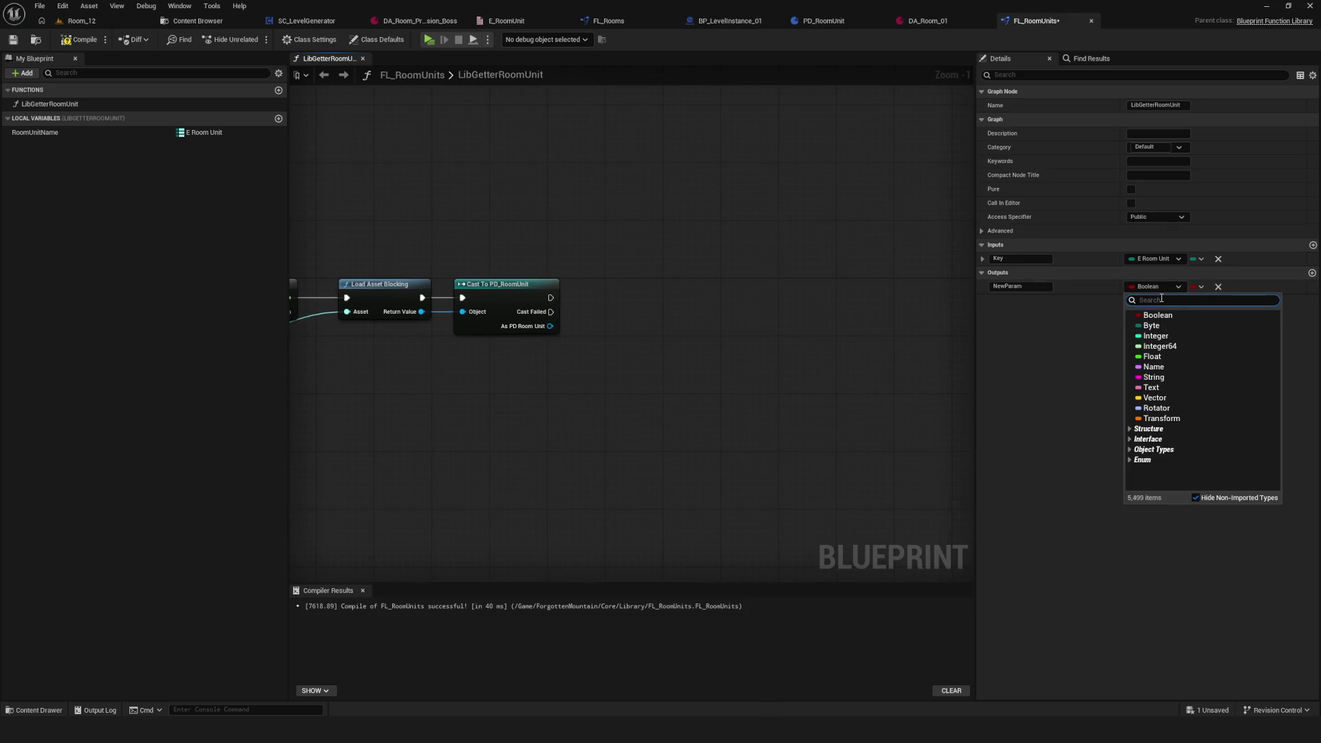
{"action": "type", "text": "Pd"}
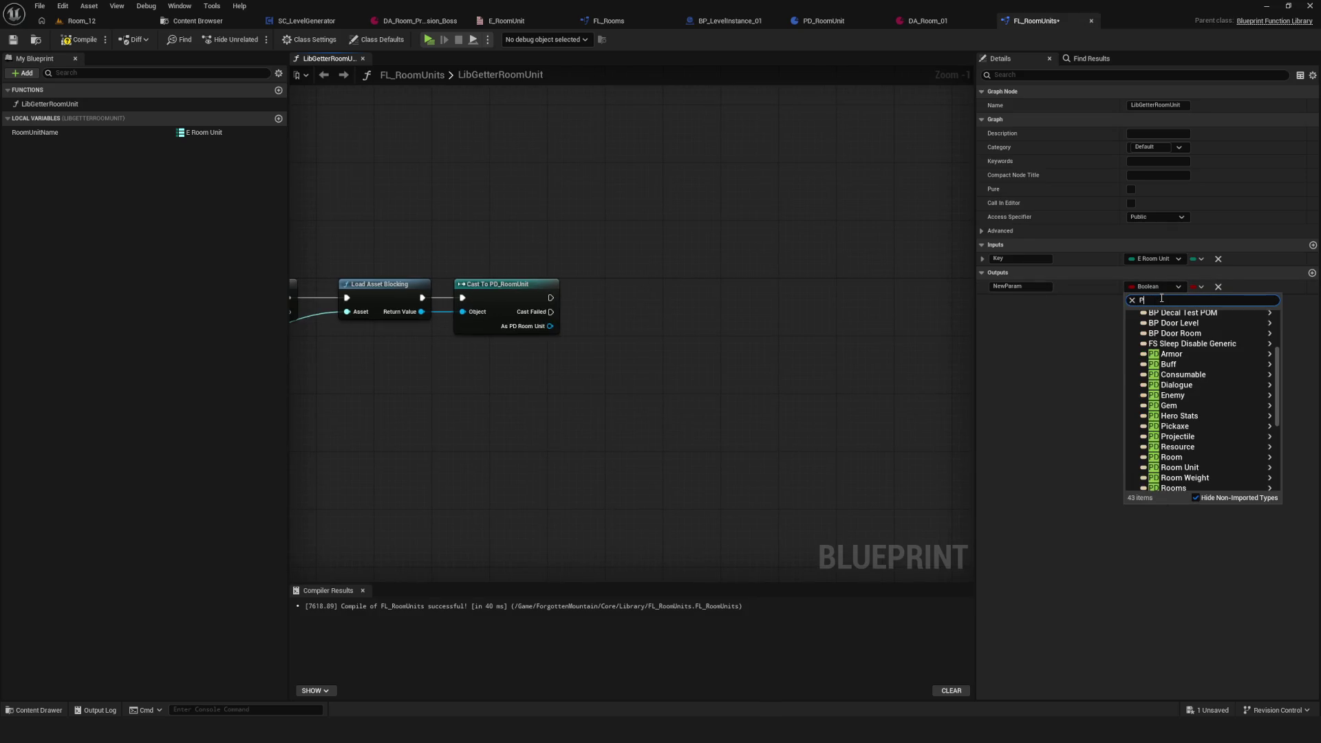
{"action": "type", "text": " Room"}
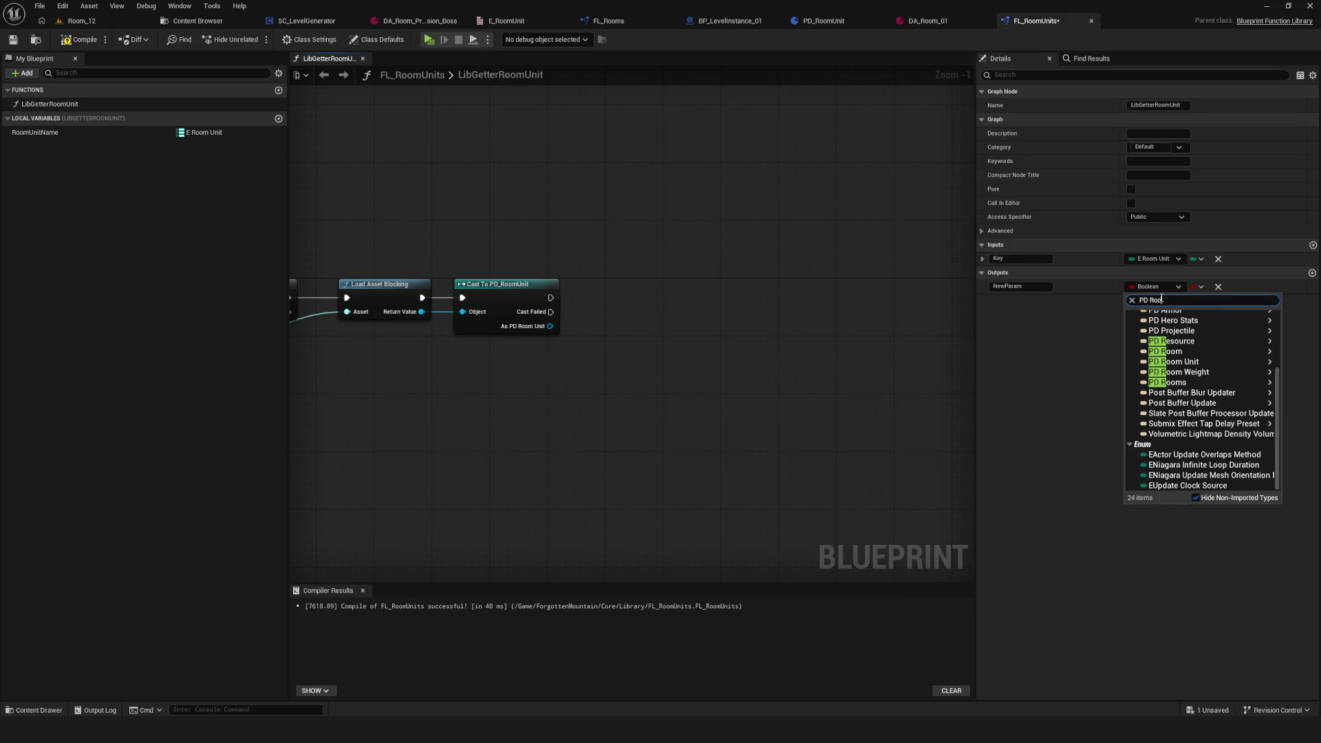
{"action": "mouse_move", "coordinate": [1220, 320]}
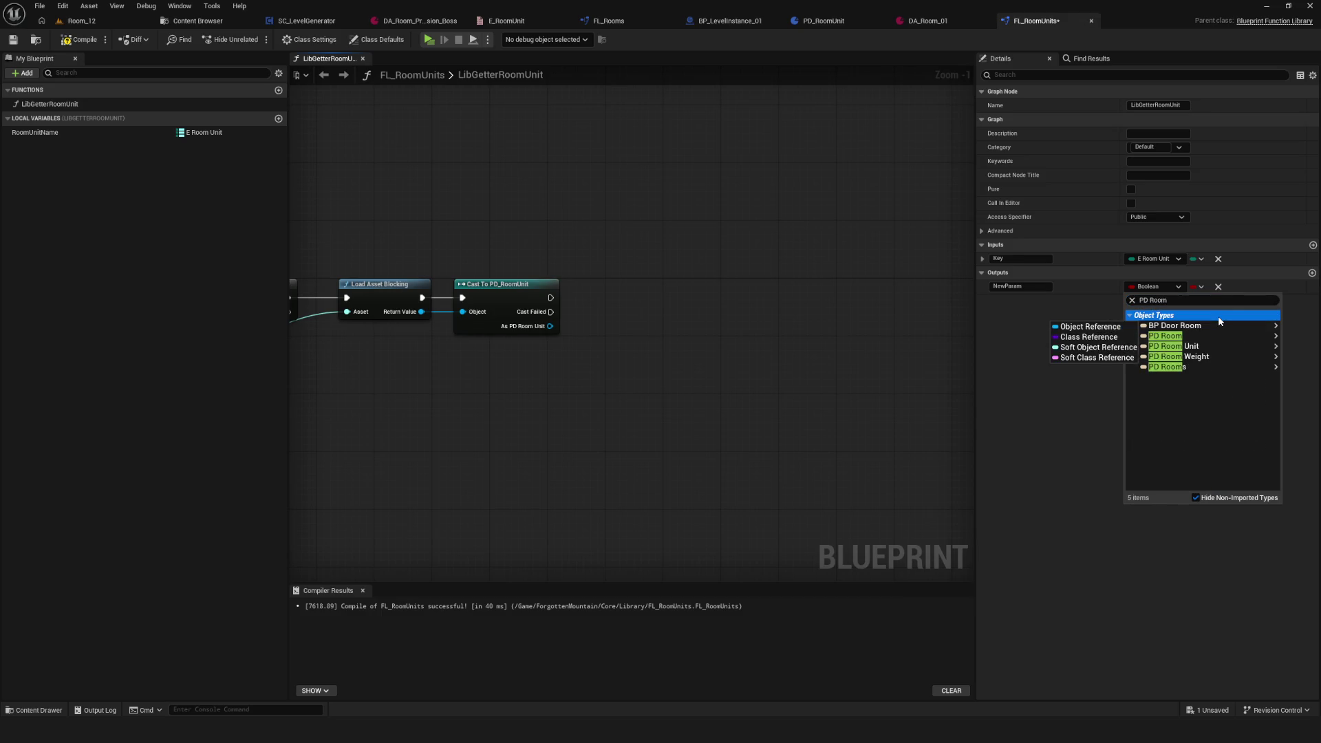
{"action": "mouse_move", "coordinate": [1180, 351]}
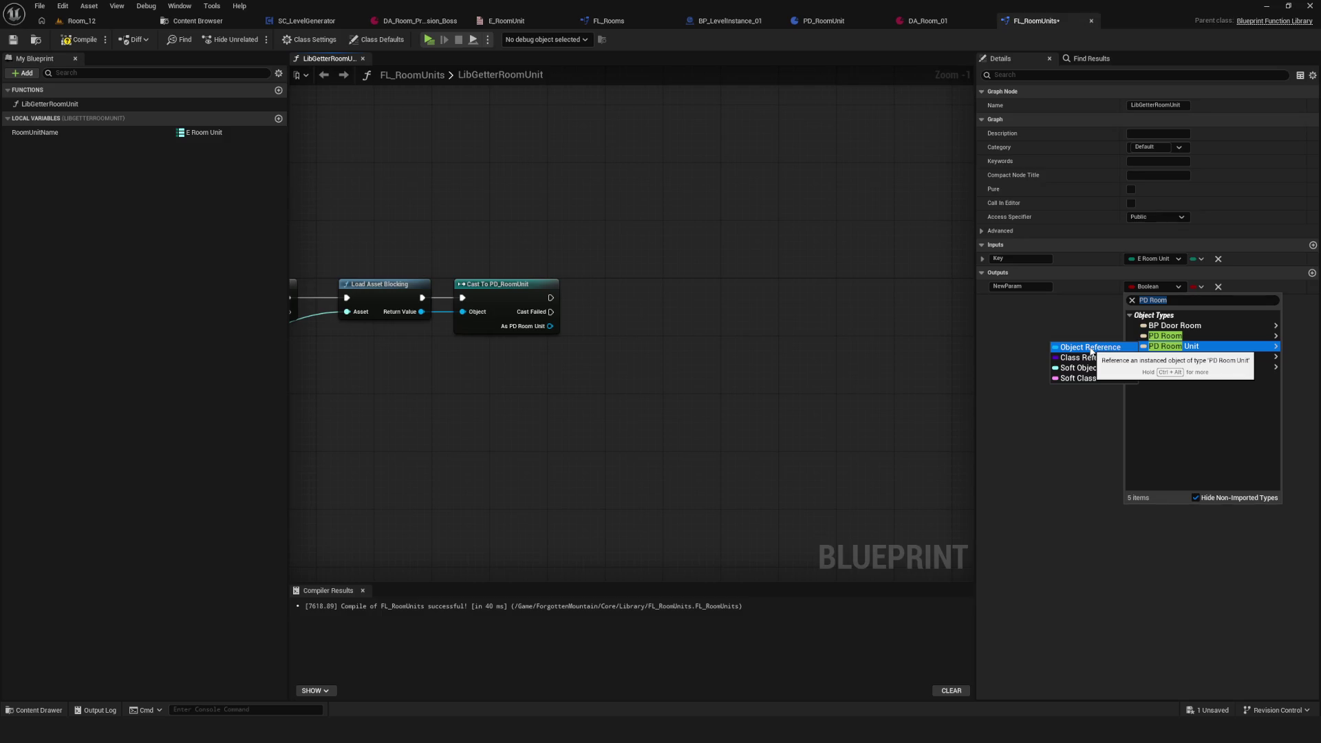
{"action": "left_click", "coordinate": [1091, 348]}
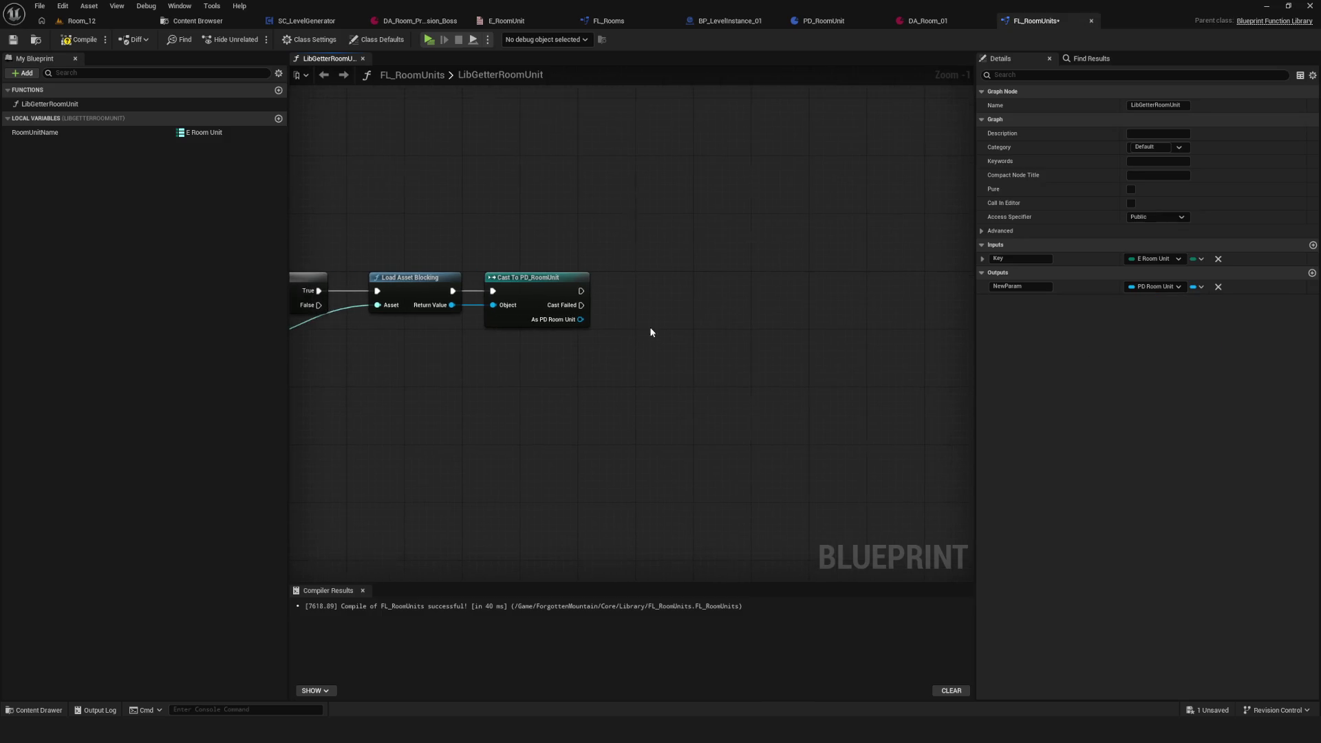
{"action": "left_click", "coordinate": [13, 40]}
Step: Rename the output parameter to RoomUnit and save
{"action": "left_click", "coordinate": [1025, 287]}
{"action": "type", "text": "Room"}
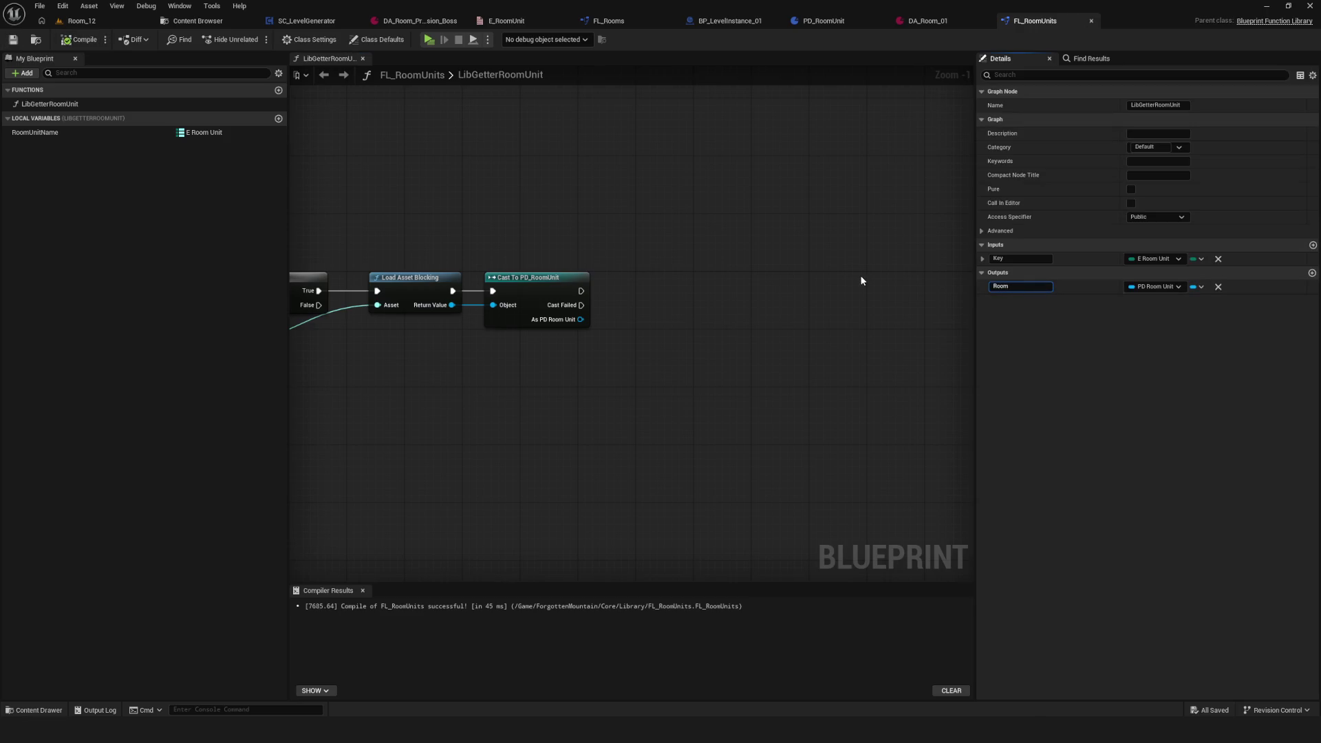
{"action": "key", "text": "Return"}
{"action": "key", "text": "ctrl+s"}
Step: Add a Return Node after the cast returning the PD Room Unit as RoomUnit, then compile and save
{"action": "left_click_drag", "start_coordinate": [628, 274], "coordinate": [554, 285]}
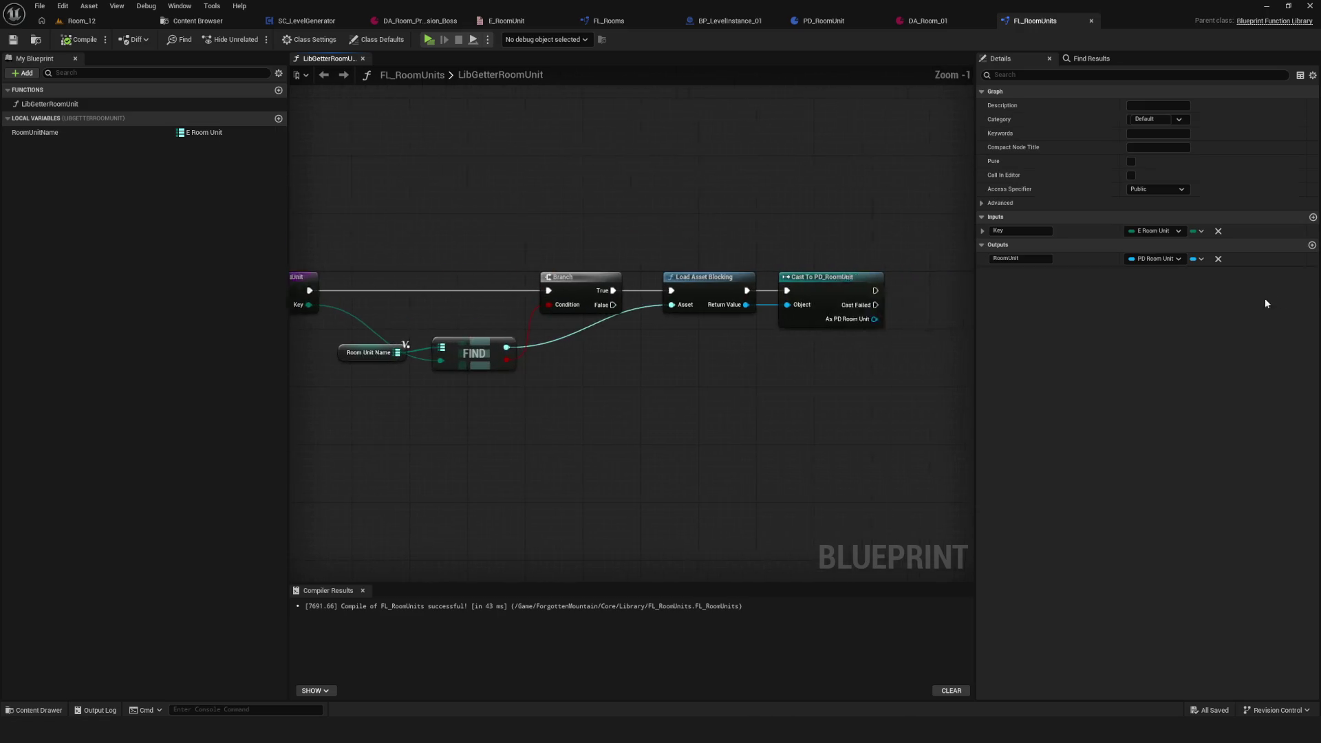
{"action": "left_click_drag", "start_coordinate": [540, 255], "coordinate": [749, 291]}
{"action": "left_click_drag", "start_coordinate": [636, 290], "coordinate": [735, 291]}
{"action": "left_click_drag", "start_coordinate": [634, 318], "coordinate": [736, 305]}
{"action": "left_click", "coordinate": [77, 40]}
{"action": "left_click", "coordinate": [13, 39]}
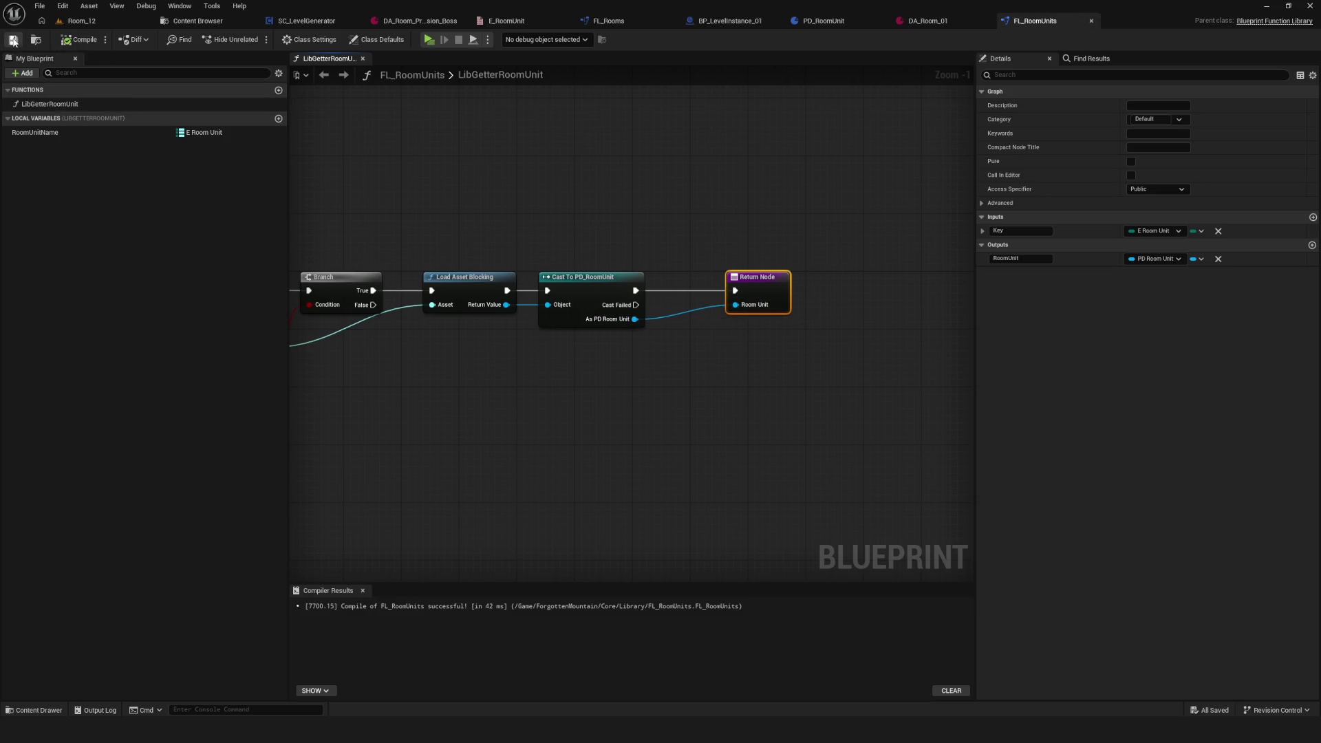
Step: Add six RoomUnitName map entries keyed Usual_01 through Usual_06
{"action": "left_click", "coordinate": [135, 132]}
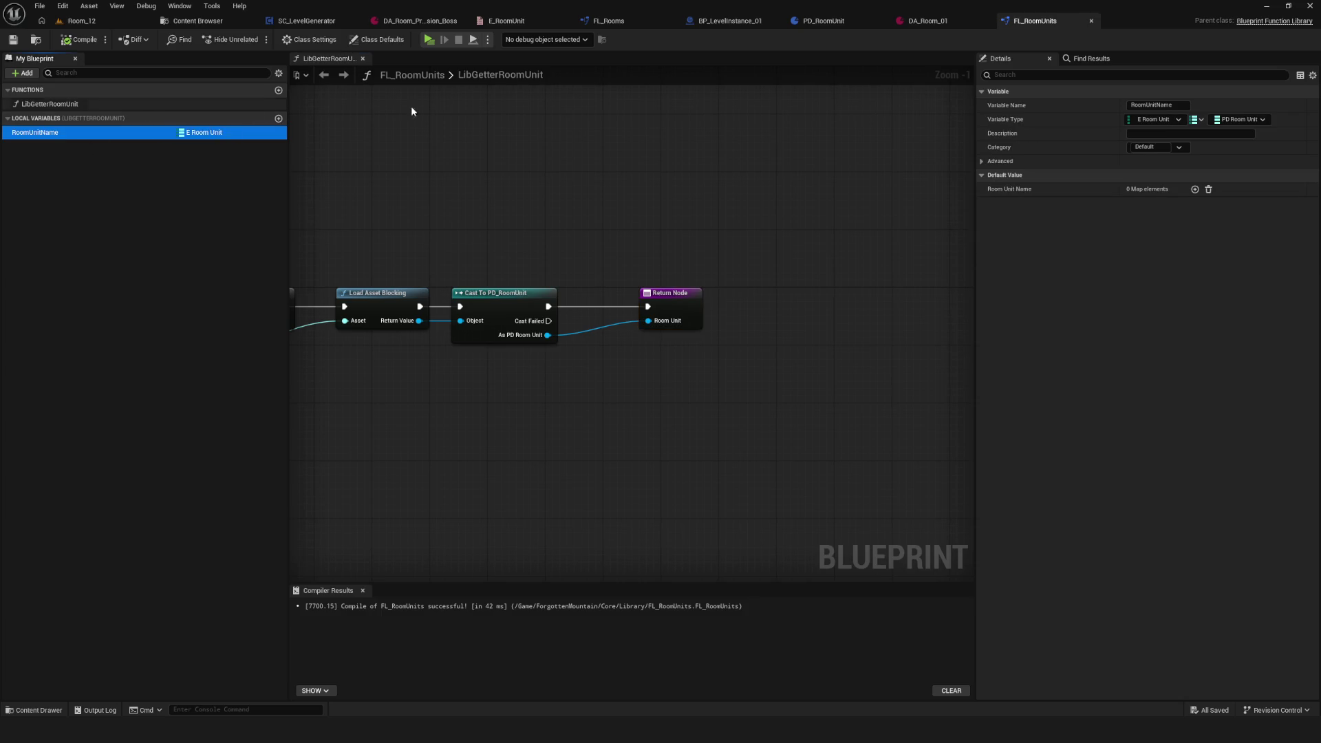
{"action": "left_click", "coordinate": [1195, 189]}
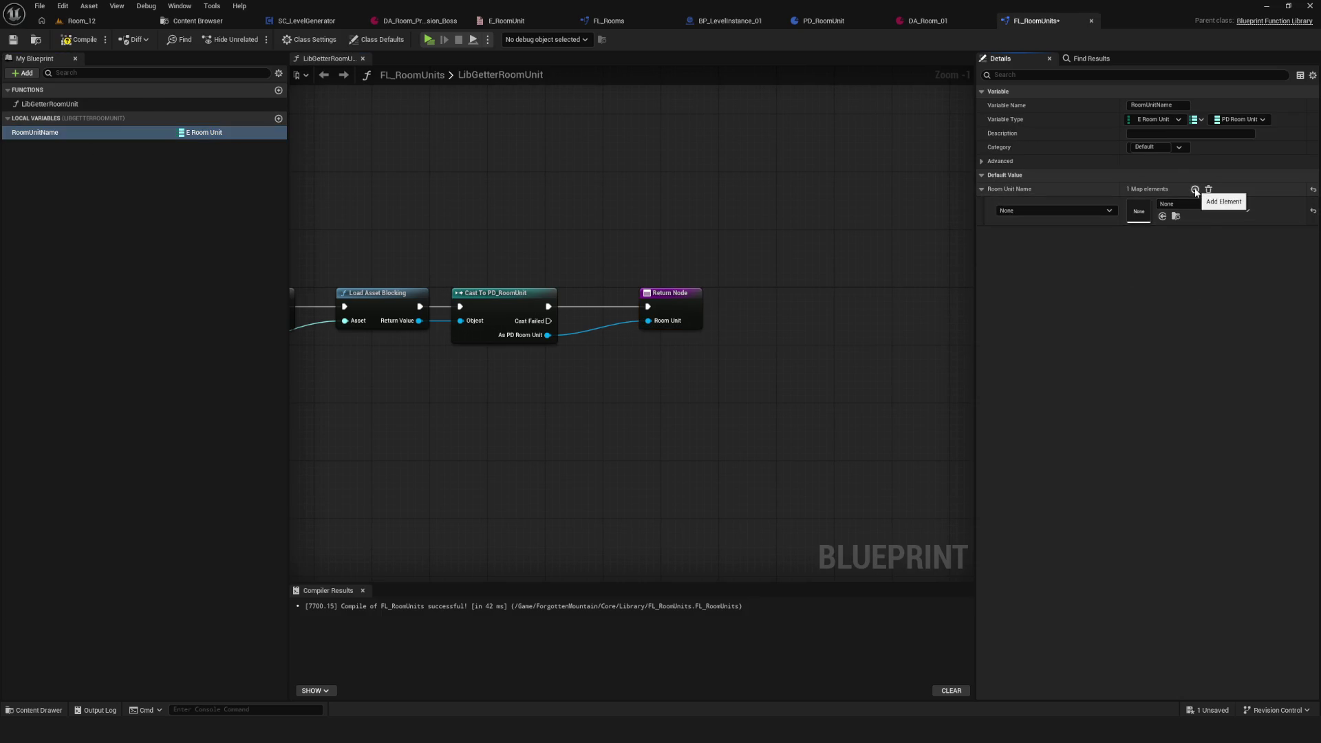
{"action": "left_click", "coordinate": [1072, 209]}
{"action": "left_click", "coordinate": [1035, 228]}
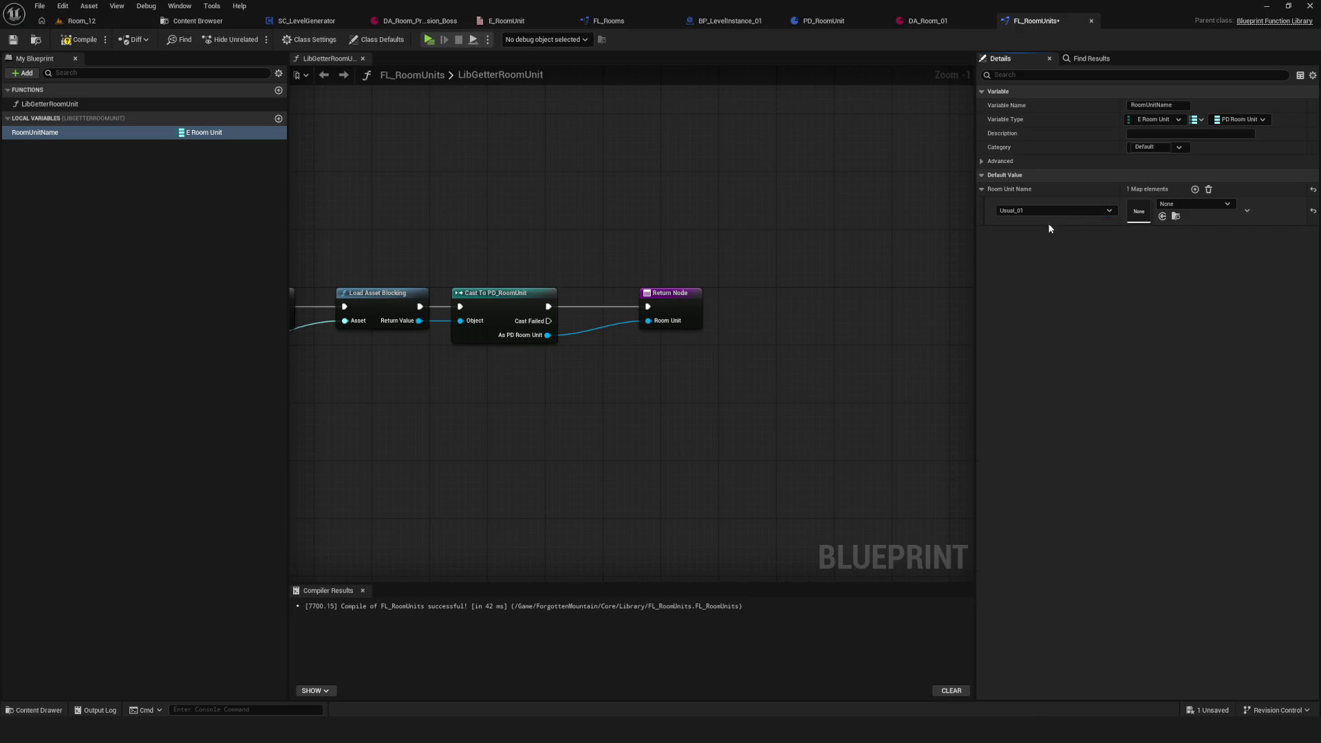
{"action": "left_click", "coordinate": [1195, 190]}
{"action": "left_click", "coordinate": [1025, 238]}
{"action": "left_click", "coordinate": [1022, 269]}
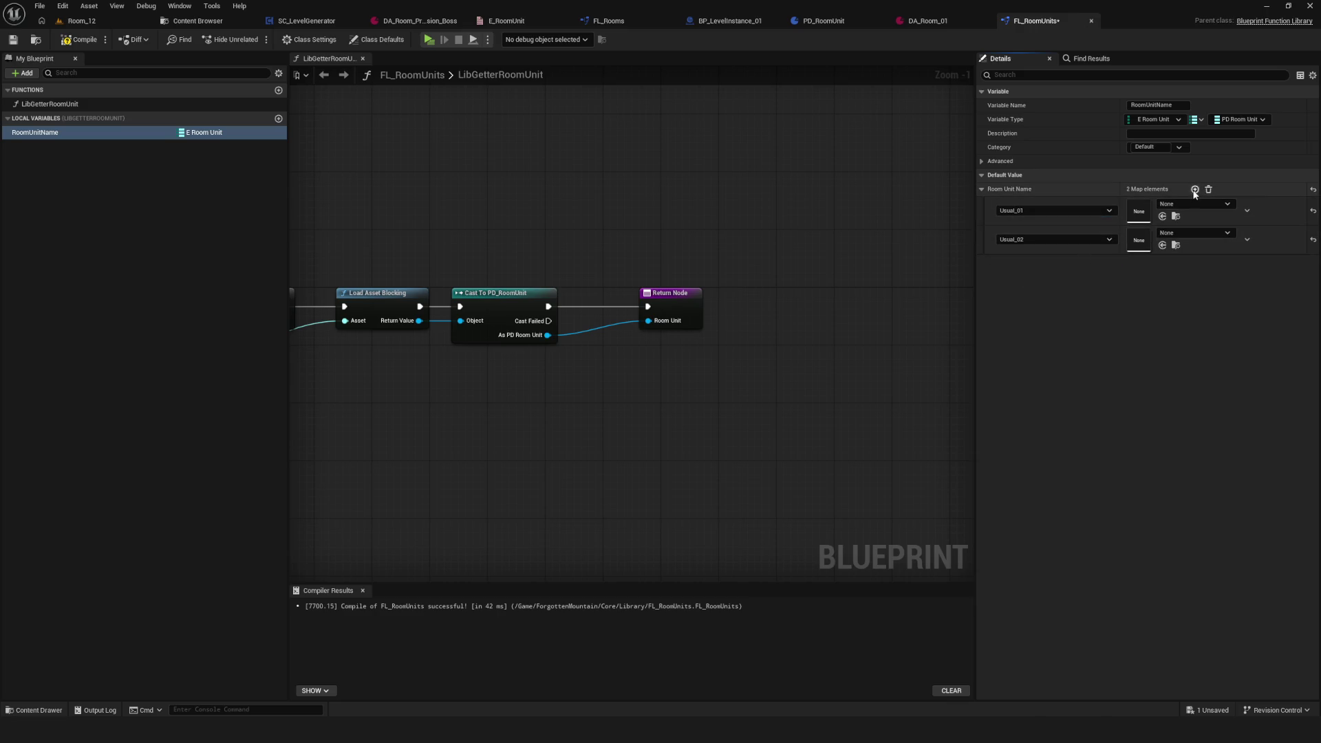
{"action": "left_click", "coordinate": [1196, 190]}
{"action": "left_click", "coordinate": [1030, 269]}
{"action": "left_click", "coordinate": [1026, 308]}
{"action": "left_click", "coordinate": [1195, 189]}
{"action": "left_click", "coordinate": [1052, 296]}
{"action": "left_click", "coordinate": [1022, 346]}
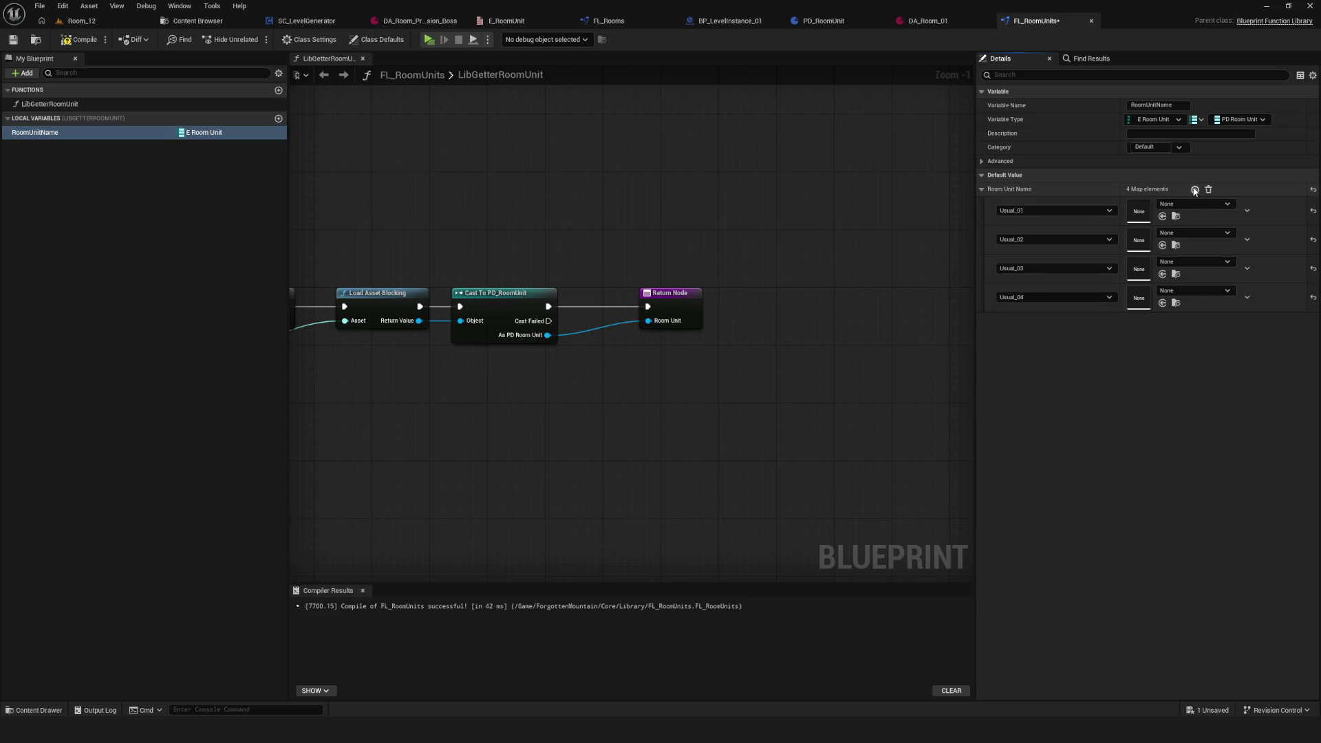
{"action": "left_click", "coordinate": [1195, 190]}
{"action": "left_click", "coordinate": [1031, 327]}
{"action": "left_click", "coordinate": [1033, 386]}
{"action": "left_click", "coordinate": [1195, 190]}
{"action": "left_click", "coordinate": [1022, 355]}
{"action": "left_click", "coordinate": [1017, 424]}
Step: Add six more RoomUnitName map entries keyed Usual_07 through Usual_12
{"action": "left_click", "coordinate": [1195, 189]}
{"action": "left_click", "coordinate": [1014, 386]}
{"action": "left_click", "coordinate": [1032, 463]}
{"action": "left_click", "coordinate": [1195, 189]}
{"action": "left_click", "coordinate": [1022, 412]}
{"action": "left_click", "coordinate": [1046, 496]}
{"action": "left_click", "coordinate": [1195, 189]}
{"action": "left_click", "coordinate": [1038, 442]}
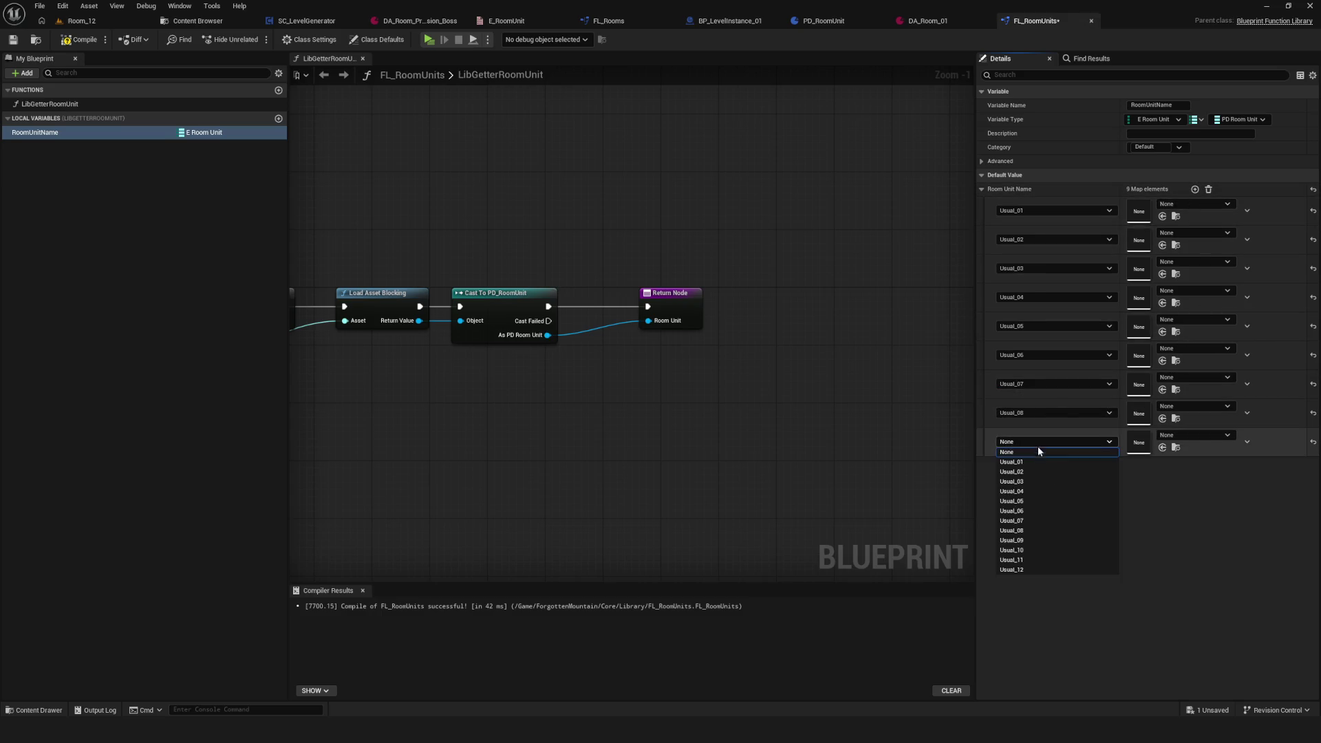
{"action": "left_click", "coordinate": [1015, 548]}
{"action": "left_click", "coordinate": [1196, 189]}
{"action": "left_click", "coordinate": [1040, 471]}
{"action": "left_click", "coordinate": [1044, 571]}
{"action": "left_click", "coordinate": [1195, 189]}
{"action": "left_click", "coordinate": [1038, 499]}
{"action": "left_click", "coordinate": [1031, 617]}
{"action": "left_click", "coordinate": [1195, 190]}
{"action": "left_click", "coordinate": [1029, 535]}
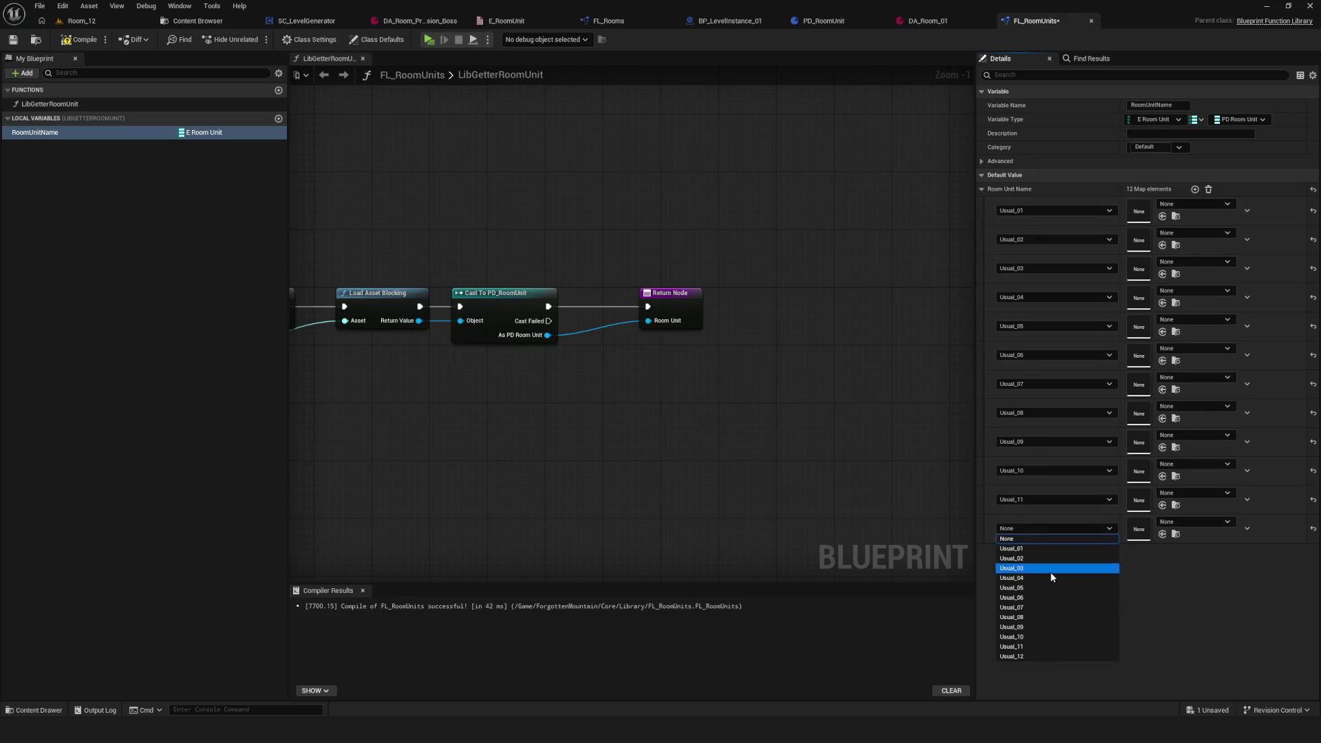
{"action": "left_click", "coordinate": [1033, 653]}
Step: Assign DA_Room_01 through DA_Room_07 to map keys Usual_01 through Usual_07
{"action": "key", "text": "ctrl+s"}
{"action": "left_click", "coordinate": [1194, 204]}
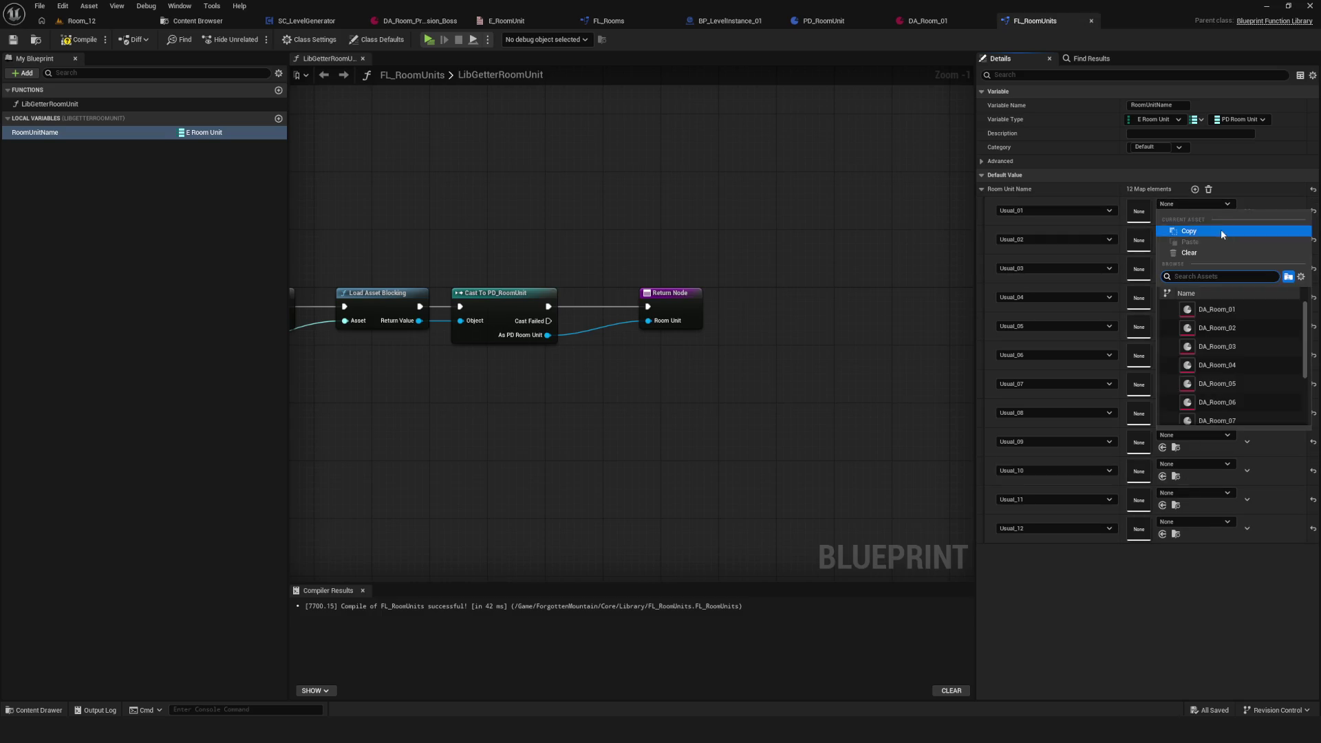
{"action": "left_click", "coordinate": [1217, 310]}
{"action": "left_click", "coordinate": [1196, 234]}
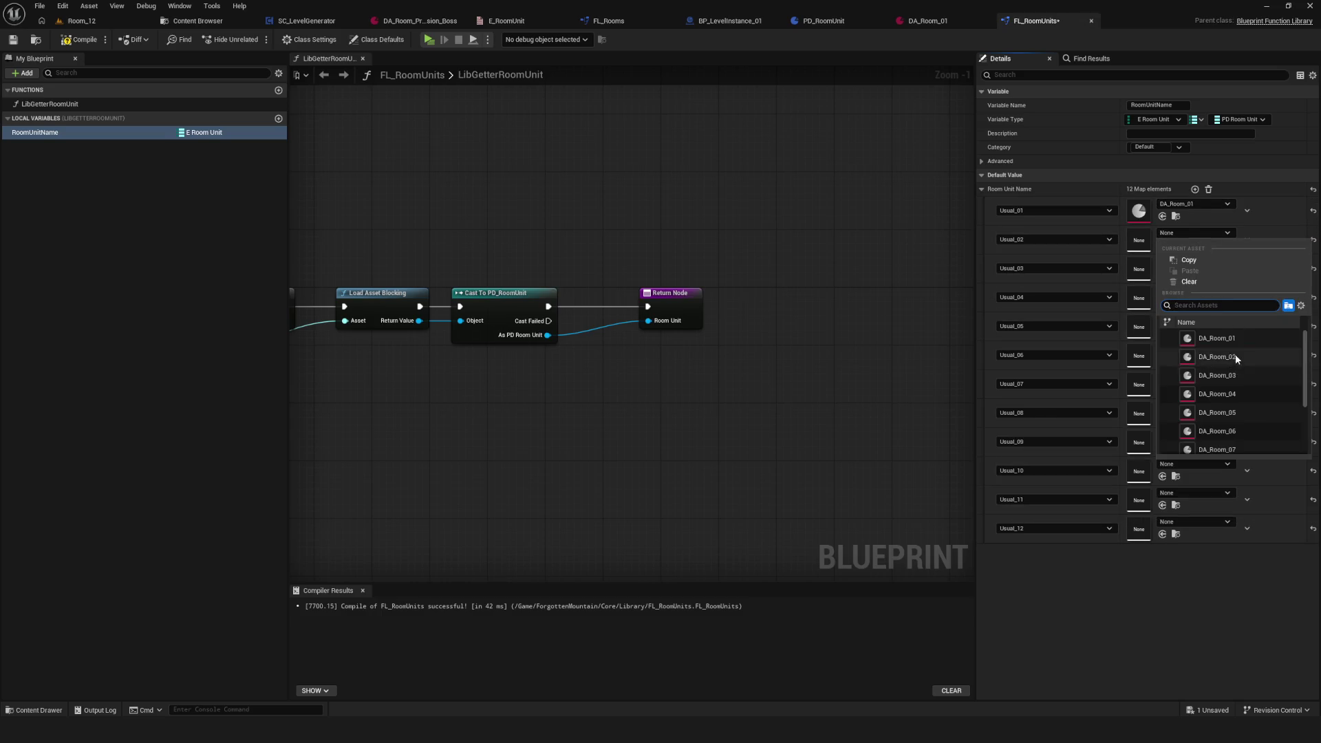
{"action": "left_click", "coordinate": [1236, 355]}
{"action": "left_click", "coordinate": [1196, 263]}
{"action": "left_click", "coordinate": [1241, 403]}
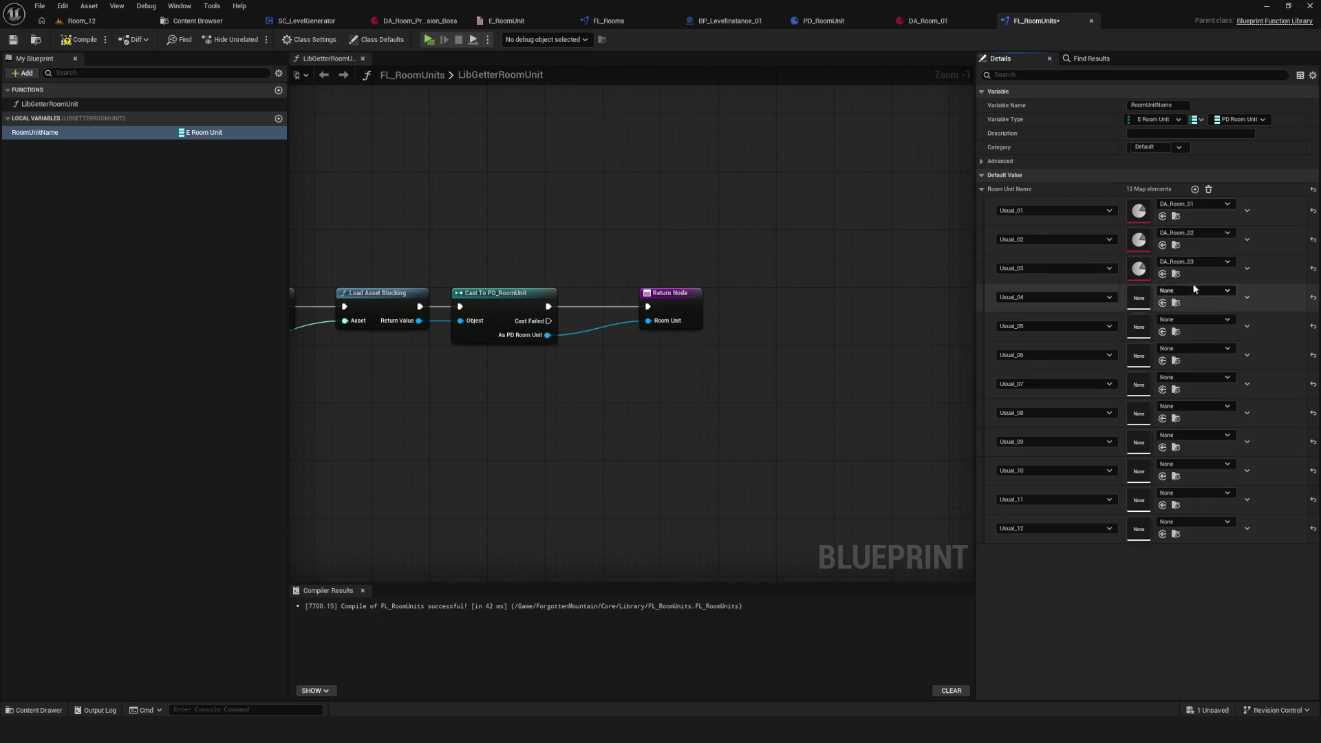
{"action": "left_click", "coordinate": [1195, 290]}
{"action": "left_click", "coordinate": [1257, 453]}
{"action": "left_click", "coordinate": [1193, 321]}
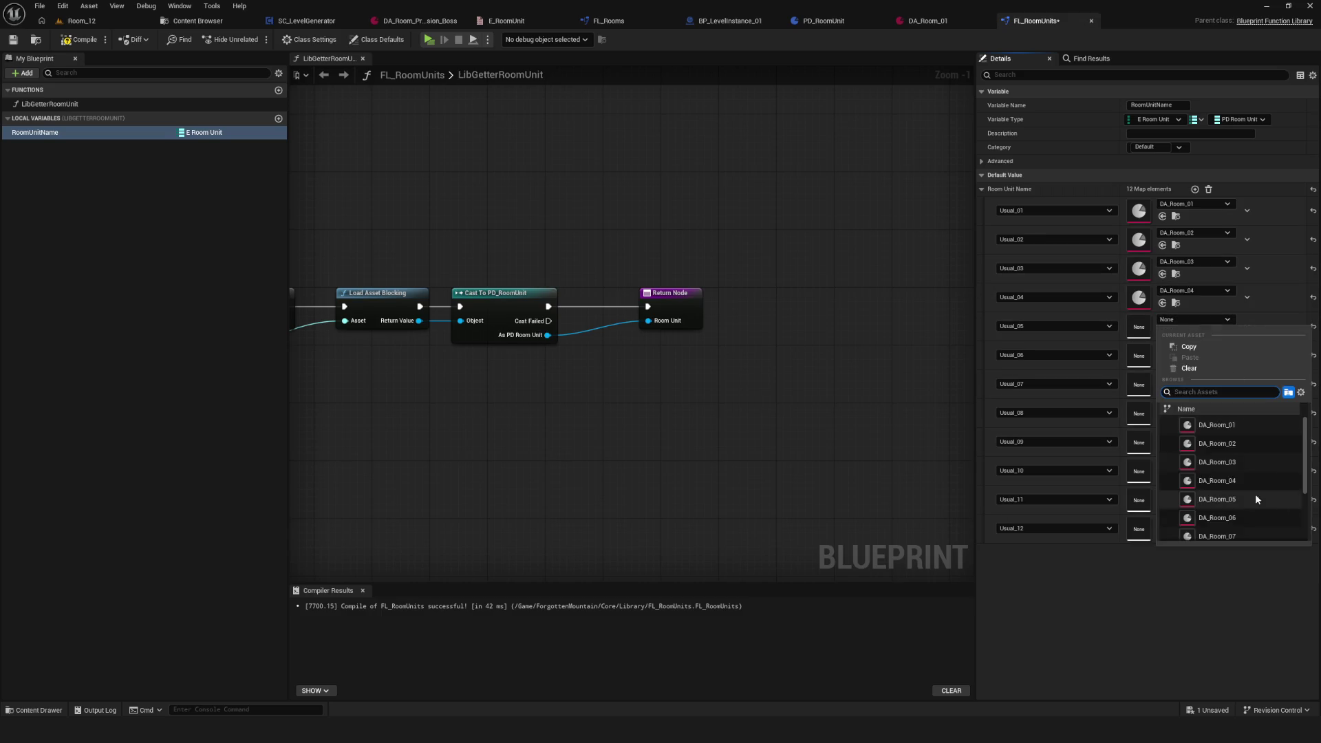
{"action": "left_click", "coordinate": [1265, 498]}
{"action": "left_click", "coordinate": [1201, 349]}
{"action": "left_click", "coordinate": [1244, 545]}
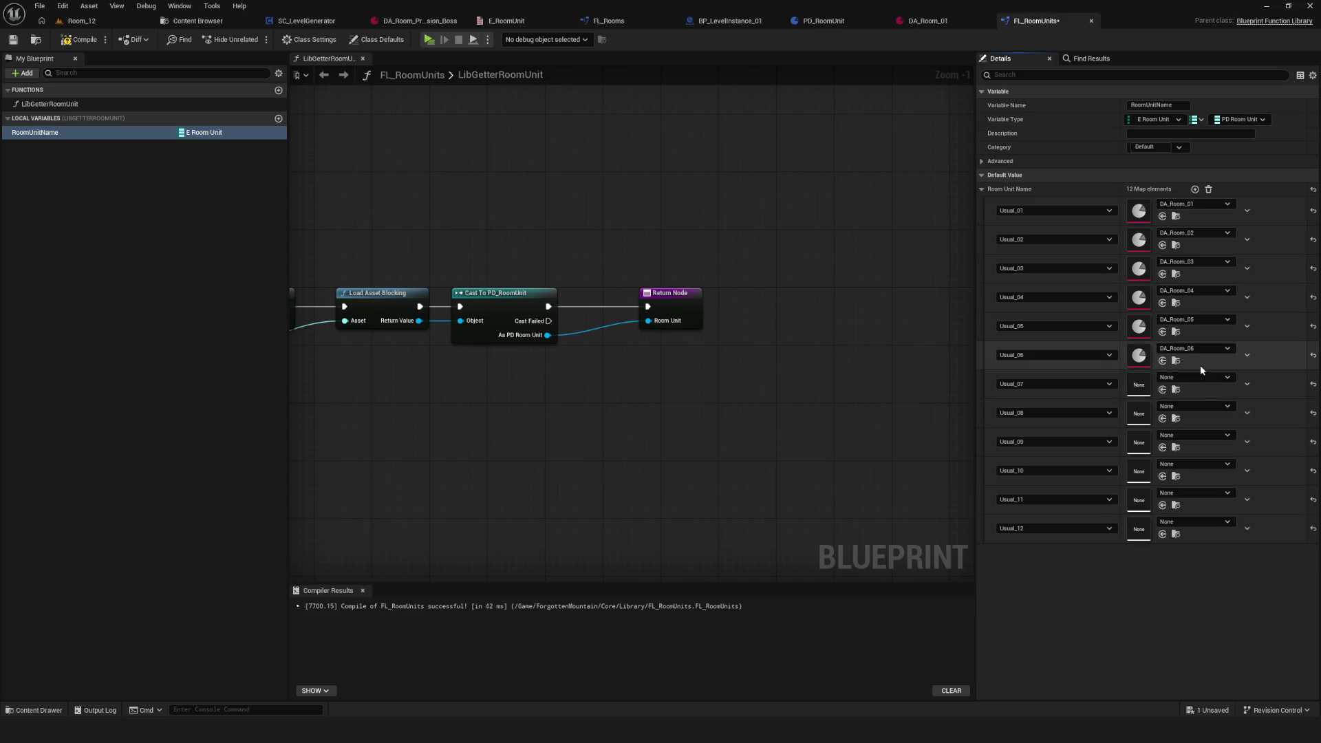
{"action": "left_click", "coordinate": [1195, 378]}
{"action": "left_click", "coordinate": [1223, 594]}
Step: Assign DA_Room_08 through DA_Room_12 to Usual_08–Usual_12, correcting Usual_11, and save
{"action": "left_click", "coordinate": [1190, 406]}
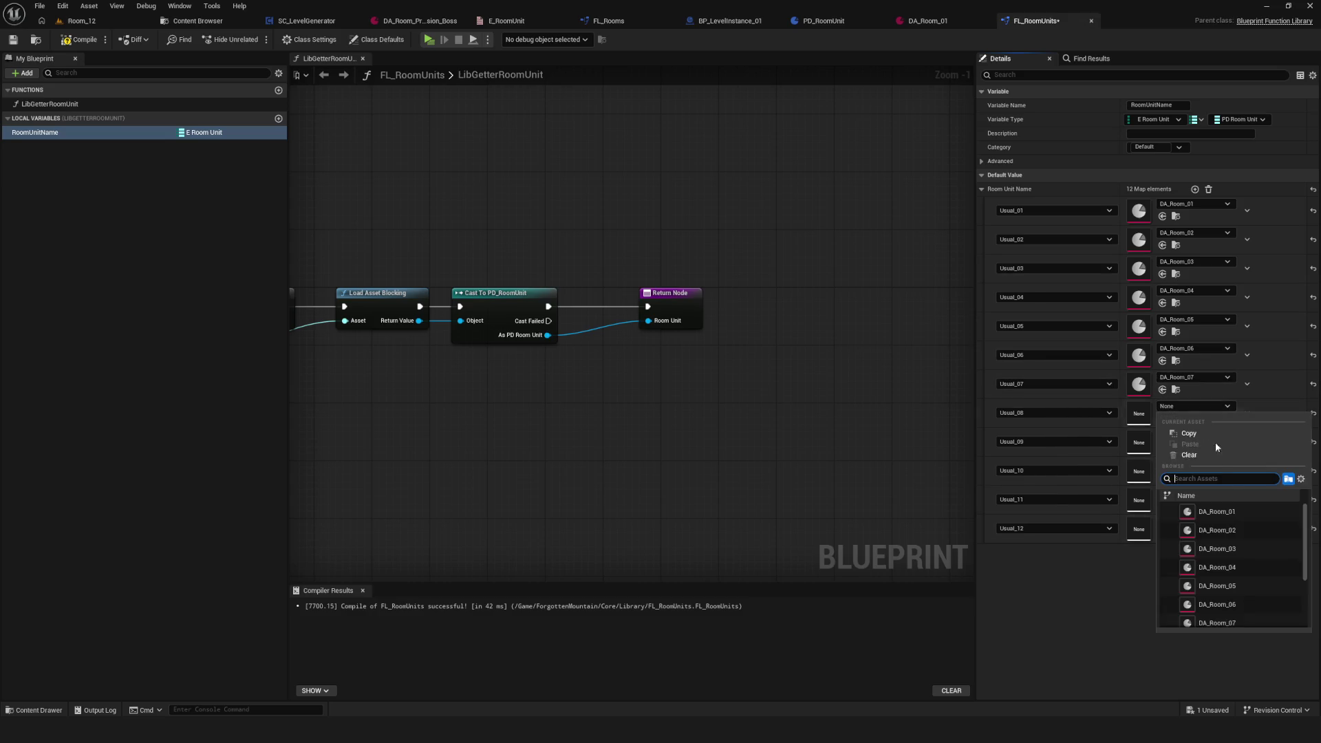
{"action": "left_click", "coordinate": [1249, 576]}
{"action": "left_click", "coordinate": [1194, 435]}
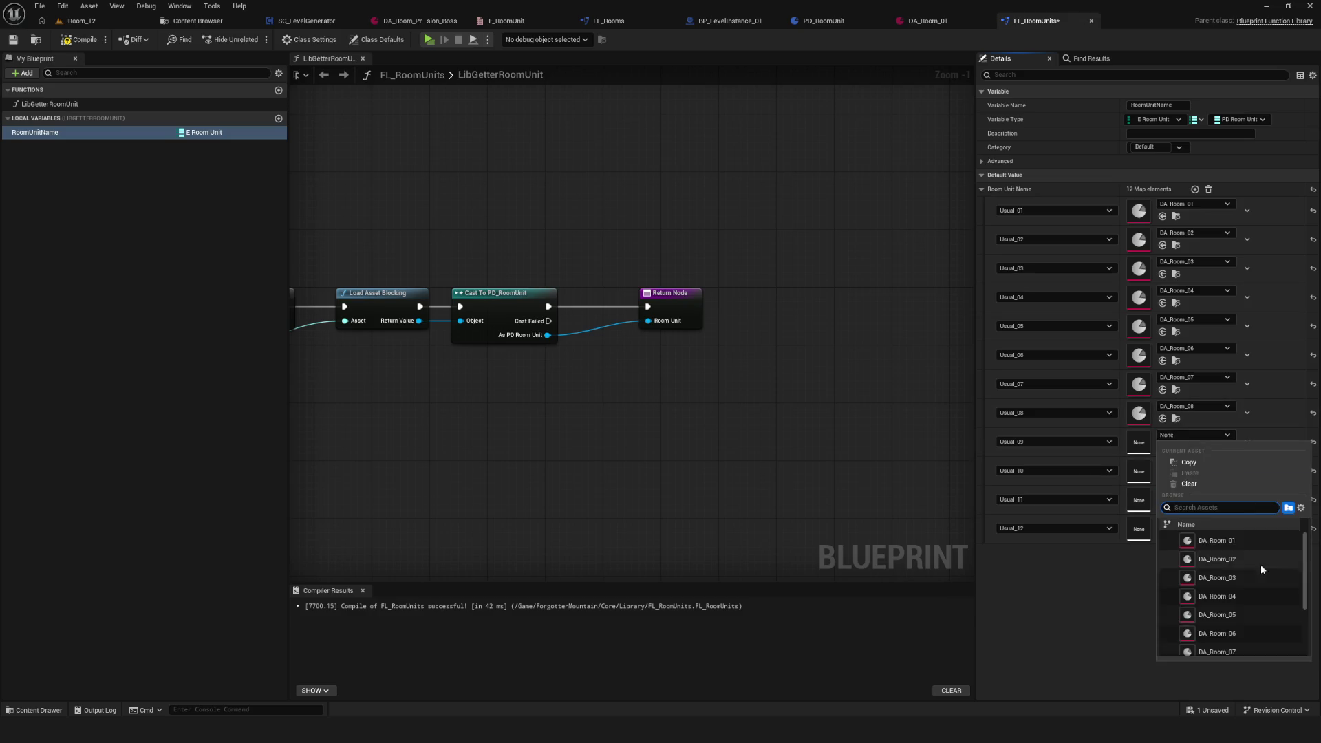
{"action": "left_click", "coordinate": [1245, 605]}
{"action": "left_click", "coordinate": [1212, 465]}
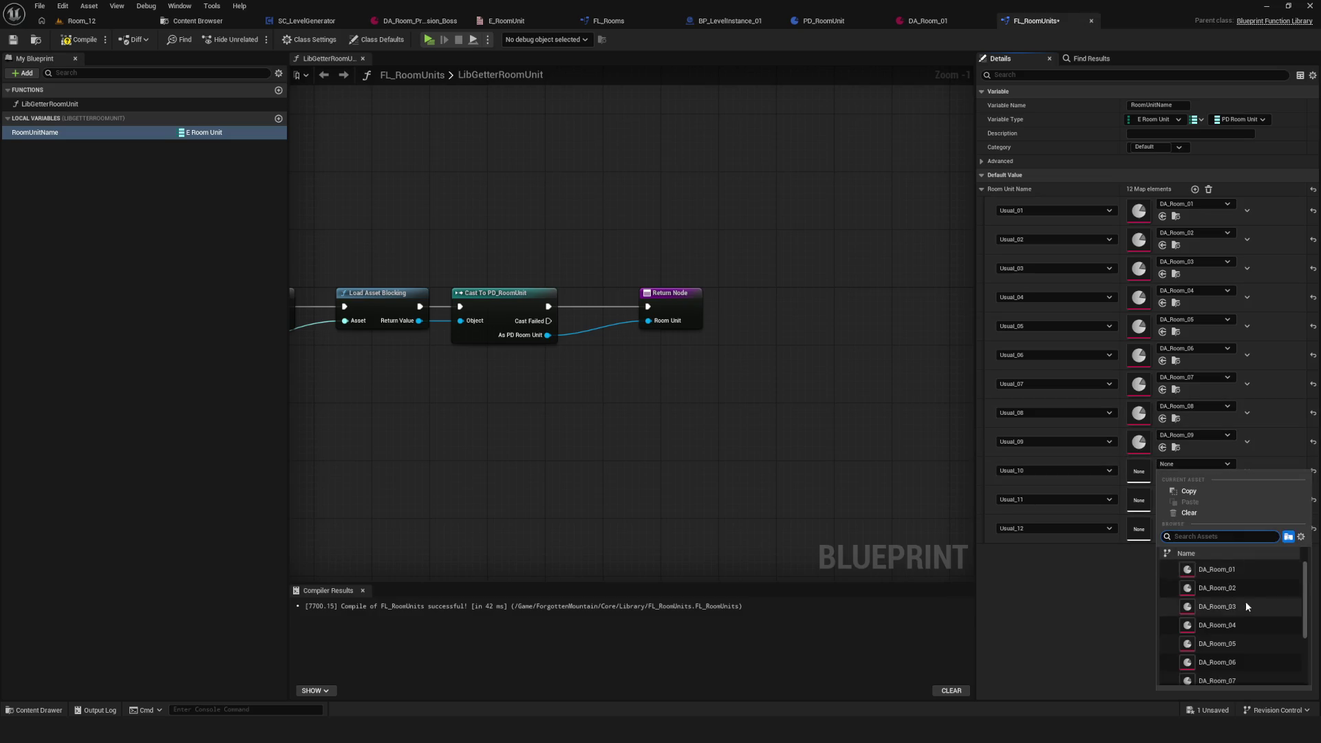
{"action": "left_click", "coordinate": [1239, 636]}
{"action": "left_click", "coordinate": [1204, 494]}
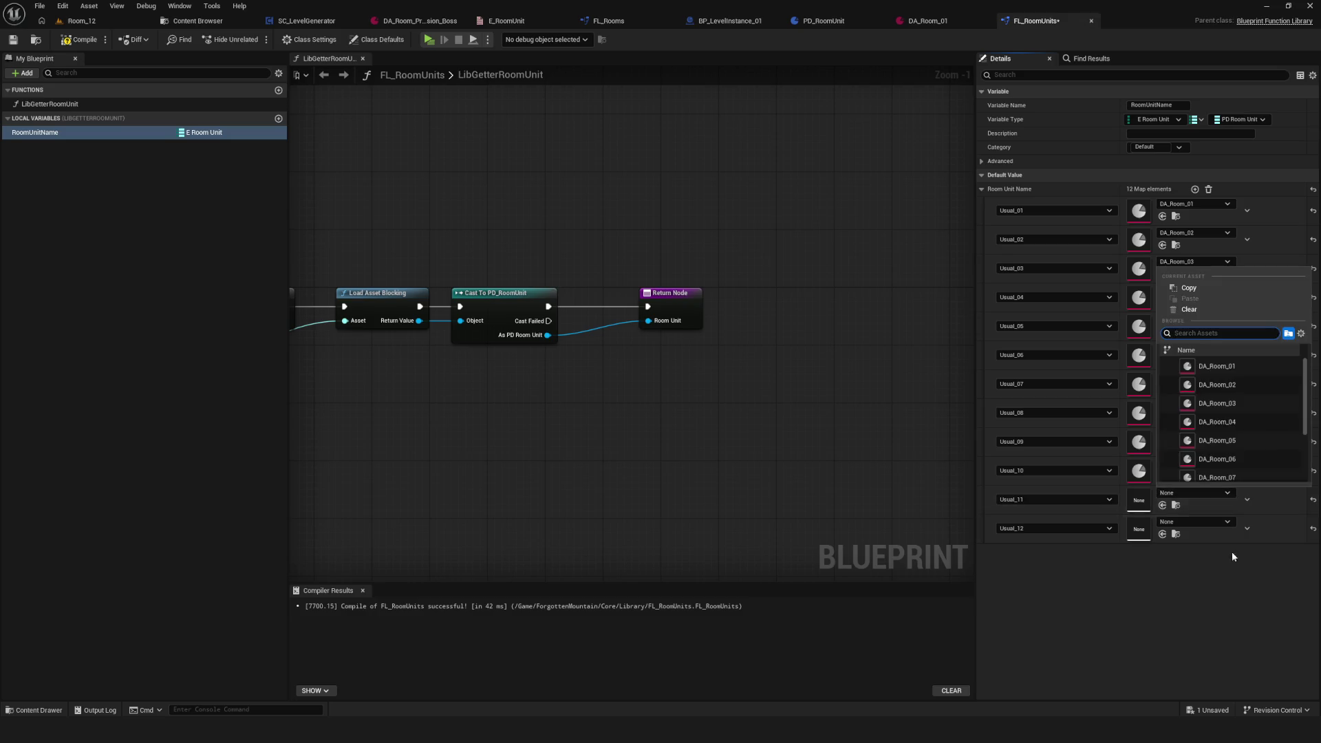
{"action": "left_click", "coordinate": [1248, 432]}
{"action": "left_click", "coordinate": [1194, 493]}
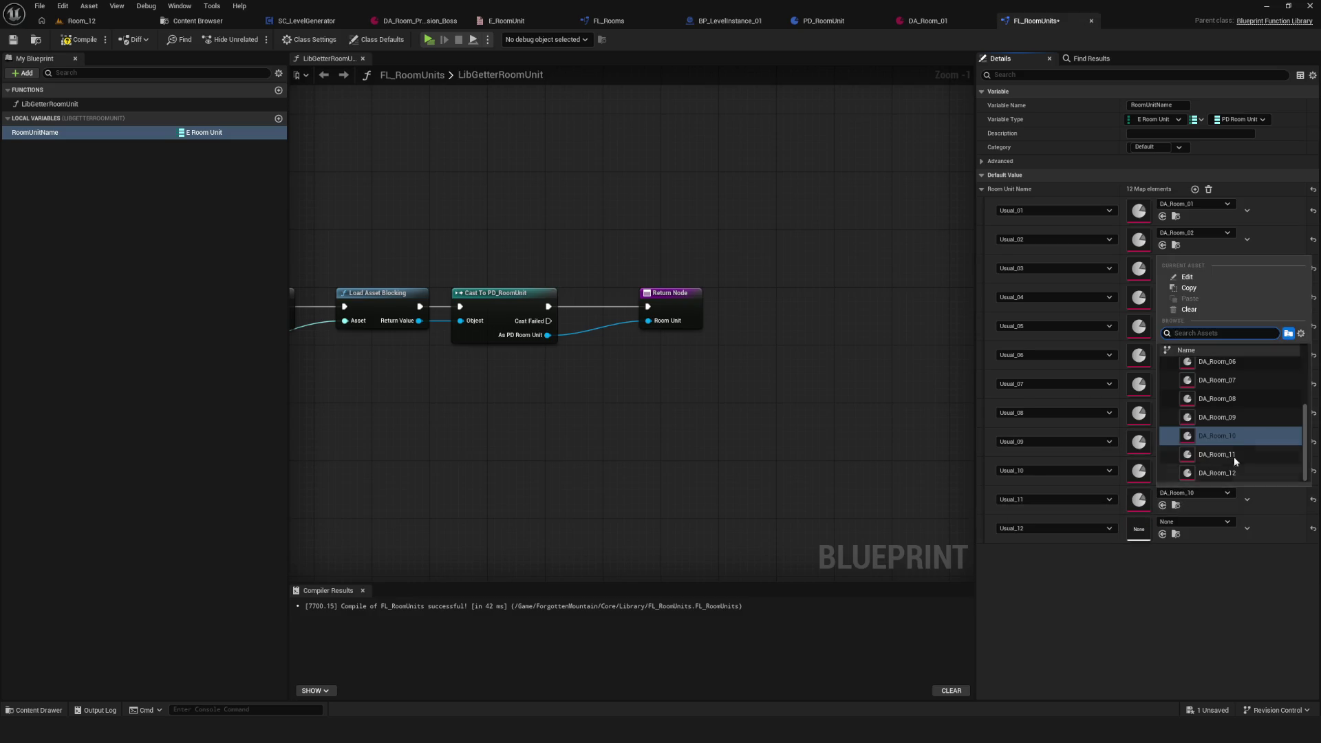
{"action": "left_click", "coordinate": [1233, 455]}
{"action": "left_click", "coordinate": [1203, 523]}
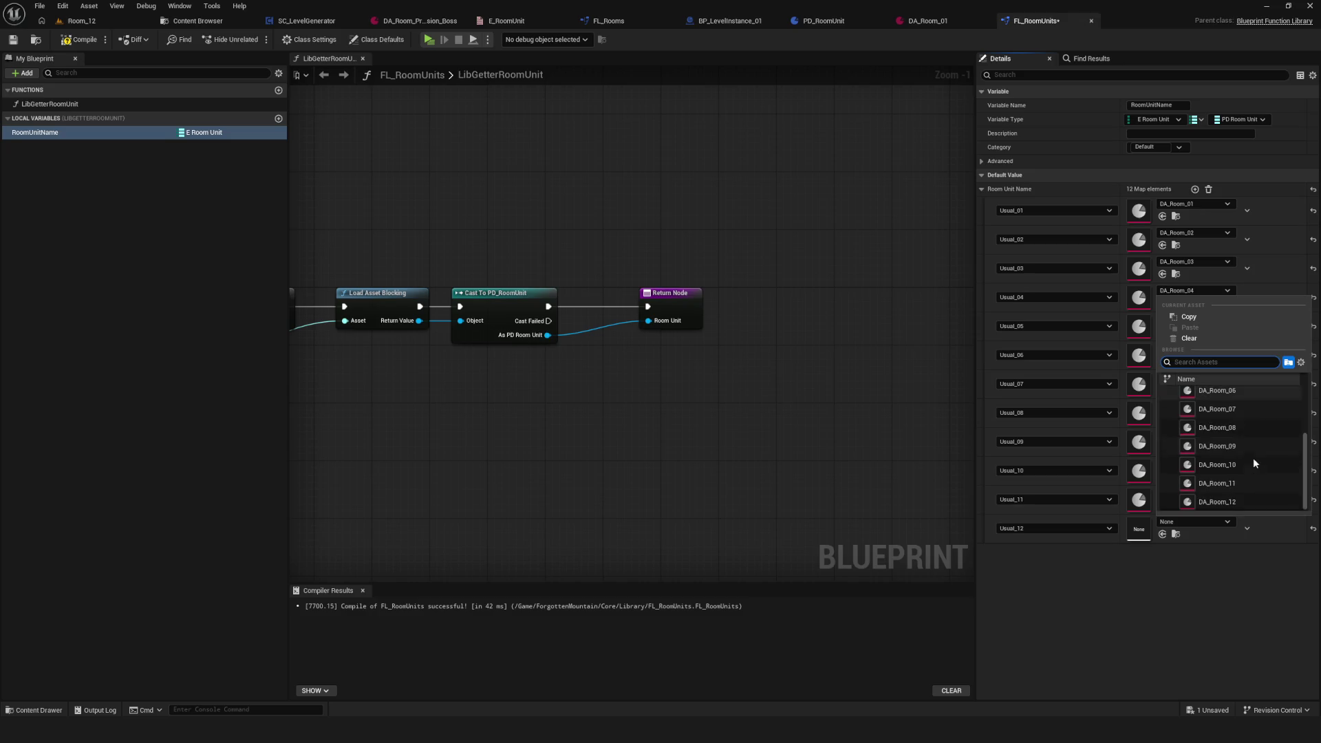
{"action": "left_click", "coordinate": [1242, 503]}
{"action": "left_click", "coordinate": [13, 40]}
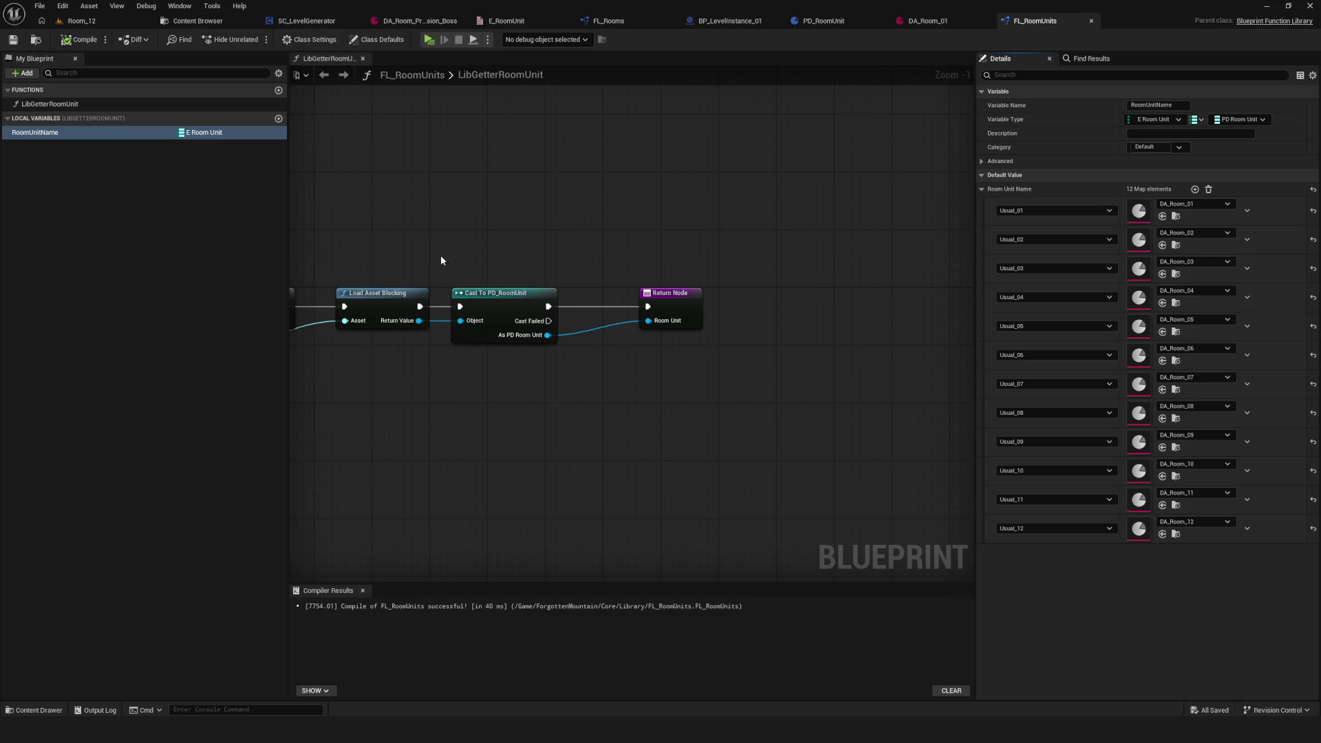
{"action": "left_click", "coordinate": [197, 21]}
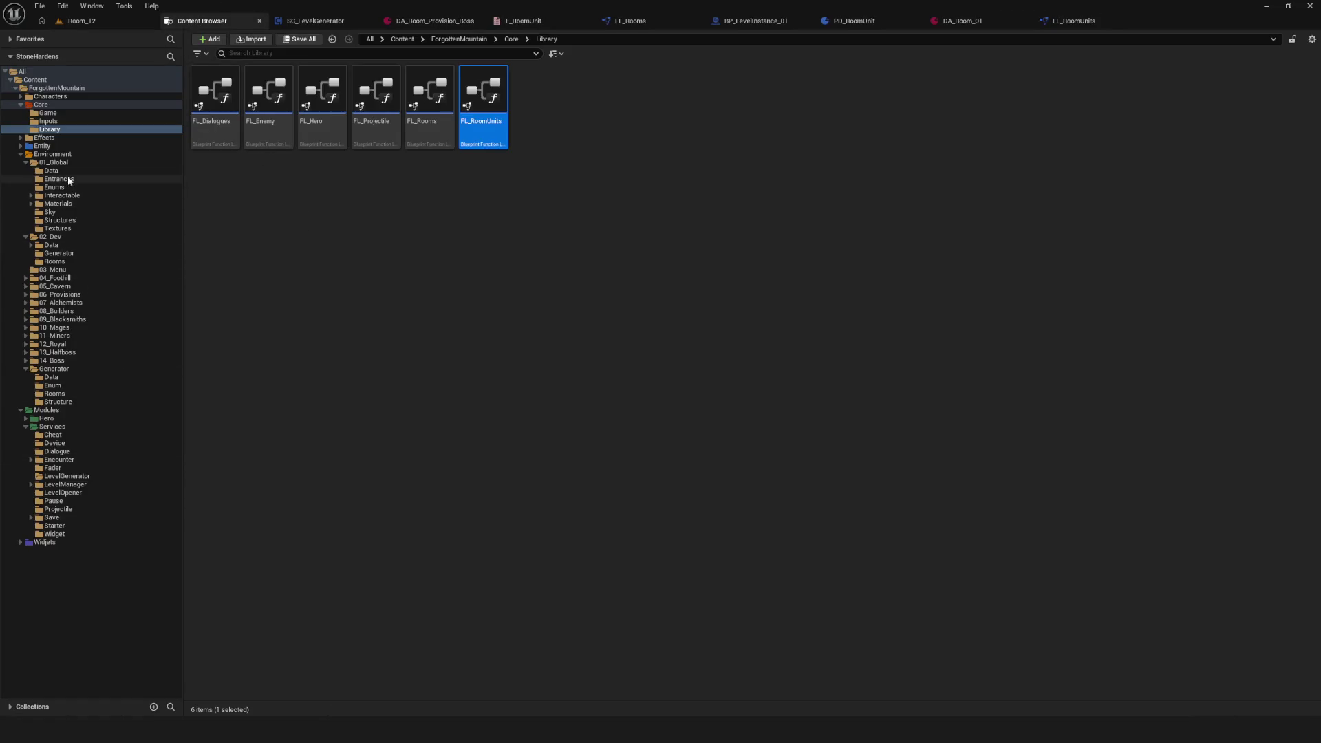
Step: Save the SC_LevelGenerator blueprint
{"action": "left_click", "coordinate": [315, 20]}
{"action": "scroll", "coordinate": [573, 245], "scroll_direction": "down", "scroll_amount": 4}
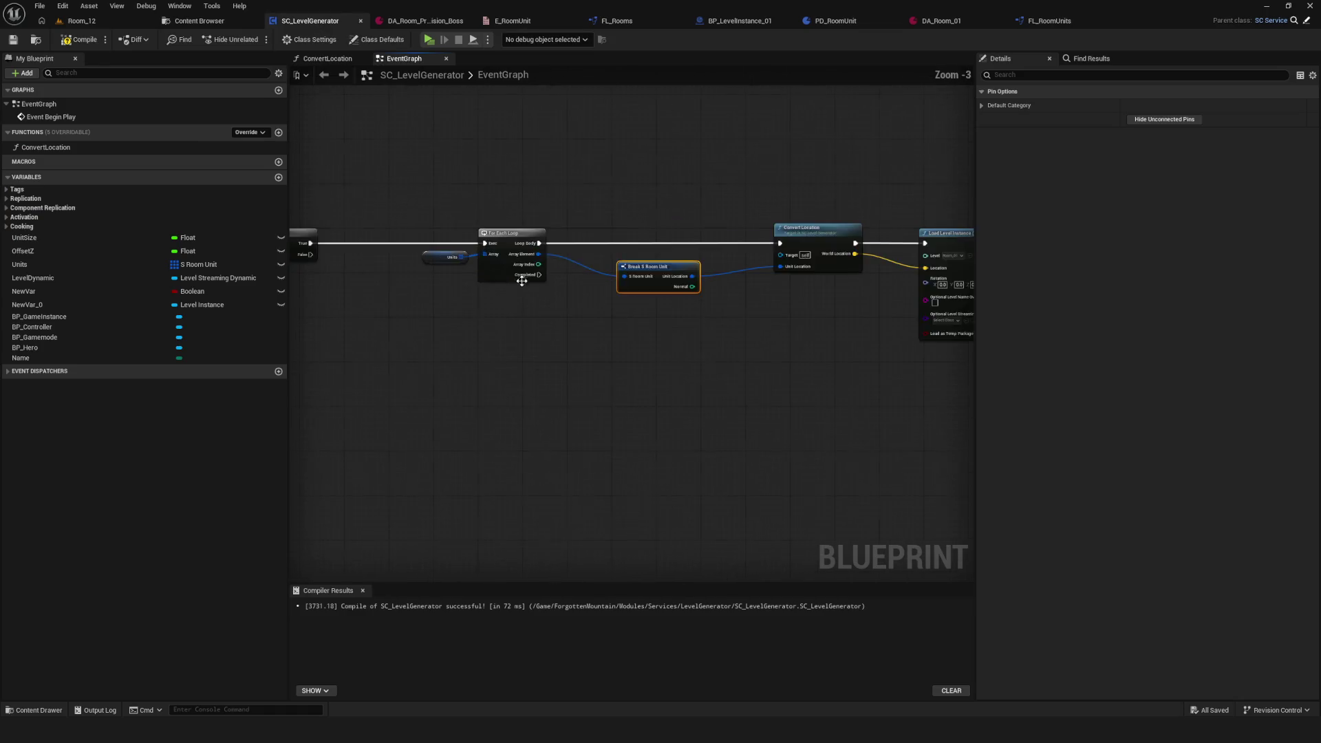
{"action": "scroll", "coordinate": [573, 249], "scroll_direction": "up", "scroll_amount": 3}
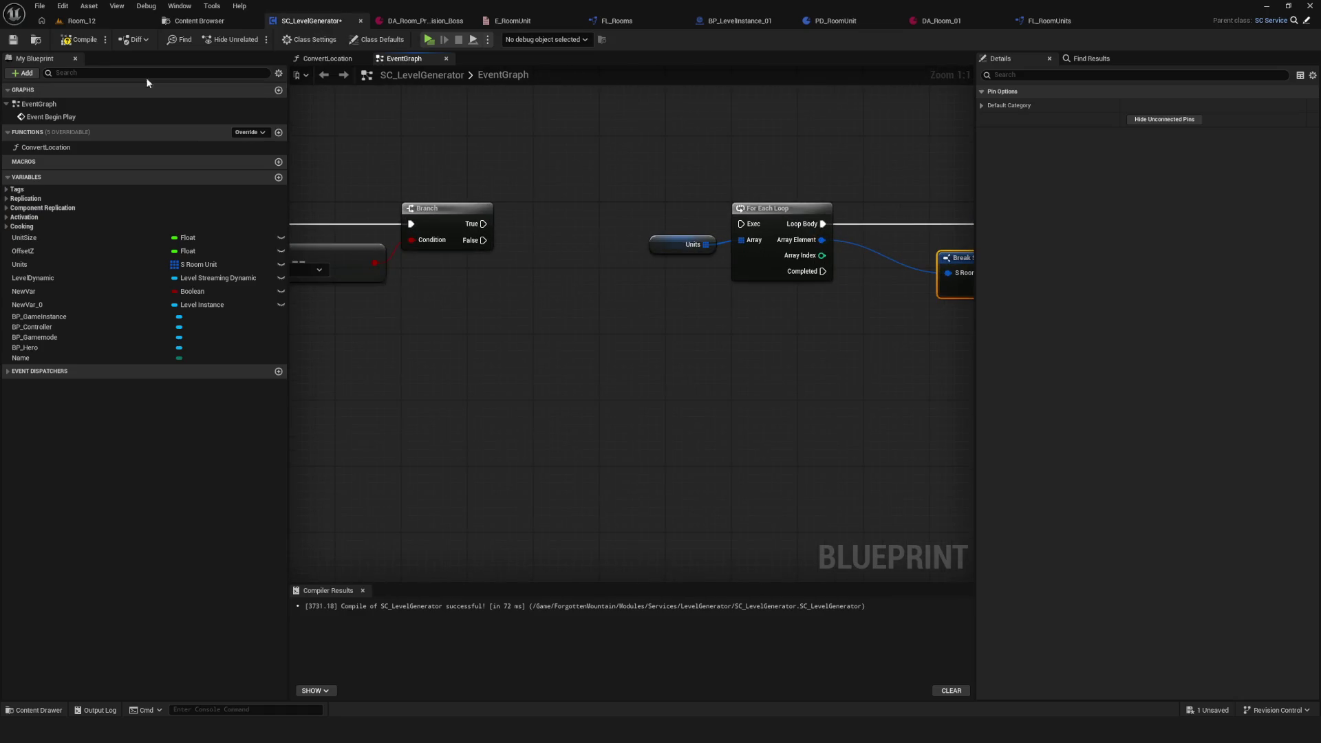
{"action": "left_click", "coordinate": [14, 40]}
Step: Open the L_Generator level from the Environment Generator folder
{"action": "left_click", "coordinate": [199, 21]}
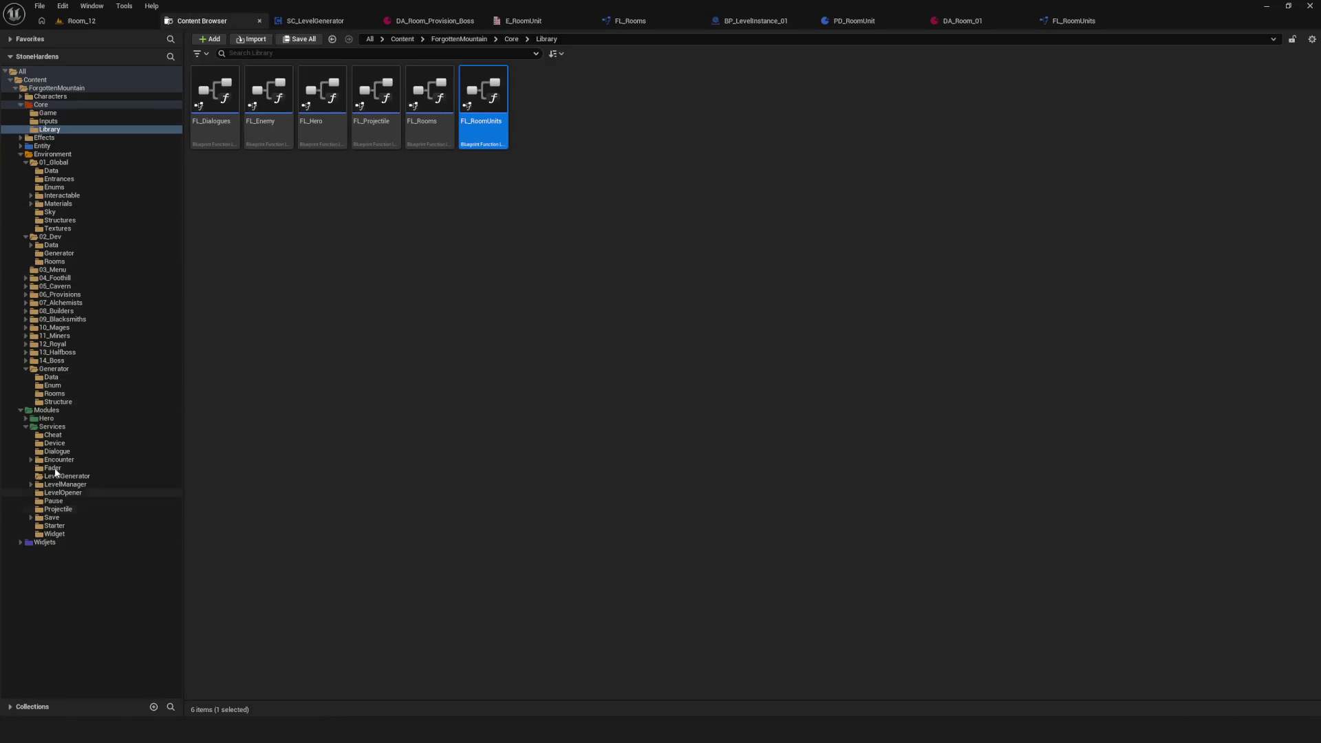
{"action": "left_click", "coordinate": [66, 254]}
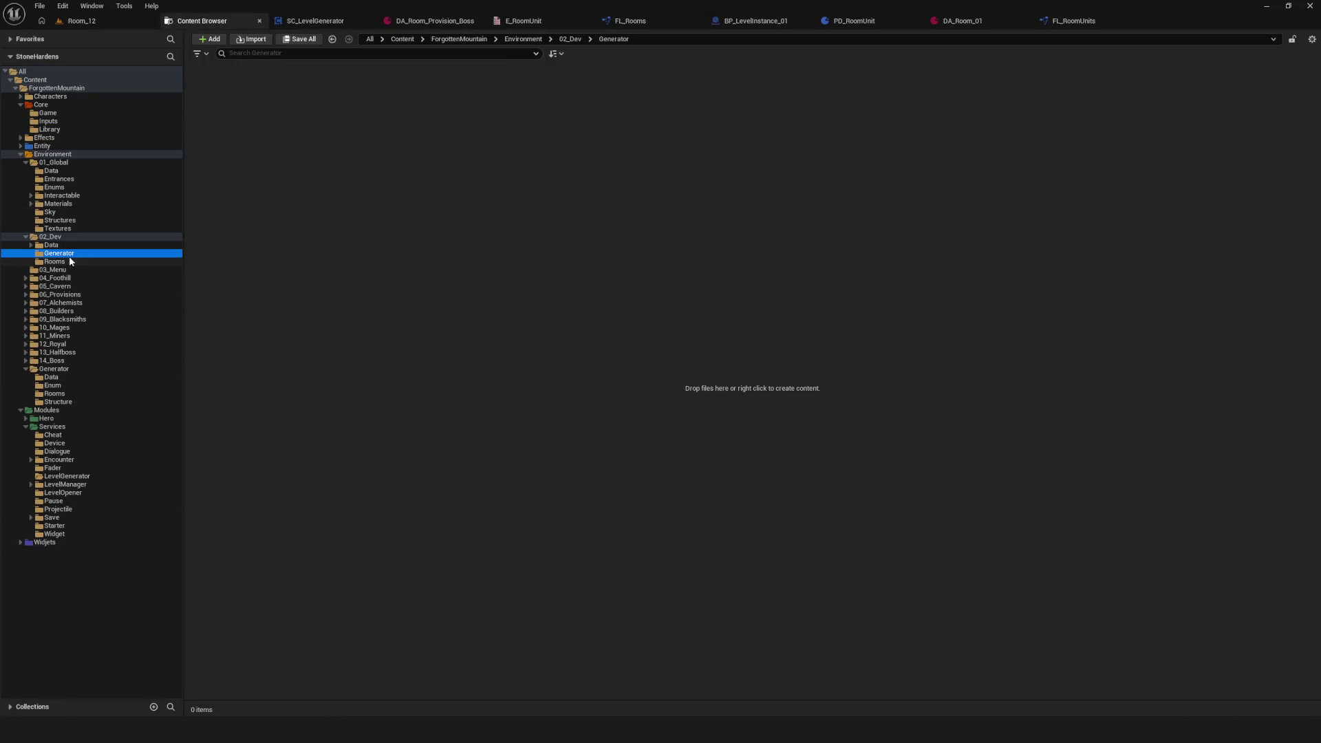
{"action": "left_click", "coordinate": [61, 369]}
{"action": "double_click", "coordinate": [483, 93]}
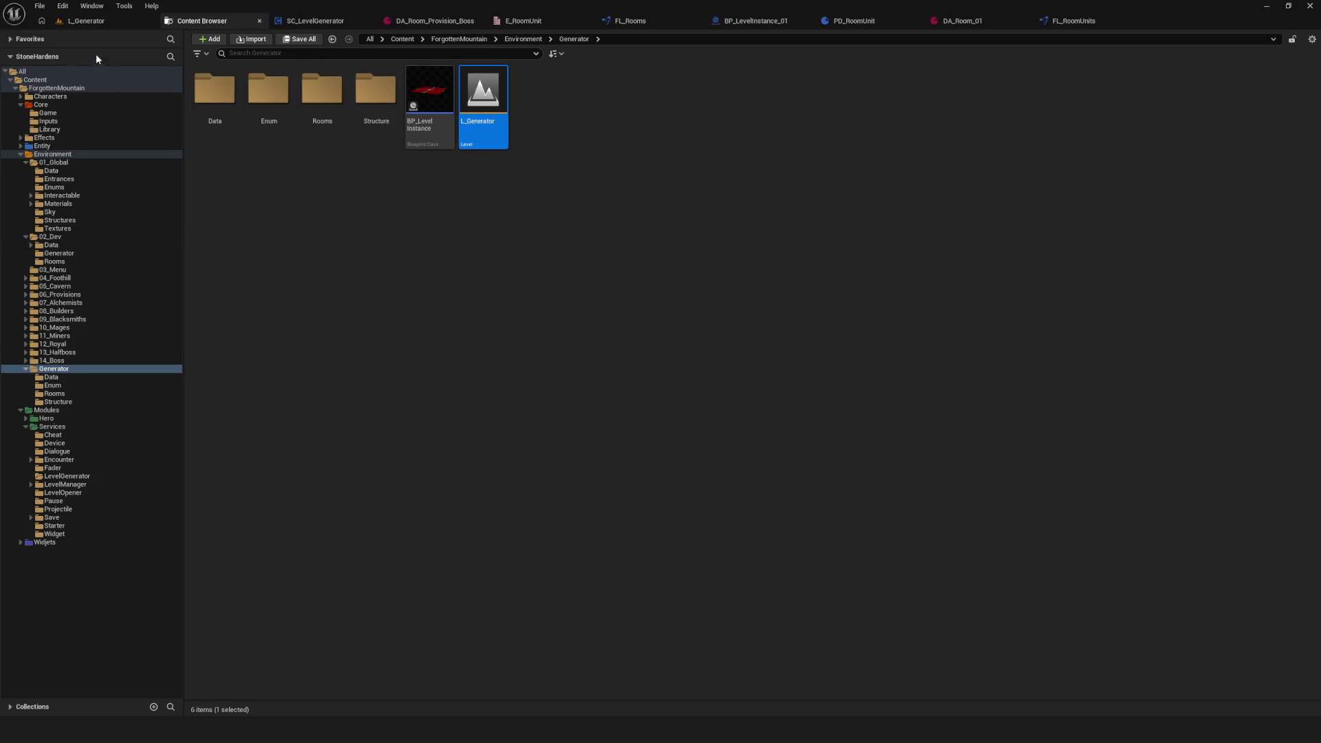
Step: Play-test L_Generator, then return to SC_LevelGenerator's event graph
{"action": "left_click", "coordinate": [94, 25]}
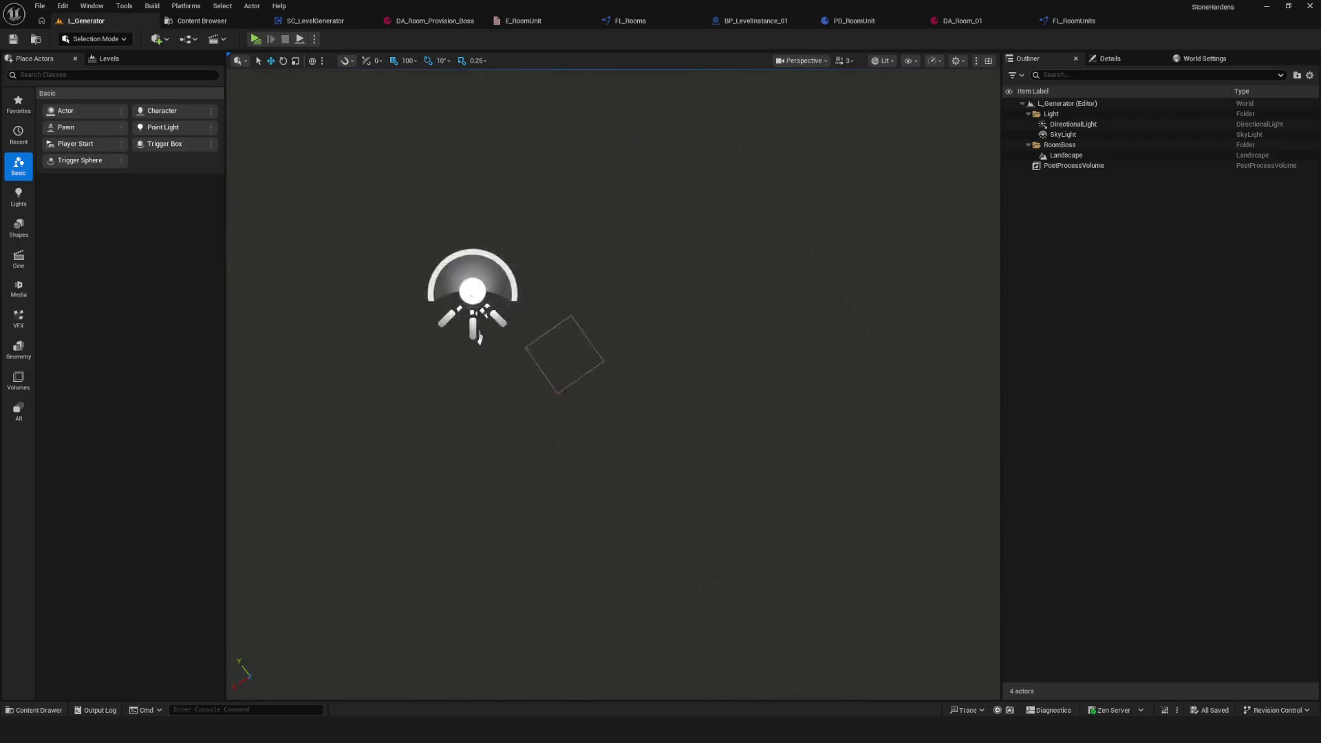
{"action": "left_click_drag", "start_coordinate": [704, 248], "coordinate": [434, 191]}
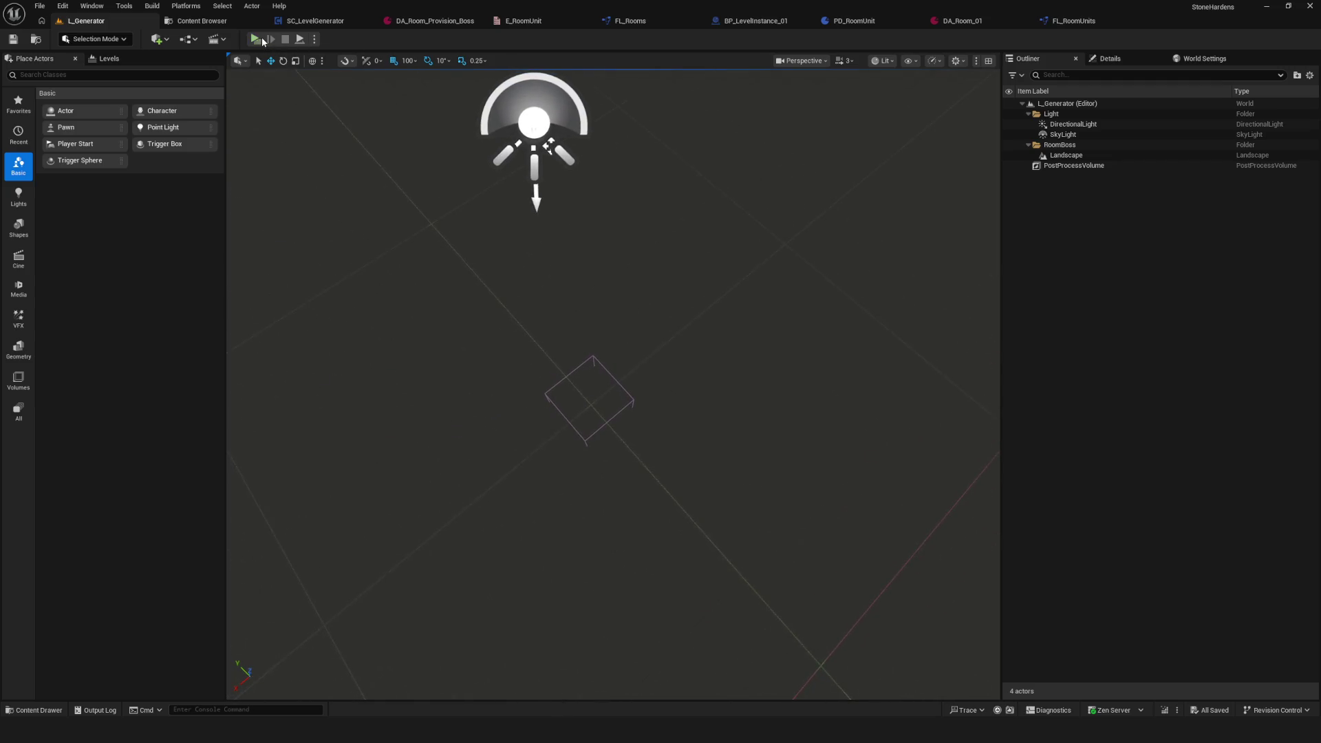
{"action": "key", "text": "alt+p"}
{"action": "left_click", "coordinate": [655, 318]}
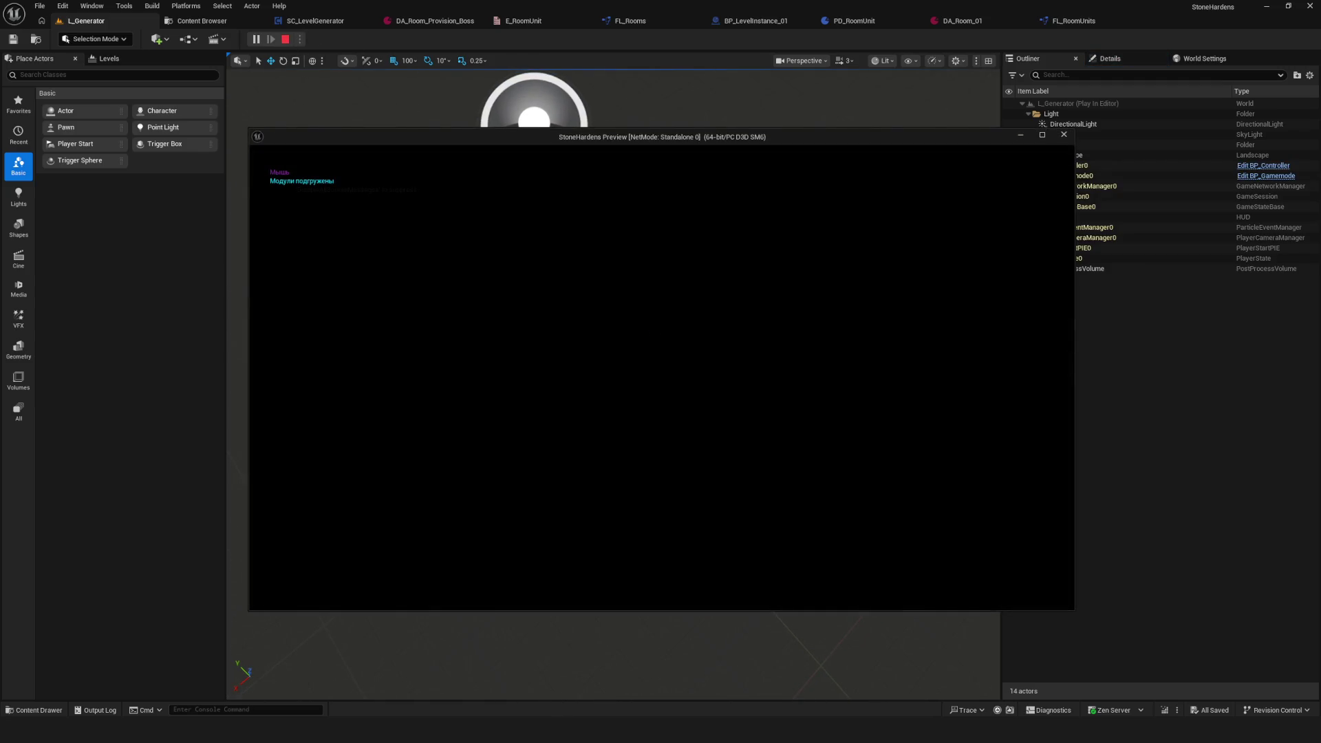
{"action": "key", "text": "Escape"}
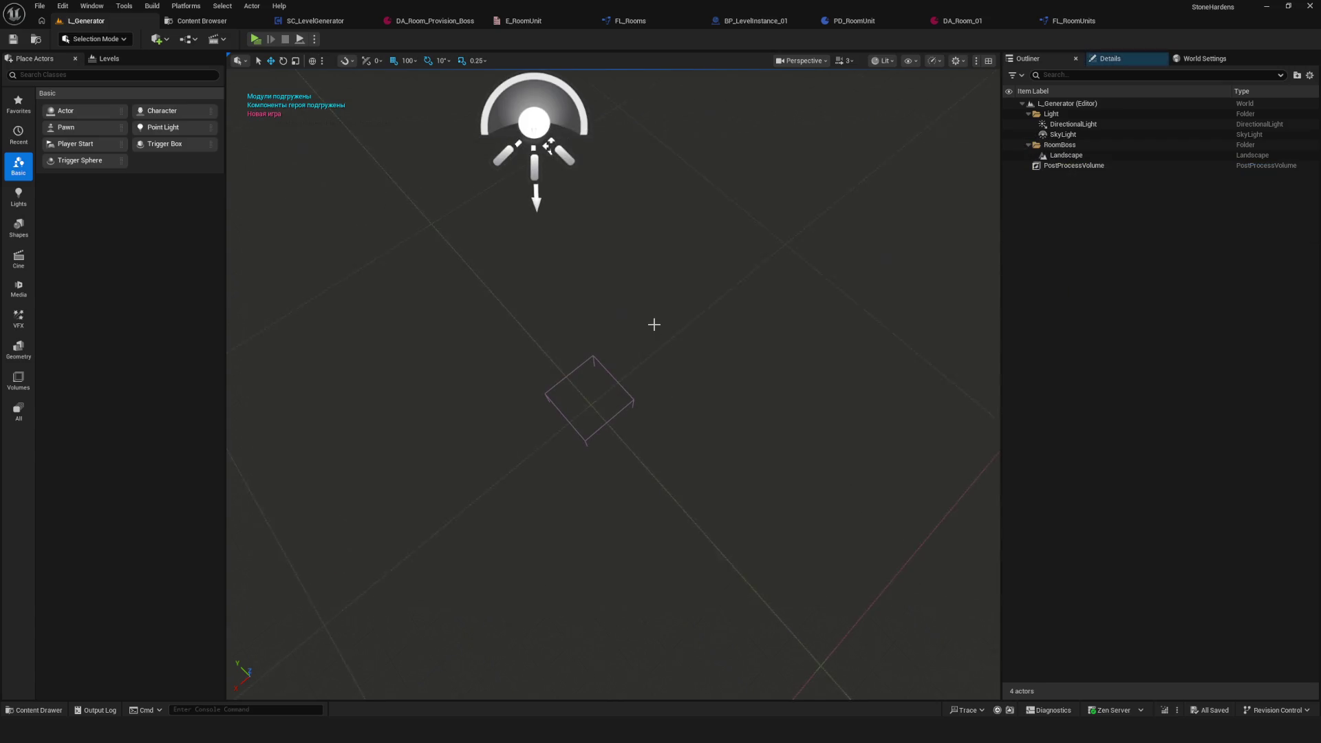
{"action": "left_click", "coordinate": [313, 20]}
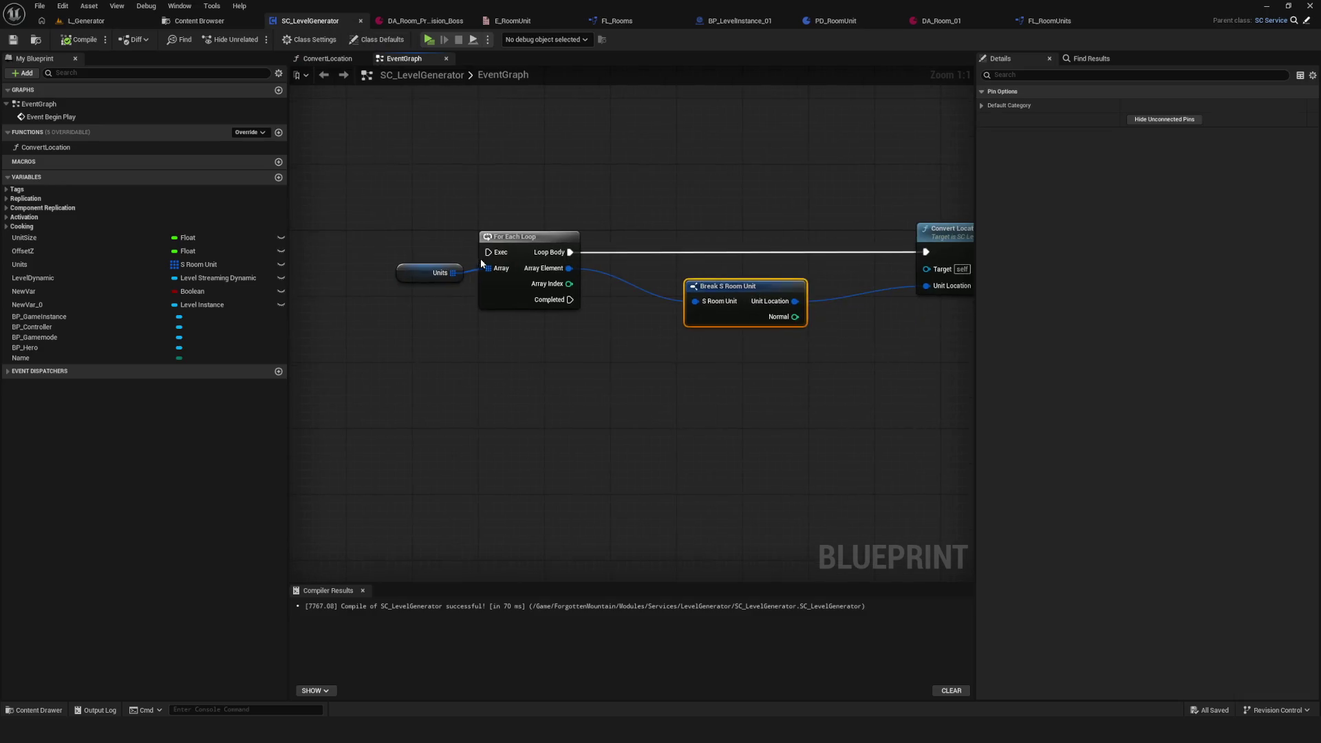
Step: Select the Units getter node to show its default room units at UnitLocation 1.0 and 2.0
{"action": "left_click_drag", "start_coordinate": [554, 292], "coordinate": [418, 289]}
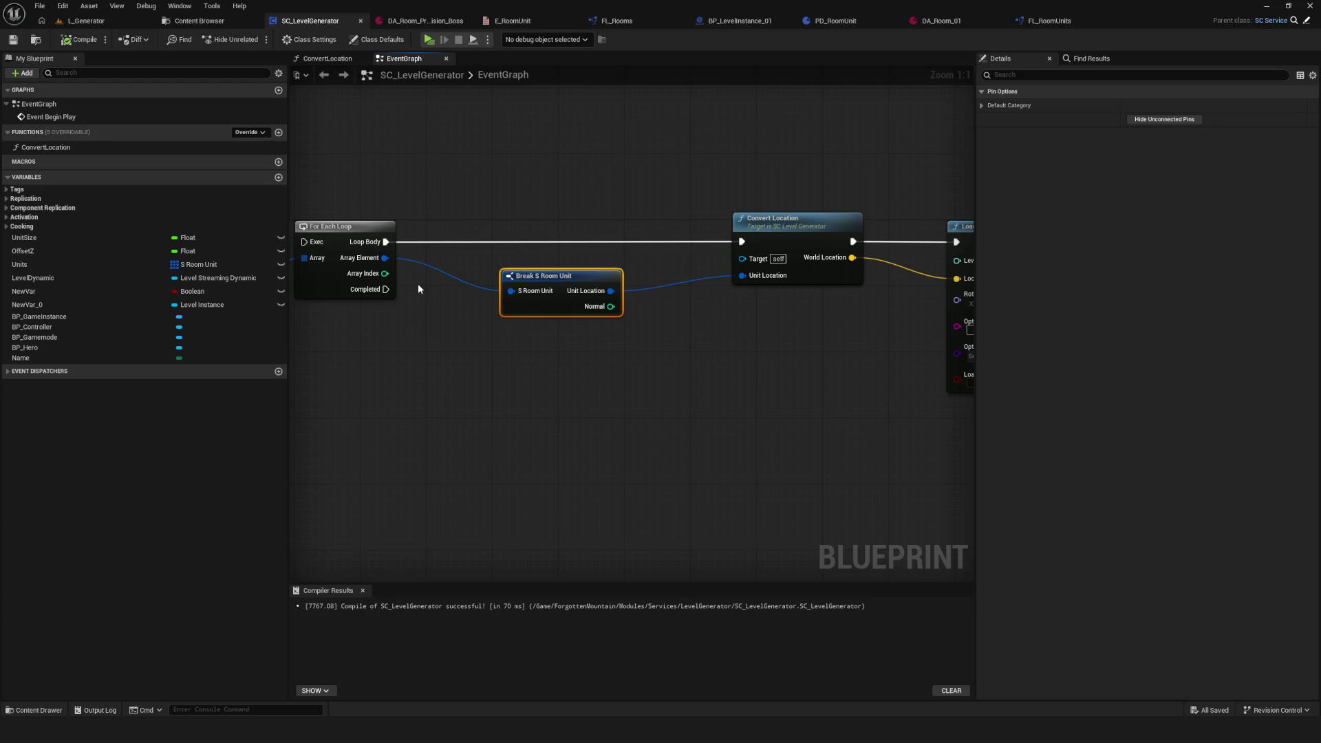
{"action": "mouse_move", "coordinate": [372, 245]}
{"action": "left_mouse_down"}
{"action": "mouse_move", "coordinate": [477, 437]}
{"action": "mouse_move", "coordinate": [638, 383]}
{"action": "left_mouse_up"}
{"action": "scroll", "coordinate": [548, 362], "scroll_direction": "down", "scroll_amount": 3}
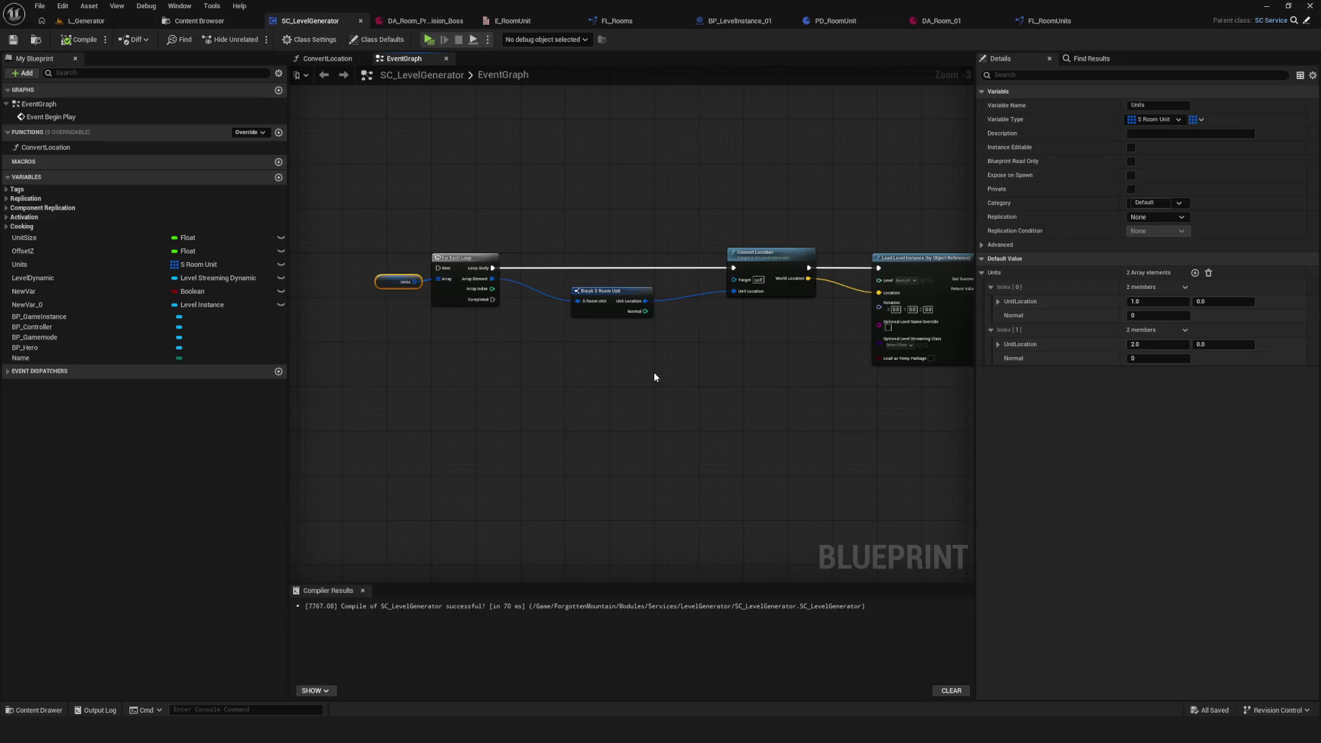
{"action": "scroll", "coordinate": [526, 315], "scroll_direction": "down", "scroll_amount": 5}
Step: Reposition the Units getter node in the event graph and save the blueprint
{"action": "scroll", "coordinate": [526, 315], "scroll_direction": "up", "scroll_amount": 8}
{"action": "mouse_move", "coordinate": [701, 335]}
{"action": "left_mouse_down"}
{"action": "mouse_move", "coordinate": [579, 192]}
{"action": "mouse_move", "coordinate": [671, 342]}
{"action": "left_mouse_up"}
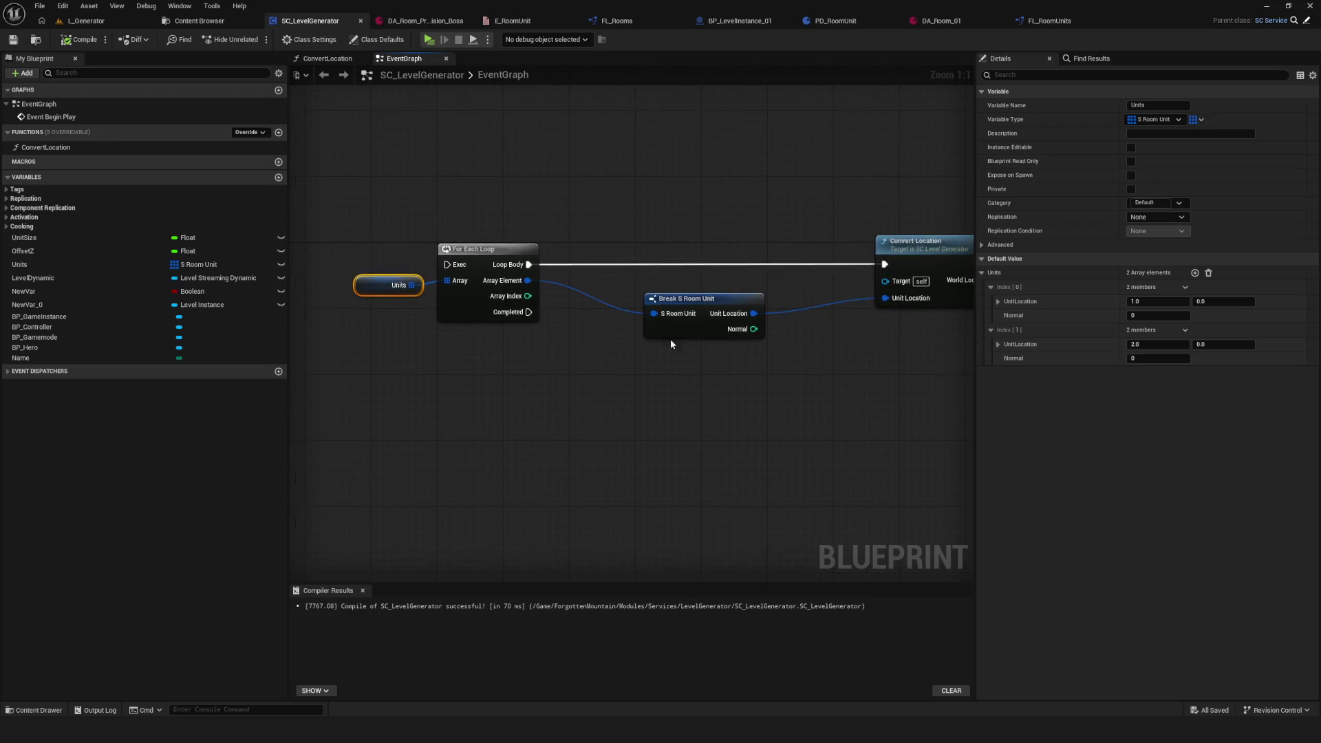
{"action": "scroll", "coordinate": [626, 283], "scroll_direction": "down", "scroll_amount": 2}
{"action": "mouse_move", "coordinate": [626, 283]}
{"action": "left_mouse_down"}
{"action": "mouse_move", "coordinate": [513, 328]}
{"action": "mouse_move", "coordinate": [514, 292]}
{"action": "mouse_move", "coordinate": [539, 296]}
{"action": "left_mouse_up"}
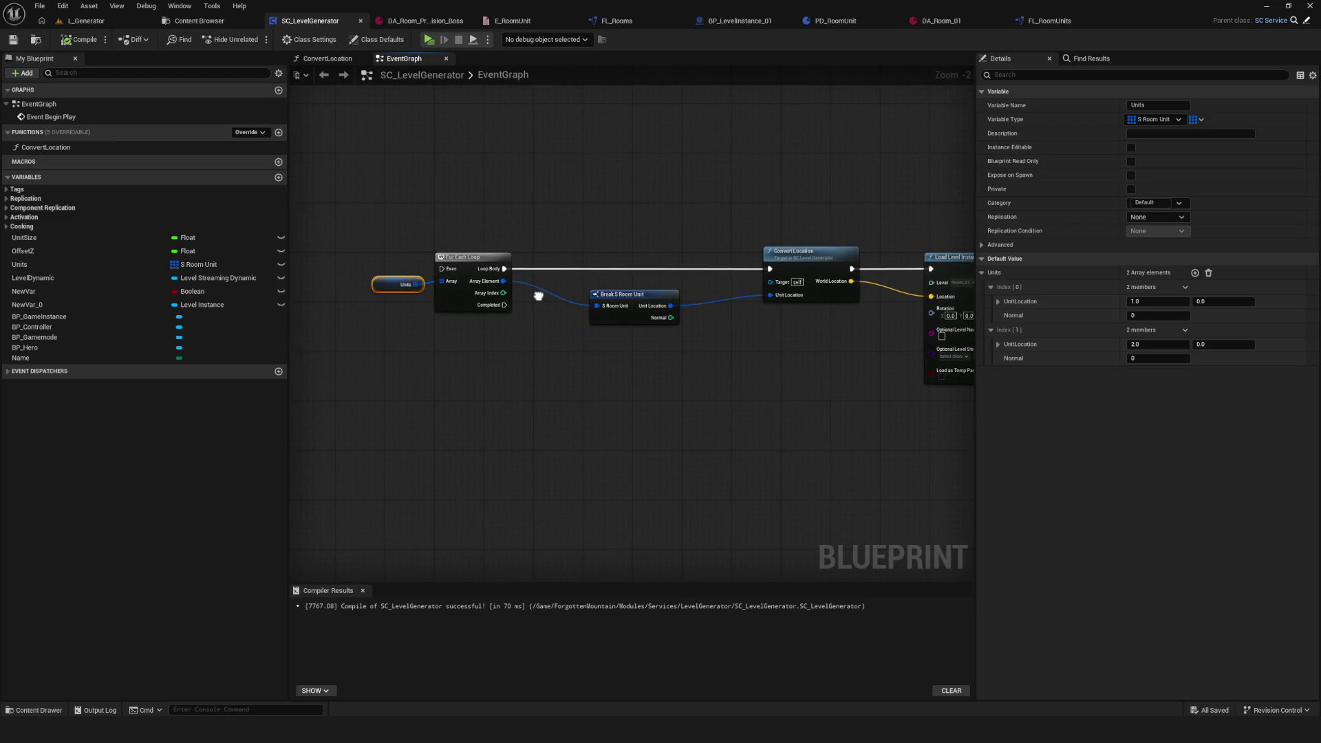
{"action": "scroll", "coordinate": [542, 302], "scroll_direction": "up", "scroll_amount": 3}
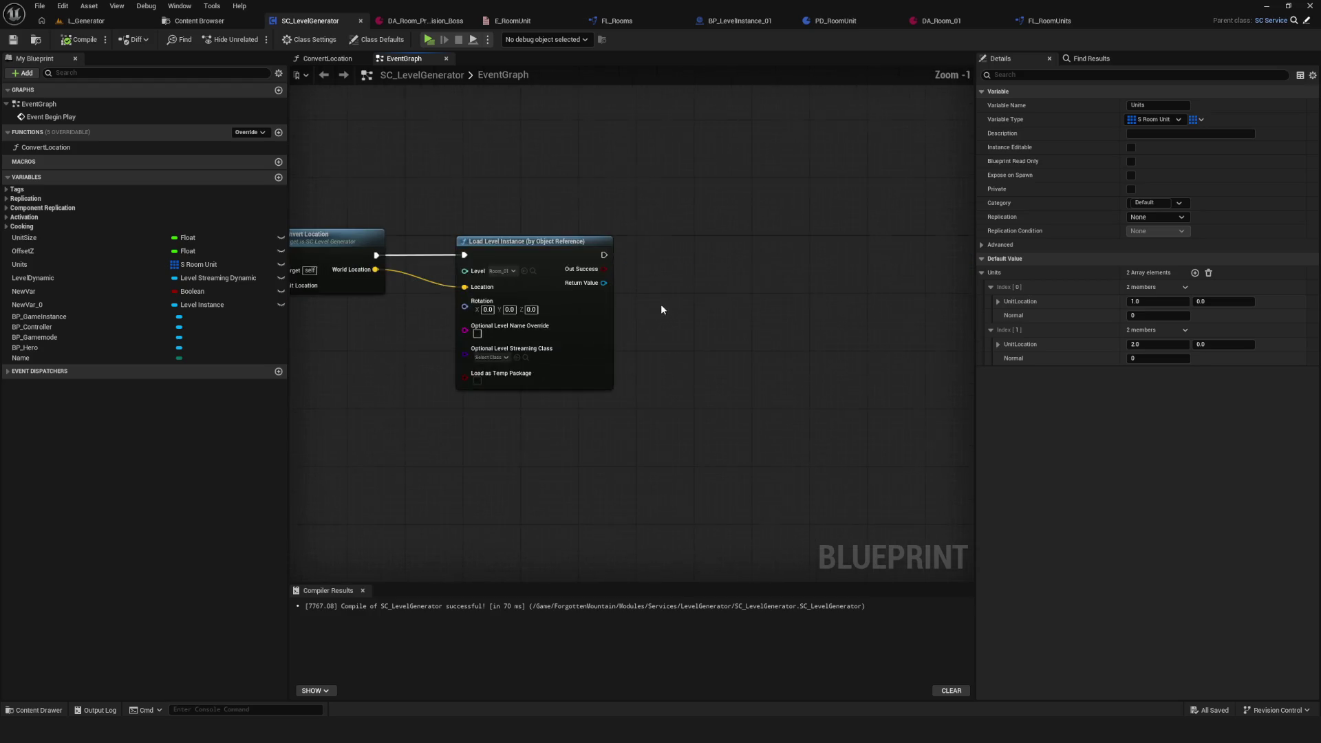
{"action": "scroll", "coordinate": [661, 304], "scroll_direction": "down", "scroll_amount": 2}
{"action": "mouse_move", "coordinate": [864, 354]}
{"action": "left_mouse_down"}
{"action": "mouse_move", "coordinate": [891, 355]}
{"action": "mouse_move", "coordinate": [622, 311]}
{"action": "mouse_move", "coordinate": [894, 342]}
{"action": "mouse_move", "coordinate": [819, 362]}
{"action": "mouse_move", "coordinate": [811, 348]}
{"action": "mouse_move", "coordinate": [834, 352]}
{"action": "left_mouse_up"}
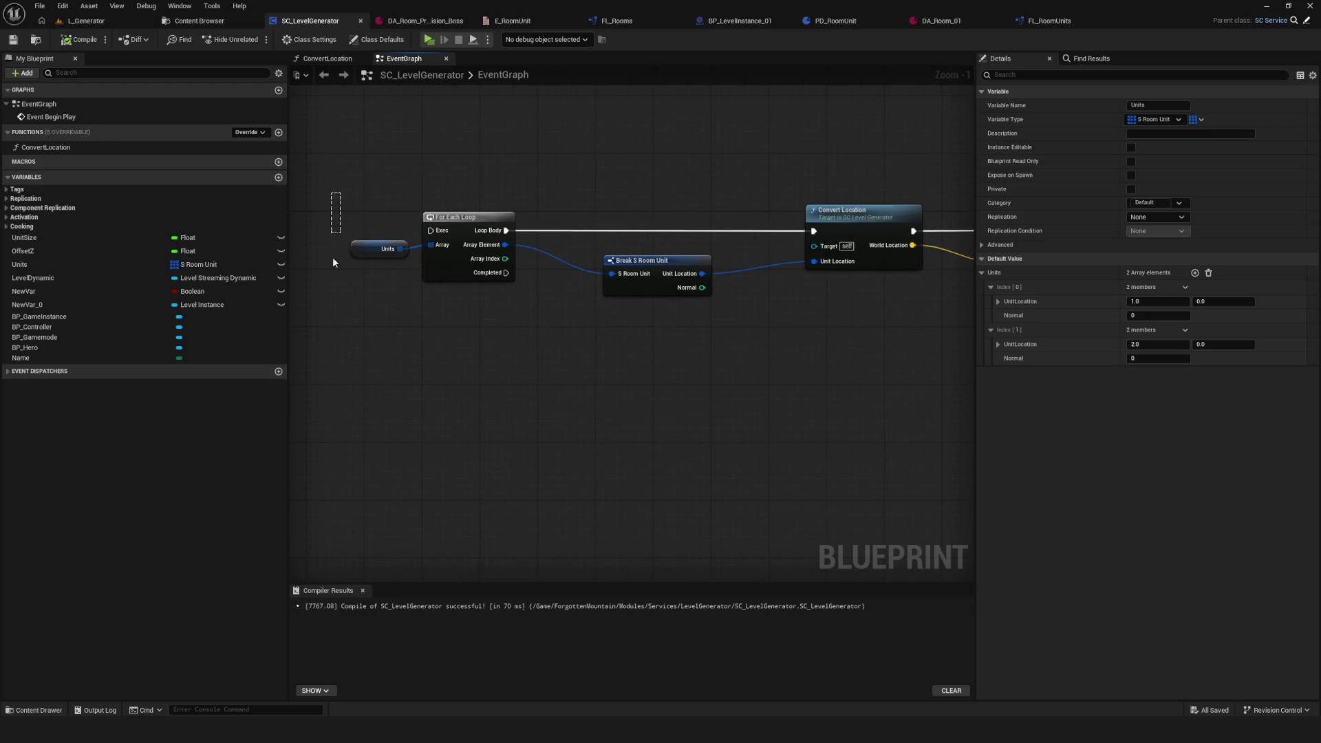
{"action": "mouse_move", "coordinate": [345, 253]}
{"action": "left_mouse_down"}
{"action": "mouse_move", "coordinate": [330, 249]}
{"action": "mouse_move", "coordinate": [346, 252]}
{"action": "left_mouse_up"}
{"action": "left_click_drag", "start_coordinate": [413, 316], "coordinate": [471, 329]}
{"action": "mouse_move", "coordinate": [662, 320]}
{"action": "left_mouse_down"}
{"action": "mouse_move", "coordinate": [687, 312]}
{"action": "mouse_move", "coordinate": [722, 327]}
{"action": "mouse_move", "coordinate": [539, 321]}
{"action": "mouse_move", "coordinate": [578, 314]}
{"action": "left_mouse_up"}
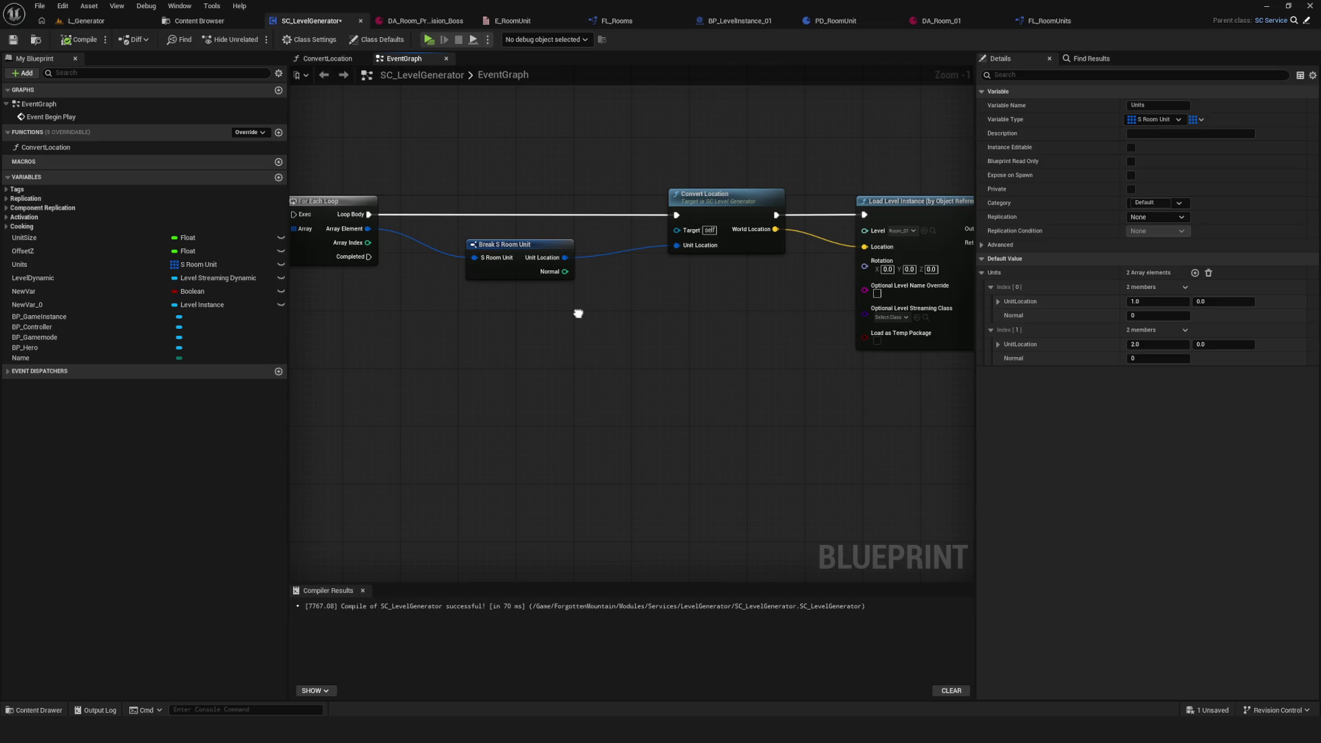
{"action": "left_click_drag", "start_coordinate": [578, 313], "coordinate": [743, 308]}
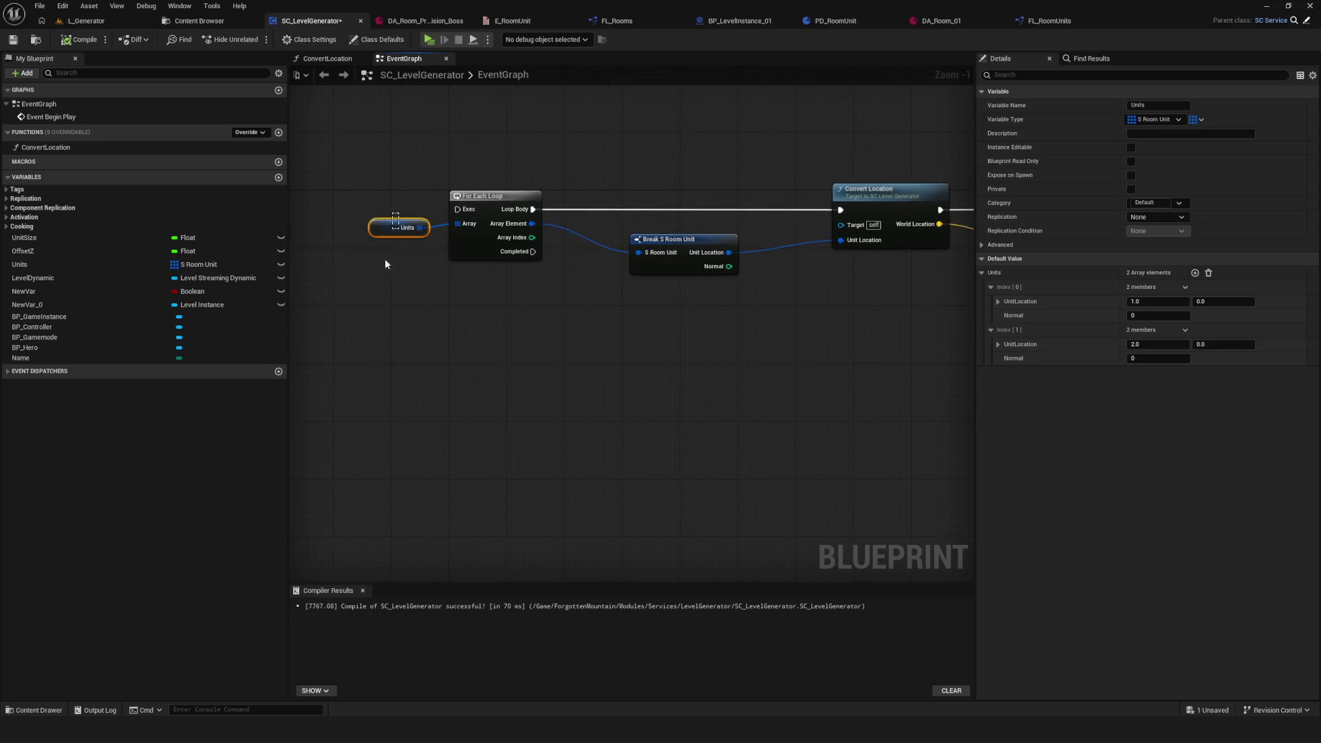
{"action": "left_click", "coordinate": [12, 39]}
Step: Move the Load Level Instance node rightward and save SC_LevelGenerator
{"action": "left_click_drag", "start_coordinate": [809, 208], "coordinate": [590, 202]}
{"action": "mouse_move", "coordinate": [830, 185]}
{"action": "left_mouse_down"}
{"action": "mouse_move", "coordinate": [986, 183]}
{"action": "mouse_move", "coordinate": [927, 199]}
{"action": "left_mouse_up"}
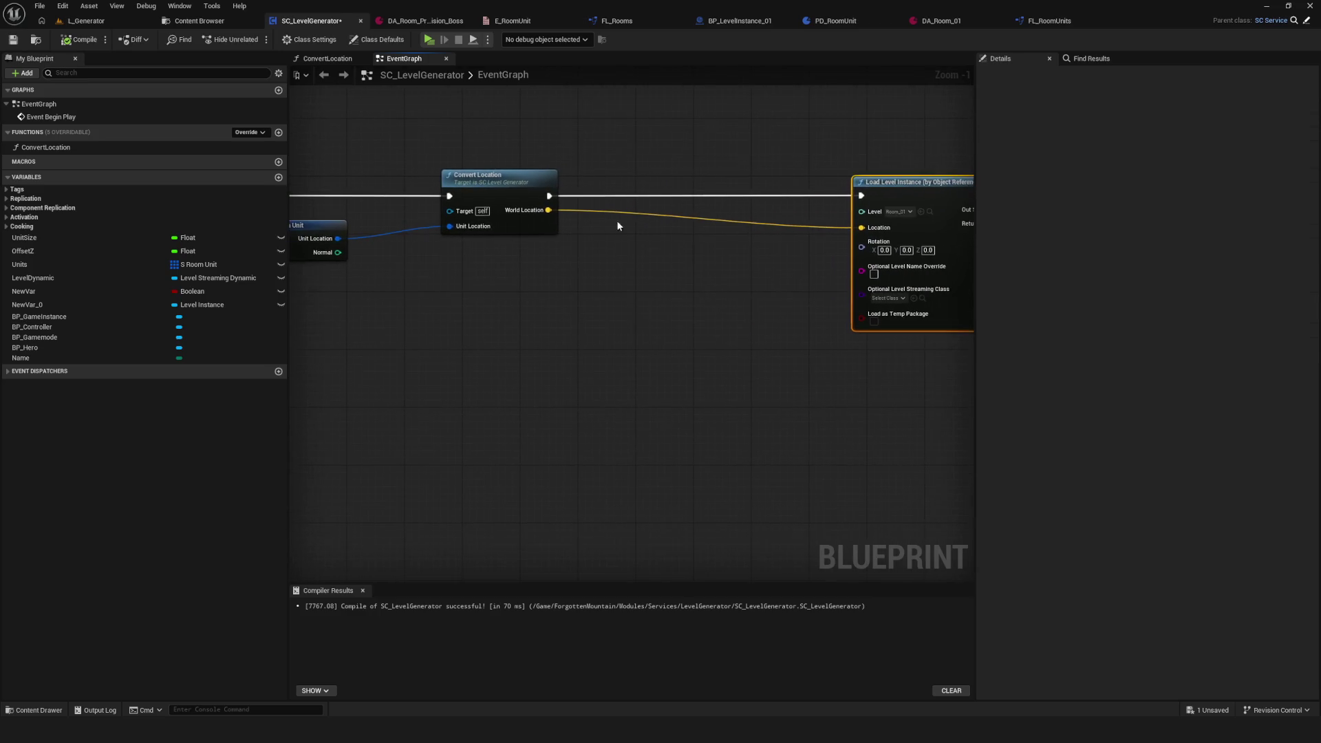
{"action": "left_click", "coordinate": [13, 39]}
Step: Turn off Show Inherited Variables in the My Blueprint settings menu
{"action": "scroll", "coordinate": [717, 200], "scroll_direction": "down", "scroll_amount": 2}
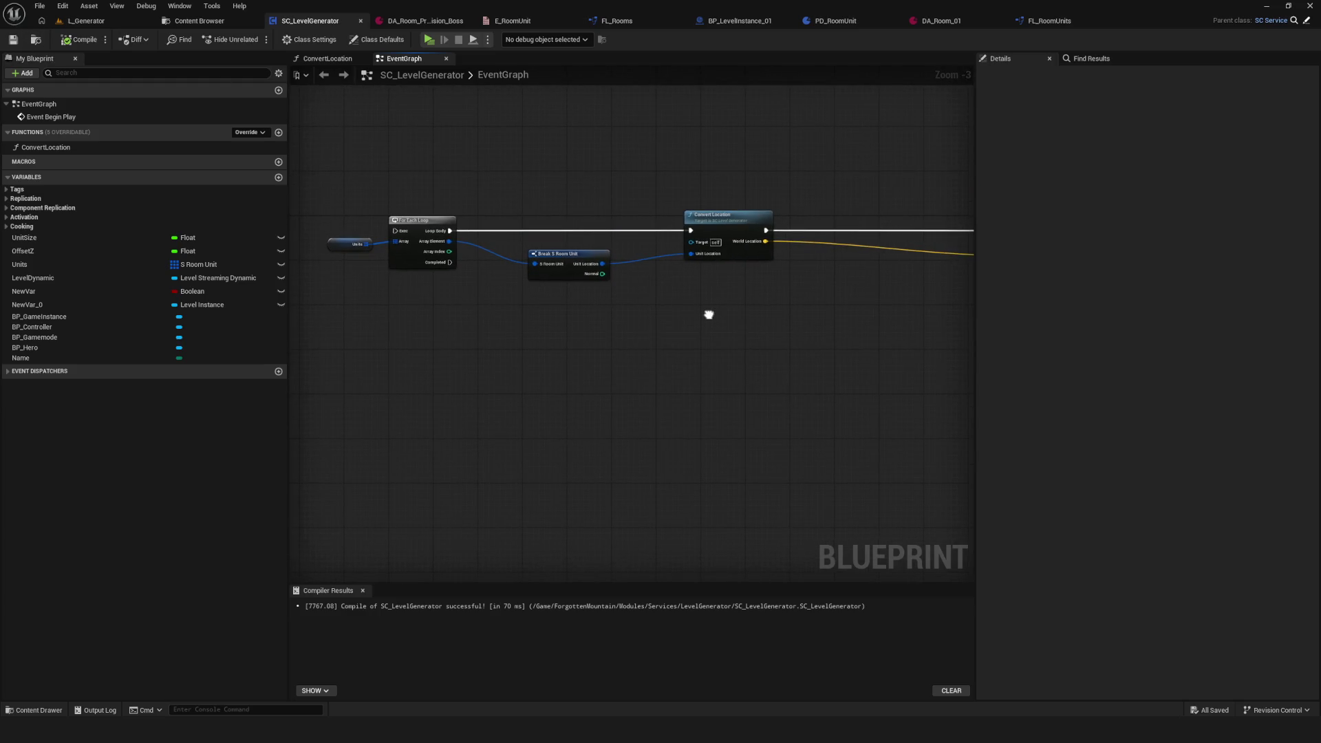
{"action": "left_click_drag", "start_coordinate": [708, 315], "coordinate": [649, 313]}
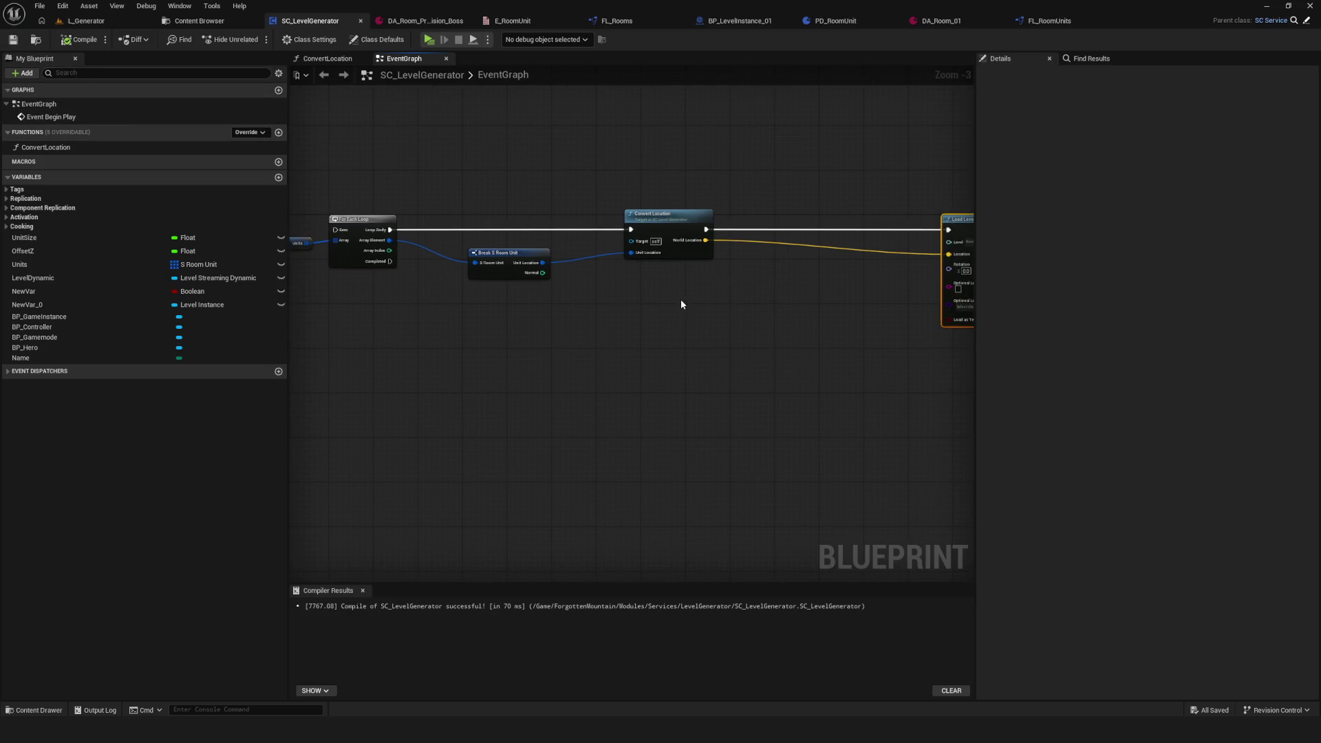
{"action": "left_click_drag", "start_coordinate": [714, 295], "coordinate": [689, 307]}
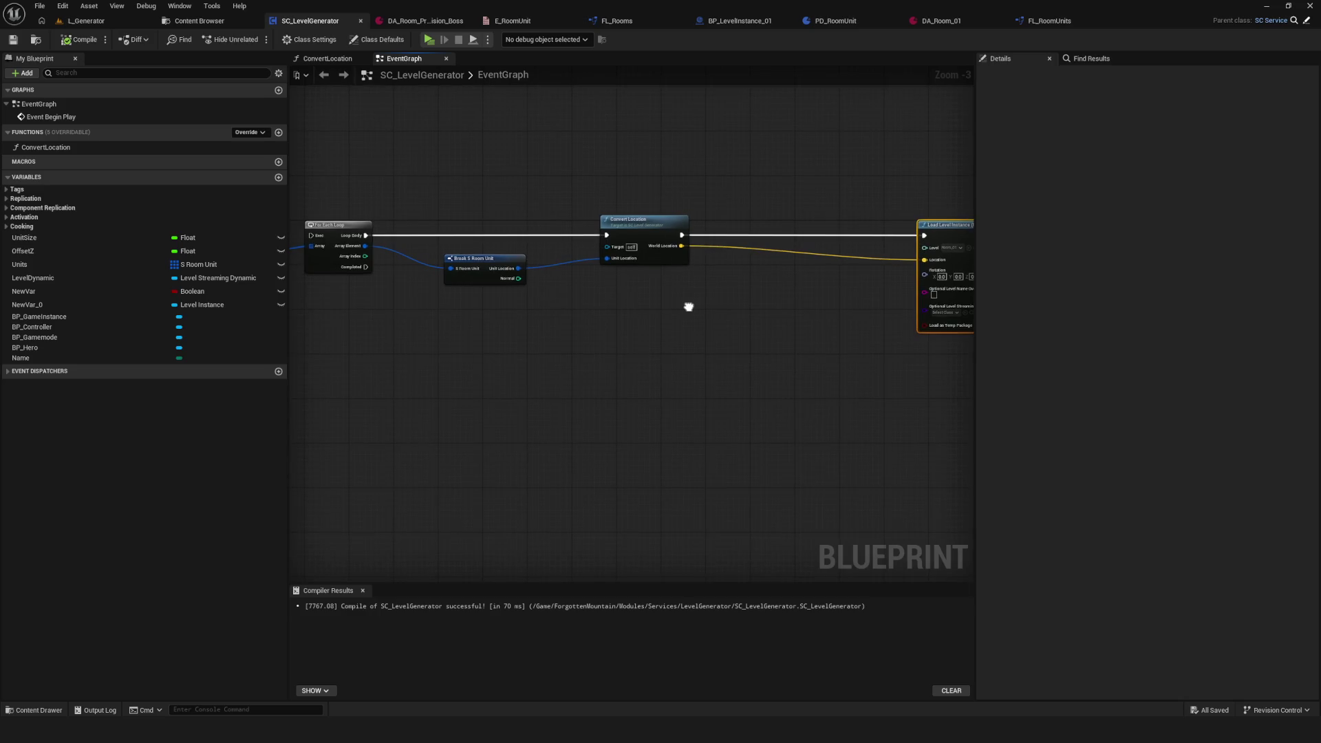
{"action": "left_click_drag", "start_coordinate": [663, 301], "coordinate": [670, 340]}
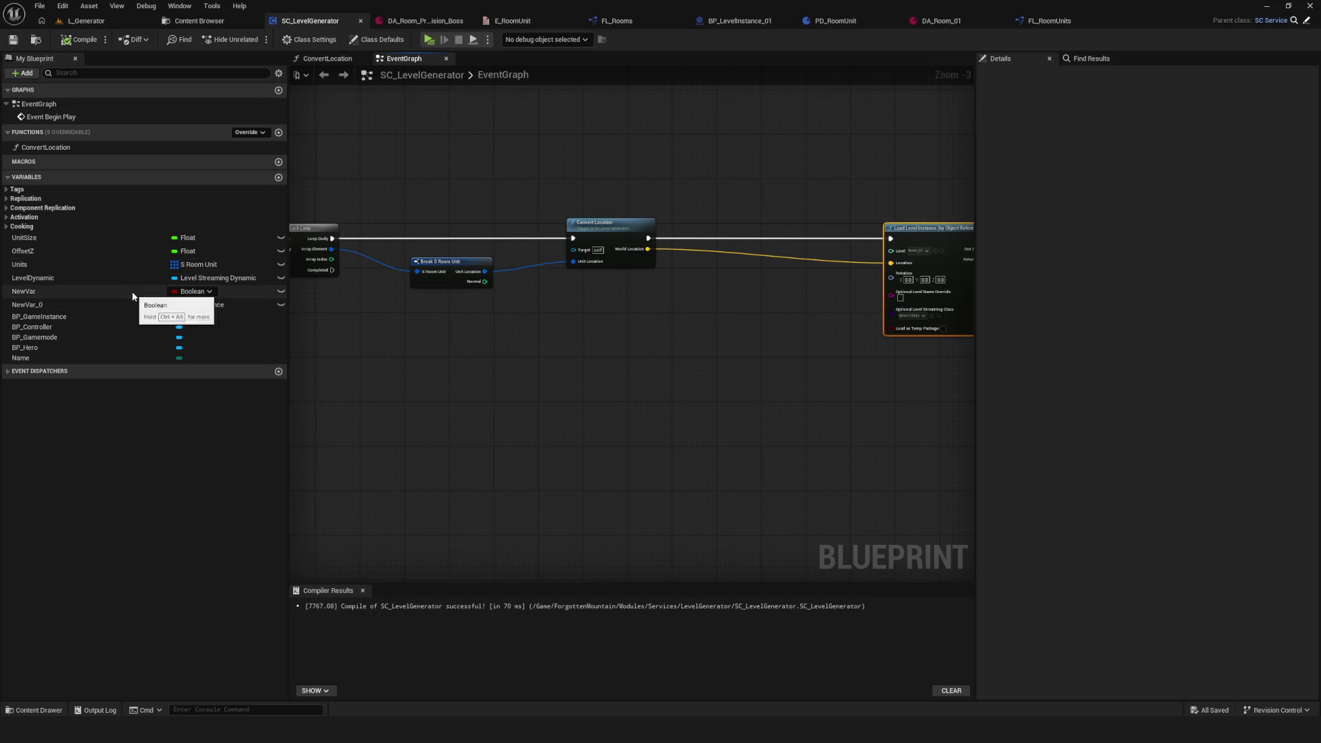
{"action": "left_click", "coordinate": [278, 73]}
{"action": "left_click", "coordinate": [323, 90]}
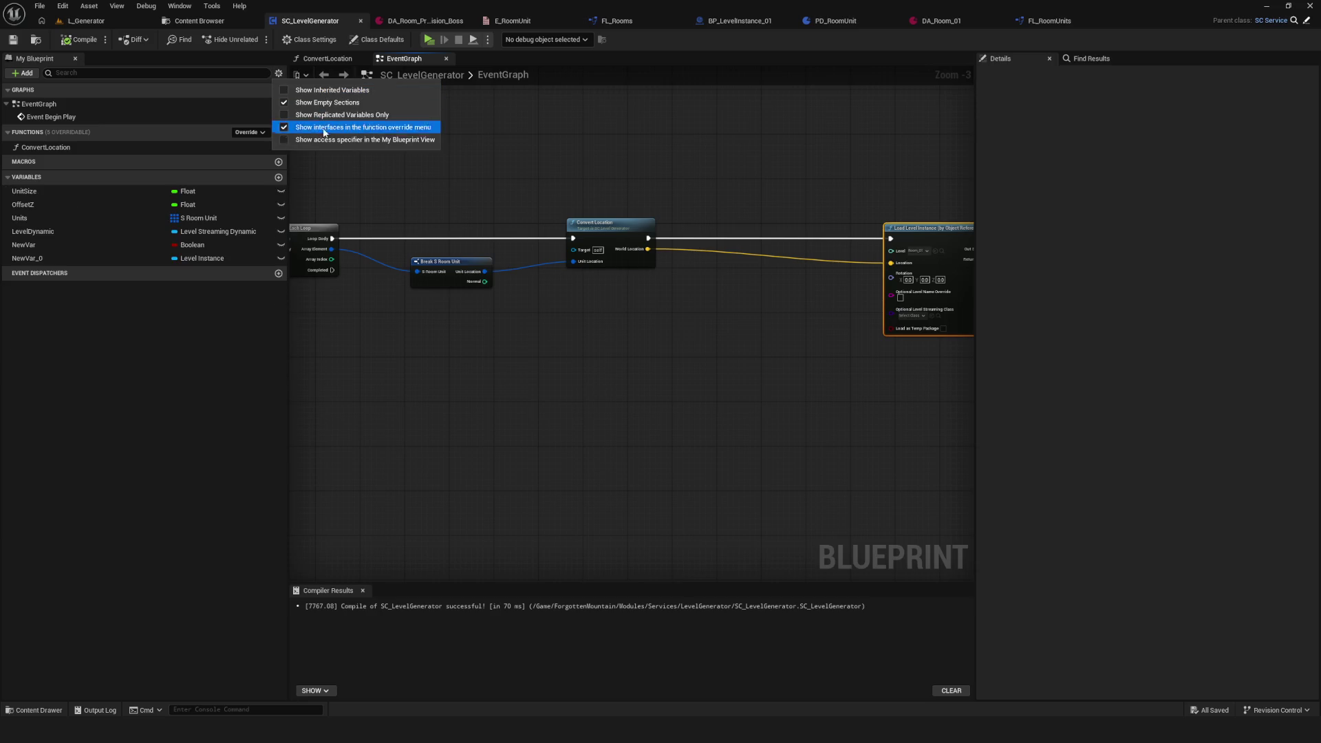
{"action": "left_click", "coordinate": [155, 333]}
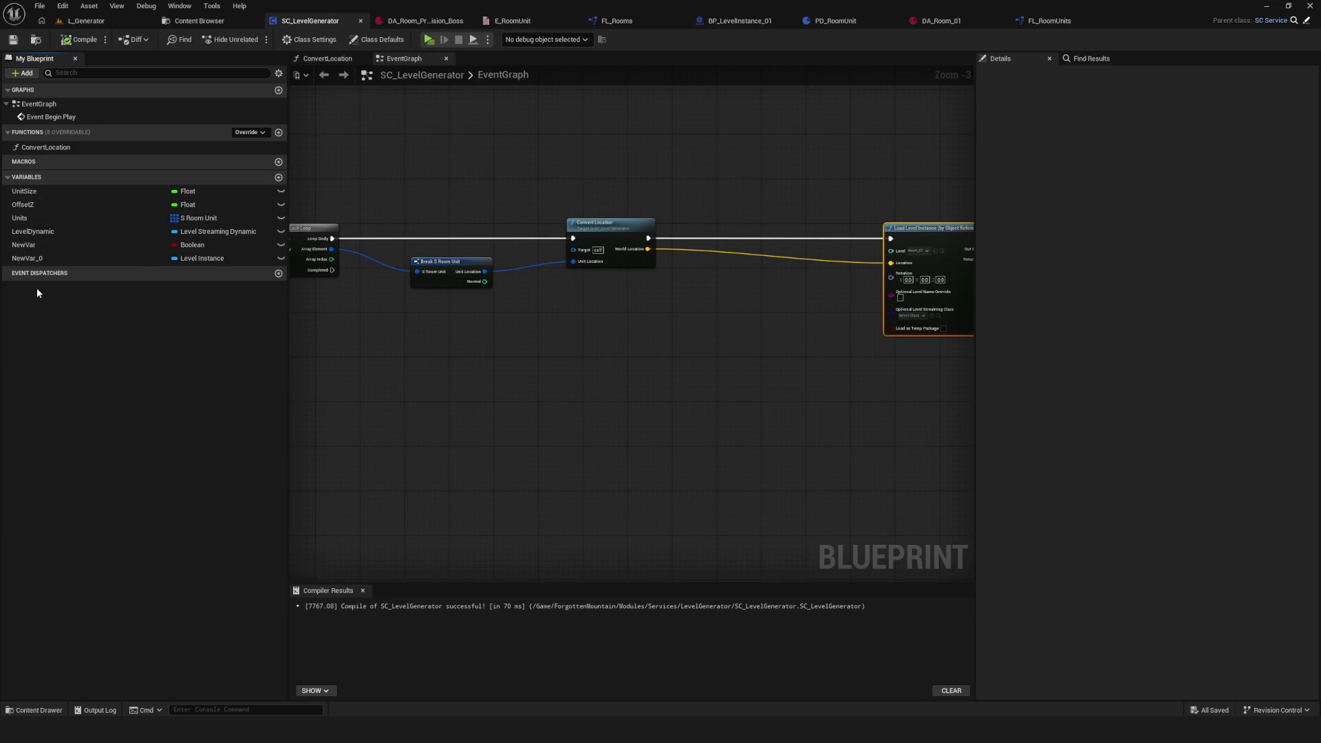
Step: Delete the unused NewVar_0 and LevelDynamic variables, then save and compile
{"action": "left_click_drag", "start_coordinate": [720, 293], "coordinate": [342, 292]}
{"action": "left_click", "coordinate": [34, 258]}
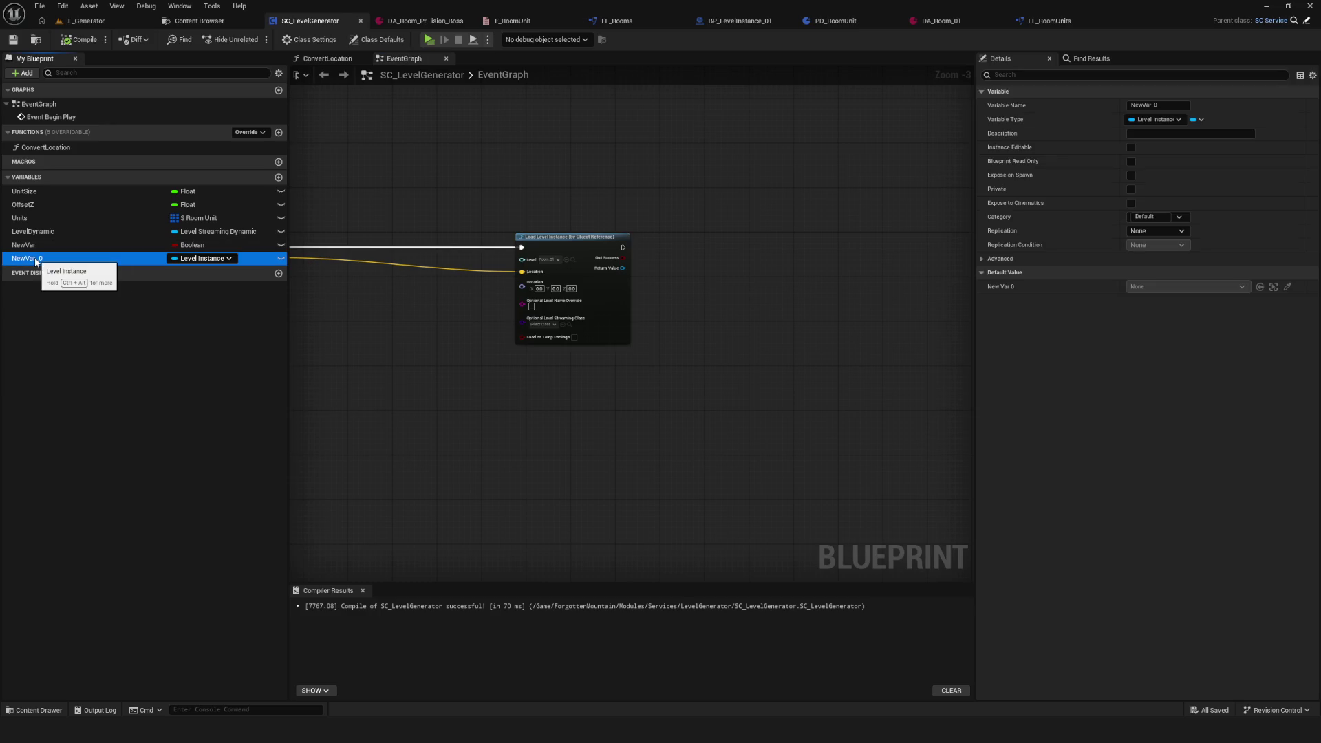
{"action": "key", "text": "Delete"}
{"action": "left_click", "coordinate": [110, 232]}
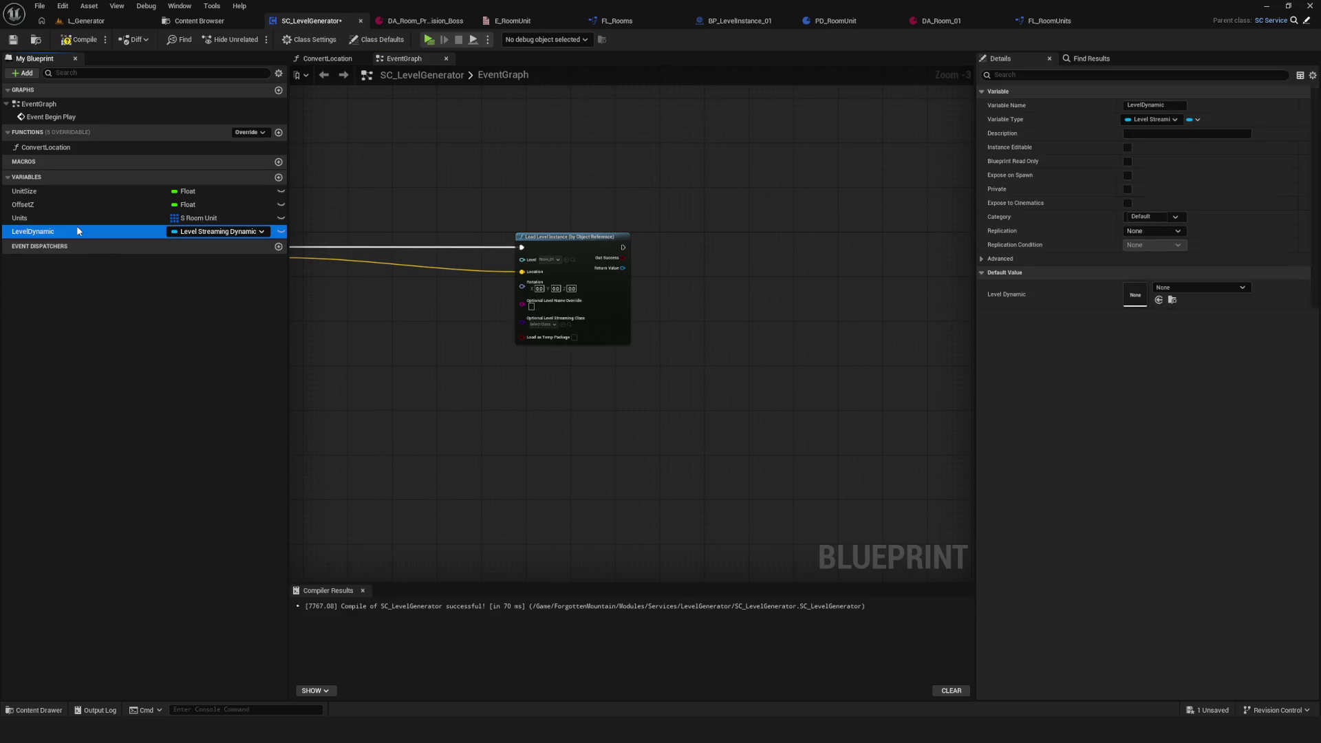
{"action": "key", "text": "Delete"}
{"action": "left_click_drag", "start_coordinate": [383, 275], "coordinate": [617, 275]}
{"action": "scroll", "coordinate": [618, 275], "scroll_direction": "up", "scroll_amount": 1}
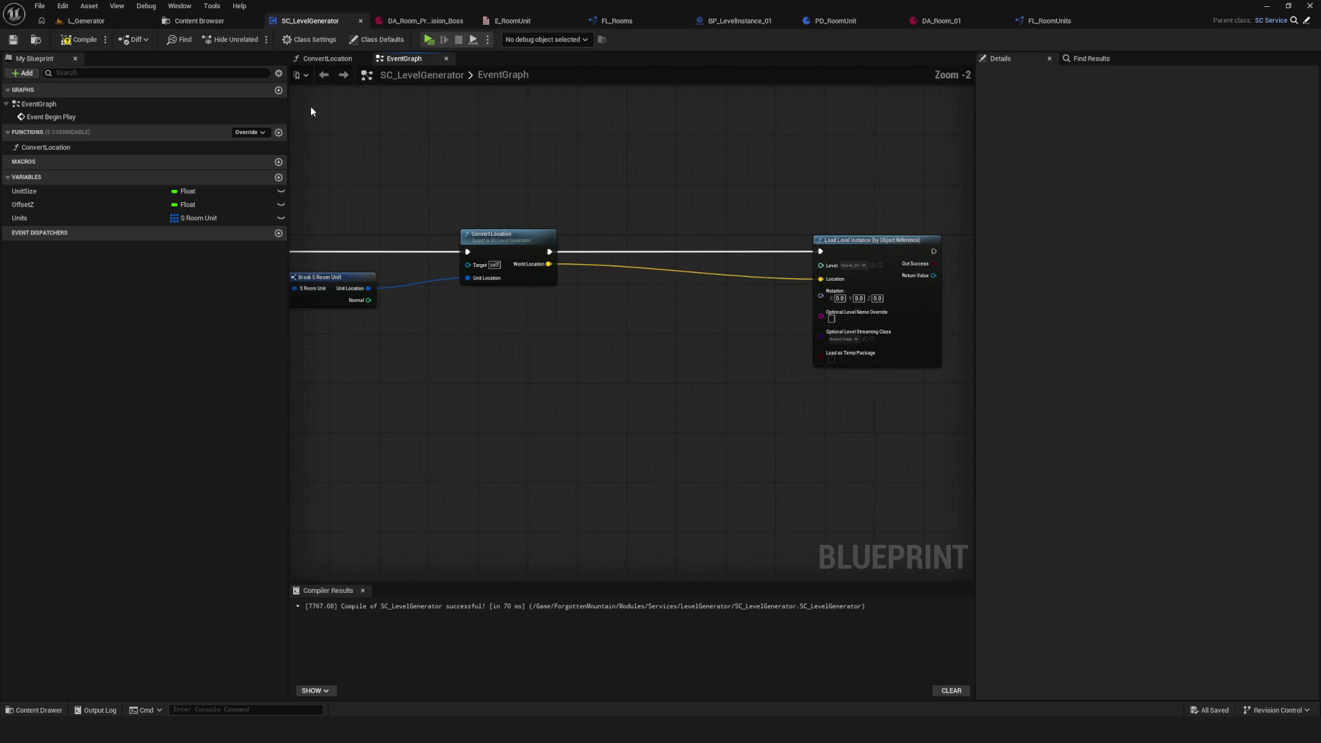
{"action": "left_click", "coordinate": [13, 40]}
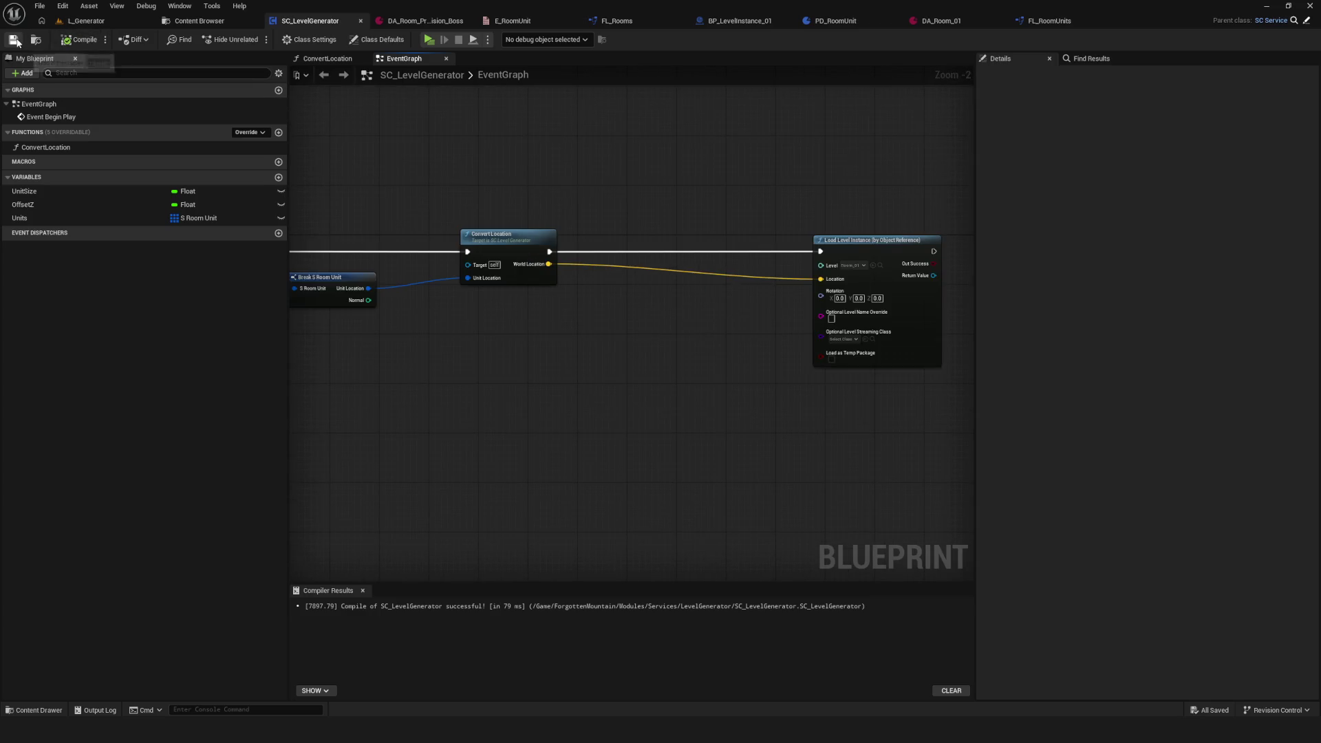
{"action": "left_click", "coordinate": [279, 90]}
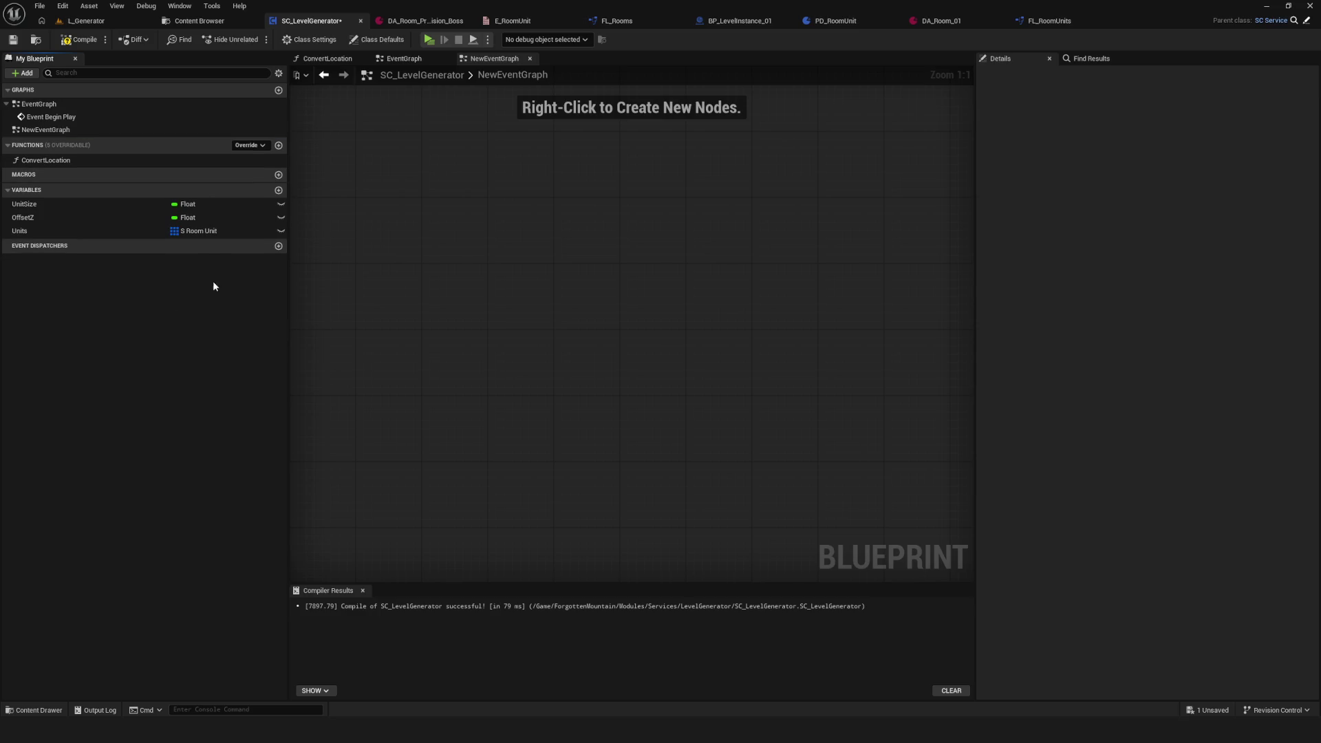
{"action": "key", "text": "ctrl+z"}
{"action": "left_click", "coordinate": [71, 40]}
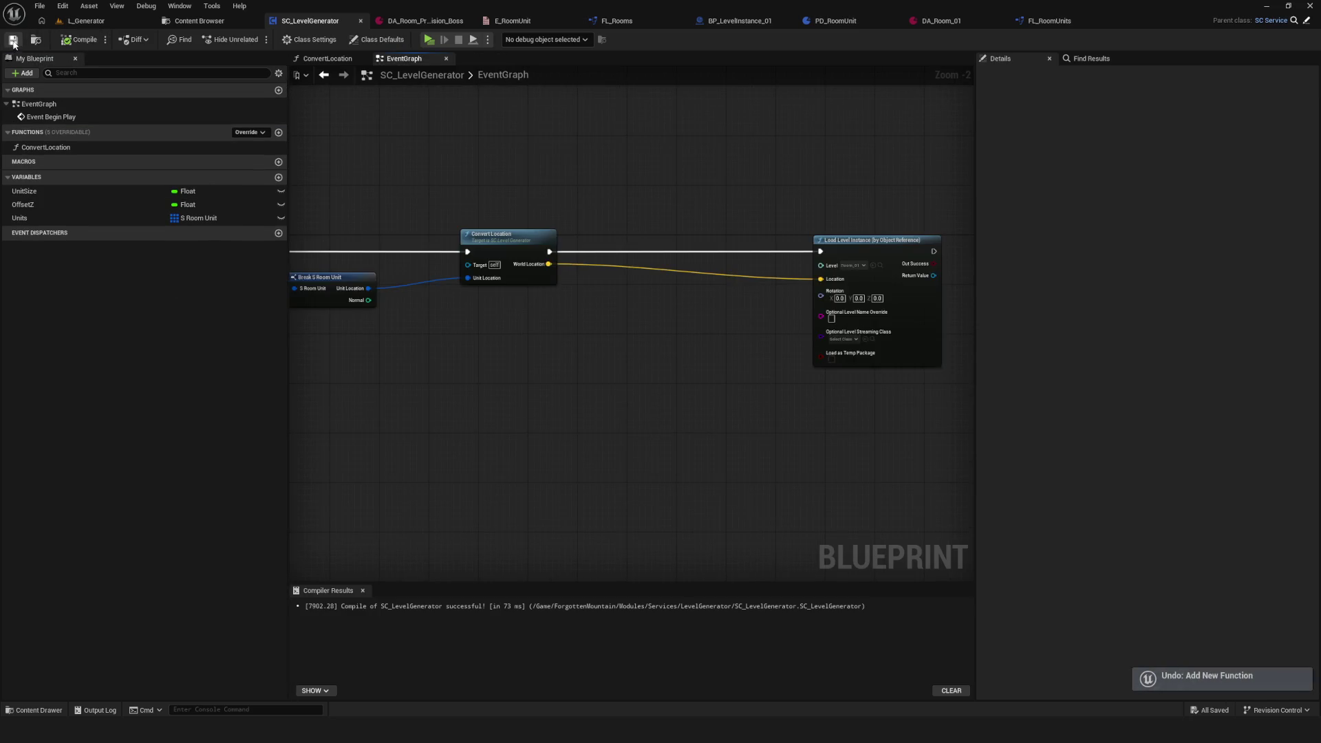
Step: Add a new variable typed as an E Room Unit array and compile
{"action": "left_click", "coordinate": [279, 177]}
{"action": "left_click", "coordinate": [204, 232]}
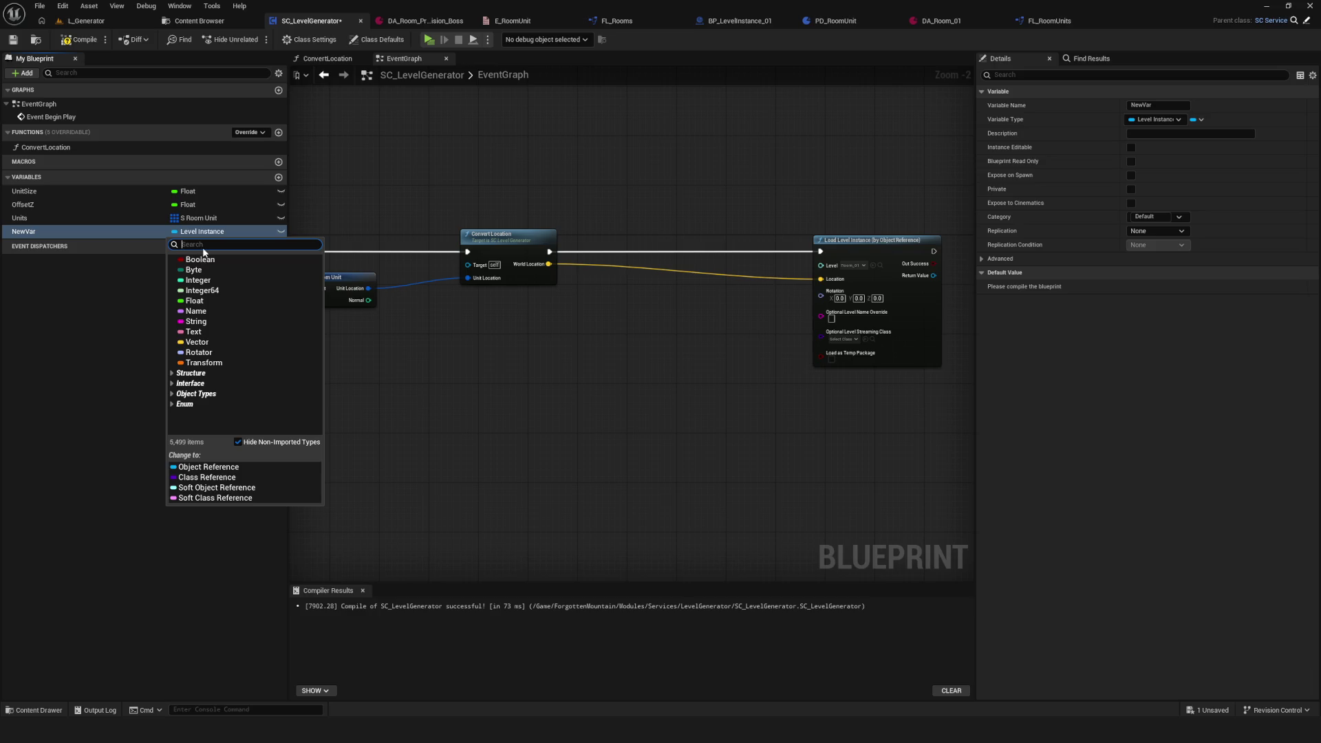
{"action": "type", "text": "K"}
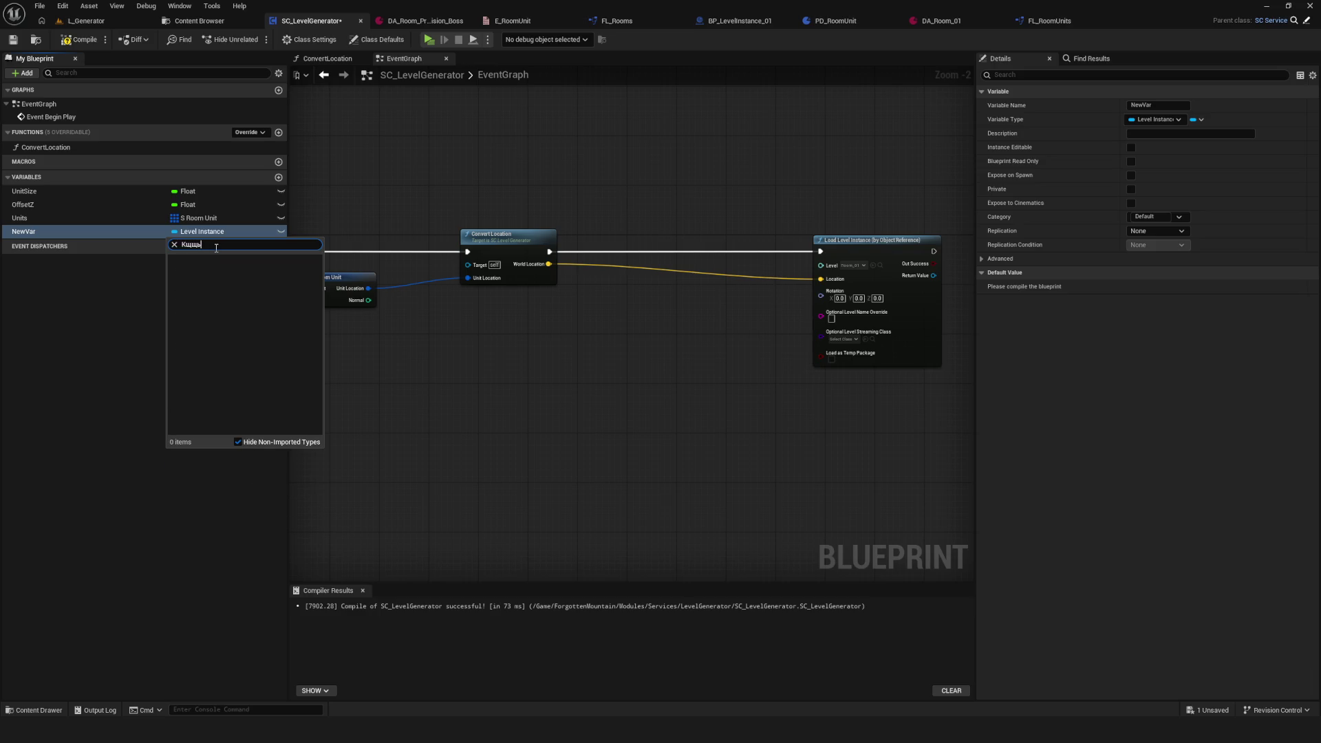
{"action": "type", "text": "Ro"}
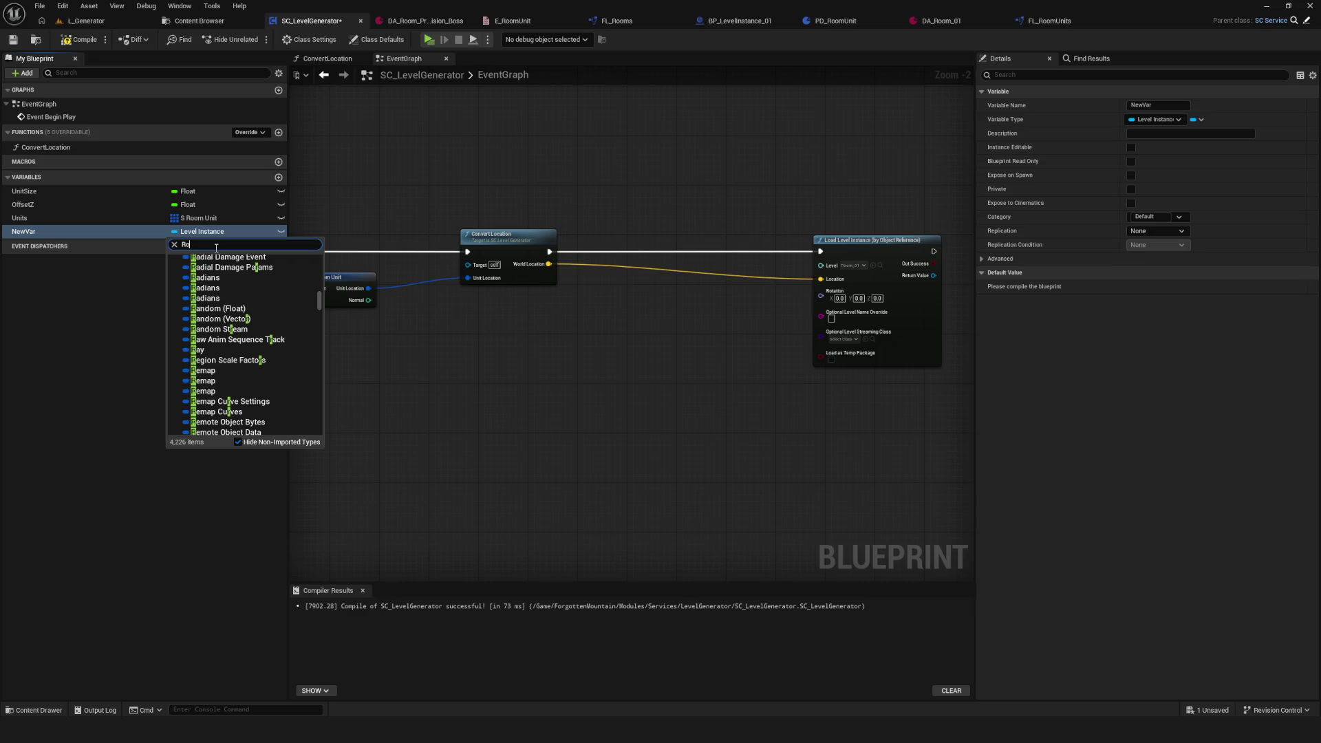
{"action": "type", "text": "omUnit"}
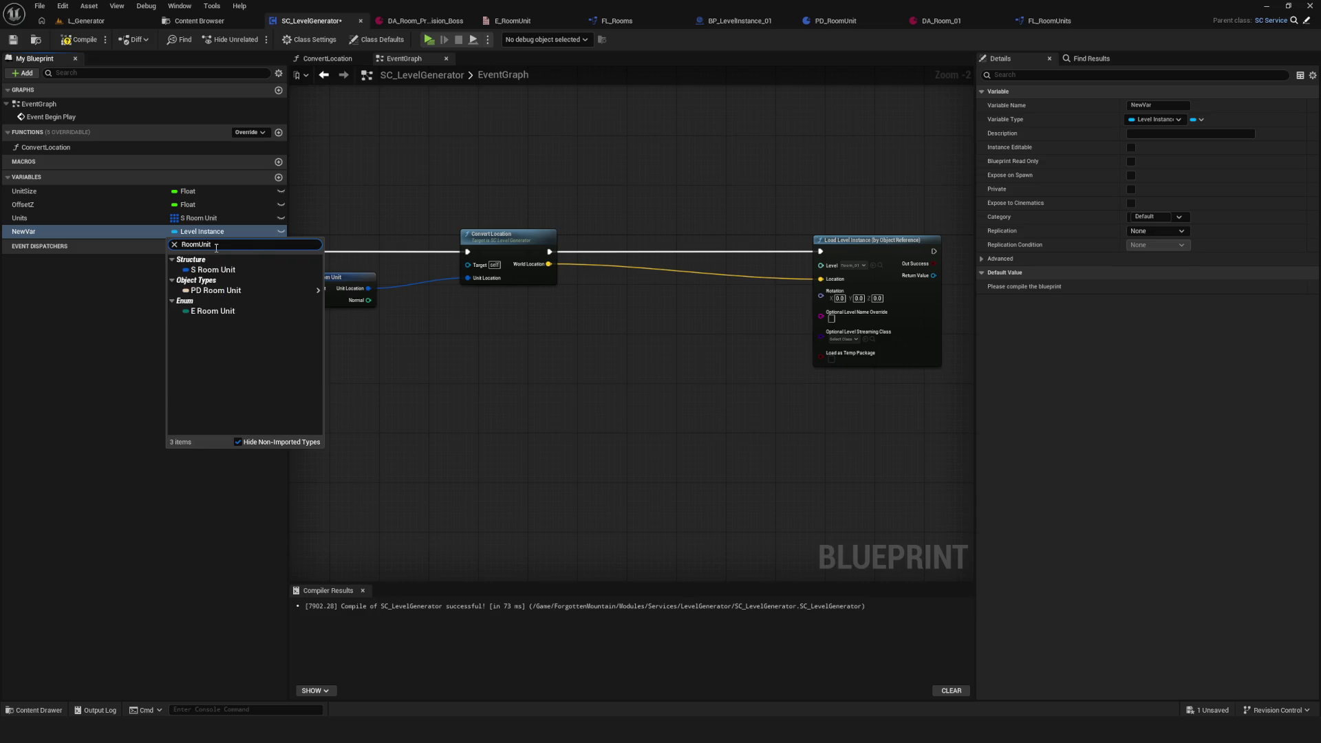
{"action": "left_click", "coordinate": [213, 311]}
{"action": "left_click", "coordinate": [1199, 119]}
{"action": "left_click", "coordinate": [1192, 149]}
{"action": "left_click", "coordinate": [60, 43]}
Step: Rename the new variable to RoomUnitPool and compile again
{"action": "double_click", "coordinate": [152, 231]}
{"action": "type", "text": "RoomUnitPool"}
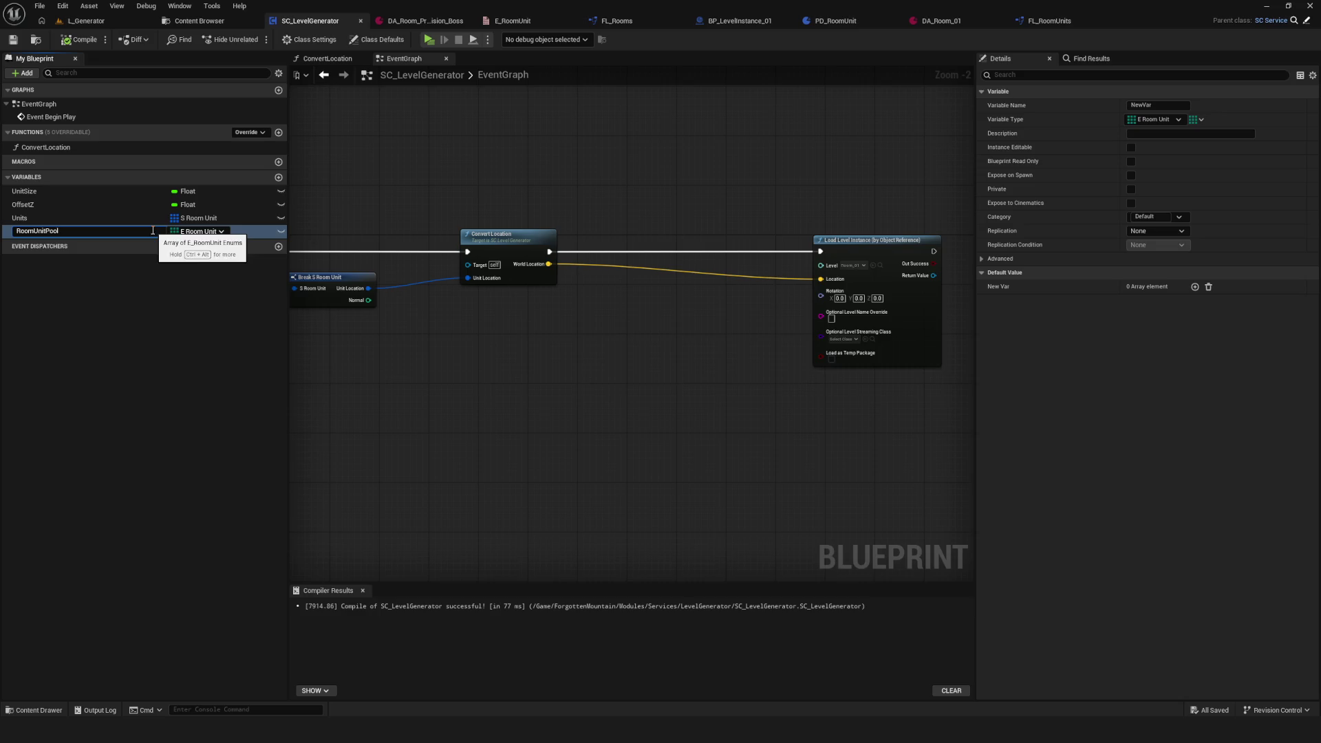
{"action": "key", "text": "Return"}
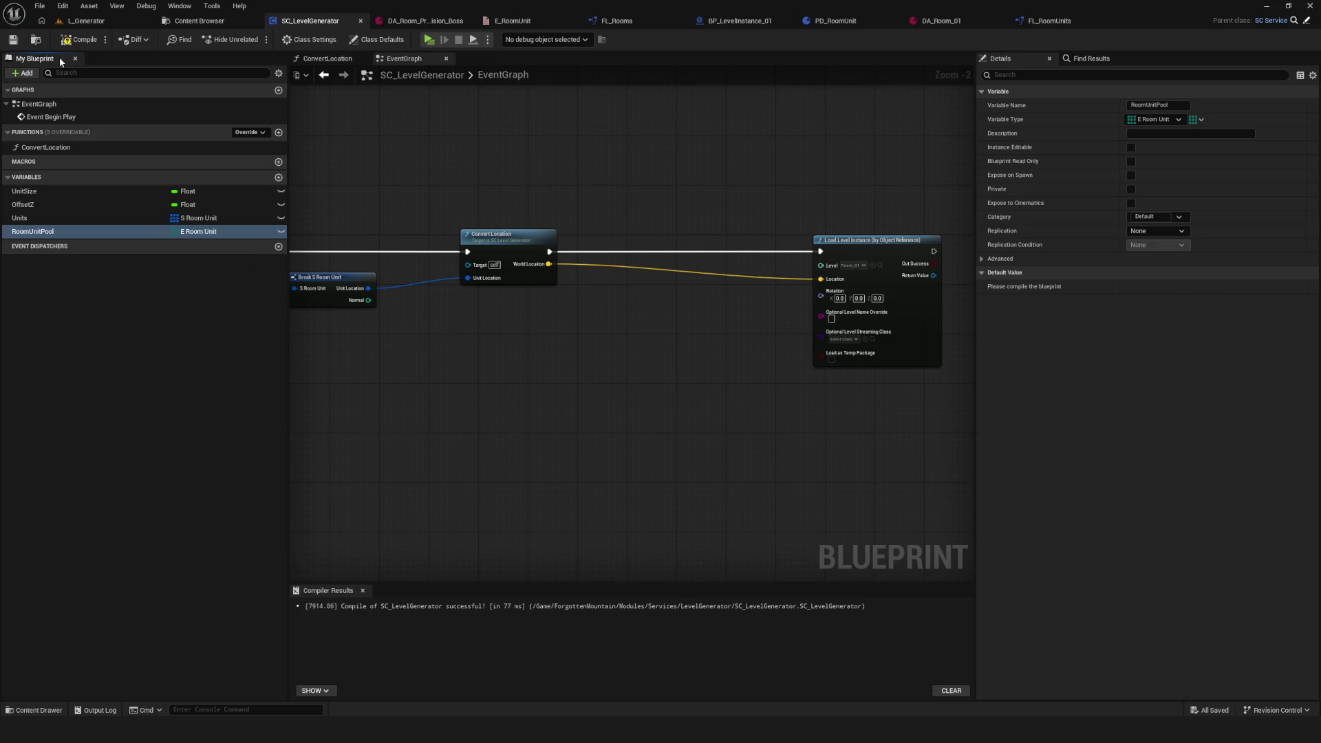
{"action": "left_click", "coordinate": [15, 40]}
Step: Add six RoomUnitPool elements set to Usual_01 through Usual_06
{"action": "scroll", "coordinate": [473, 261], "scroll_direction": "down", "scroll_amount": 6}
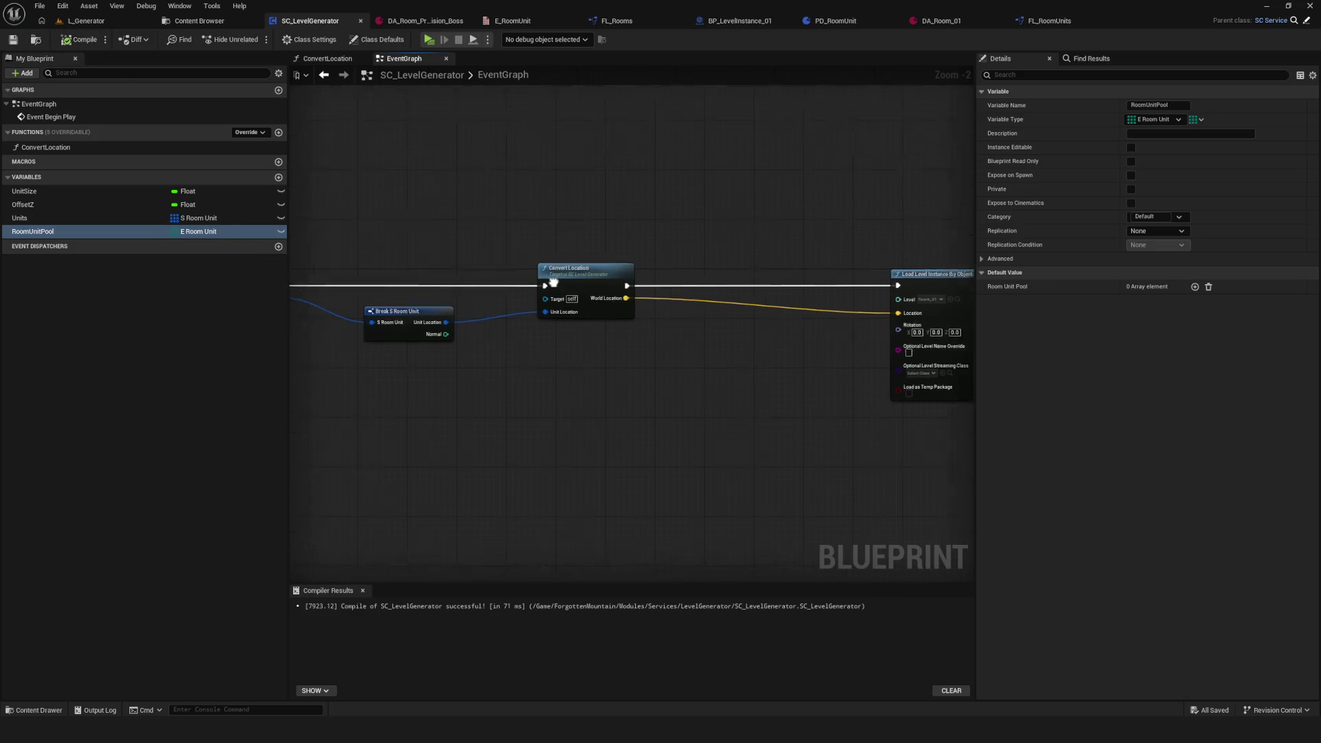
{"action": "scroll", "coordinate": [473, 262], "scroll_direction": "up", "scroll_amount": 5}
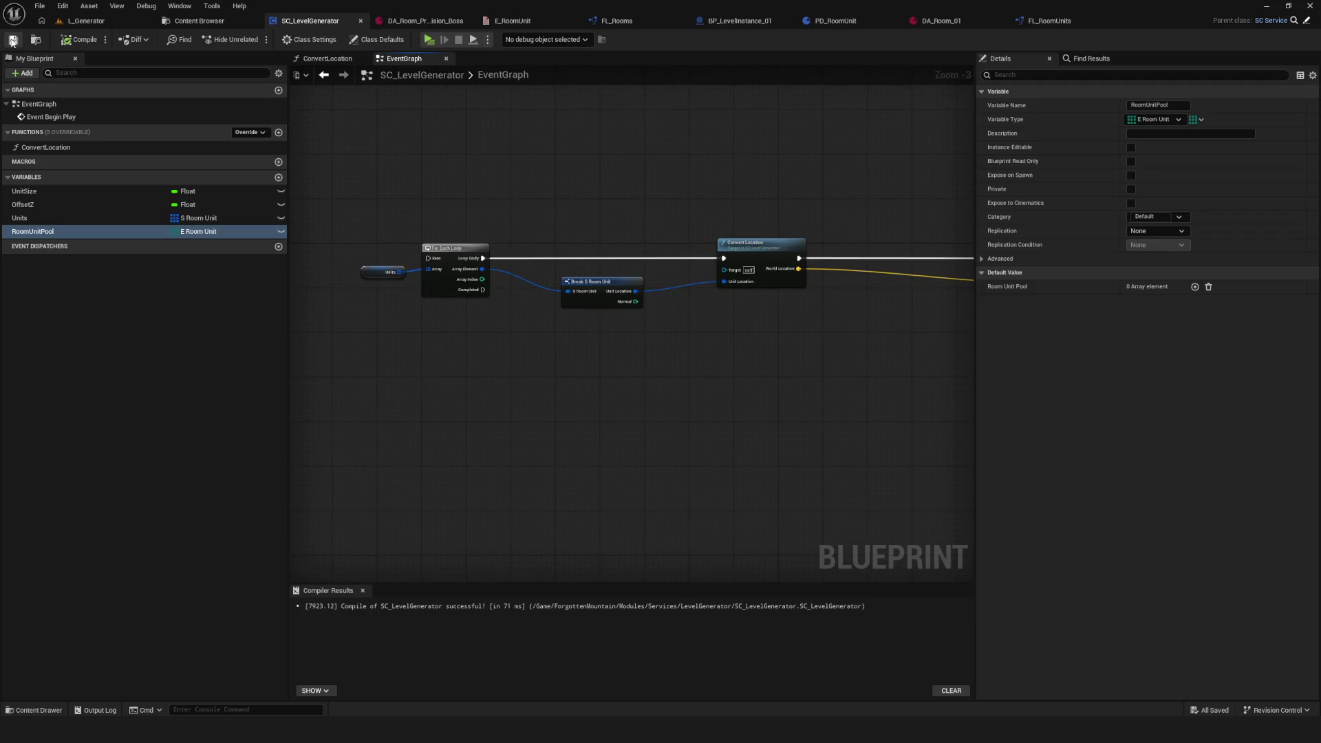
{"action": "left_click_drag", "start_coordinate": [524, 218], "coordinate": [836, 252]}
{"action": "left_click", "coordinate": [1196, 287]}
{"action": "left_click", "coordinate": [1160, 301]}
{"action": "left_click", "coordinate": [1143, 321]}
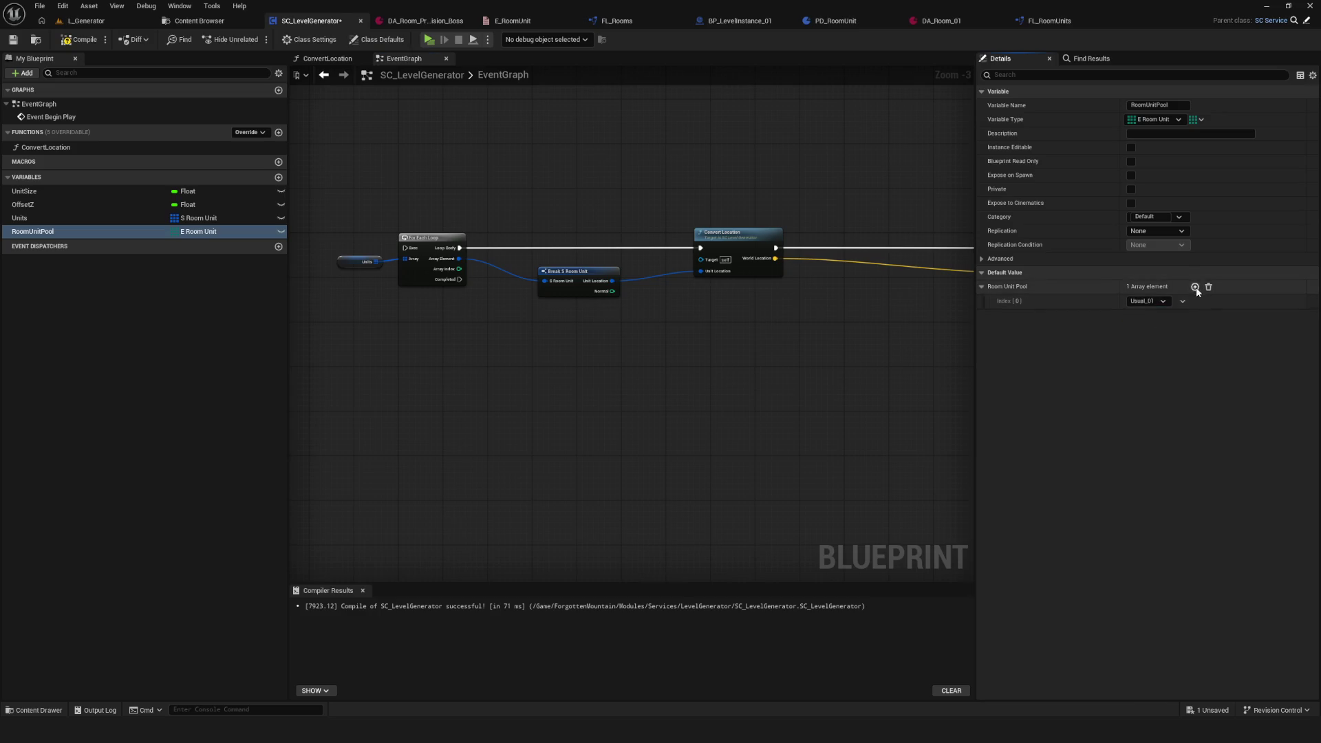
{"action": "left_click", "coordinate": [1196, 286]}
{"action": "left_click", "coordinate": [1147, 316]}
{"action": "left_click", "coordinate": [1154, 346]}
{"action": "left_click", "coordinate": [1196, 286]}
{"action": "left_click", "coordinate": [1148, 331]}
{"action": "left_click", "coordinate": [1159, 372]}
{"action": "left_click", "coordinate": [1196, 286]}
{"action": "left_click", "coordinate": [1148, 346]}
{"action": "left_click", "coordinate": [1163, 397]}
{"action": "left_click", "coordinate": [1196, 287]}
{"action": "left_click", "coordinate": [1147, 361]}
{"action": "left_click", "coordinate": [1161, 421]}
{"action": "left_click", "coordinate": [1196, 287]}
{"action": "left_click", "coordinate": [1156, 376]}
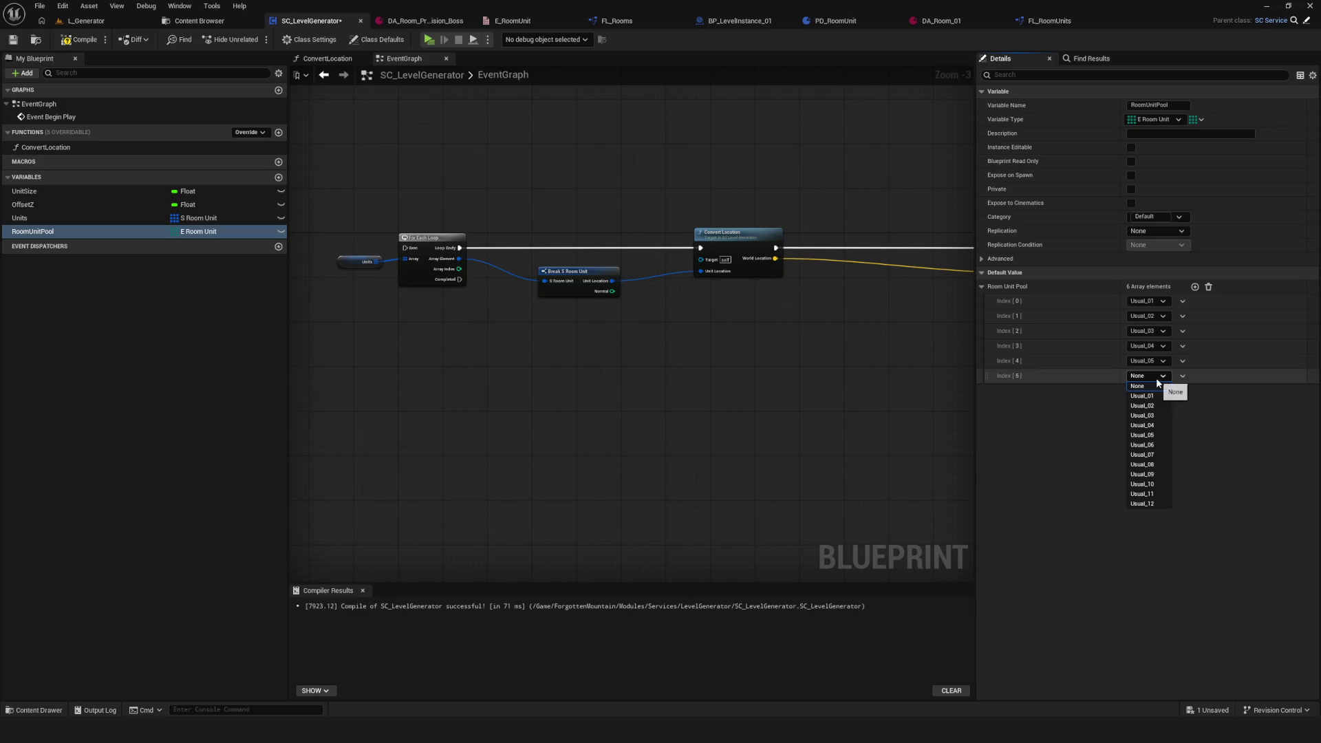
{"action": "left_click", "coordinate": [1162, 456]}
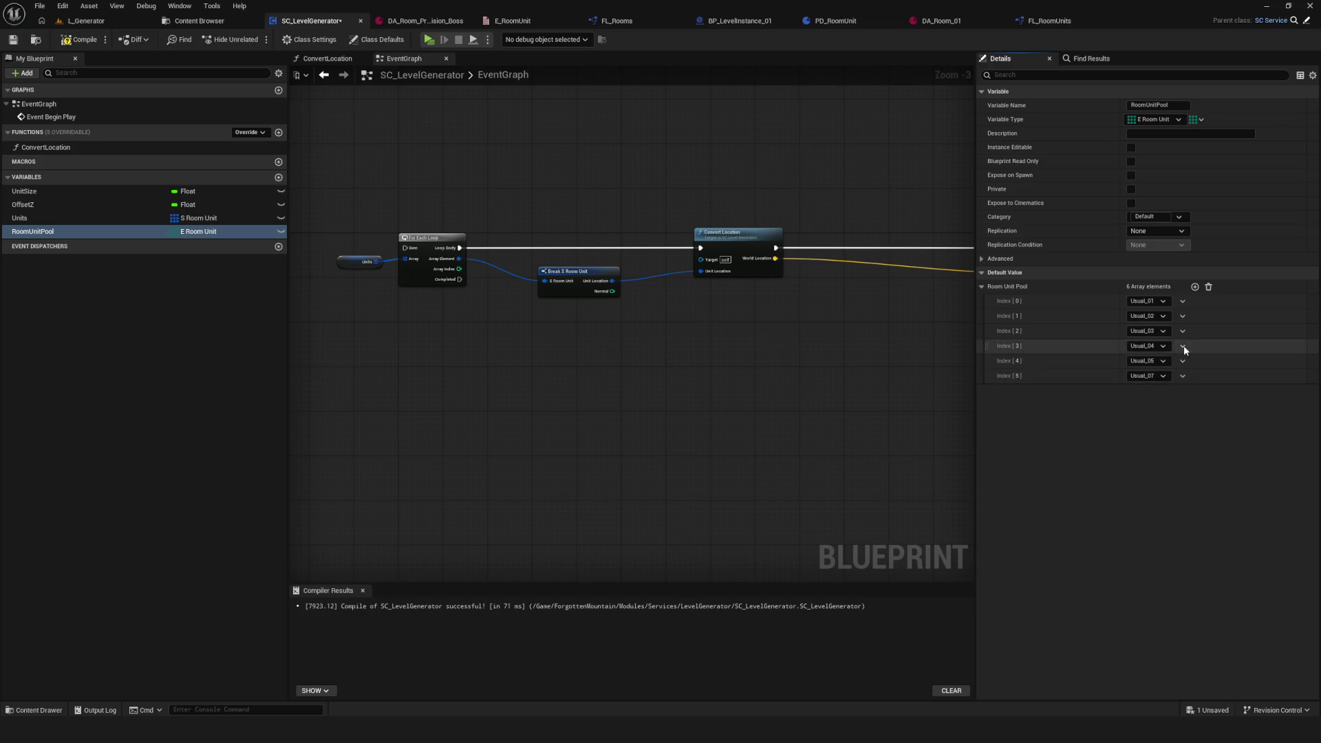
{"action": "left_click", "coordinate": [1146, 379]}
{"action": "left_click", "coordinate": [1145, 445]}
Step: Add six more elements set to Usual_07 through Usual_12 and save the blueprint
{"action": "left_click", "coordinate": [1195, 287]}
{"action": "left_click", "coordinate": [1148, 391]}
{"action": "left_click", "coordinate": [1162, 470]}
{"action": "left_click", "coordinate": [1195, 287]}
{"action": "left_click", "coordinate": [1162, 407]}
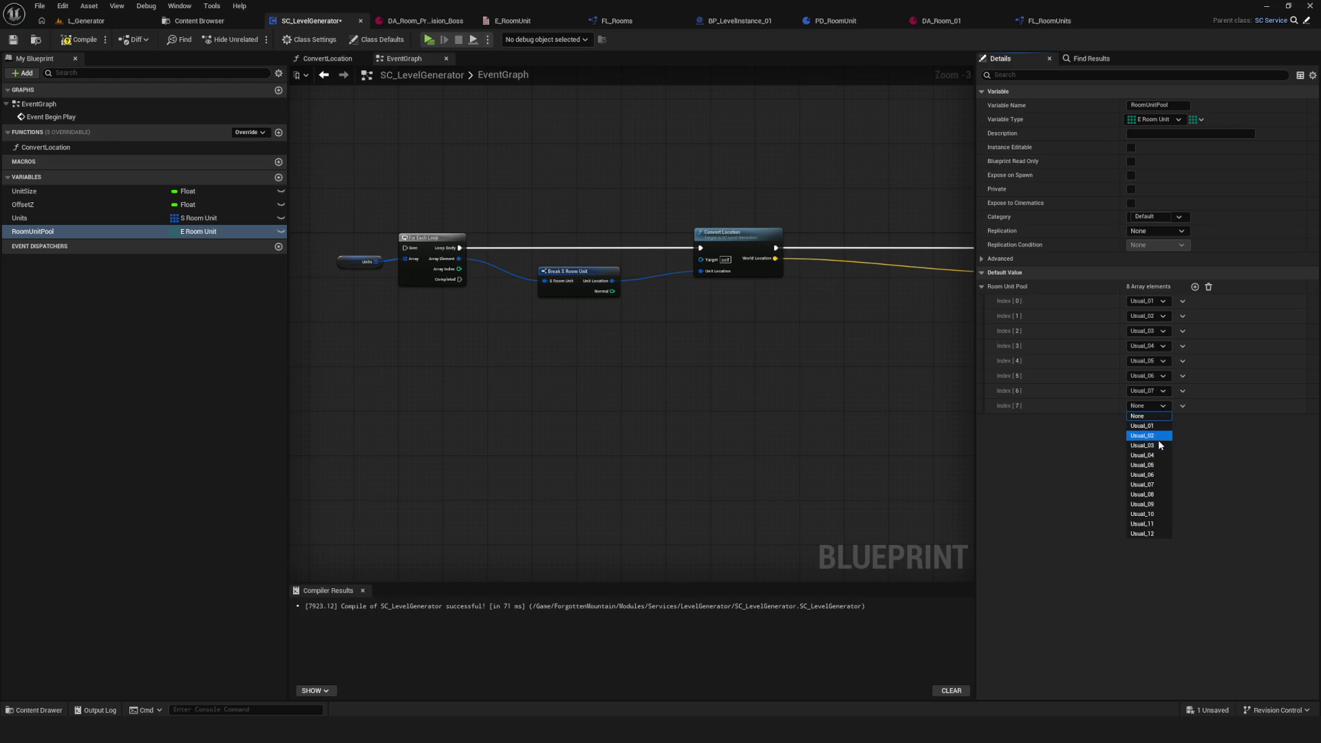
{"action": "left_click", "coordinate": [1159, 496]}
{"action": "left_click", "coordinate": [1196, 287]}
{"action": "left_click", "coordinate": [1153, 421]}
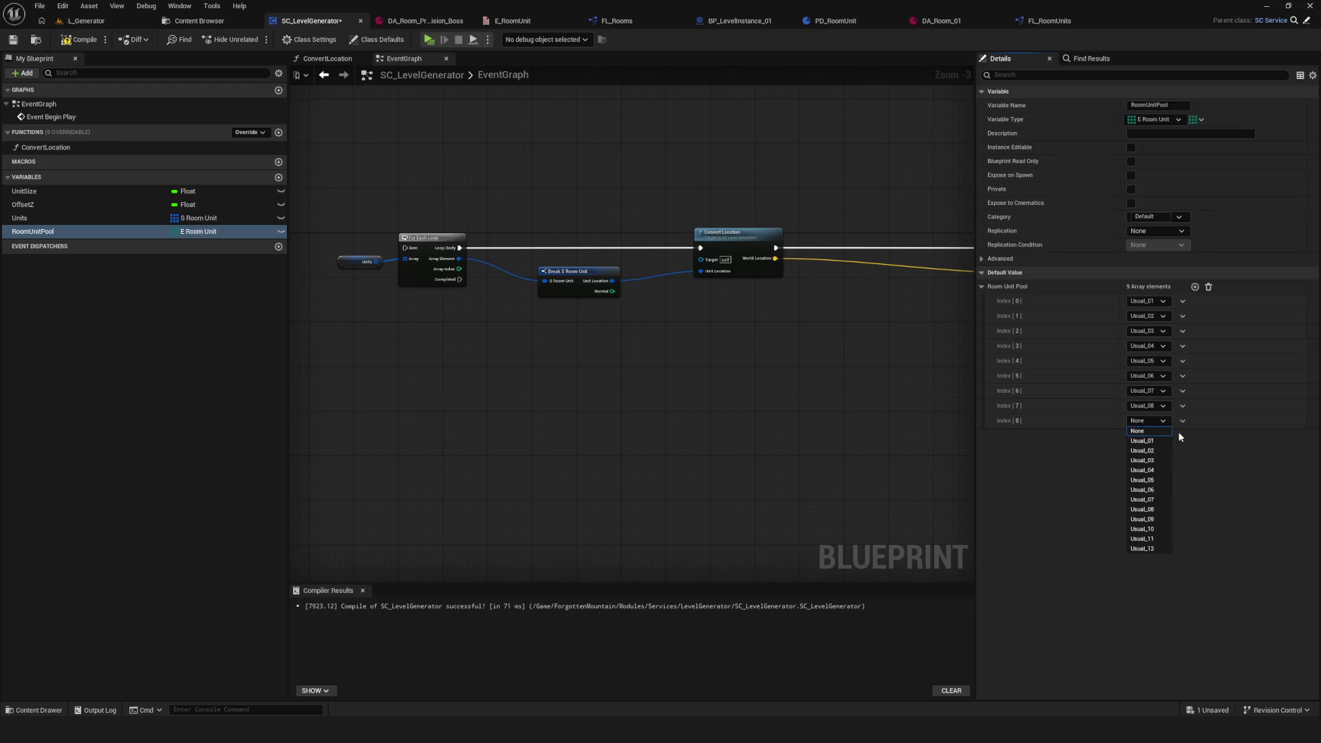
{"action": "left_click", "coordinate": [1163, 519]}
{"action": "left_click", "coordinate": [1195, 286]}
{"action": "left_click", "coordinate": [1156, 439]}
{"action": "left_click", "coordinate": [1163, 543]}
{"action": "left_click", "coordinate": [1196, 286]}
{"action": "left_click", "coordinate": [1162, 450]}
{"action": "left_click", "coordinate": [1142, 569]}
{"action": "left_click", "coordinate": [1195, 287]}
{"action": "left_click", "coordinate": [1153, 468]}
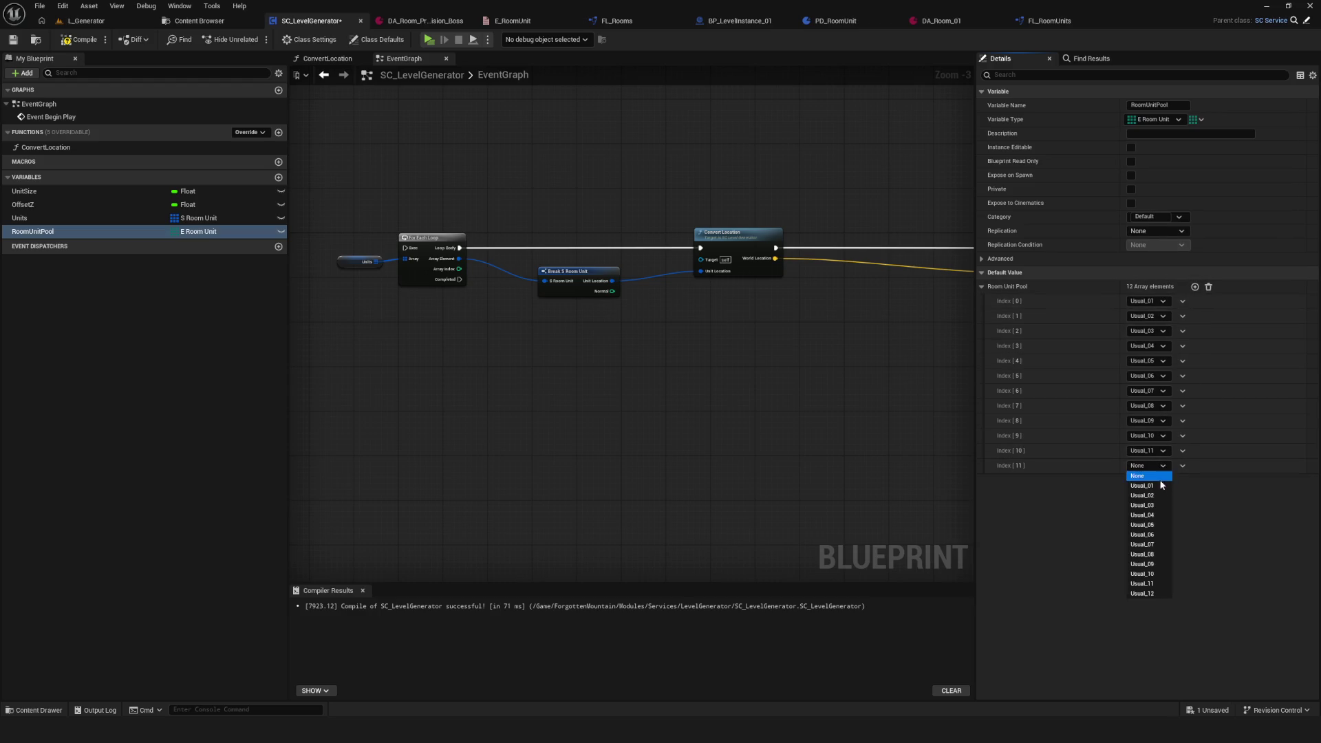
{"action": "left_click", "coordinate": [1158, 595]}
{"action": "key", "text": "ctrl+s"}
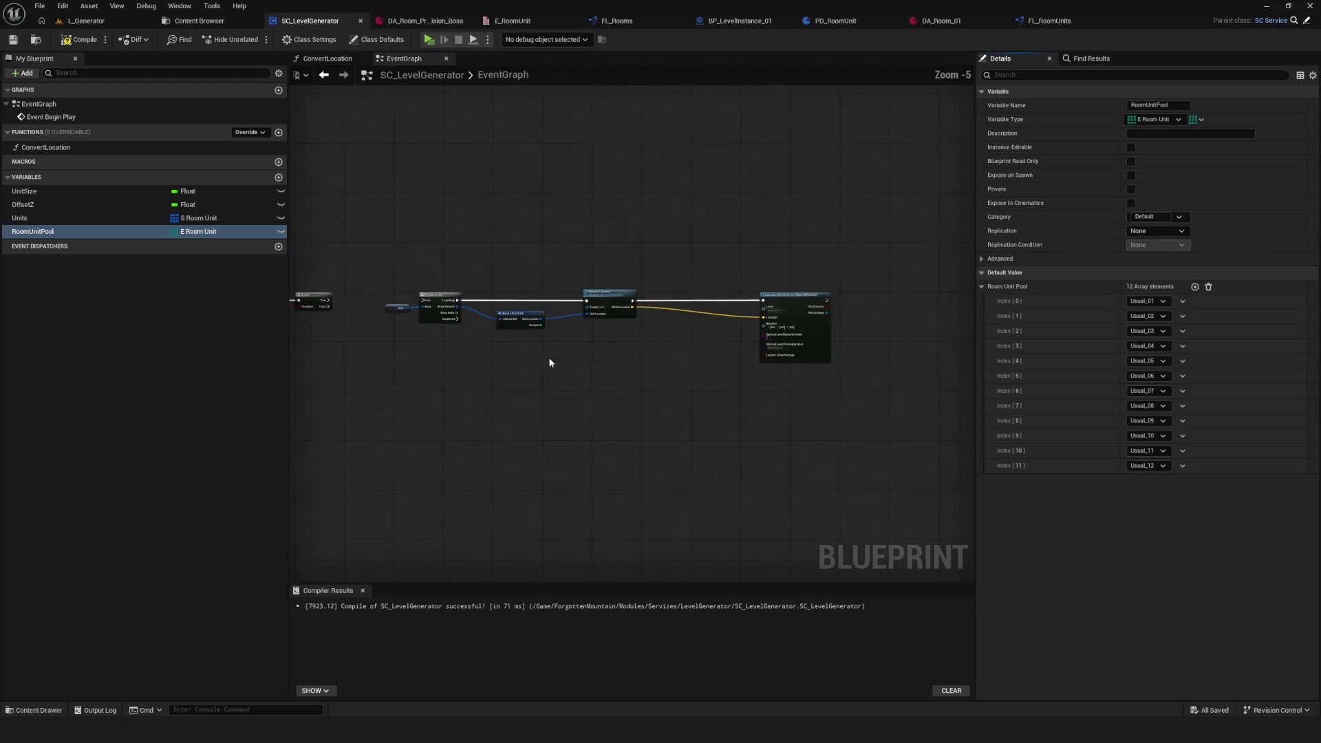
Step: Move the Load Level Instance node to the right, then compile and save the blueprint
{"action": "scroll", "coordinate": [557, 353], "scroll_direction": "down", "scroll_amount": 1}
{"action": "left_click_drag", "start_coordinate": [654, 232], "coordinate": [751, 388]}
{"action": "left_click_drag", "start_coordinate": [744, 292], "coordinate": [863, 296]}
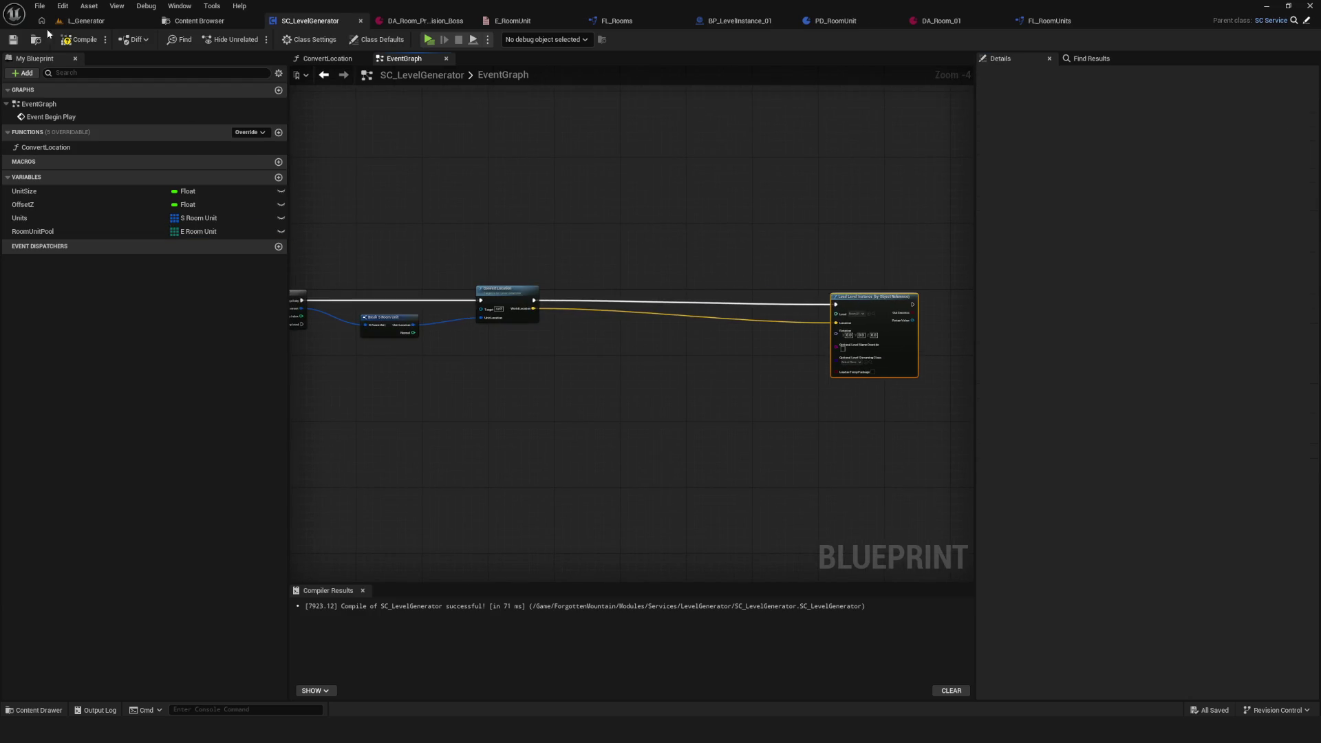
{"action": "left_click", "coordinate": [77, 40]}
Step: Add a RoomUnitPool getter feeding a GET (a ref) node, and move the For Each Loop left
{"action": "scroll", "coordinate": [609, 266], "scroll_direction": "up", "scroll_amount": 1}
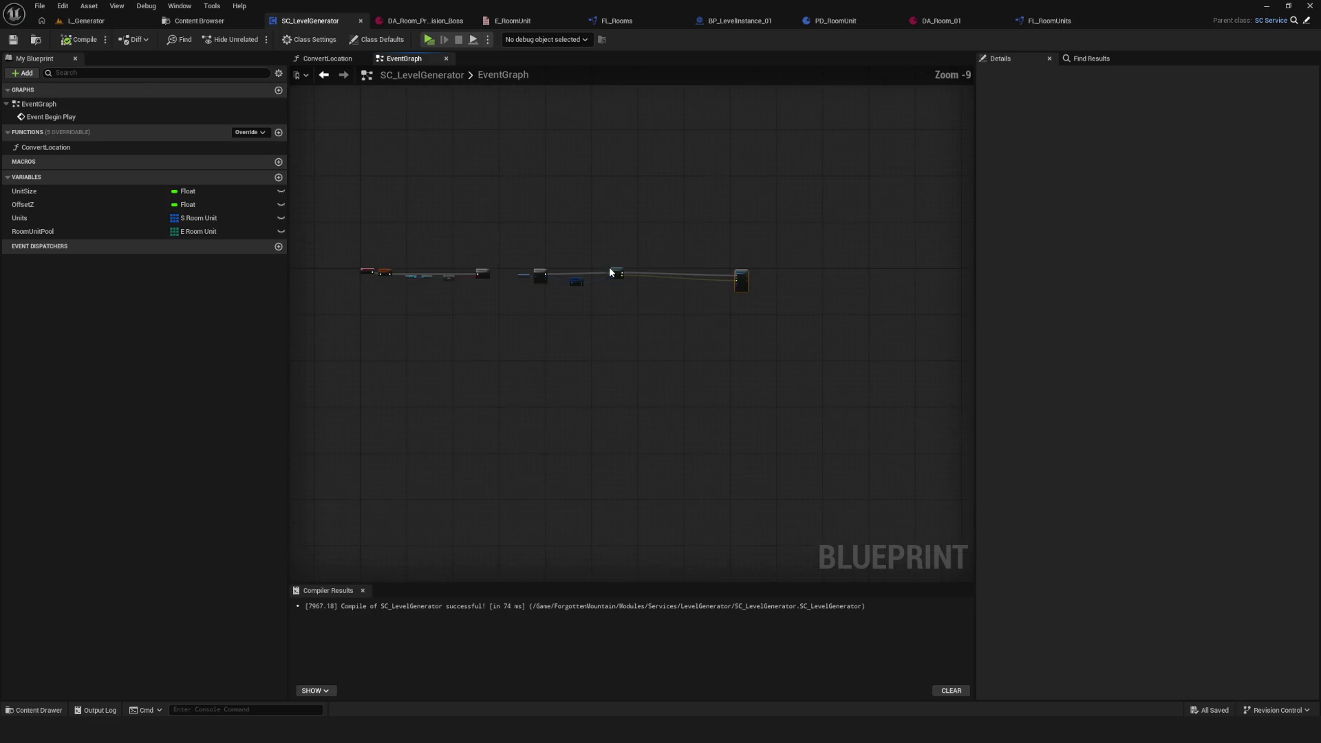
{"action": "scroll", "coordinate": [564, 269], "scroll_direction": "up", "scroll_amount": 3}
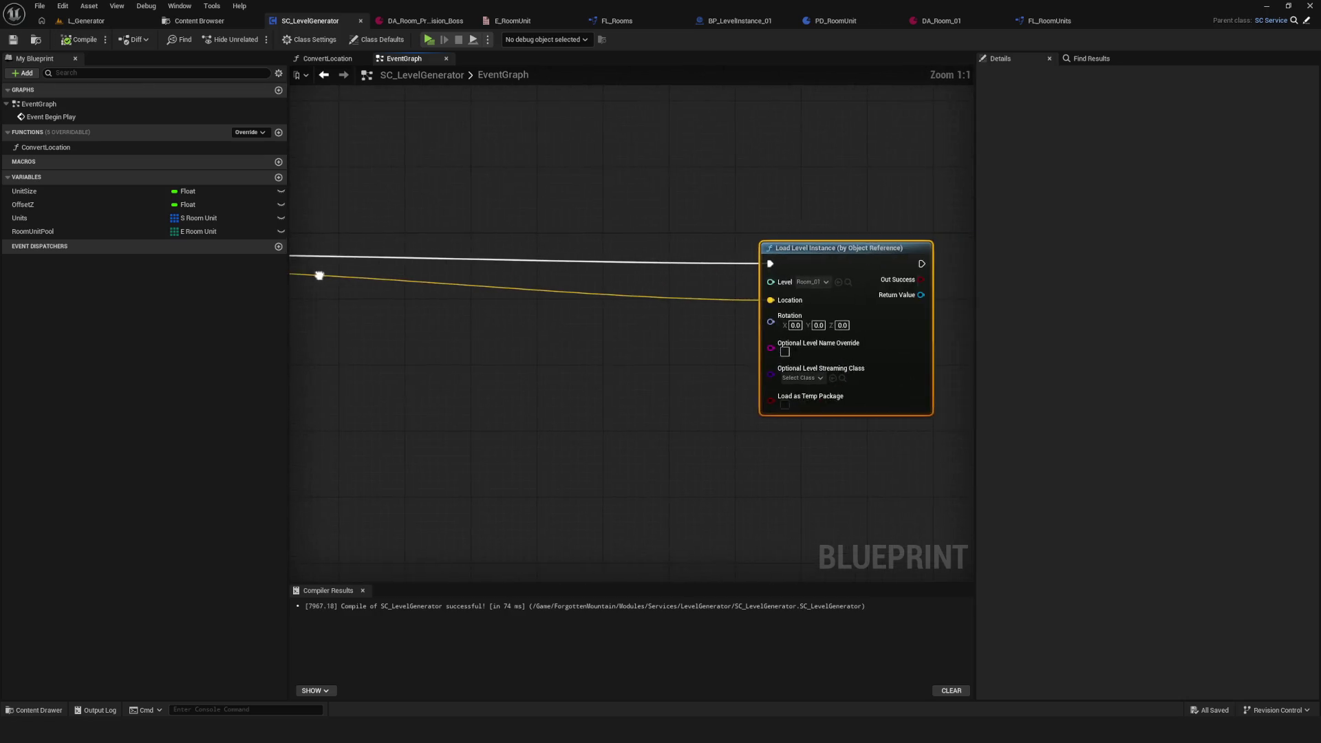
{"action": "left_click_drag", "start_coordinate": [879, 248], "coordinate": [700, 234]}
{"action": "mouse_move", "coordinate": [59, 232]}
{"action": "left_mouse_down"}
{"action": "mouse_move", "coordinate": [489, 340]}
{"action": "mouse_move", "coordinate": [574, 334]}
{"action": "left_mouse_up"}
{"action": "type", "text": "get"}
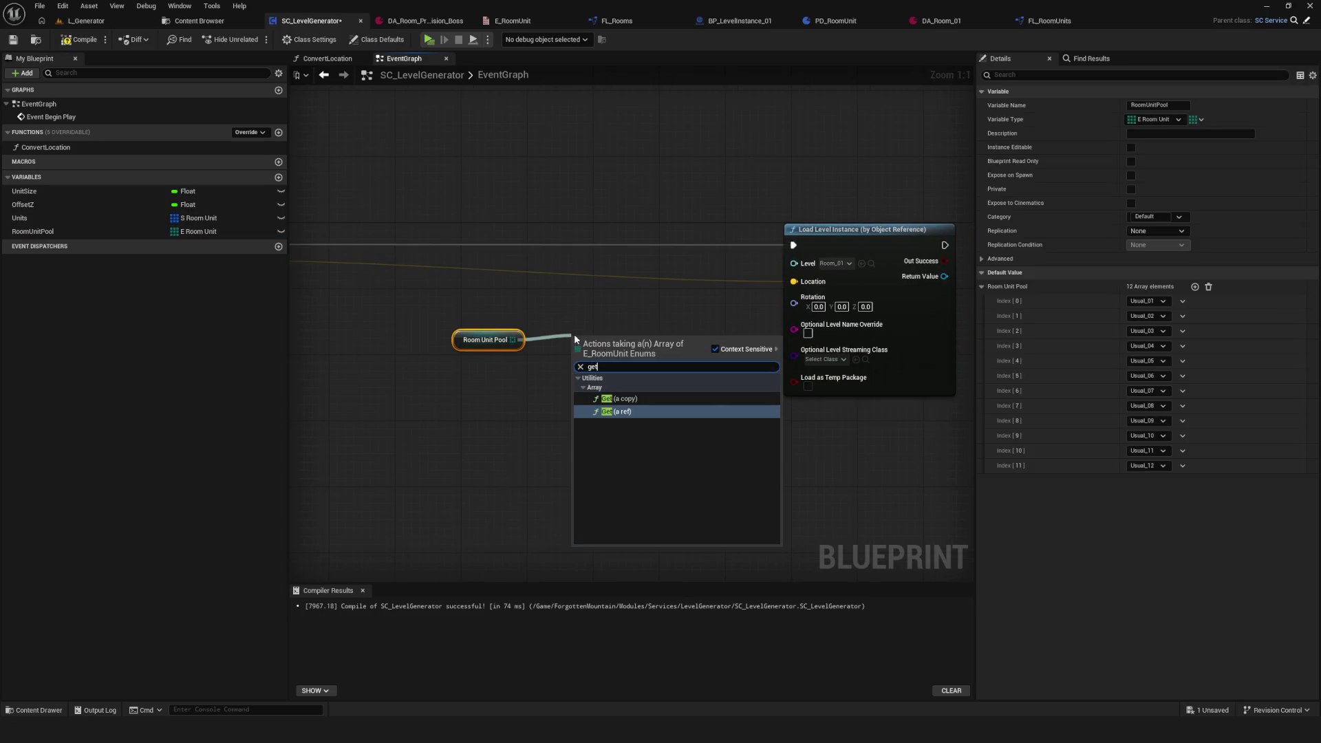
{"action": "left_click", "coordinate": [627, 411]}
{"action": "mouse_move", "coordinate": [539, 377]}
{"action": "left_mouse_down"}
{"action": "mouse_move", "coordinate": [585, 365]}
{"action": "mouse_move", "coordinate": [461, 283]}
{"action": "mouse_move", "coordinate": [661, 275]}
{"action": "left_mouse_up"}
{"action": "mouse_move", "coordinate": [386, 239]}
{"action": "left_mouse_down"}
{"action": "mouse_move", "coordinate": [929, 323]}
{"action": "mouse_move", "coordinate": [349, 235]}
{"action": "mouse_move", "coordinate": [1038, 356]}
{"action": "mouse_move", "coordinate": [634, 324]}
{"action": "mouse_move", "coordinate": [562, 290]}
{"action": "left_mouse_up"}
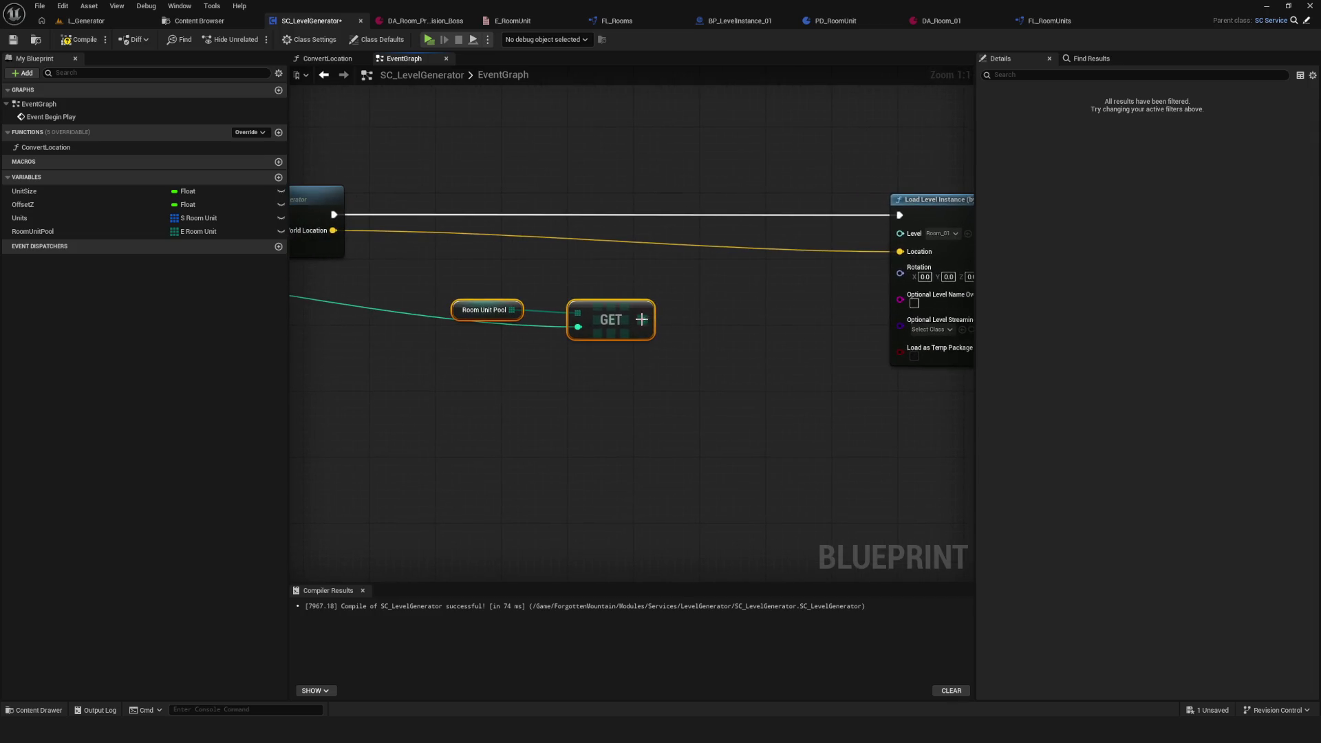
Step: Feed the GET output into a Lib Getter Room Unit node placed in the execution line
{"action": "left_click_drag", "start_coordinate": [643, 319], "coordinate": [684, 313]}
{"action": "type", "text": "lib get"}
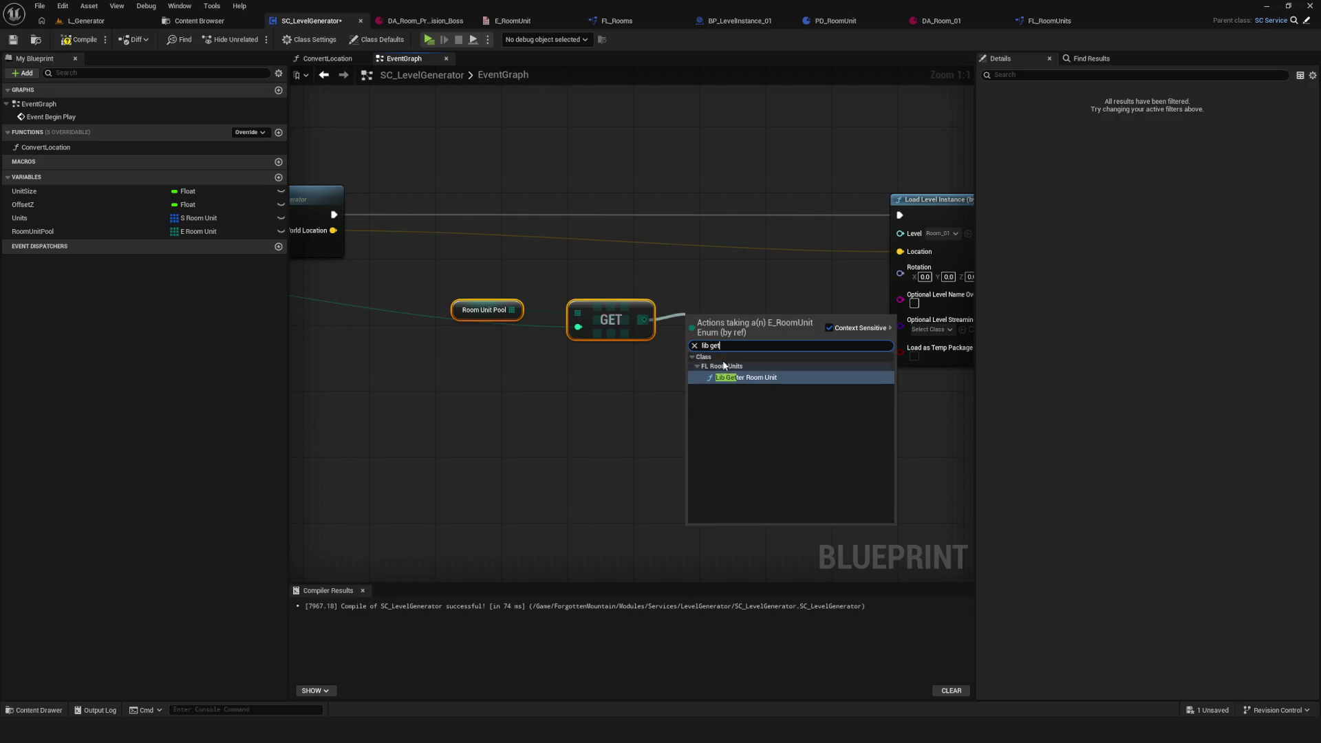
{"action": "key", "text": "Return"}
{"action": "mouse_move", "coordinate": [731, 319]}
{"action": "left_mouse_down"}
{"action": "mouse_move", "coordinate": [708, 205]}
{"action": "mouse_move", "coordinate": [670, 224]}
{"action": "left_mouse_up"}
{"action": "left_click_drag", "start_coordinate": [857, 190], "coordinate": [967, 191]}
Step: Pull Room from the Room Unit with a Get Room node and try wiring it to Level
{"action": "left_click_drag", "start_coordinate": [663, 216], "coordinate": [688, 277]}
{"action": "type", "text": "roo"}
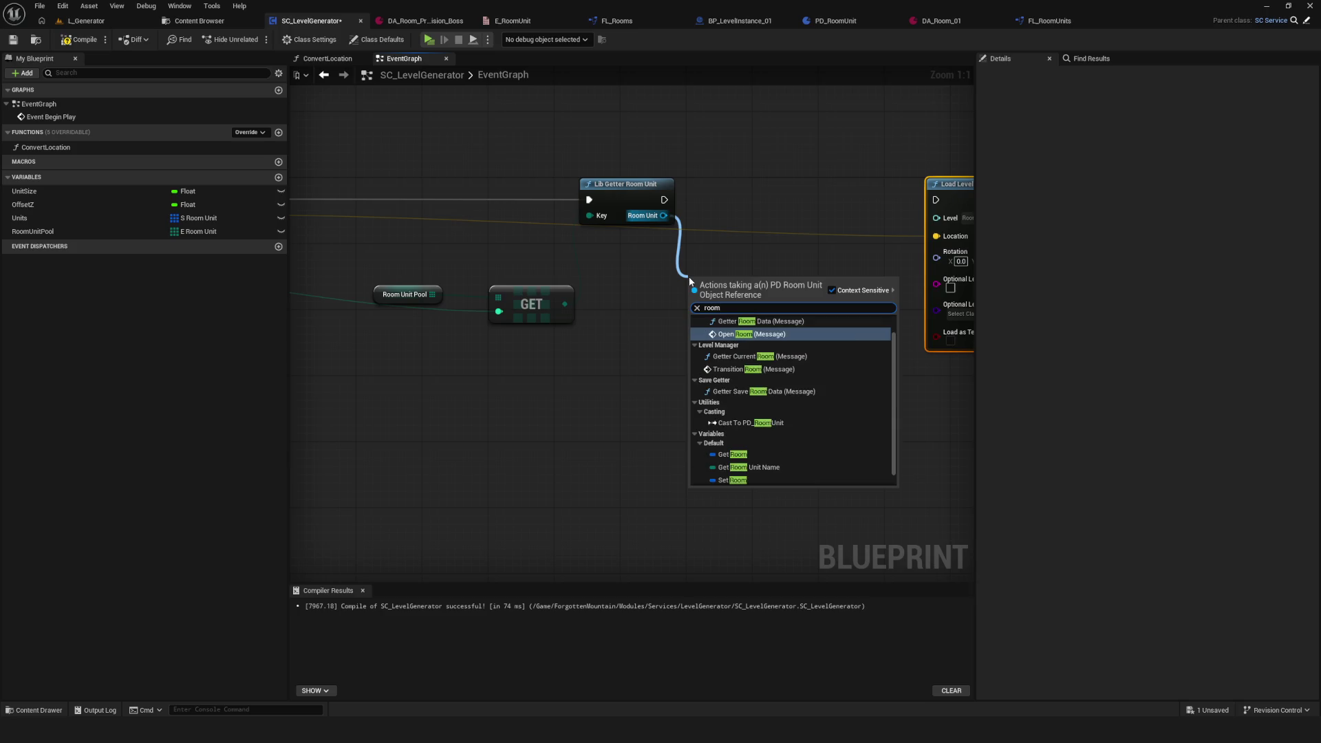
{"action": "type", "text": "m"}
{"action": "left_click", "coordinate": [733, 441]}
{"action": "mouse_move", "coordinate": [773, 293]}
{"action": "left_mouse_down"}
{"action": "mouse_move", "coordinate": [585, 350]}
{"action": "mouse_move", "coordinate": [751, 277]}
{"action": "left_mouse_up"}
{"action": "left_click", "coordinate": [634, 356]}
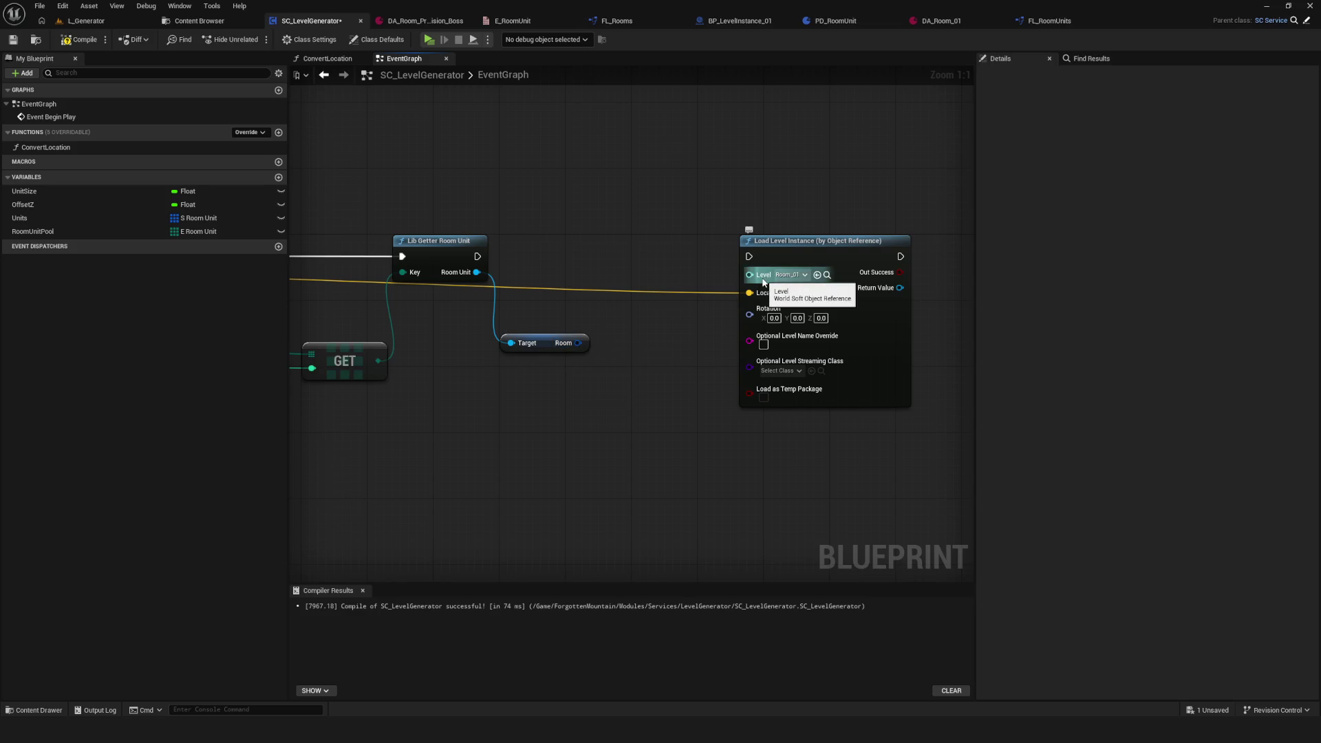
{"action": "left_click", "coordinate": [207, 26]}
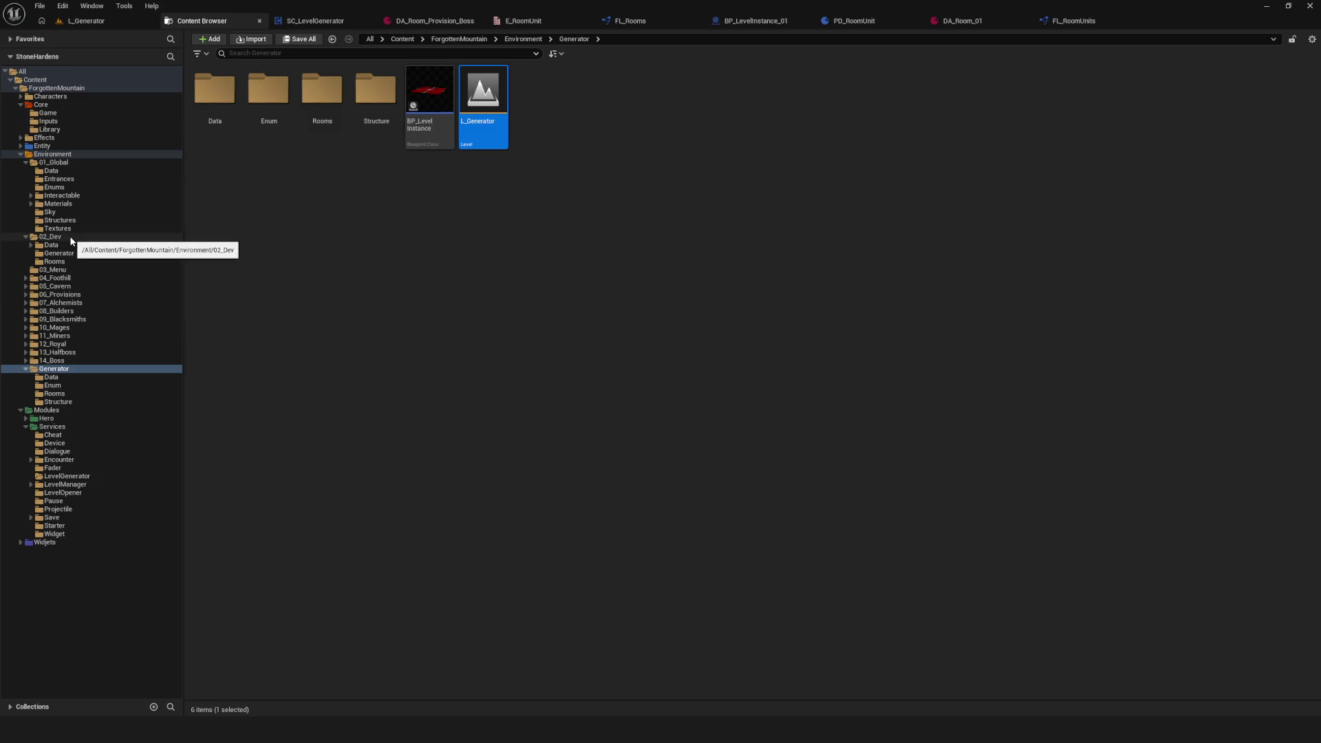
Step: Open PD_Room in 01_Global/Data and inspect its Room variable's type
{"action": "left_click", "coordinate": [71, 262]}
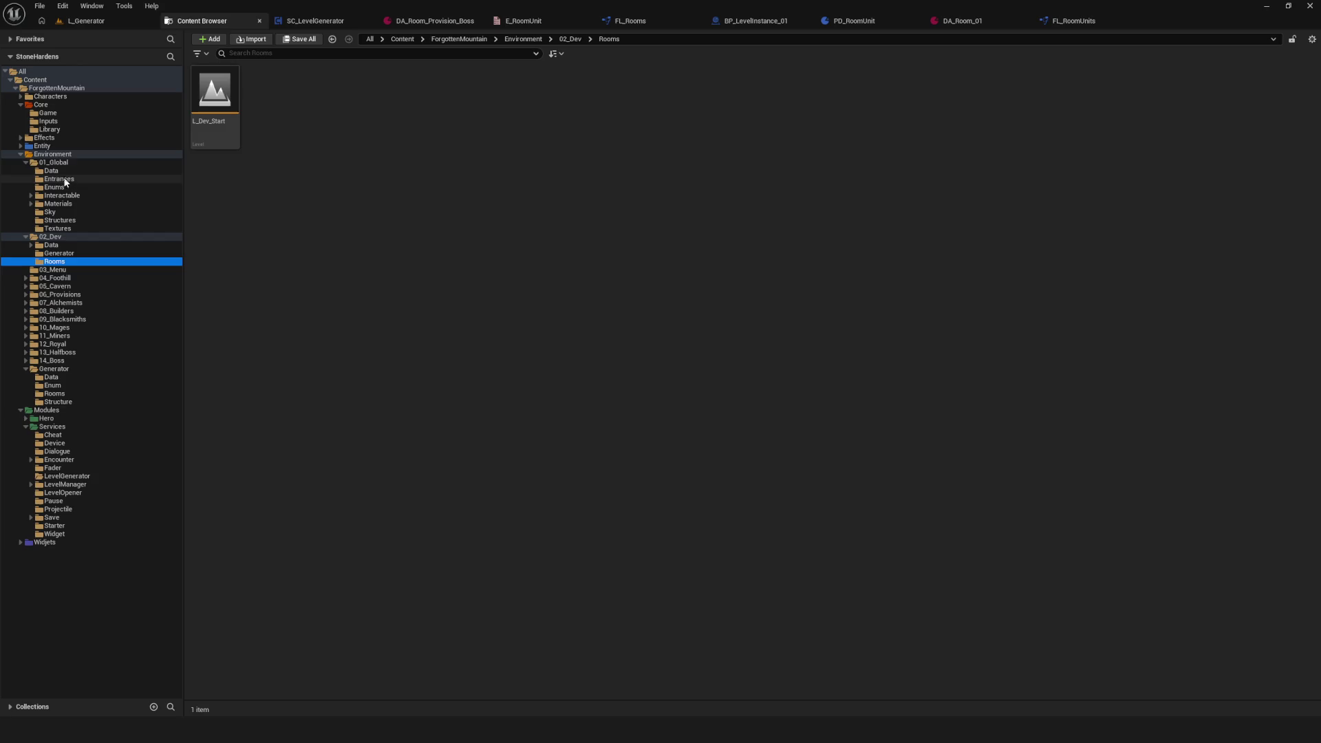
{"action": "left_click", "coordinate": [55, 162]}
{"action": "left_click", "coordinate": [52, 170]}
{"action": "double_click", "coordinate": [214, 93]}
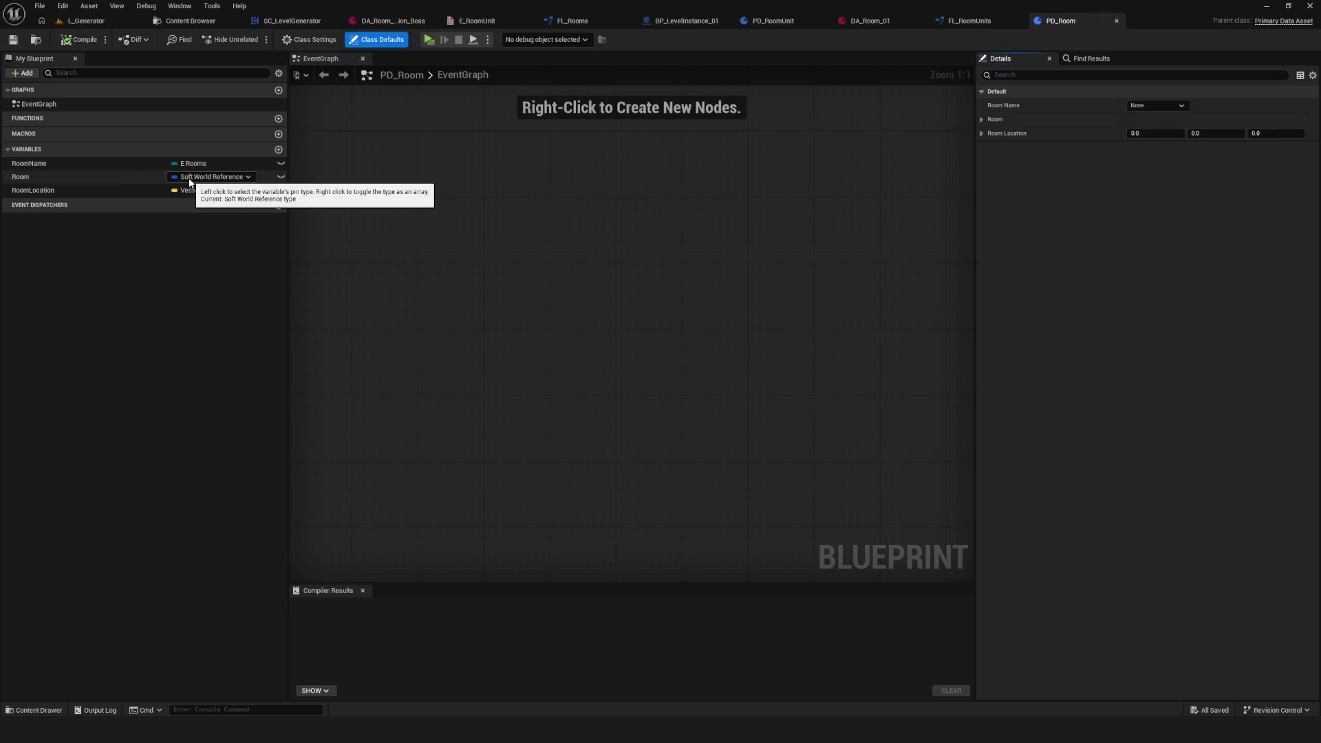
{"action": "left_click", "coordinate": [23, 178]}
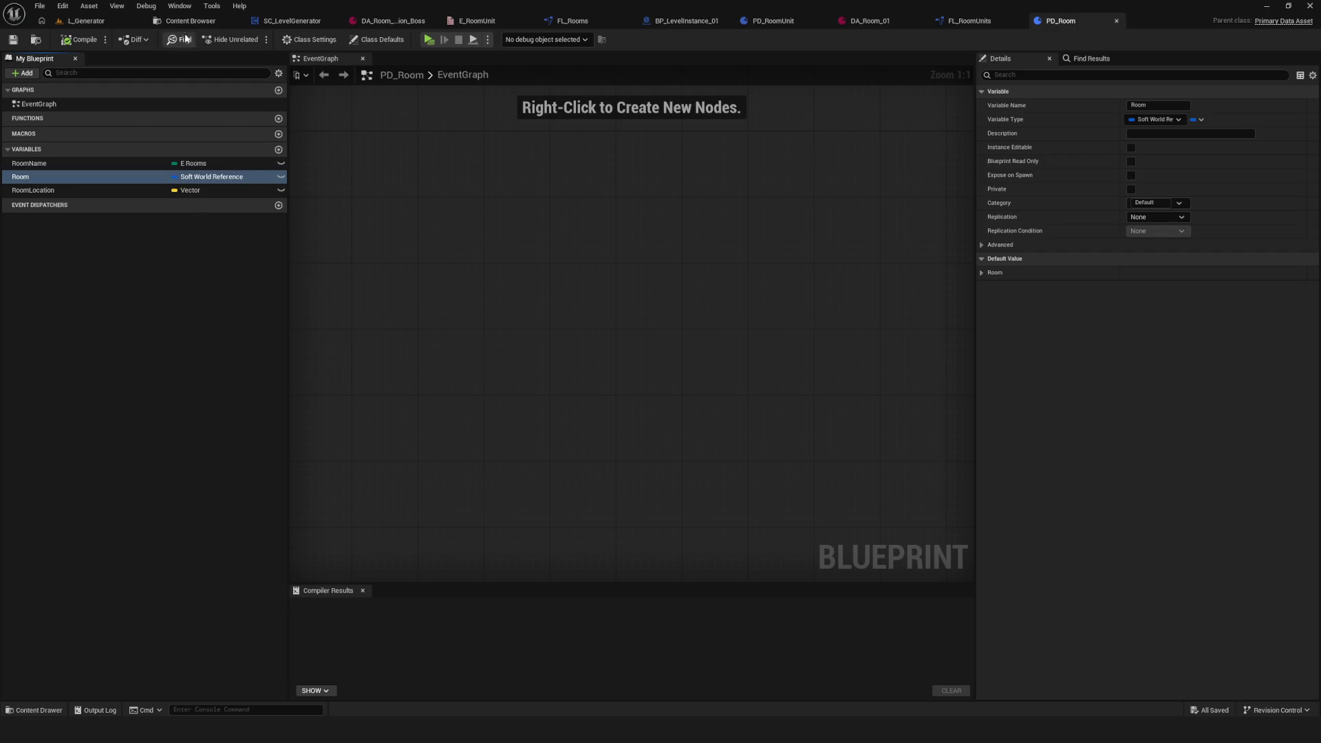
Step: Open SC_LevelOpener from the Services/LevelOpener folder and view its Switch node
{"action": "left_click", "coordinate": [179, 6]}
{"action": "left_click", "coordinate": [157, 21]}
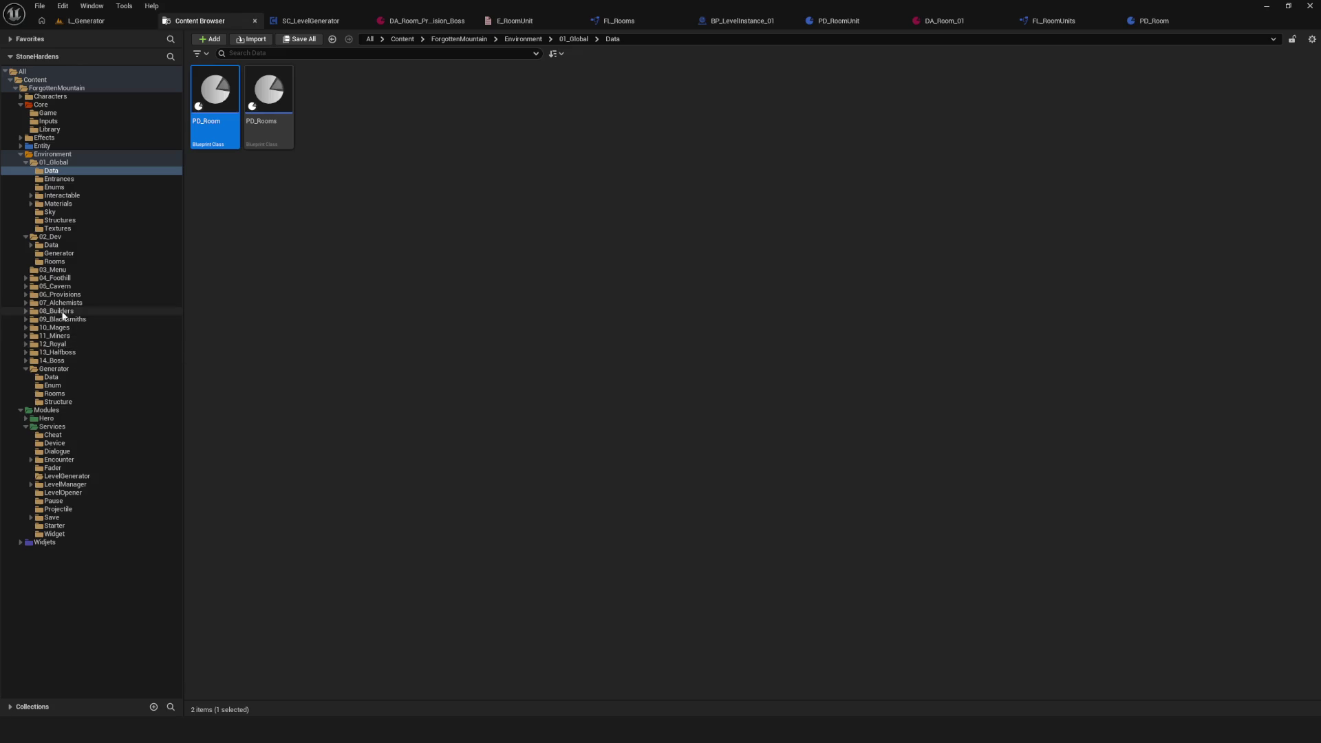
{"action": "left_click", "coordinate": [85, 484]}
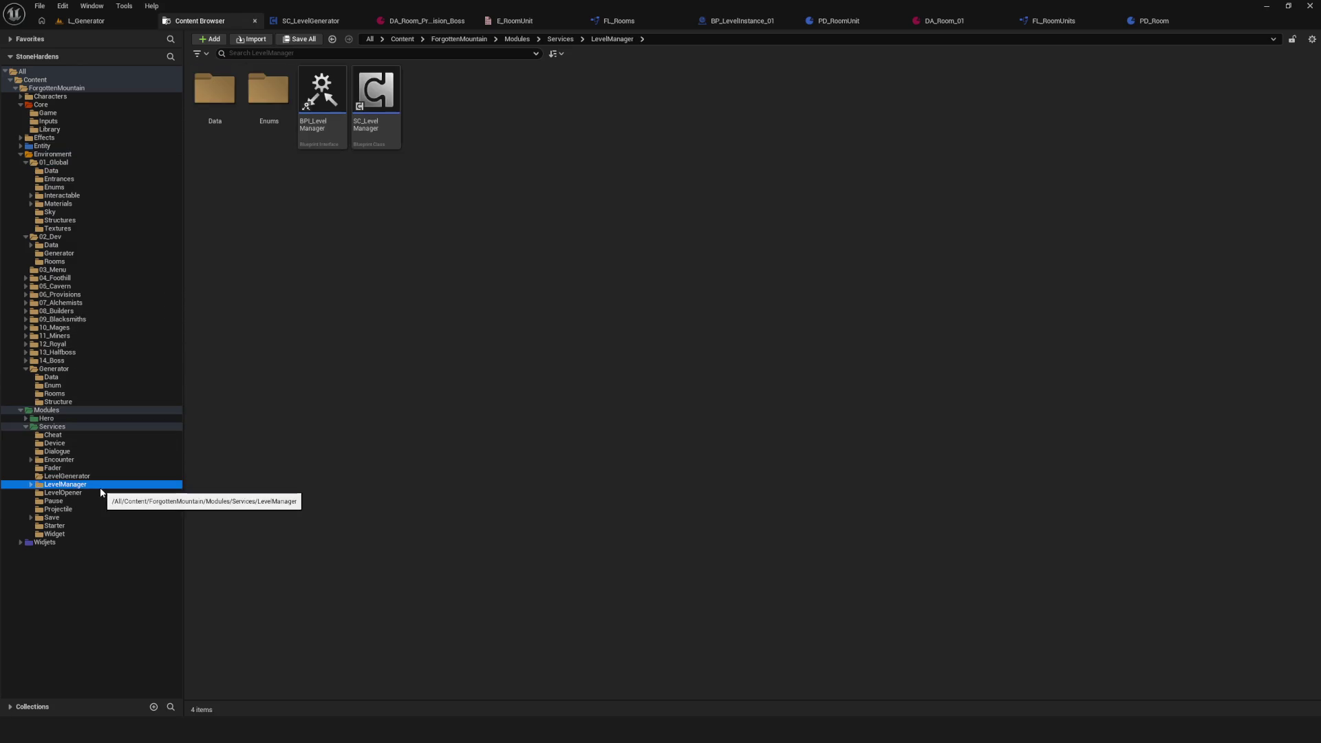
{"action": "left_click", "coordinate": [90, 493]}
{"action": "double_click", "coordinate": [269, 96]}
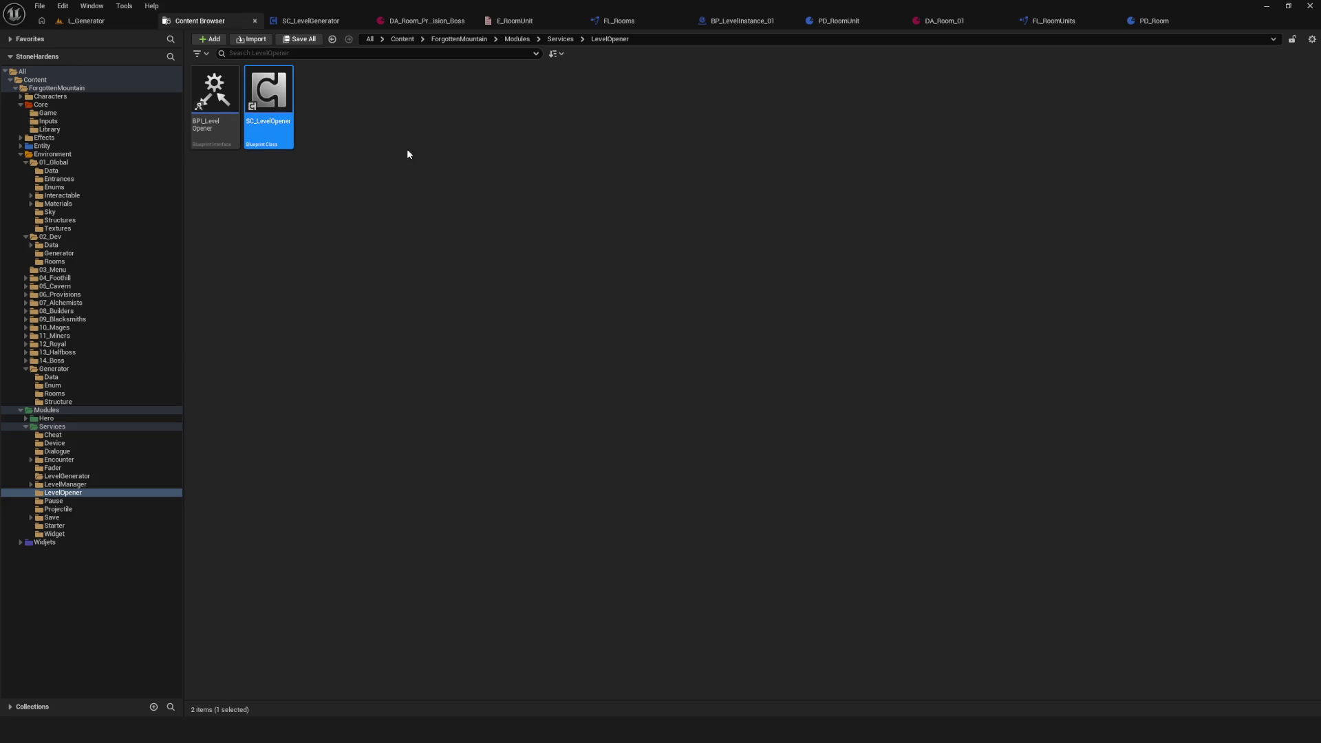
{"action": "mouse_move", "coordinate": [587, 204]}
{"action": "left_mouse_down"}
{"action": "mouse_move", "coordinate": [522, 190]}
{"action": "mouse_move", "coordinate": [412, 259]}
{"action": "mouse_move", "coordinate": [452, 310]}
{"action": "left_mouse_up"}
Step: Trace the RoomLoader macro from Break Soft World Reference through Load Stream Level to Outputs
{"action": "left_click_drag", "start_coordinate": [369, 262], "coordinate": [710, 231]}
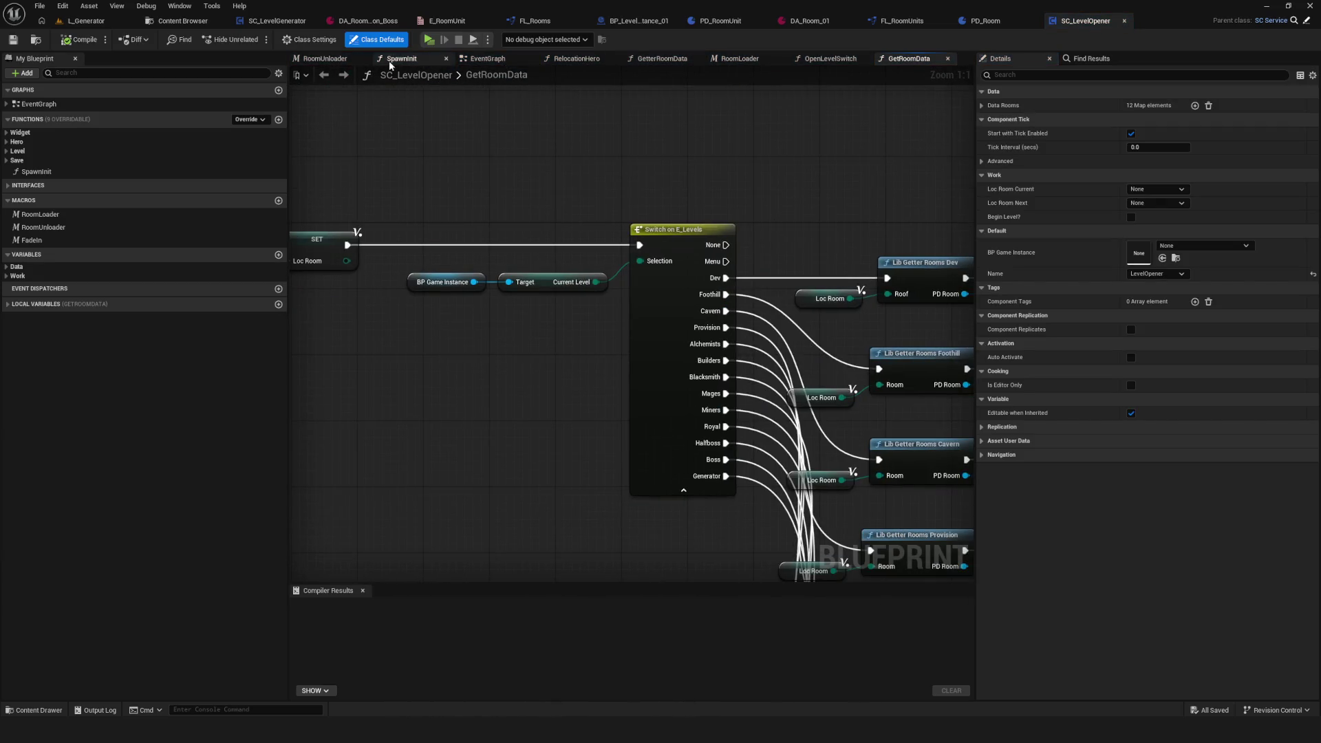
{"action": "left_click", "coordinate": [740, 59]}
{"action": "scroll", "coordinate": [619, 309], "scroll_direction": "down", "scroll_amount": 3}
{"action": "scroll", "coordinate": [619, 310], "scroll_direction": "up", "scroll_amount": 3}
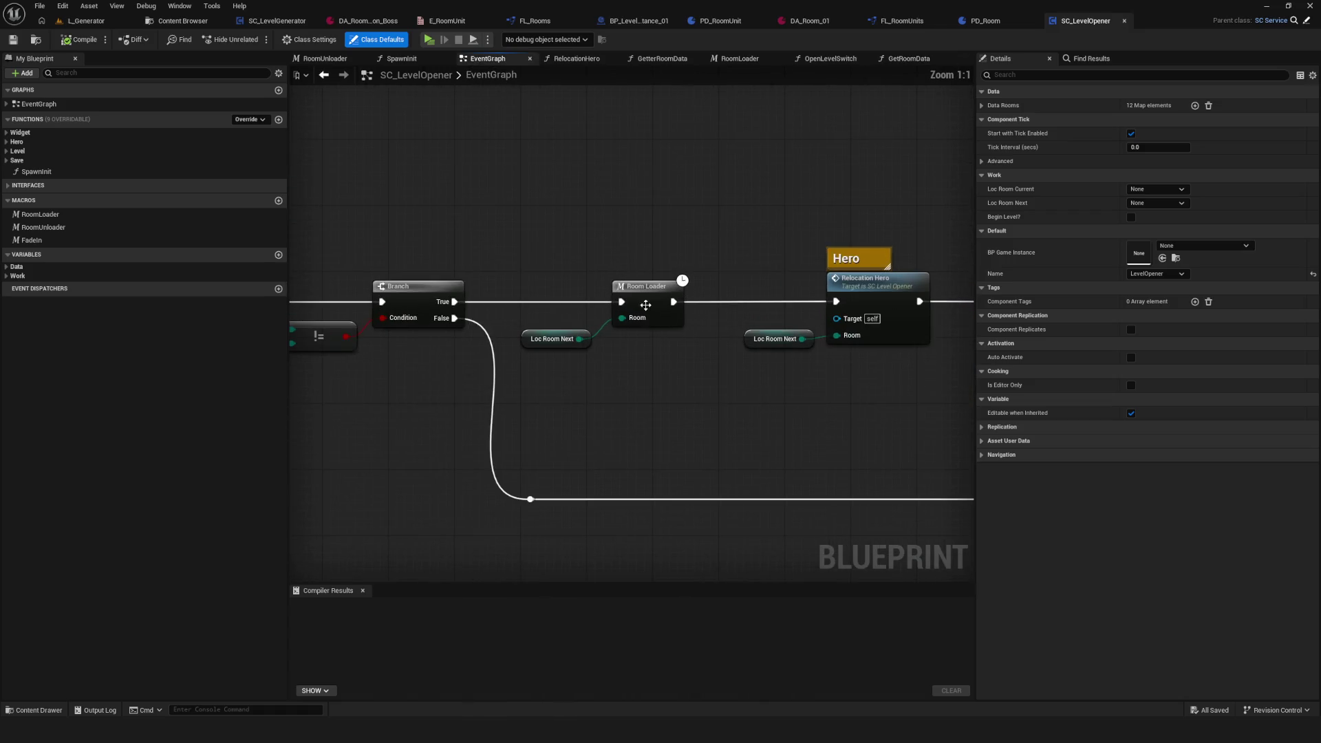
{"action": "left_click_drag", "start_coordinate": [671, 309], "coordinate": [659, 312]}
{"action": "mouse_move", "coordinate": [803, 288]}
{"action": "left_mouse_down"}
{"action": "mouse_move", "coordinate": [753, 455]}
{"action": "mouse_move", "coordinate": [783, 372]}
{"action": "left_mouse_up"}
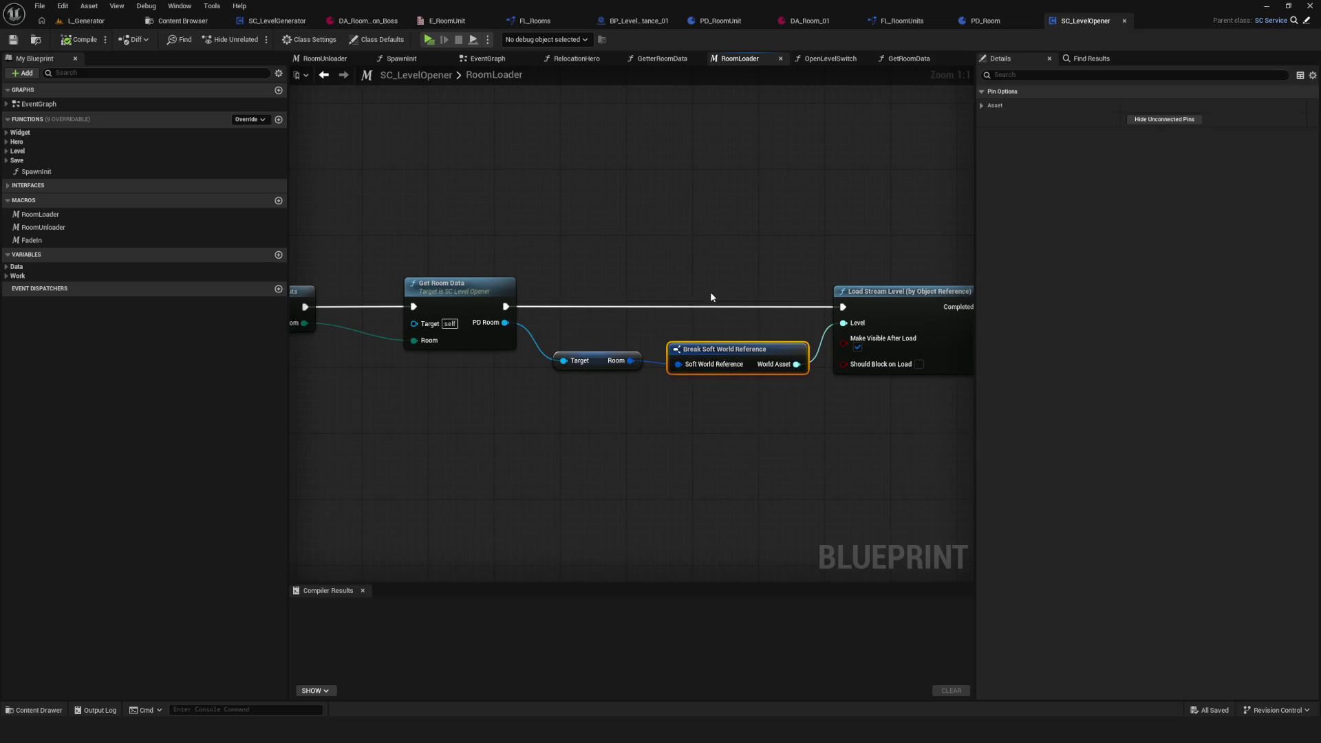
{"action": "left_click_drag", "start_coordinate": [824, 424], "coordinate": [680, 414]}
{"action": "left_click_drag", "start_coordinate": [771, 222], "coordinate": [723, 198]}
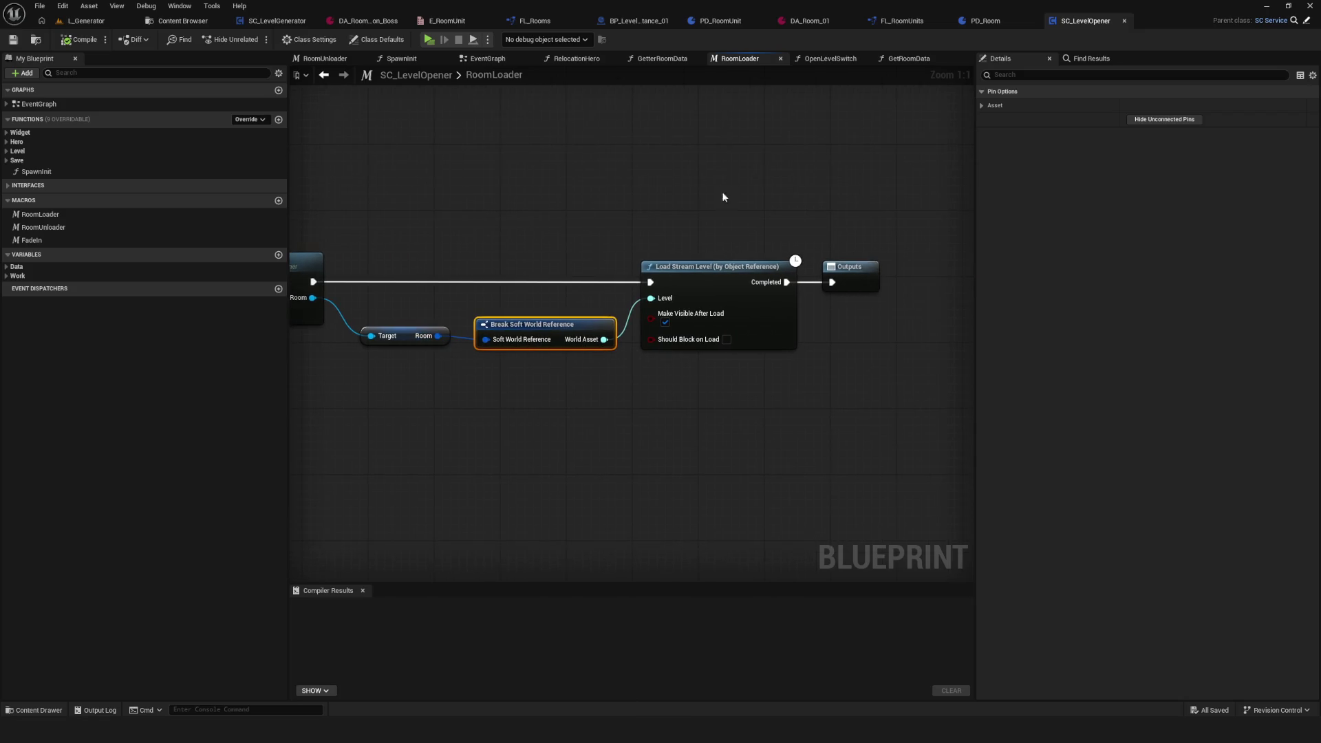
{"action": "left_click", "coordinate": [275, 20]}
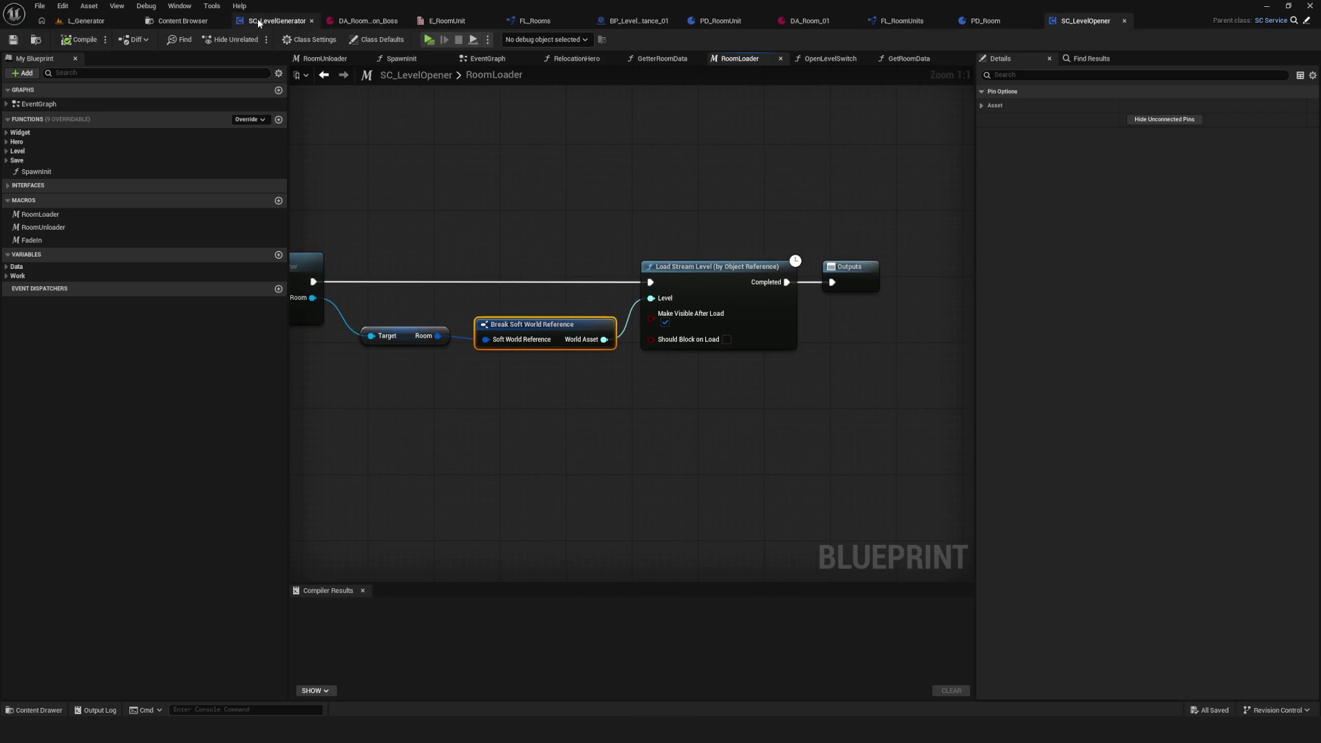
Step: Add Break Soft World Reference from Room, wiring World Asset into Level and Lib Getter's execution into Load Level Instance
{"action": "left_click", "coordinate": [576, 362]}
{"action": "mouse_move", "coordinate": [576, 361]}
{"action": "left_mouse_down"}
{"action": "mouse_move", "coordinate": [521, 361]}
{"action": "mouse_move", "coordinate": [595, 352]}
{"action": "left_mouse_up"}
{"action": "type", "text": "break"}
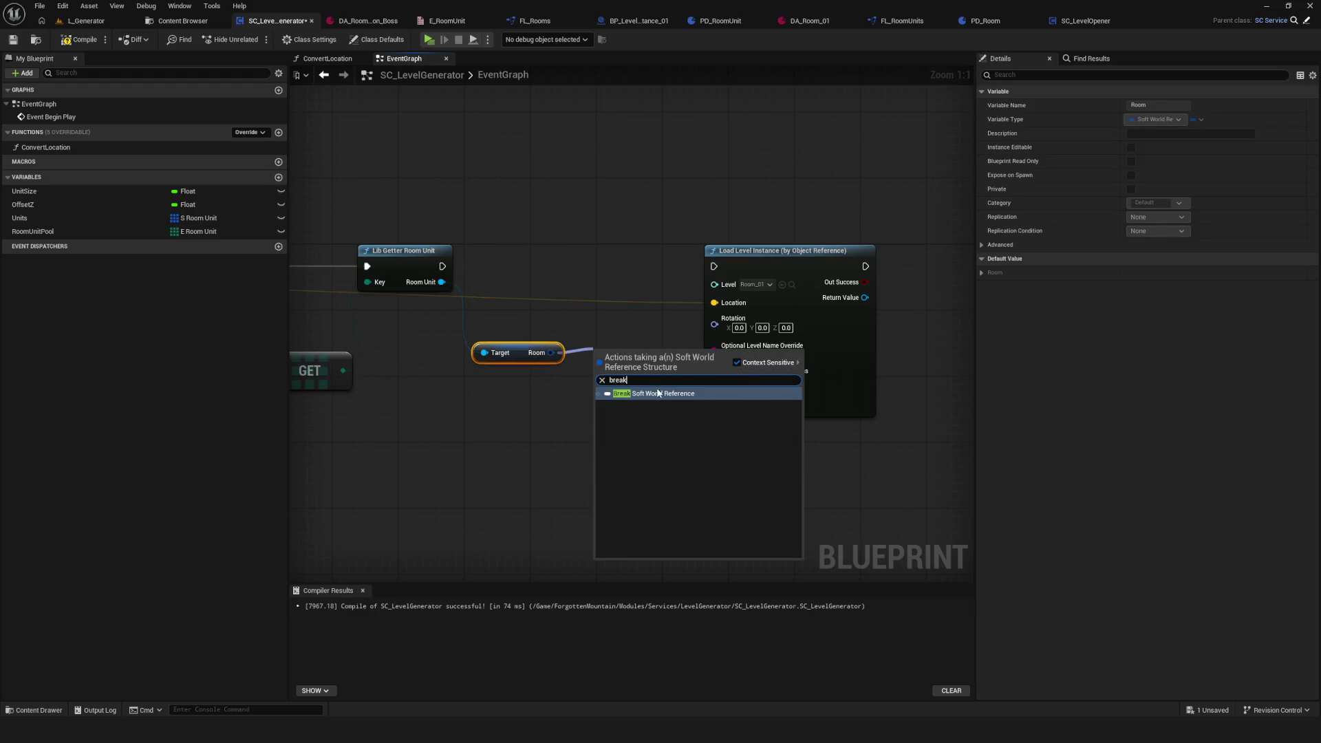
{"action": "left_click", "coordinate": [654, 393]}
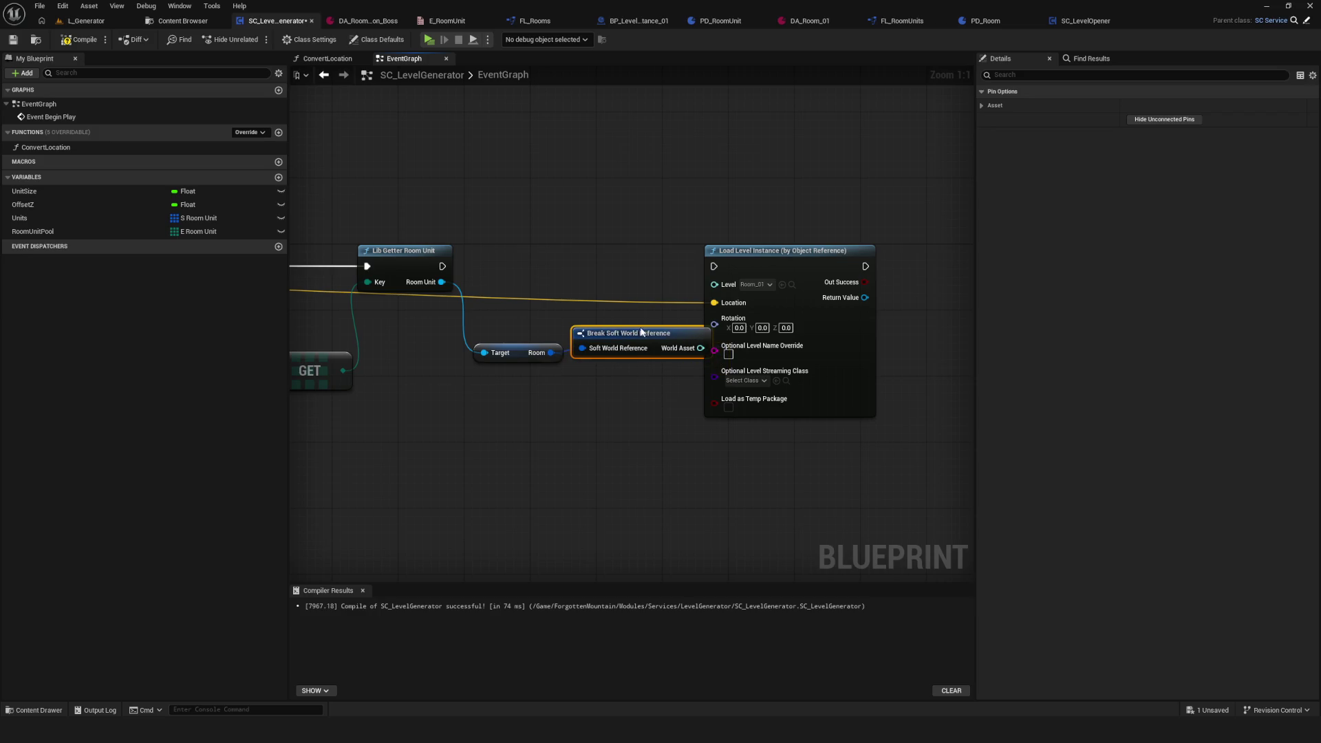
{"action": "left_click_drag", "start_coordinate": [650, 336], "coordinate": [650, 344]}
{"action": "left_click_drag", "start_coordinate": [799, 250], "coordinate": [899, 240]}
{"action": "left_click_drag", "start_coordinate": [442, 266], "coordinate": [813, 259]}
{"action": "left_click_drag", "start_coordinate": [709, 356], "coordinate": [814, 276]}
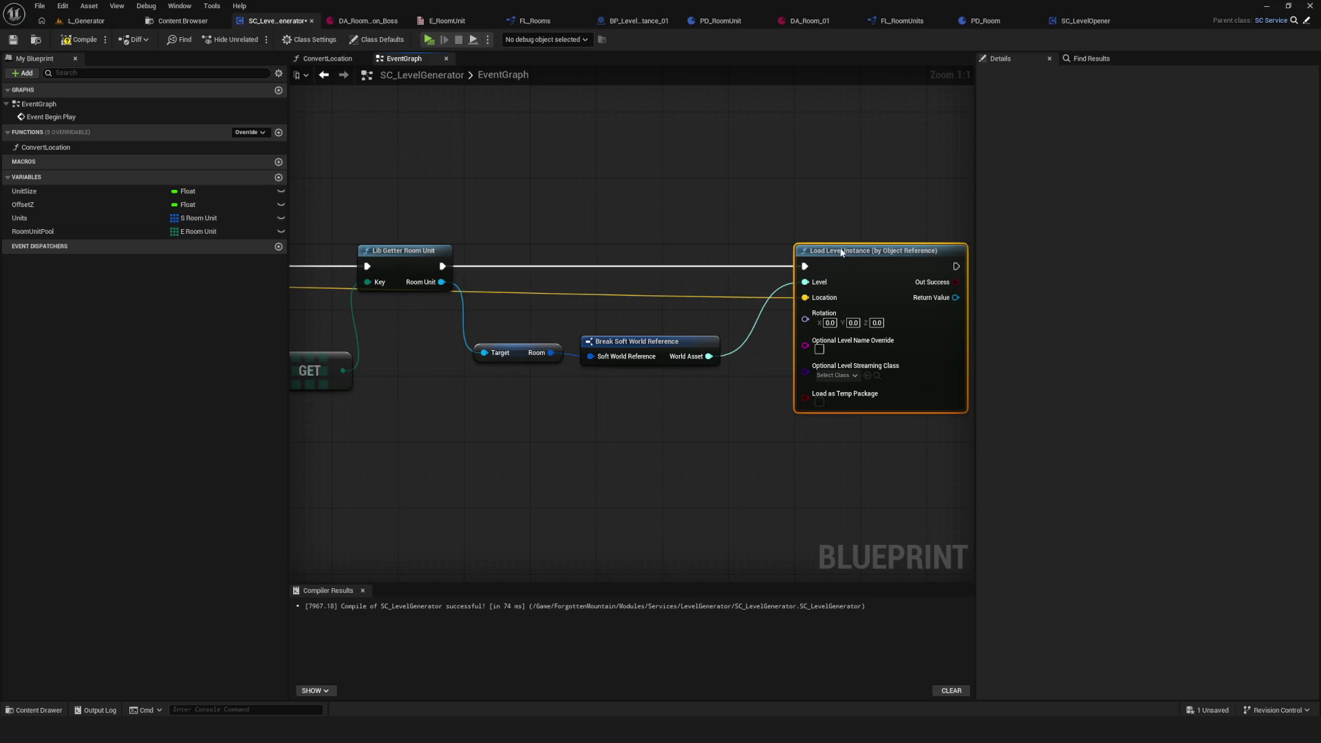
Step: Connect Branch True to the loop's execution, move the Units node right, then compile and save
{"action": "left_click_drag", "start_coordinate": [693, 332], "coordinate": [763, 366]}
{"action": "scroll", "coordinate": [763, 372], "scroll_direction": "down", "scroll_amount": 7}
{"action": "scroll", "coordinate": [725, 337], "scroll_direction": "up", "scroll_amount": 4}
{"action": "key", "text": "ctrl+s"}
{"action": "left_click", "coordinate": [78, 47]}
{"action": "scroll", "coordinate": [639, 374], "scroll_direction": "up", "scroll_amount": 3}
{"action": "left_click_drag", "start_coordinate": [365, 277], "coordinate": [625, 274]}
{"action": "mouse_move", "coordinate": [400, 242]}
{"action": "left_mouse_down"}
{"action": "mouse_move", "coordinate": [740, 238]}
{"action": "mouse_move", "coordinate": [636, 266]}
{"action": "left_mouse_up"}
{"action": "key", "text": "ctrl+s"}
Step: Recompile, confirm Units entries at UnitLocation 1.0 and 2.0, and start the standalone game preview
{"action": "left_click", "coordinate": [96, 42]}
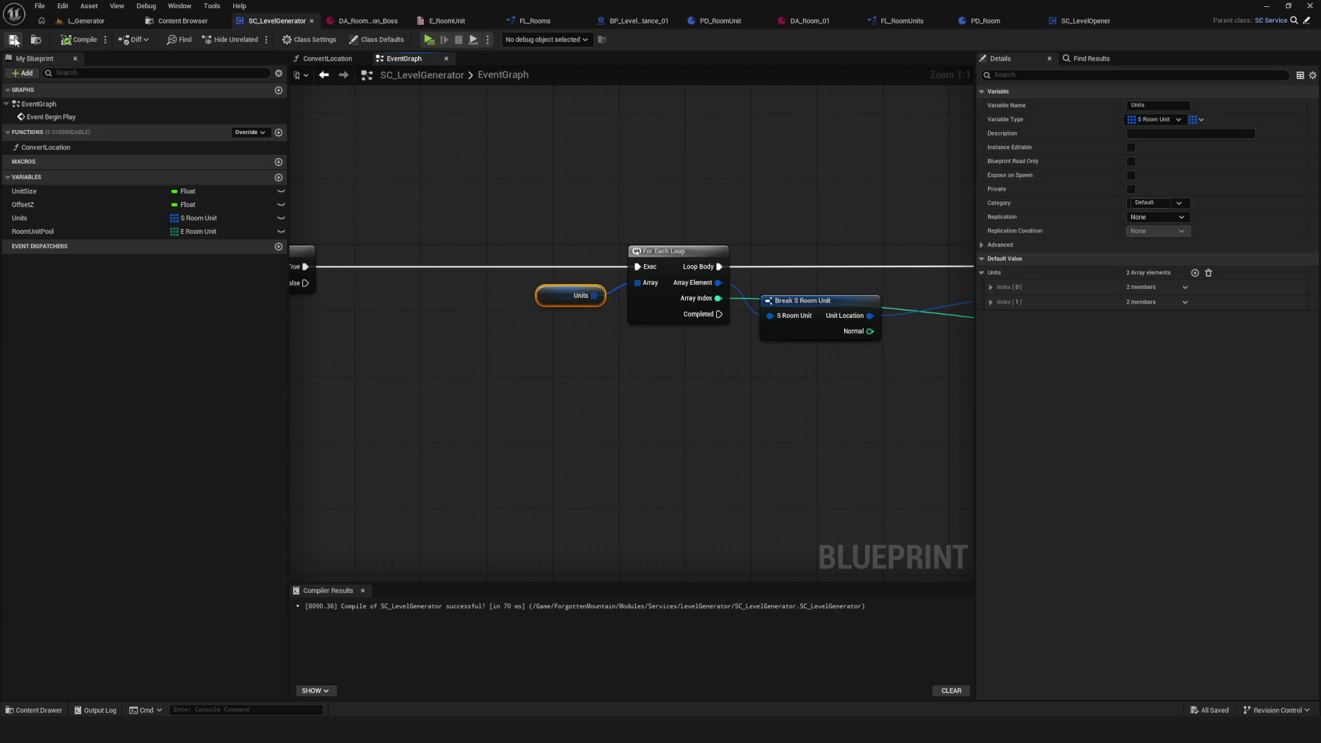
{"action": "left_click_drag", "start_coordinate": [841, 353], "coordinate": [710, 339]}
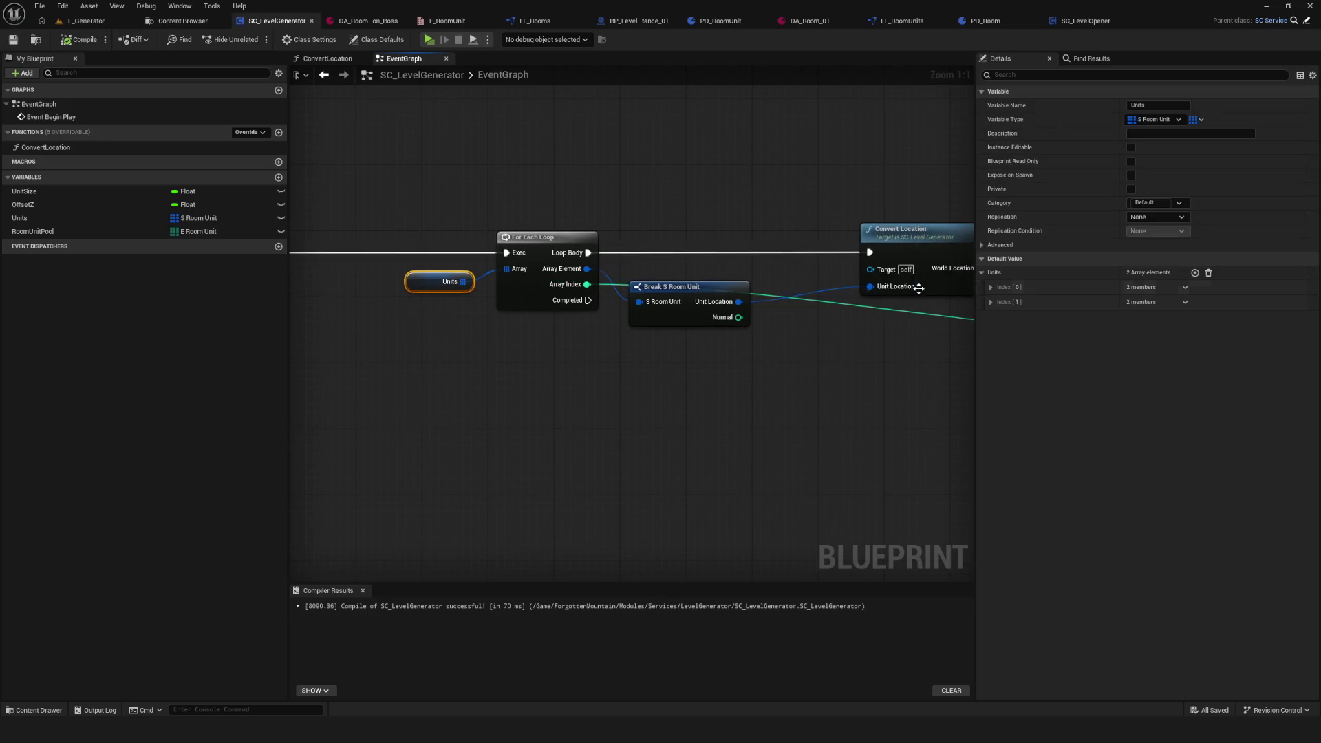
{"action": "left_click_drag", "start_coordinate": [709, 285], "coordinate": [647, 276]}
{"action": "left_click", "coordinate": [991, 287]}
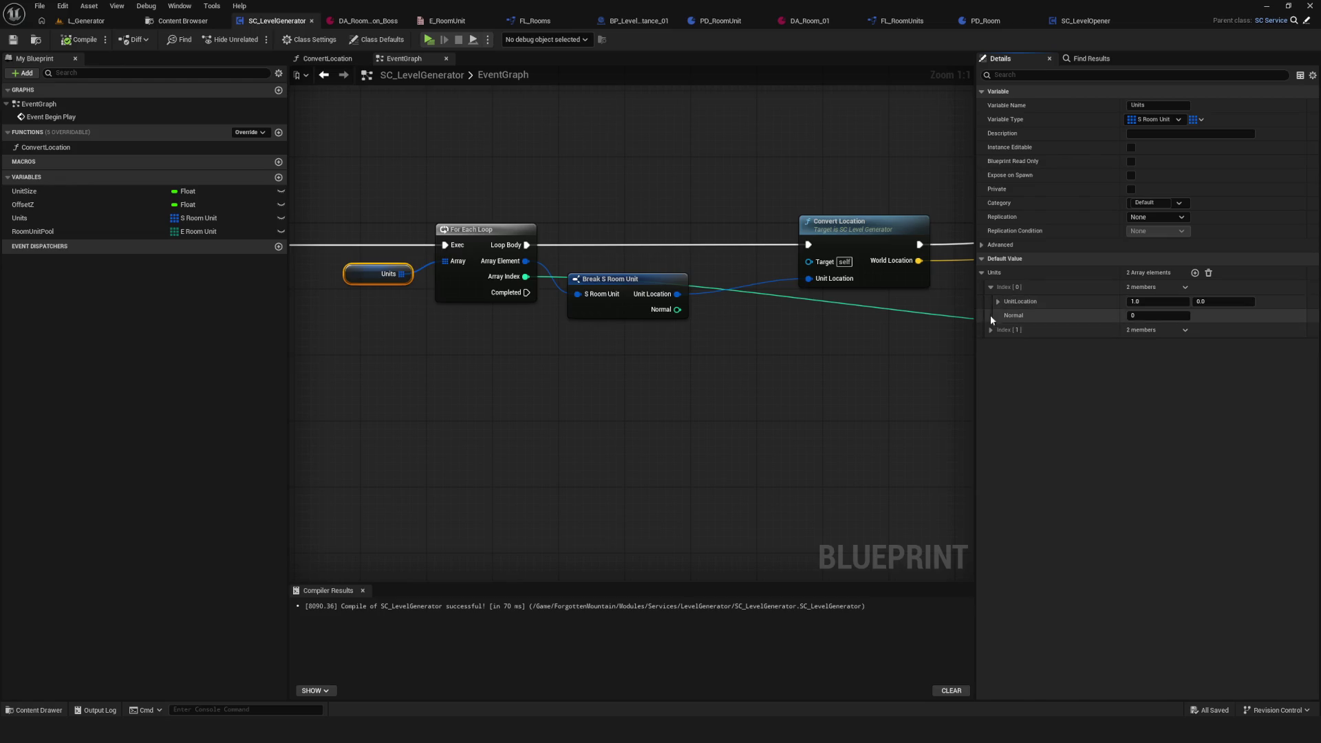
{"action": "left_click", "coordinate": [992, 329]}
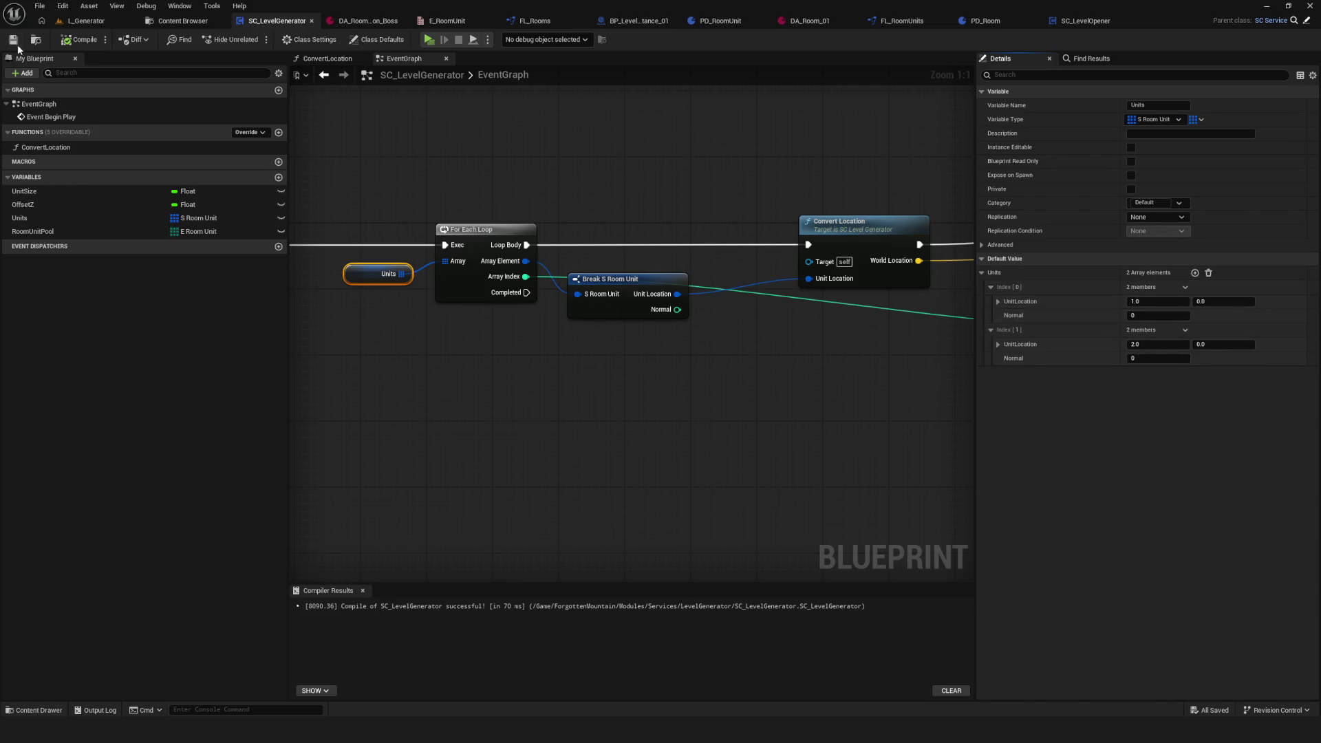
{"action": "key", "text": "alt+p"}
{"action": "left_click", "coordinate": [697, 291]}
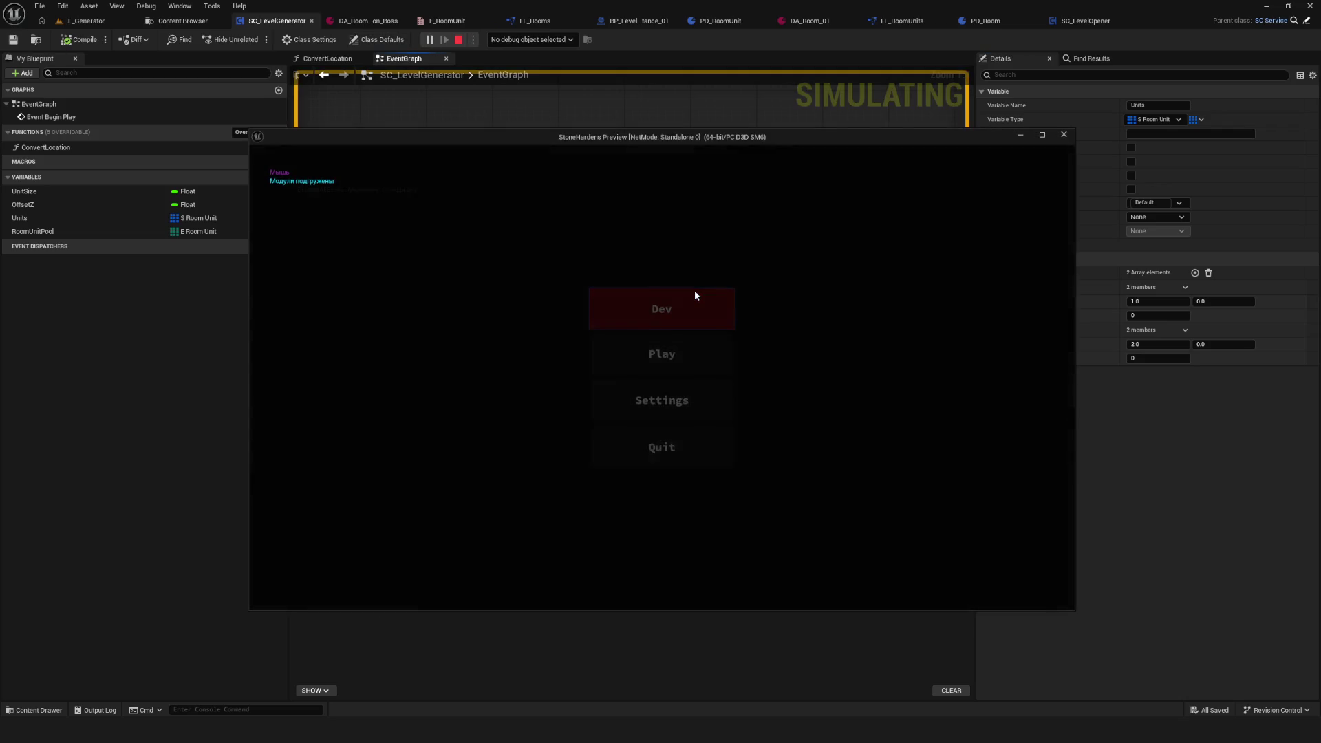
Step: Walk the character with WASD across generated rooms 01 and 02, then exit the preview with Esc
{"action": "key", "text": "w"}
{"action": "key", "text": "s"}
{"action": "key", "text": "w"}
{"action": "key", "text": "a"}
{"action": "key", "text": "d"}
{"action": "key", "text": "w"}
{"action": "key", "text": "s"}
{"action": "key", "text": "Escape"}
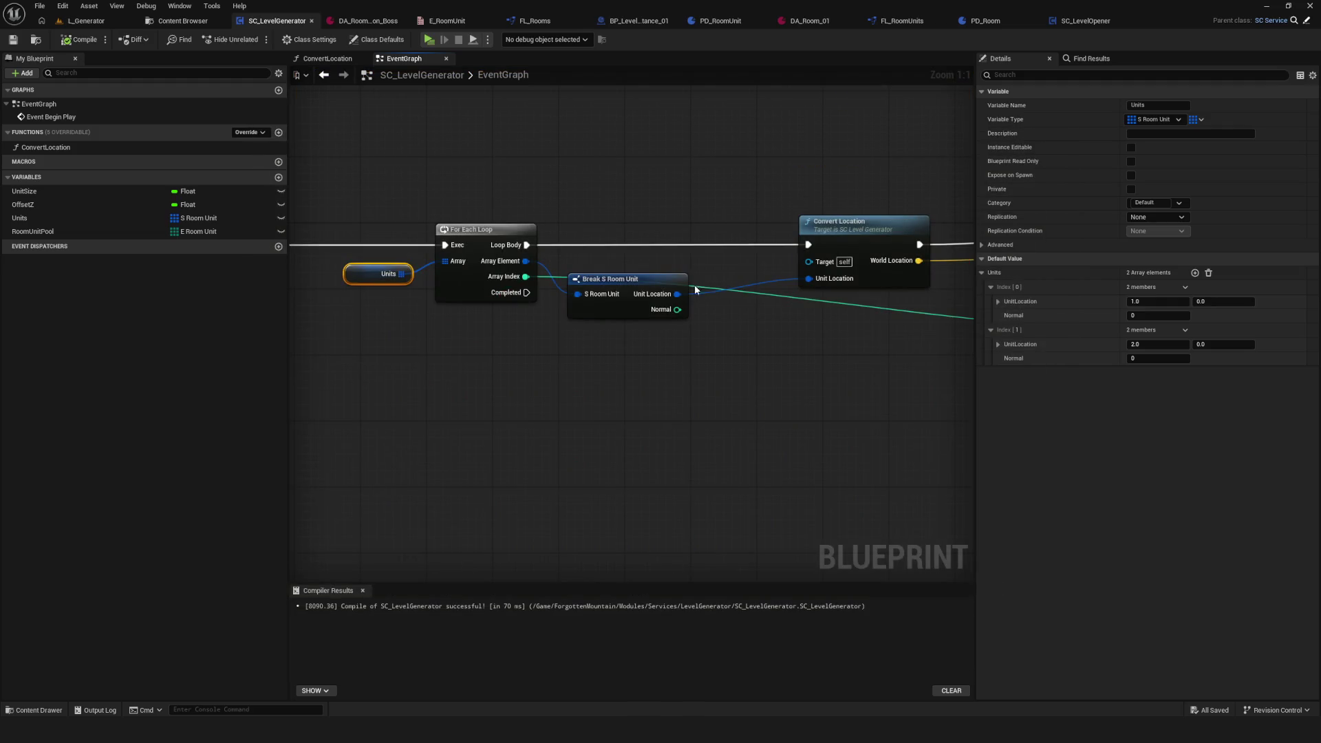
Step: Zoom out, move the Break S Room Unit node, and save the blueprint
{"action": "scroll", "coordinate": [695, 289], "scroll_direction": "down", "scroll_amount": 5}
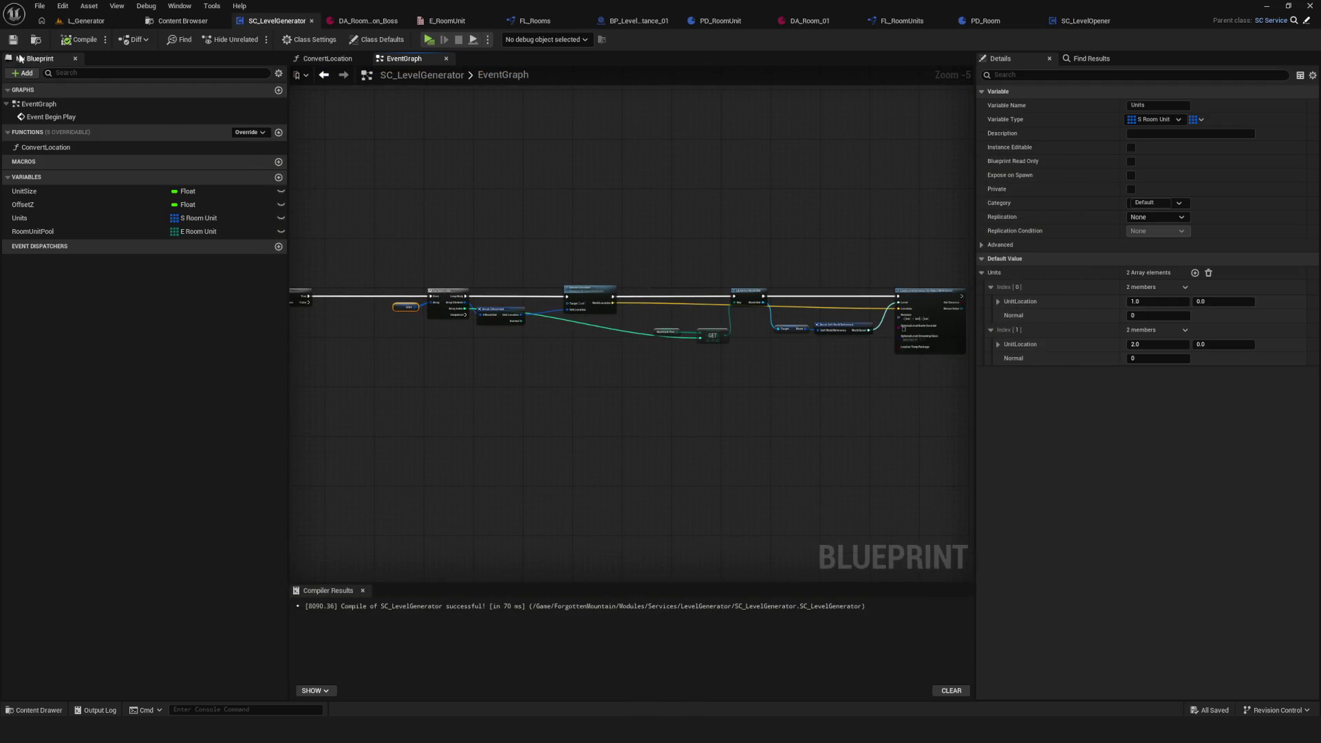
{"action": "scroll", "coordinate": [501, 275], "scroll_direction": "down", "scroll_amount": 1}
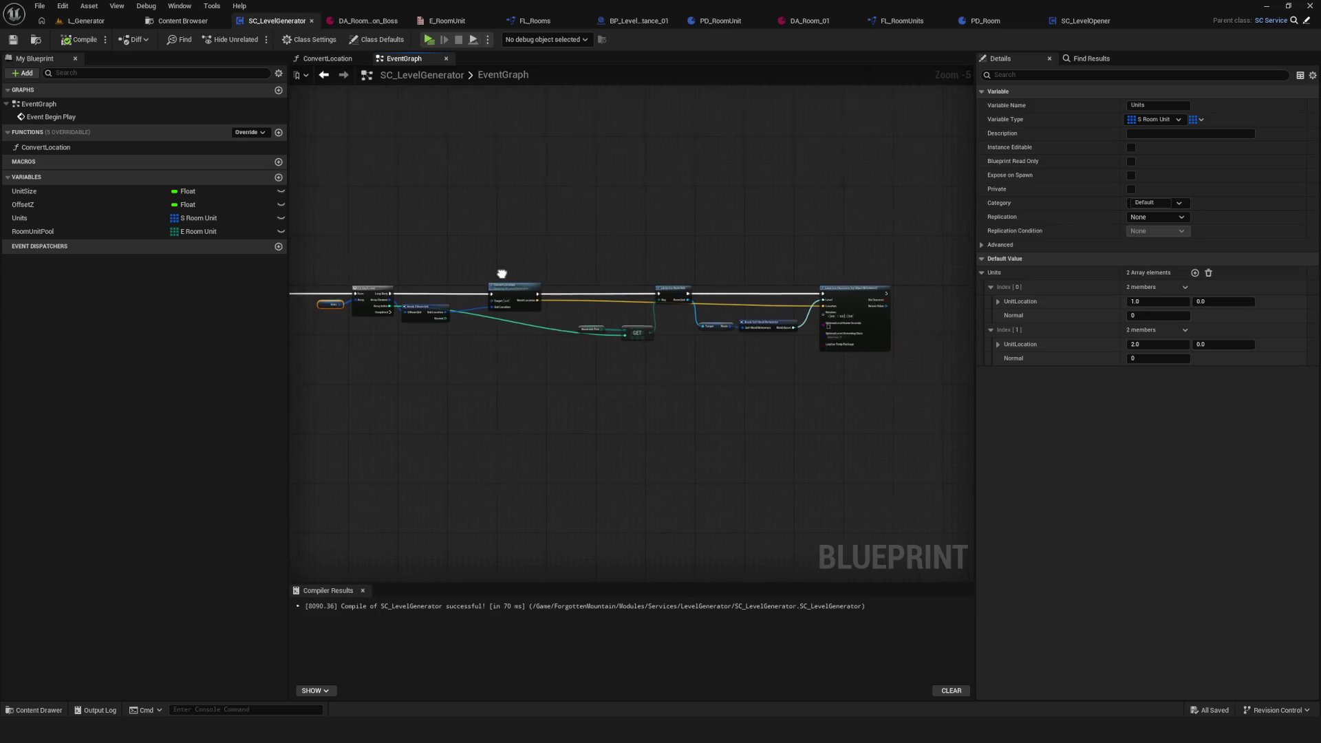
{"action": "left_click_drag", "start_coordinate": [460, 286], "coordinate": [631, 304]}
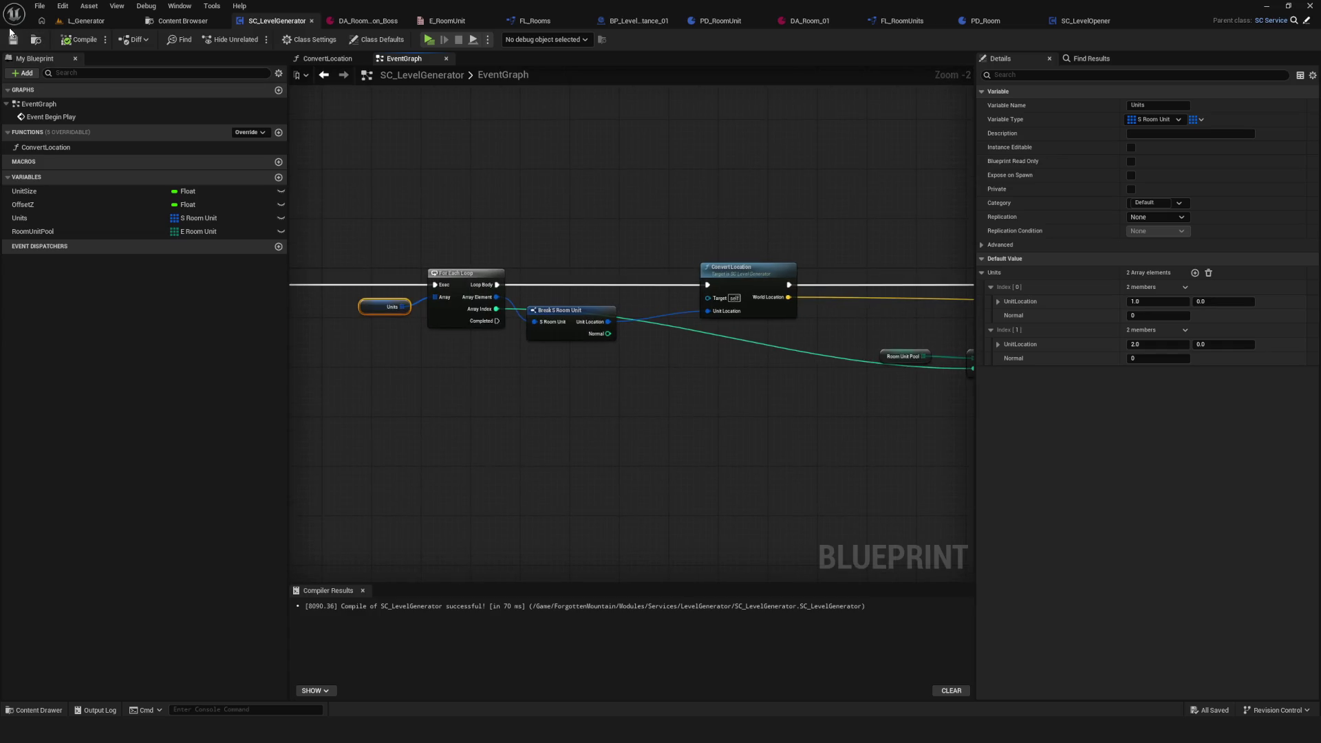
{"action": "scroll", "coordinate": [649, 304], "scroll_direction": "down", "scroll_amount": 5}
{"action": "scroll", "coordinate": [649, 303], "scroll_direction": "up", "scroll_amount": 7}
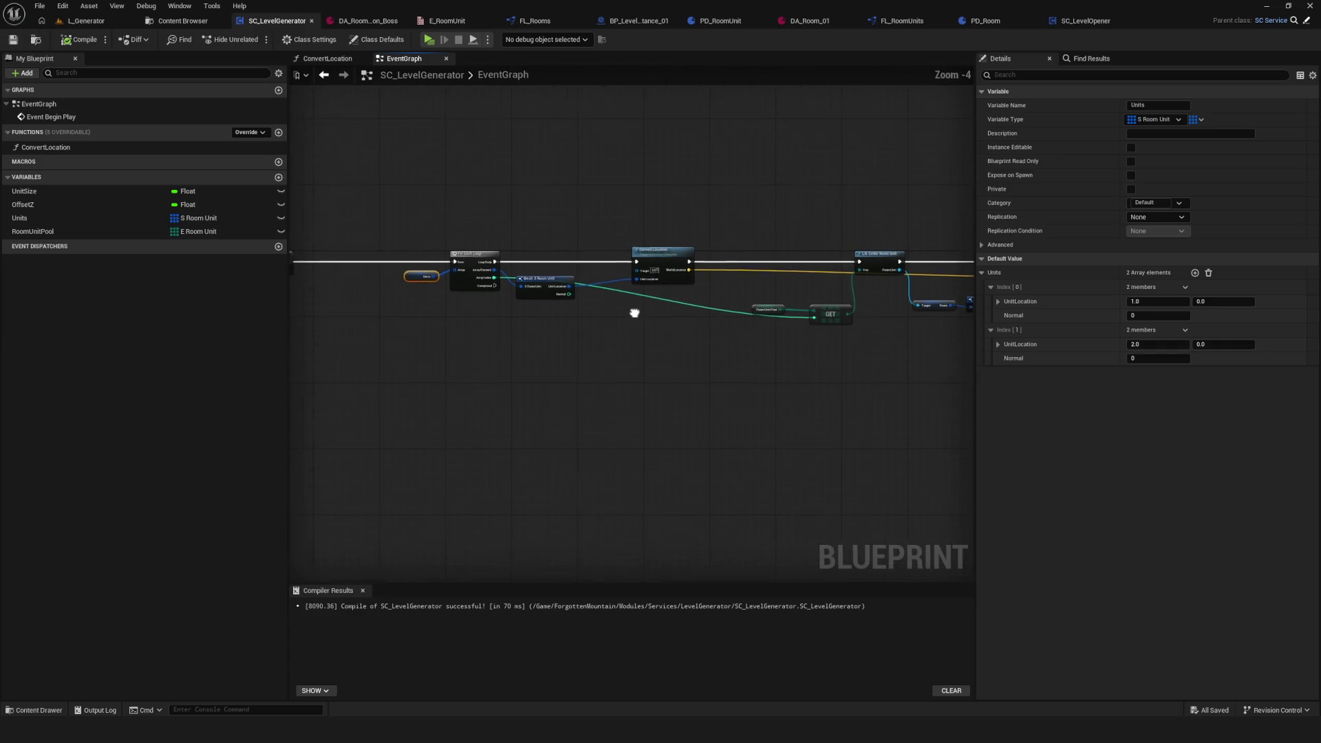
{"action": "mouse_move", "coordinate": [557, 303]}
{"action": "left_mouse_down"}
{"action": "mouse_move", "coordinate": [595, 279]}
{"action": "mouse_move", "coordinate": [173, 261]}
{"action": "left_mouse_up"}
{"action": "left_click_drag", "start_coordinate": [531, 323], "coordinate": [605, 328]}
{"action": "left_click", "coordinate": [15, 40]}
Step: Reposition the GET and Room Unit Pool nodes, then recompile and save
{"action": "scroll", "coordinate": [516, 227], "scroll_direction": "down", "scroll_amount": 4}
{"action": "scroll", "coordinate": [688, 310], "scroll_direction": "up", "scroll_amount": 3}
{"action": "left_click_drag", "start_coordinate": [712, 322], "coordinate": [614, 316]}
{"action": "scroll", "coordinate": [619, 317], "scroll_direction": "down", "scroll_amount": 3}
{"action": "left_click", "coordinate": [15, 41]}
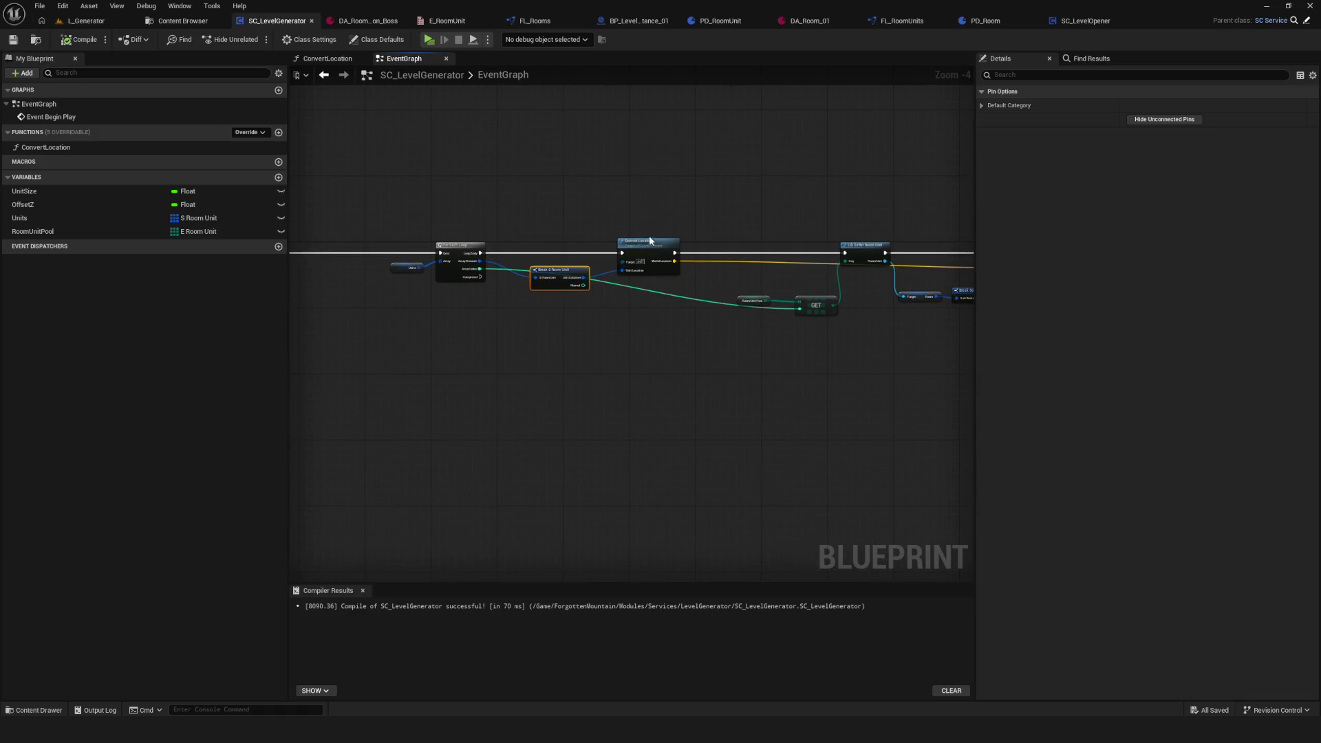
{"action": "scroll", "coordinate": [689, 323], "scroll_direction": "up", "scroll_amount": 4}
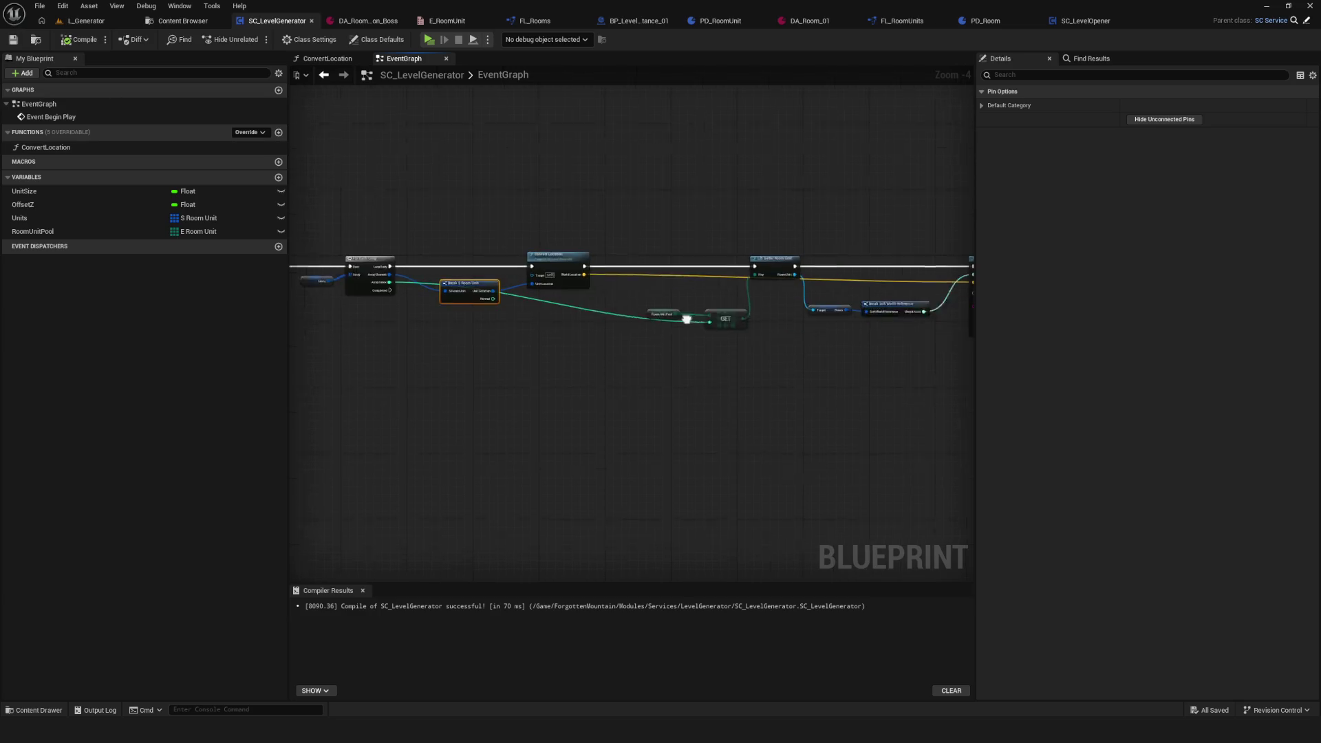
{"action": "left_click", "coordinate": [530, 282]}
{"action": "left_click_drag", "start_coordinate": [647, 283], "coordinate": [606, 259]}
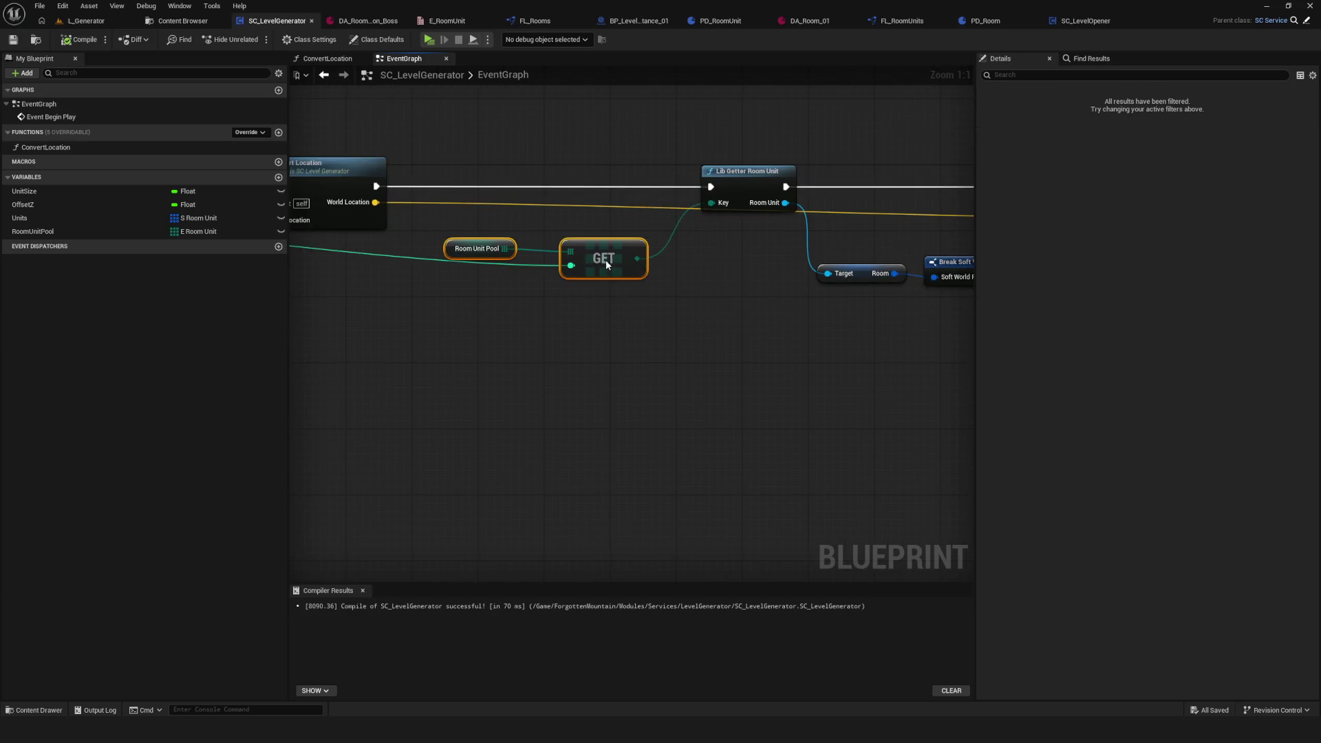
{"action": "mouse_move", "coordinate": [502, 281]}
{"action": "left_mouse_down"}
{"action": "mouse_move", "coordinate": [464, 258]}
{"action": "mouse_move", "coordinate": [494, 256]}
{"action": "mouse_move", "coordinate": [510, 294]}
{"action": "mouse_move", "coordinate": [485, 291]}
{"action": "mouse_move", "coordinate": [525, 311]}
{"action": "left_mouse_up"}
{"action": "left_click", "coordinate": [74, 40]}
{"action": "left_click", "coordinate": [13, 39]}
Step: Select the Target, break and level-loading nodes, shift them right, and save
{"action": "scroll", "coordinate": [526, 222], "scroll_direction": "down", "scroll_amount": 5}
{"action": "scroll", "coordinate": [679, 331], "scroll_direction": "up", "scroll_amount": 4}
{"action": "mouse_move", "coordinate": [679, 331]}
{"action": "left_mouse_down"}
{"action": "mouse_move", "coordinate": [600, 291]}
{"action": "mouse_move", "coordinate": [603, 276]}
{"action": "left_mouse_up"}
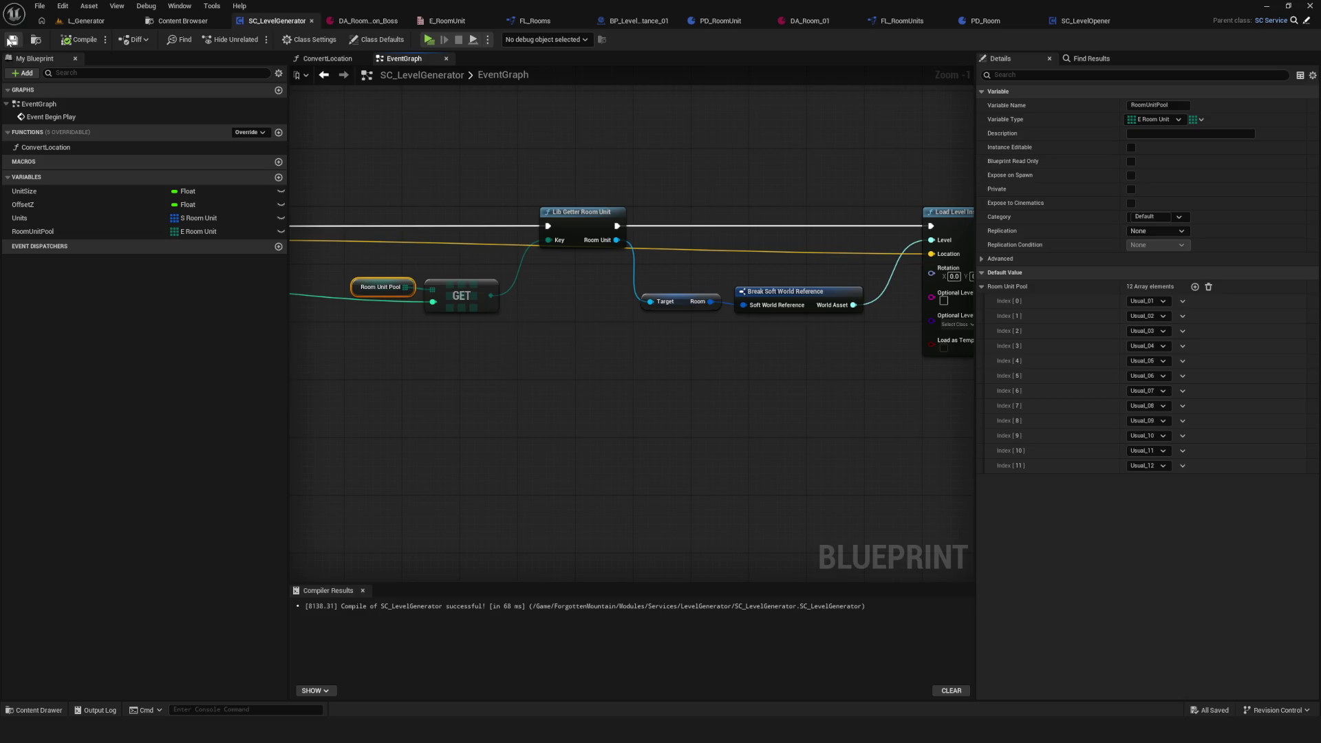
{"action": "left_click_drag", "start_coordinate": [637, 224], "coordinate": [603, 222]}
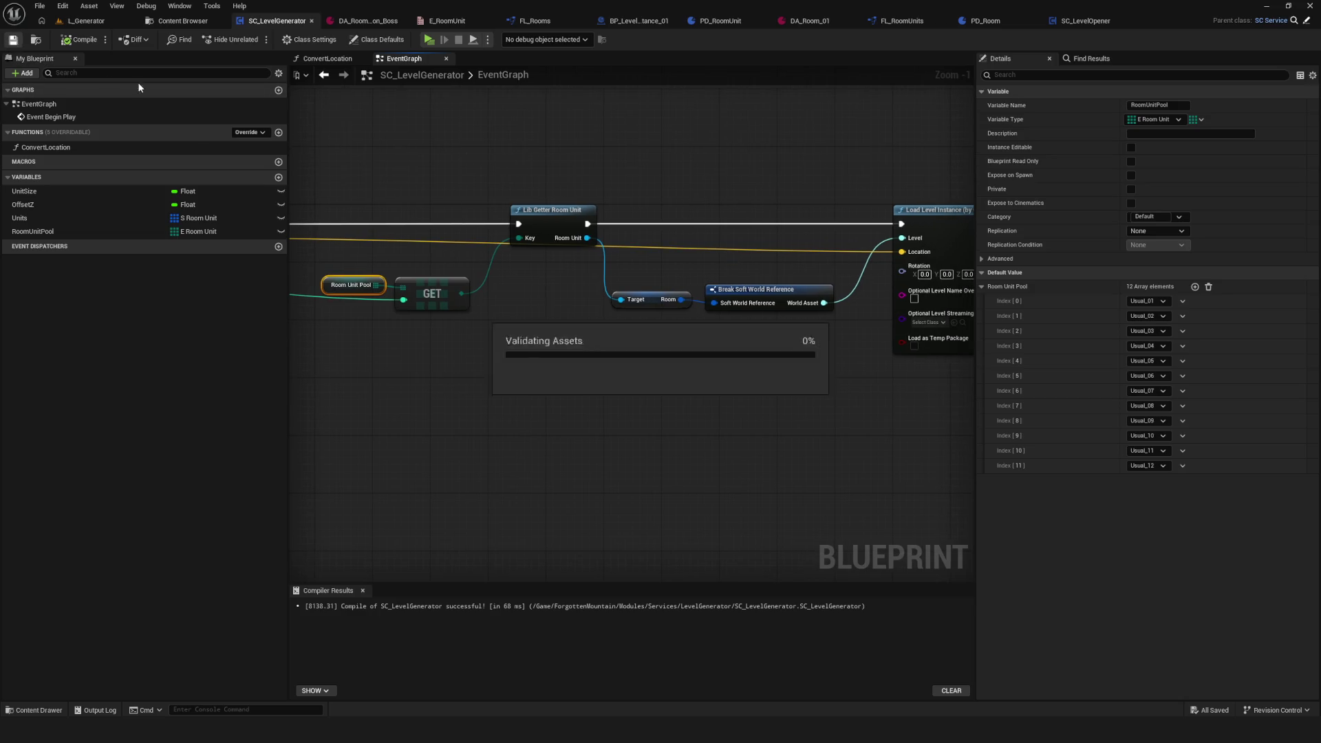
{"action": "left_click_drag", "start_coordinate": [726, 257], "coordinate": [691, 254]}
{"action": "mouse_move", "coordinate": [581, 155]}
{"action": "left_mouse_down"}
{"action": "mouse_move", "coordinate": [846, 378]}
{"action": "mouse_move", "coordinate": [895, 358]}
{"action": "left_mouse_up"}
{"action": "left_click_drag", "start_coordinate": [864, 211], "coordinate": [919, 211]}
{"action": "mouse_move", "coordinate": [608, 275]}
{"action": "left_mouse_down"}
{"action": "mouse_move", "coordinate": [605, 286]}
{"action": "mouse_move", "coordinate": [544, 273]}
{"action": "left_mouse_up"}
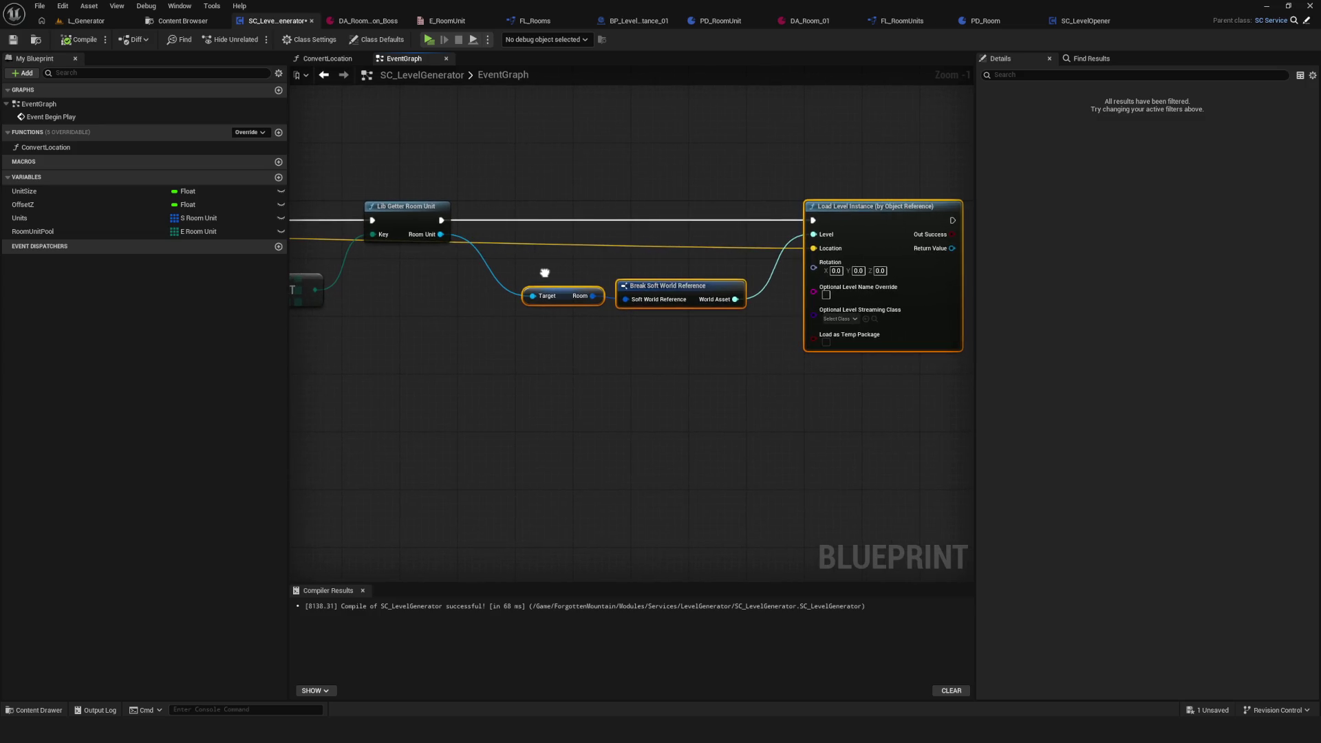
{"action": "key", "text": "ctrl+s"}
Step: Bring the For Each Loop section into view and select the Units variable node
{"action": "left_click_drag", "start_coordinate": [626, 238], "coordinate": [643, 219]}
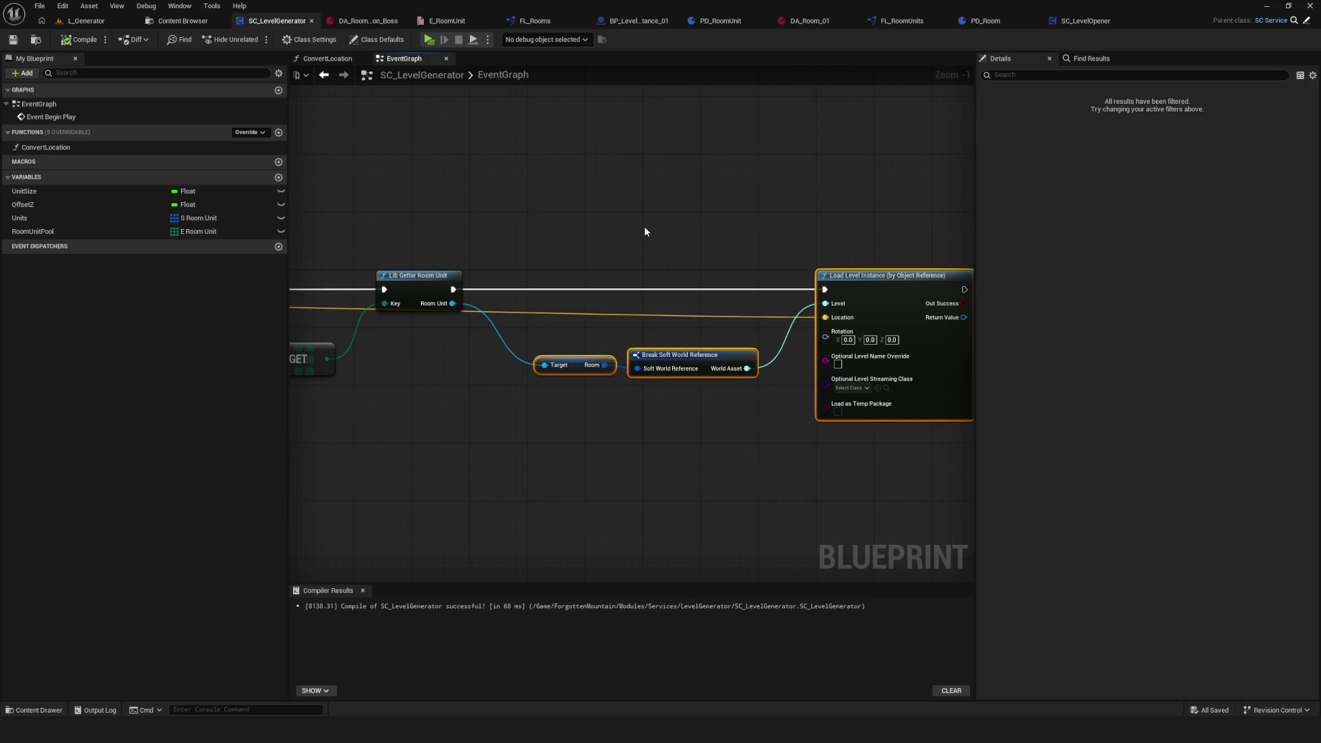
{"action": "scroll", "coordinate": [650, 236], "scroll_direction": "up", "scroll_amount": 1}
{"action": "mouse_move", "coordinate": [655, 248]}
{"action": "left_mouse_down"}
{"action": "mouse_move", "coordinate": [489, 239]}
{"action": "mouse_move", "coordinate": [744, 266]}
{"action": "mouse_move", "coordinate": [739, 318]}
{"action": "mouse_move", "coordinate": [600, 349]}
{"action": "mouse_move", "coordinate": [740, 329]}
{"action": "left_mouse_up"}
{"action": "left_click", "coordinate": [387, 282]}
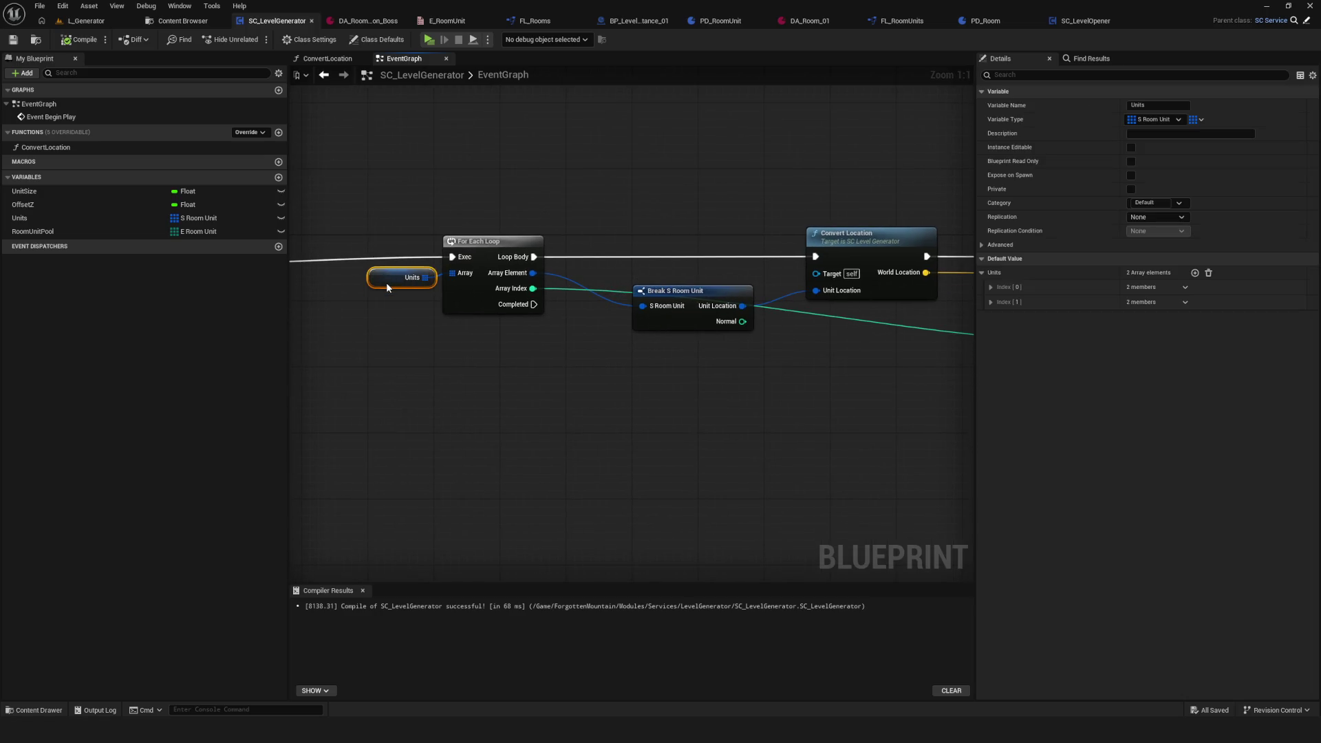
Step: Select the Units node and expand Index [0] and Index [1] of its default room locations
{"action": "mouse_move", "coordinate": [378, 287]}
{"action": "left_mouse_down"}
{"action": "mouse_move", "coordinate": [416, 273]}
{"action": "mouse_move", "coordinate": [415, 254]}
{"action": "left_mouse_up"}
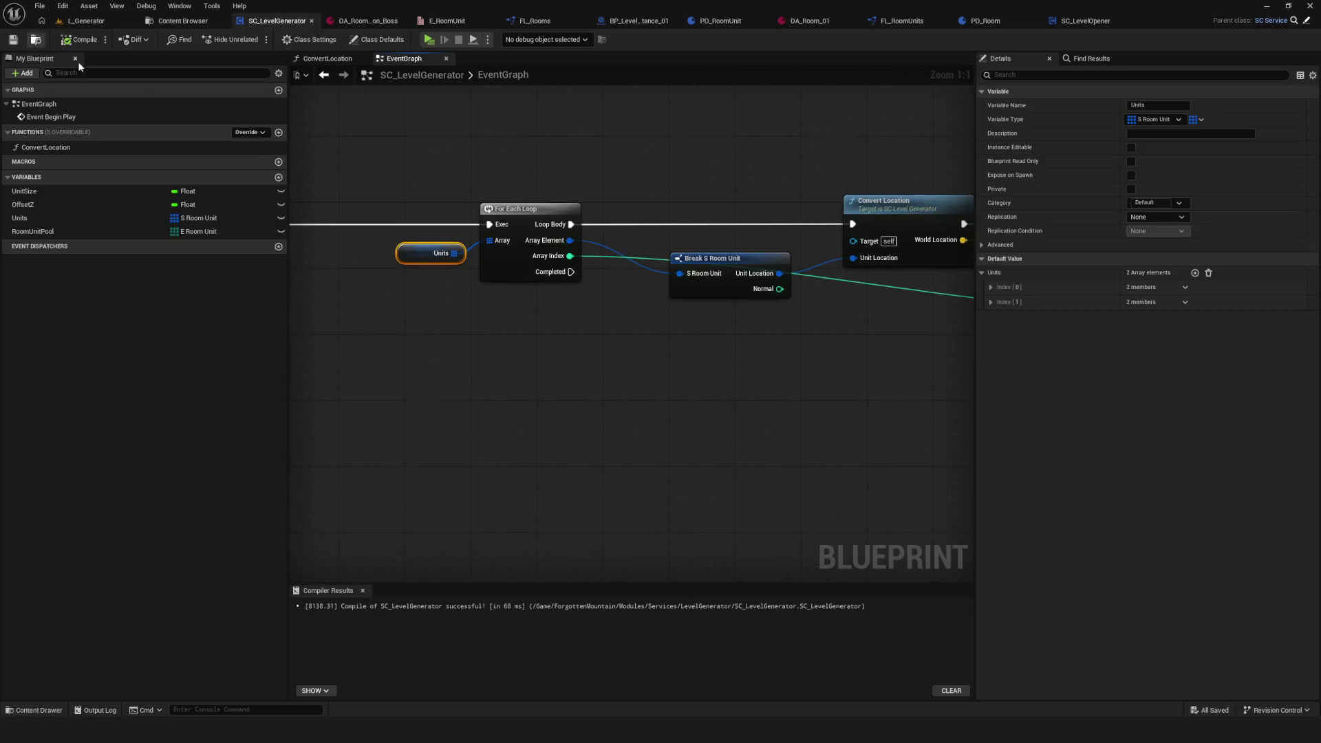
{"action": "left_click_drag", "start_coordinate": [543, 213], "coordinate": [582, 209]}
{"action": "left_click", "coordinate": [582, 207]}
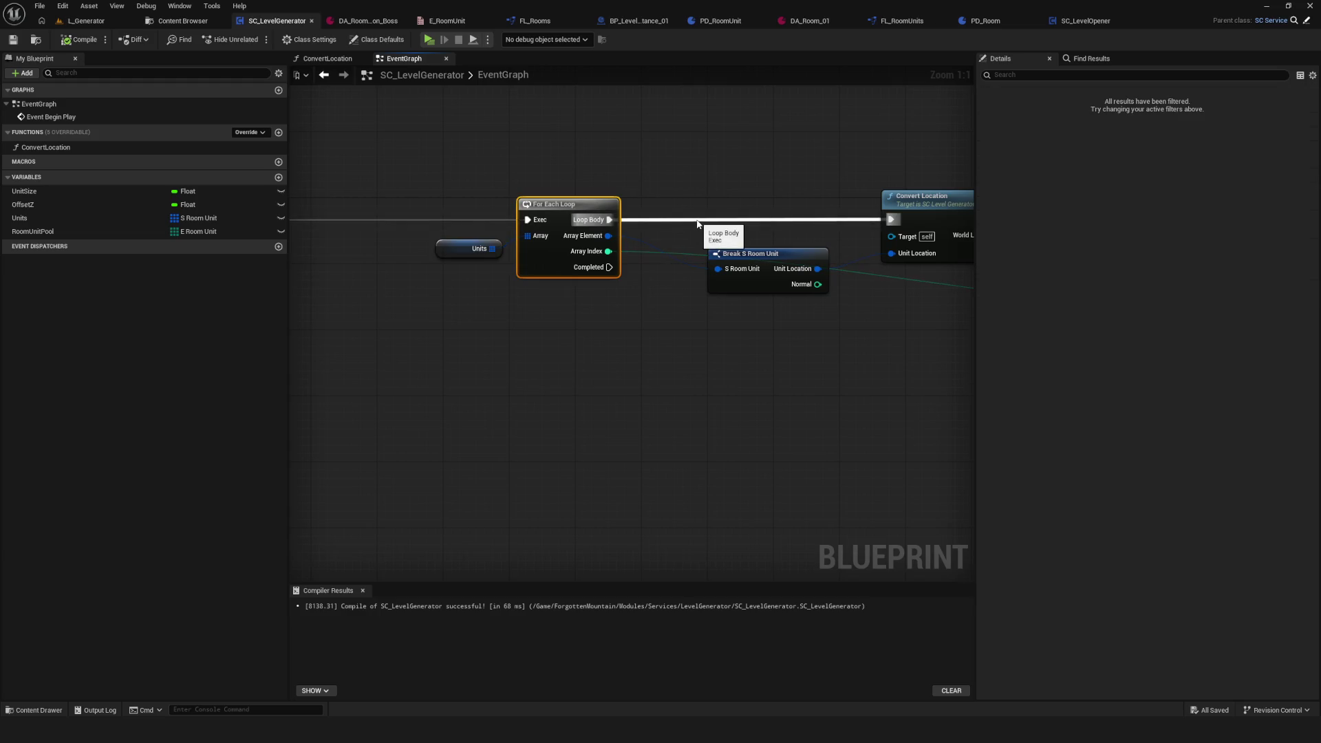
{"action": "left_click", "coordinate": [444, 249]}
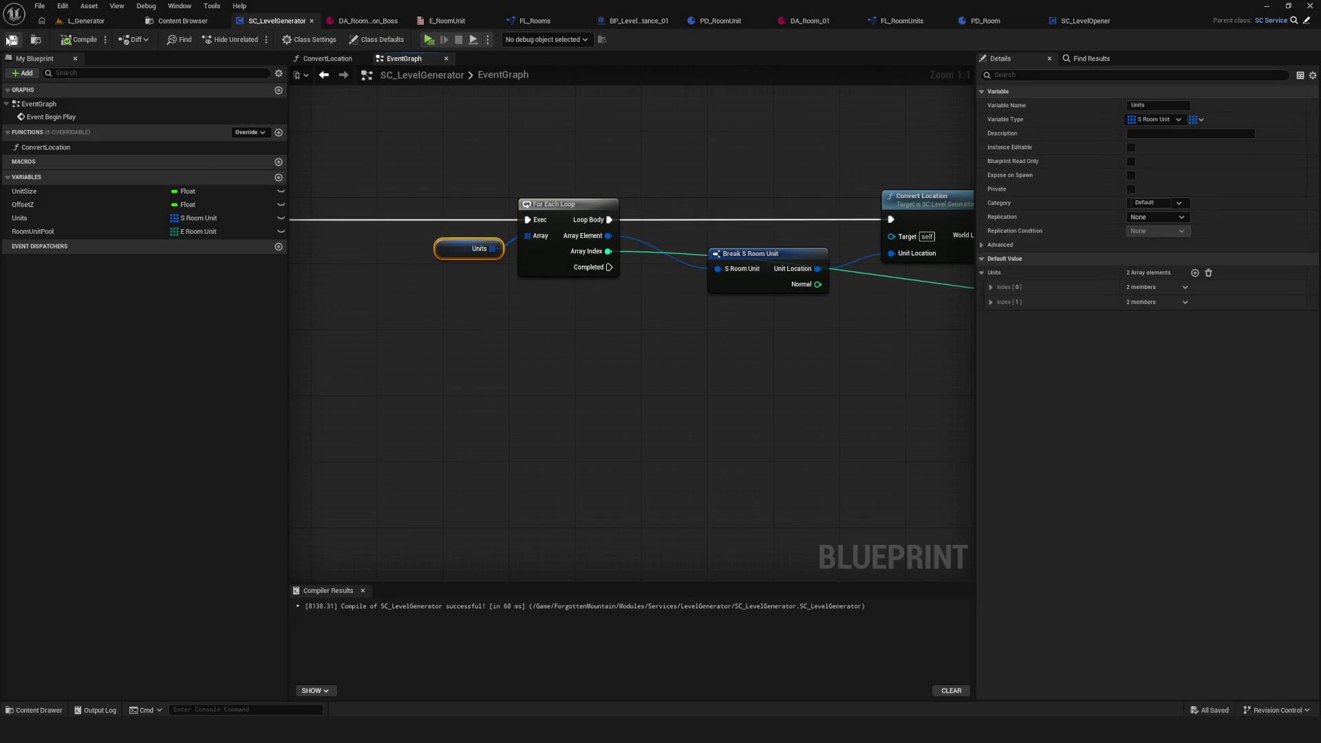
{"action": "mouse_move", "coordinate": [431, 201]}
{"action": "left_mouse_down"}
{"action": "mouse_move", "coordinate": [773, 233]}
{"action": "mouse_move", "coordinate": [442, 221]}
{"action": "left_mouse_up"}
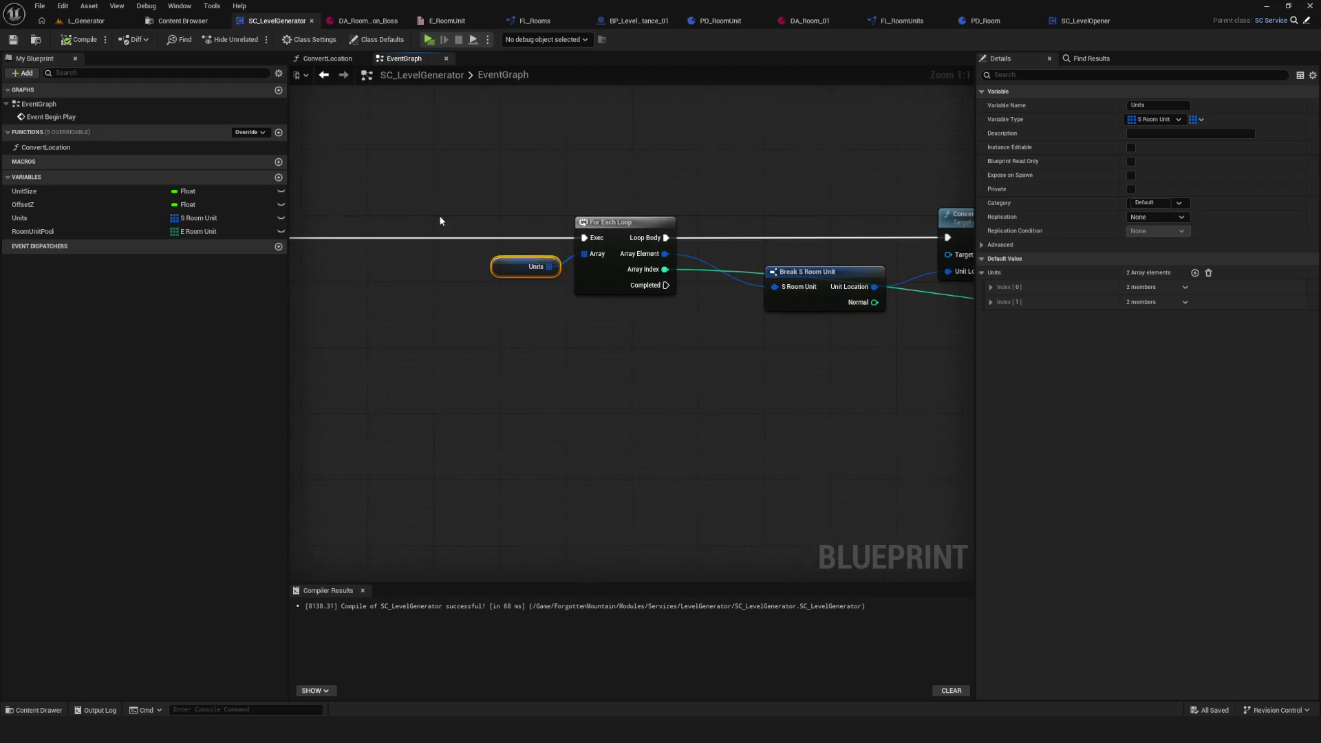
{"action": "left_click_drag", "start_coordinate": [513, 191], "coordinate": [503, 180]}
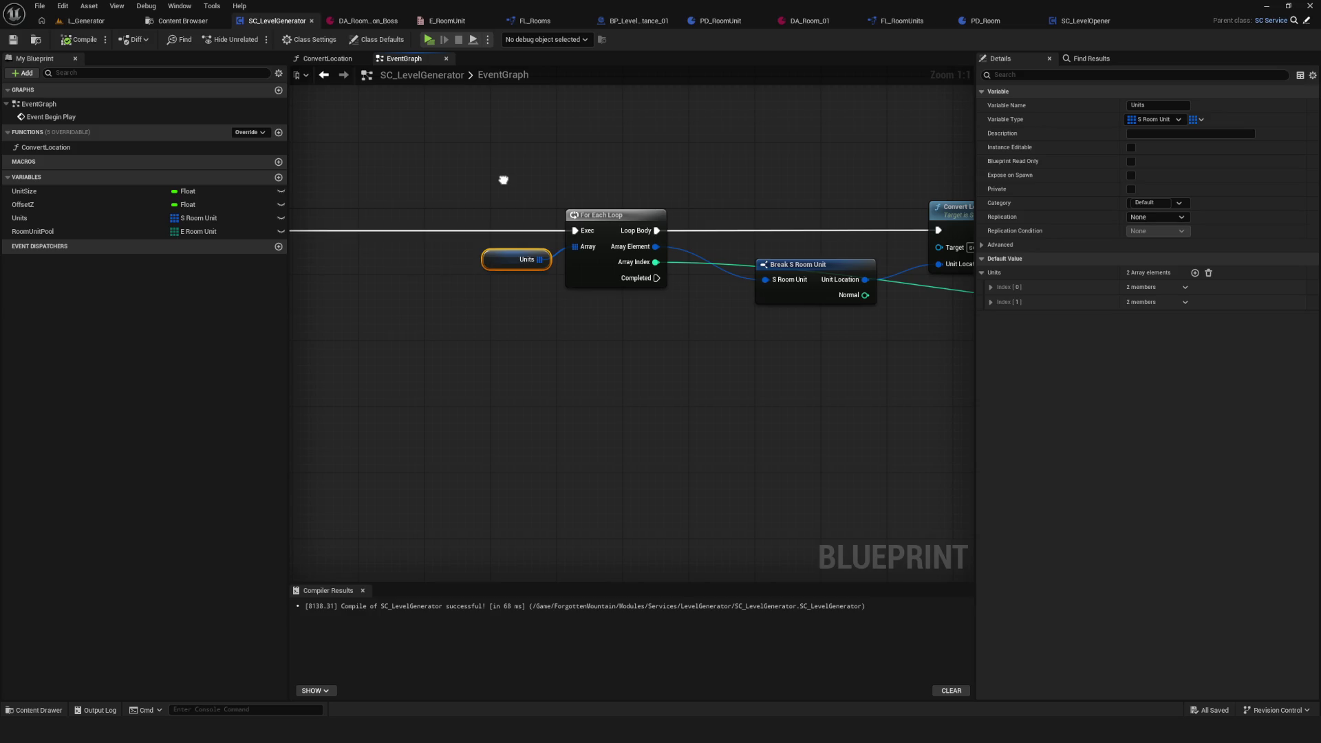
{"action": "left_click_drag", "start_coordinate": [493, 183], "coordinate": [535, 321]}
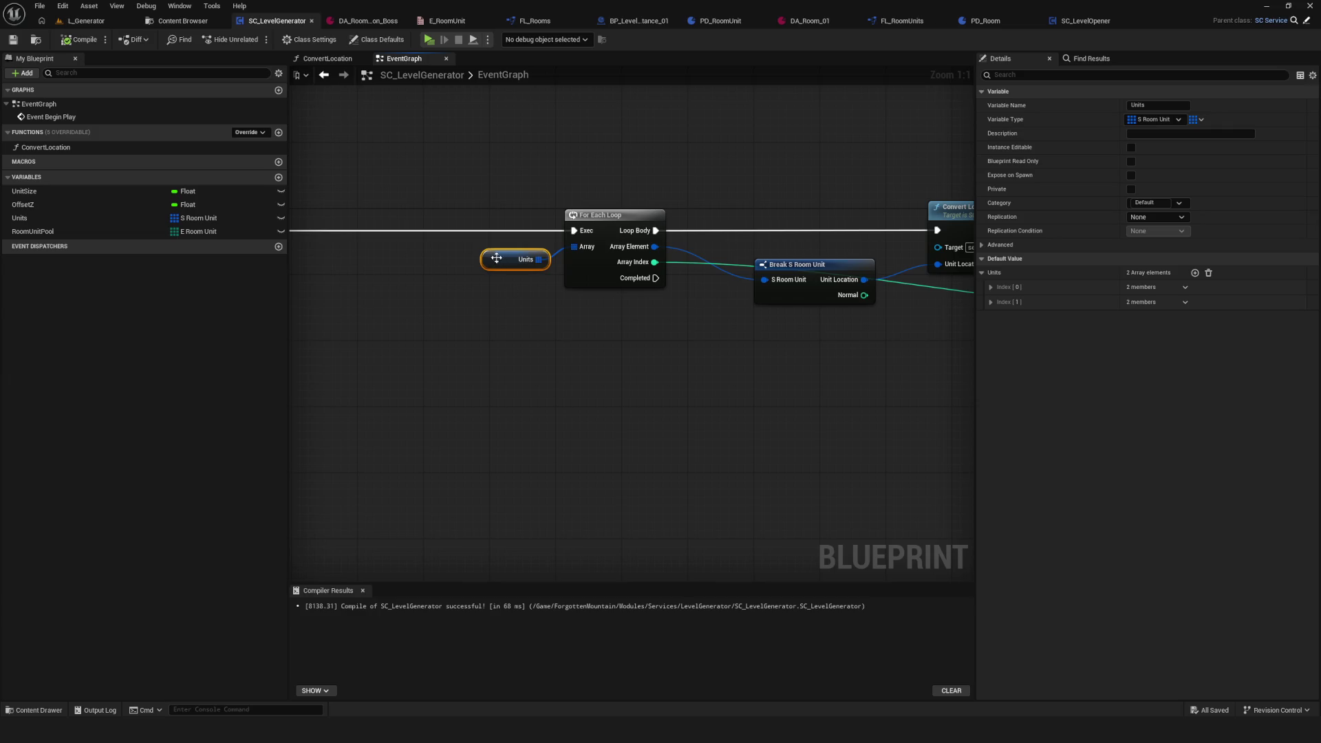
{"action": "left_click", "coordinate": [991, 287]}
{"action": "left_click", "coordinate": [991, 330]}
Step: Save the level generator and switch to the Content Browser's LevelOpener folder
{"action": "mouse_move", "coordinate": [752, 234]}
{"action": "left_mouse_down"}
{"action": "mouse_move", "coordinate": [535, 234]}
{"action": "mouse_move", "coordinate": [845, 280]}
{"action": "mouse_move", "coordinate": [832, 283]}
{"action": "left_mouse_up"}
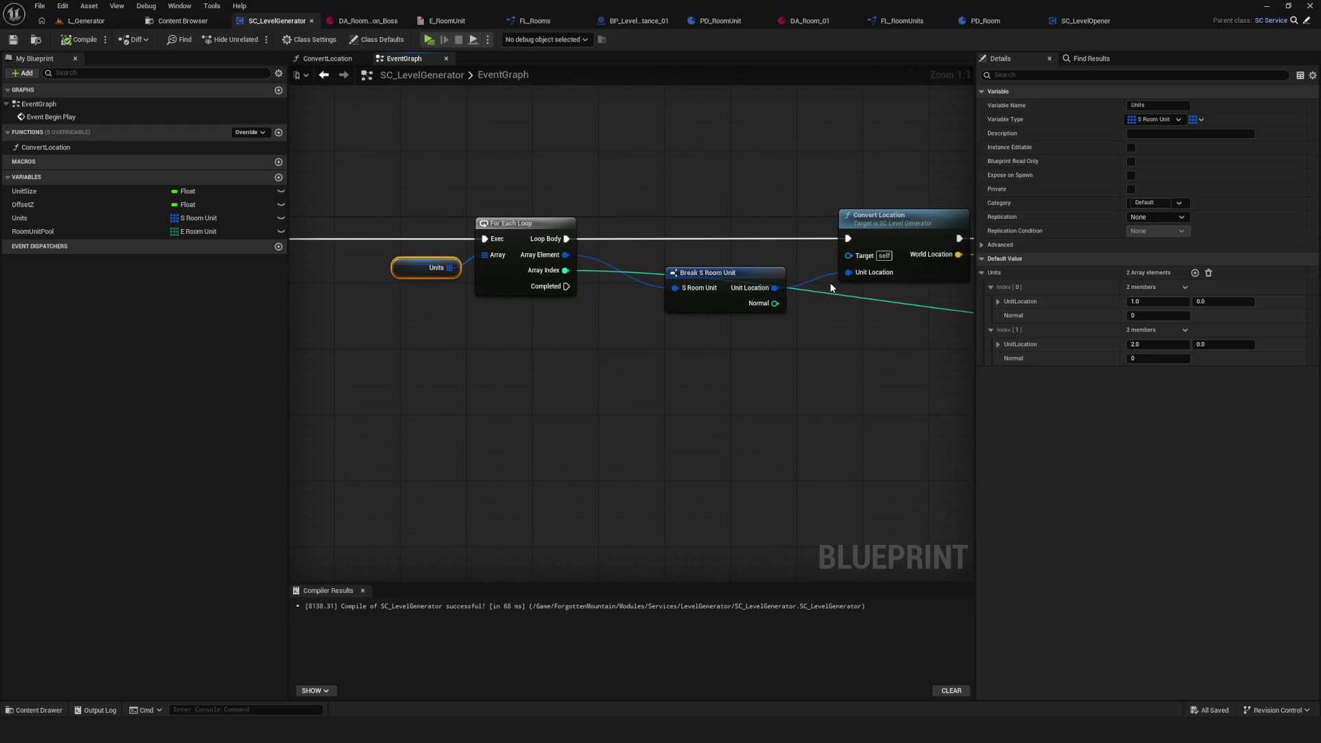
{"action": "left_click", "coordinate": [13, 40]}
{"action": "left_click", "coordinate": [172, 22]}
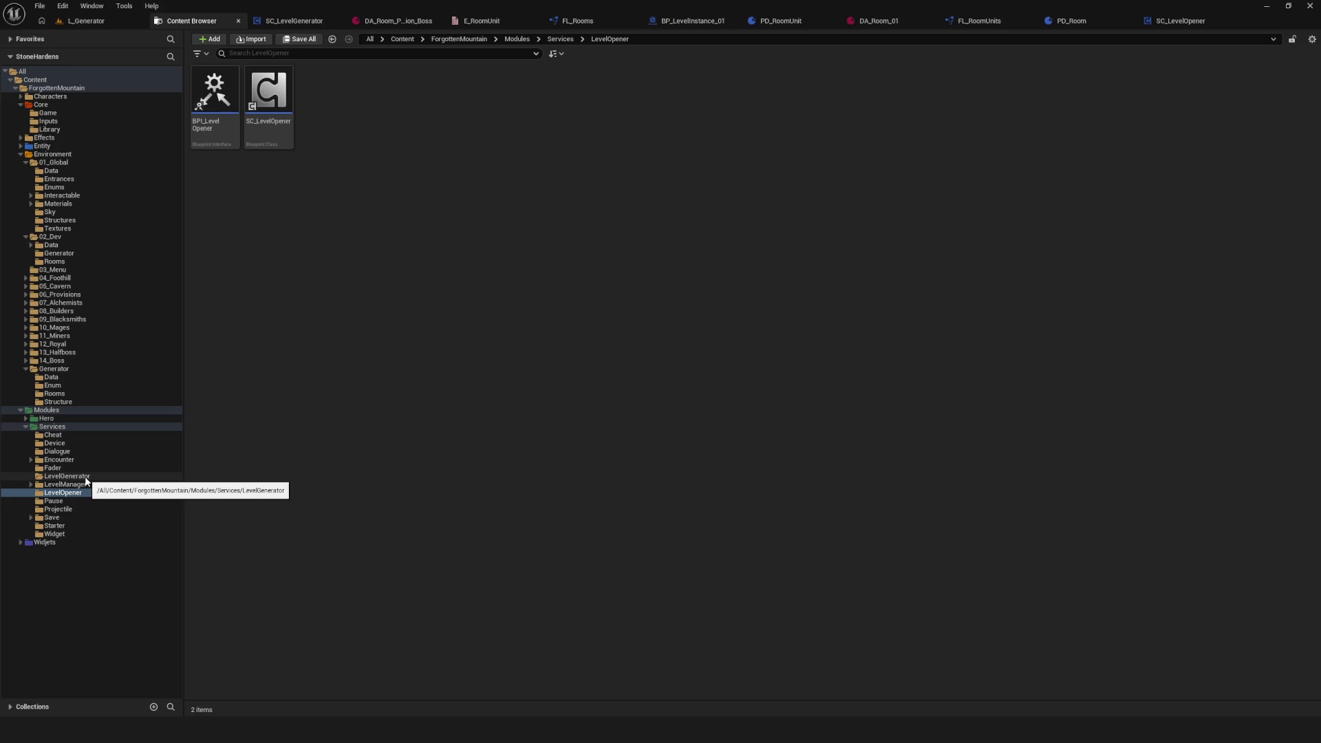
Step: In Structure/S_RoomUnit, retype Normal from Integer to Vector 2D, matching UnitLocation
{"action": "left_click", "coordinate": [59, 402]}
{"action": "left_click", "coordinate": [210, 84]}
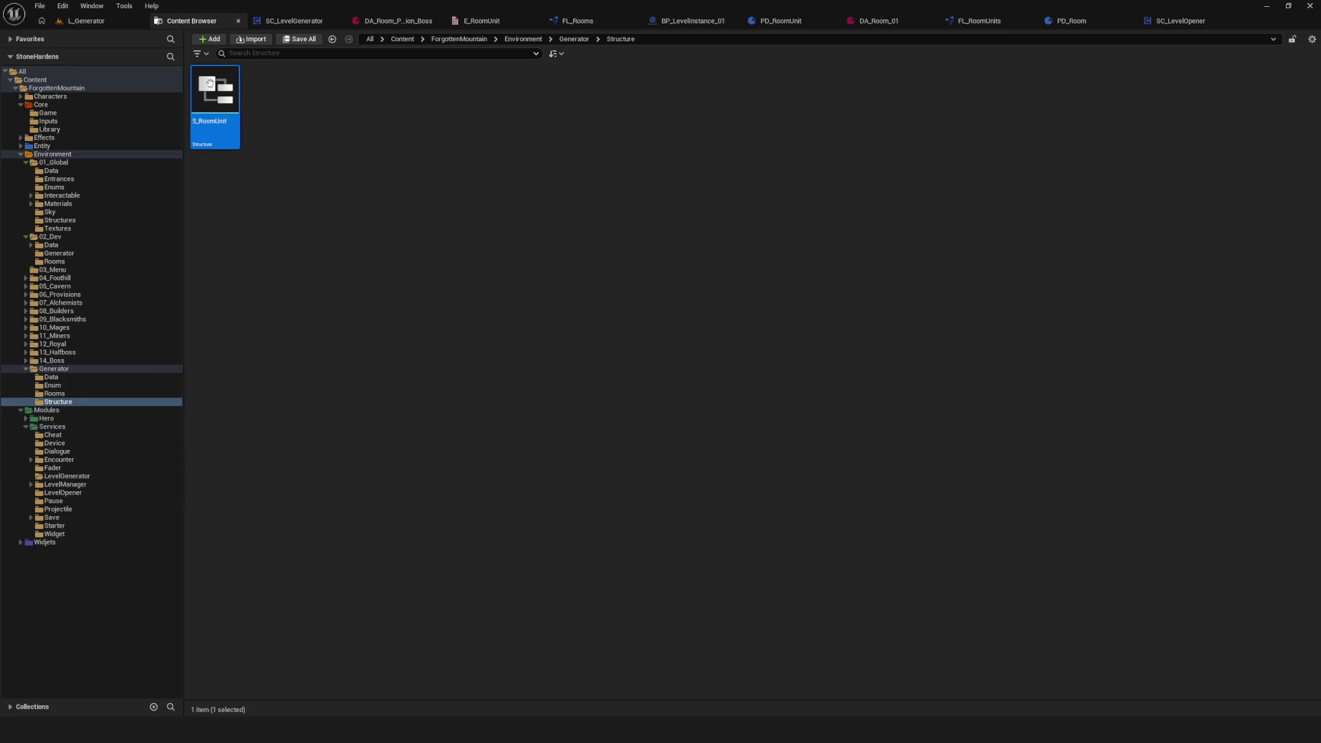
{"action": "double_click", "coordinate": [209, 83]}
{"action": "left_click", "coordinate": [554, 113]}
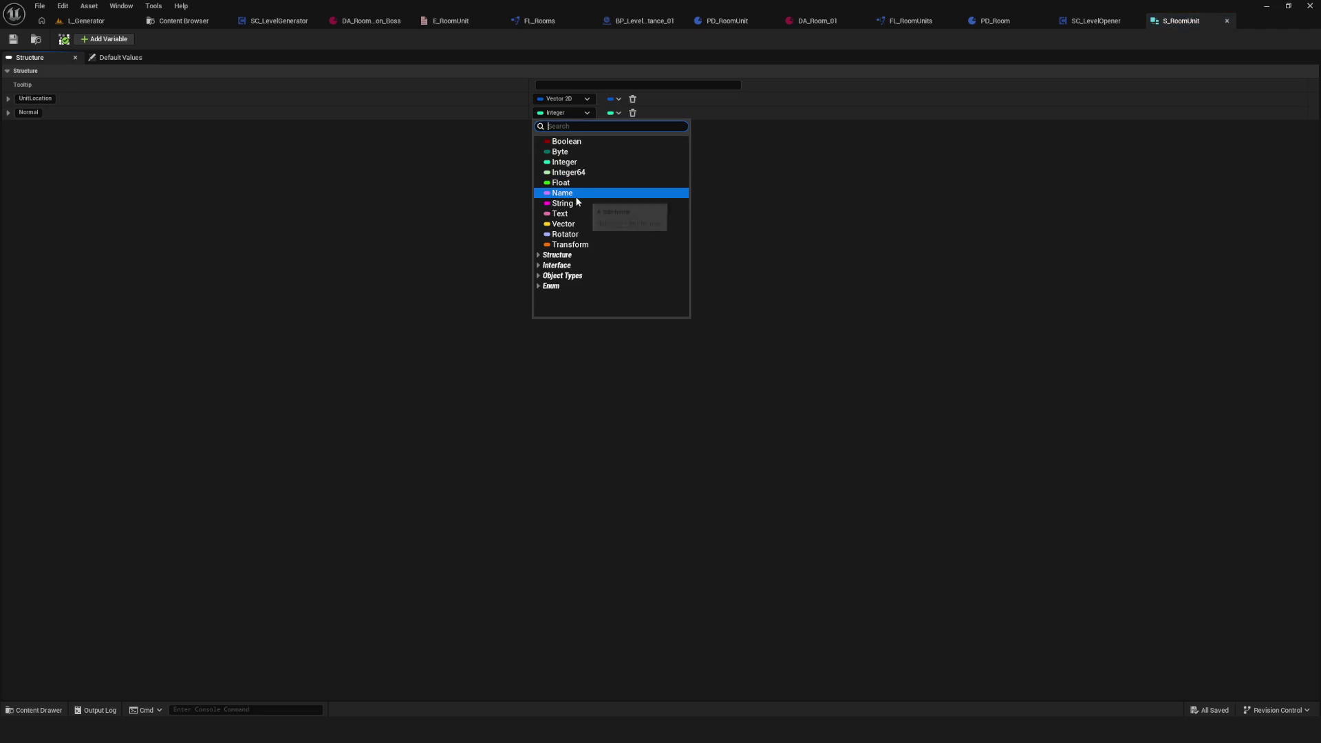
{"action": "type", "text": "vector2"}
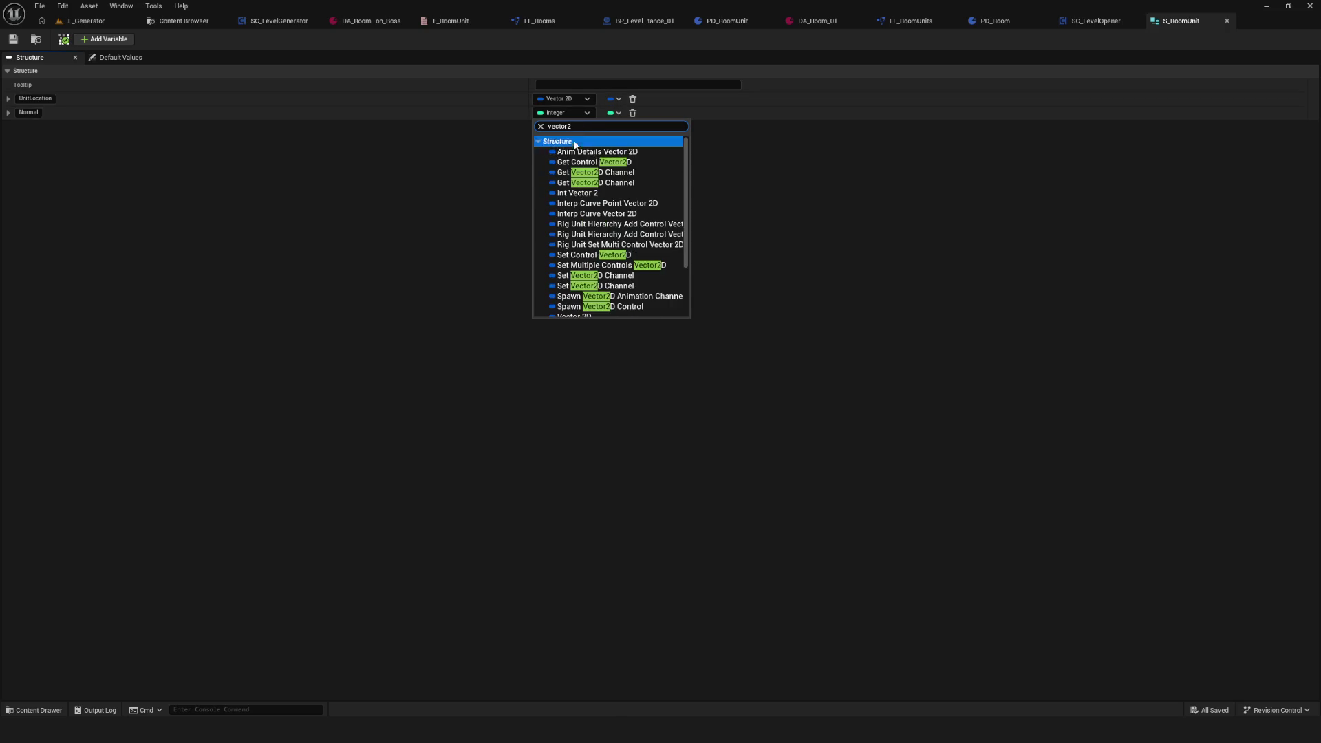
{"action": "scroll", "coordinate": [588, 289], "scroll_direction": "down", "scroll_amount": 2}
{"action": "left_click", "coordinate": [587, 287]}
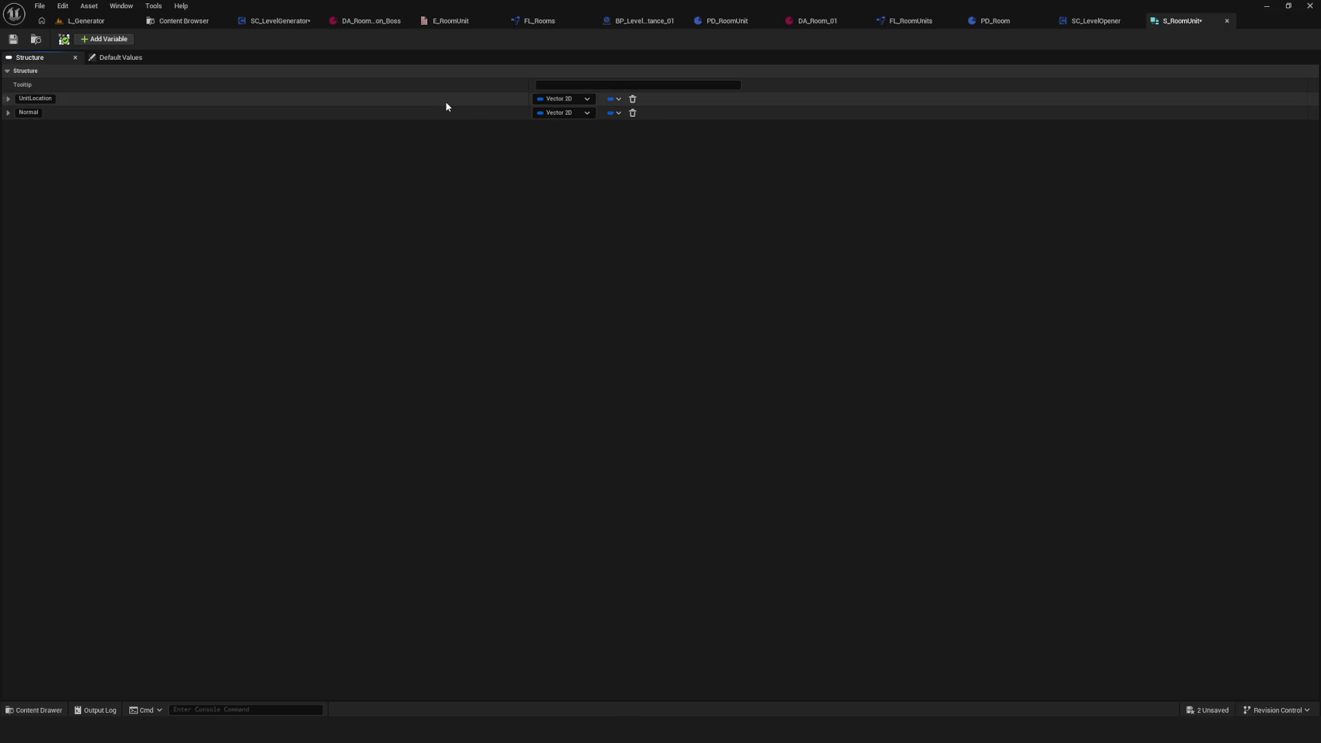
{"action": "left_click", "coordinate": [172, 22]}
{"action": "left_click", "coordinate": [320, 20]}
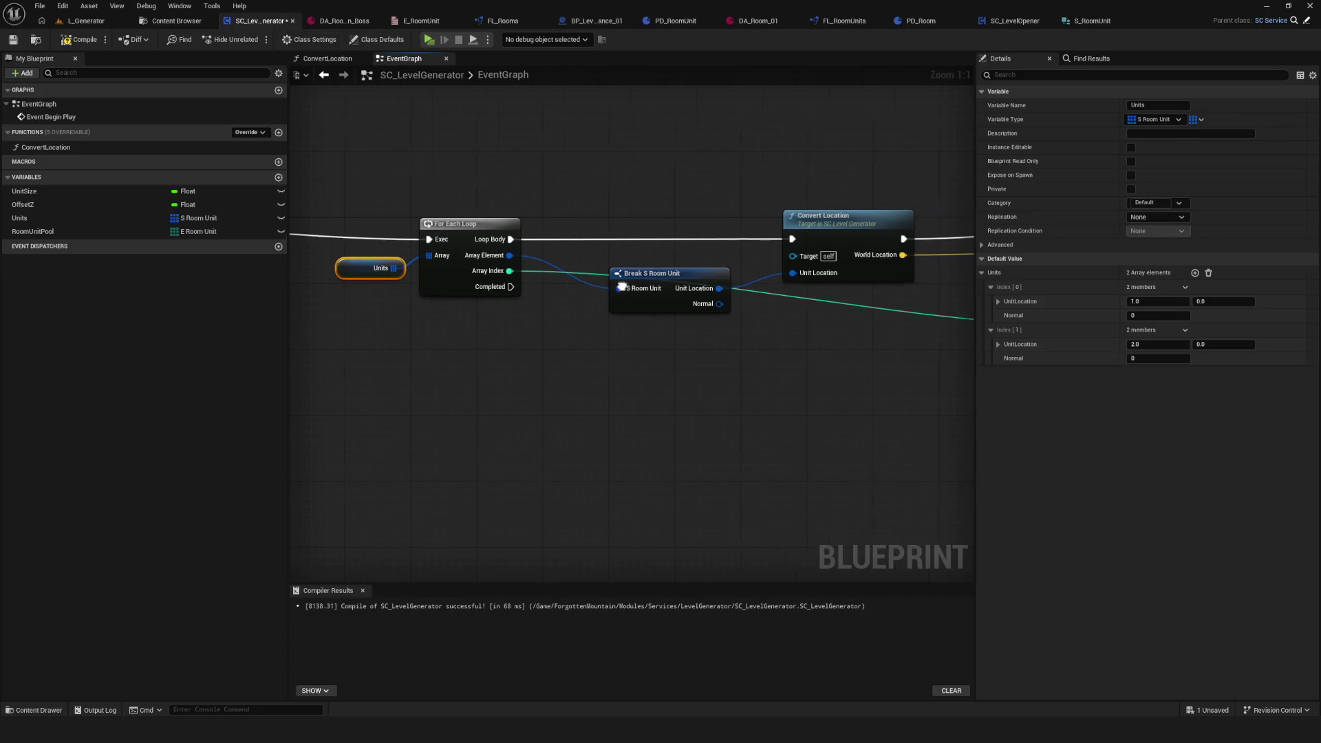
Step: Set Normal X to -1.0 on both Units entries, compiling before and after
{"action": "left_click", "coordinate": [81, 39]}
{"action": "left_click", "coordinate": [13, 39]}
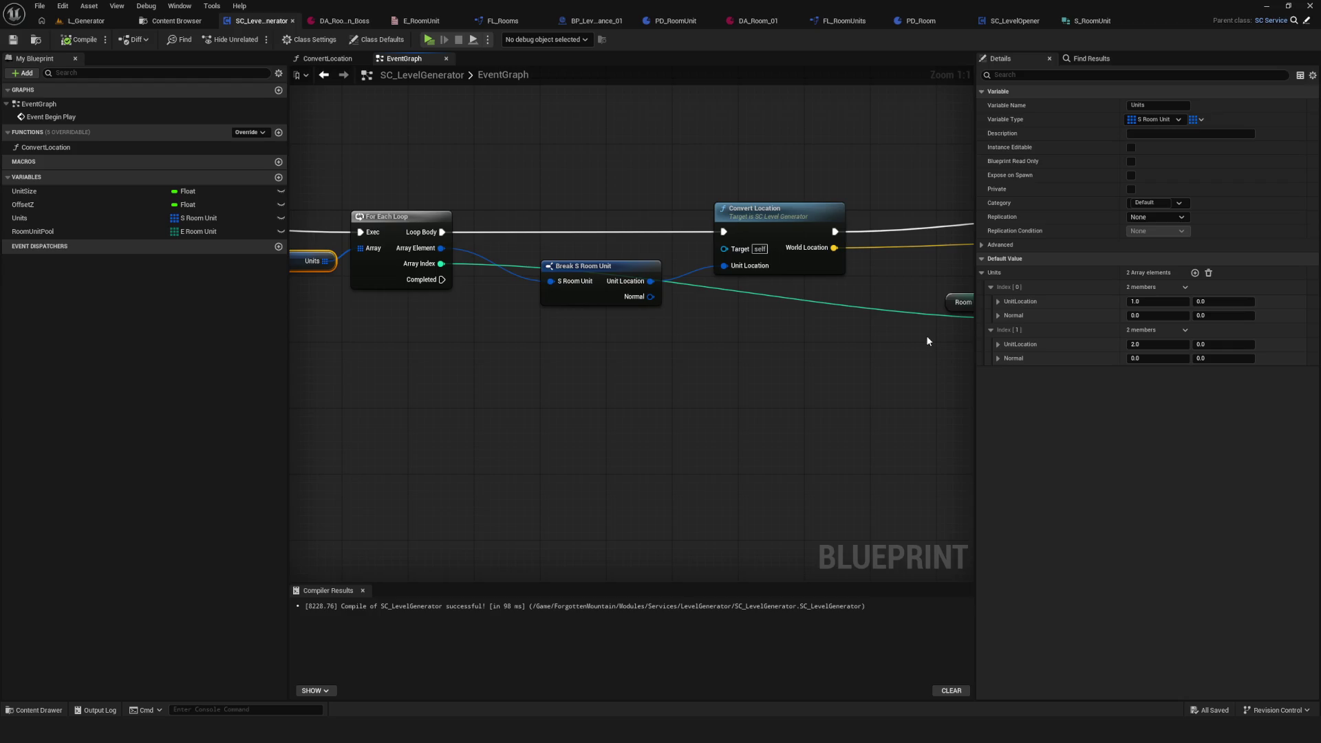
{"action": "left_click", "coordinate": [1156, 315]}
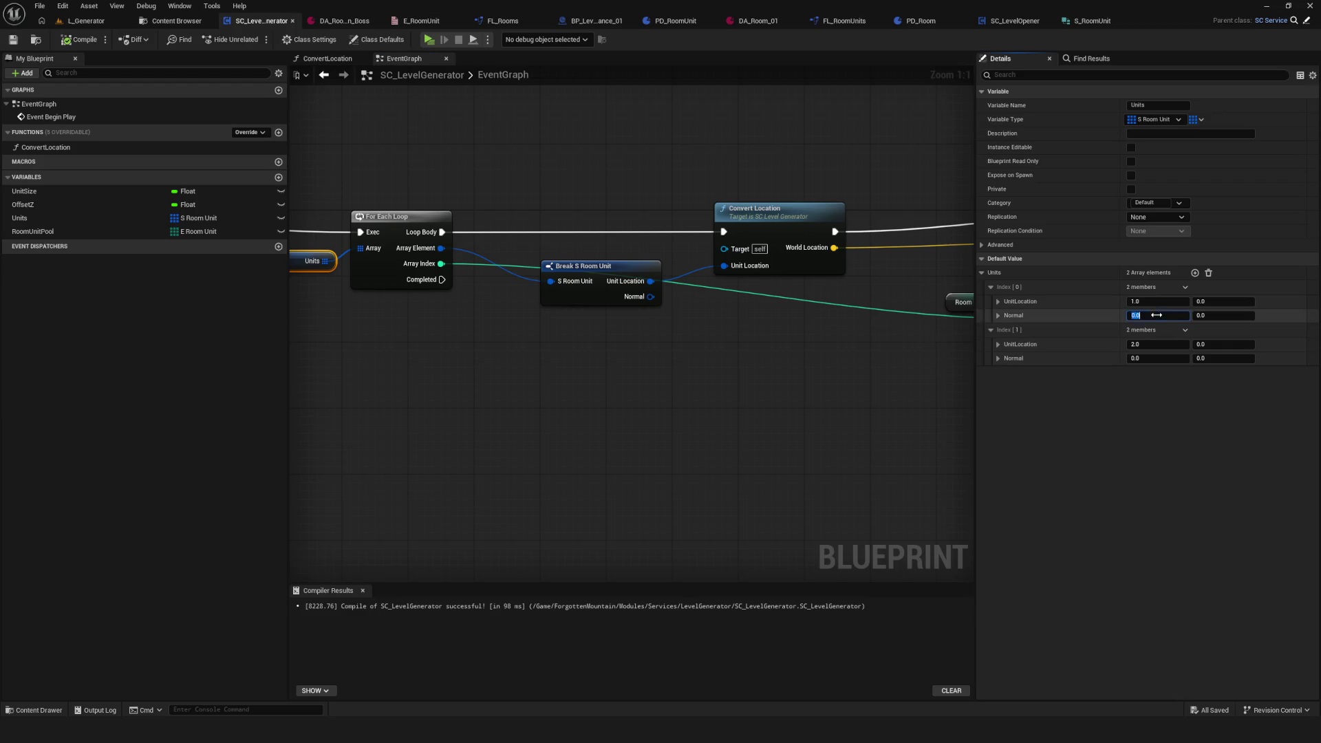
{"action": "type", "text": "-1"}
{"action": "key", "text": "Return"}
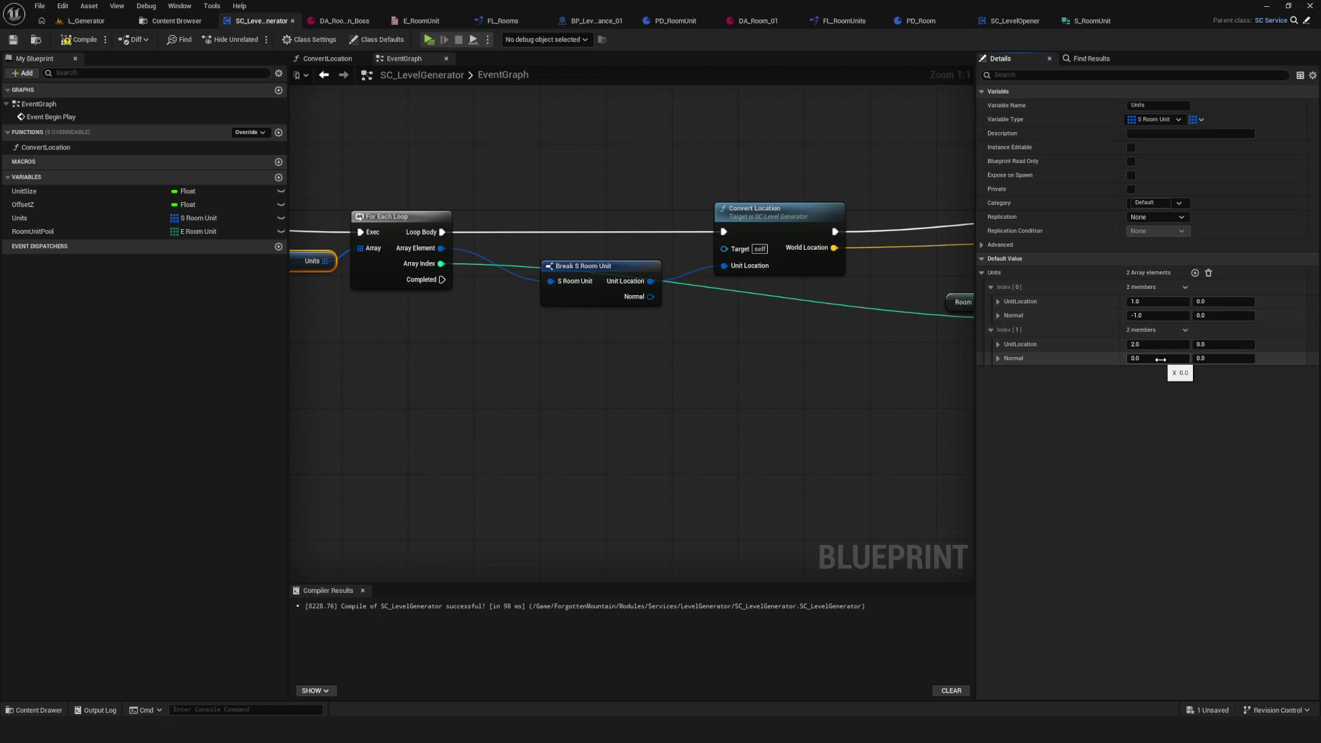
{"action": "left_click", "coordinate": [1161, 359]}
{"action": "type", "text": "-1"}
{"action": "key", "text": "Return"}
{"action": "left_click", "coordinate": [80, 39]}
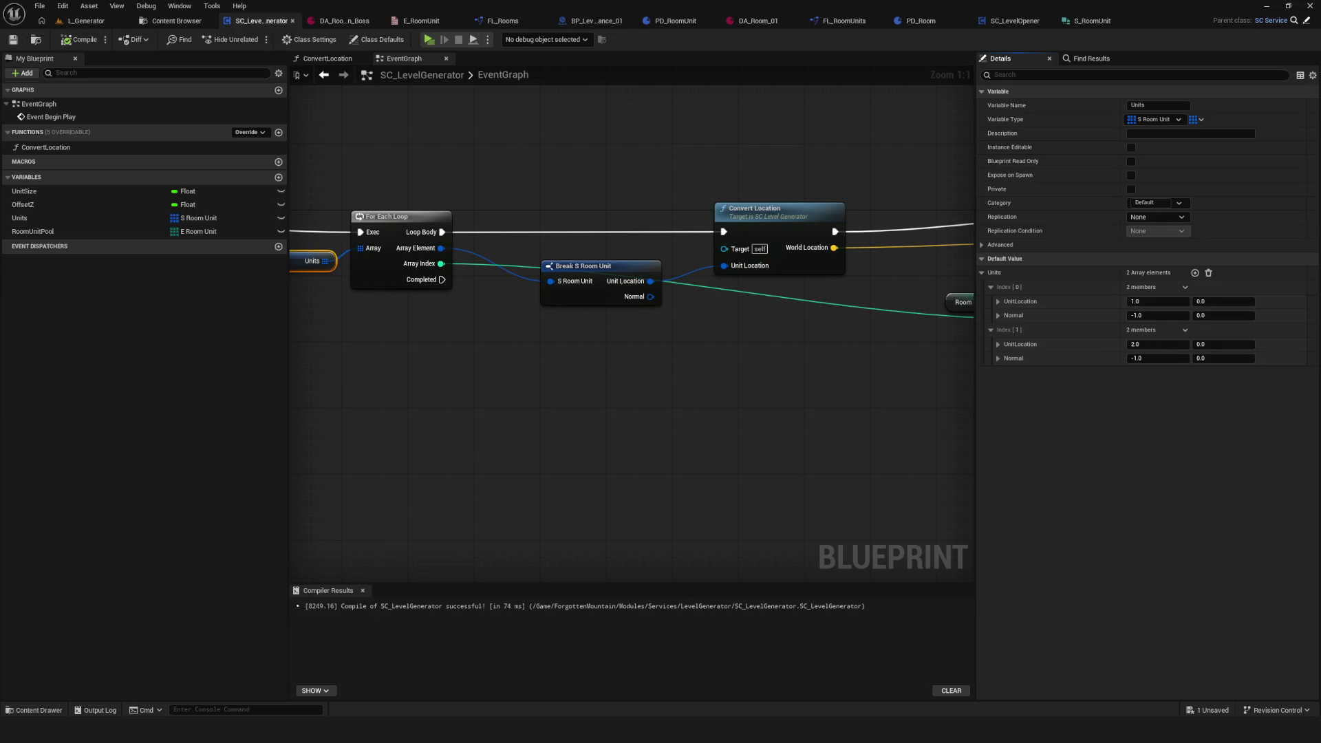
Step: Shift the Units node further left and save the level generator blueprint
{"action": "left_click_drag", "start_coordinate": [566, 348], "coordinate": [775, 340]}
{"action": "left_click_drag", "start_coordinate": [500, 254], "coordinate": [467, 255]}
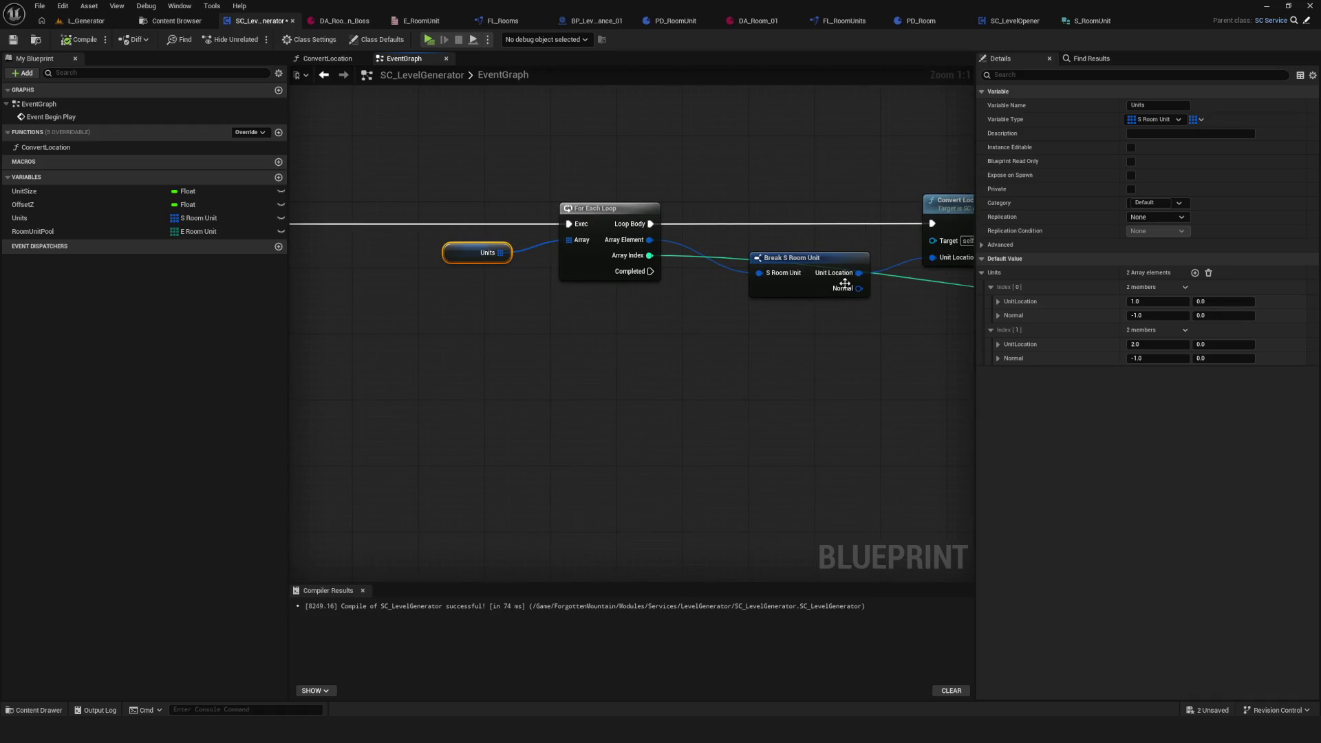
{"action": "left_click_drag", "start_coordinate": [845, 283], "coordinate": [707, 286]}
{"action": "key", "text": "ctrl+s"}
{"action": "mouse_move", "coordinate": [760, 337]}
{"action": "left_mouse_down"}
{"action": "mouse_move", "coordinate": [679, 318]}
{"action": "mouse_move", "coordinate": [616, 328]}
{"action": "mouse_move", "coordinate": [732, 344]}
{"action": "left_mouse_up"}
{"action": "left_click", "coordinate": [579, 282]}
{"action": "scroll", "coordinate": [616, 328], "scroll_direction": "down", "scroll_amount": 1}
{"action": "mouse_move", "coordinate": [480, 213]}
{"action": "left_mouse_down"}
{"action": "mouse_move", "coordinate": [503, 327]}
{"action": "mouse_move", "coordinate": [513, 309]}
{"action": "mouse_move", "coordinate": [491, 329]}
{"action": "left_mouse_up"}
{"action": "left_click", "coordinate": [13, 39]}
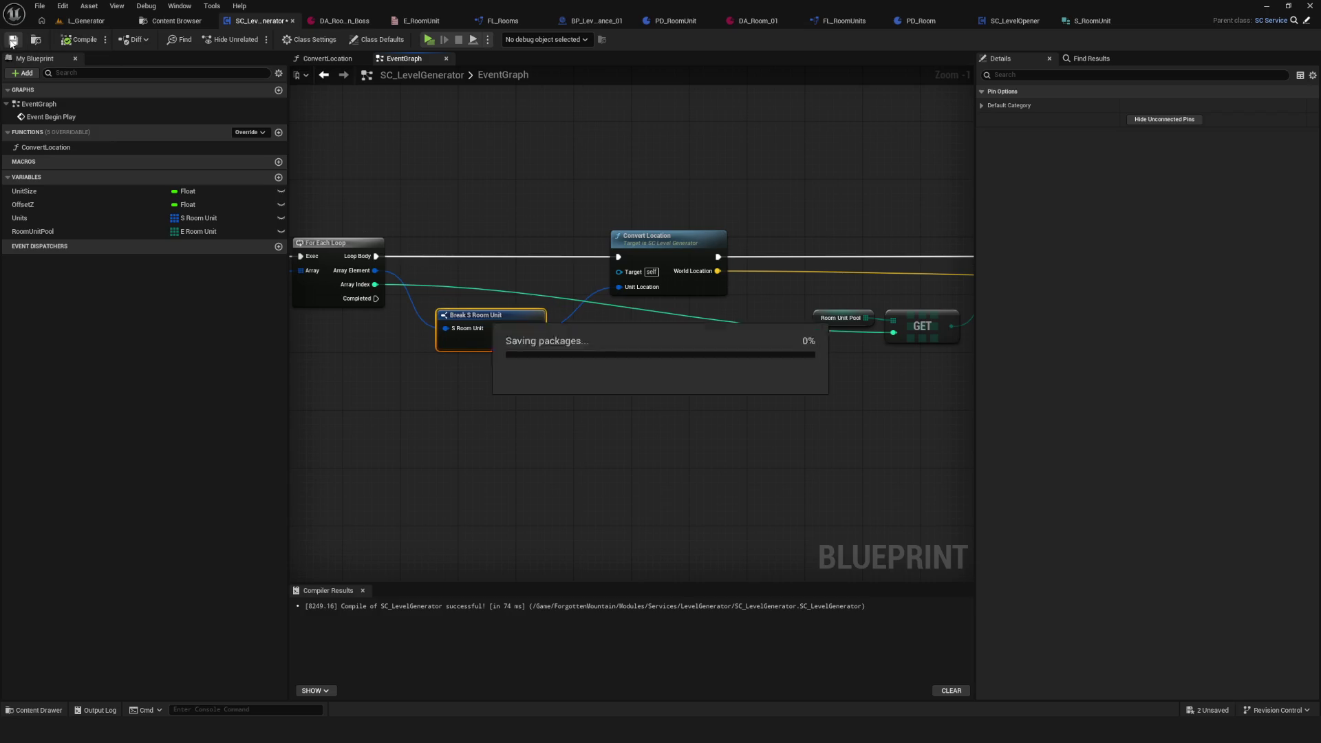
Step: Nudge the Break S Room Unit node up and right beside the loop and save
{"action": "mouse_move", "coordinate": [952, 397]}
{"action": "left_mouse_down"}
{"action": "mouse_move", "coordinate": [316, 334]}
{"action": "mouse_move", "coordinate": [685, 317]}
{"action": "mouse_move", "coordinate": [849, 352]}
{"action": "left_mouse_up"}
{"action": "mouse_move", "coordinate": [384, 261]}
{"action": "left_mouse_down"}
{"action": "mouse_move", "coordinate": [413, 265]}
{"action": "mouse_move", "coordinate": [386, 286]}
{"action": "mouse_move", "coordinate": [387, 273]}
{"action": "left_mouse_up"}
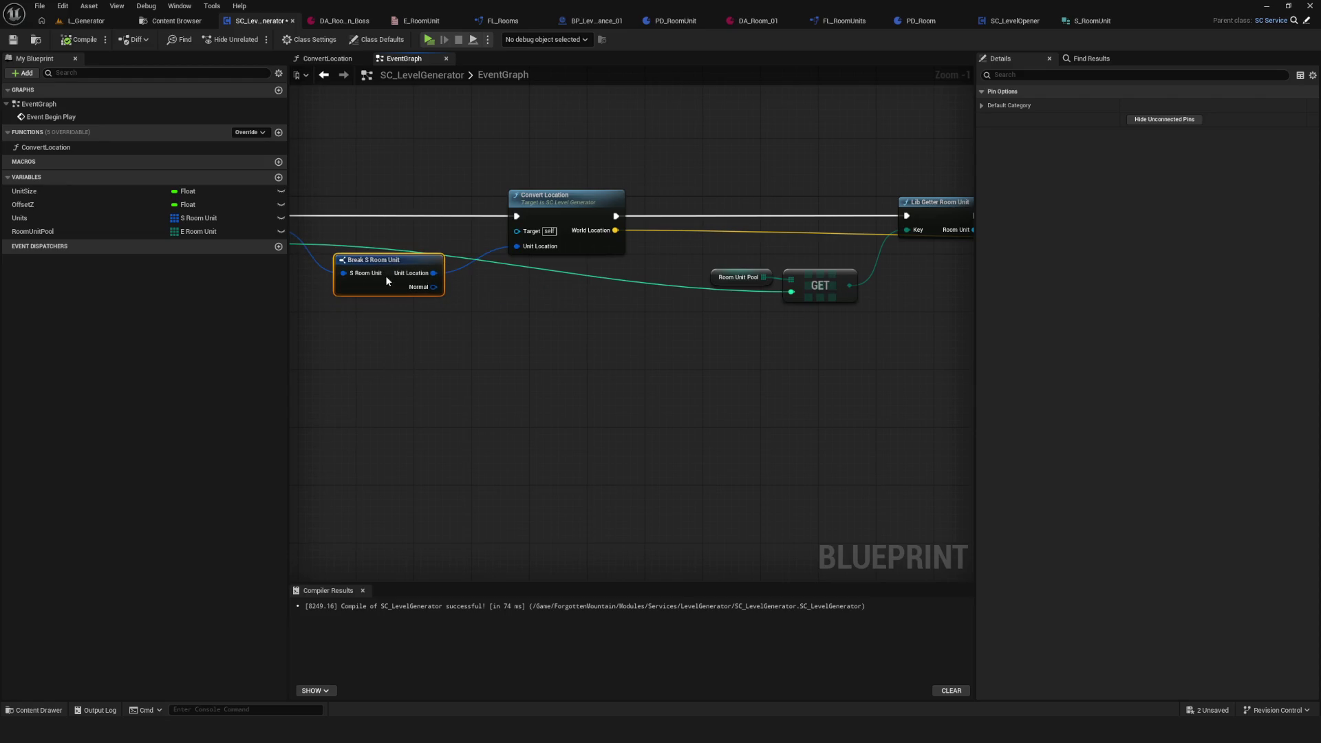
{"action": "scroll", "coordinate": [535, 323], "scroll_direction": "down", "scroll_amount": 6}
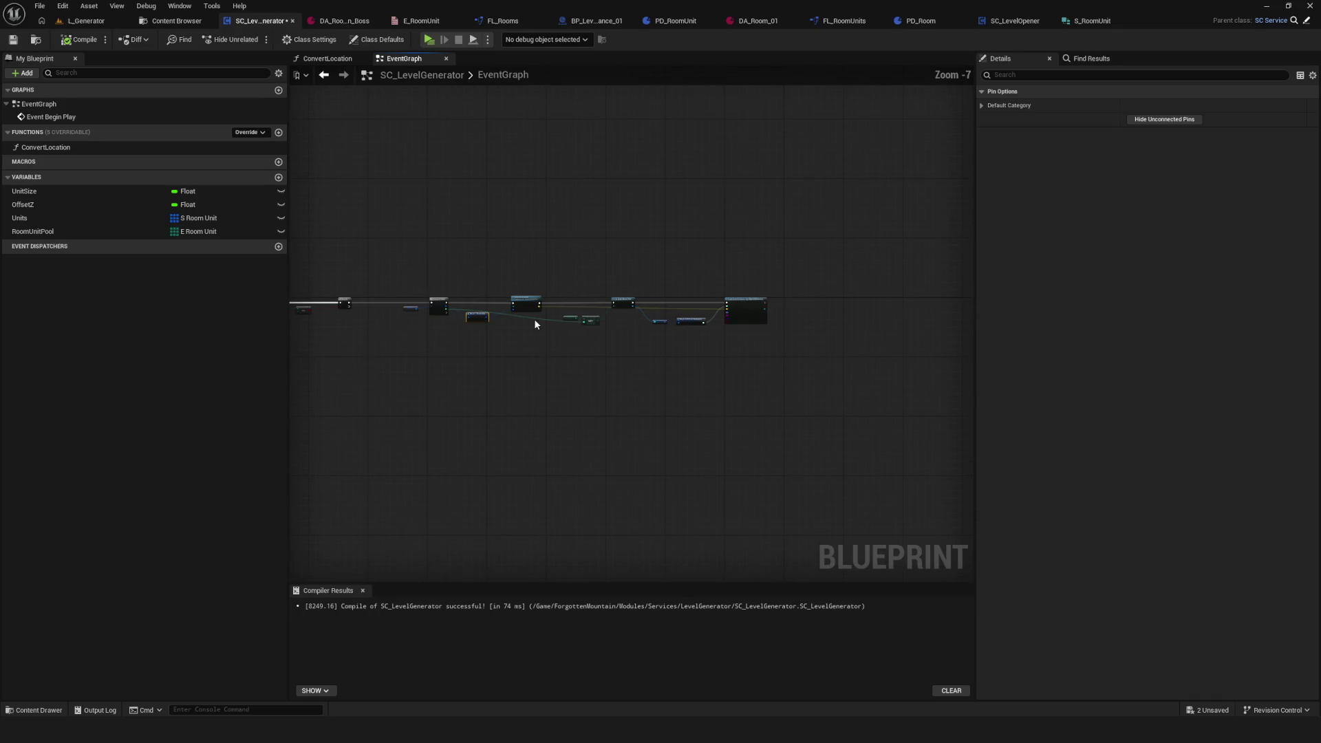
{"action": "scroll", "coordinate": [535, 323], "scroll_direction": "up", "scroll_amount": 6}
{"action": "left_click_drag", "start_coordinate": [518, 328], "coordinate": [464, 345]}
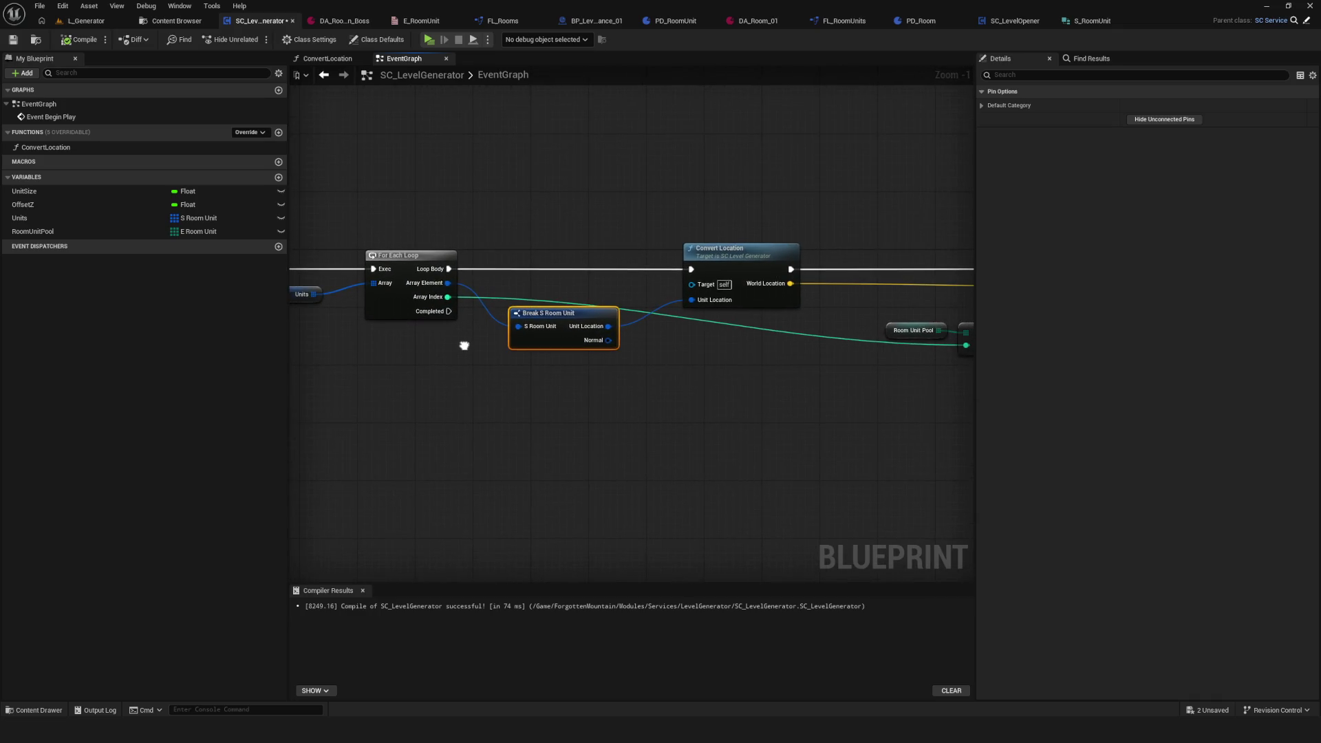
{"action": "left_click", "coordinate": [12, 40]}
{"action": "left_click_drag", "start_coordinate": [771, 348], "coordinate": [654, 340]}
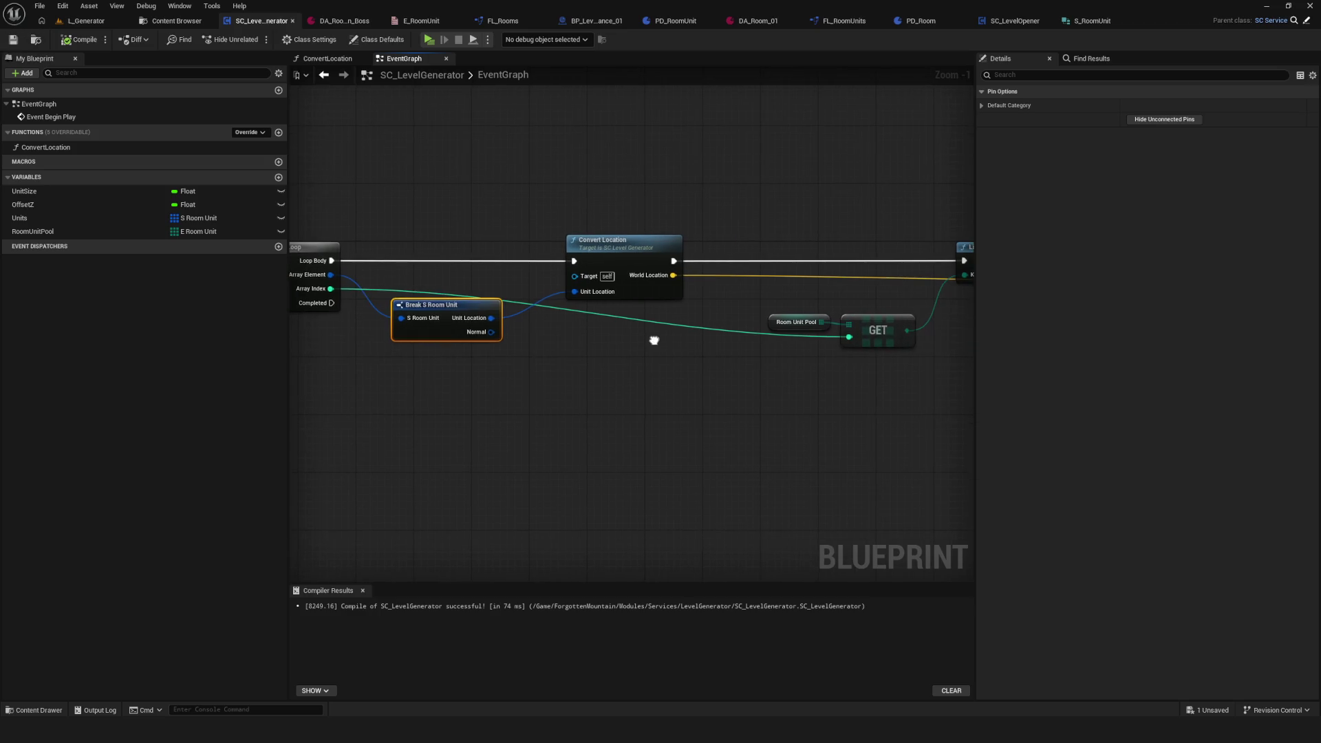
{"action": "mouse_move", "coordinate": [439, 319]}
{"action": "left_mouse_down"}
{"action": "mouse_move", "coordinate": [445, 285]}
{"action": "mouse_move", "coordinate": [460, 294]}
{"action": "mouse_move", "coordinate": [452, 336]}
{"action": "mouse_move", "coordinate": [625, 283]}
{"action": "left_mouse_up"}
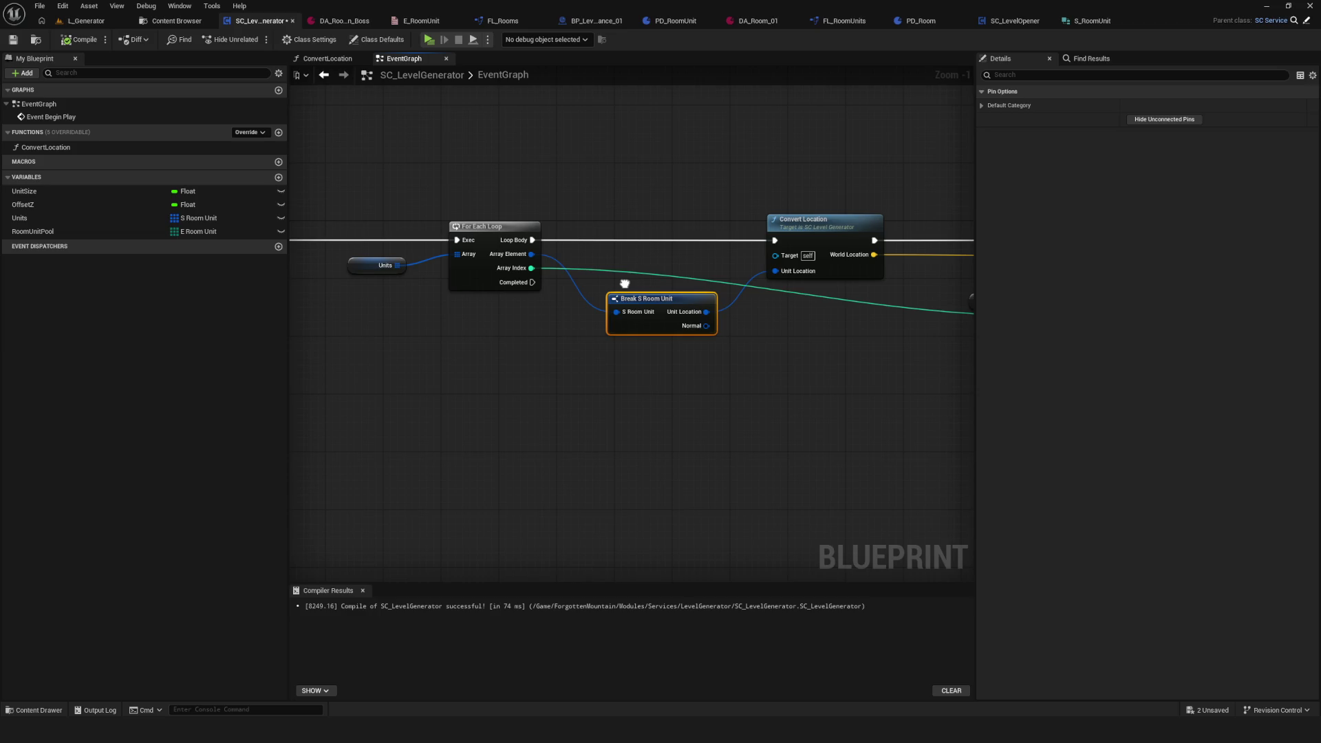
{"action": "left_click", "coordinate": [35, 39]}
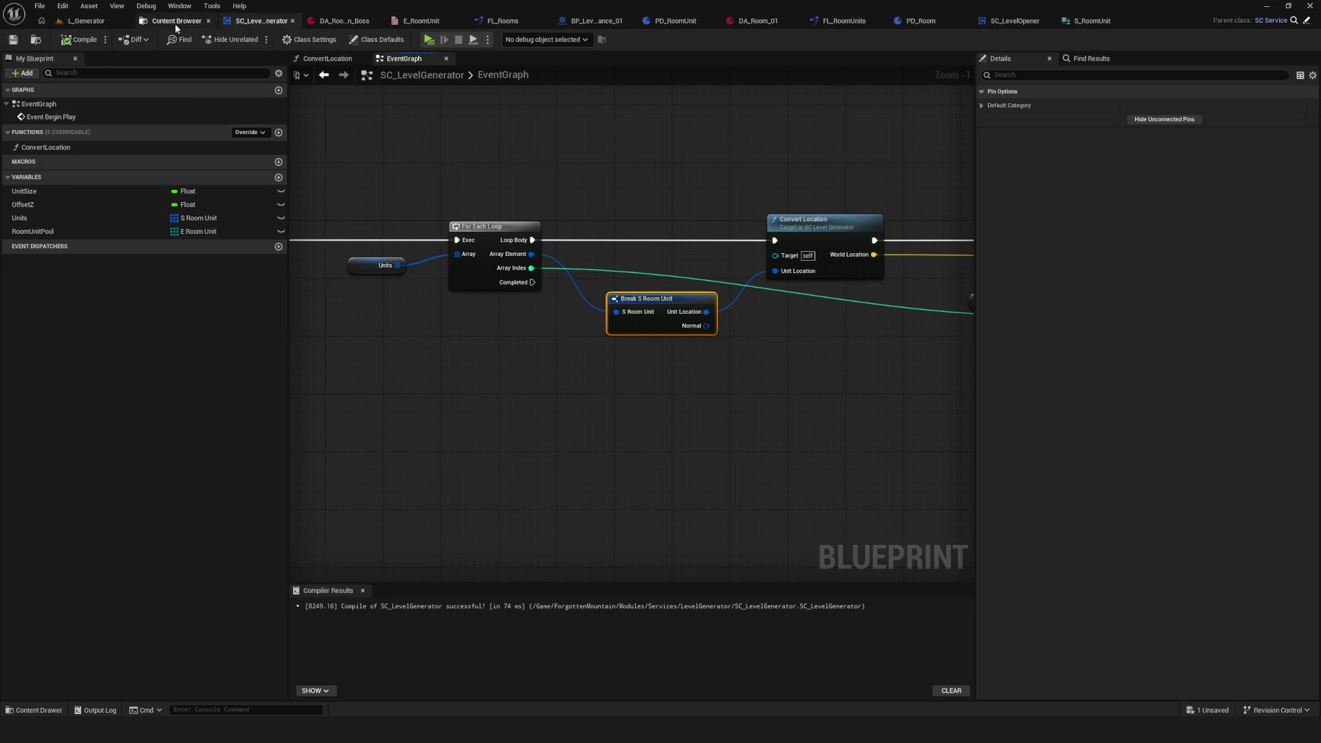
Step: Add a RoomUnitName member of type E Room Unit as the first entry in S_RoomUnit
{"action": "double_click", "coordinate": [221, 117]}
{"action": "left_click", "coordinate": [104, 39]}
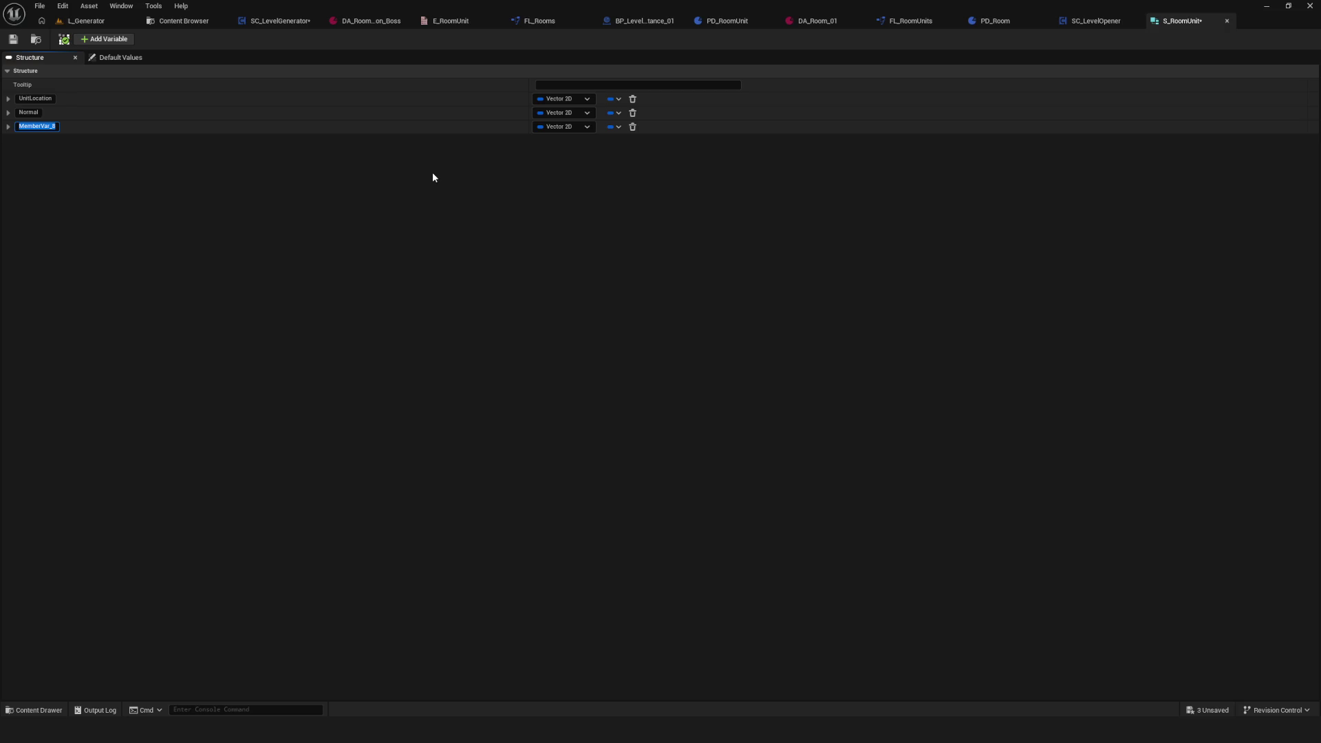
{"action": "type", "text": "RoomUnit"}
{"action": "type", "text": "Name"}
{"action": "key", "text": "Return"}
{"action": "left_click_drag", "start_coordinate": [4, 127], "coordinate": [4, 93]}
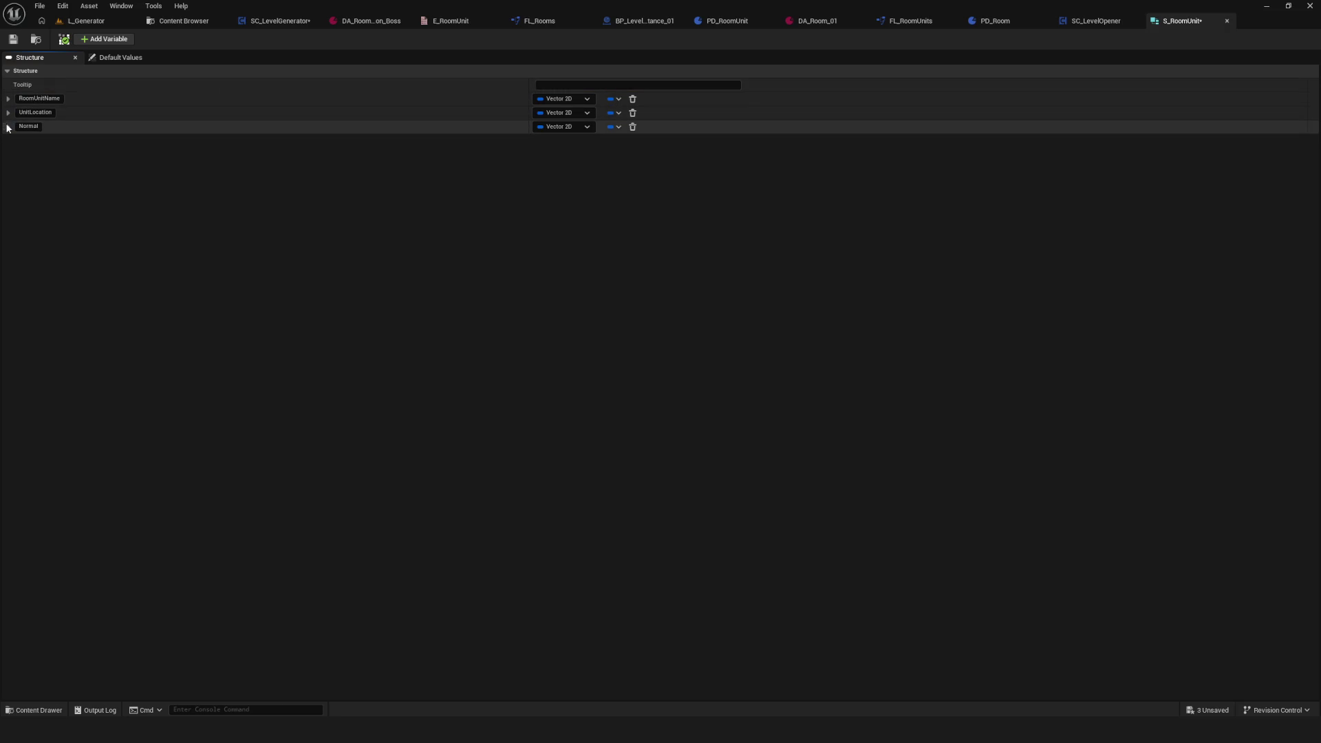
{"action": "left_click", "coordinate": [560, 98]}
{"action": "type", "text": "RoomUn"}
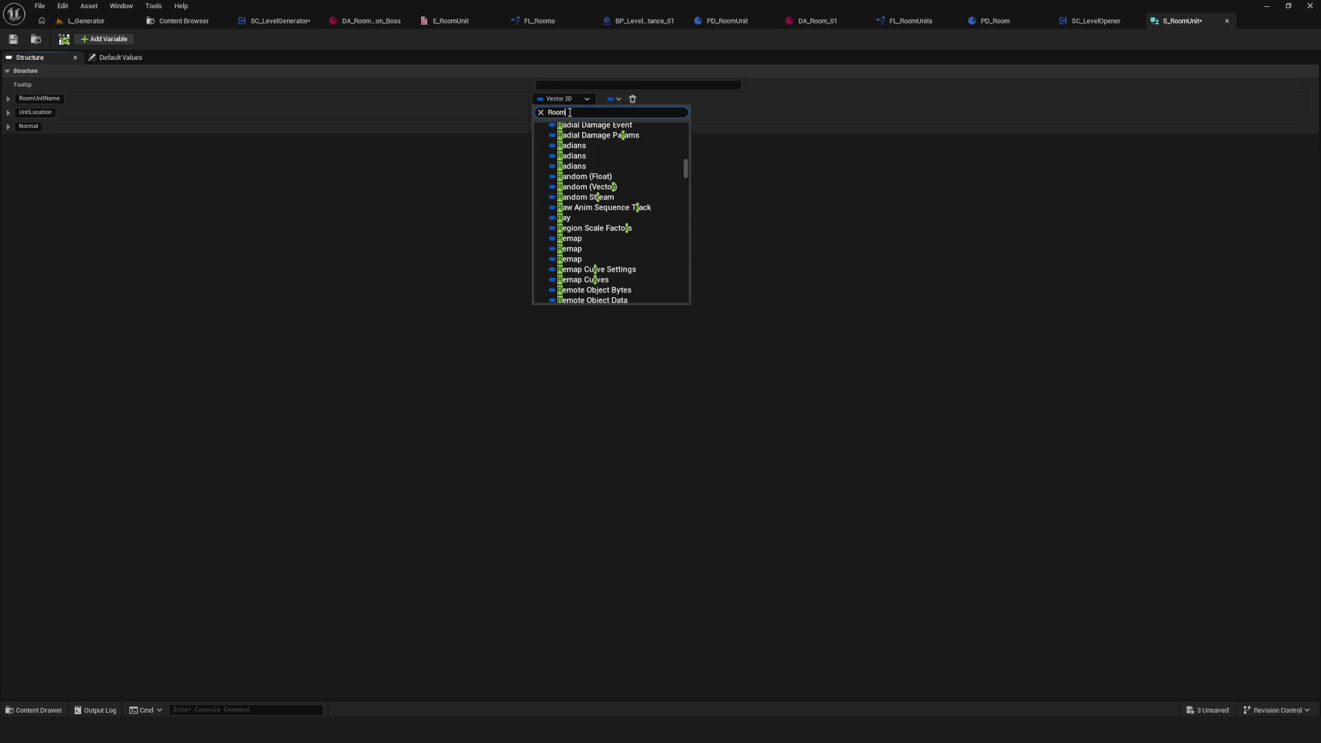
{"action": "type", "text": "it"}
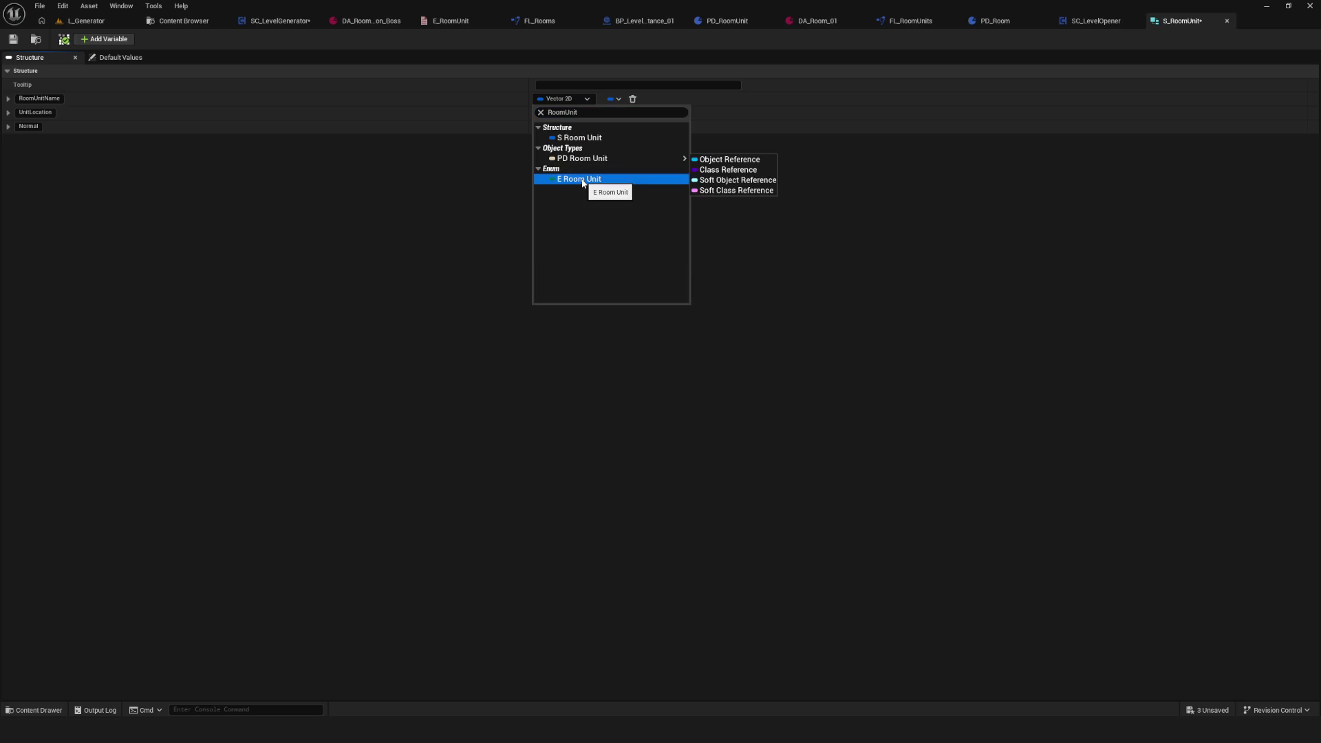
{"action": "left_click", "coordinate": [583, 181]}
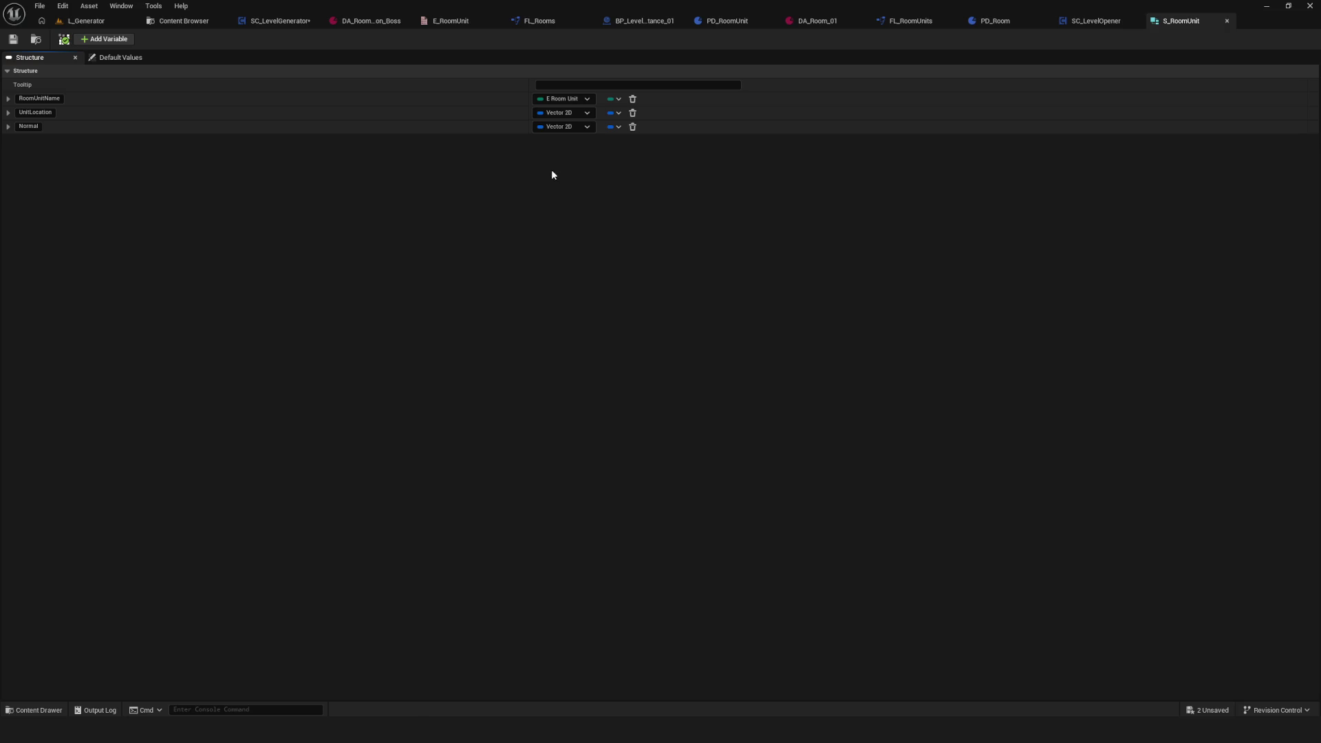
{"action": "left_click", "coordinate": [182, 21]}
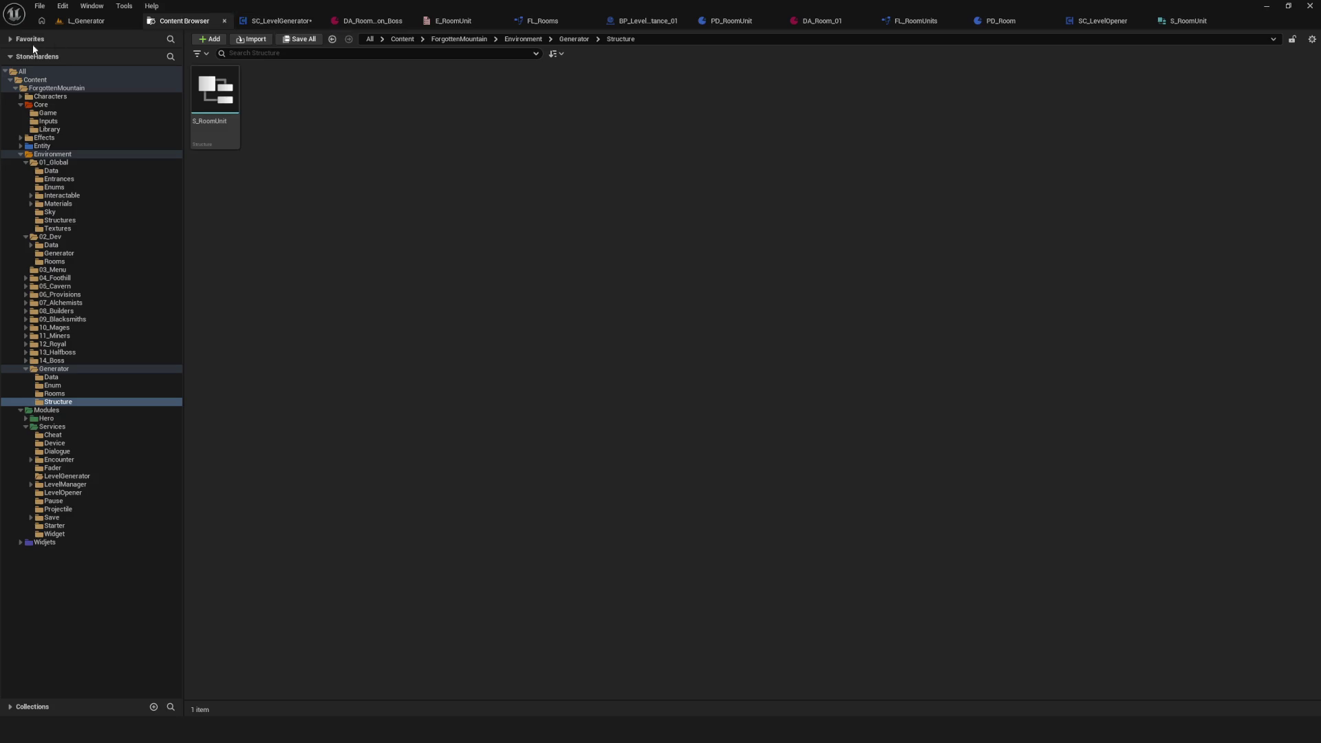
Step: Save and compile the level generator, then set the Units entries' rooms to Usual_01 and Usual_02
{"action": "left_click", "coordinate": [269, 22]}
{"action": "key", "text": "ctrl+s"}
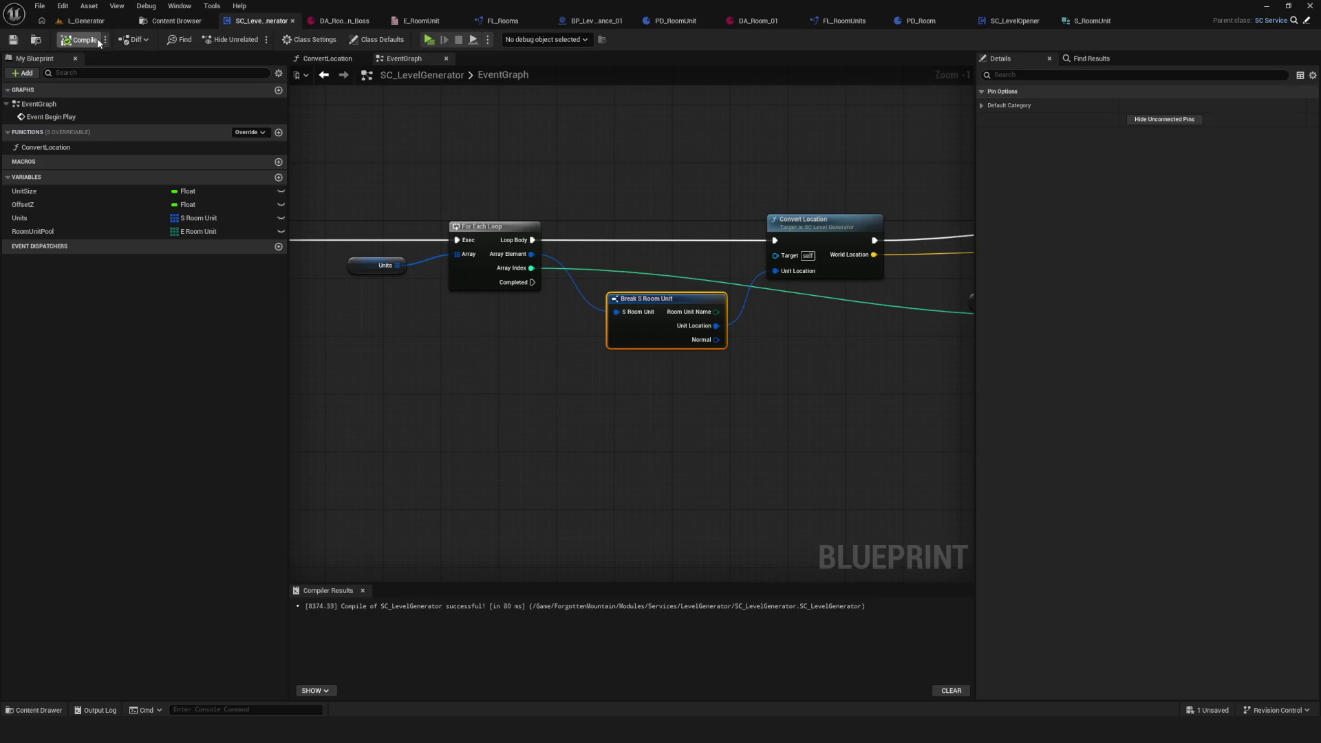
{"action": "left_click", "coordinate": [99, 43]}
{"action": "left_click", "coordinate": [379, 266]}
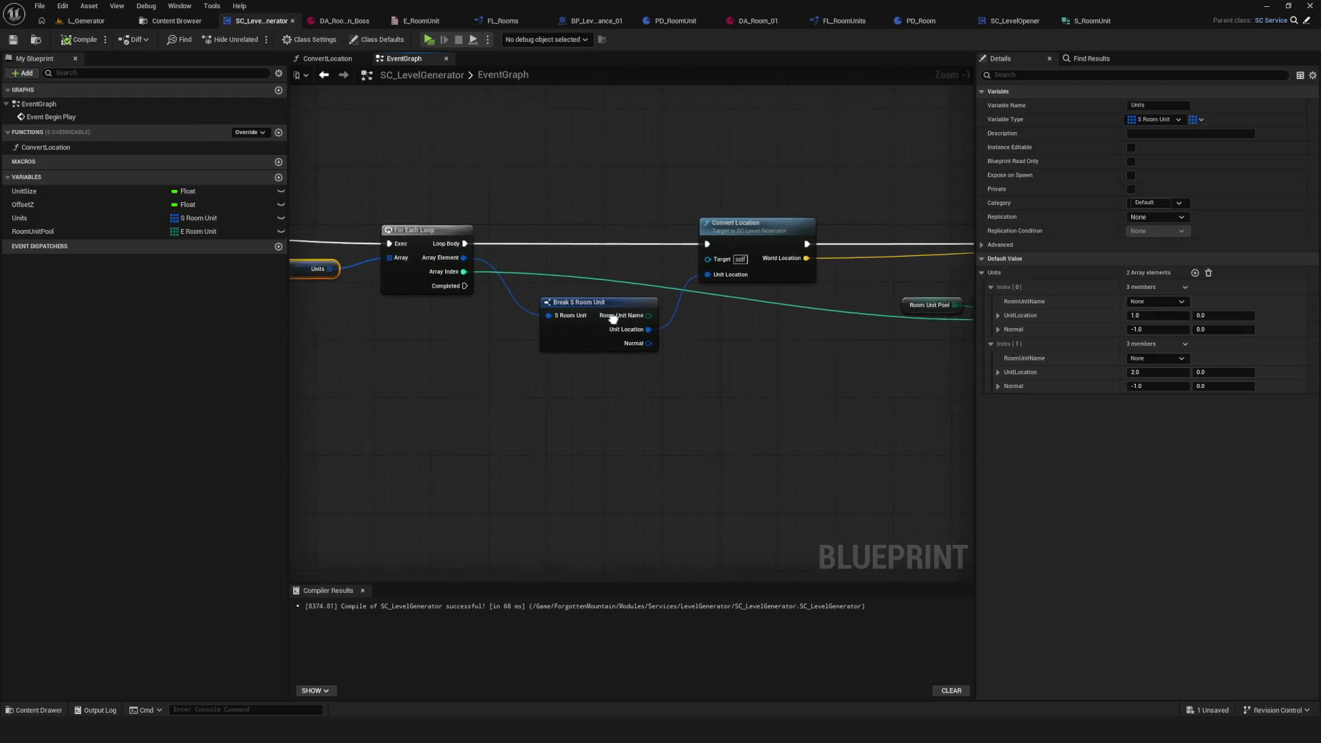
{"action": "left_click", "coordinate": [1154, 301]}
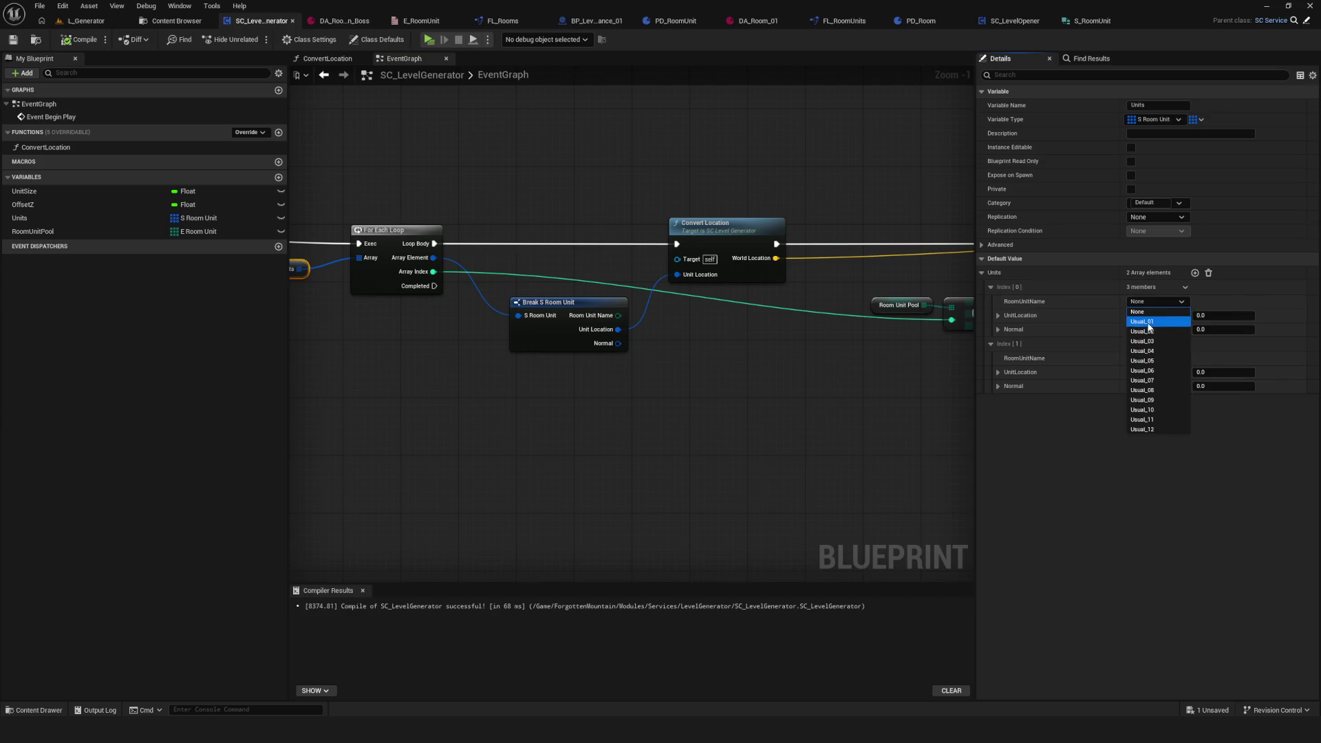
{"action": "left_click", "coordinate": [1156, 321]}
{"action": "left_click", "coordinate": [1166, 358]}
{"action": "left_click", "coordinate": [1171, 387]}
Step: Delete the Room Unit Pool and GET nodes and wire Room Unit Name into Lib Getter's Key
{"action": "scroll", "coordinate": [730, 341], "scroll_direction": "down", "scroll_amount": 2}
{"action": "mouse_move", "coordinate": [758, 348]}
{"action": "left_mouse_down"}
{"action": "mouse_move", "coordinate": [561, 365]}
{"action": "mouse_move", "coordinate": [700, 355]}
{"action": "mouse_move", "coordinate": [405, 346]}
{"action": "mouse_move", "coordinate": [645, 333]}
{"action": "mouse_move", "coordinate": [636, 339]}
{"action": "left_mouse_up"}
{"action": "left_click_drag", "start_coordinate": [785, 258], "coordinate": [866, 371]}
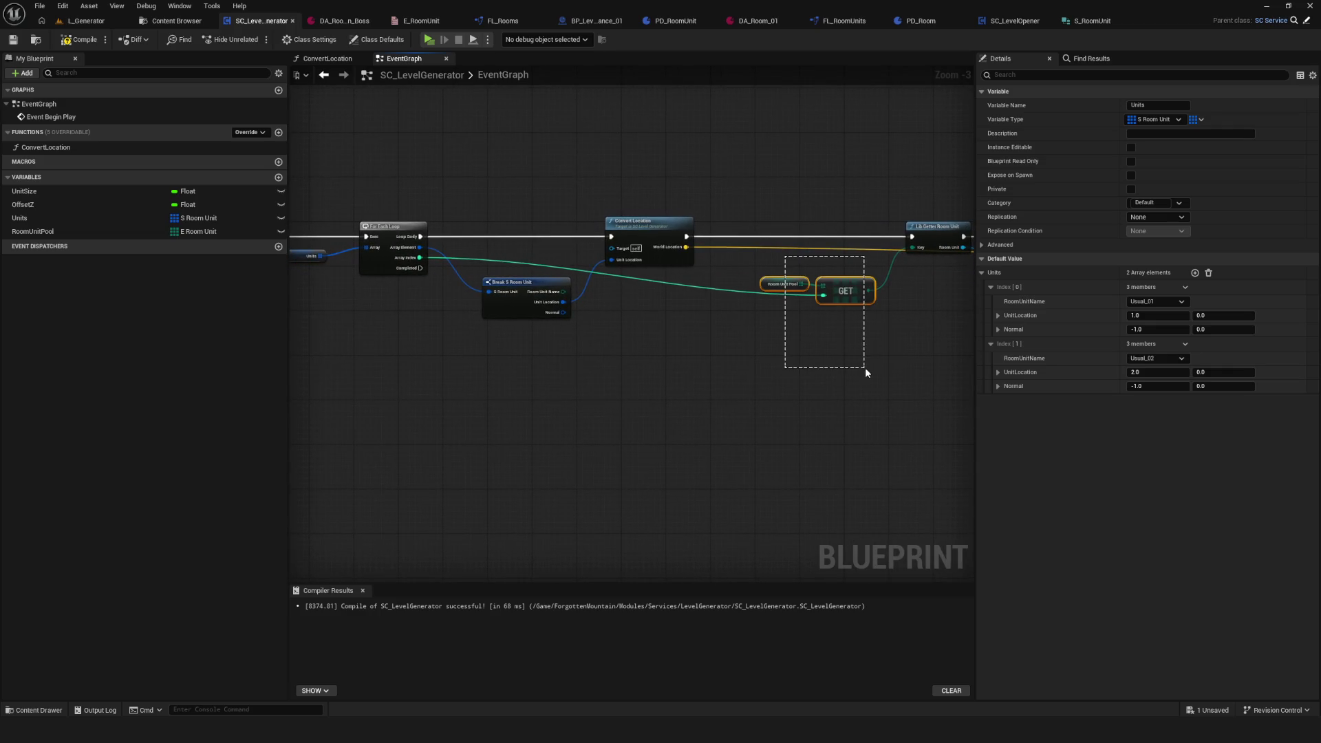
{"action": "key", "text": "Delete"}
{"action": "scroll", "coordinate": [662, 321], "scroll_direction": "up", "scroll_amount": 1}
{"action": "left_click_drag", "start_coordinate": [474, 292], "coordinate": [883, 243]}
{"action": "scroll", "coordinate": [567, 292], "scroll_direction": "down", "scroll_amount": 4}
Step: Compile, save, and run a standalone preview in Dev mode to test room generation
{"action": "left_click", "coordinate": [79, 40]}
{"action": "left_click", "coordinate": [13, 39]}
{"action": "left_click", "coordinate": [428, 40]}
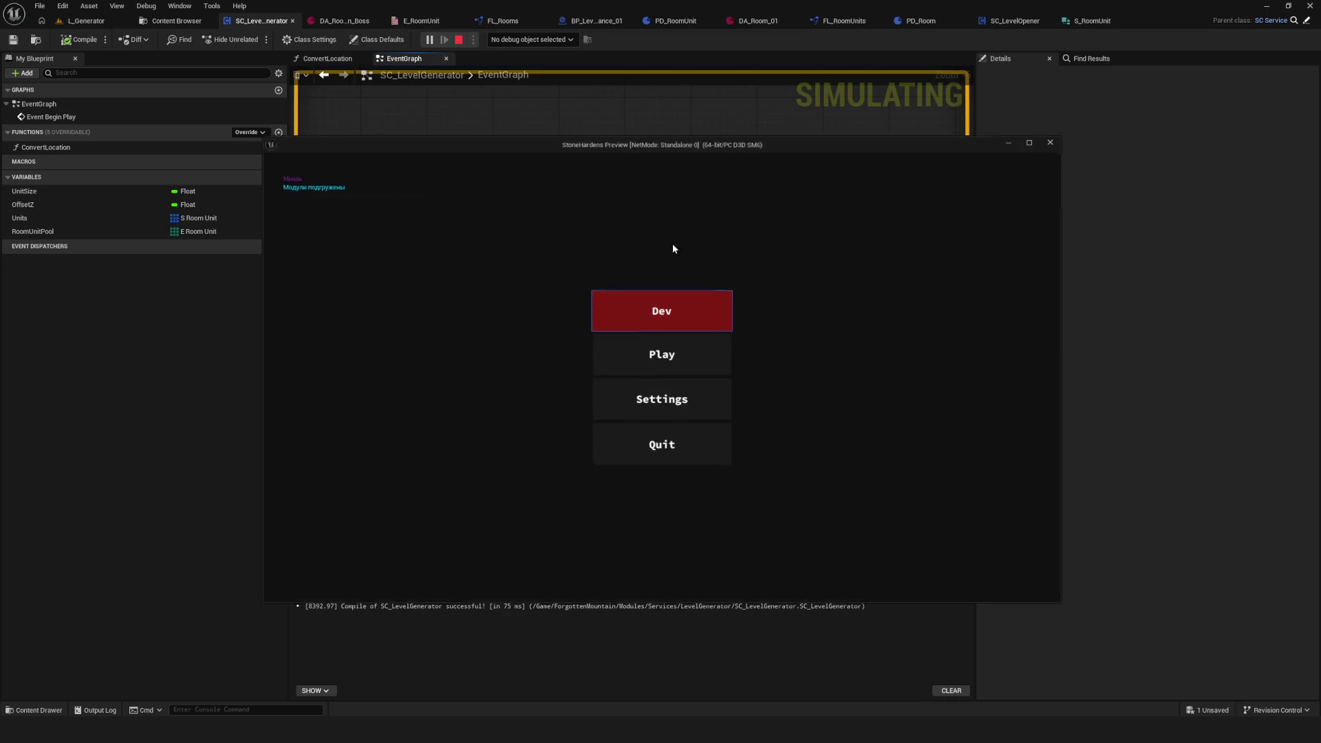
{"action": "left_click", "coordinate": [679, 304]}
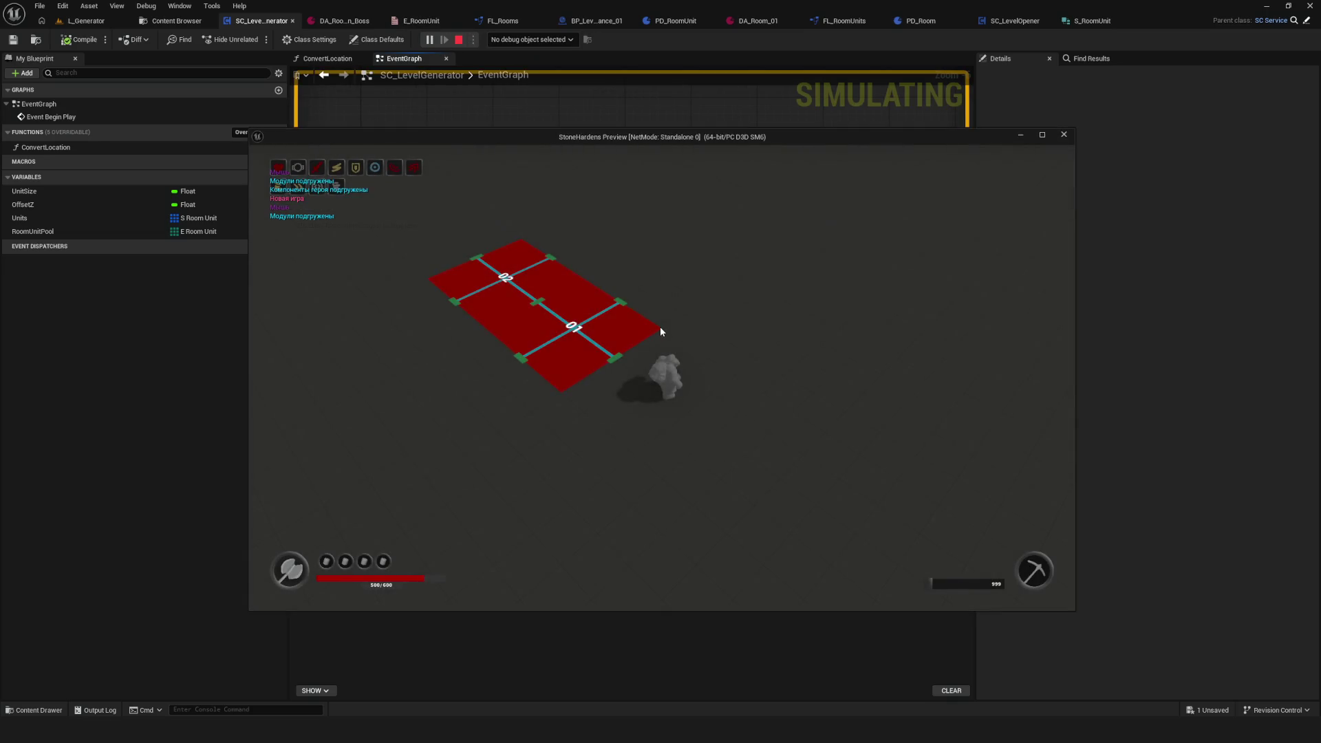
{"action": "key", "text": "Escape"}
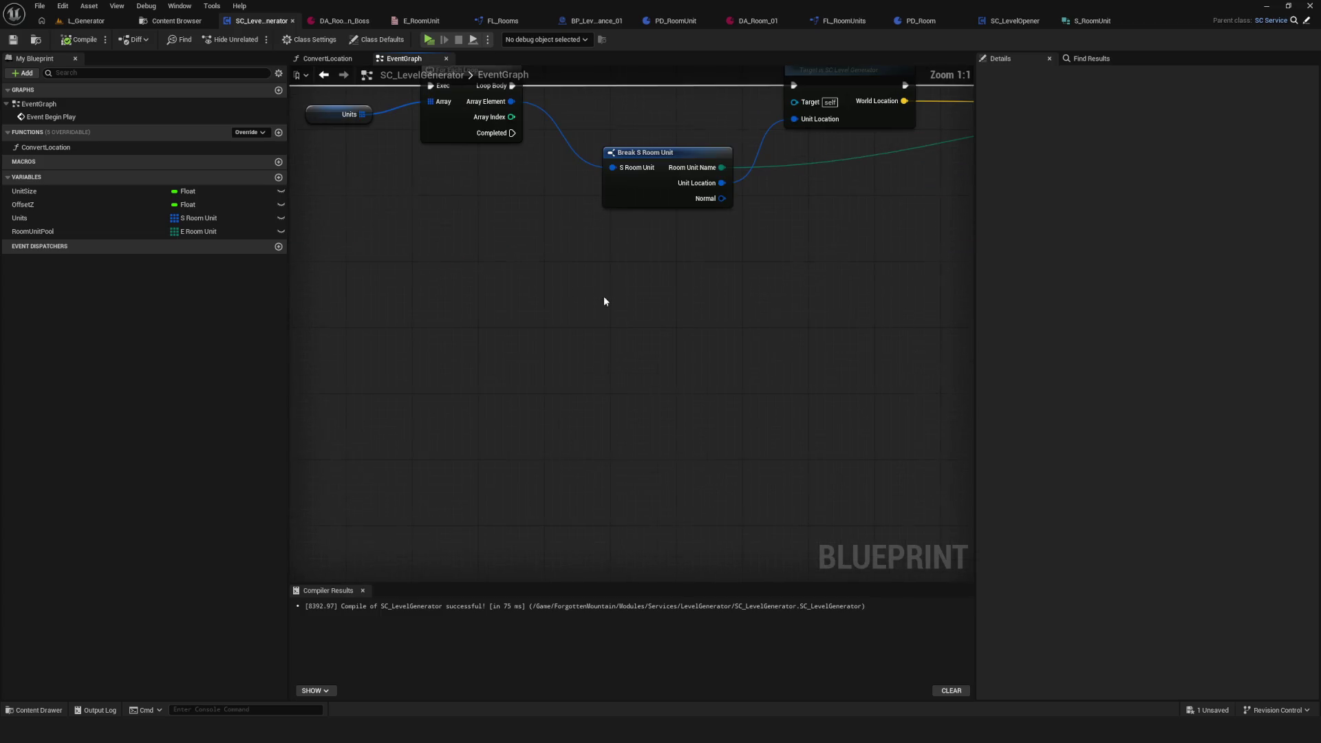
Step: Set the Units defaults to Usual_06 for the first entry and Usual_10 for the second
{"action": "left_click", "coordinate": [319, 113]}
{"action": "left_click", "coordinate": [1155, 302]}
{"action": "left_click", "coordinate": [1143, 371]}
{"action": "left_click", "coordinate": [1158, 359]}
{"action": "left_click", "coordinate": [1157, 471]}
Step: Play L_Generator in Dev mode to confirm rooms 06 and 10, then return to SC_LevelGenerator's EventGraph
{"action": "left_click", "coordinate": [83, 22]}
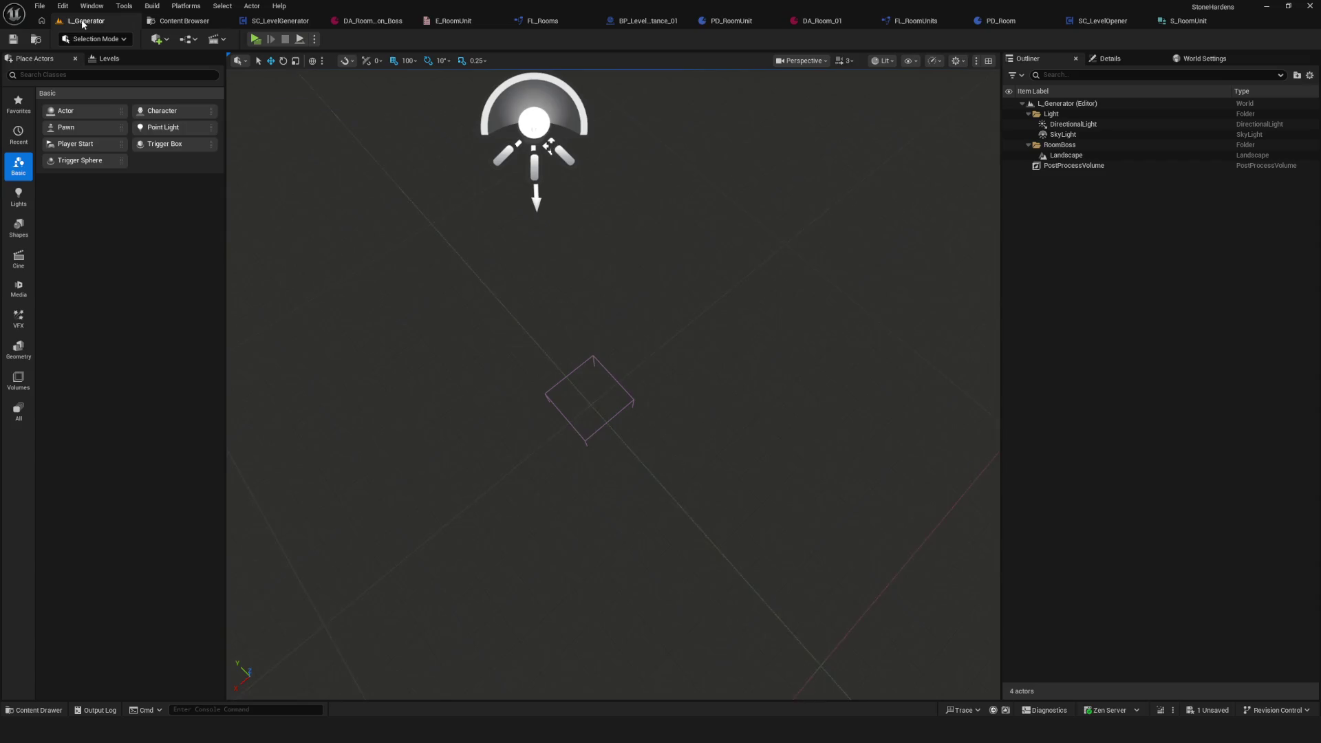
{"action": "left_click", "coordinate": [255, 40]}
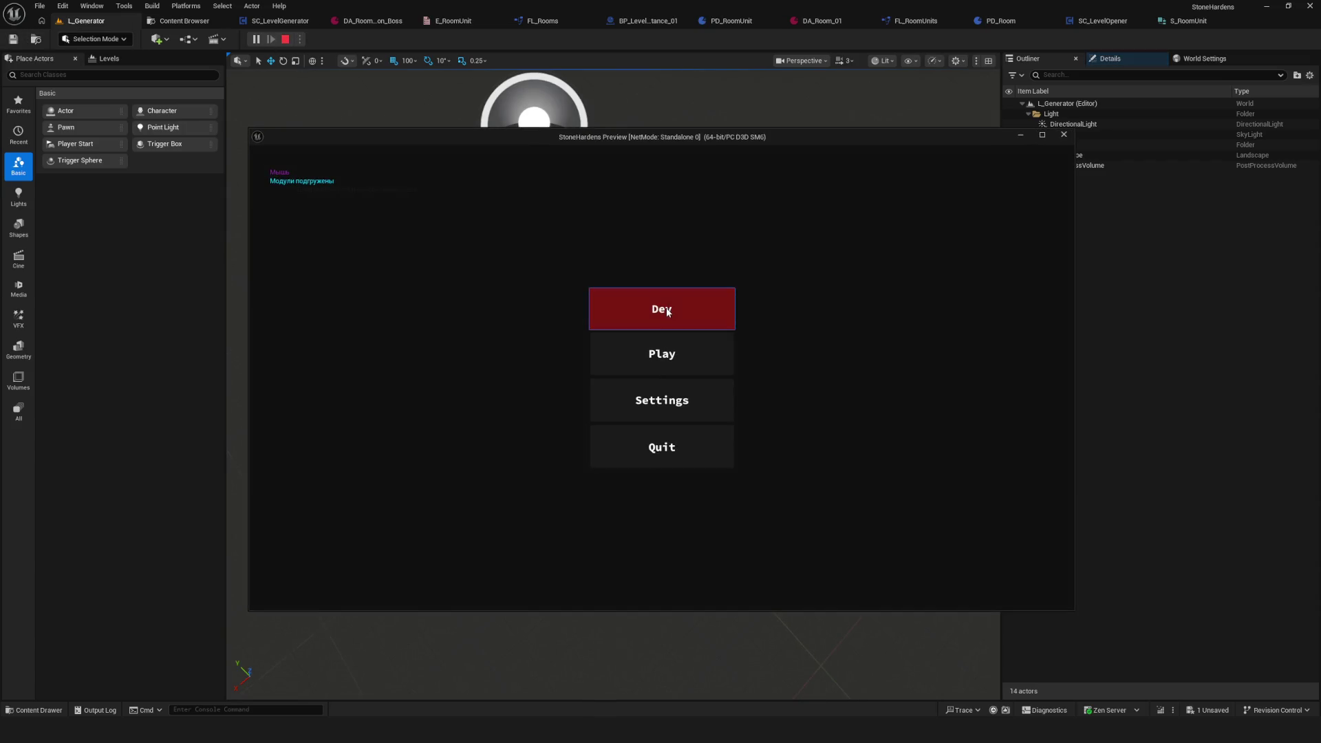
{"action": "left_click", "coordinate": [667, 312]}
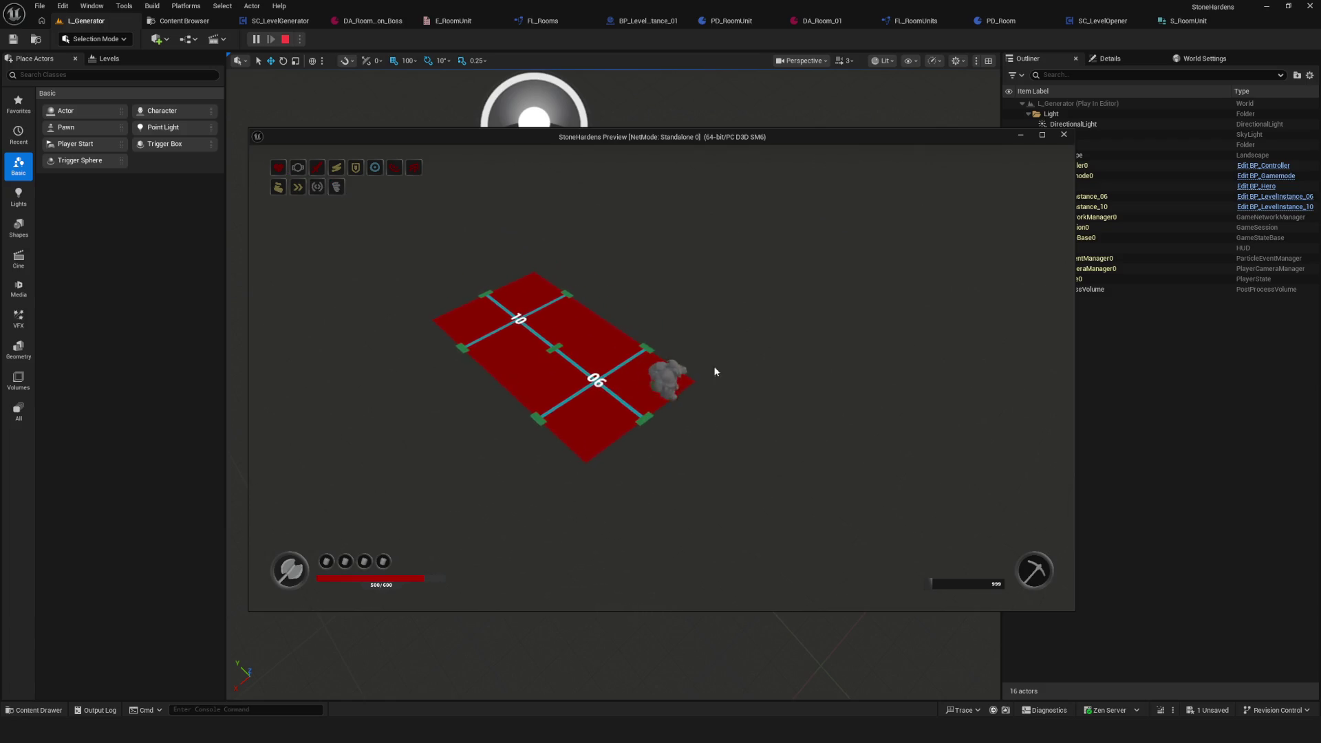
{"action": "key", "text": "Escape"}
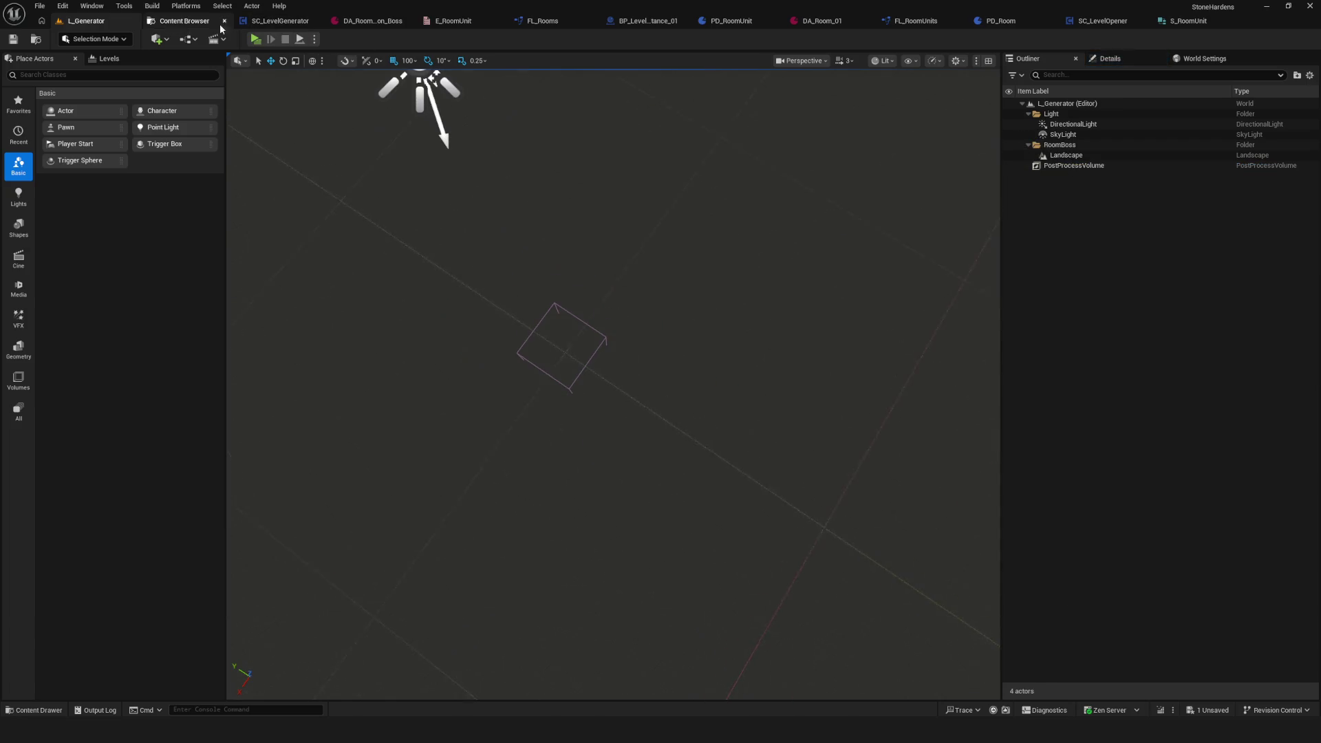
{"action": "left_click", "coordinate": [280, 20]}
{"action": "scroll", "coordinate": [637, 283], "scroll_direction": "down", "scroll_amount": 6}
{"action": "scroll", "coordinate": [537, 275], "scroll_direction": "up", "scroll_amount": 2}
{"action": "scroll", "coordinate": [386, 286], "scroll_direction": "down", "scroll_amount": 3}
{"action": "mouse_move", "coordinate": [411, 211]}
{"action": "left_mouse_down"}
{"action": "mouse_move", "coordinate": [542, 269]}
{"action": "mouse_move", "coordinate": [838, 318]}
{"action": "left_mouse_up"}
{"action": "scroll", "coordinate": [398, 227], "scroll_direction": "up", "scroll_amount": 5}
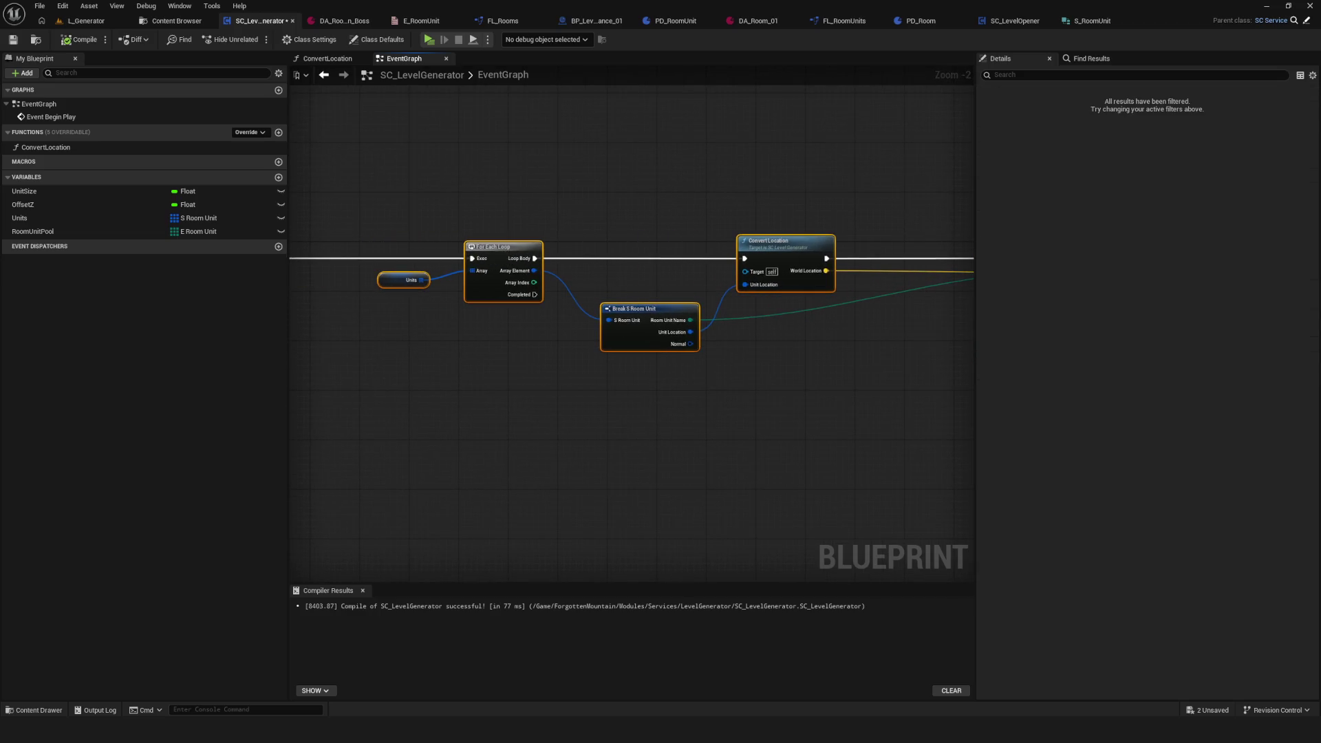
Step: Save and recompile the level generator Blueprint while scanning the node chain
{"action": "scroll", "coordinate": [501, 253], "scroll_direction": "down", "scroll_amount": 3}
{"action": "left_click_drag", "start_coordinate": [679, 296], "coordinate": [697, 289]}
{"action": "mouse_move", "coordinate": [923, 178]}
{"action": "left_mouse_down"}
{"action": "mouse_move", "coordinate": [785, 365]}
{"action": "mouse_move", "coordinate": [315, 345]}
{"action": "mouse_move", "coordinate": [605, 339]}
{"action": "left_mouse_up"}
{"action": "key", "text": "ctrl+s"}
{"action": "left_click", "coordinate": [67, 45]}
{"action": "mouse_move", "coordinate": [689, 303]}
{"action": "left_mouse_down"}
{"action": "mouse_move", "coordinate": [486, 296]}
{"action": "mouse_move", "coordinate": [561, 287]}
{"action": "left_mouse_up"}
{"action": "scroll", "coordinate": [731, 257], "scroll_direction": "up", "scroll_amount": 5}
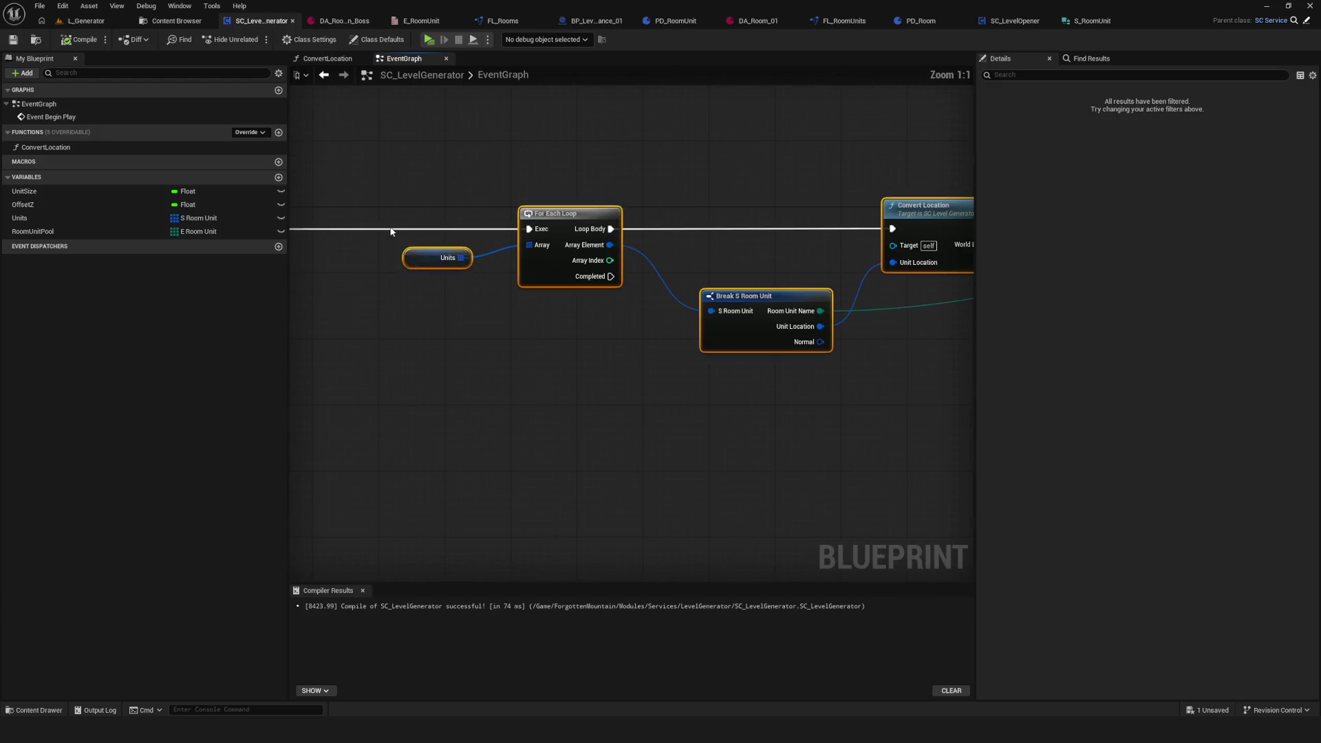
Step: Inspect the Units getter, Target and Break Soft World Reference nodes, then save the Blueprint
{"action": "left_click", "coordinate": [441, 257]}
{"action": "scroll", "coordinate": [867, 294], "scroll_direction": "down", "scroll_amount": 2}
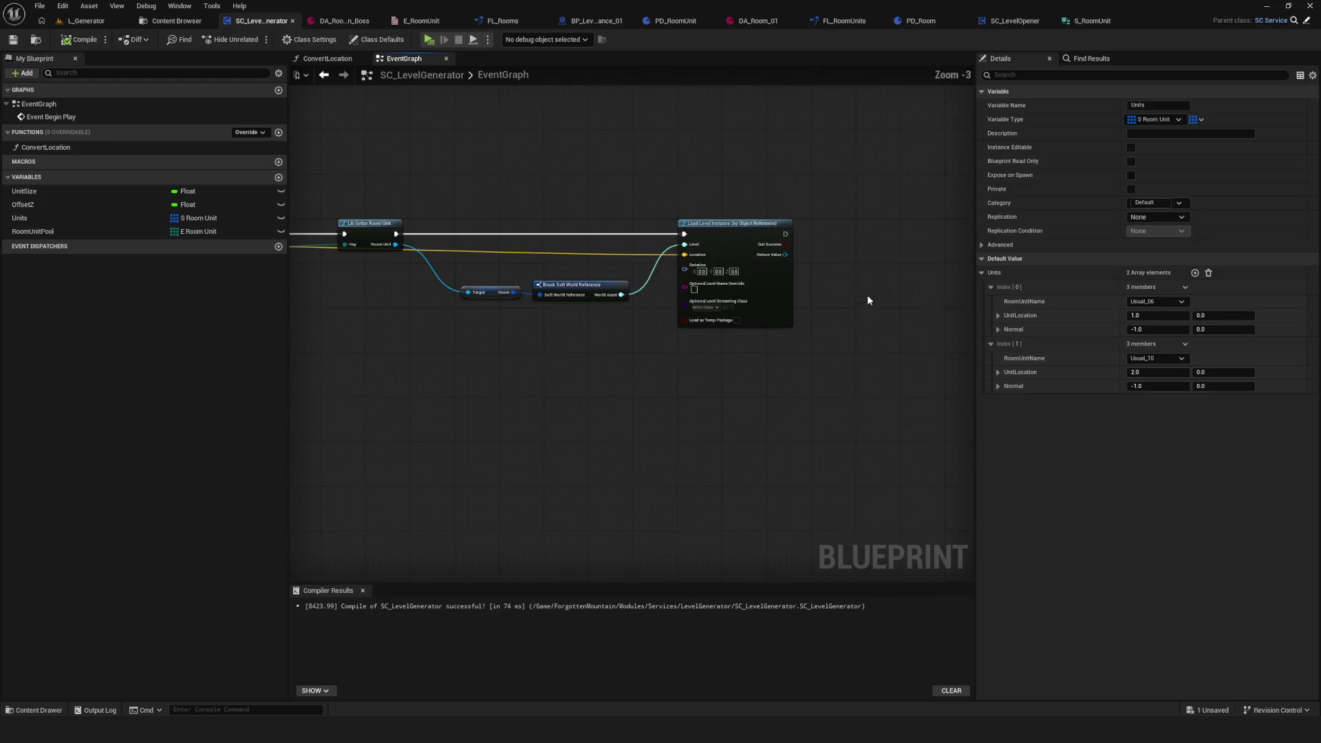
{"action": "scroll", "coordinate": [724, 262], "scroll_direction": "up", "scroll_amount": 2}
{"action": "left_click_drag", "start_coordinate": [725, 261], "coordinate": [847, 317]}
{"action": "scroll", "coordinate": [847, 317], "scroll_direction": "down", "scroll_amount": 4}
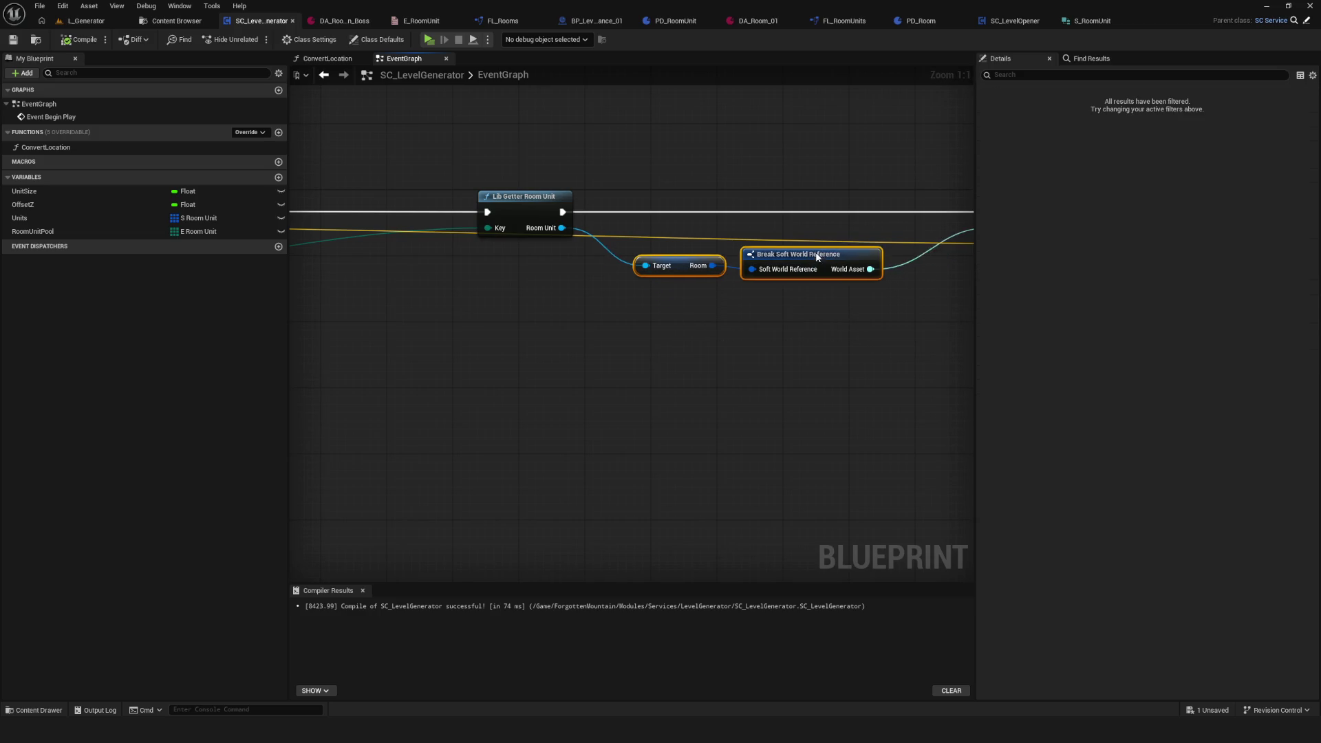
{"action": "left_click_drag", "start_coordinate": [655, 267], "coordinate": [821, 273]}
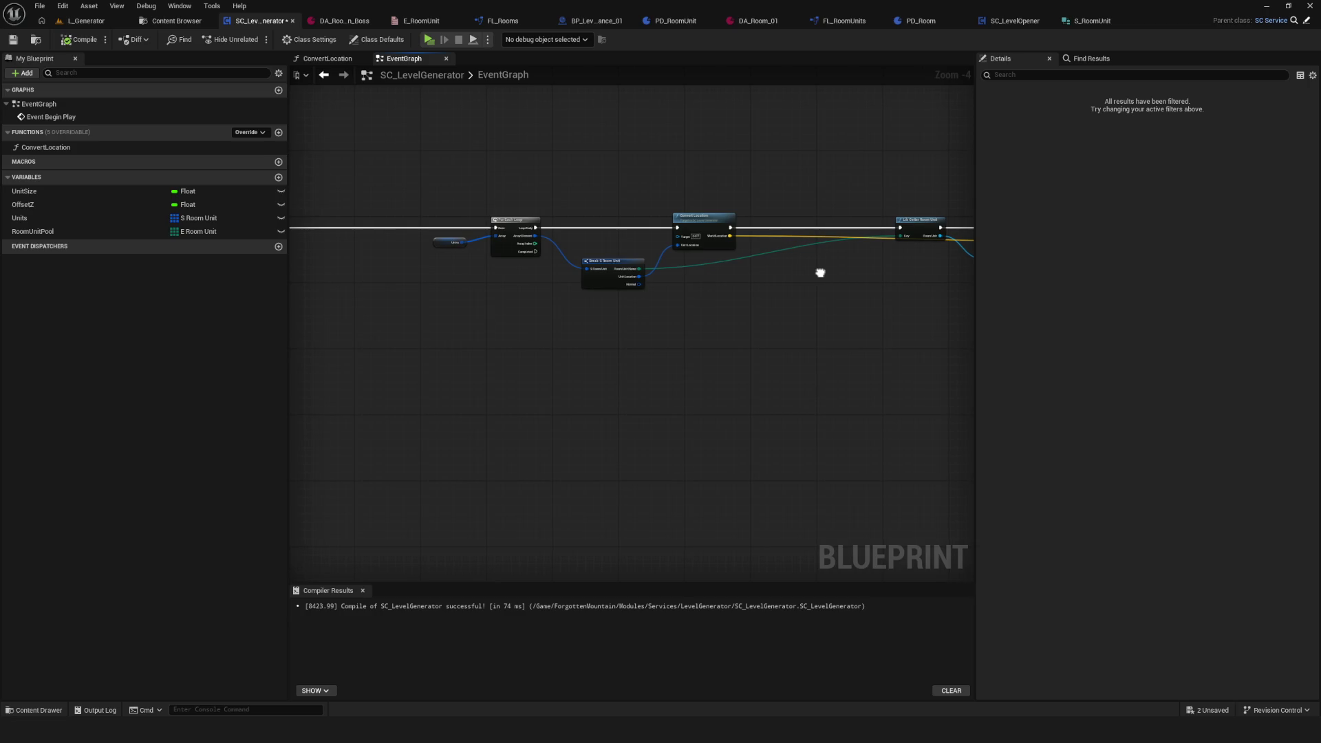
{"action": "scroll", "coordinate": [560, 286], "scroll_direction": "down", "scroll_amount": 4}
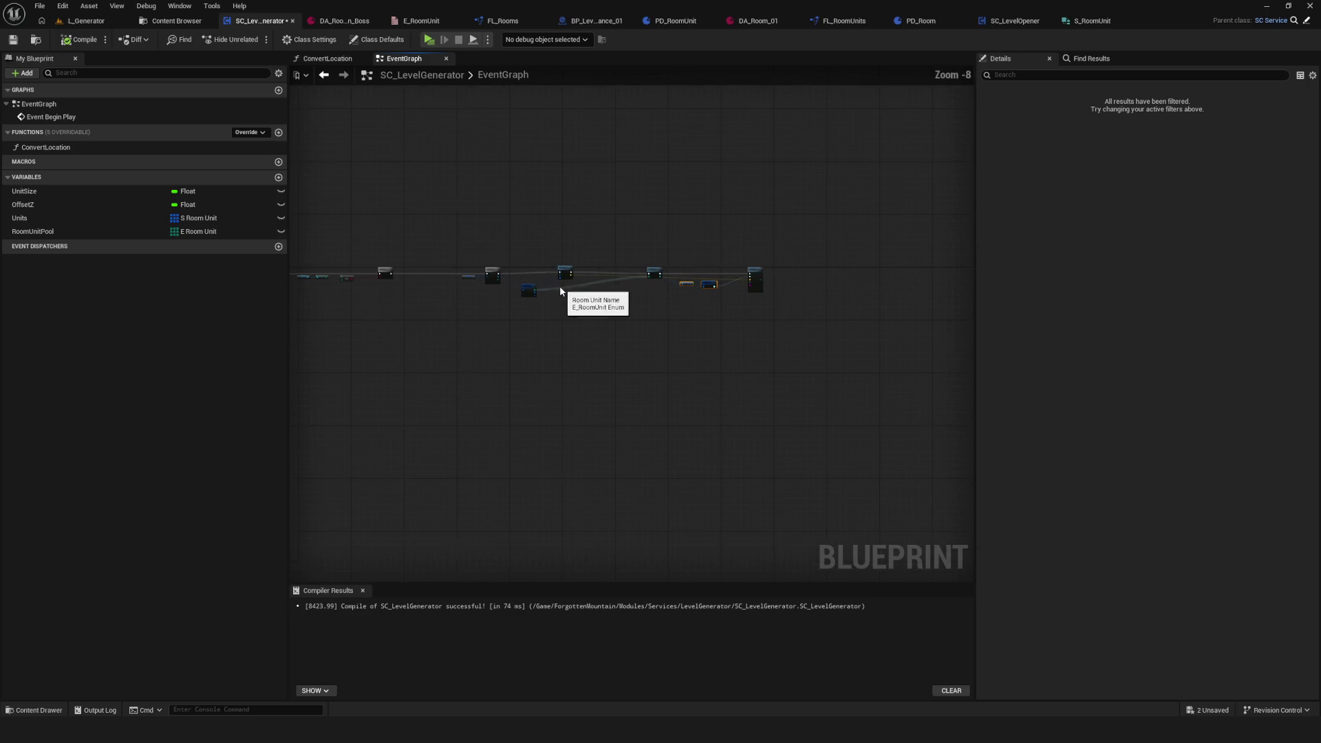
{"action": "scroll", "coordinate": [530, 288], "scroll_direction": "up", "scroll_amount": 2}
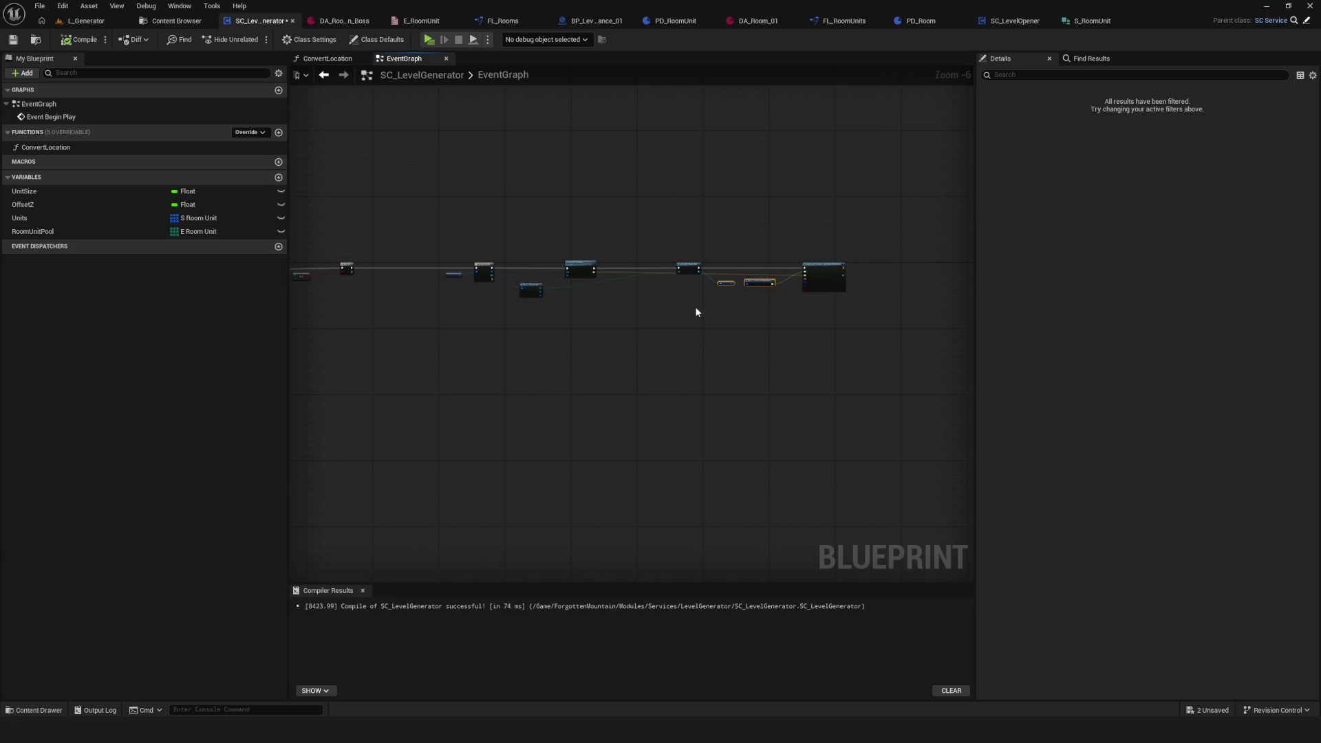
{"action": "scroll", "coordinate": [545, 276], "scroll_direction": "up", "scroll_amount": 6}
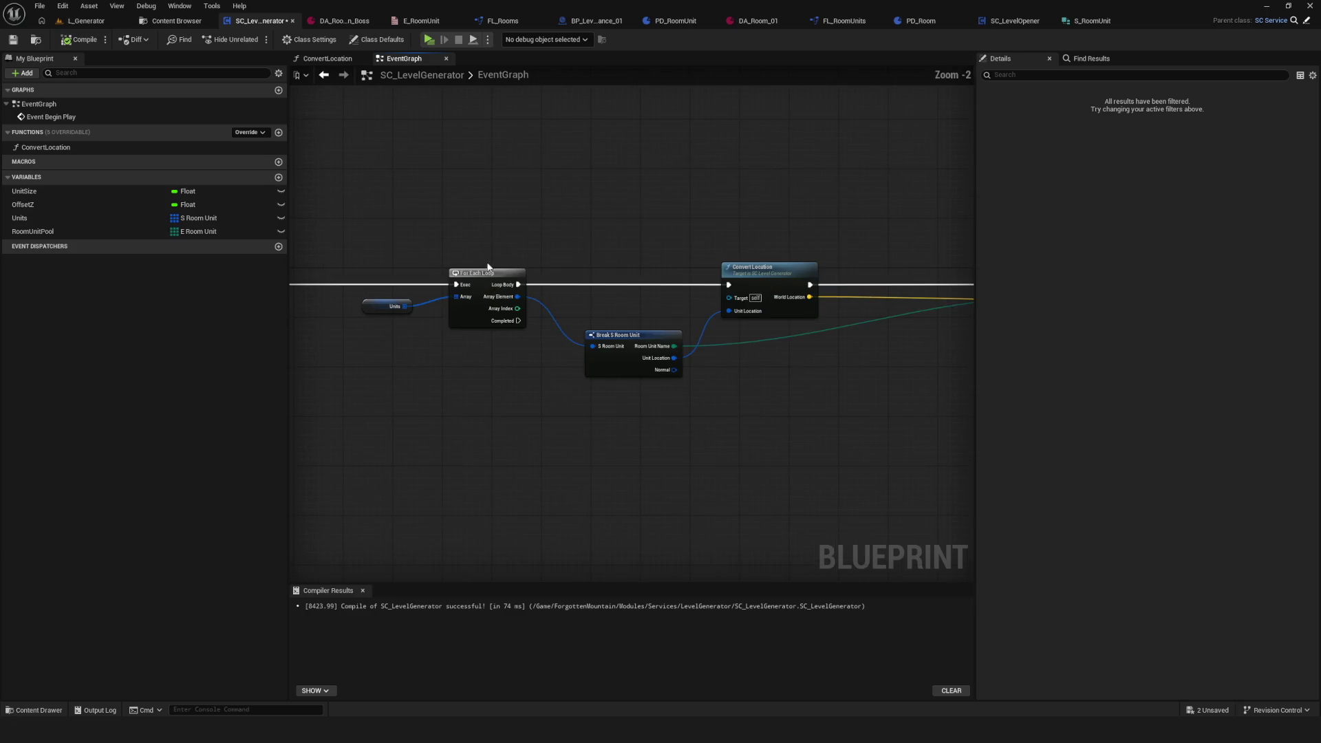
{"action": "left_click_drag", "start_coordinate": [397, 252], "coordinate": [376, 277]}
{"action": "left_click", "coordinate": [14, 40]}
{"action": "left_click", "coordinate": [166, 21]}
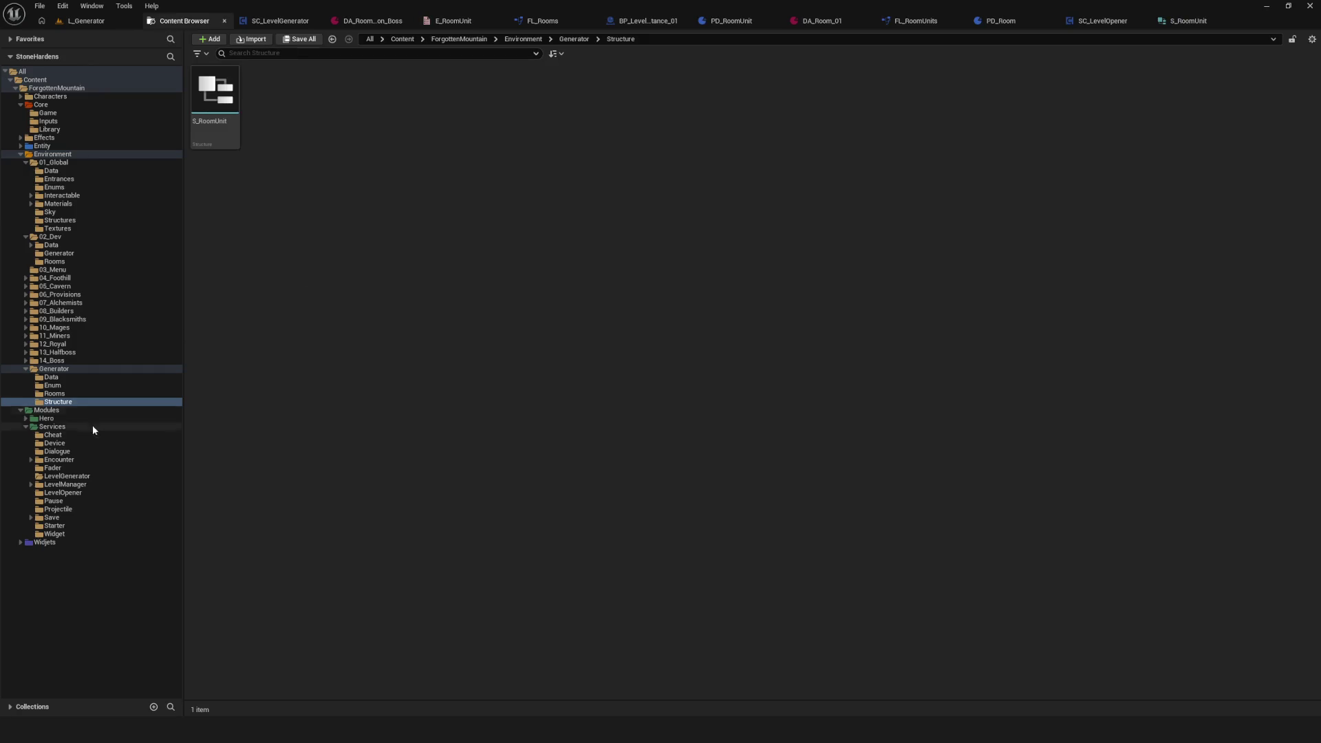
Step: Create a Blueprint Interface named BPI_LevelGenerator in the LevelGenerator folder and open it
{"action": "left_click", "coordinate": [92, 477]}
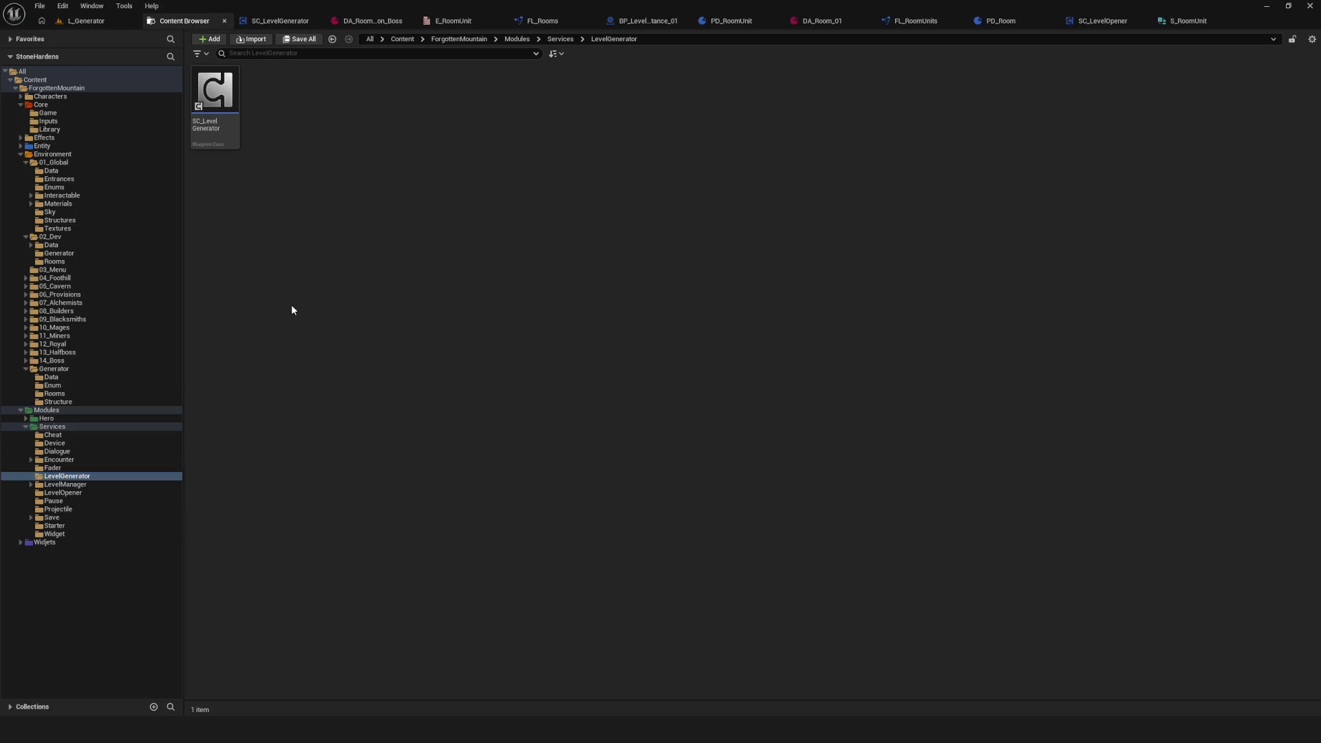
{"action": "right_click", "coordinate": [315, 167]}
{"action": "mouse_move", "coordinate": [363, 382]}
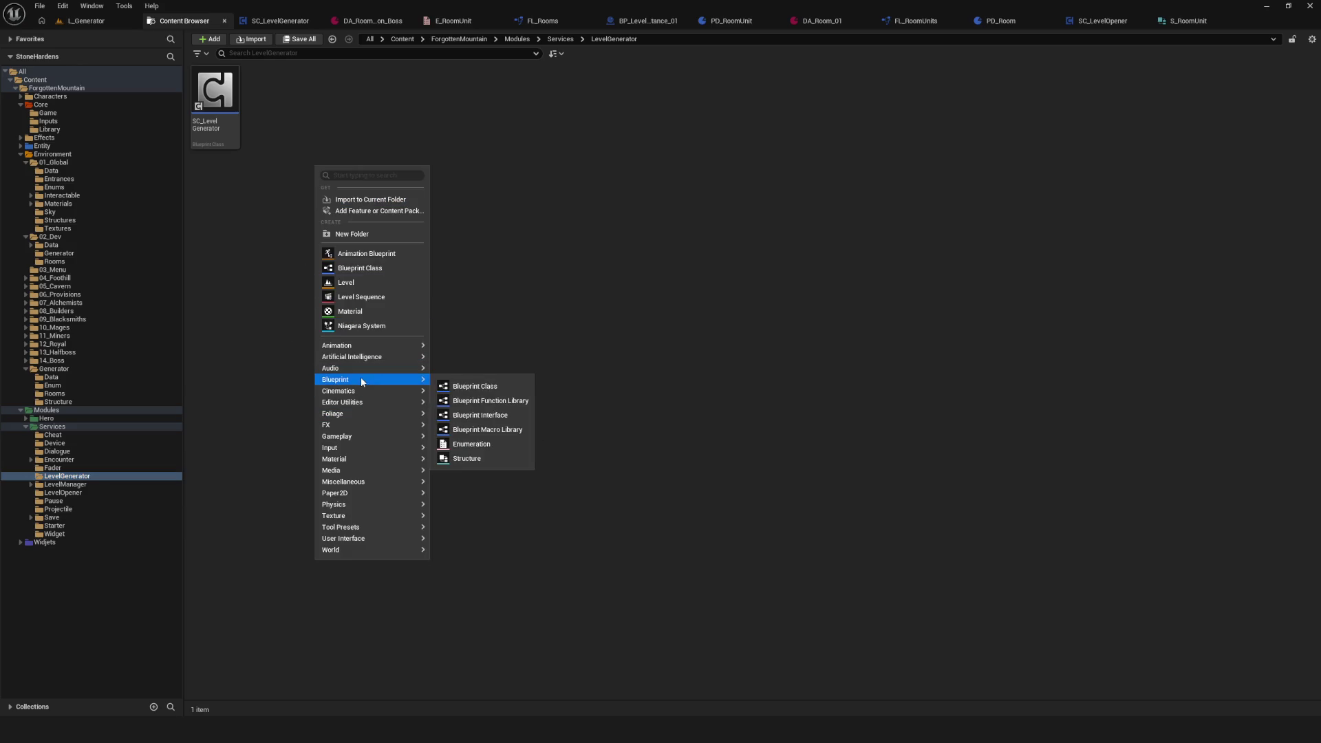
{"action": "left_click", "coordinate": [504, 416]}
{"action": "type", "text": "BPL_Le"}
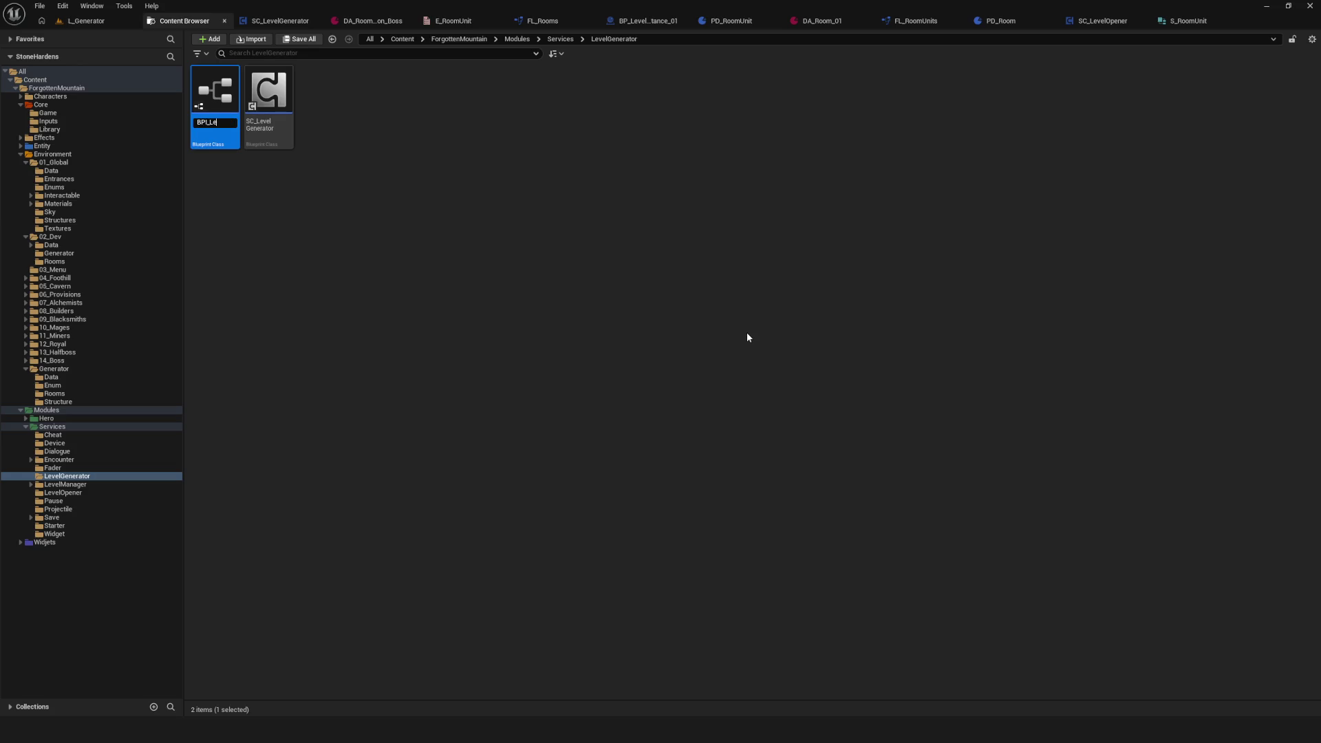
{"action": "type", "text": "nerator"}
{"action": "key", "text": "Return"}
{"action": "left_click", "coordinate": [568, 279]}
{"action": "double_click", "coordinate": [214, 103]}
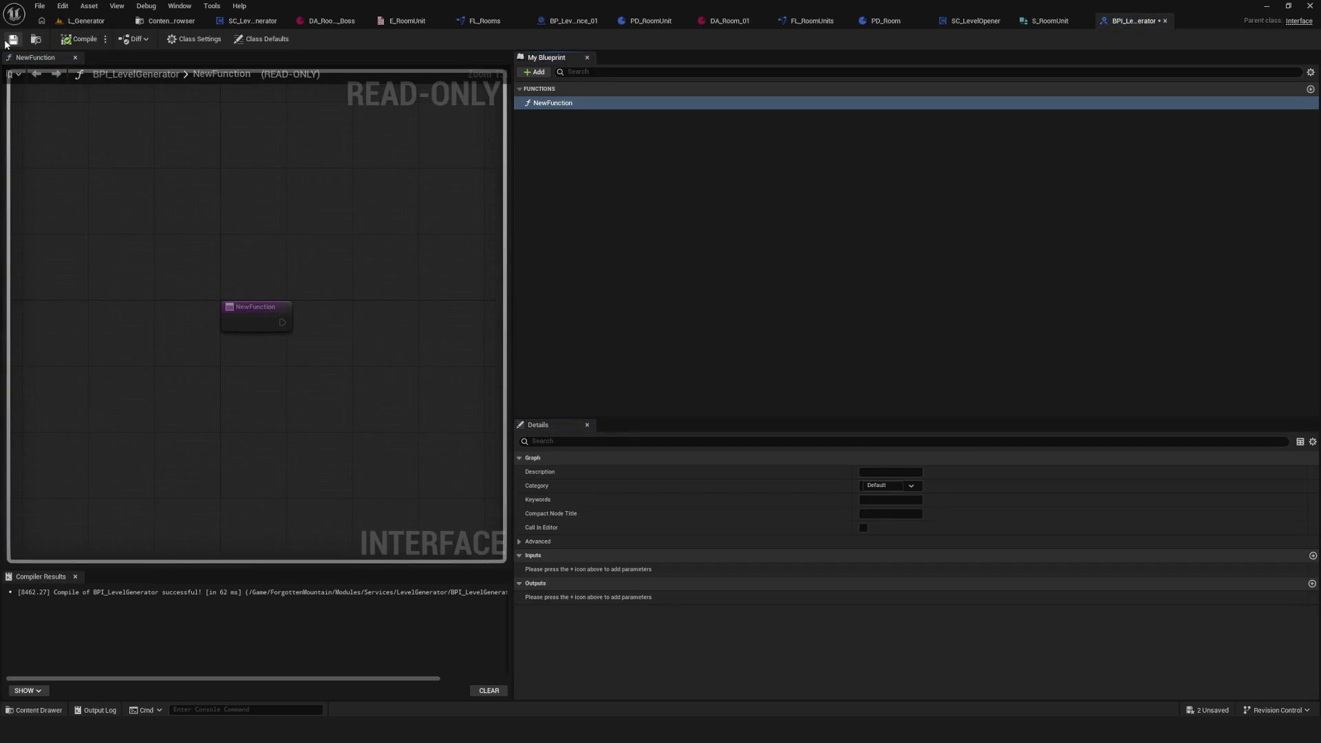
Step: Rename the interface function to GetterRoomUnits and compile
{"action": "key", "text": "F2"}
{"action": "type", "text": "GetterUnits"}
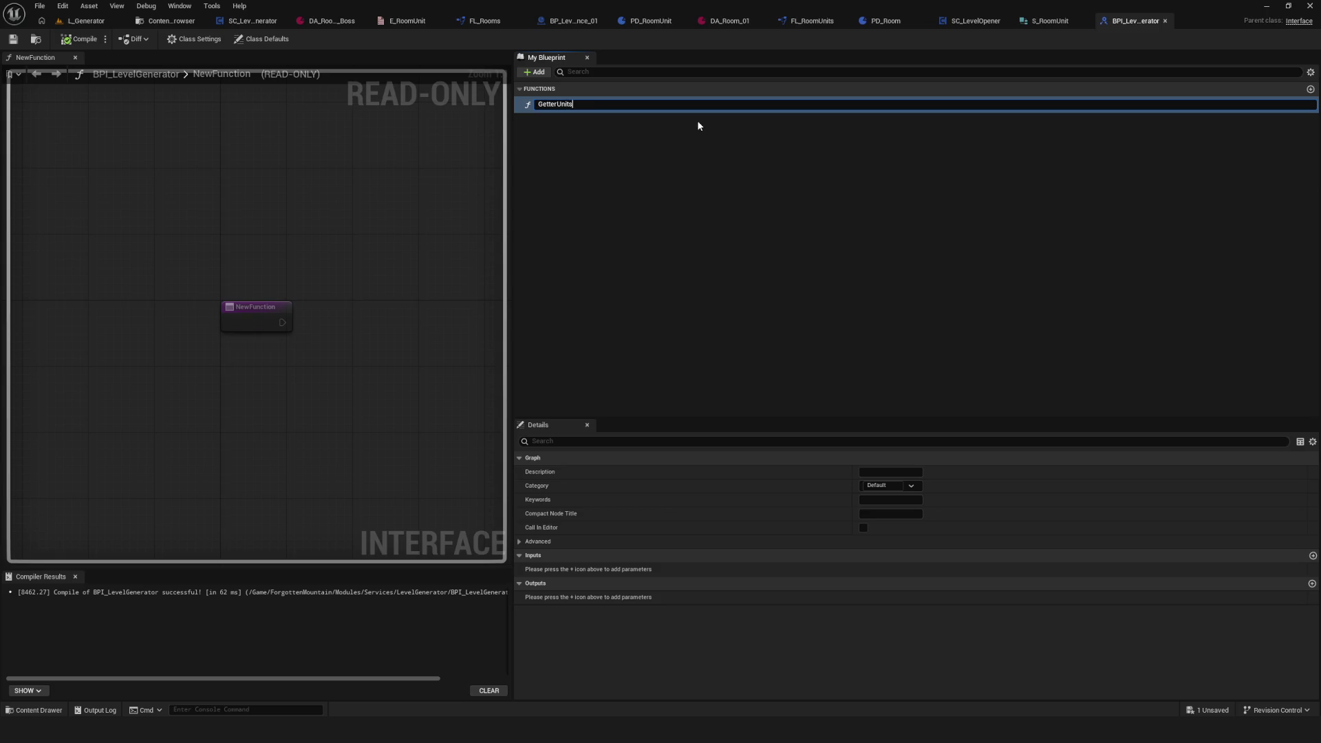
{"action": "key", "text": "BackSpace"}
{"action": "key", "text": "BackSpace"}
{"action": "type", "text": "T"}
{"action": "type", "text": "omn"}
{"action": "key", "text": "Return"}
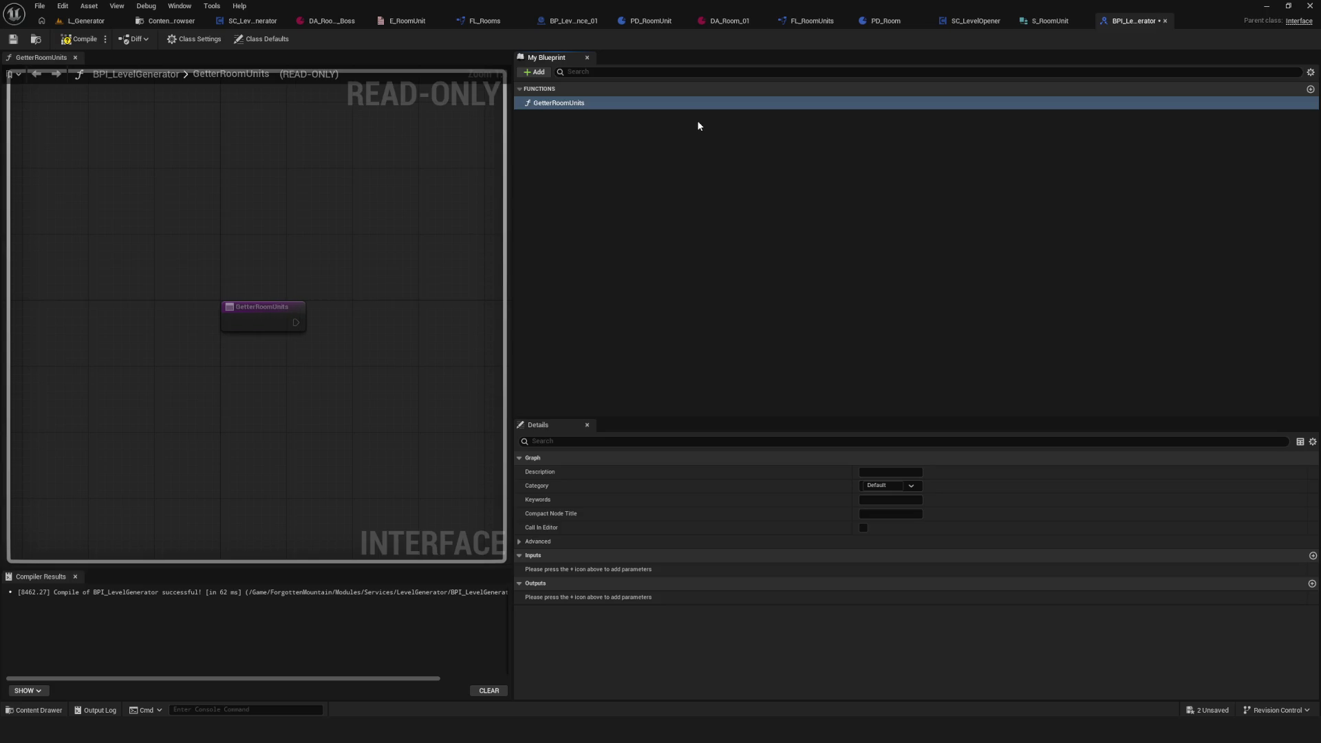
{"action": "left_click", "coordinate": [80, 39]}
Step: Give GetterRoomUnits an output of type S Room Unit and start renaming it
{"action": "left_click", "coordinate": [1313, 584]}
{"action": "left_click", "coordinate": [888, 597]}
{"action": "left_click", "coordinate": [888, 598]}
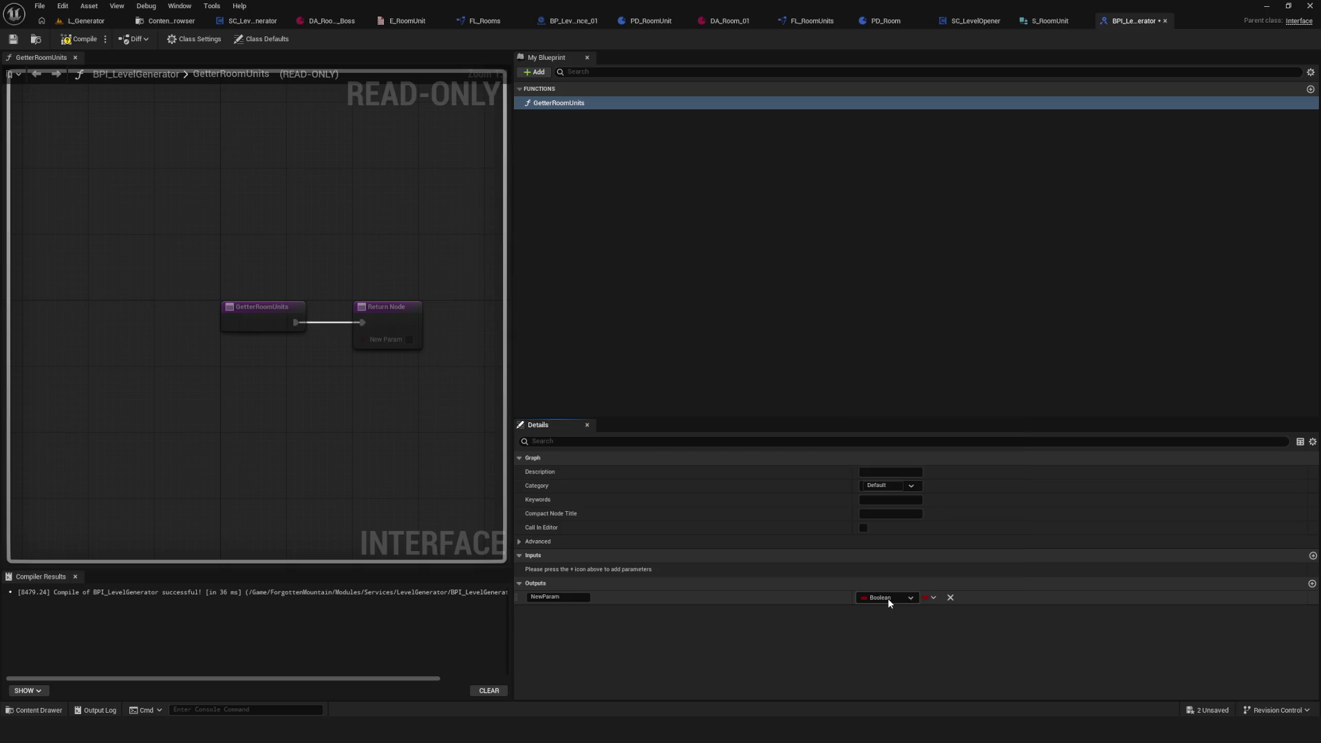
{"action": "left_click", "coordinate": [889, 598]}
{"action": "type", "text": "S"}
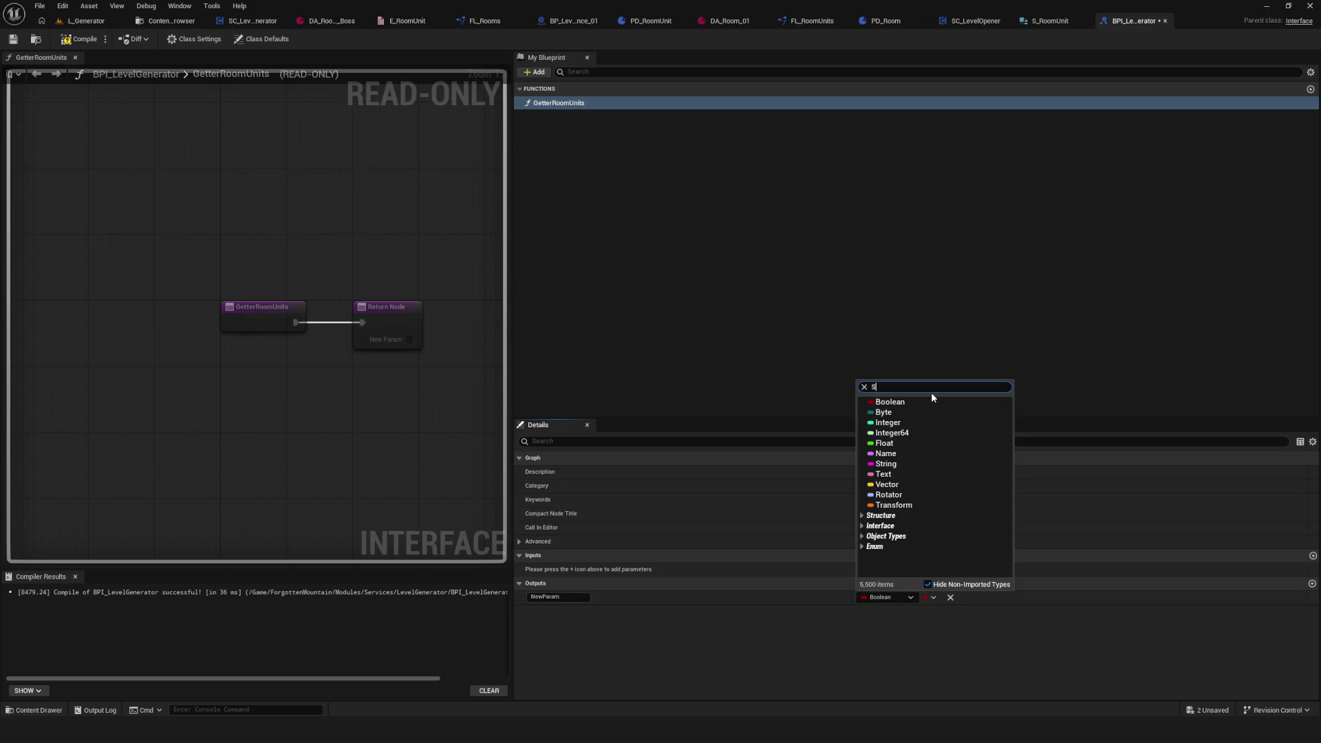
{"action": "type", "text": "_"}
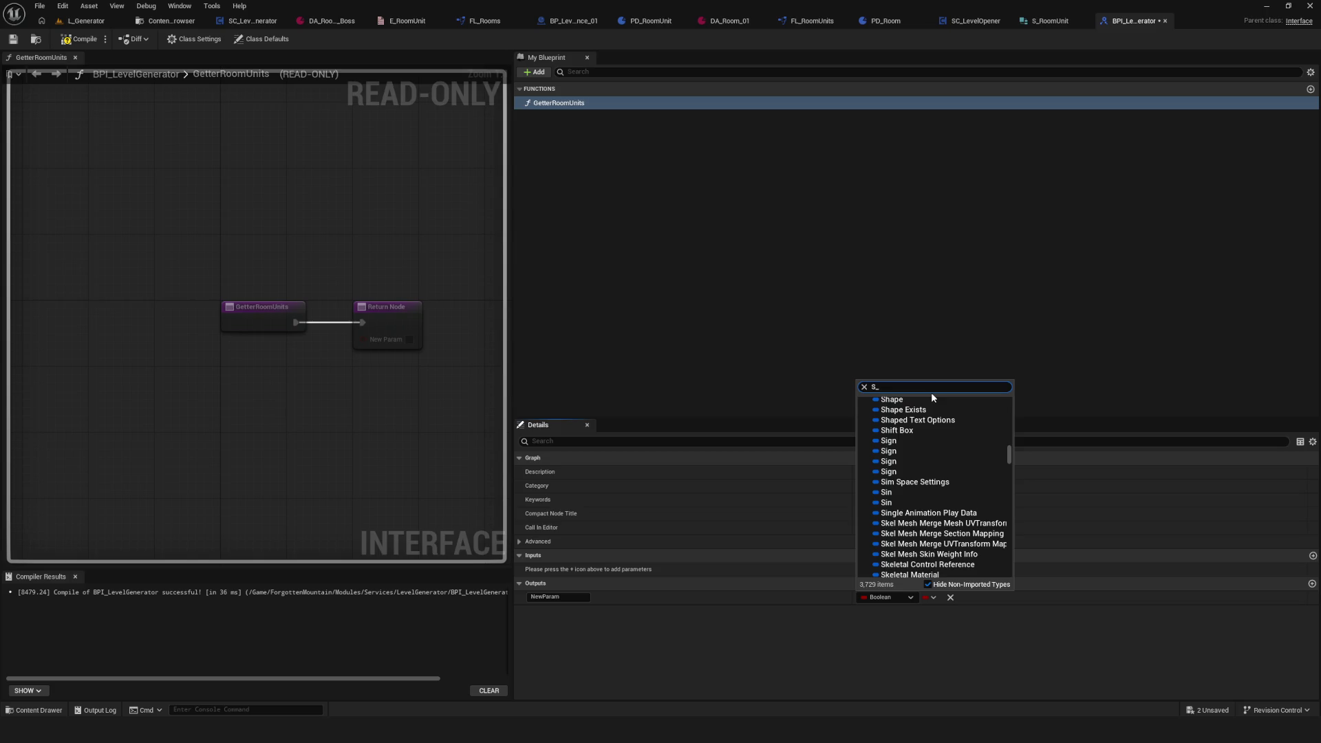
{"action": "type", "text": "Room"}
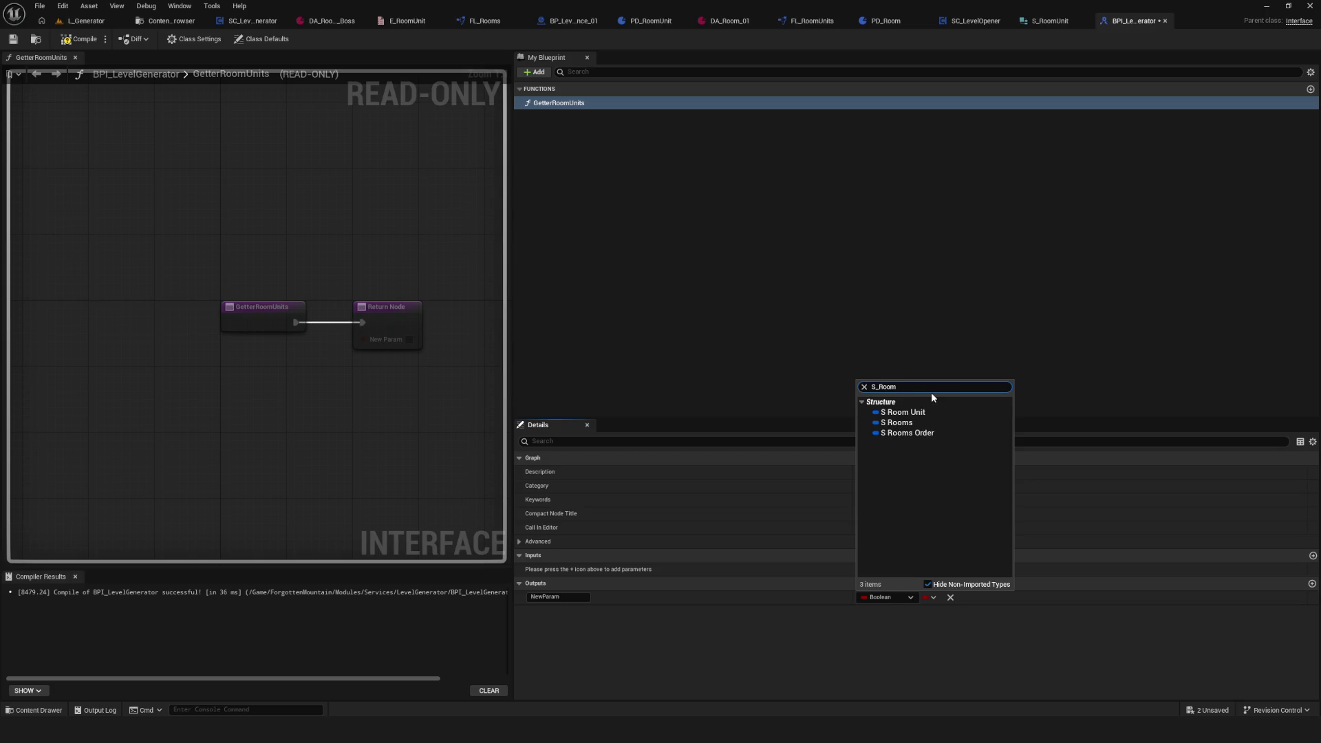
{"action": "left_click", "coordinate": [903, 412]}
{"action": "left_click", "coordinate": [568, 597]}
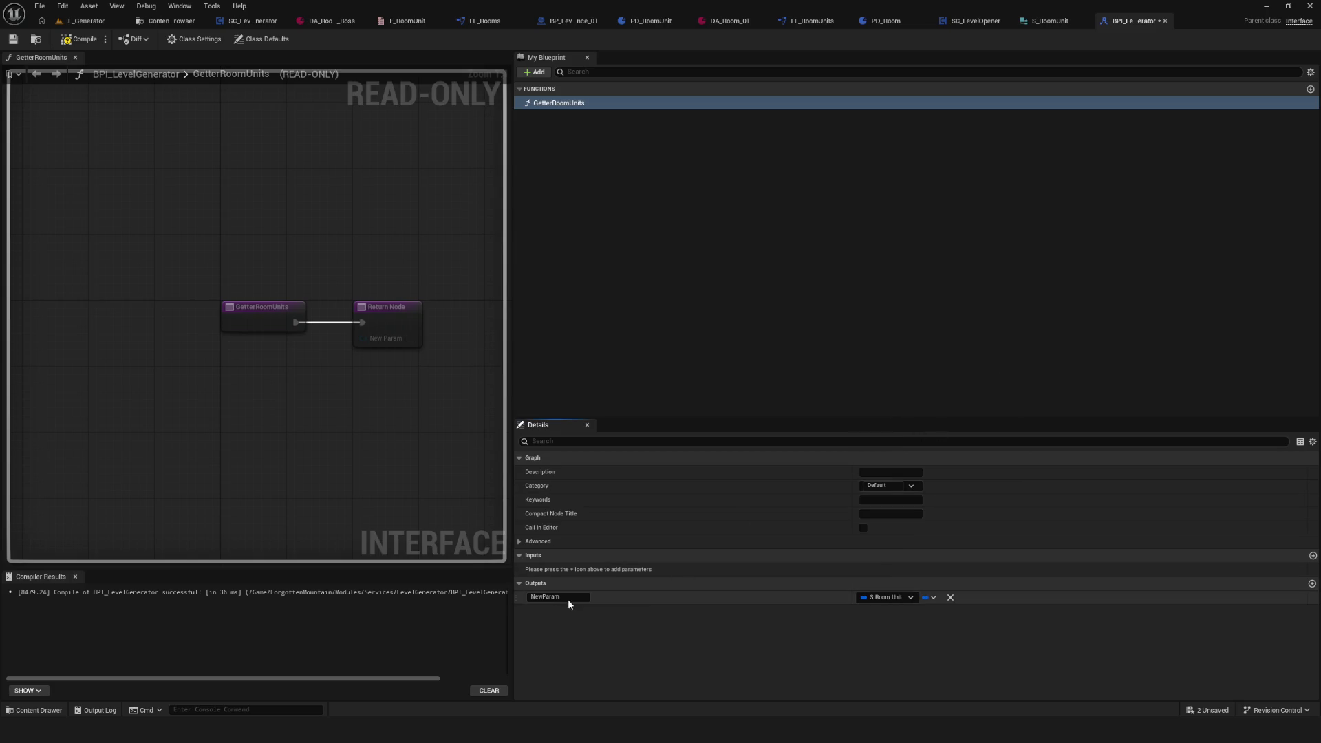
Step: Name the GetterRoomUnits output RoomUnits as an array, then compile and save BPI_LevelGenerator
{"action": "type", "text": "RoomUnit"}
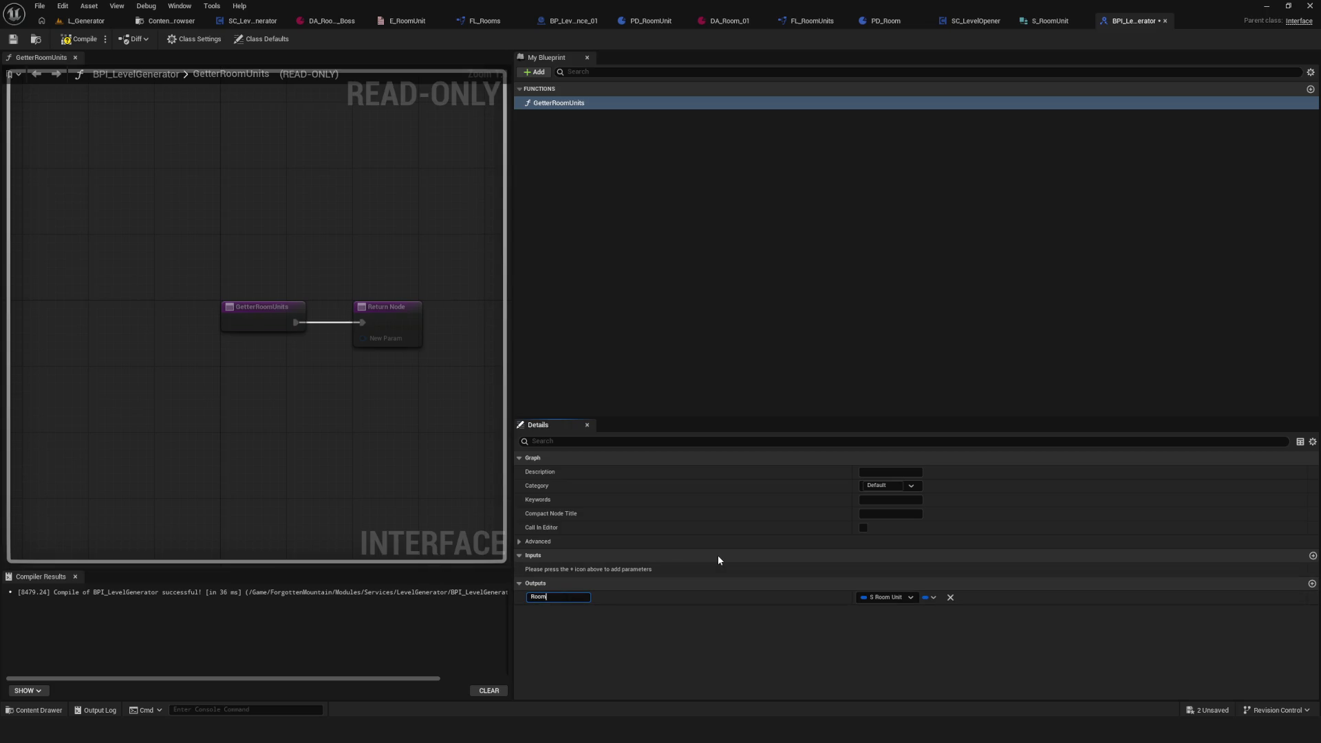
Step: Give GetterRoomUnits an output of type S Room Unit and start renaming it
Step: Name the GetterRoomUnits output RoomUnits as an array, then compile and save BPI_LevelGenerator
{"action": "type", "text": "s"}
{"action": "key", "text": "Return"}
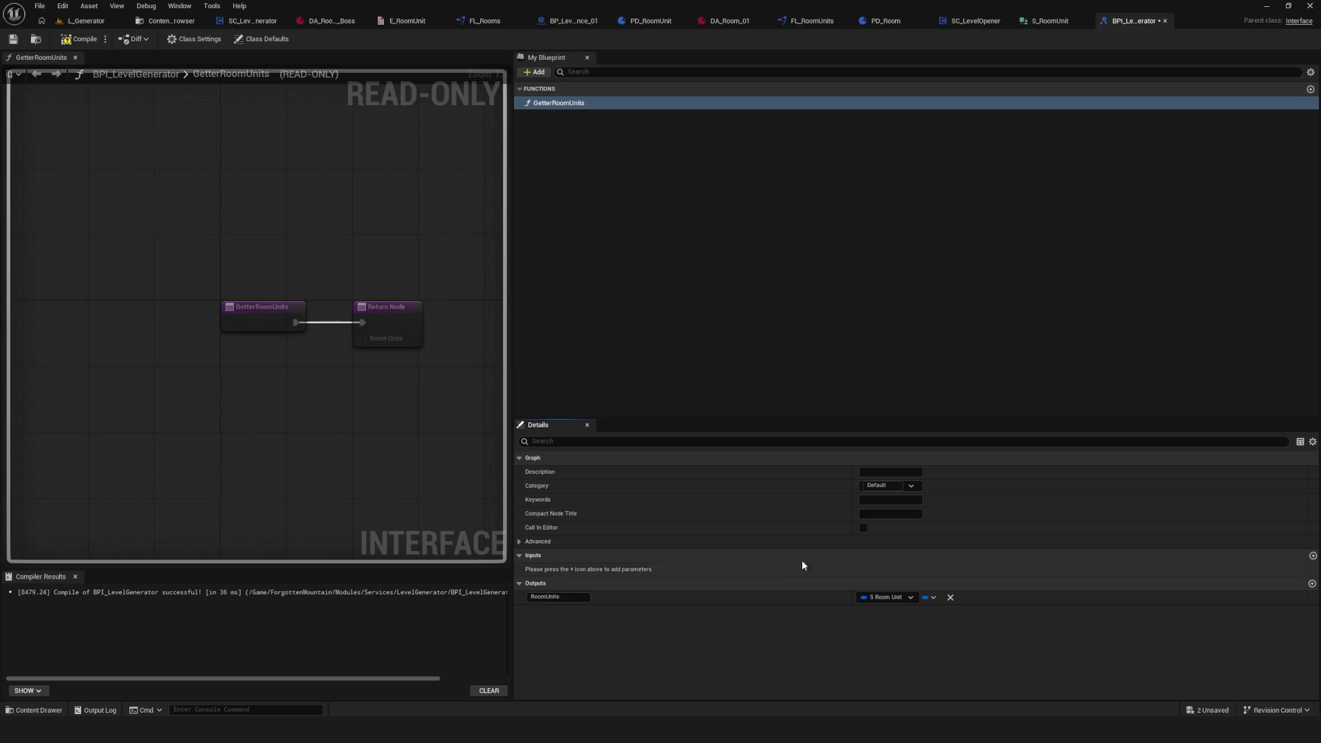
{"action": "left_click", "coordinate": [930, 598]}
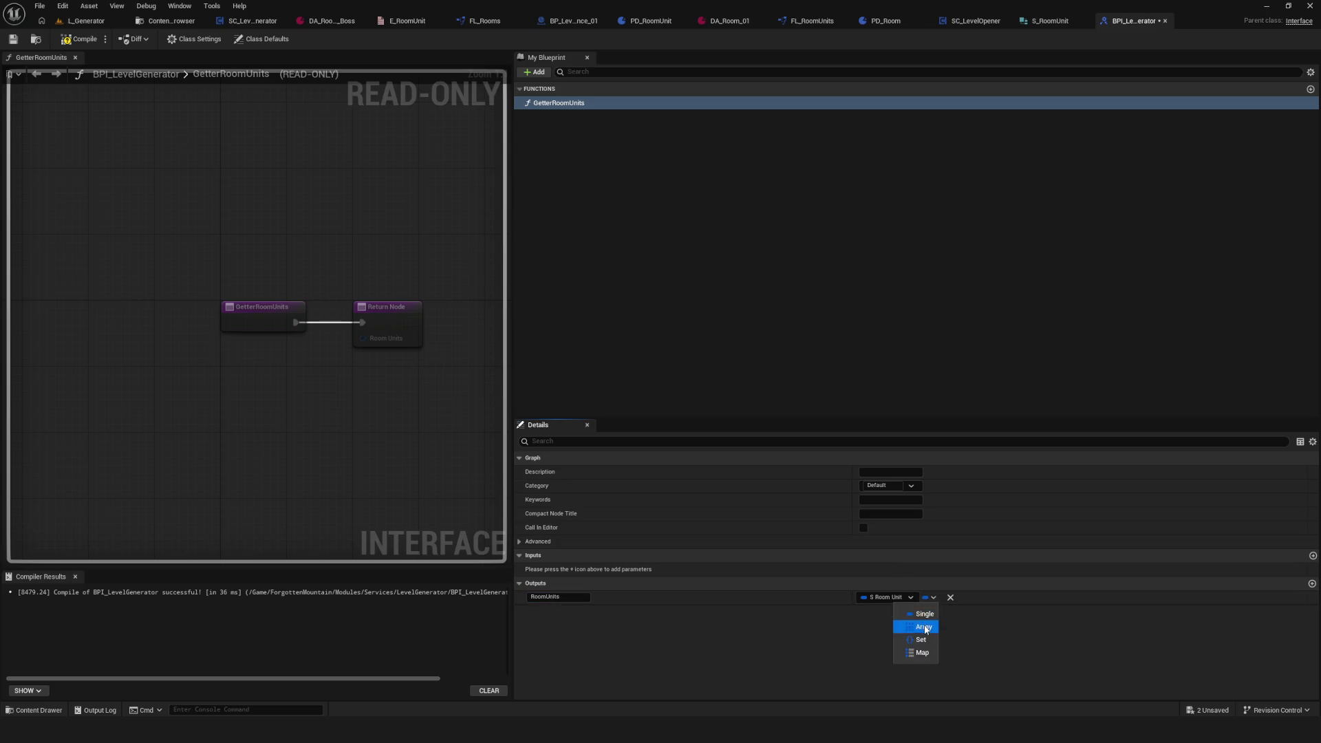
{"action": "left_click", "coordinate": [922, 627]}
{"action": "left_click", "coordinate": [81, 39]}
{"action": "left_click", "coordinate": [13, 39]}
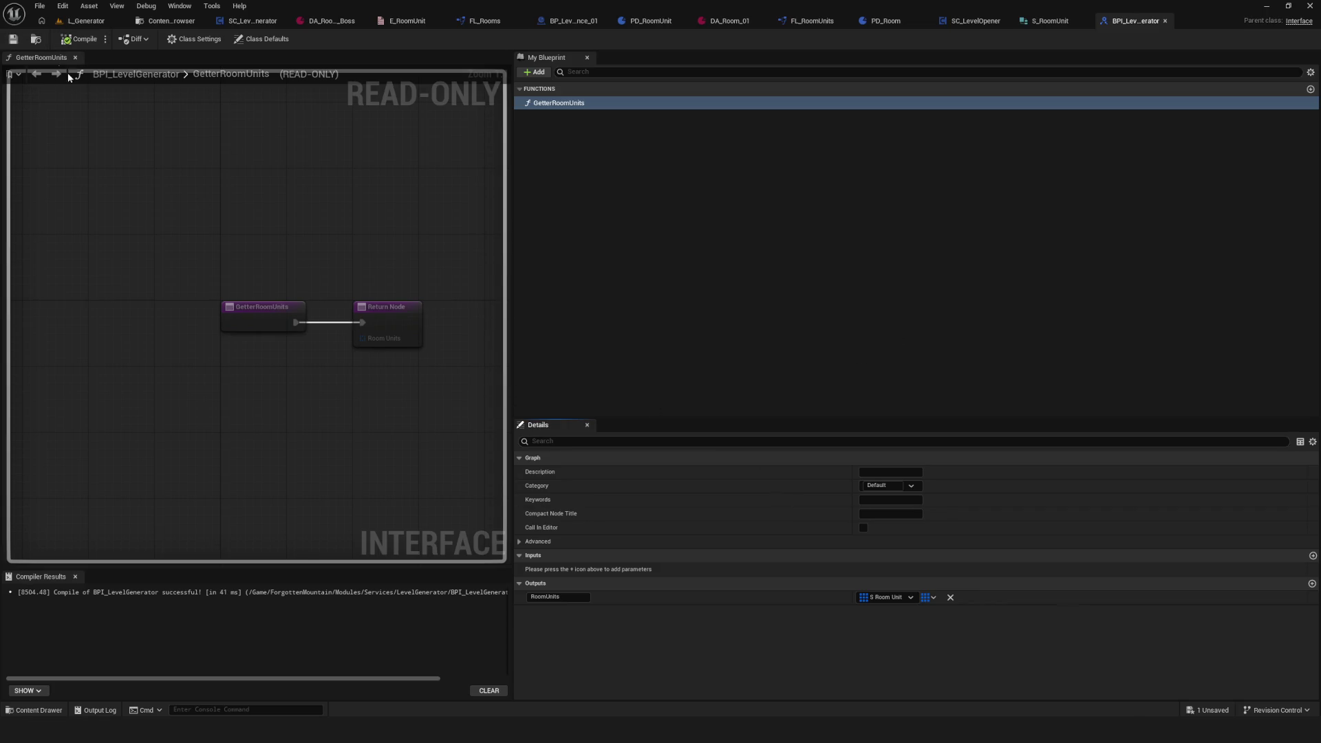
{"action": "left_click", "coordinate": [252, 21]}
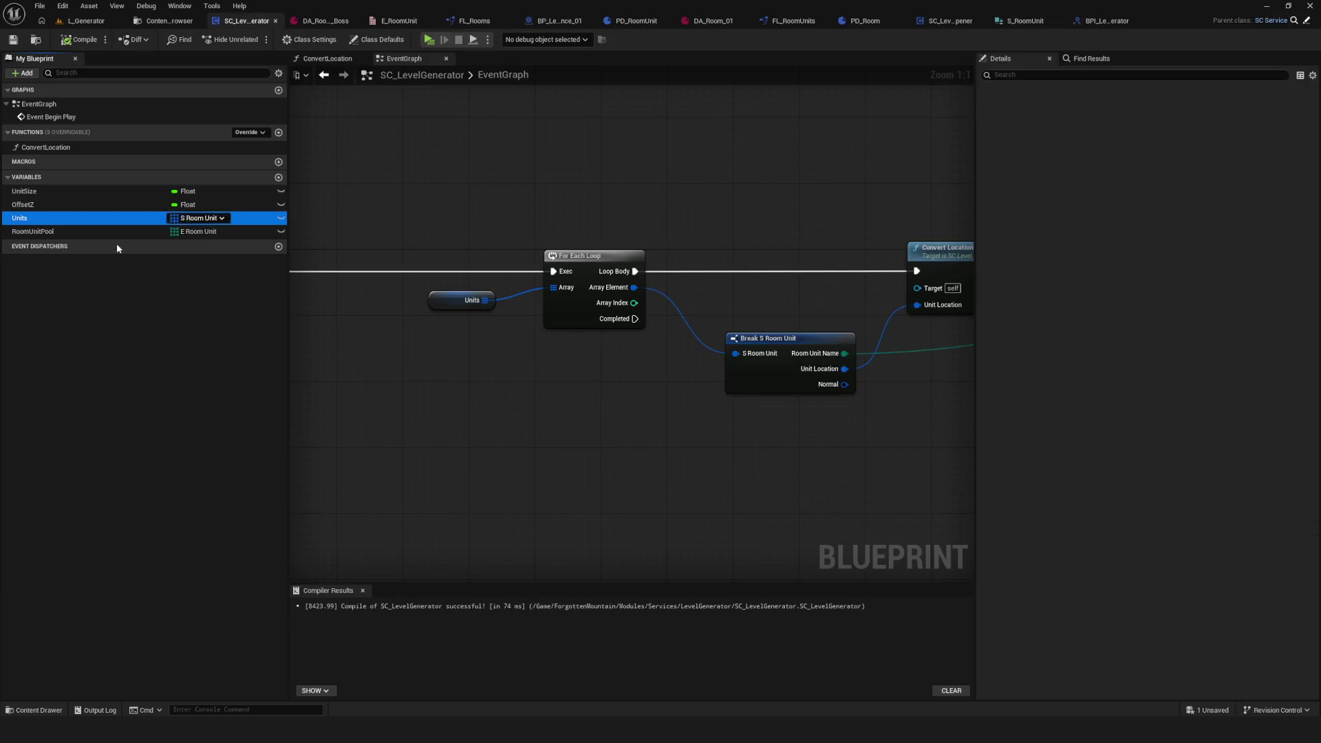
Step: Rename the Units variable to RoomUnits and RoomUnitPool to RoomUnitsPool
{"action": "double_click", "coordinate": [24, 218]}
{"action": "key", "text": "Home"}
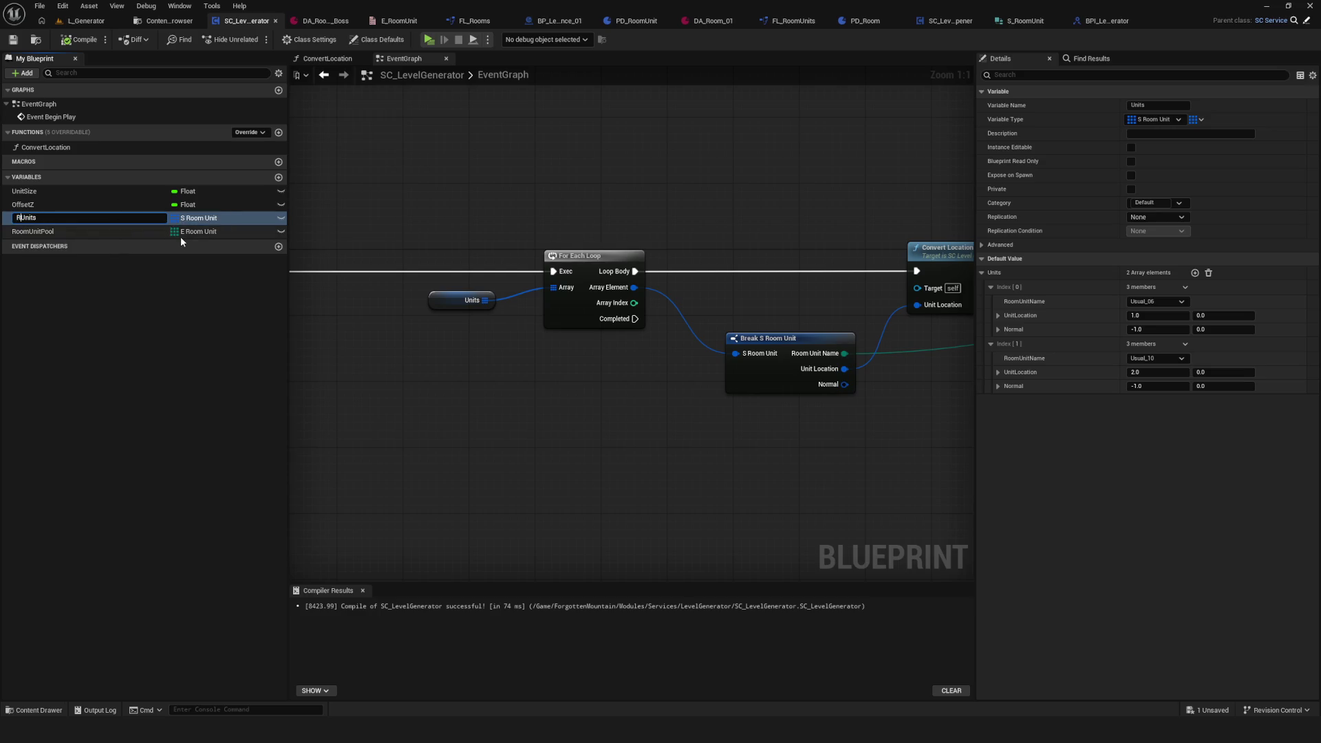
{"action": "type", "text": "Room"}
{"action": "key", "text": "Return"}
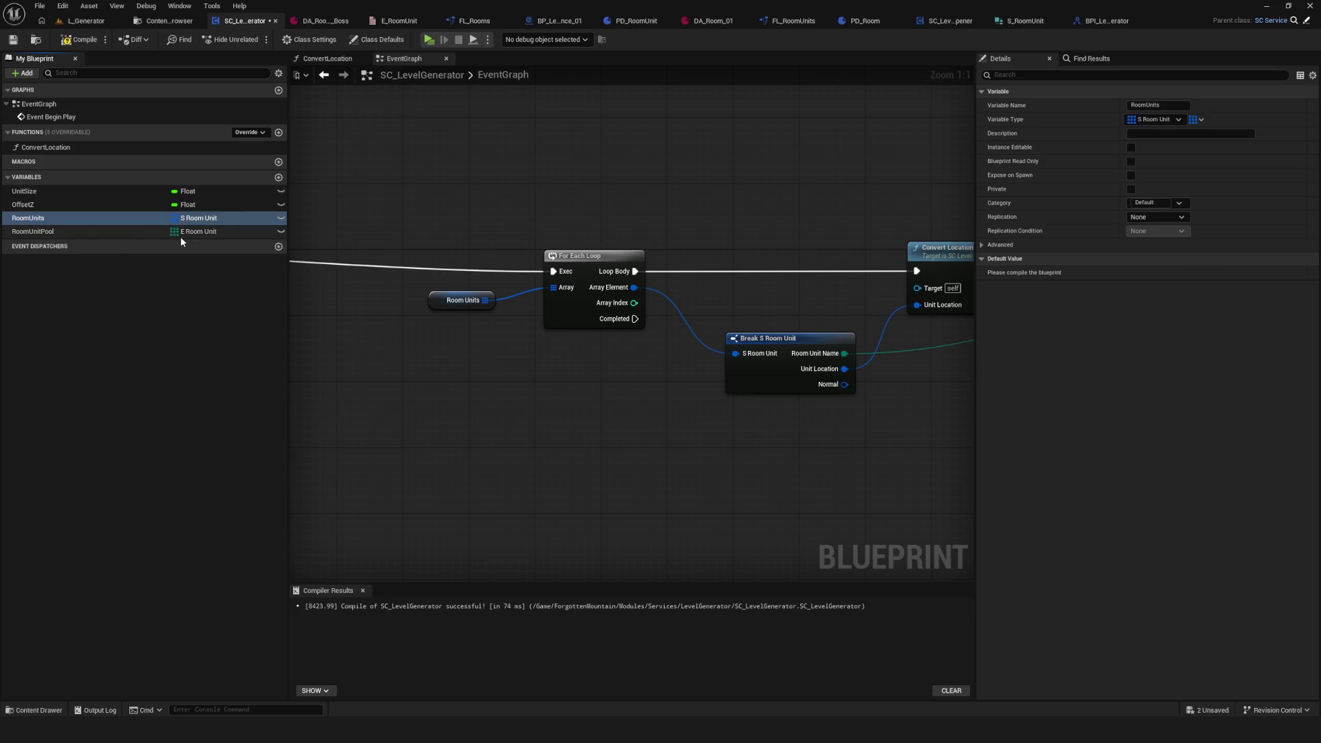
{"action": "double_click", "coordinate": [33, 231]}
{"action": "left_click", "coordinate": [40, 231]}
{"action": "type", "text": "s"}
{"action": "key", "text": "Return"}
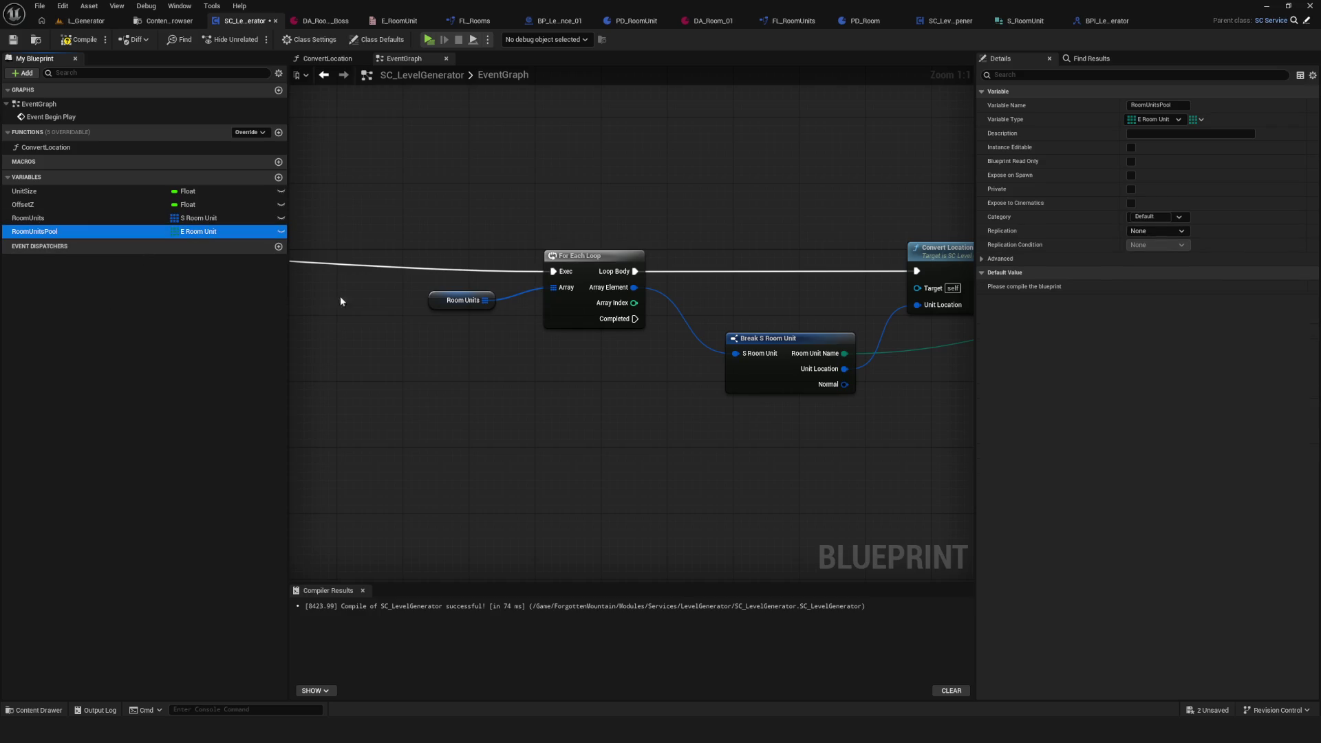
{"action": "left_click_drag", "start_coordinate": [646, 296], "coordinate": [738, 367]}
{"action": "left_click", "coordinate": [76, 219]}
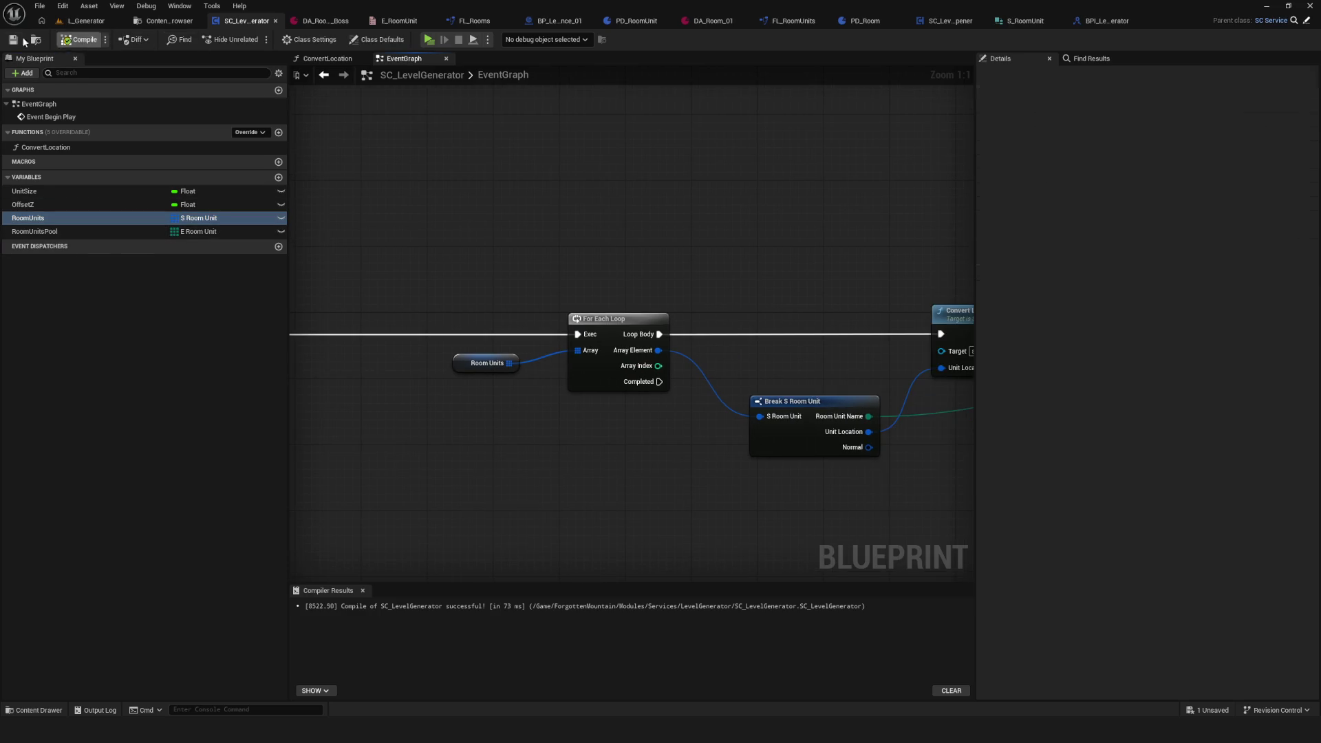
Step: Add BPI_LevelGenerator as an implemented interface in Class Settings, then compile and save
{"action": "left_click", "coordinate": [310, 39]}
{"action": "left_click", "coordinate": [1139, 314]}
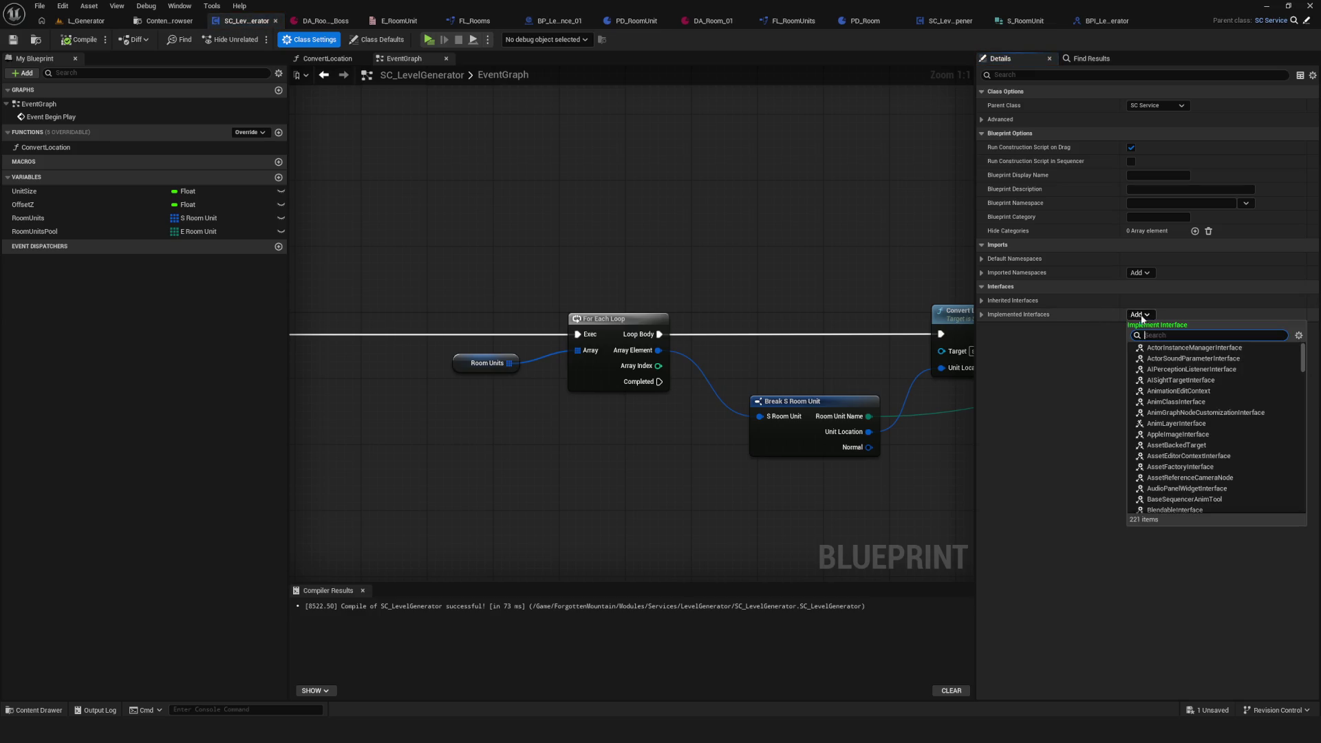
{"action": "type", "text": "BPI"}
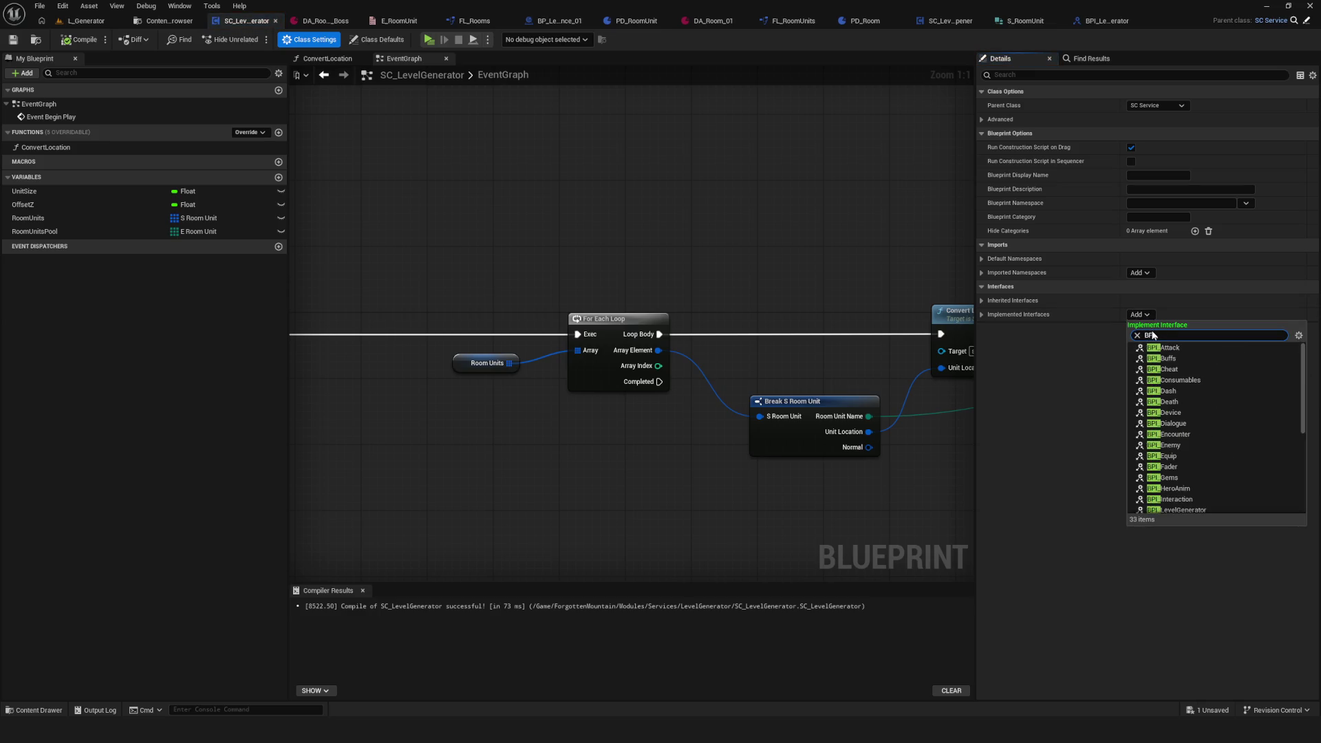
{"action": "type", "text": "_Room"}
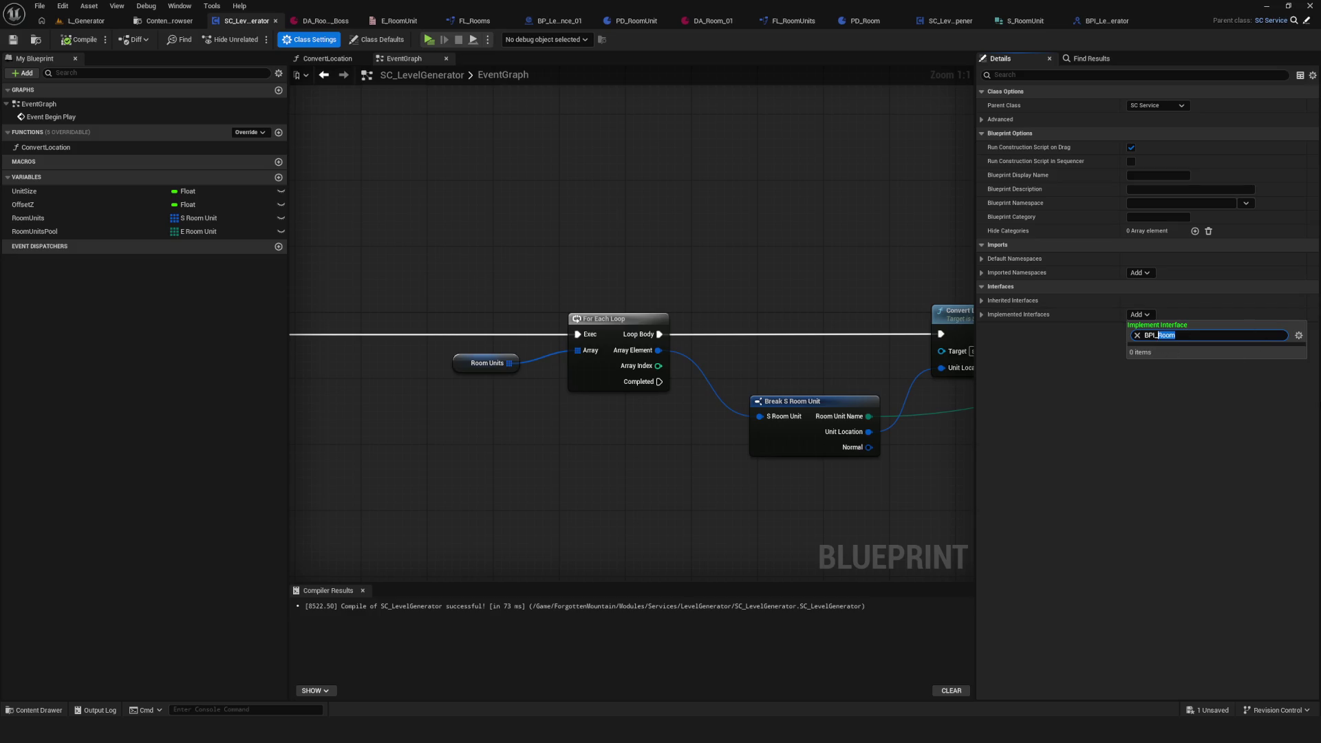
{"action": "type", "text": "evel"}
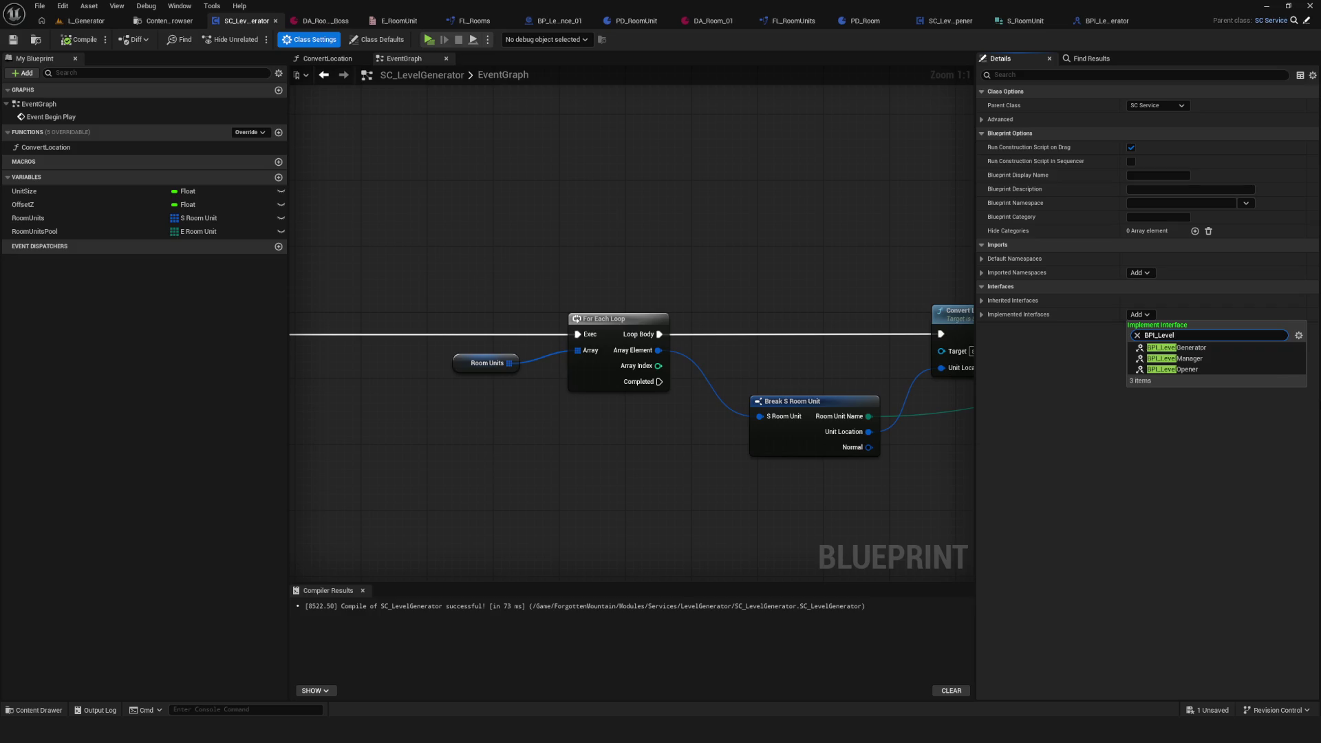
{"action": "left_click", "coordinate": [1208, 348]}
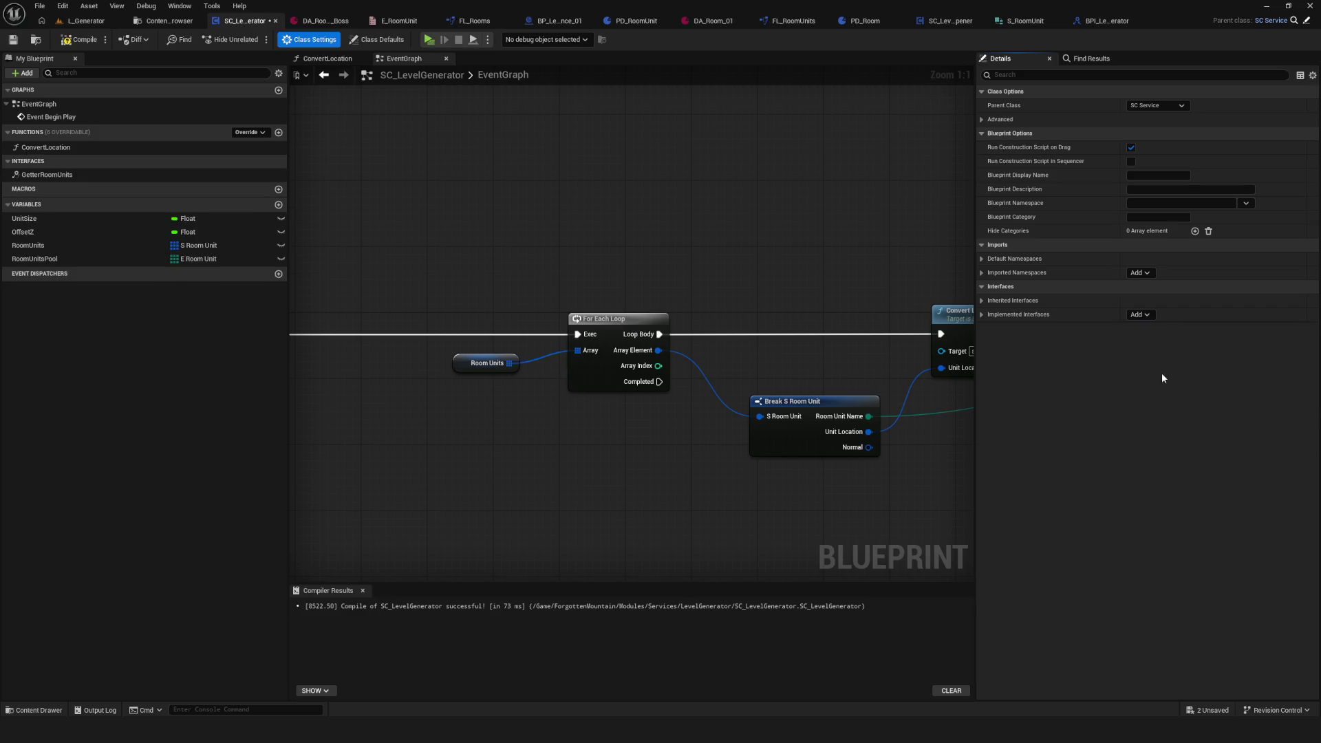
{"action": "left_click", "coordinate": [79, 39]}
{"action": "left_click", "coordinate": [12, 42]}
Step: Wire the RoomUnits variable into the GetterRoomUnits Return Node, then compile and save
{"action": "double_click", "coordinate": [72, 174]}
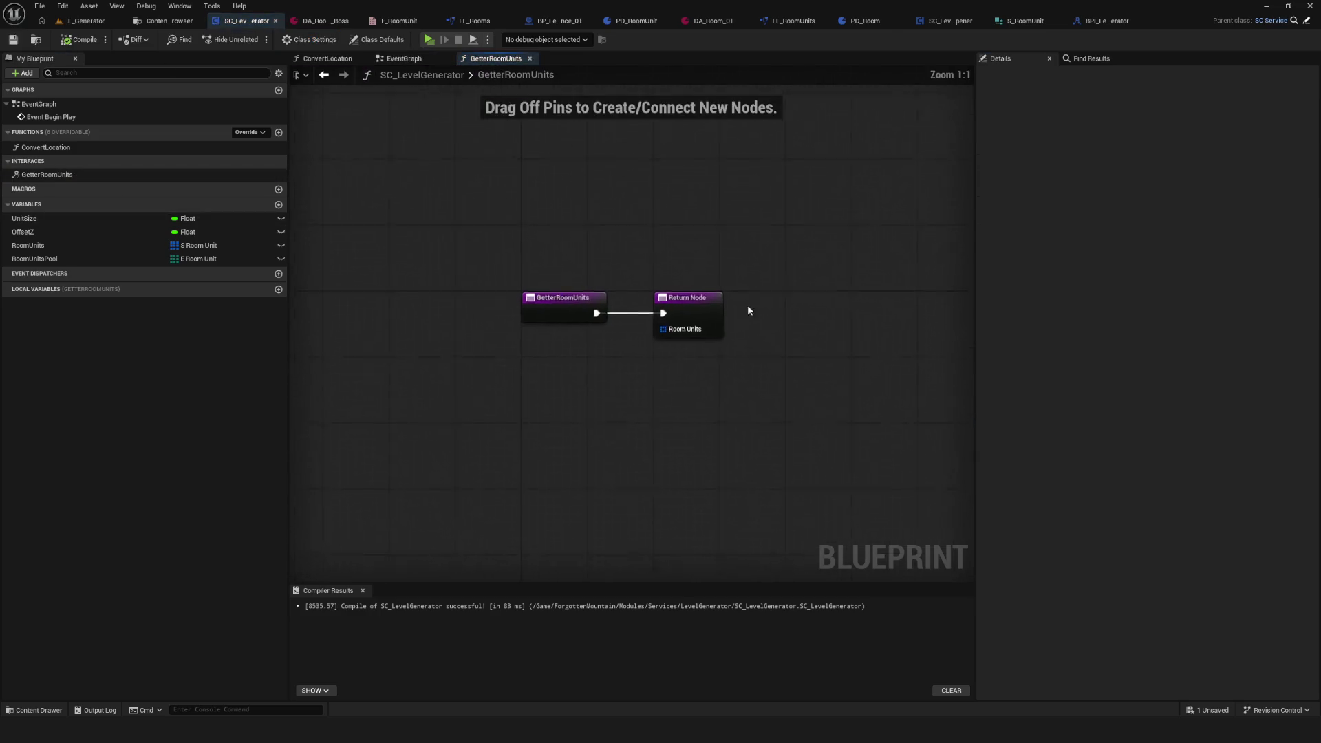
{"action": "left_click_drag", "start_coordinate": [523, 300], "coordinate": [662, 300]}
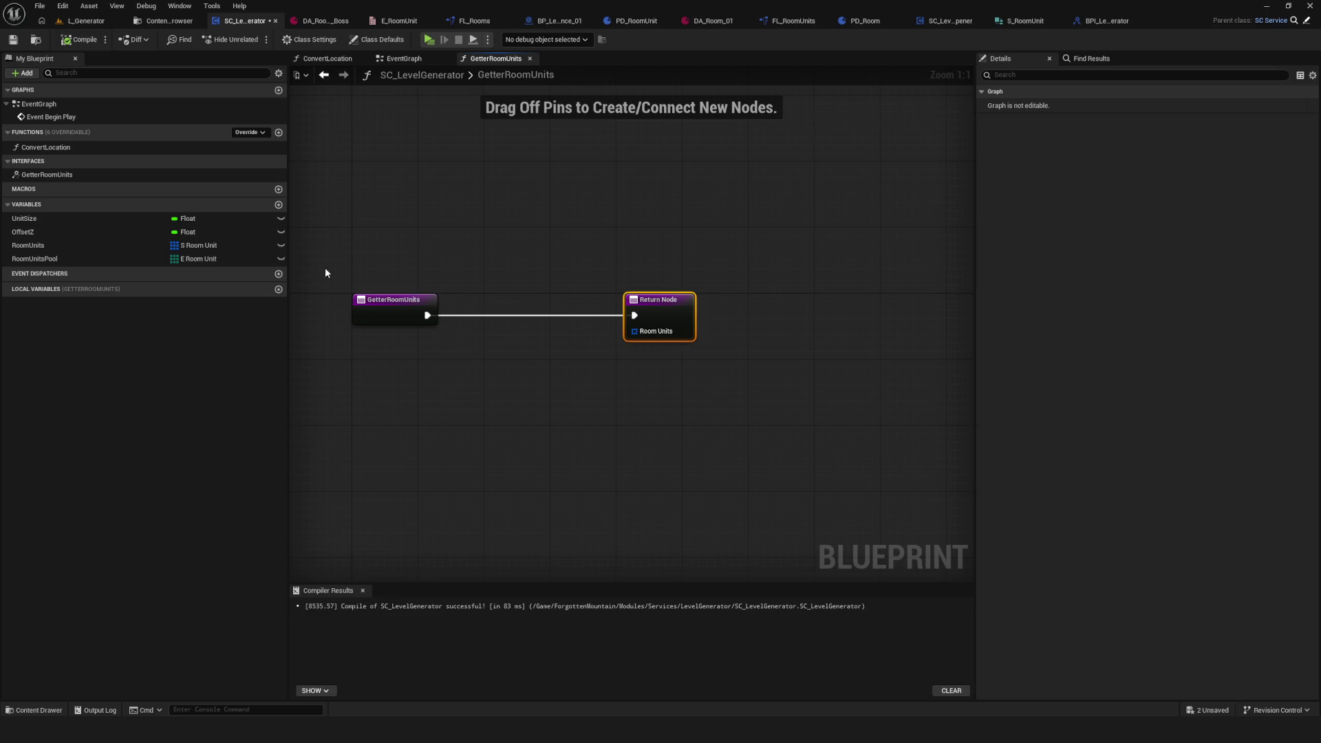
{"action": "mouse_move", "coordinate": [31, 247]}
{"action": "left_mouse_down"}
{"action": "mouse_move", "coordinate": [531, 336]}
{"action": "mouse_move", "coordinate": [635, 331]}
{"action": "left_mouse_up"}
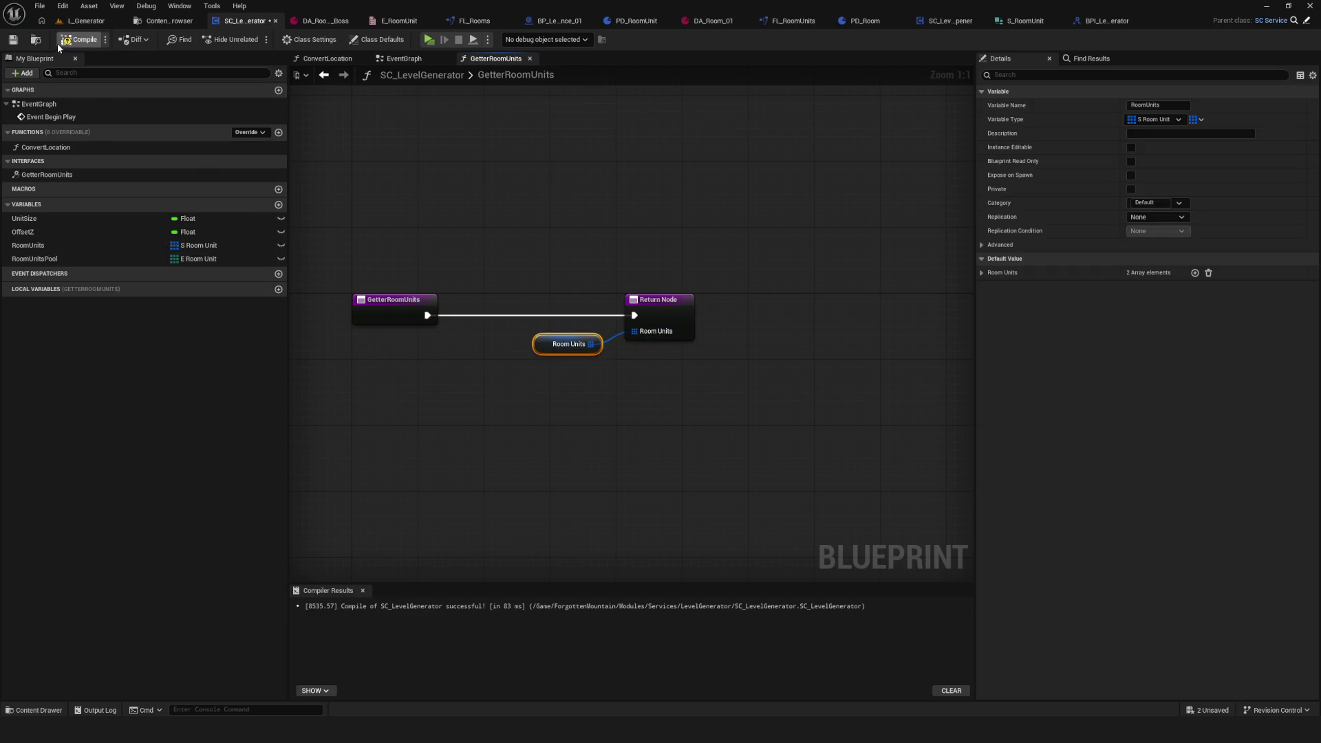
{"action": "key", "text": "ctrl+s"}
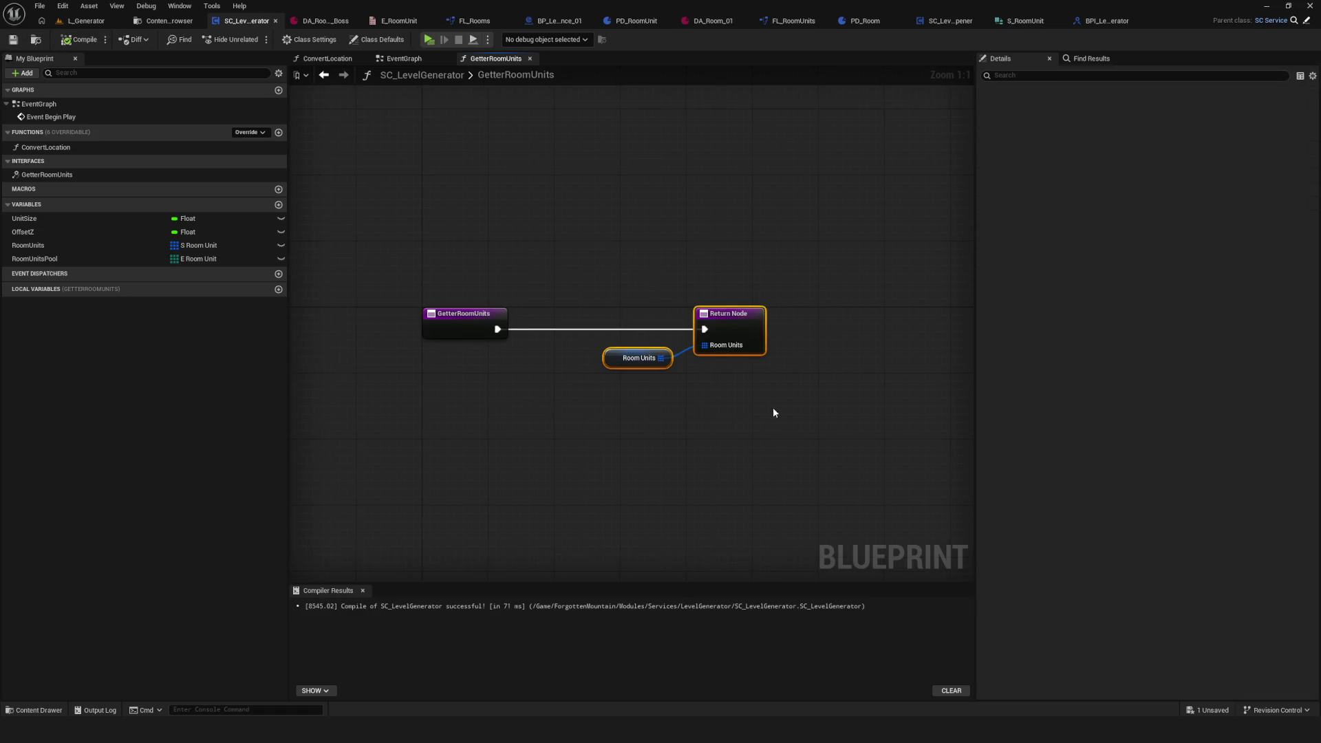
{"action": "scroll", "coordinate": [531, 279], "scroll_direction": "down", "scroll_amount": 6}
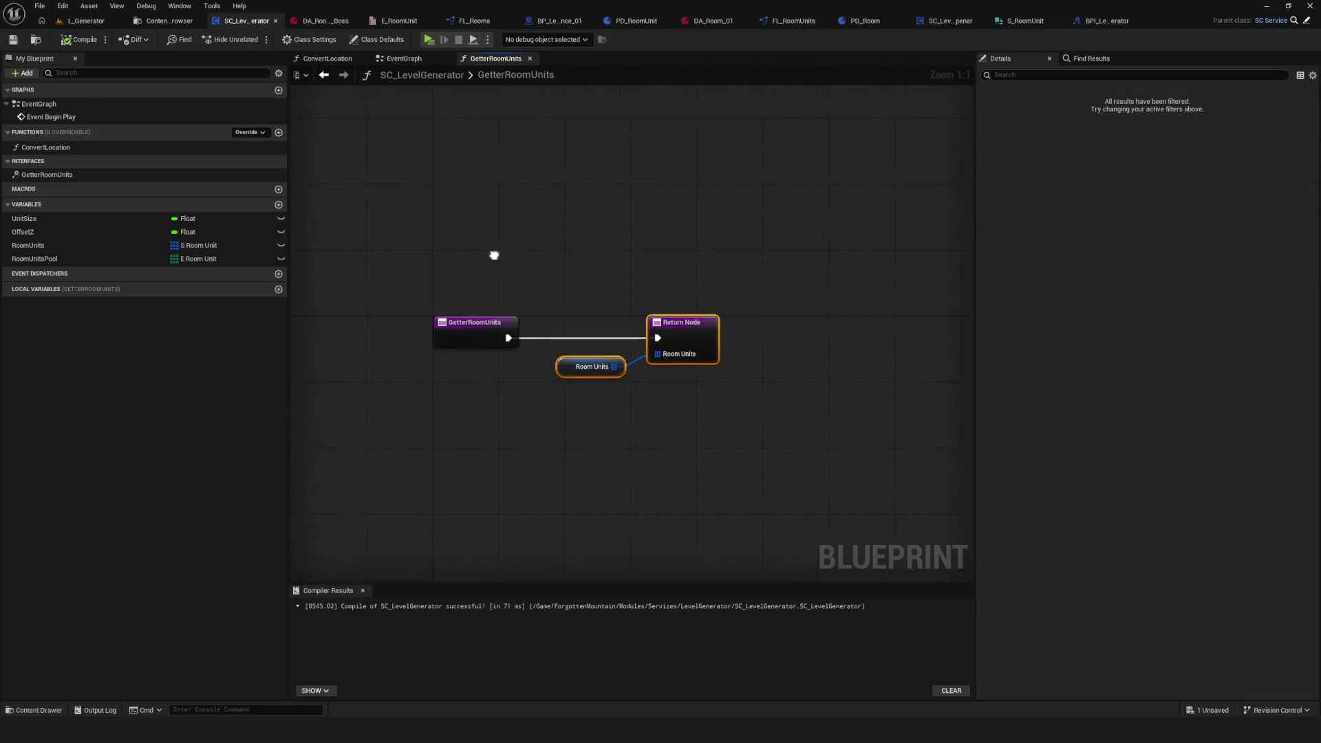
{"action": "scroll", "coordinate": [531, 284], "scroll_direction": "up", "scroll_amount": 4}
Step: Move the EventGraph's For Each Loop and Room Units nodes left, then open the Content Browser
{"action": "left_click", "coordinate": [404, 58]}
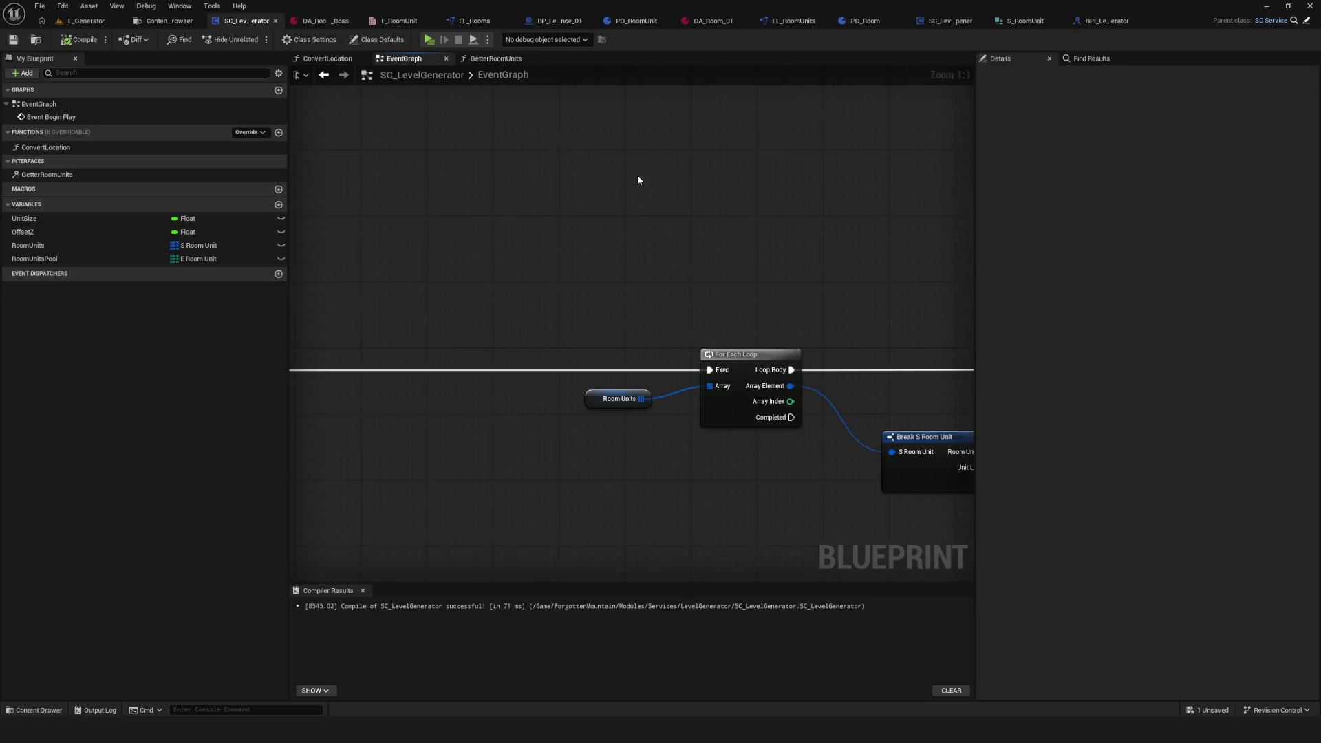
{"action": "scroll", "coordinate": [527, 331], "scroll_direction": "down", "scroll_amount": 5}
{"action": "left_click_drag", "start_coordinate": [506, 309], "coordinate": [990, 424]}
{"action": "scroll", "coordinate": [695, 369], "scroll_direction": "up", "scroll_amount": 4}
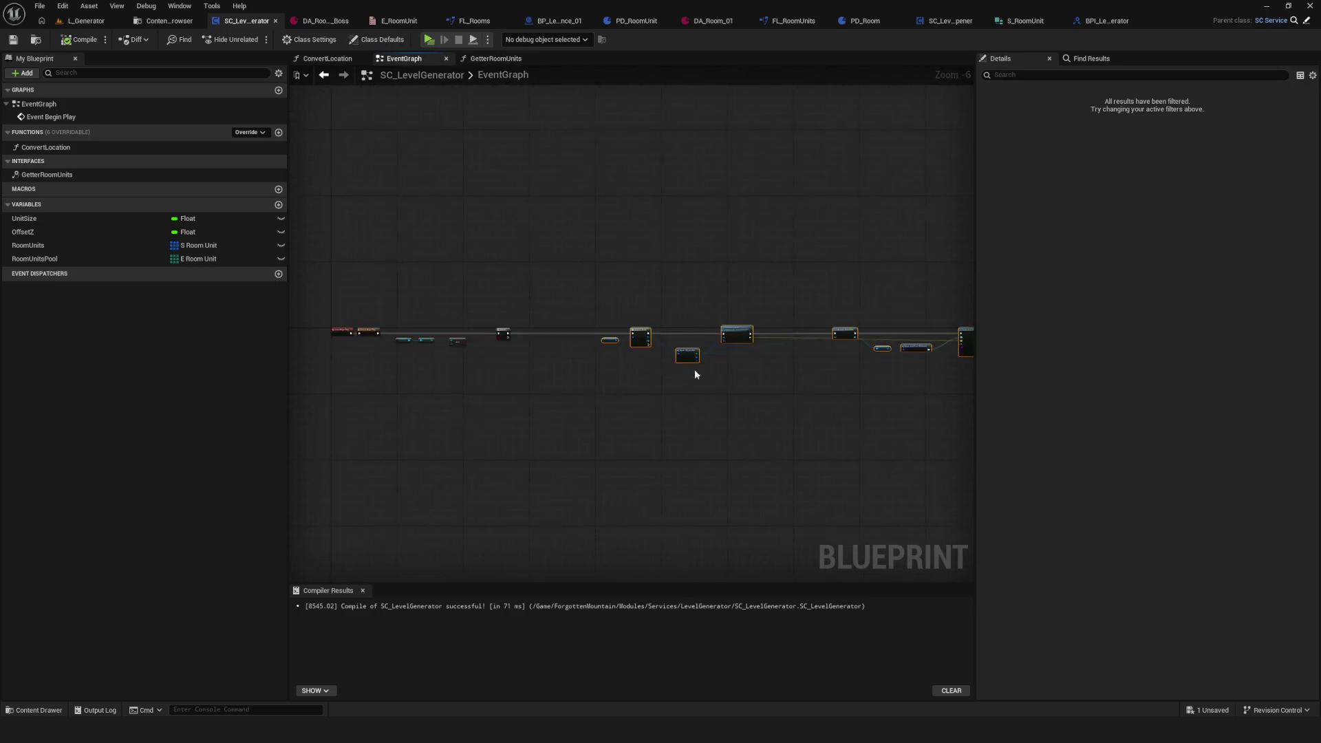
{"action": "mouse_move", "coordinate": [895, 318]}
{"action": "left_mouse_down"}
{"action": "mouse_move", "coordinate": [729, 317]}
{"action": "mouse_move", "coordinate": [662, 288]}
{"action": "left_mouse_up"}
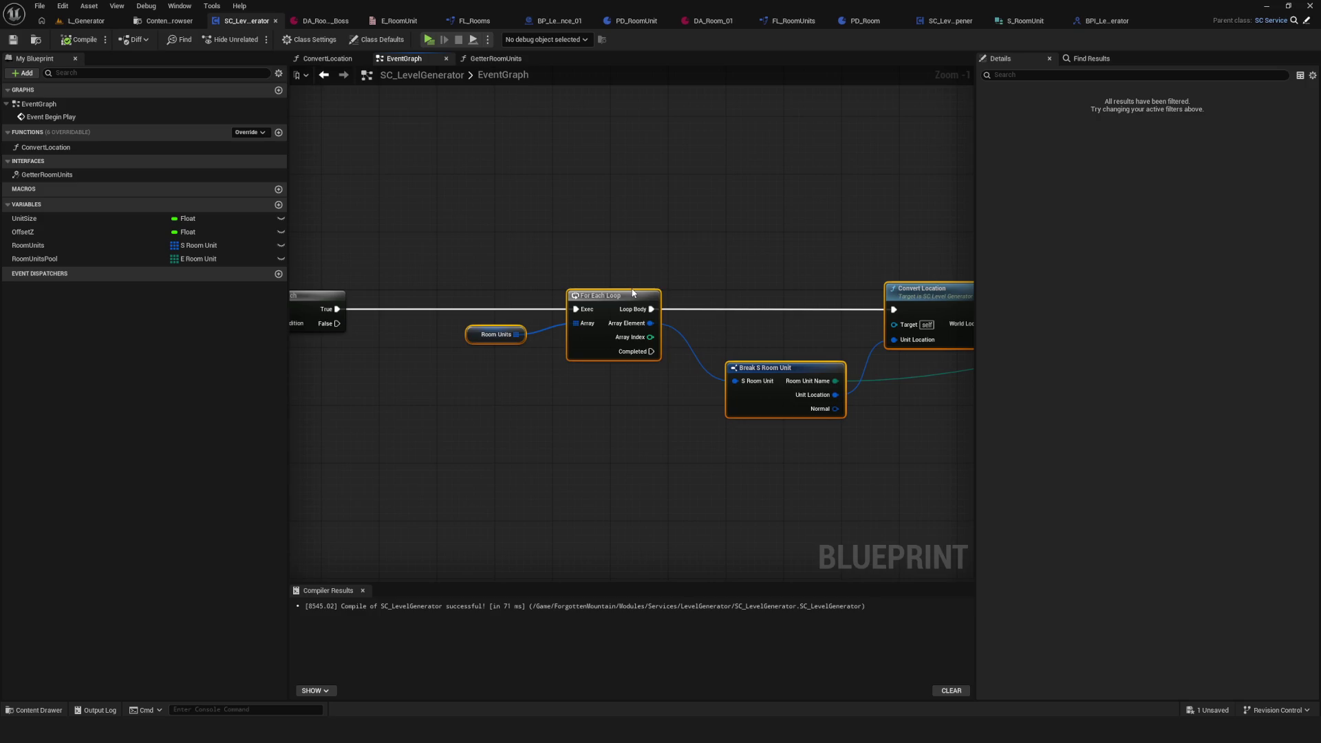
{"action": "left_click_drag", "start_coordinate": [655, 289], "coordinate": [548, 256]}
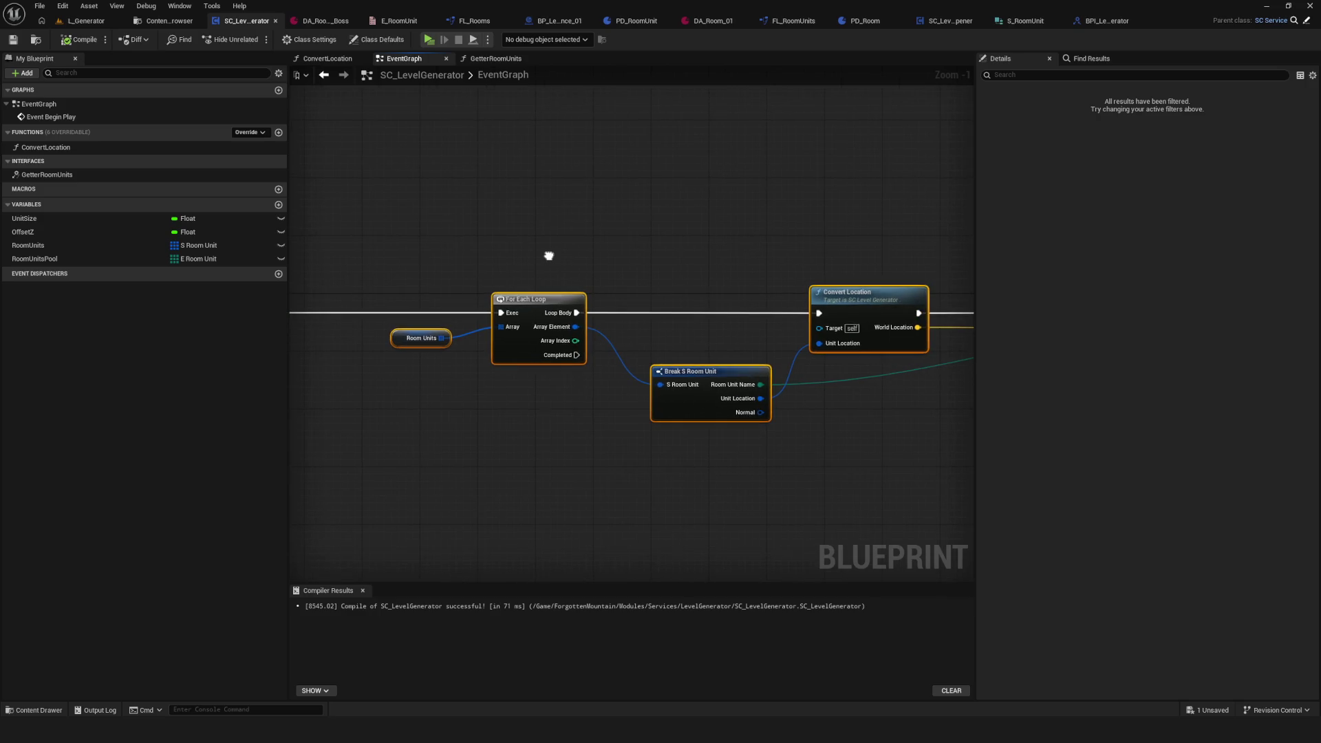
{"action": "left_click", "coordinate": [165, 20]}
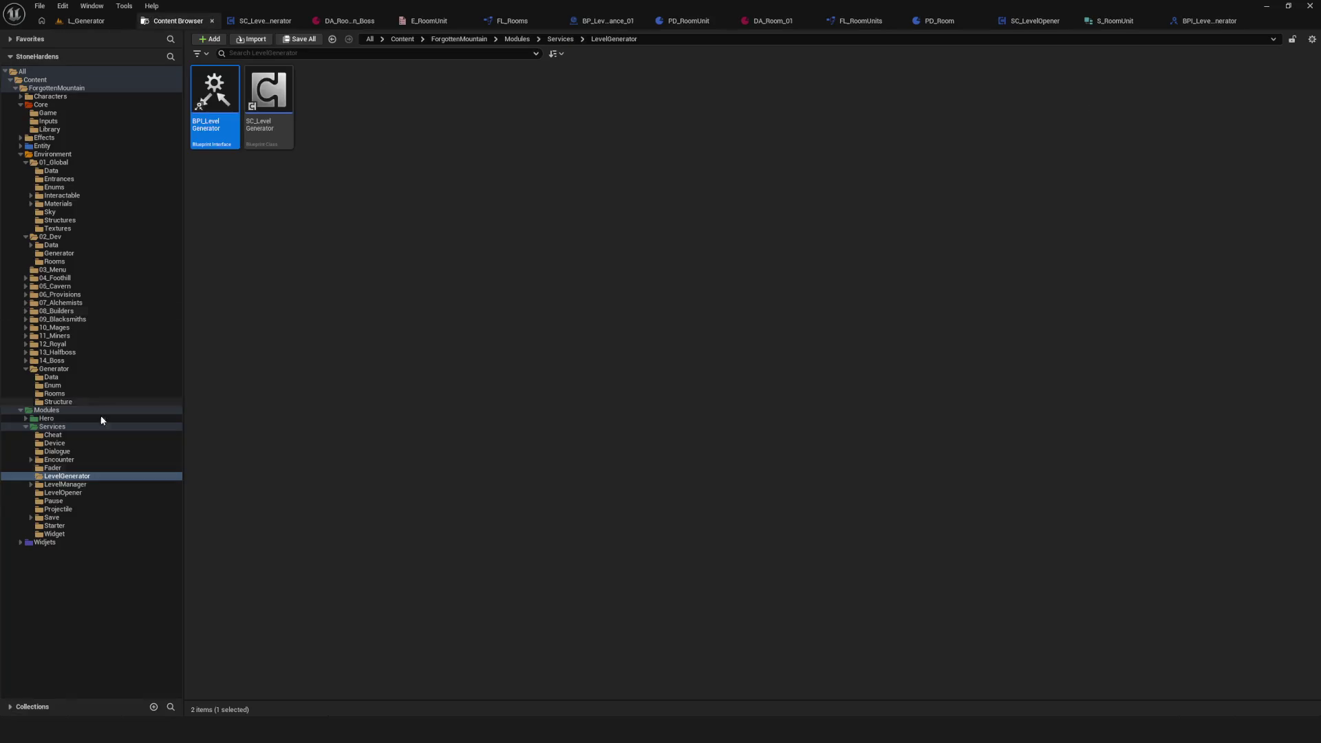
Step: Open BP_LevelInstance, delete the ActorBeginOverlap and Tick events, and compile
{"action": "left_click", "coordinate": [54, 370]}
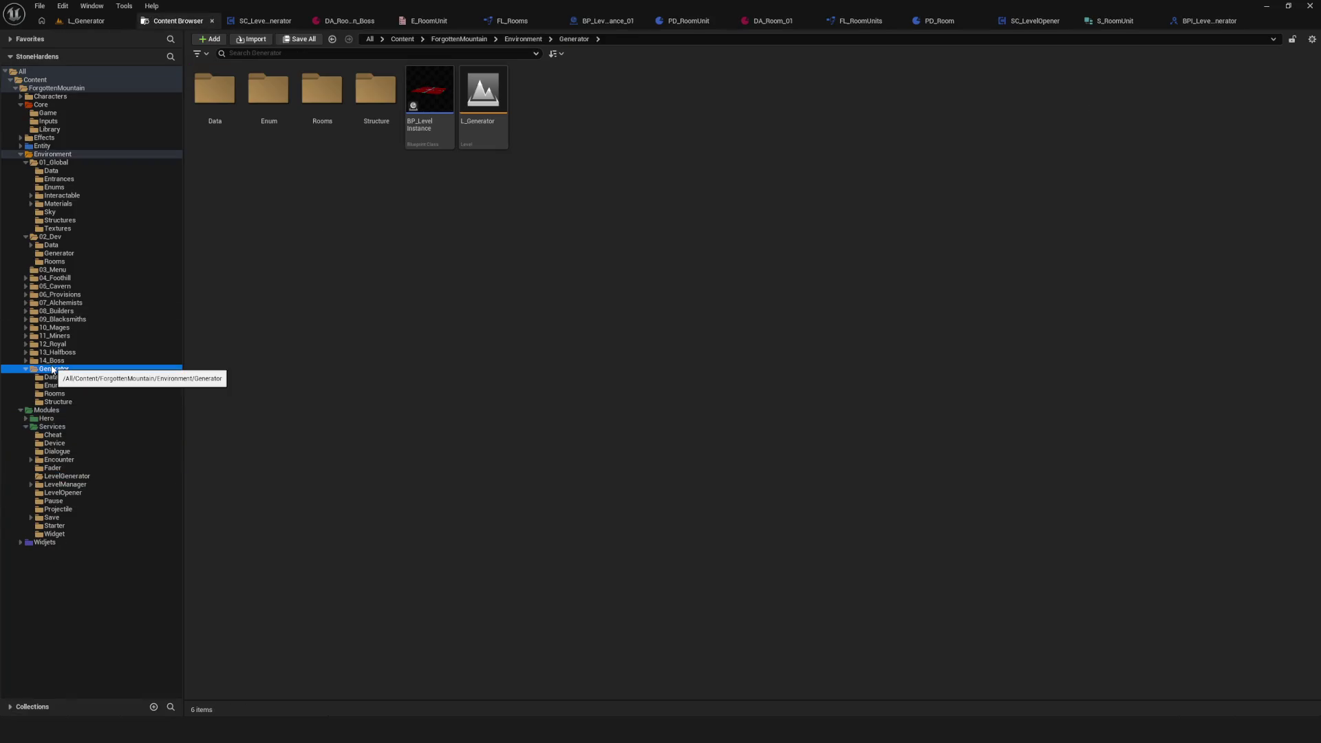
{"action": "double_click", "coordinate": [428, 107]}
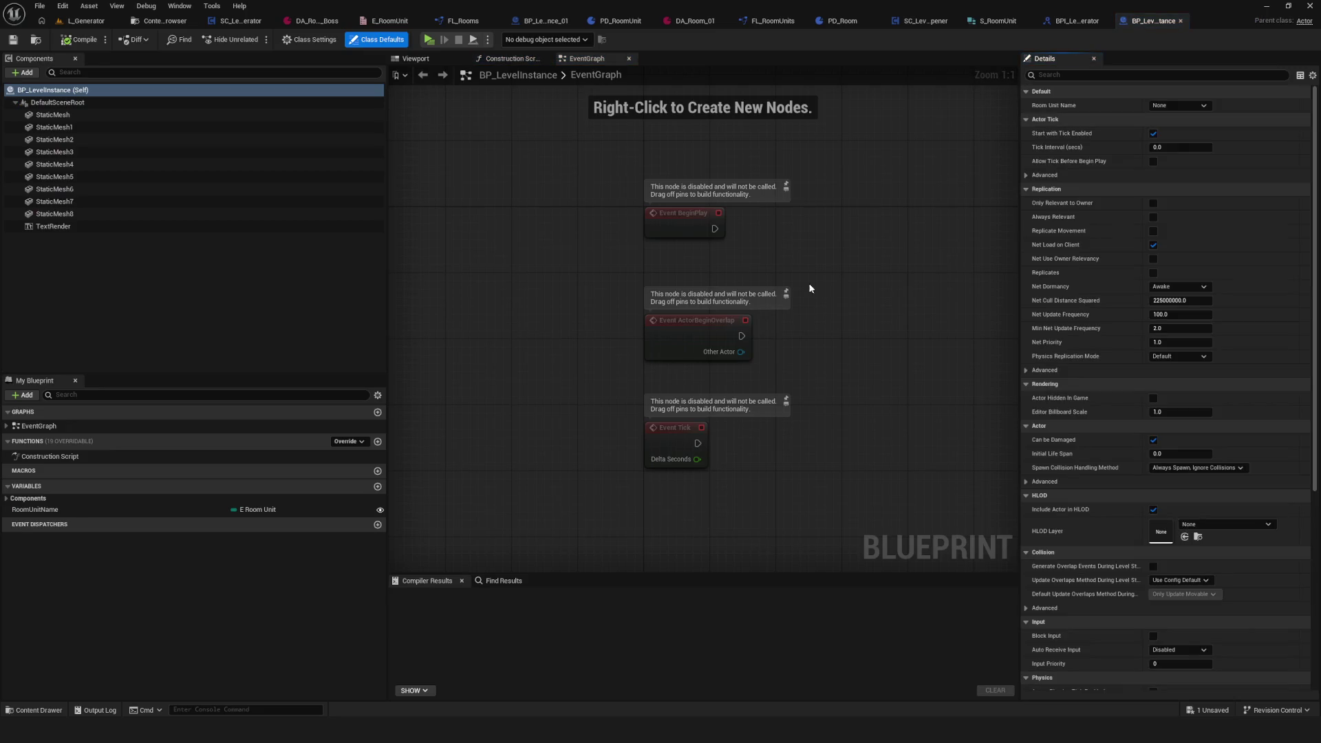
{"action": "left_click_drag", "start_coordinate": [424, 259], "coordinate": [762, 555]}
{"action": "key", "text": "Delete"}
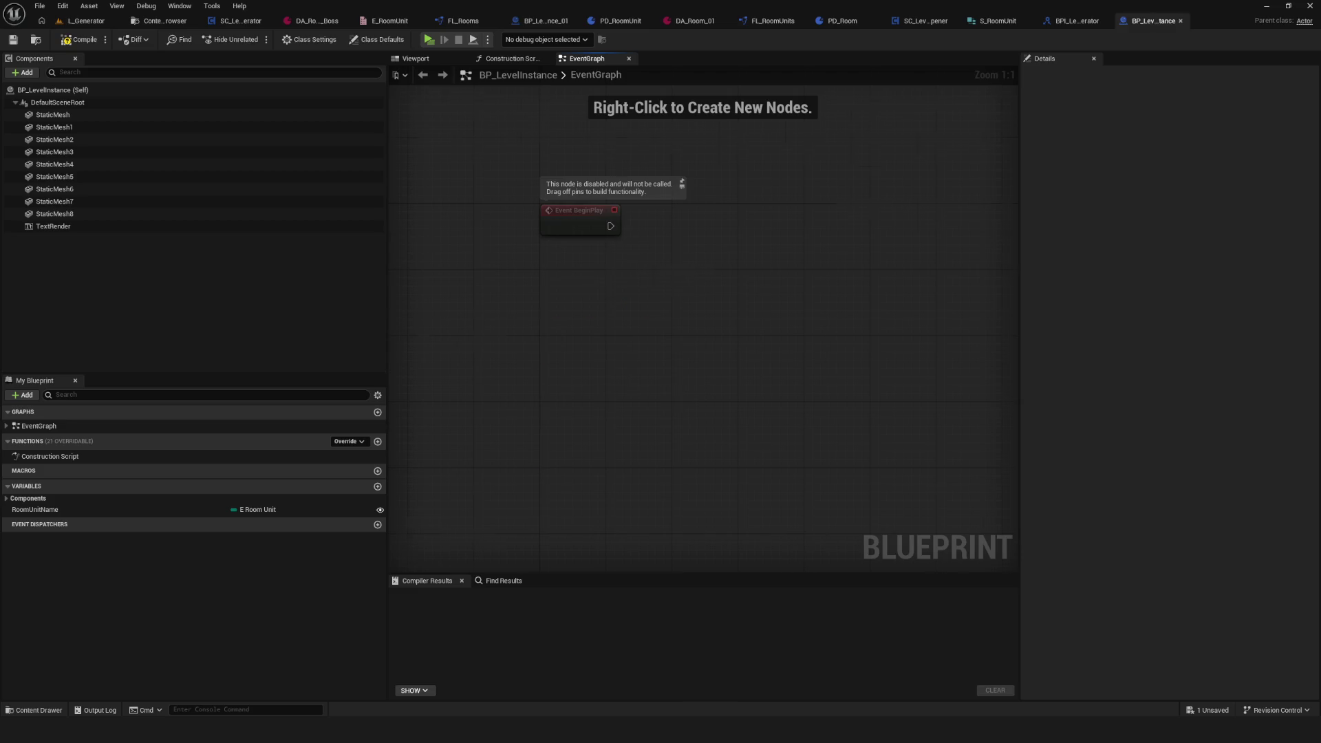
{"action": "key", "text": "ctrl+a"}
{"action": "mouse_move", "coordinate": [550, 335]}
{"action": "left_mouse_down"}
{"action": "mouse_move", "coordinate": [587, 337]}
{"action": "mouse_move", "coordinate": [592, 351]}
{"action": "mouse_move", "coordinate": [528, 296]}
{"action": "left_mouse_up"}
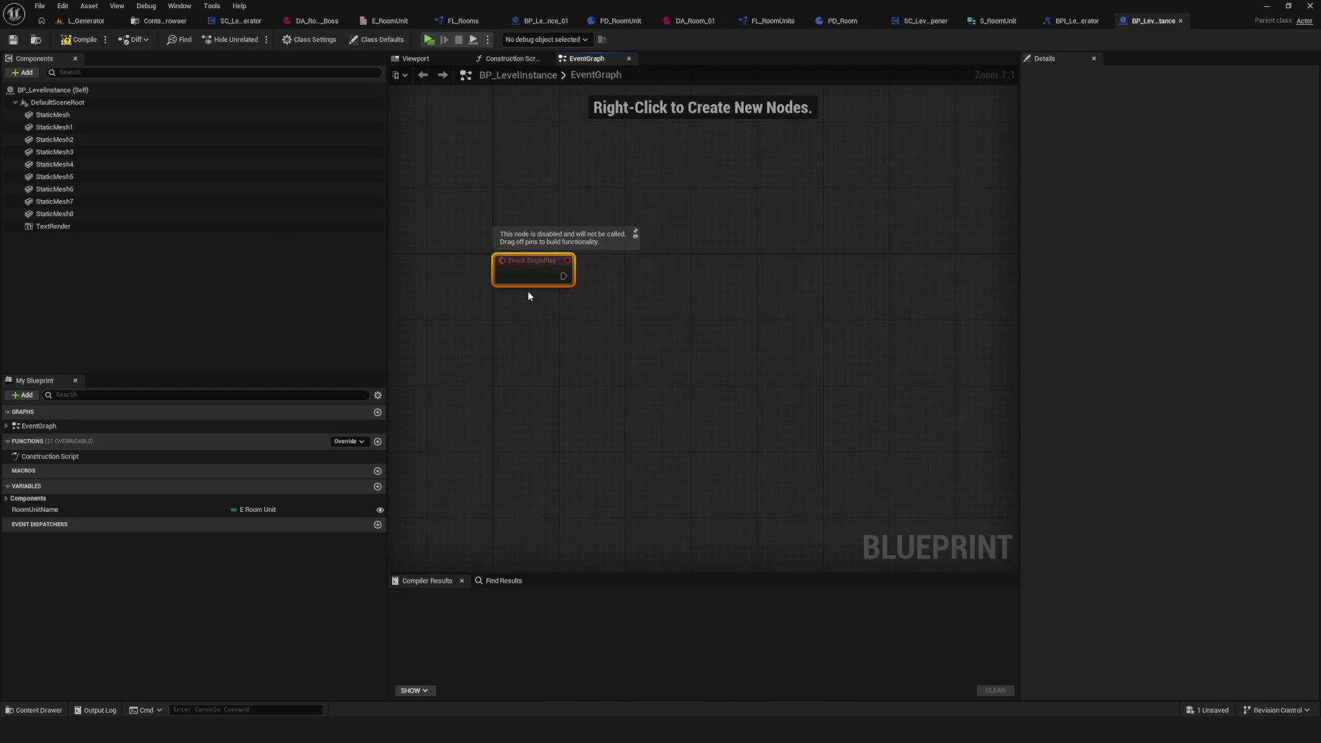
{"action": "left_click", "coordinate": [91, 42]}
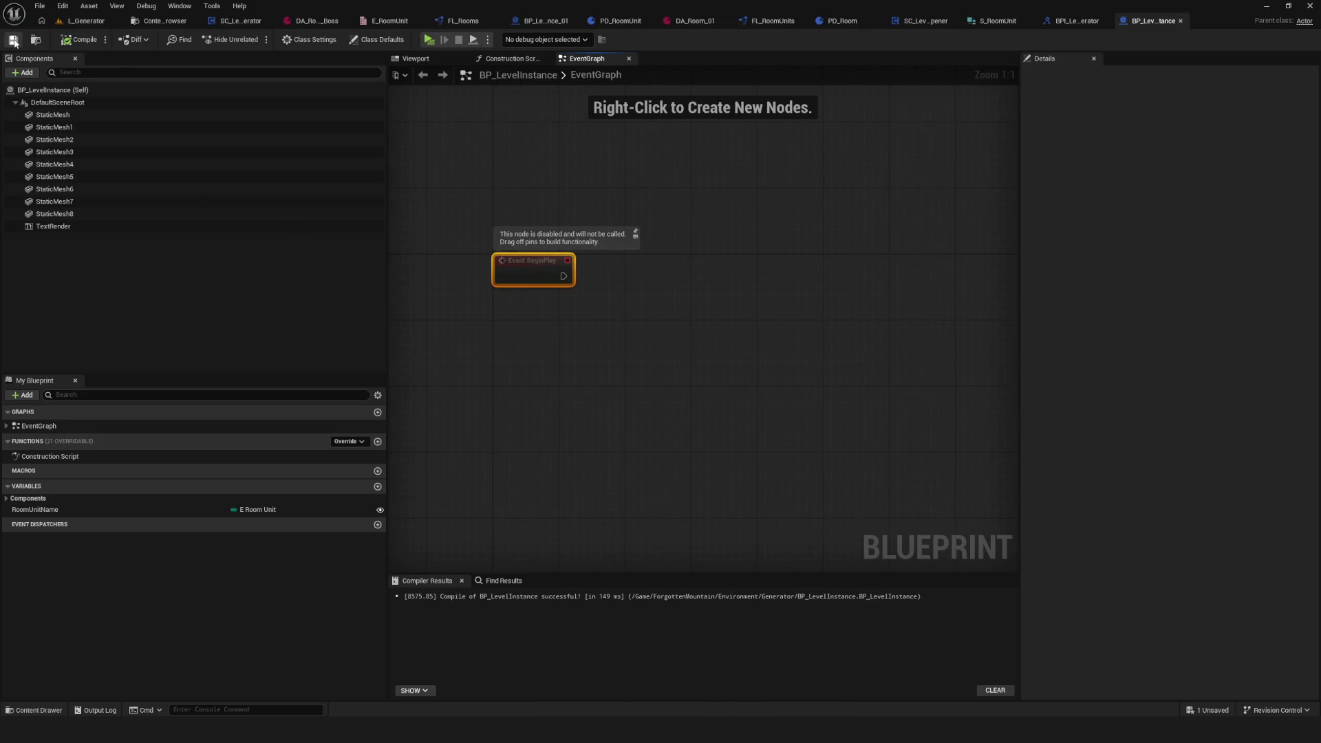
Step: Abandon a 'ref' node search after BeginPlay and add a new function instead
{"action": "mouse_move", "coordinate": [671, 289]}
{"action": "left_mouse_down"}
{"action": "mouse_move", "coordinate": [692, 269]}
{"action": "mouse_move", "coordinate": [625, 300]}
{"action": "mouse_move", "coordinate": [613, 291]}
{"action": "left_mouse_up"}
{"action": "right_click", "coordinate": [625, 301]}
{"action": "left_click", "coordinate": [547, 290]}
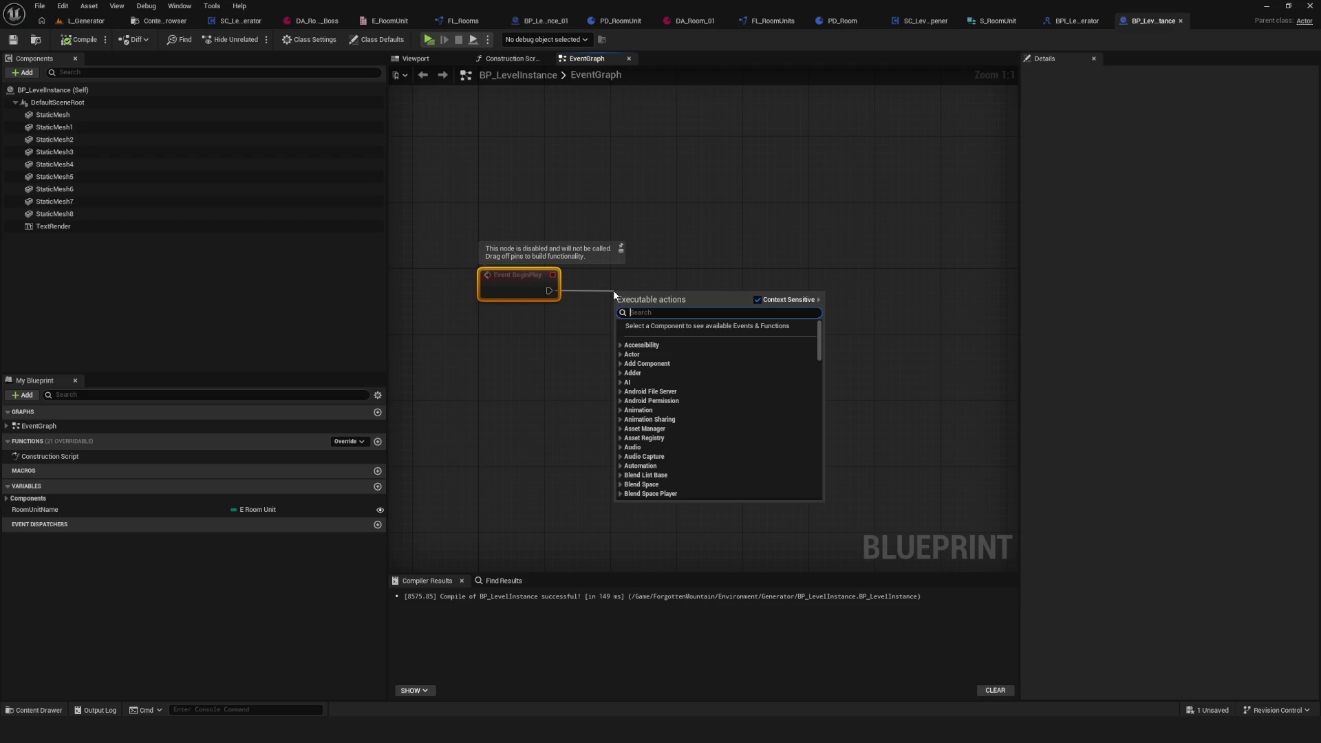
{"action": "type", "text": "ref"}
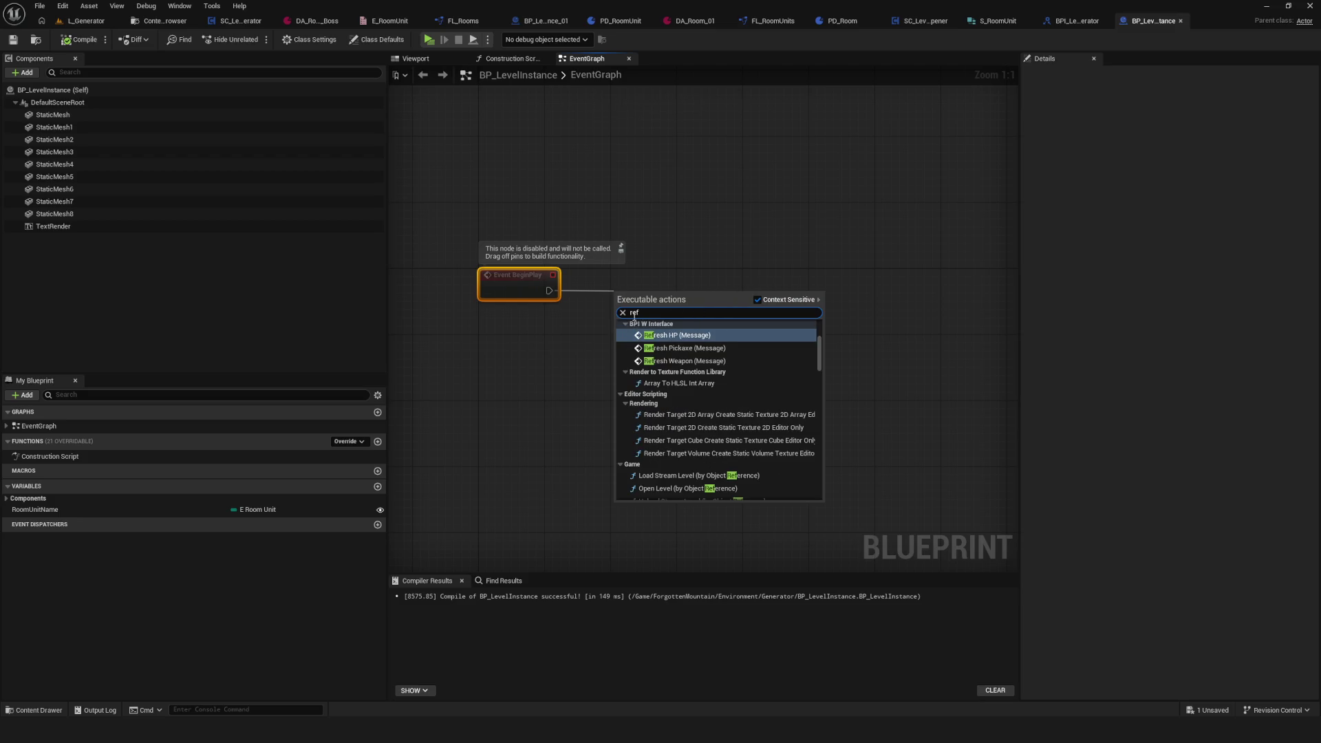
{"action": "key", "text": "Escape"}
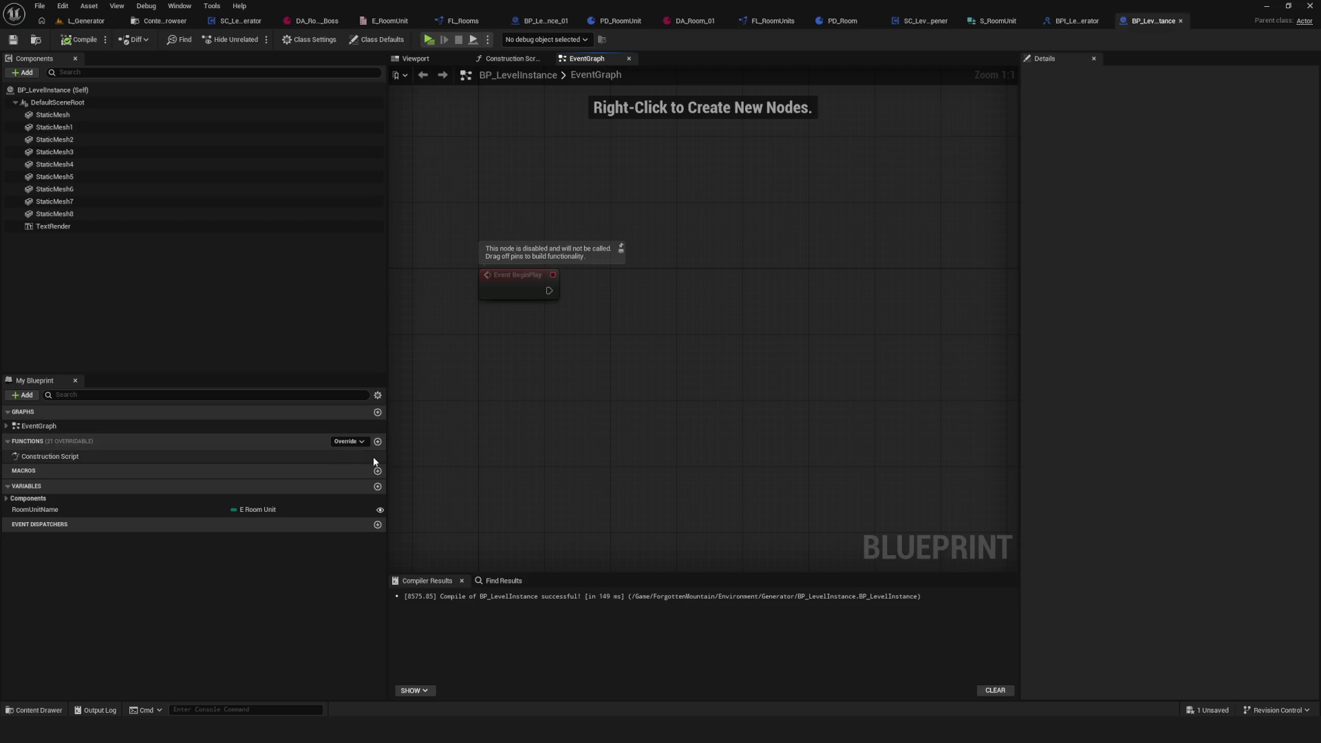
{"action": "left_click", "coordinate": [377, 441]}
Step: Name the new function Ref and place a Get Game Mode node in its graph
{"action": "type", "text": "Ref"}
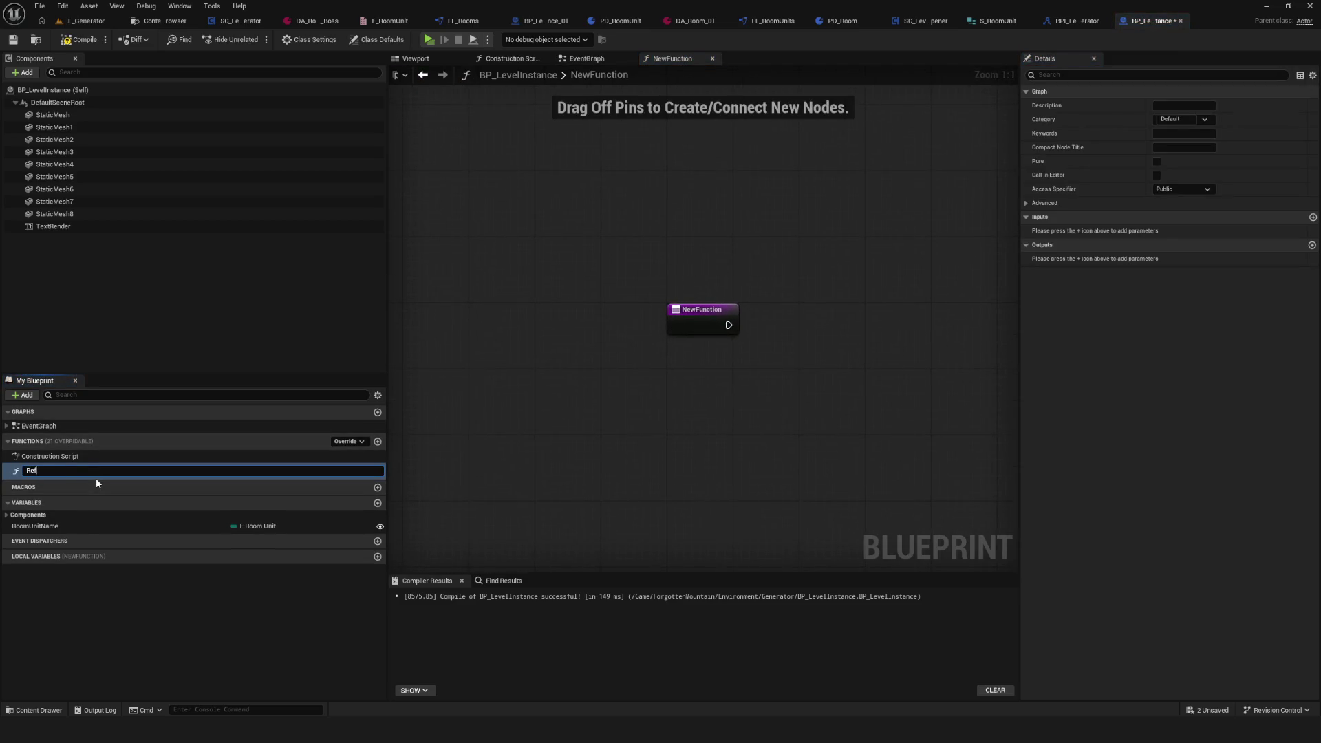
{"action": "key", "text": "Return"}
{"action": "left_click", "coordinate": [814, 325]}
{"action": "mouse_move", "coordinate": [733, 337]}
{"action": "left_mouse_down"}
{"action": "mouse_move", "coordinate": [531, 292]}
{"action": "mouse_move", "coordinate": [599, 286]}
{"action": "mouse_move", "coordinate": [593, 277]}
{"action": "left_mouse_up"}
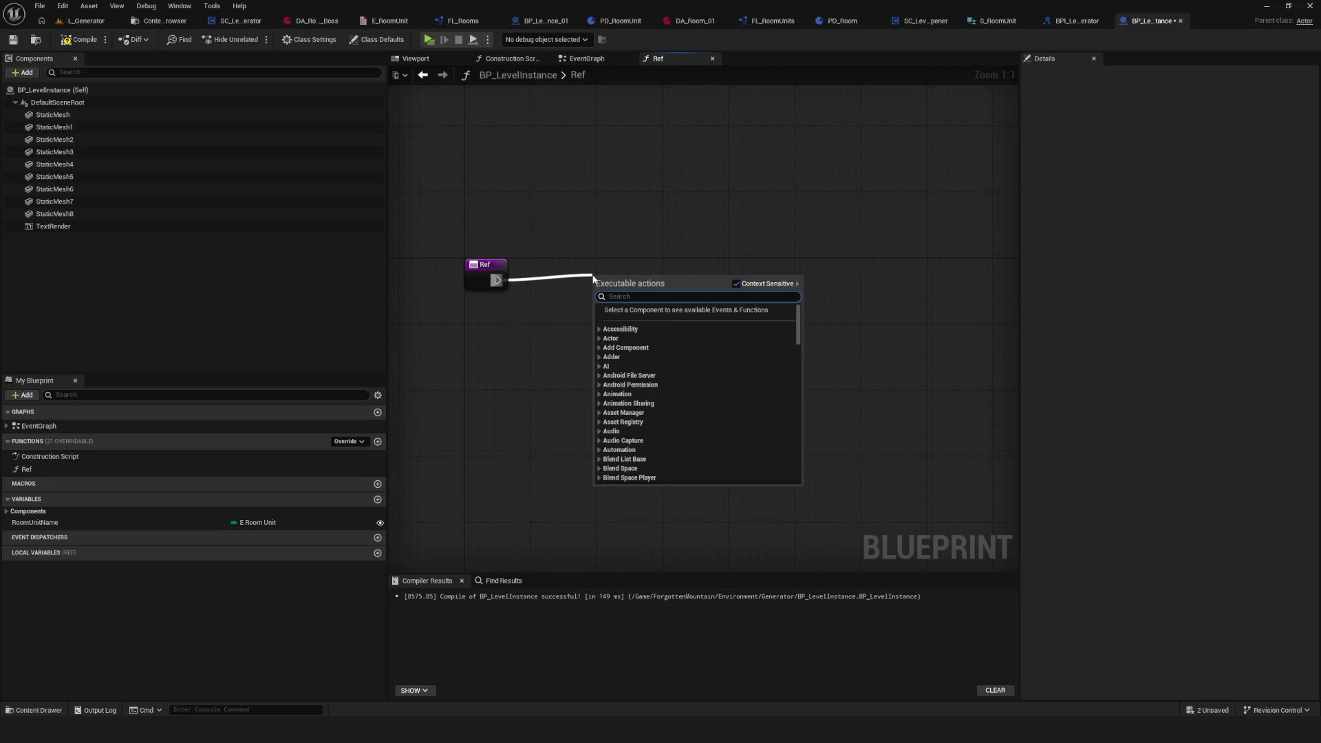
{"action": "type", "text": "get"}
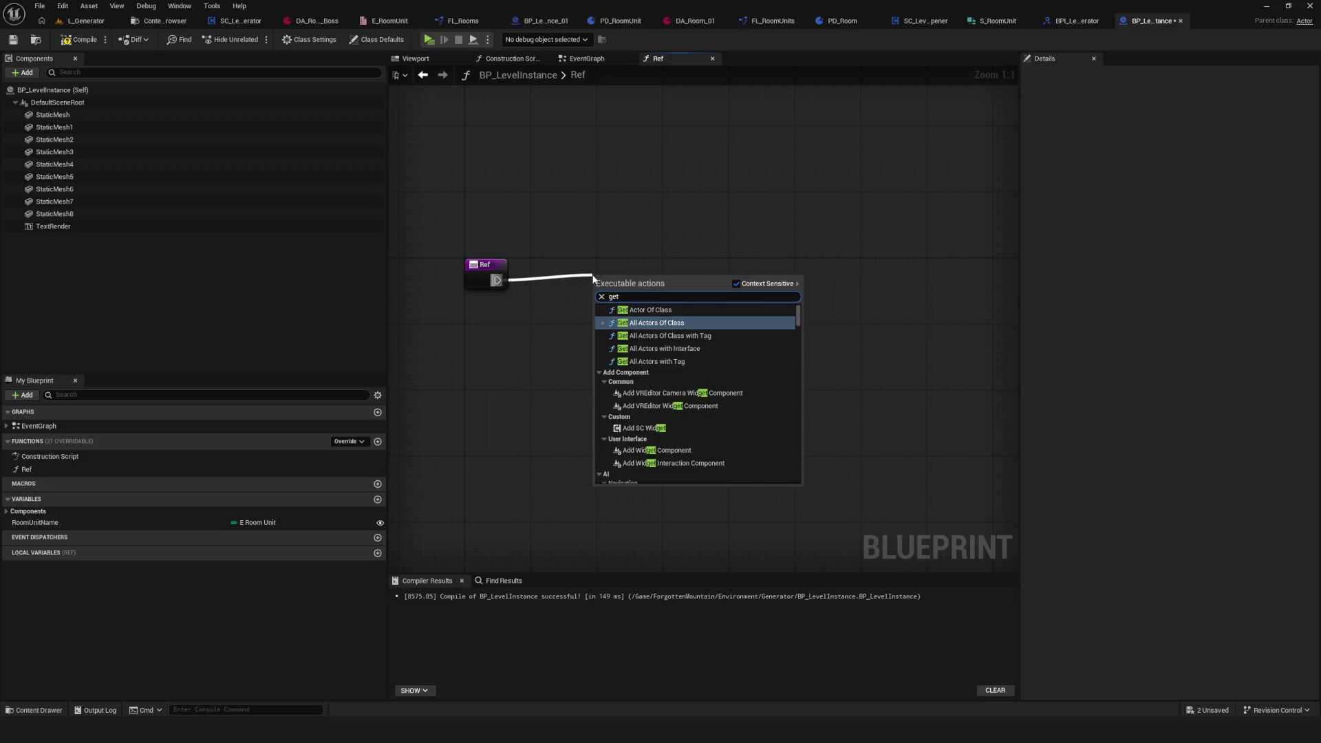
{"action": "type", "text": " gam"}
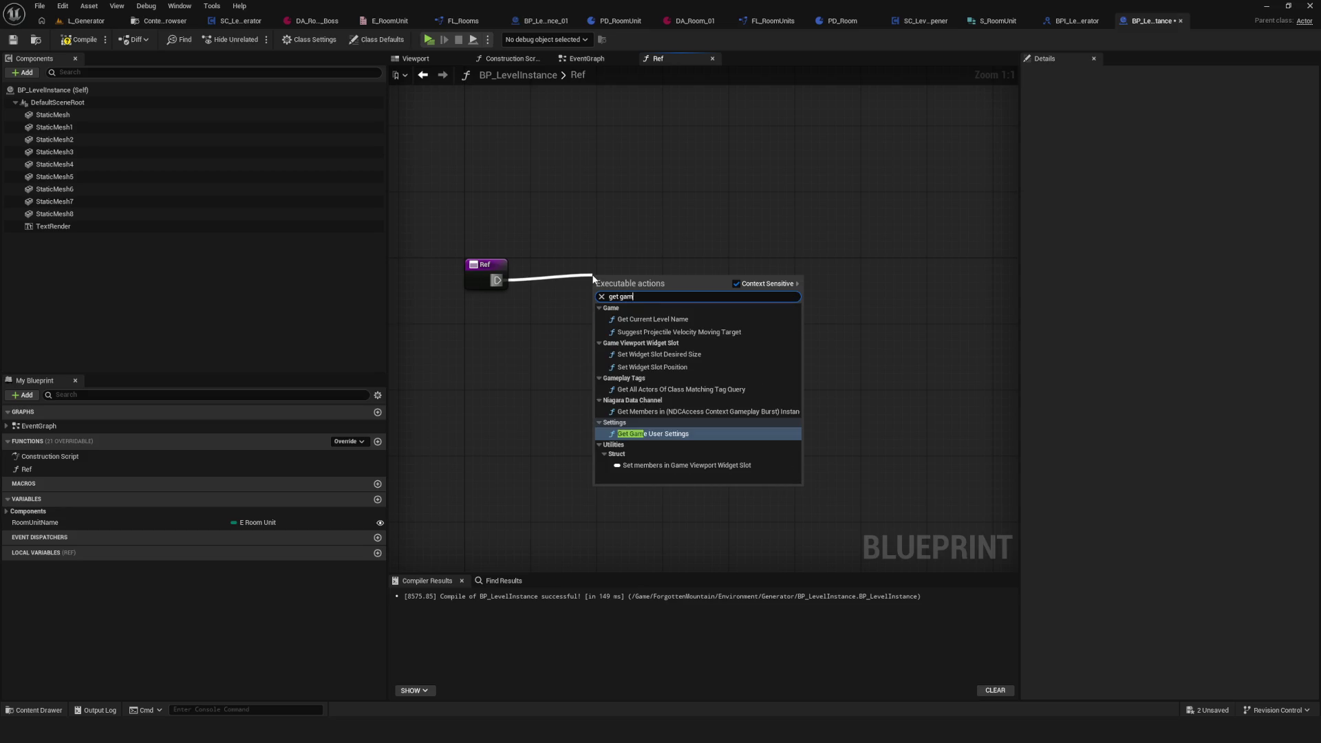
{"action": "type", "text": "em"}
{"action": "key", "text": "BackSpace"}
{"action": "key", "text": "BackSpace"}
{"action": "key", "text": "BackSpace"}
{"action": "type", "text": "game"}
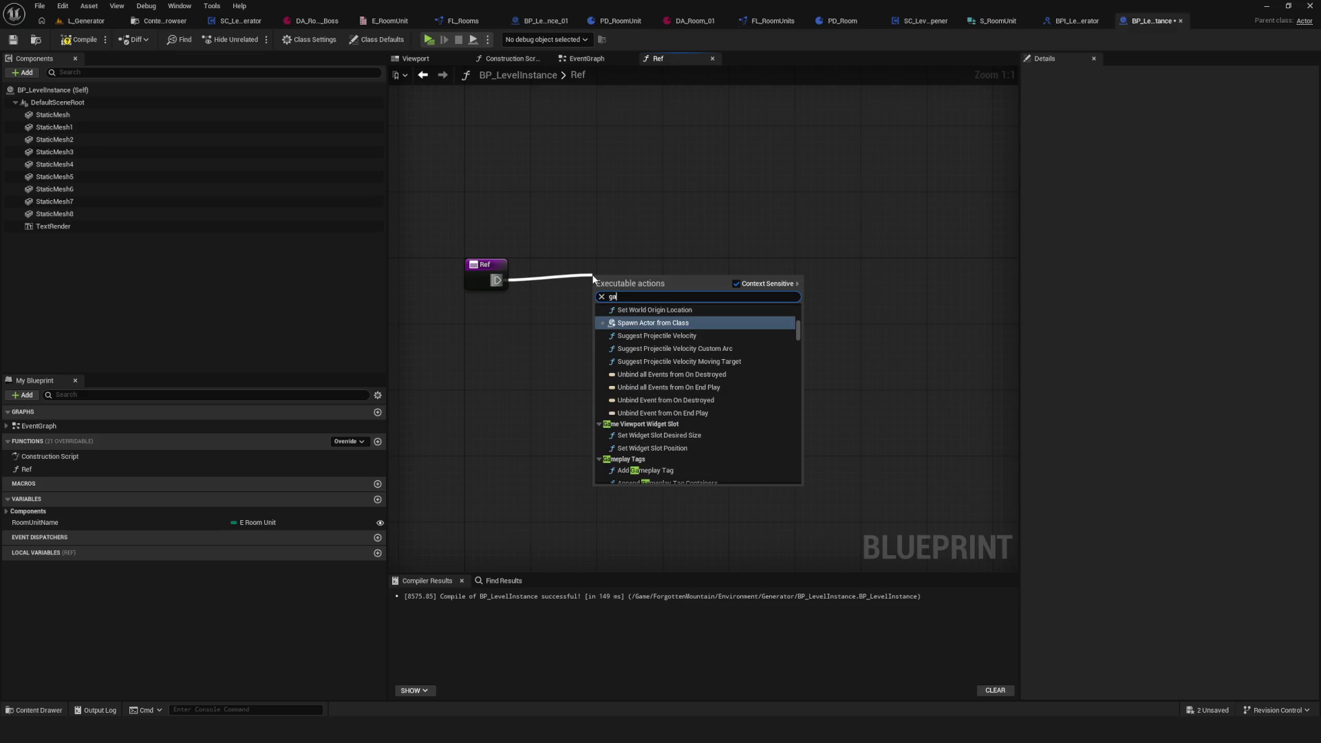
{"action": "scroll", "coordinate": [691, 358], "scroll_direction": "up", "scroll_amount": 10}
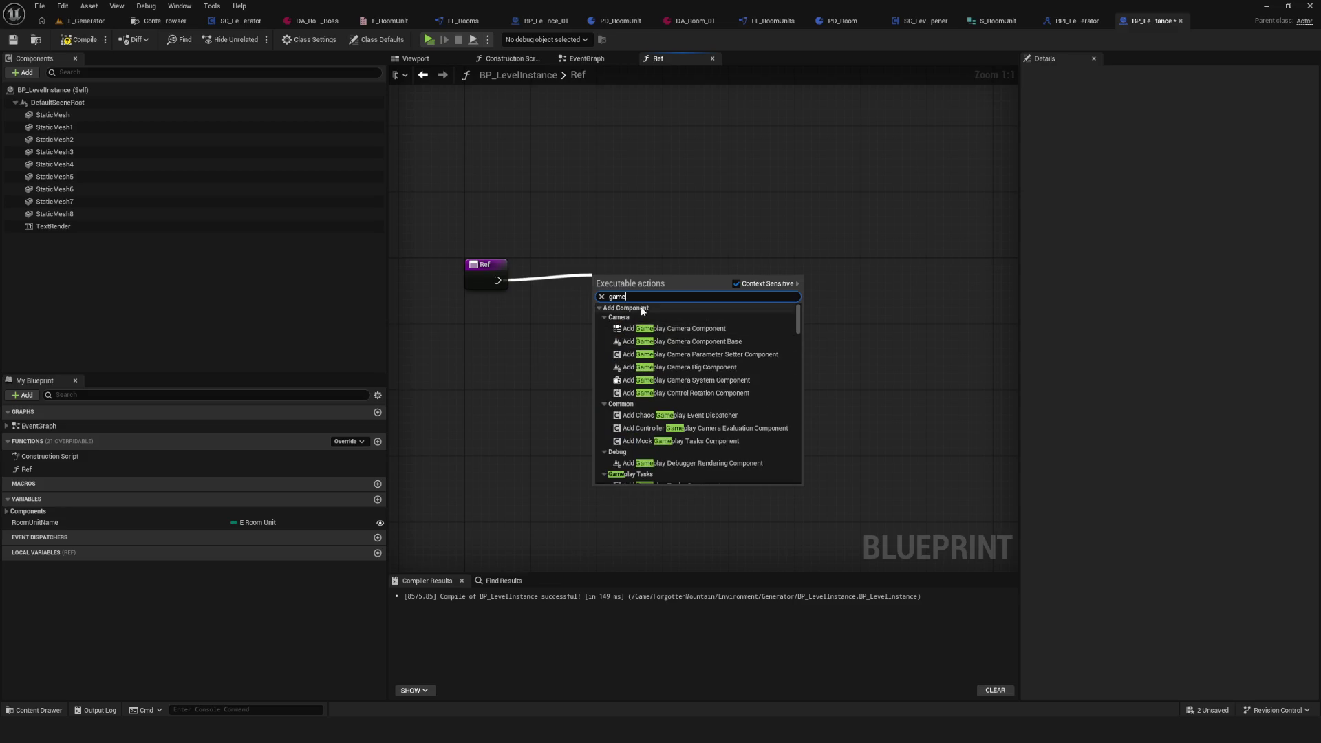
{"action": "type", "text": "mode"}
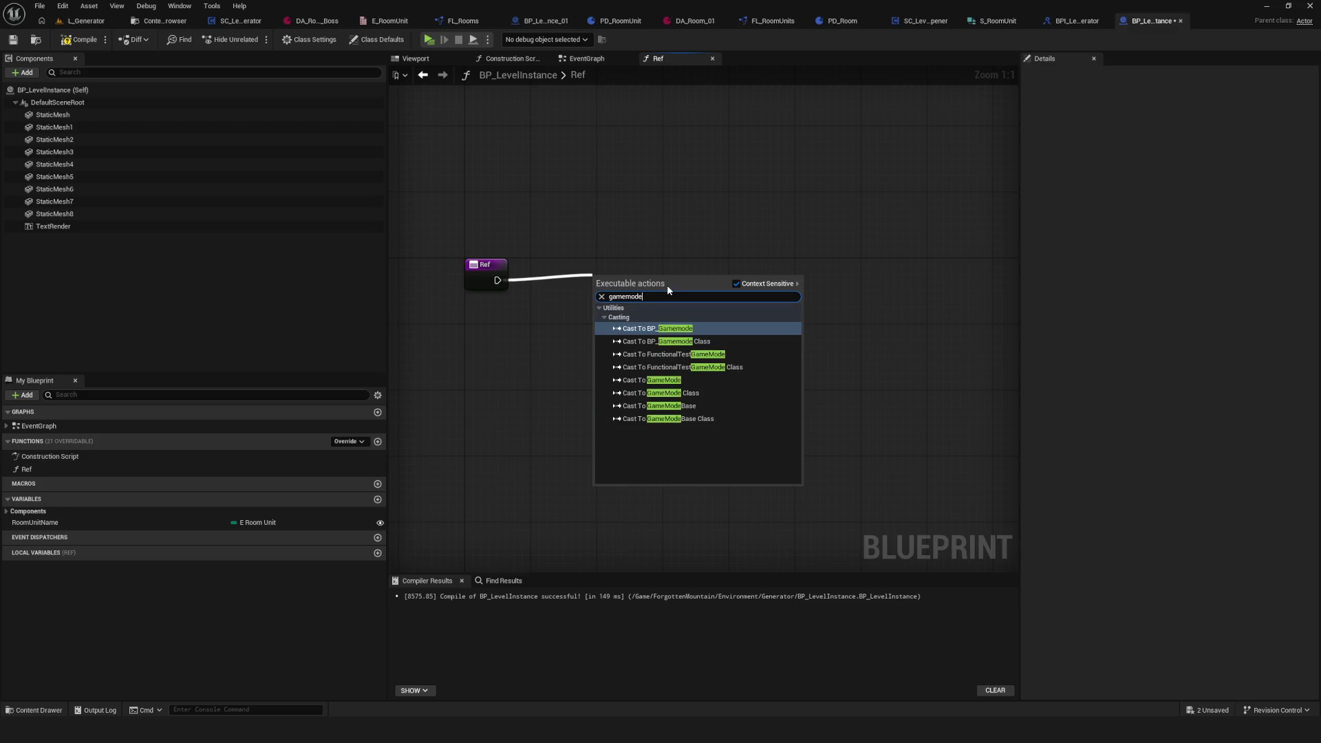
{"action": "key", "text": "Escape"}
{"action": "key", "text": "Escape"}
{"action": "right_click", "coordinate": [618, 346]}
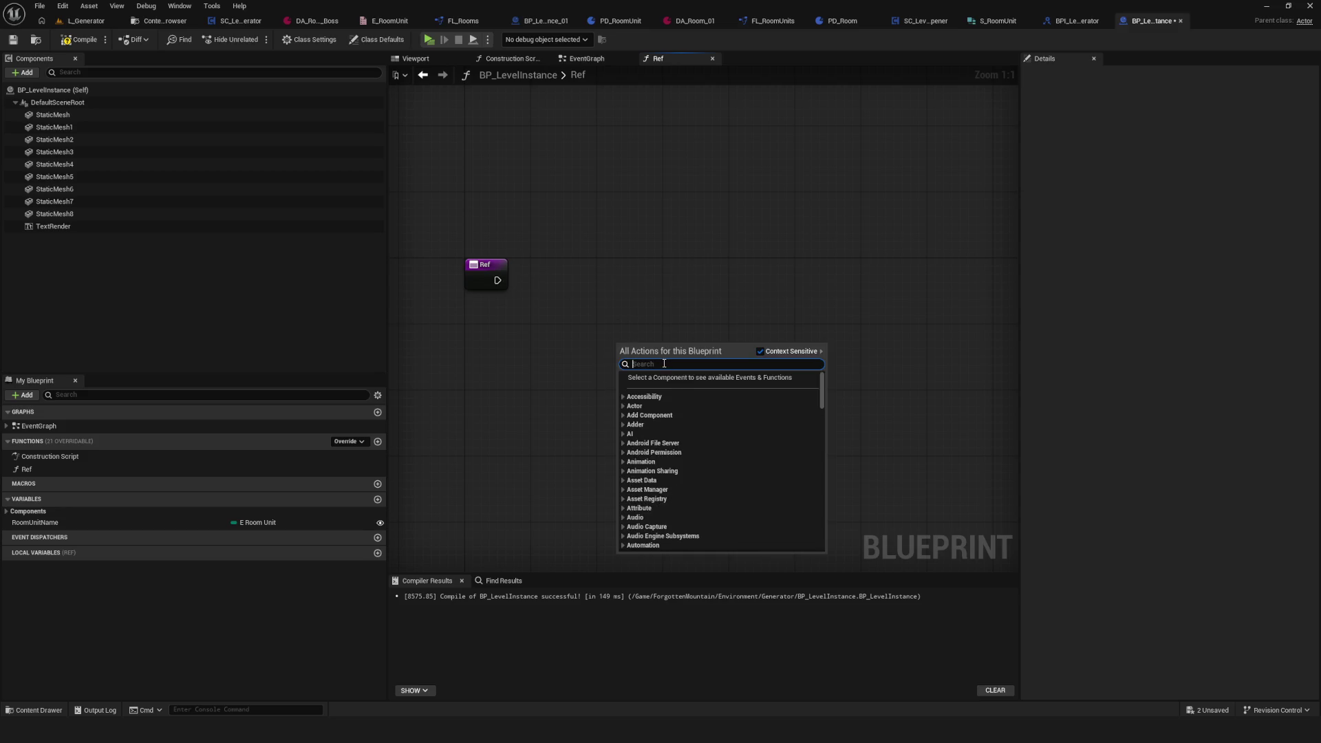
{"action": "type", "text": "gamemode"}
{"action": "left_click", "coordinate": [683, 387]}
Step: Cast the game mode to BP_Gamemode, executed from the Ref function entry
{"action": "mouse_move", "coordinate": [658, 348]}
{"action": "left_mouse_down"}
{"action": "mouse_move", "coordinate": [581, 348]}
{"action": "mouse_move", "coordinate": [628, 337]}
{"action": "left_mouse_up"}
{"action": "type", "text": "cas"}
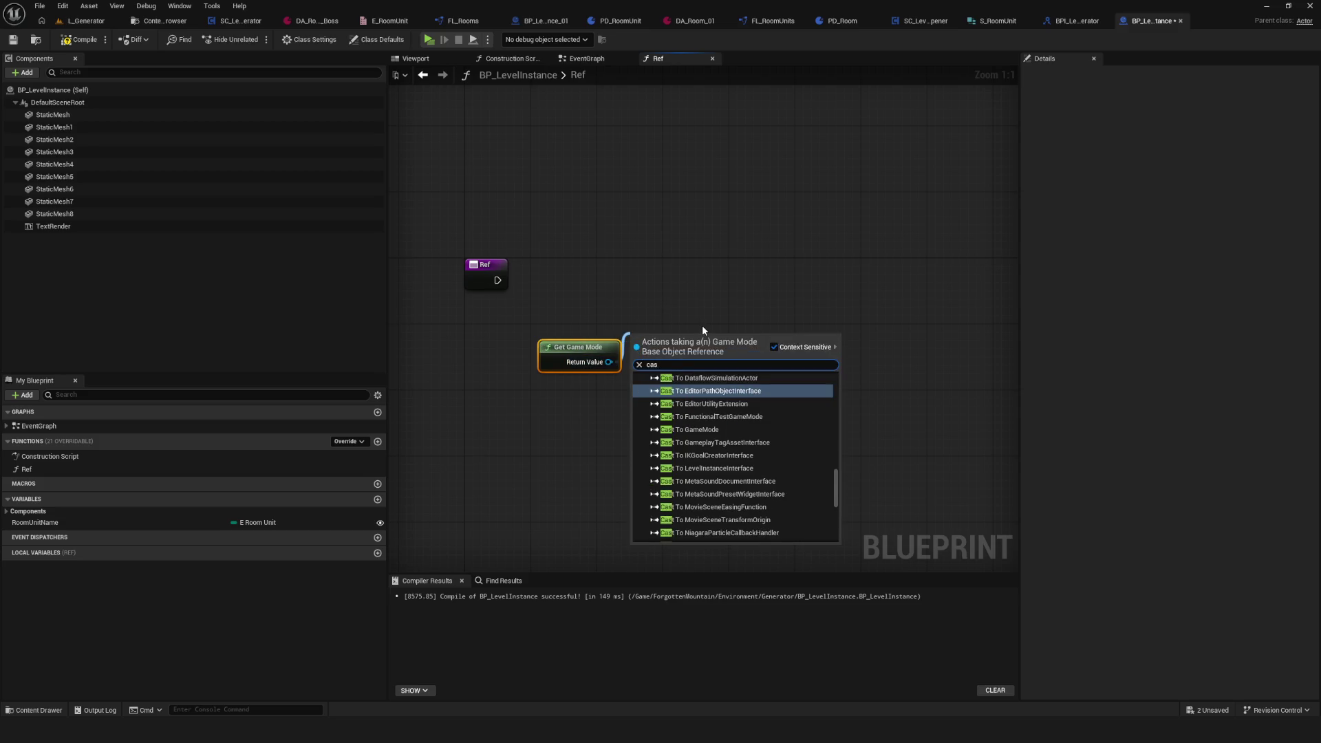
{"action": "type", "text": " to bp"}
{"action": "left_click", "coordinate": [728, 393]}
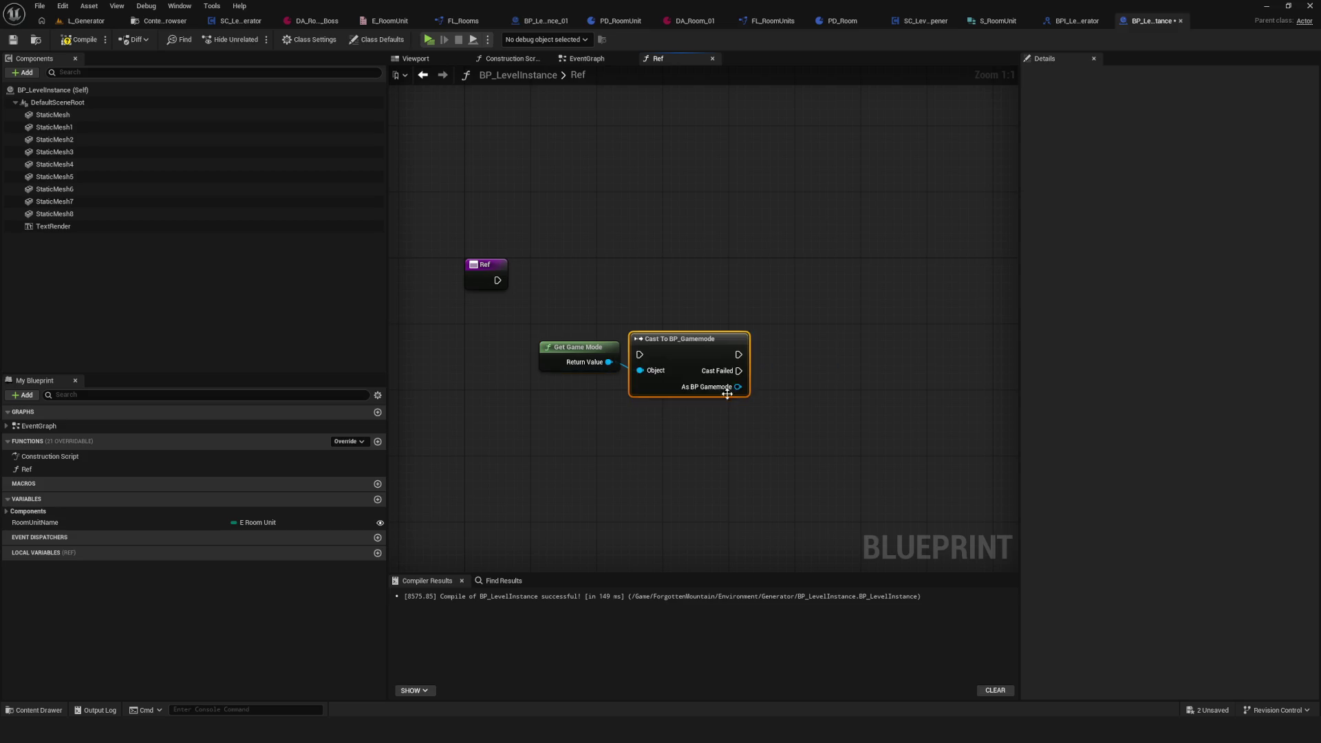
{"action": "left_click_drag", "start_coordinate": [644, 335], "coordinate": [651, 264]}
{"action": "mouse_move", "coordinate": [570, 285]}
{"action": "left_mouse_down"}
{"action": "mouse_move", "coordinate": [647, 288]}
{"action": "mouse_move", "coordinate": [680, 265]}
{"action": "left_mouse_up"}
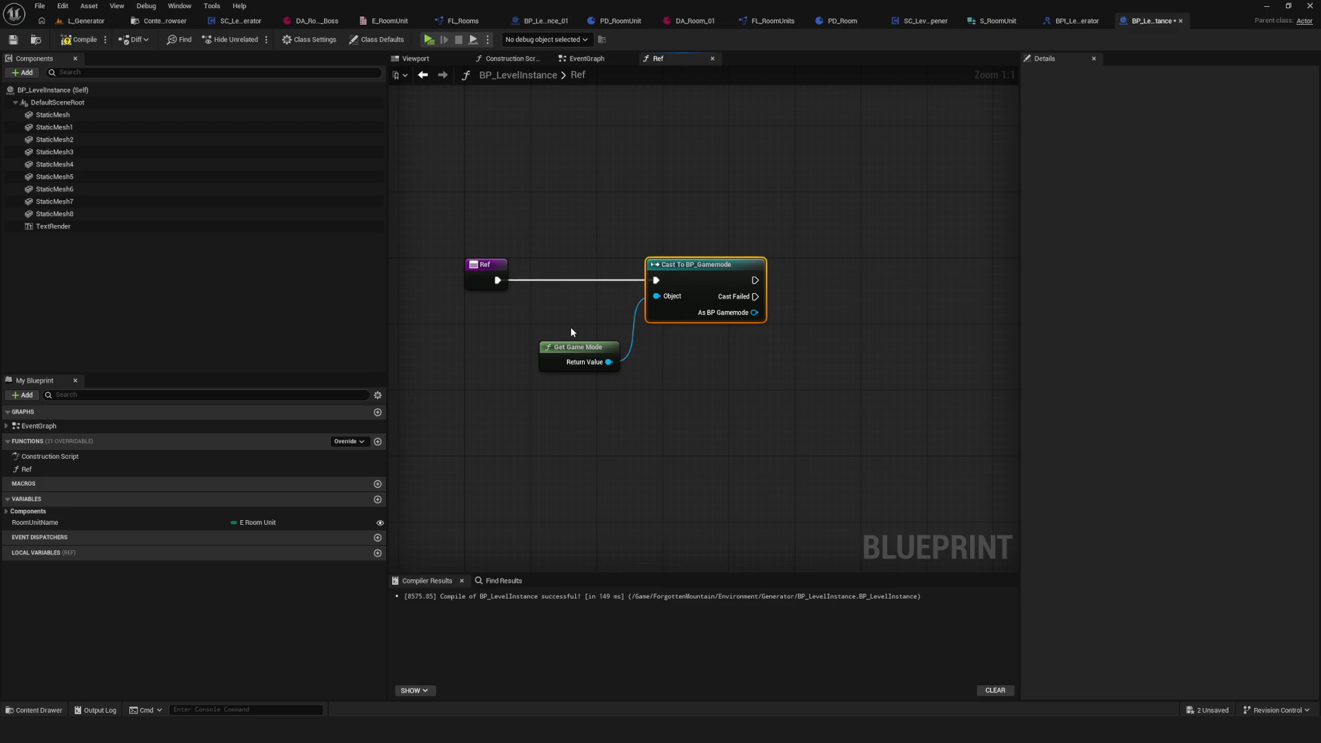
{"action": "left_click_drag", "start_coordinate": [578, 347], "coordinate": [587, 298]}
Step: Promote the cast result to a variable named BPGamemode in category Ref
{"action": "left_click_drag", "start_coordinate": [755, 312], "coordinate": [818, 298]}
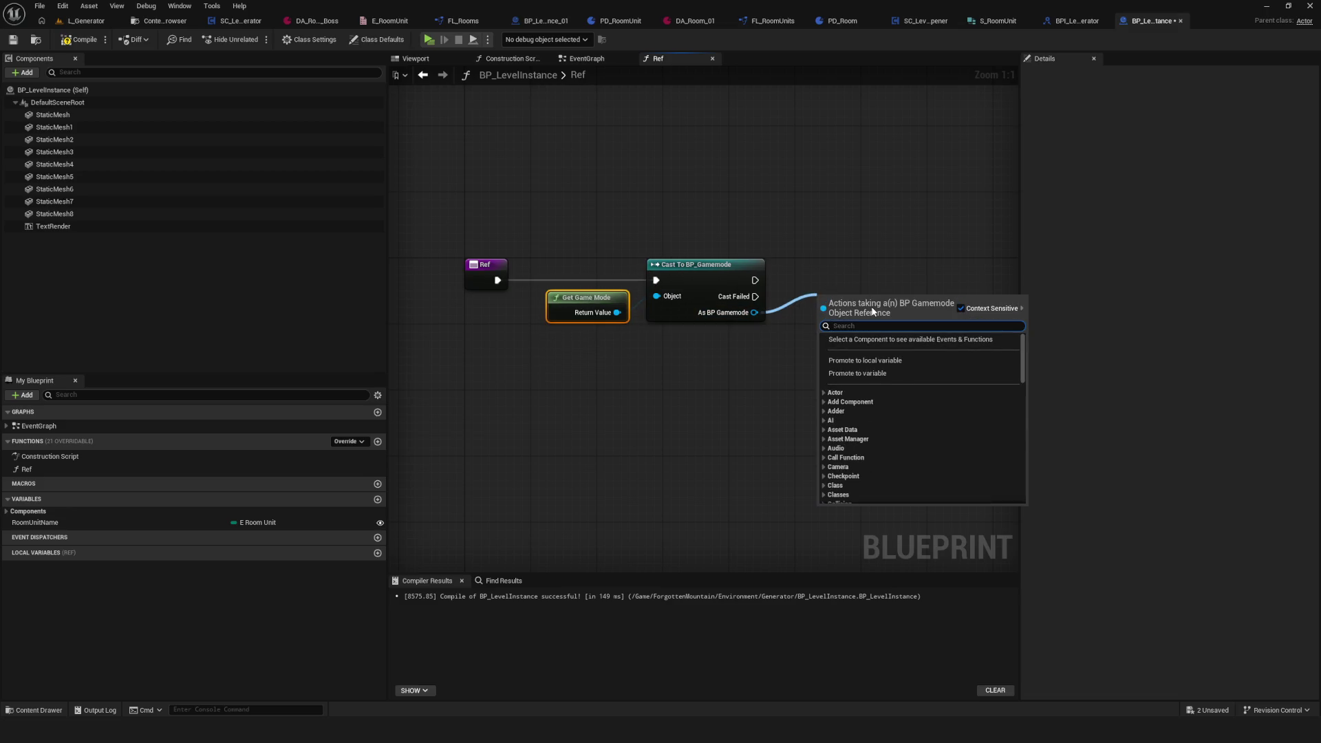
{"action": "left_click", "coordinate": [904, 375]}
{"action": "key", "text": "Return"}
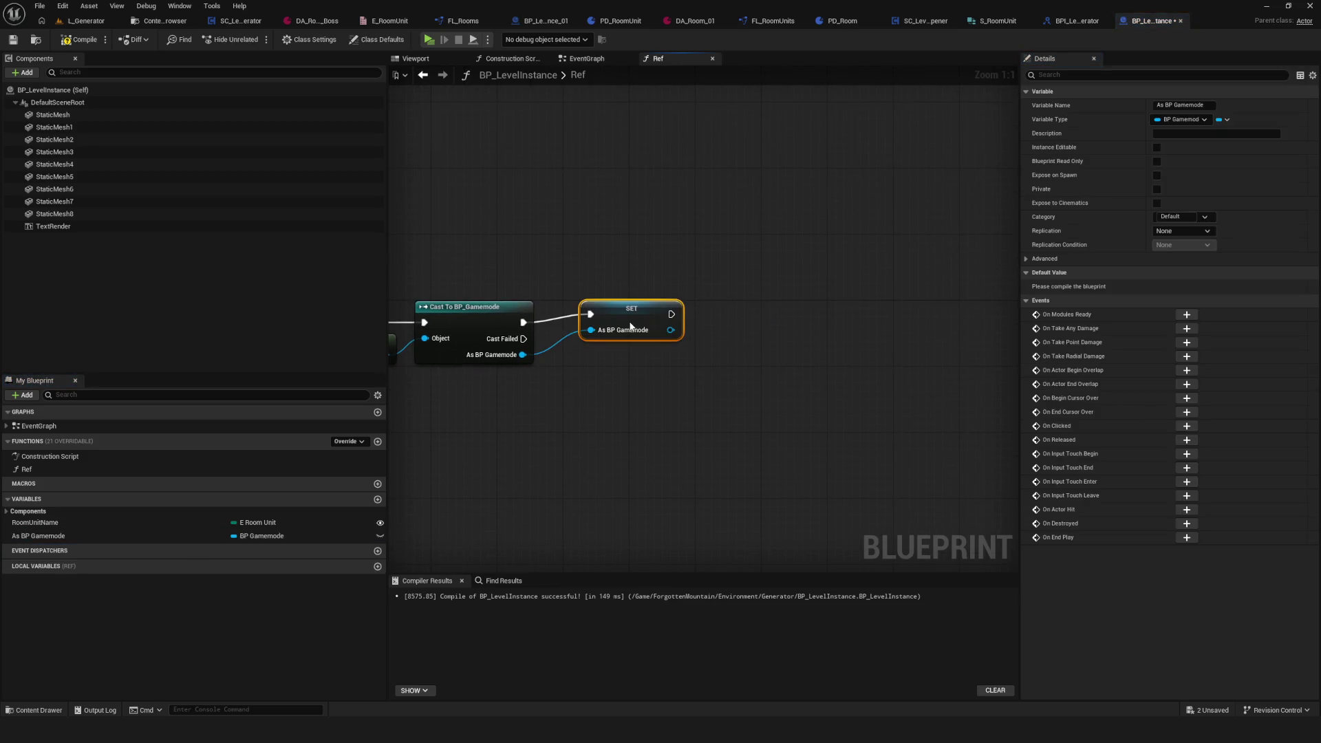
{"action": "double_click", "coordinate": [34, 541]}
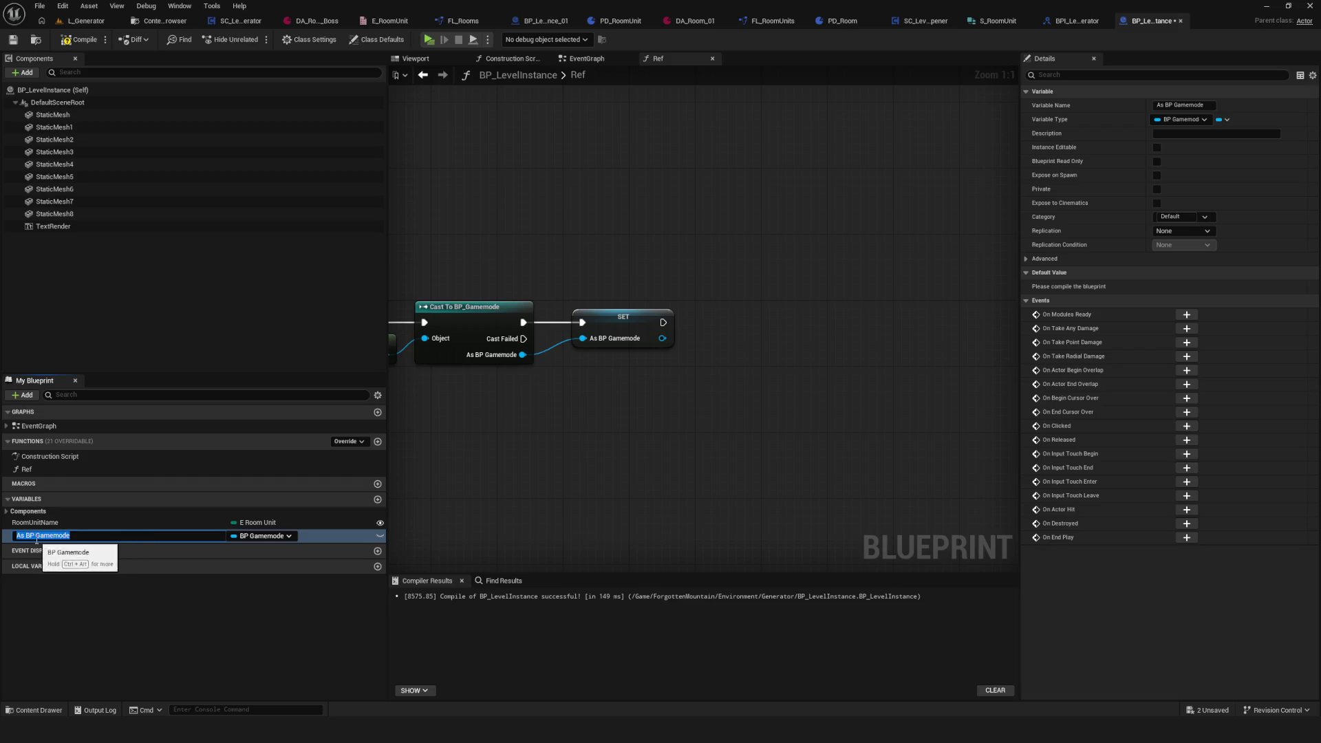
{"action": "key", "text": "BackSpace"}
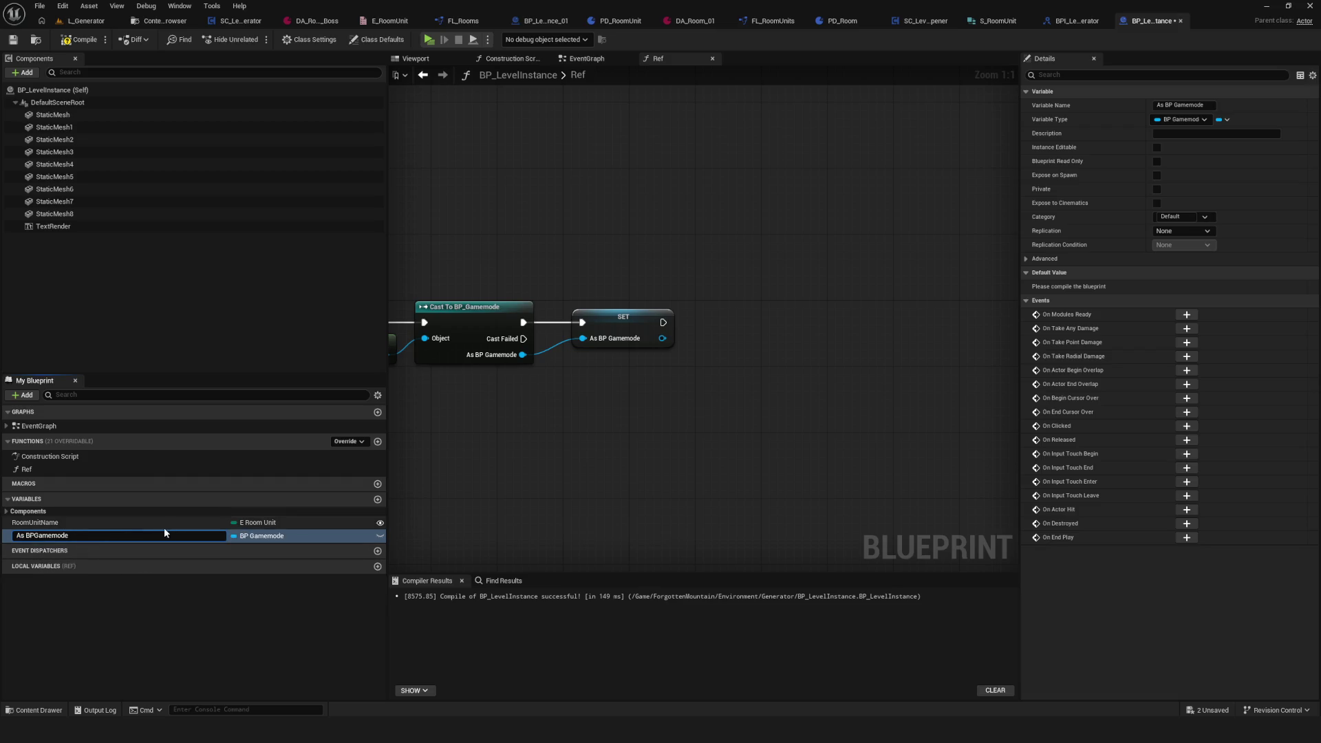
{"action": "key", "text": "Home"}
{"action": "key", "text": "Delete"}
{"action": "key", "text": "Delete"}
{"action": "key", "text": "Delete"}
{"action": "key", "text": "Return"}
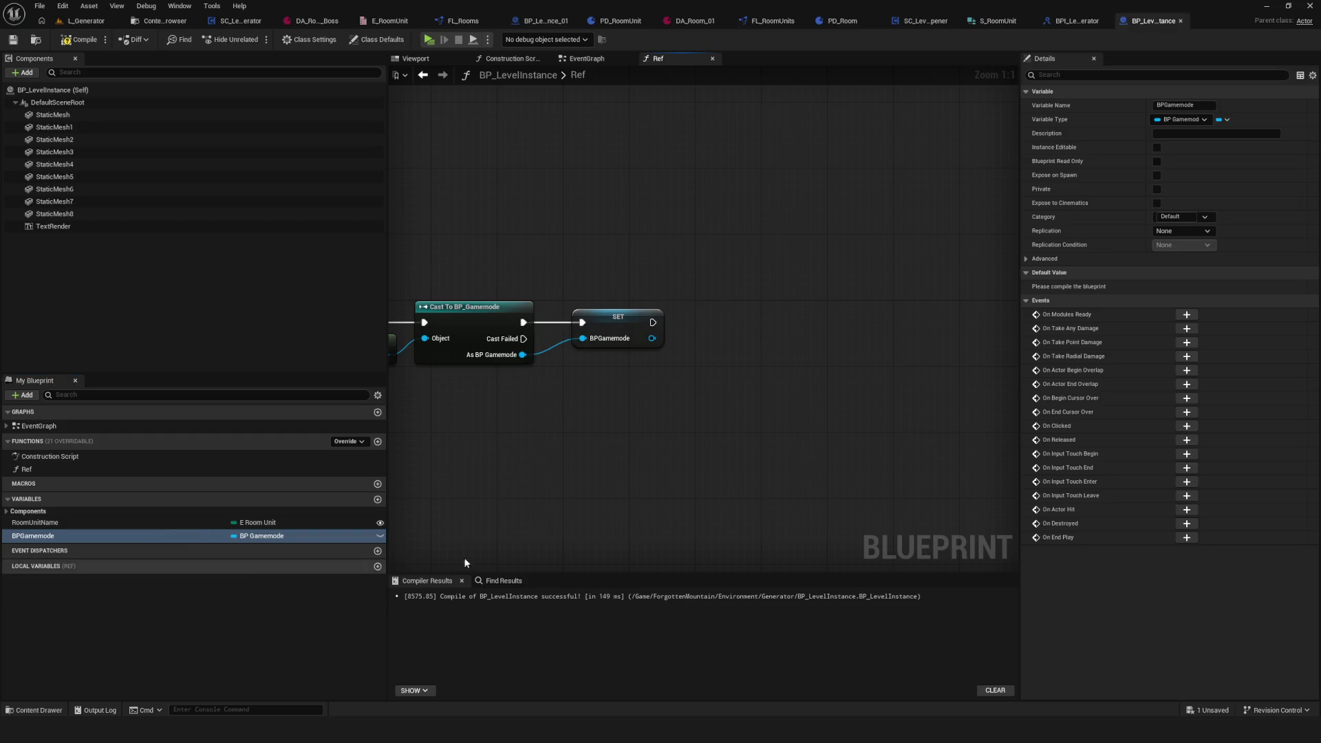
{"action": "left_click", "coordinate": [1175, 217]}
{"action": "type", "text": "R"}
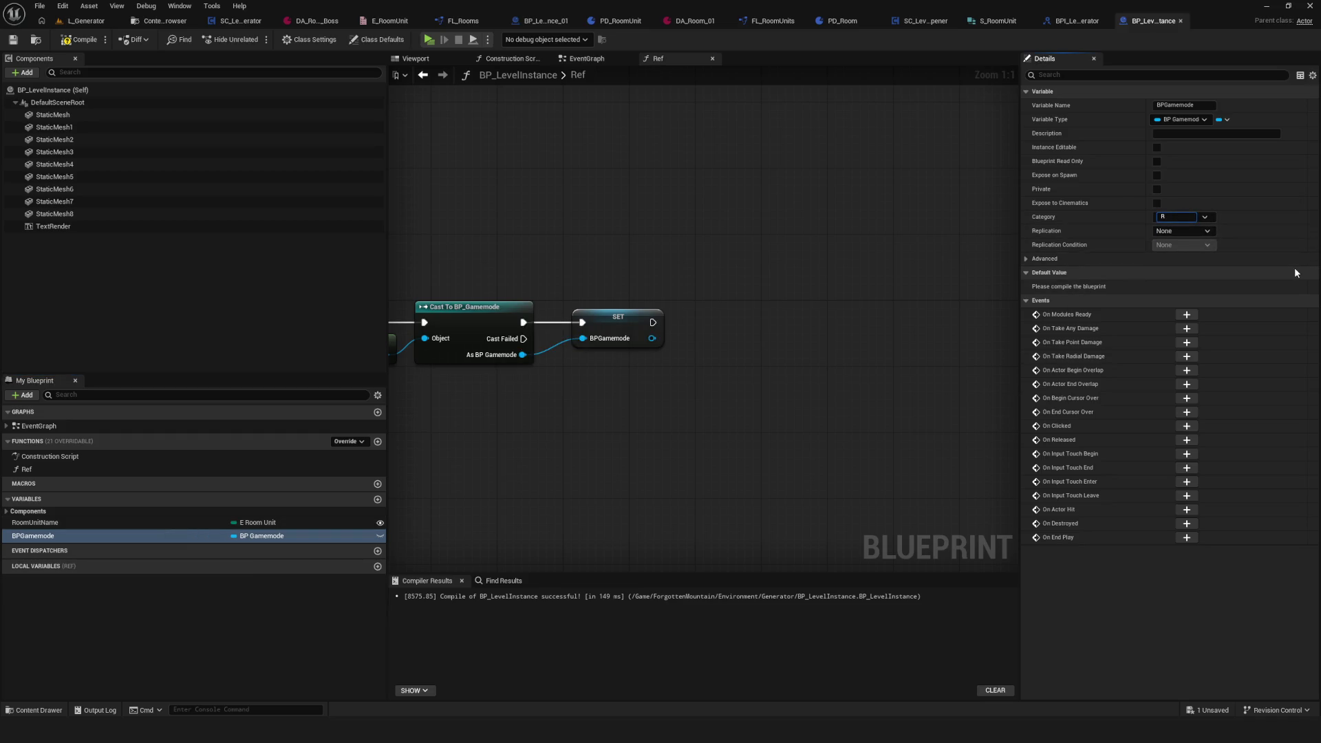
{"action": "type", "text": "ef"}
{"action": "key", "text": "Return"}
Step: Compile and save the BP_LevelInstance blueprint
{"action": "left_click", "coordinate": [79, 39]}
{"action": "left_click", "coordinate": [12, 39]}
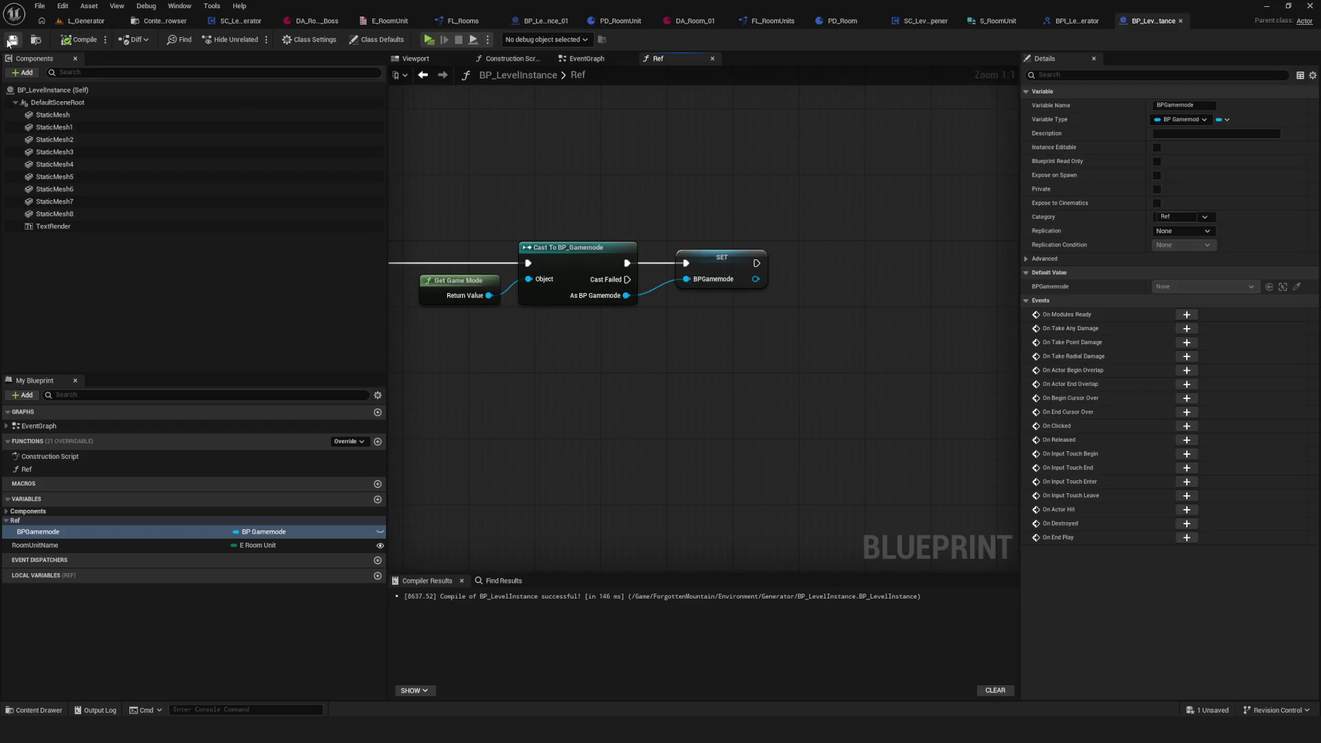
{"action": "left_click", "coordinate": [592, 58]}
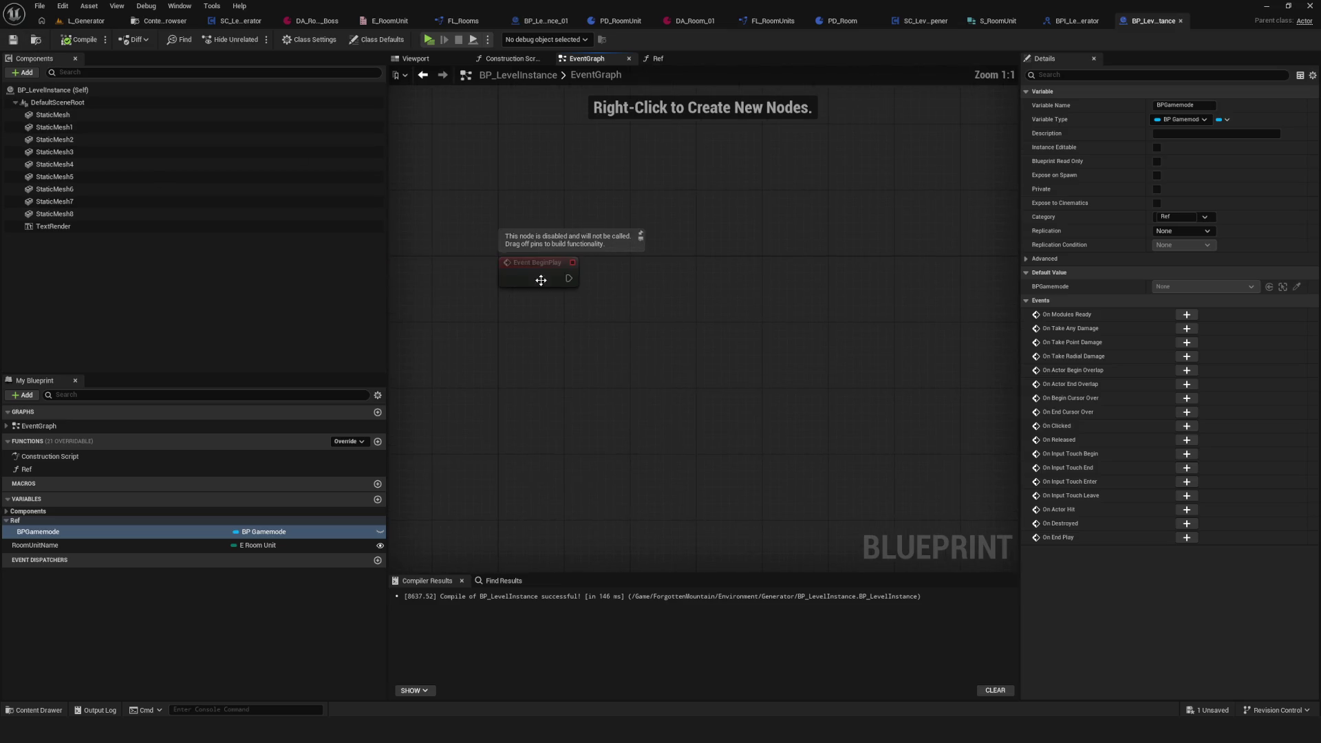
Step: Call the Ref function from Event BeginPlay in the EventGraph and save
{"action": "mouse_move", "coordinate": [26, 469]}
{"action": "left_mouse_down"}
{"action": "mouse_move", "coordinate": [675, 251]}
{"action": "mouse_move", "coordinate": [651, 242]}
{"action": "left_mouse_up"}
{"action": "left_click_drag", "start_coordinate": [568, 278], "coordinate": [655, 268]}
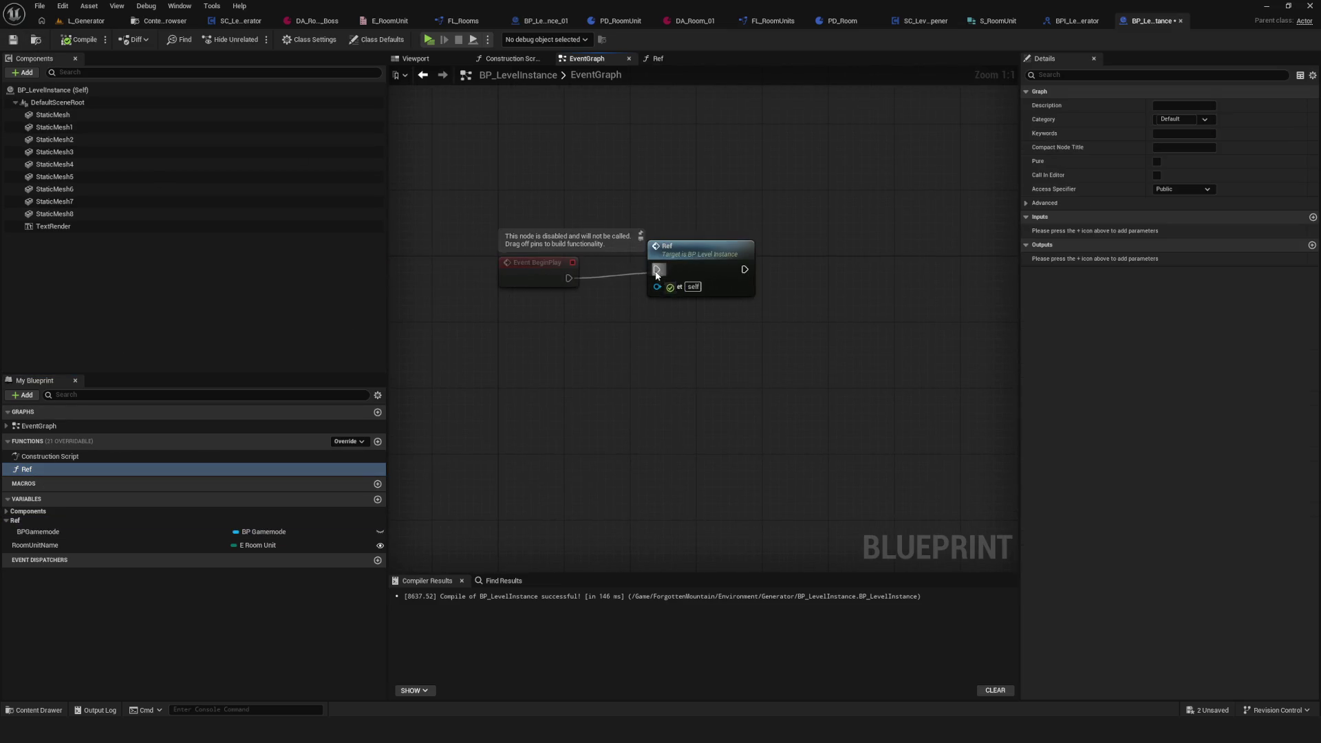
{"action": "double_click", "coordinate": [698, 270]}
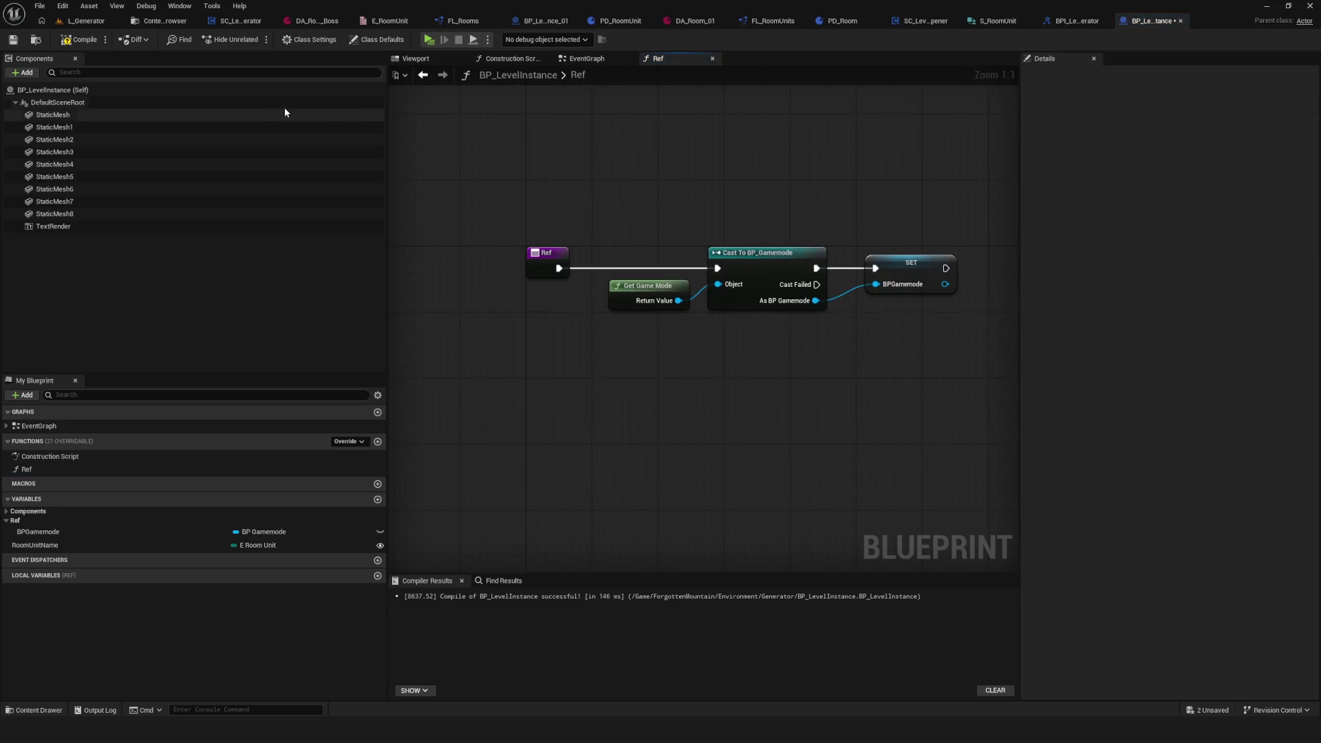
{"action": "left_click", "coordinate": [12, 42]}
{"action": "left_click", "coordinate": [587, 59]}
{"action": "scroll", "coordinate": [696, 329], "scroll_direction": "down", "scroll_amount": 5}
{"action": "scroll", "coordinate": [671, 298], "scroll_direction": "up", "scroll_amount": 5}
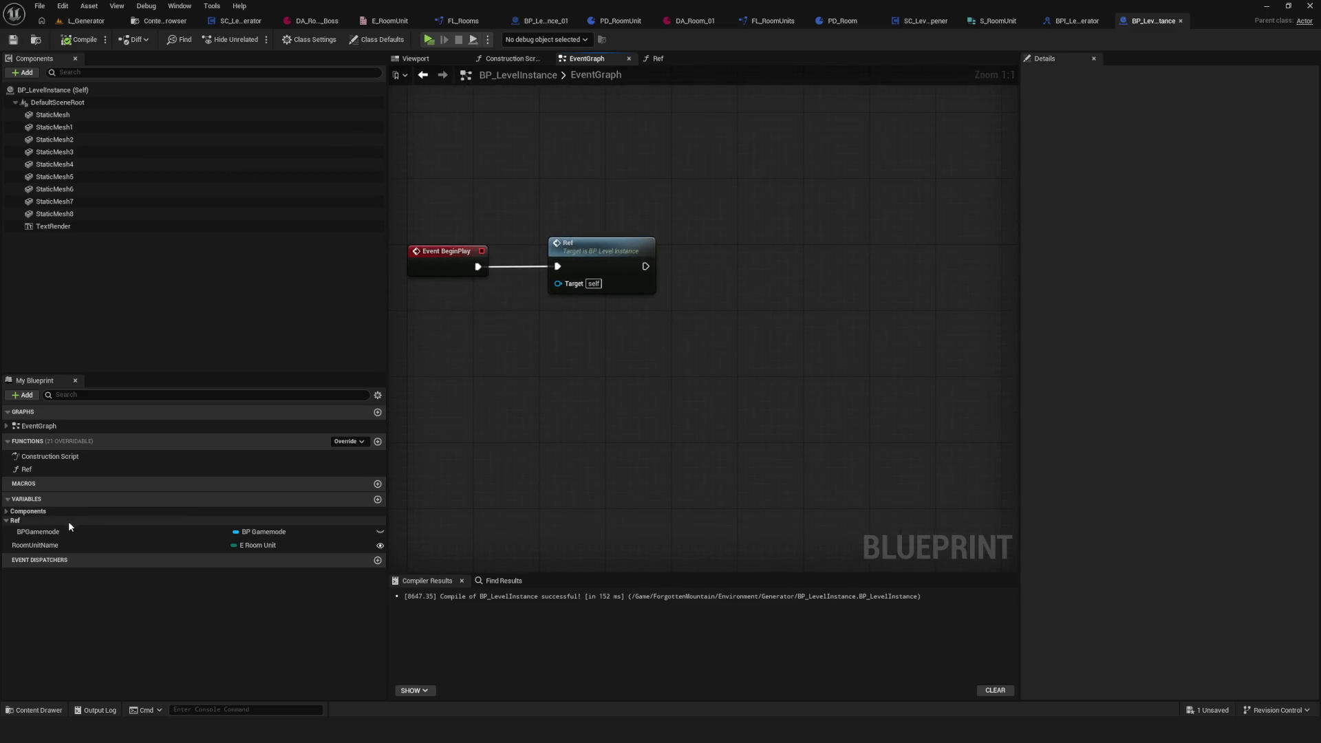
Step: Add a BPGamemode getter feeding a Get Service node set to LevelGenerator
{"action": "left_click_drag", "start_coordinate": [85, 534], "coordinate": [707, 301]}
{"action": "left_click_drag", "start_coordinate": [514, 358], "coordinate": [677, 349]}
{"action": "type", "text": "get"}
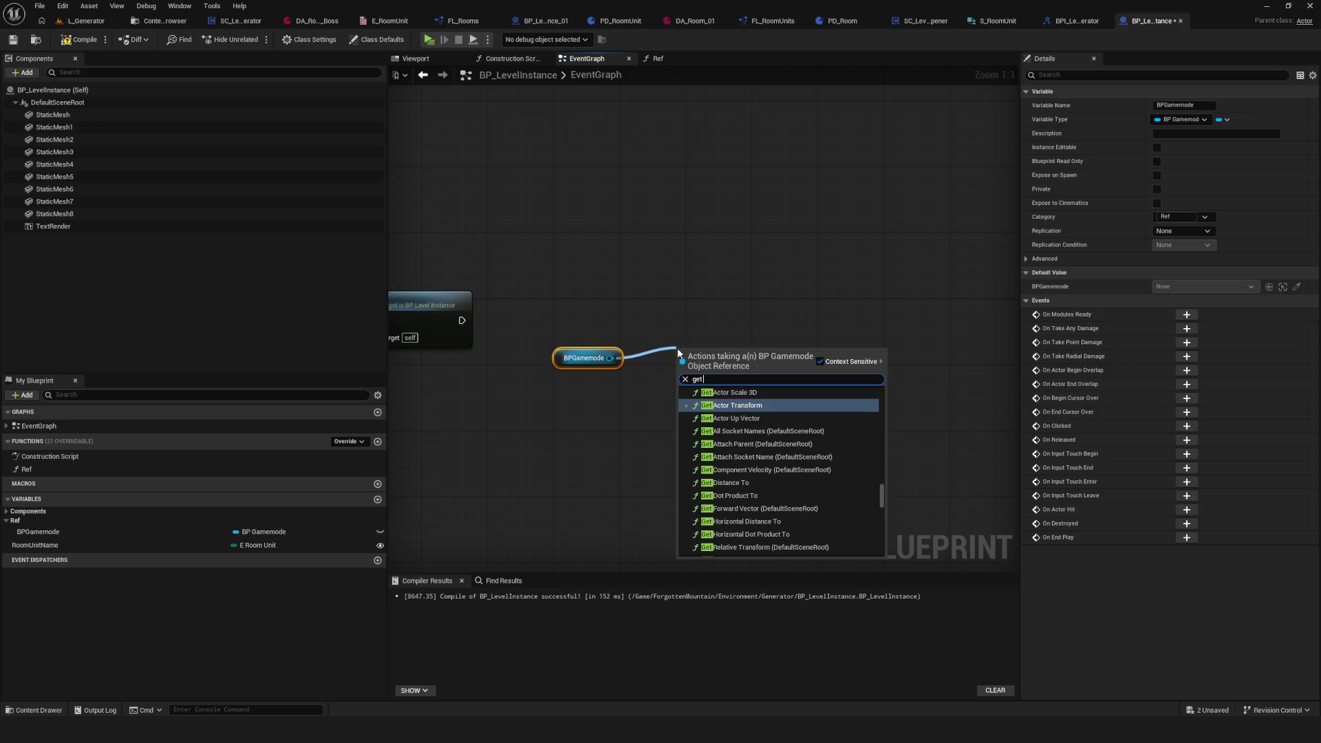
{"action": "type", "text": " level gene"}
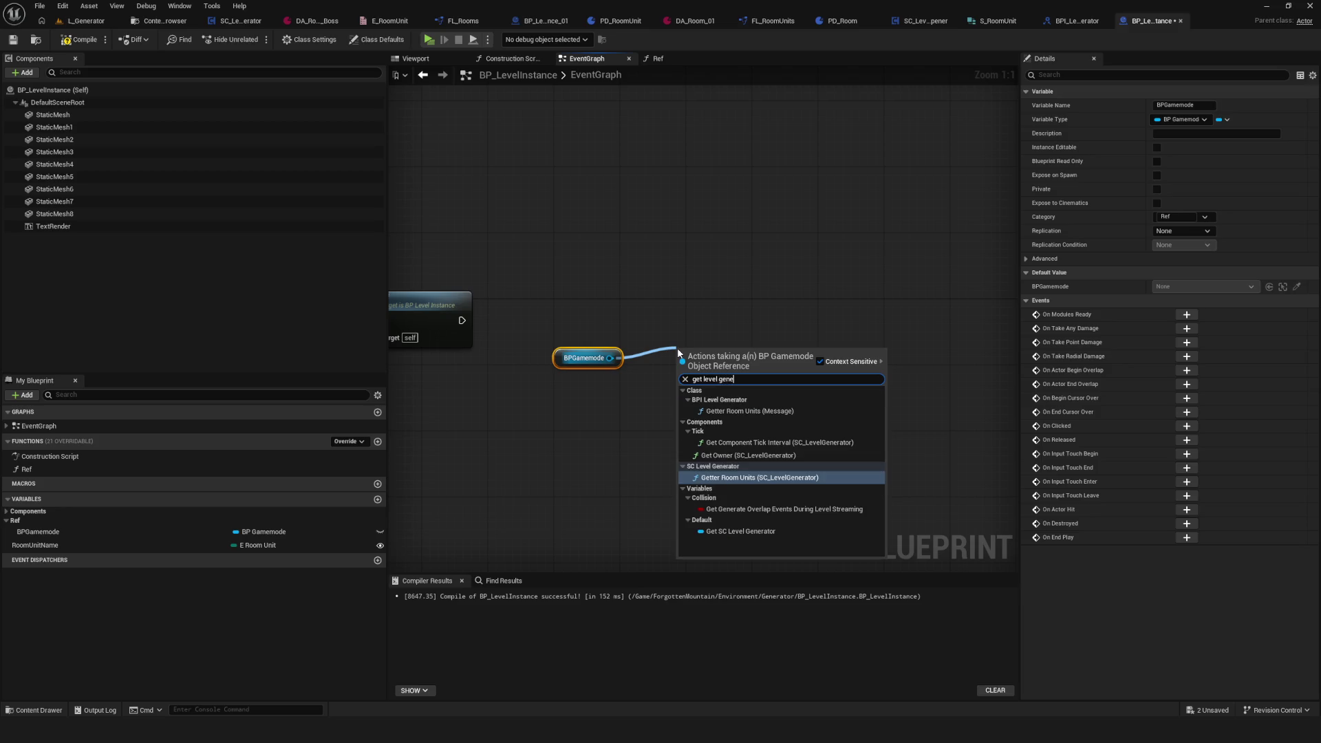
{"action": "key", "text": "BackSpace"}
{"action": "key", "text": "BackSpace"}
{"action": "key", "text": "BackSpace"}
{"action": "type", "text": "se"}
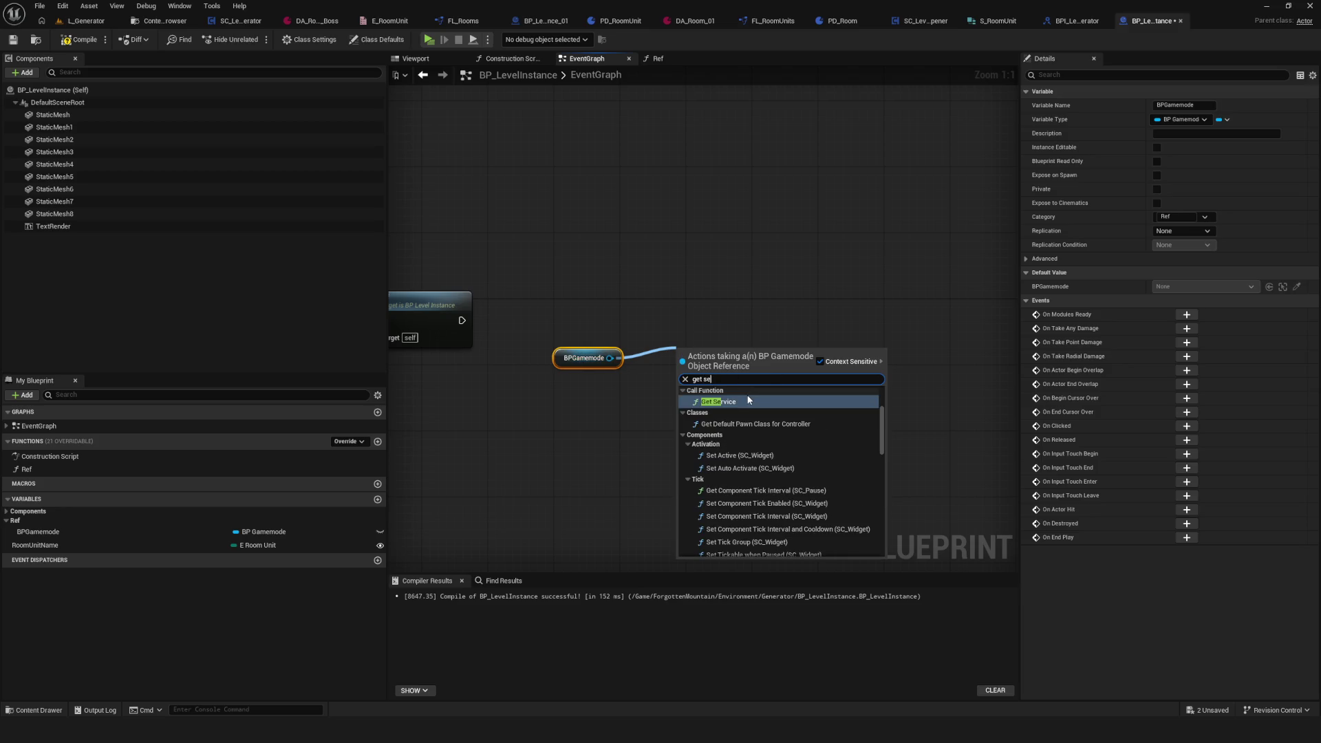
{"action": "left_click", "coordinate": [732, 404]}
{"action": "left_click", "coordinate": [724, 394]}
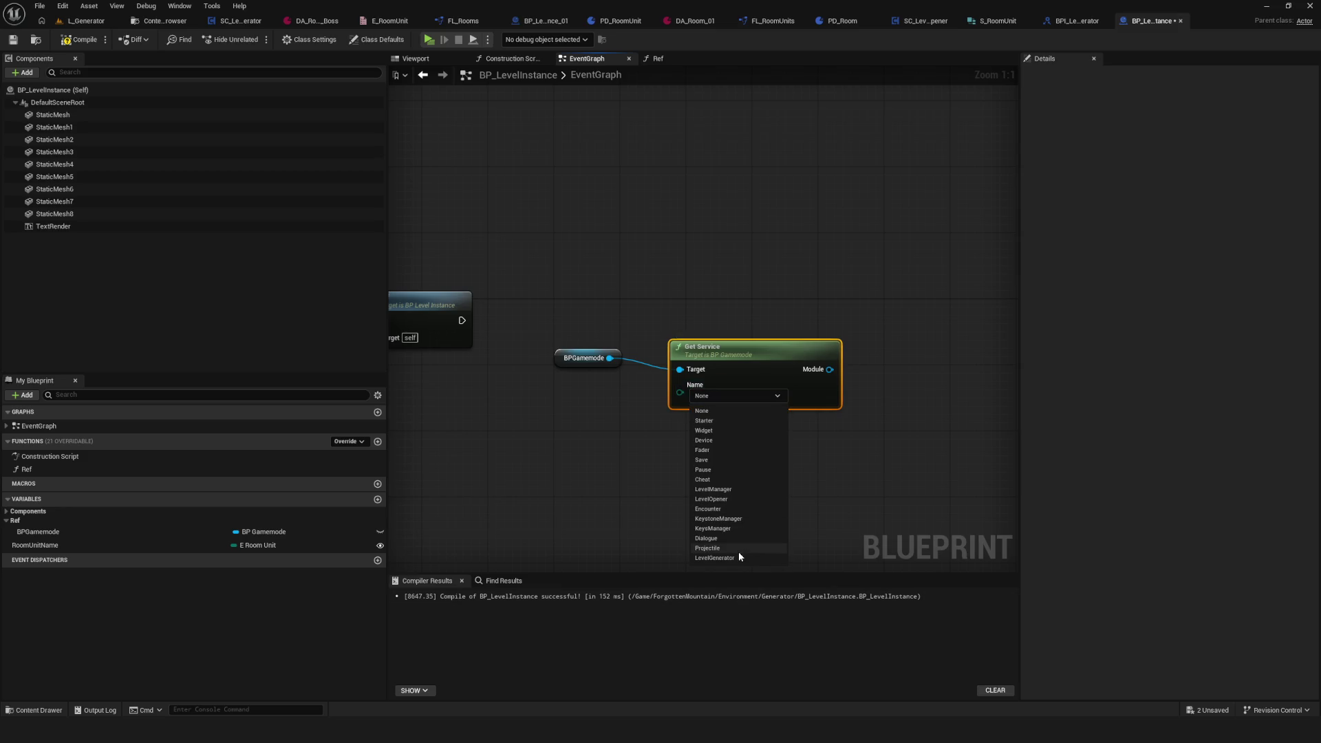
{"action": "left_click", "coordinate": [729, 558]}
{"action": "mouse_move", "coordinate": [734, 365]}
{"action": "left_mouse_down"}
{"action": "mouse_move", "coordinate": [743, 357]}
{"action": "mouse_move", "coordinate": [693, 357]}
{"action": "left_mouse_up"}
{"action": "left_click_drag", "start_coordinate": [566, 345], "coordinate": [672, 381]}
{"action": "left_click_drag", "start_coordinate": [583, 365], "coordinate": [574, 413]}
{"action": "left_click", "coordinate": [559, 416]}
Step: Add Getter Room Units from the service's Module output, executed after Ref
{"action": "left_click_drag", "start_coordinate": [781, 419], "coordinate": [835, 329]}
{"action": "type", "text": "gett"}
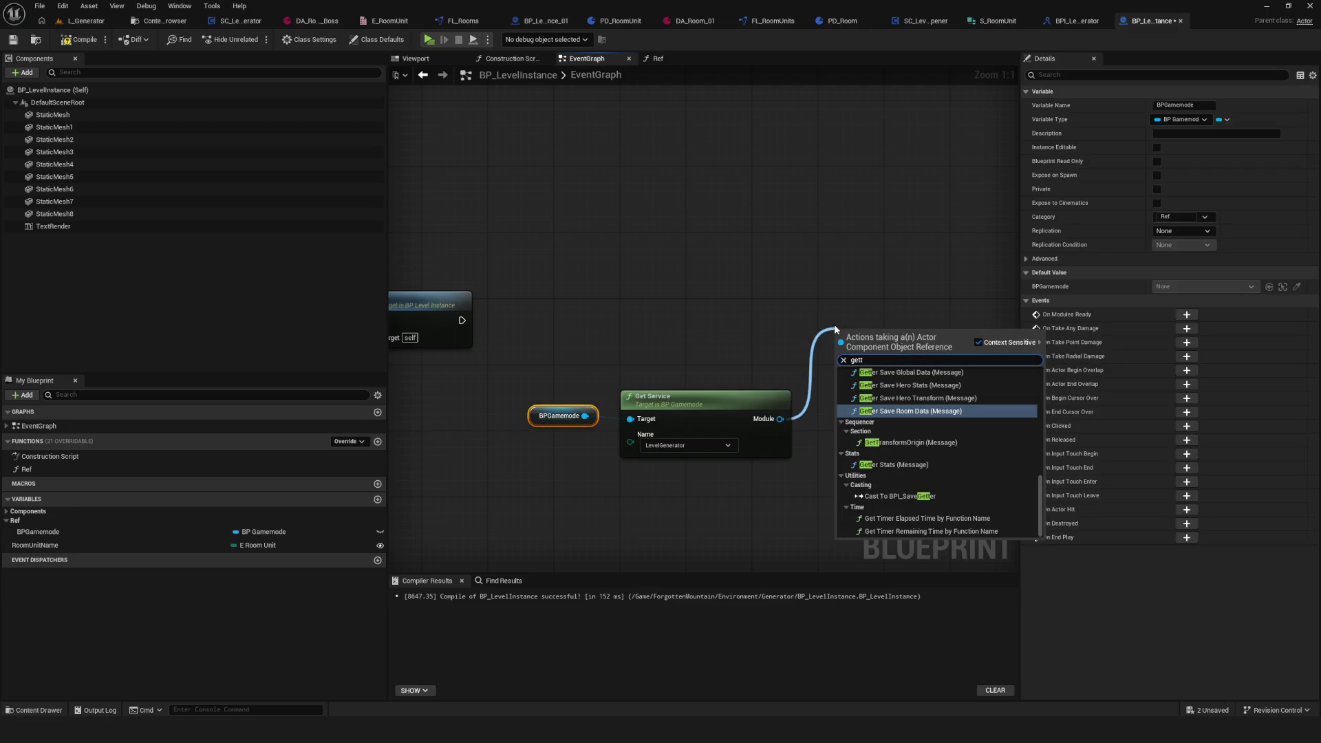
{"action": "type", "text": "er room"}
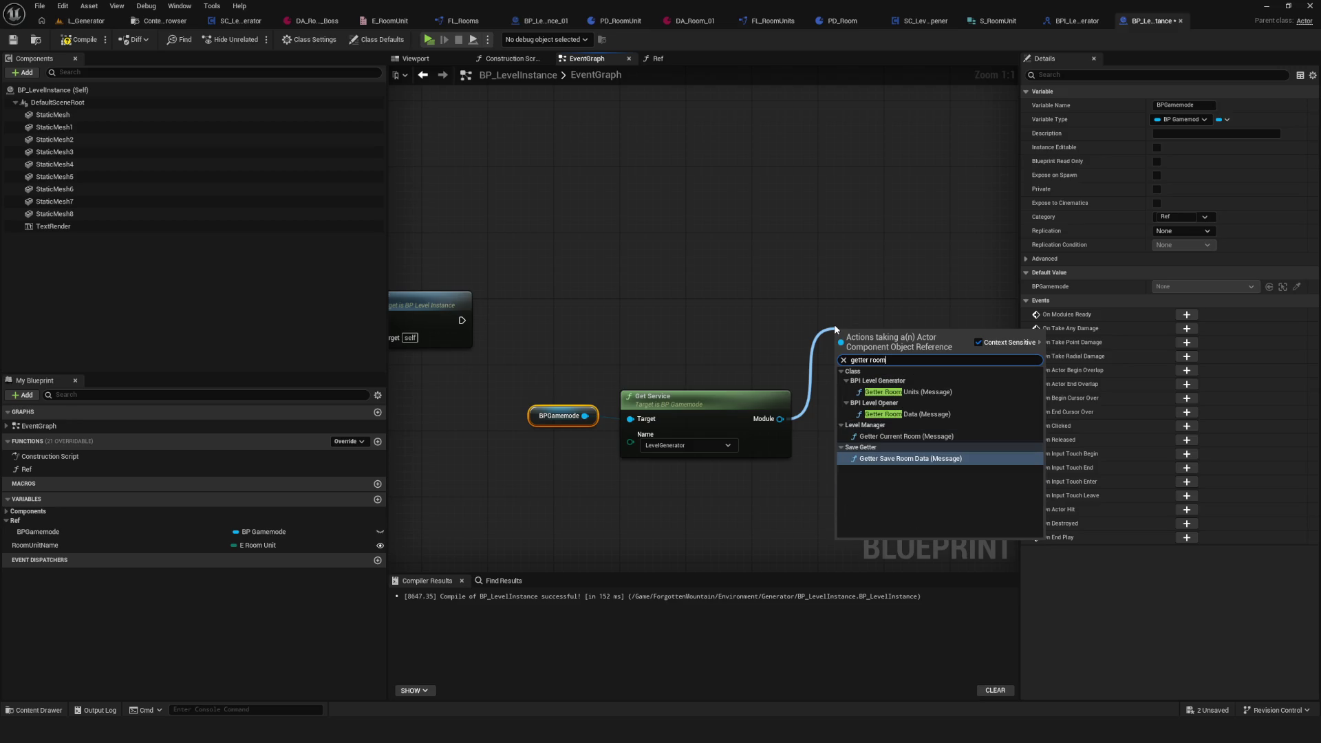
{"action": "left_click", "coordinate": [919, 391]}
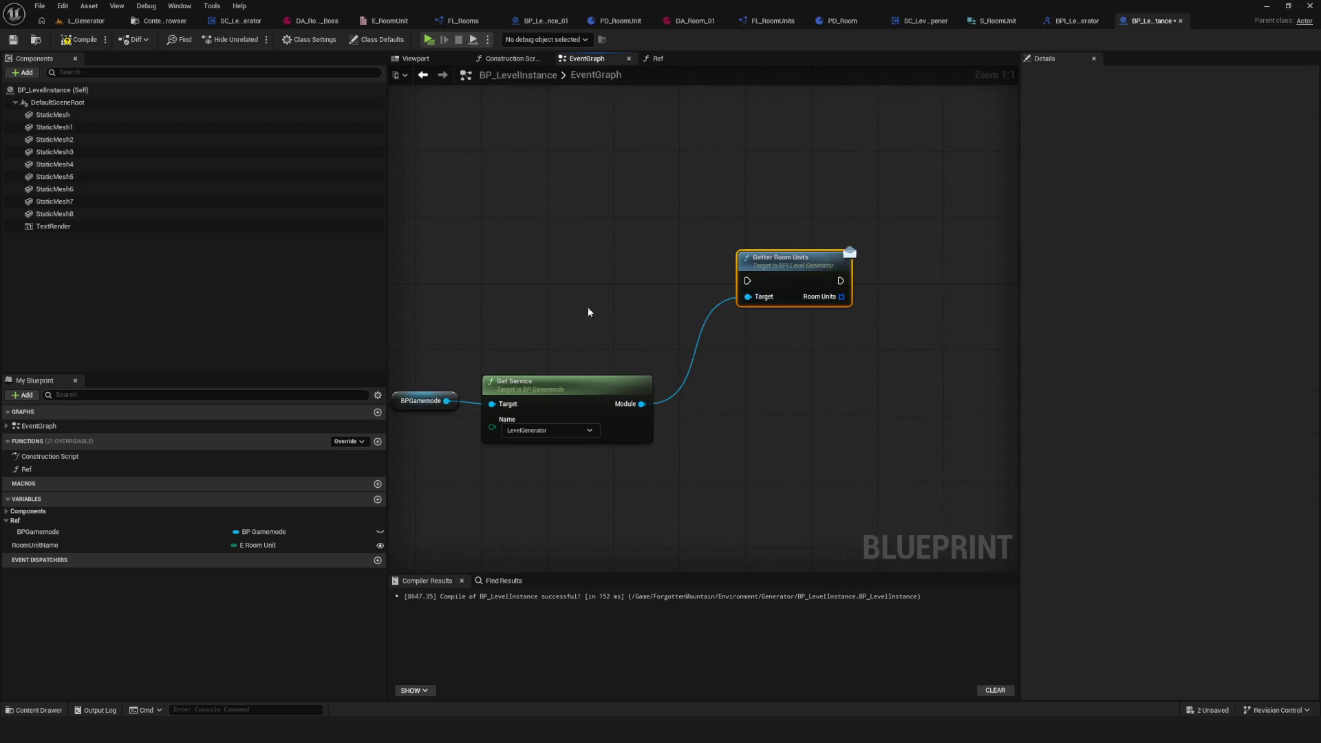
{"action": "mouse_move", "coordinate": [485, 318]}
{"action": "left_mouse_down"}
{"action": "mouse_move", "coordinate": [910, 294]}
{"action": "mouse_move", "coordinate": [913, 306]}
{"action": "left_mouse_up"}
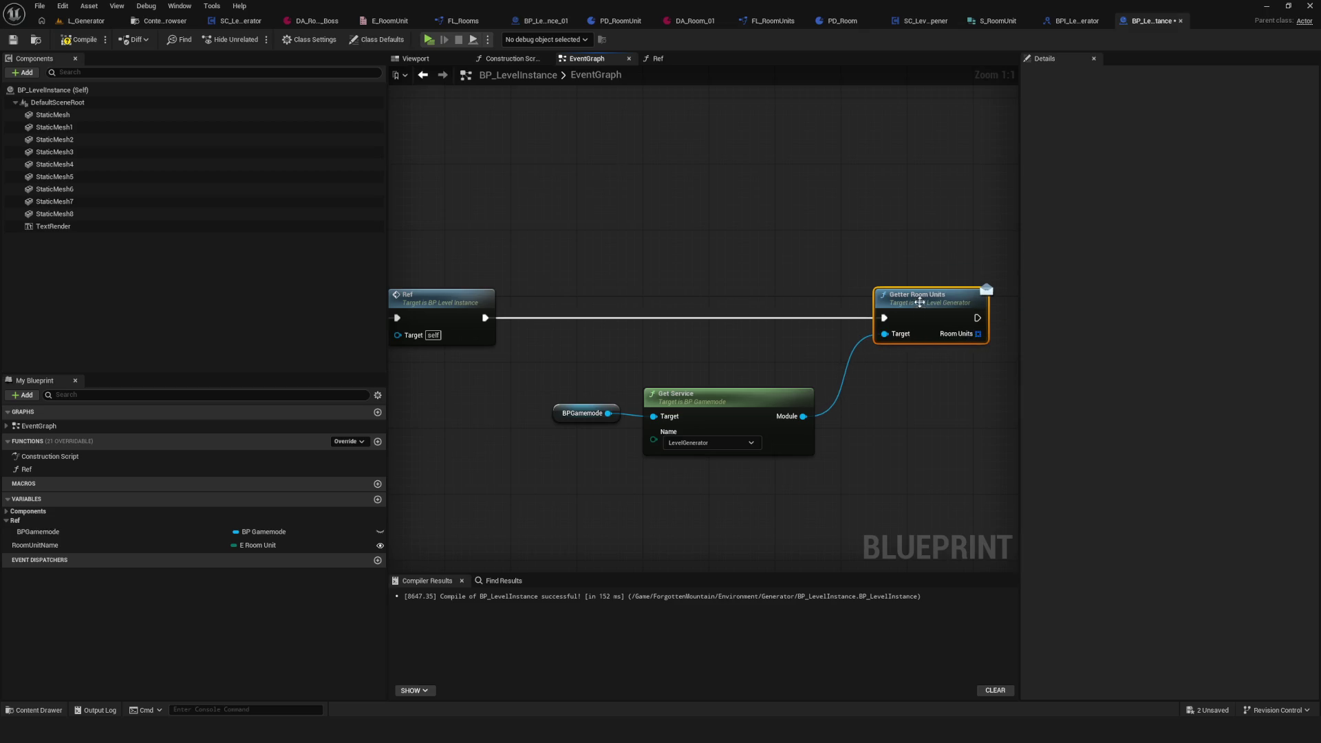
Step: Reposition the BPGamemode and Get Service nodes, then compile and save
{"action": "left_click_drag", "start_coordinate": [520, 377], "coordinate": [774, 451]}
{"action": "left_click_drag", "start_coordinate": [691, 386], "coordinate": [735, 331]}
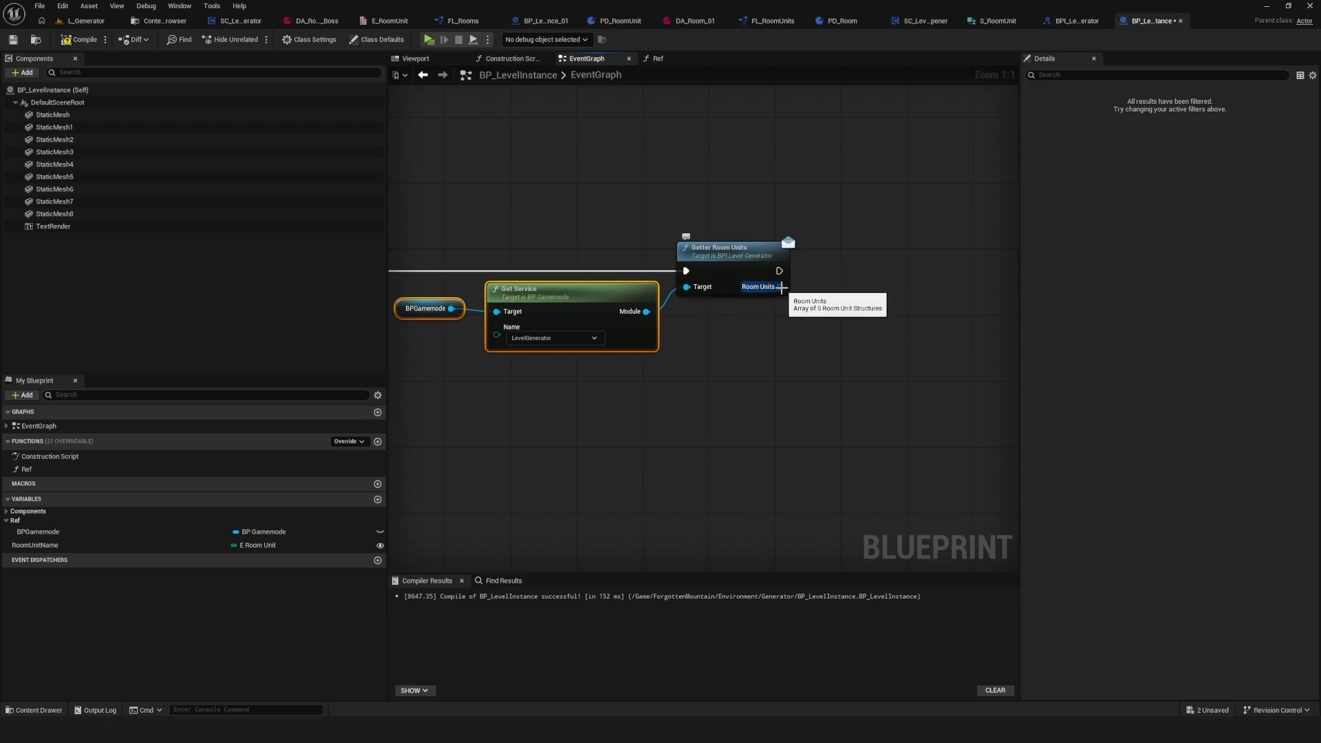
{"action": "key", "text": "ctrl+s"}
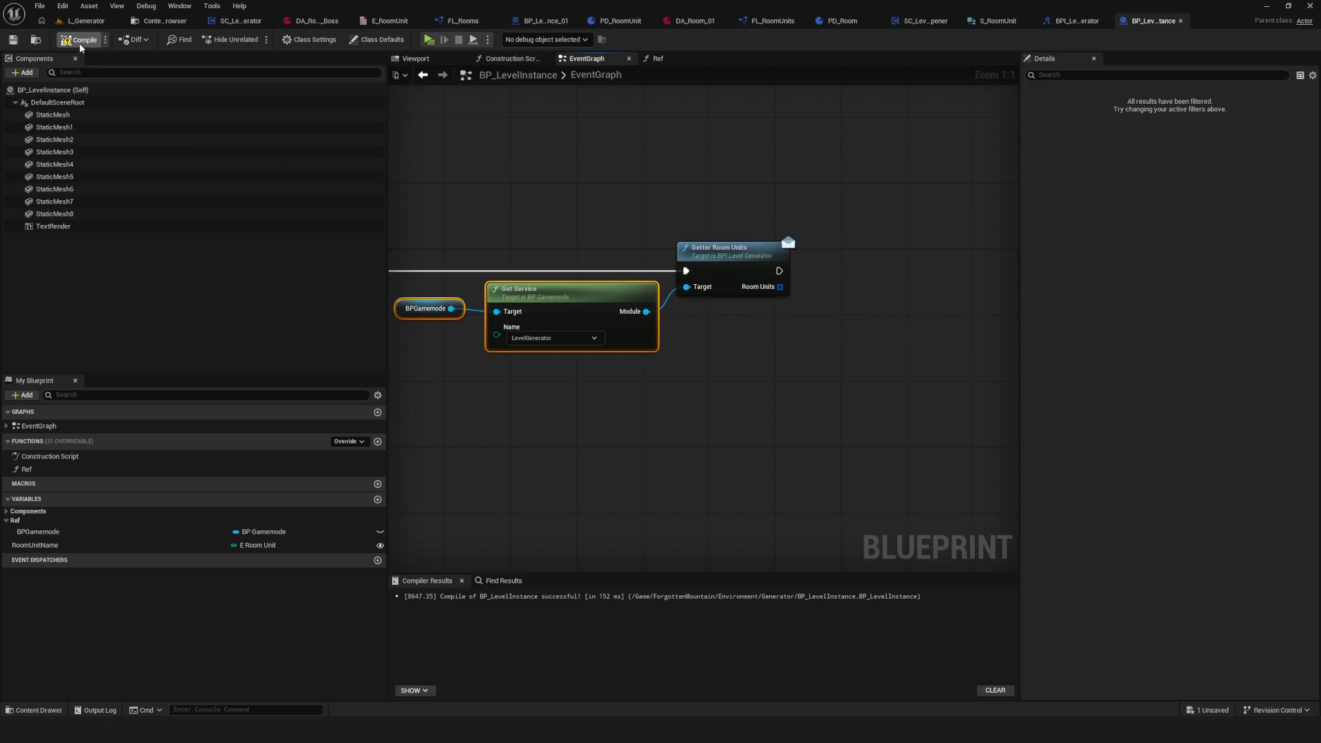
{"action": "left_click", "coordinate": [17, 40]}
{"action": "left_click_drag", "start_coordinate": [560, 224], "coordinate": [422, 348]}
{"action": "mouse_move", "coordinate": [587, 288]}
{"action": "left_mouse_down"}
{"action": "mouse_move", "coordinate": [571, 296]}
{"action": "mouse_move", "coordinate": [589, 293]}
{"action": "left_mouse_up"}
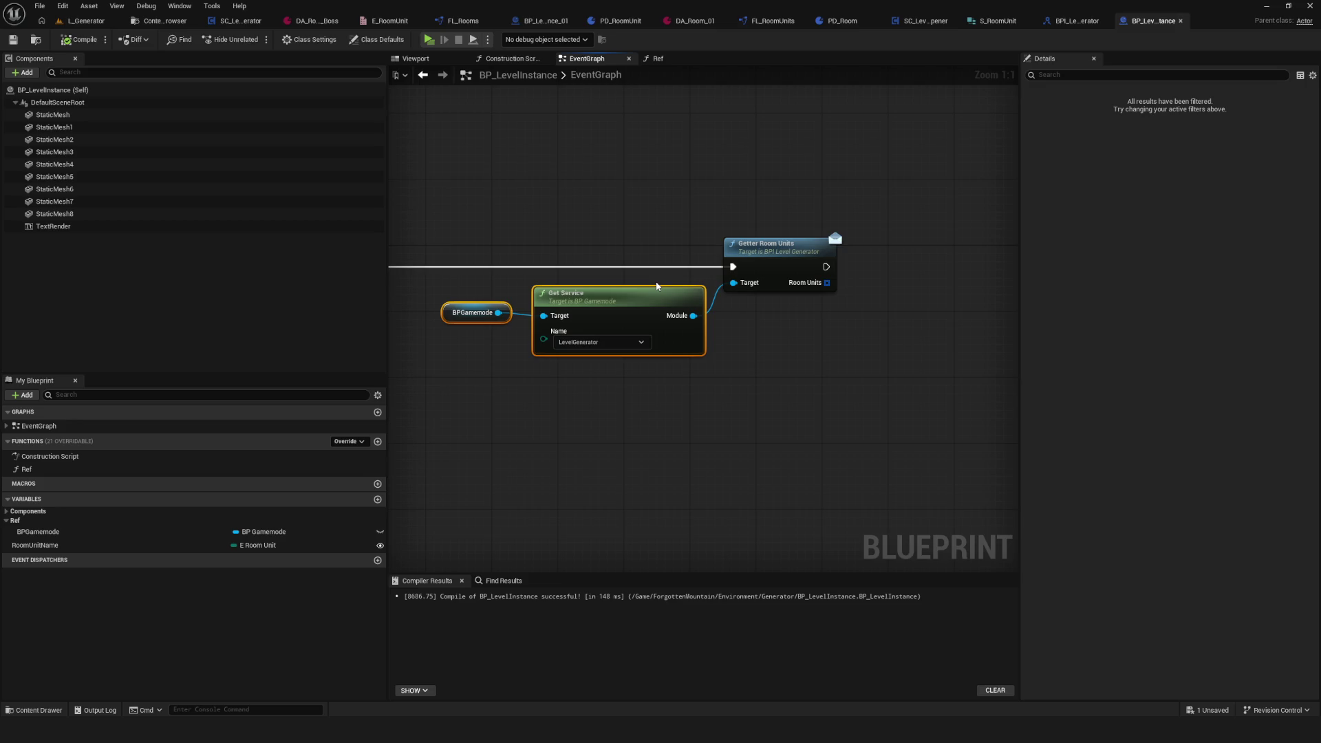
{"action": "scroll", "coordinate": [667, 278], "scroll_direction": "down", "scroll_amount": 5}
{"action": "scroll", "coordinate": [710, 213], "scroll_direction": "up", "scroll_amount": 5}
Step: Add a For Each Loop over the Room Units output and compile
{"action": "mouse_move", "coordinate": [723, 305]}
{"action": "left_mouse_down"}
{"action": "mouse_move", "coordinate": [776, 339]}
{"action": "mouse_move", "coordinate": [791, 286]}
{"action": "mouse_move", "coordinate": [795, 300]}
{"action": "left_mouse_up"}
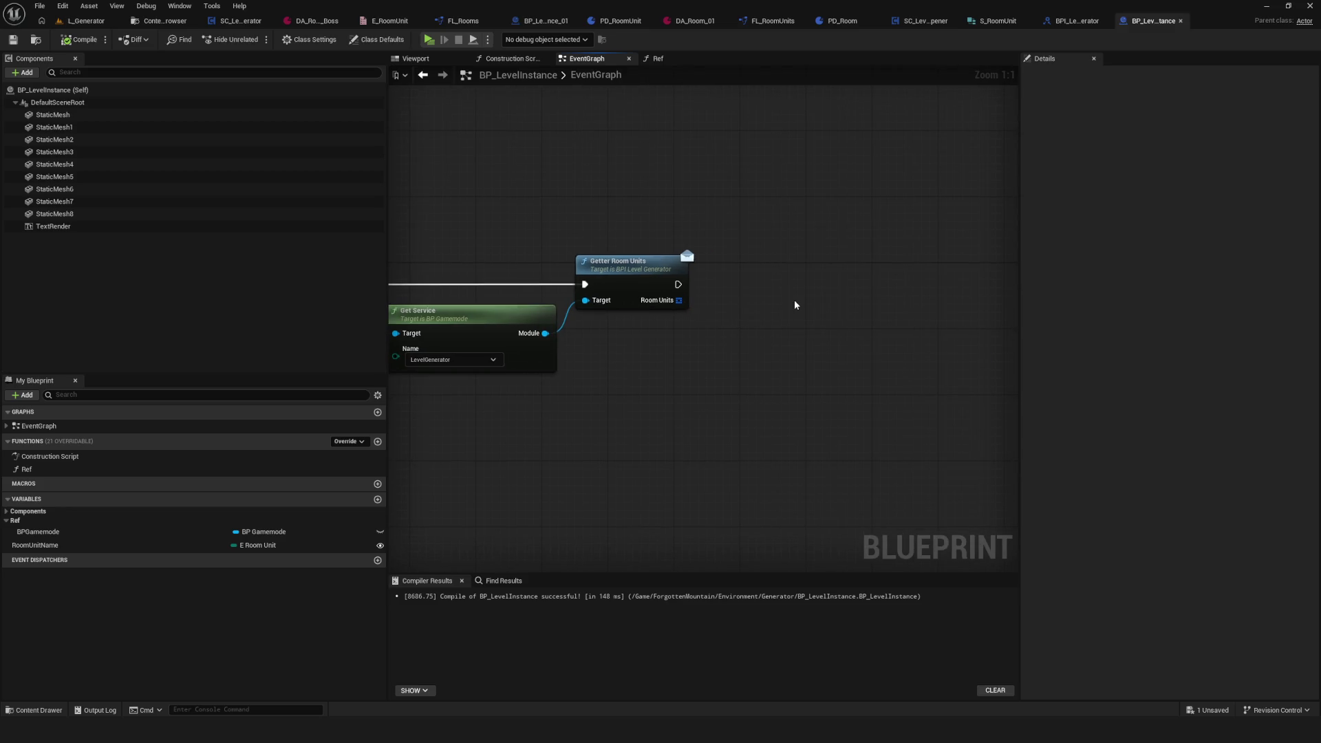
{"action": "mouse_move", "coordinate": [714, 305]}
{"action": "left_mouse_down"}
{"action": "mouse_move", "coordinate": [667, 304]}
{"action": "mouse_move", "coordinate": [800, 275]}
{"action": "mouse_move", "coordinate": [733, 267]}
{"action": "left_mouse_up"}
{"action": "type", "text": "for each"}
{"action": "left_click", "coordinate": [760, 346]}
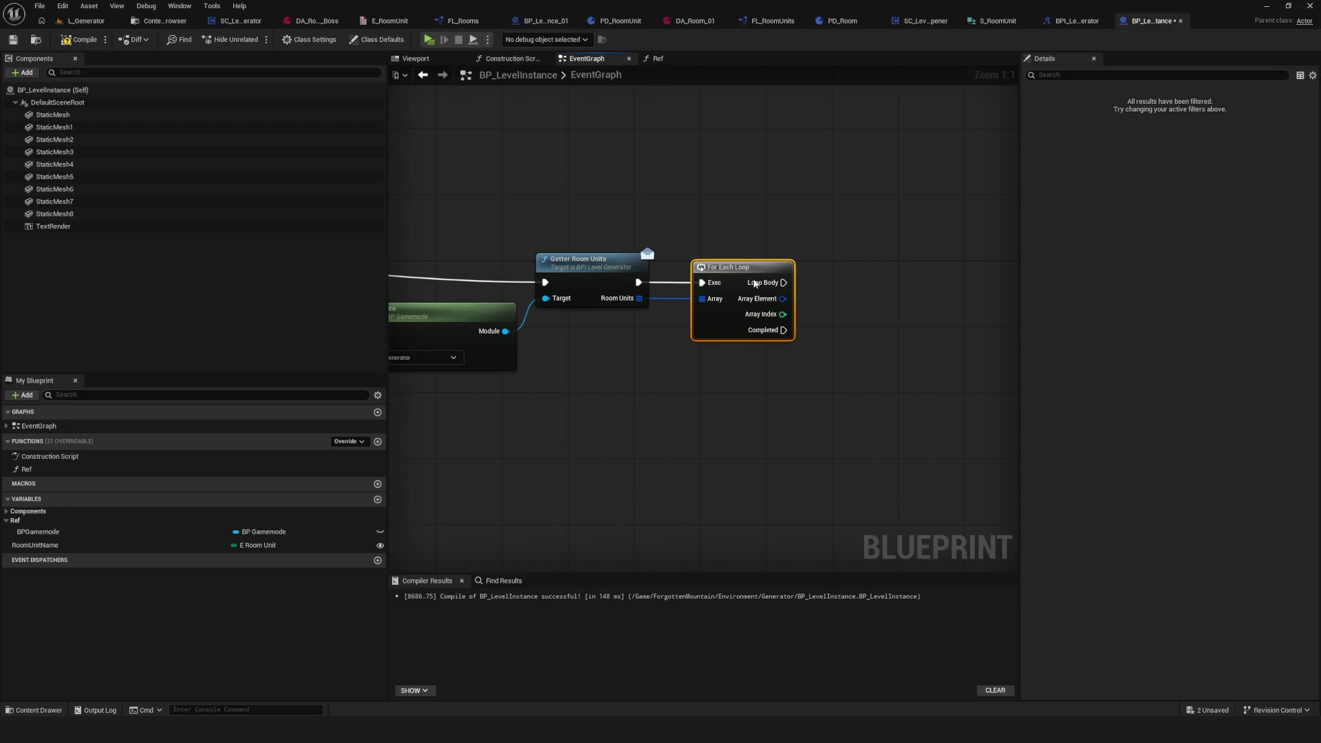
{"action": "left_click_drag", "start_coordinate": [761, 319], "coordinate": [734, 336]}
{"action": "scroll", "coordinate": [734, 336], "scroll_direction": "down", "scroll_amount": 2}
{"action": "left_click", "coordinate": [79, 40]}
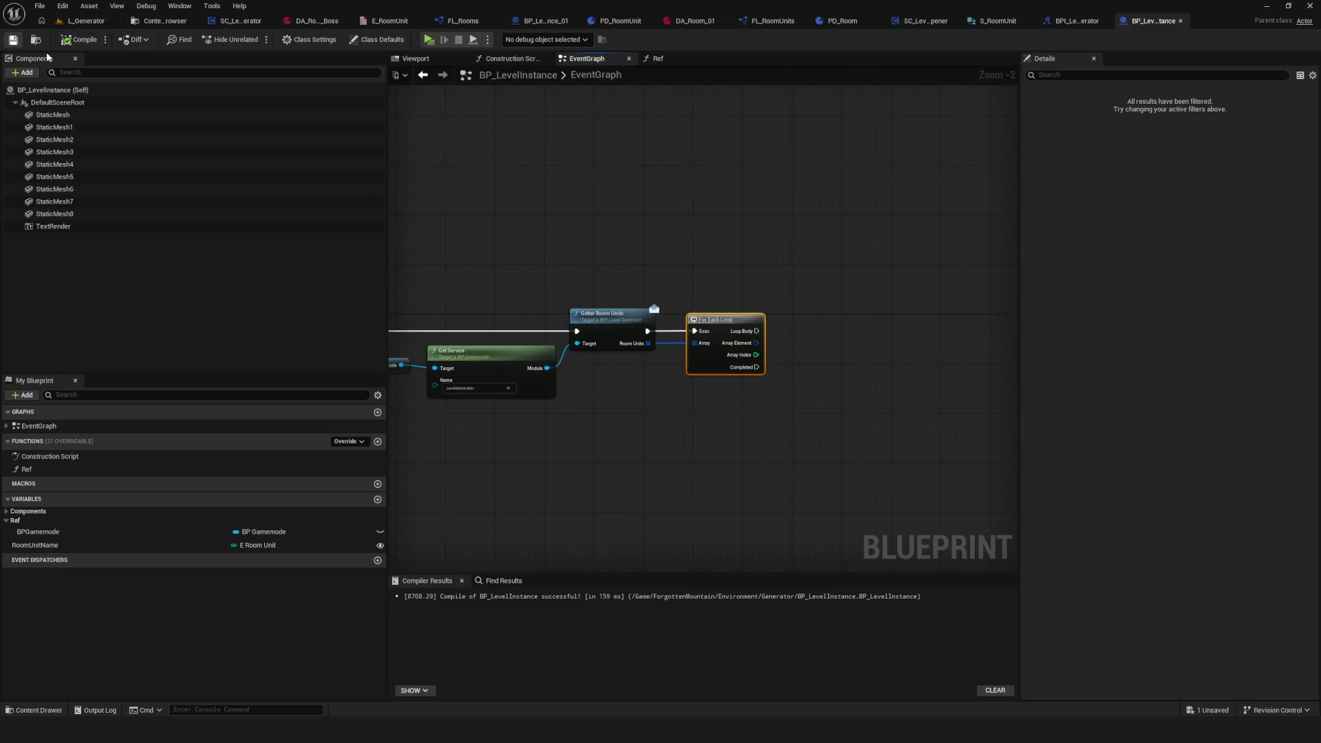
{"action": "left_click", "coordinate": [12, 39]}
{"action": "scroll", "coordinate": [645, 337], "scroll_direction": "up", "scroll_amount": 1}
Step: Break each Array Element into a Break S Room Unit node, removing a stray divide node
{"action": "left_click_drag", "start_coordinate": [622, 296], "coordinate": [678, 311]}
{"action": "left_click", "coordinate": [758, 471]}
{"action": "scroll", "coordinate": [744, 463], "scroll_direction": "down", "scroll_amount": 3}
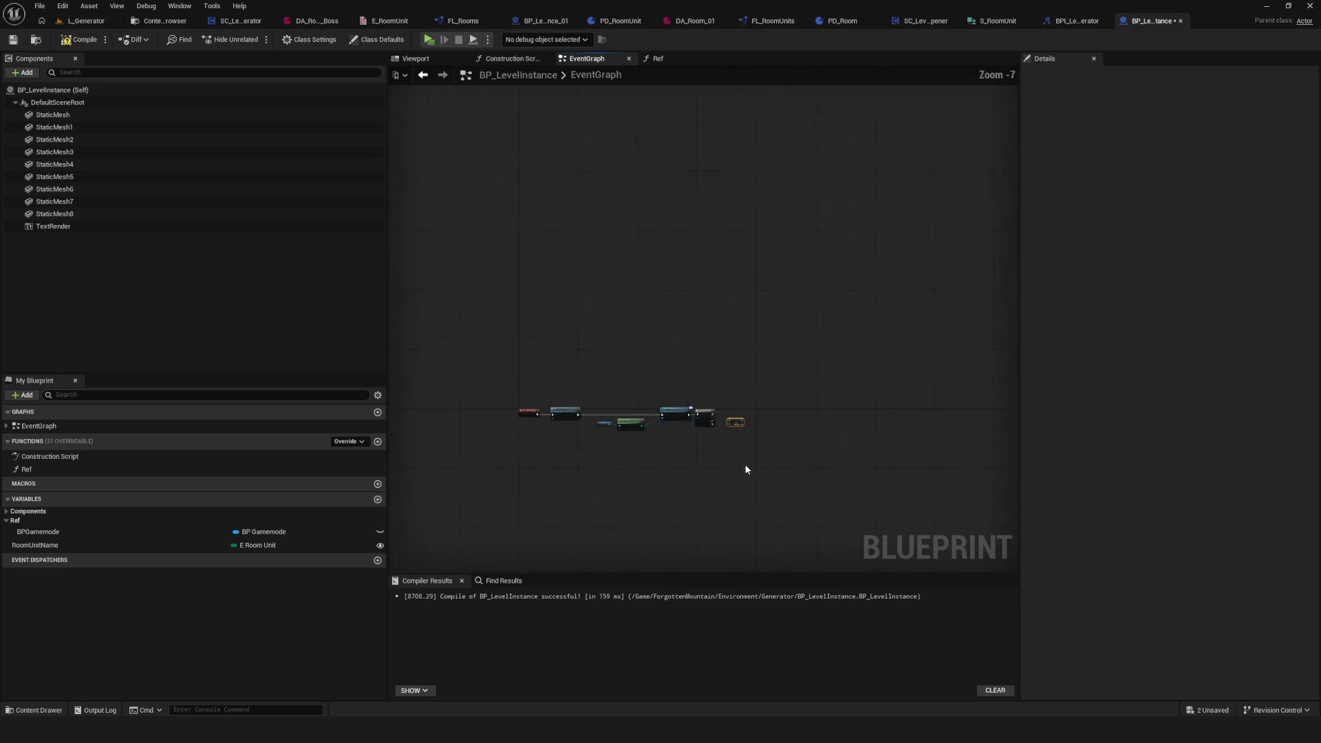
{"action": "scroll", "coordinate": [707, 431], "scroll_direction": "up", "scroll_amount": 3}
{"action": "scroll", "coordinate": [707, 430], "scroll_direction": "up", "scroll_amount": 1}
{"action": "key", "text": "Delete"}
{"action": "left_click_drag", "start_coordinate": [591, 389], "coordinate": [675, 439]}
{"action": "left_click", "coordinate": [729, 628]}
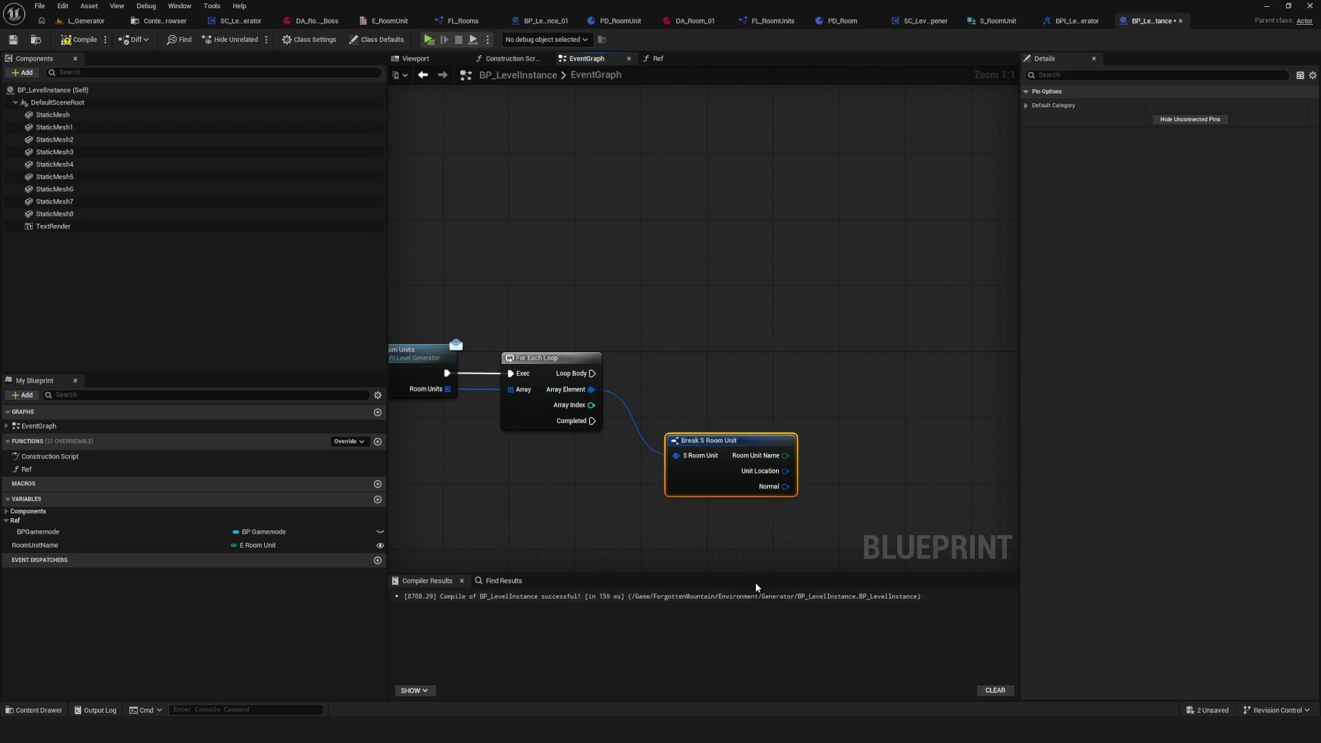
Step: Compare Room Unit Name to a RoomUnitName getter with == and add a Branch beside it
{"action": "mouse_move", "coordinate": [662, 335]}
{"action": "left_mouse_down"}
{"action": "mouse_move", "coordinate": [669, 311]}
{"action": "mouse_move", "coordinate": [671, 336]}
{"action": "mouse_move", "coordinate": [712, 359]}
{"action": "left_mouse_up"}
{"action": "scroll", "coordinate": [708, 295], "scroll_direction": "down", "scroll_amount": 3}
{"action": "scroll", "coordinate": [708, 298], "scroll_direction": "up", "scroll_amount": 3}
{"action": "left_click_drag", "start_coordinate": [741, 375], "coordinate": [830, 380]}
{"action": "type", "text": "=="}
{"action": "key", "text": "Return"}
{"action": "mouse_move", "coordinate": [15, 549]}
{"action": "left_mouse_down"}
{"action": "mouse_move", "coordinate": [670, 443]}
{"action": "mouse_move", "coordinate": [627, 451]}
{"action": "mouse_move", "coordinate": [814, 387]}
{"action": "mouse_move", "coordinate": [786, 383]}
{"action": "left_mouse_up"}
{"action": "left_click", "coordinate": [857, 315]}
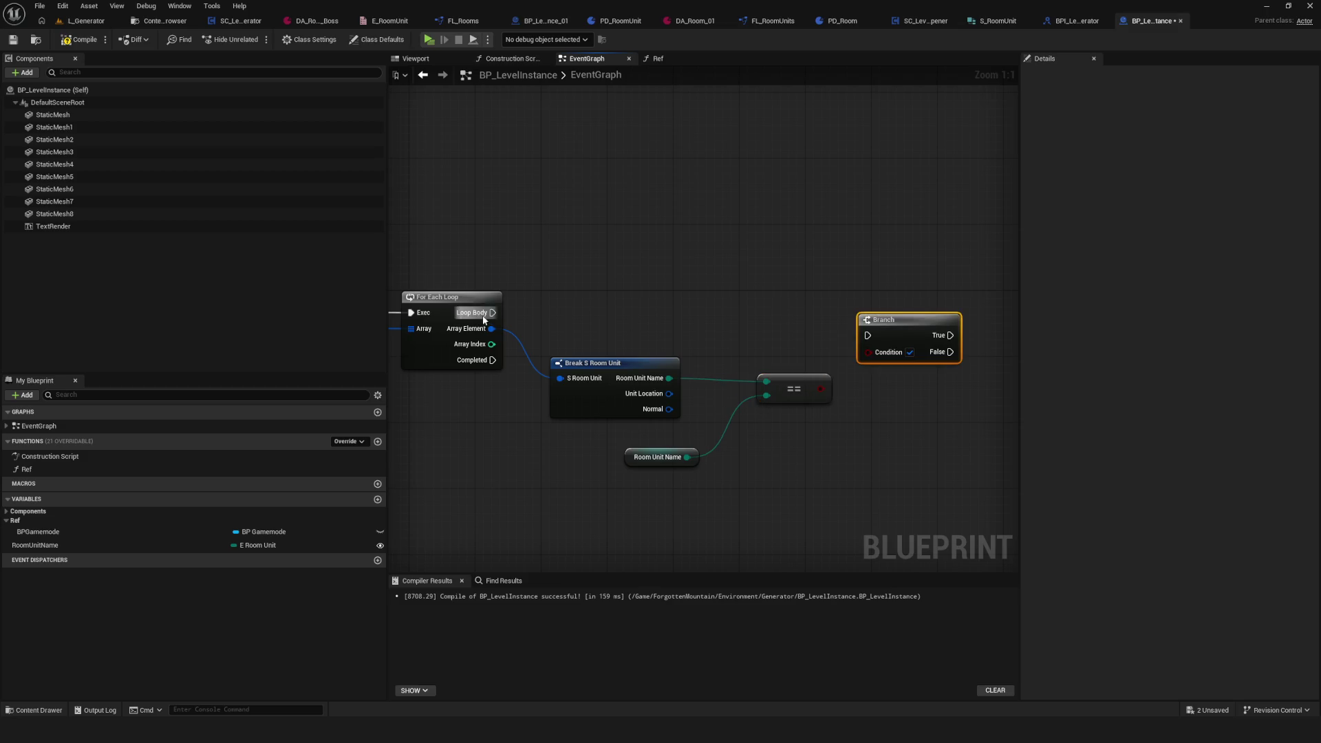
{"action": "mouse_move", "coordinate": [870, 335]}
{"action": "left_mouse_down"}
{"action": "mouse_move", "coordinate": [492, 312]}
{"action": "mouse_move", "coordinate": [889, 316]}
{"action": "mouse_move", "coordinate": [877, 303]}
{"action": "left_mouse_up"}
Step: Replace the plain For Each Loop on Room Units with a For Each Loop with Break, feeding Array Element into Break S Room Unit
{"action": "left_click", "coordinate": [455, 344]}
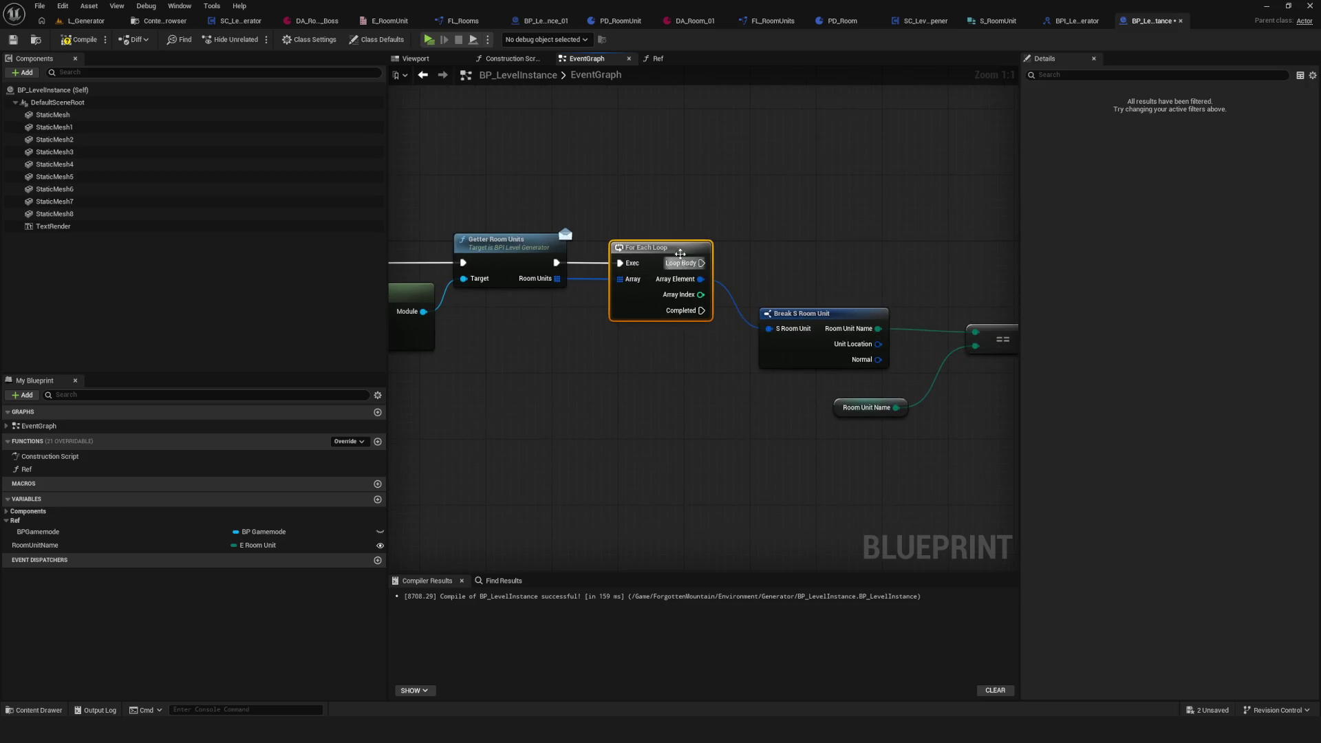
{"action": "key", "text": "Delete"}
{"action": "left_click_drag", "start_coordinate": [557, 279], "coordinate": [654, 258]}
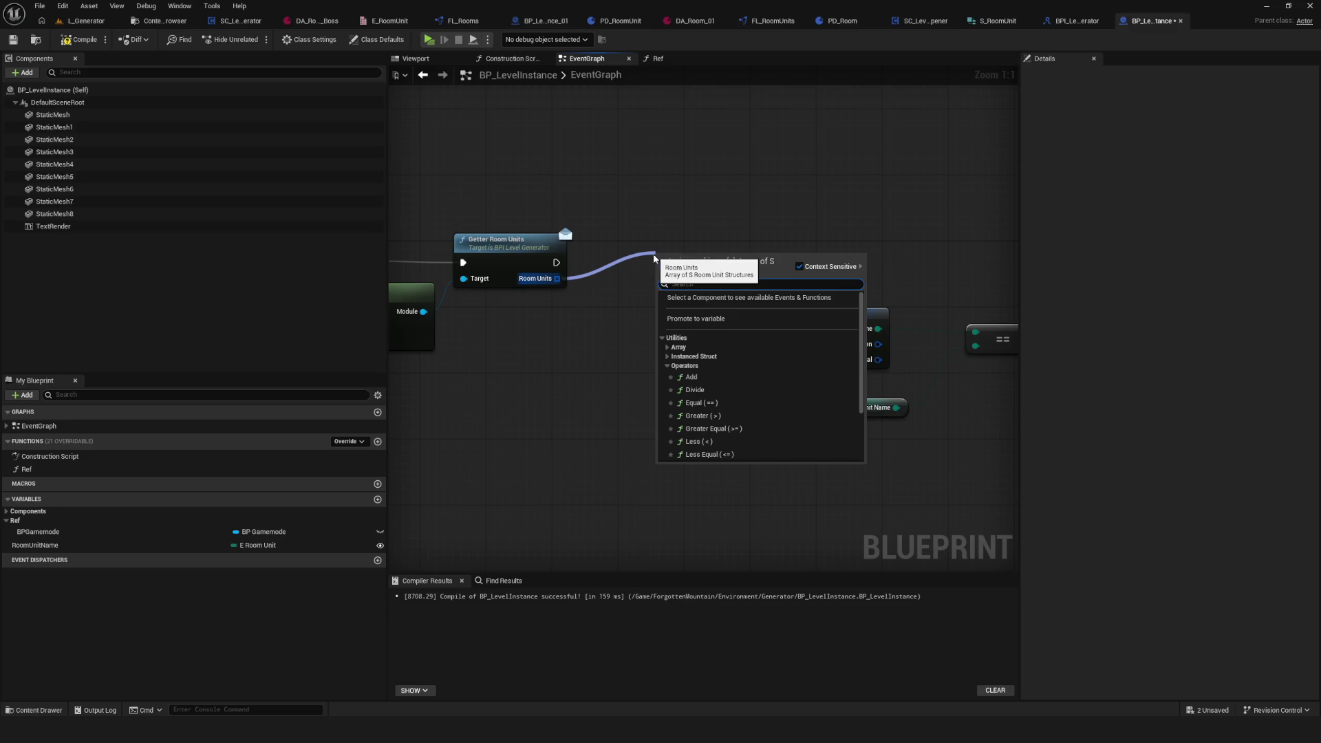
{"action": "type", "text": "for loop"}
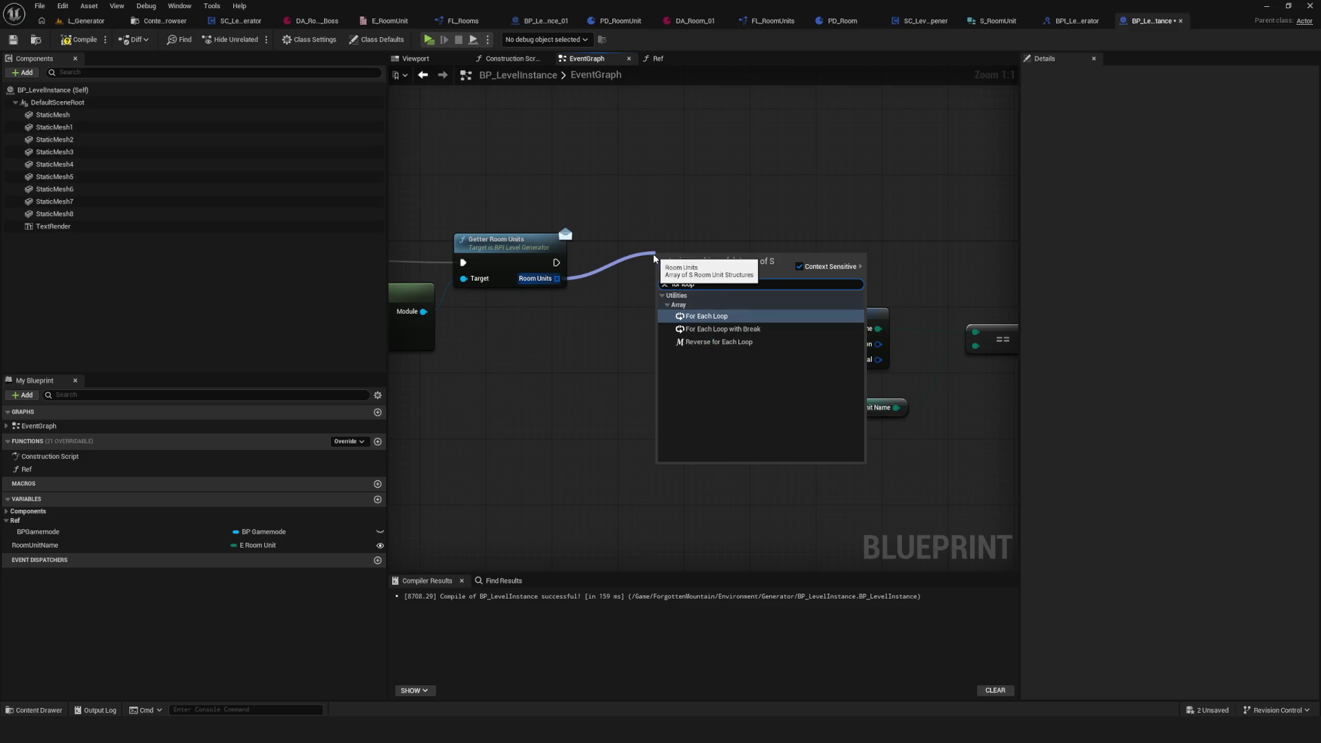
{"action": "left_click", "coordinate": [722, 329]}
{"action": "left_click_drag", "start_coordinate": [712, 263], "coordinate": [667, 253]}
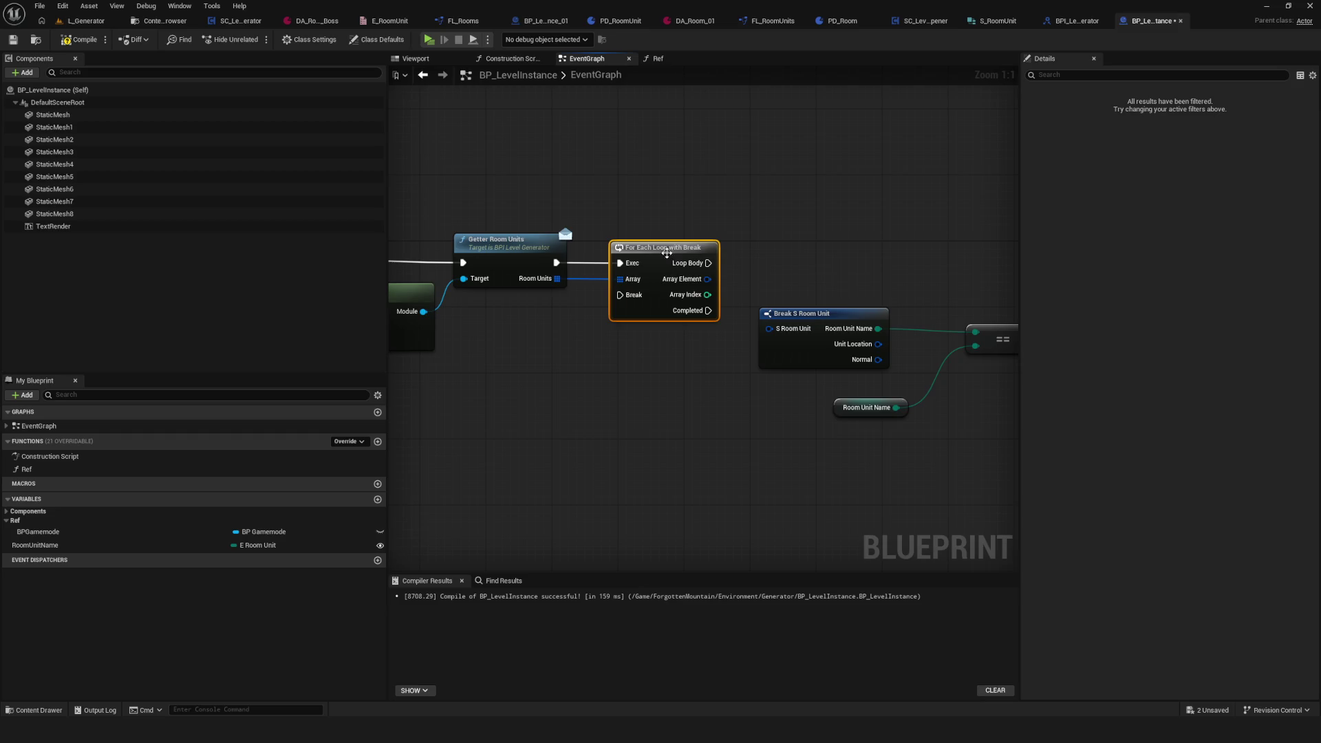
{"action": "mouse_move", "coordinate": [532, 268]}
{"action": "left_mouse_down"}
{"action": "mouse_move", "coordinate": [570, 267]}
{"action": "mouse_move", "coordinate": [513, 268]}
{"action": "mouse_move", "coordinate": [887, 276]}
{"action": "left_mouse_up"}
{"action": "left_click_drag", "start_coordinate": [512, 284], "coordinate": [591, 333]}
{"action": "left_click_drag", "start_coordinate": [891, 263], "coordinate": [892, 255]}
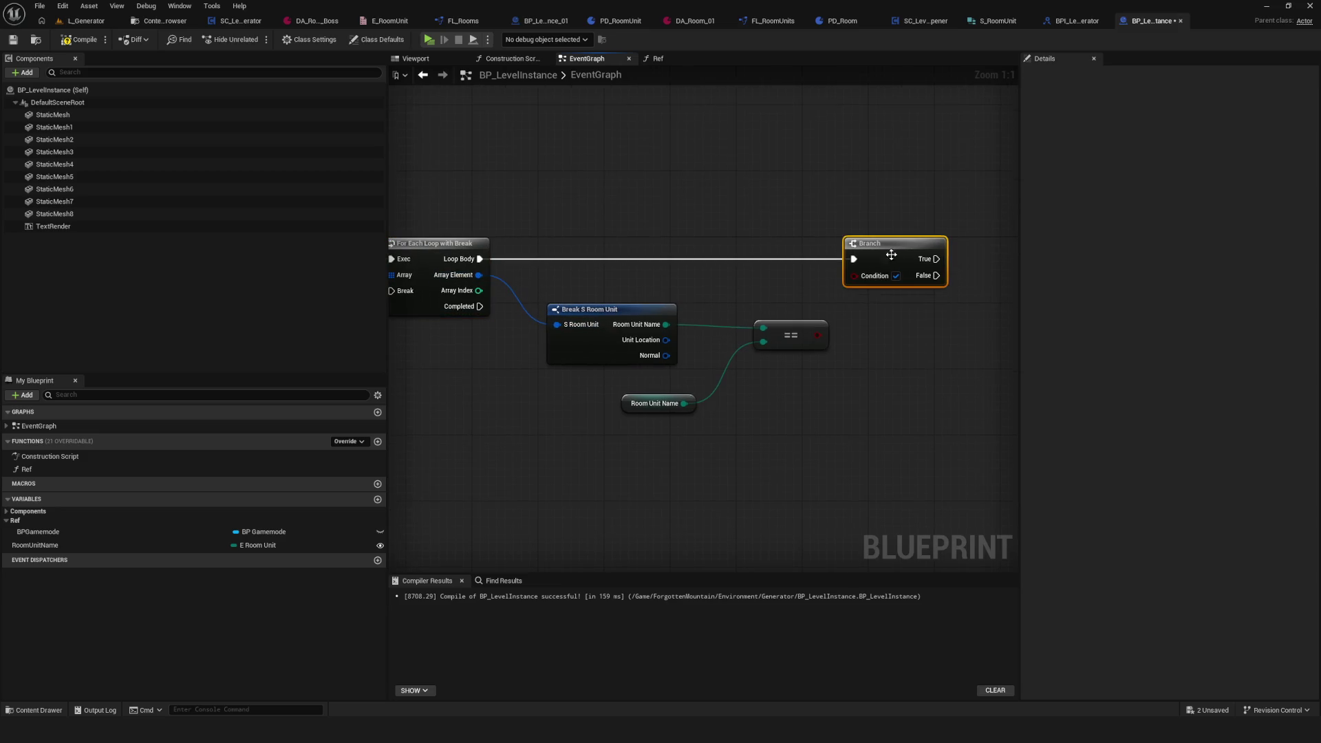
Step: Tidy the loop, comparison and Branch nodes, then save and compile the blueprint
{"action": "mouse_move", "coordinate": [628, 304]}
{"action": "left_mouse_down"}
{"action": "mouse_move", "coordinate": [704, 384]}
{"action": "mouse_move", "coordinate": [696, 374]}
{"action": "left_mouse_up"}
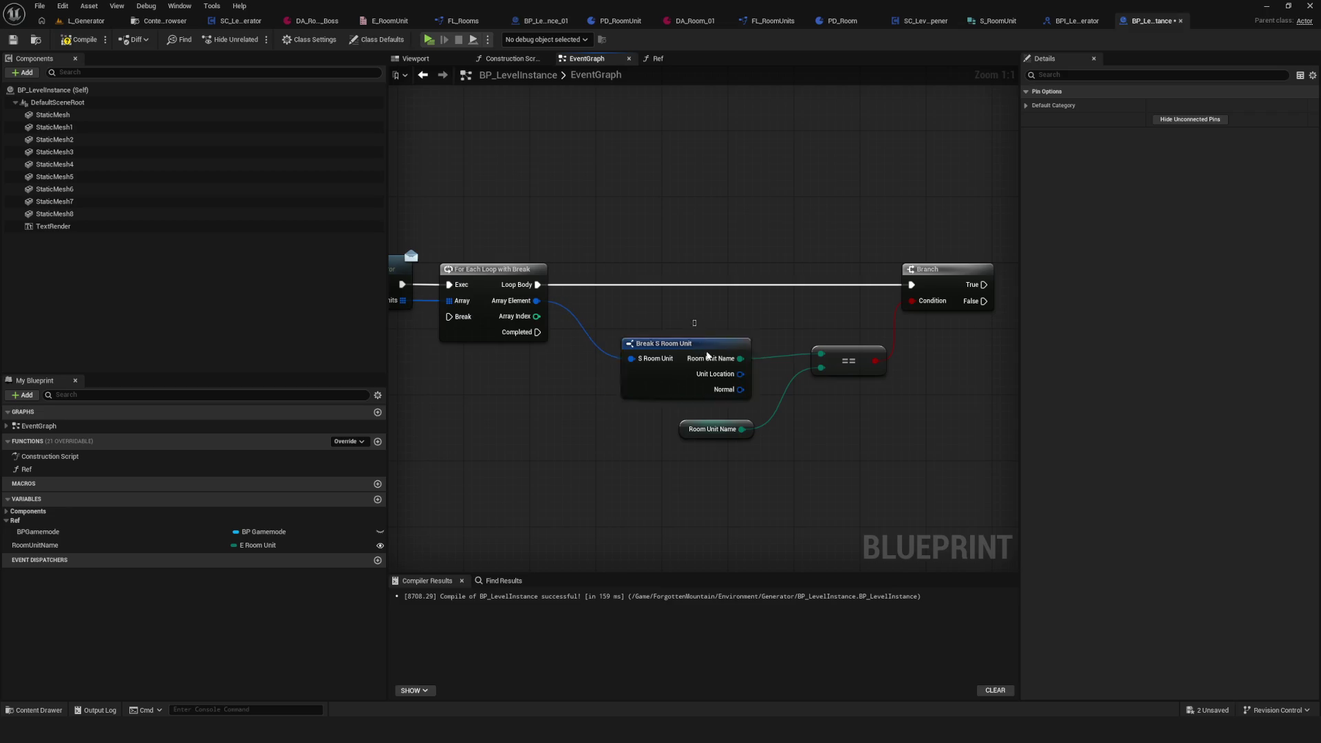
{"action": "left_click", "coordinate": [708, 356]}
{"action": "left_click", "coordinate": [712, 429], "text": "ctrl"}
{"action": "left_click_drag", "start_coordinate": [712, 429], "coordinate": [719, 429]}
{"action": "scroll", "coordinate": [679, 326], "scroll_direction": "down", "scroll_amount": 2}
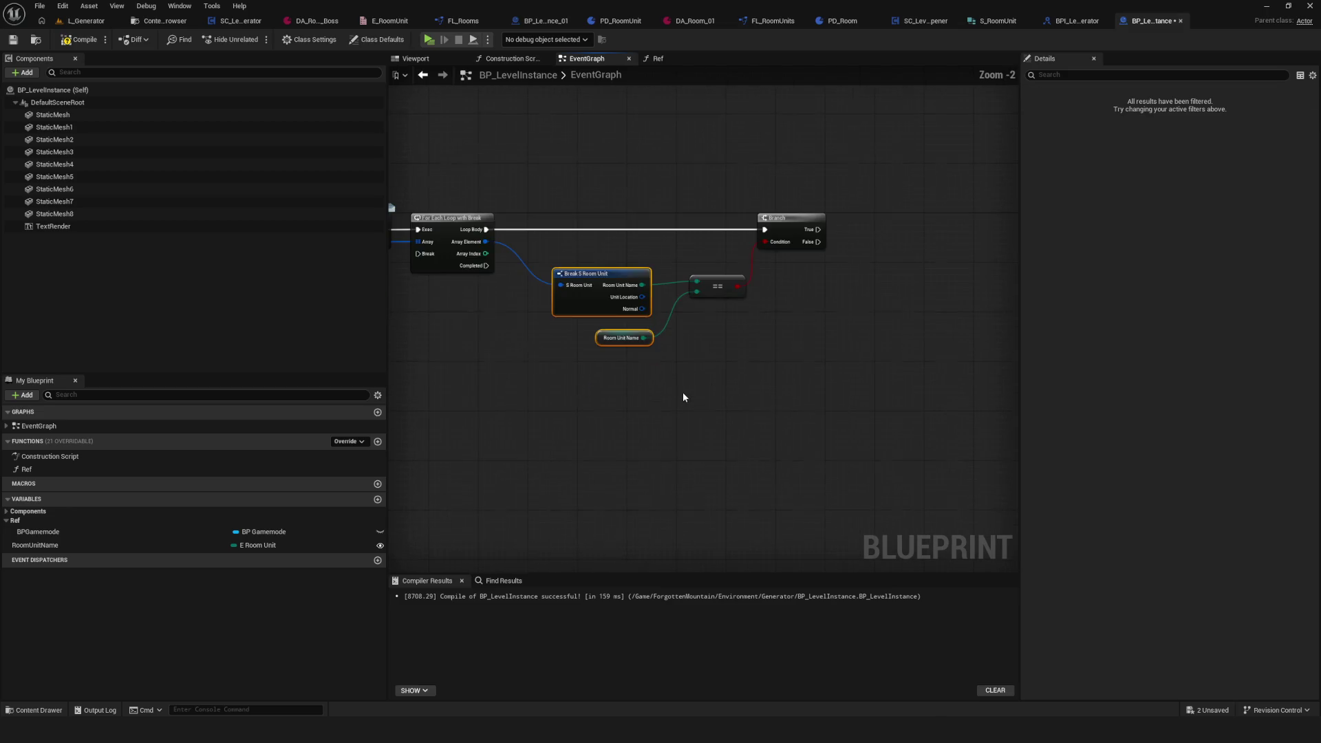
{"action": "left_click", "coordinate": [791, 300], "text": "ctrl"}
{"action": "left_click", "coordinate": [877, 237], "text": "ctrl"}
{"action": "left_click", "coordinate": [536, 243], "text": "ctrl"}
{"action": "left_click_drag", "start_coordinate": [535, 245], "coordinate": [547, 241]}
{"action": "key", "text": "ctrl+s"}
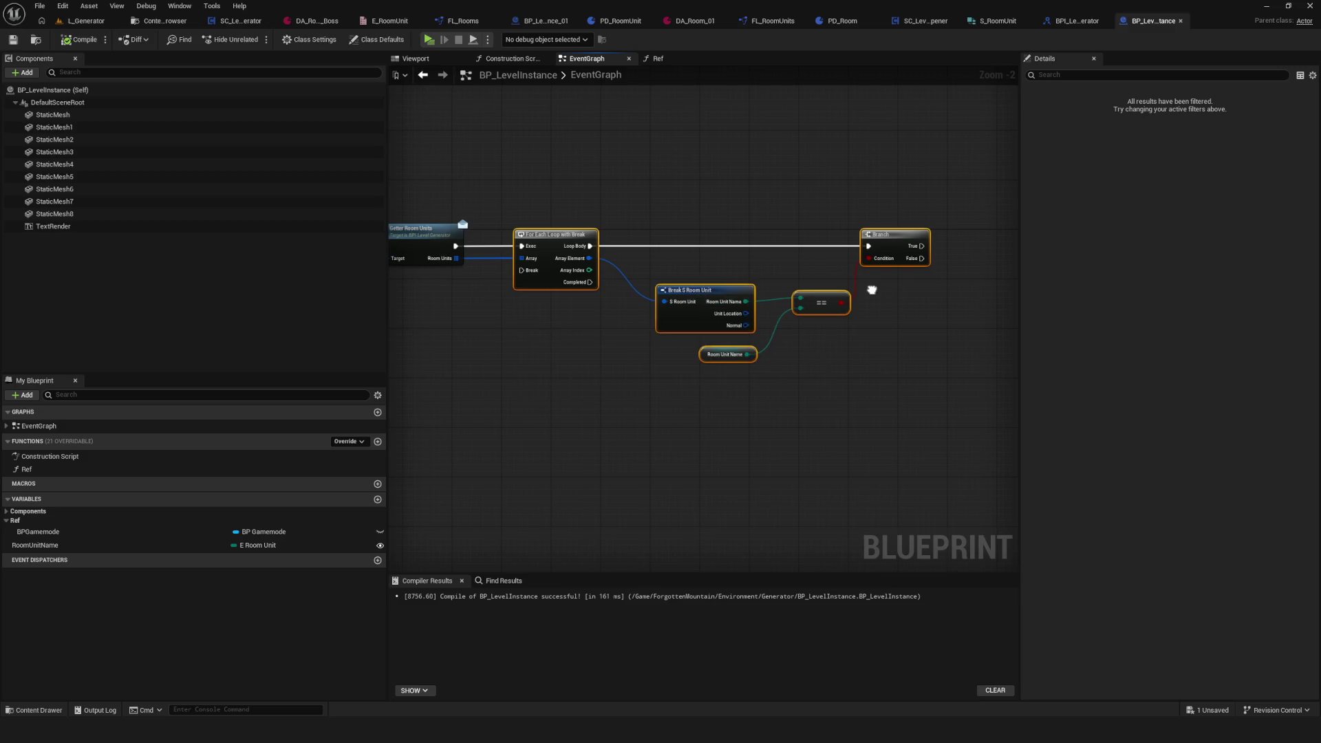
{"action": "left_click_drag", "start_coordinate": [872, 290], "coordinate": [853, 299]}
{"action": "left_click", "coordinate": [11, 43]}
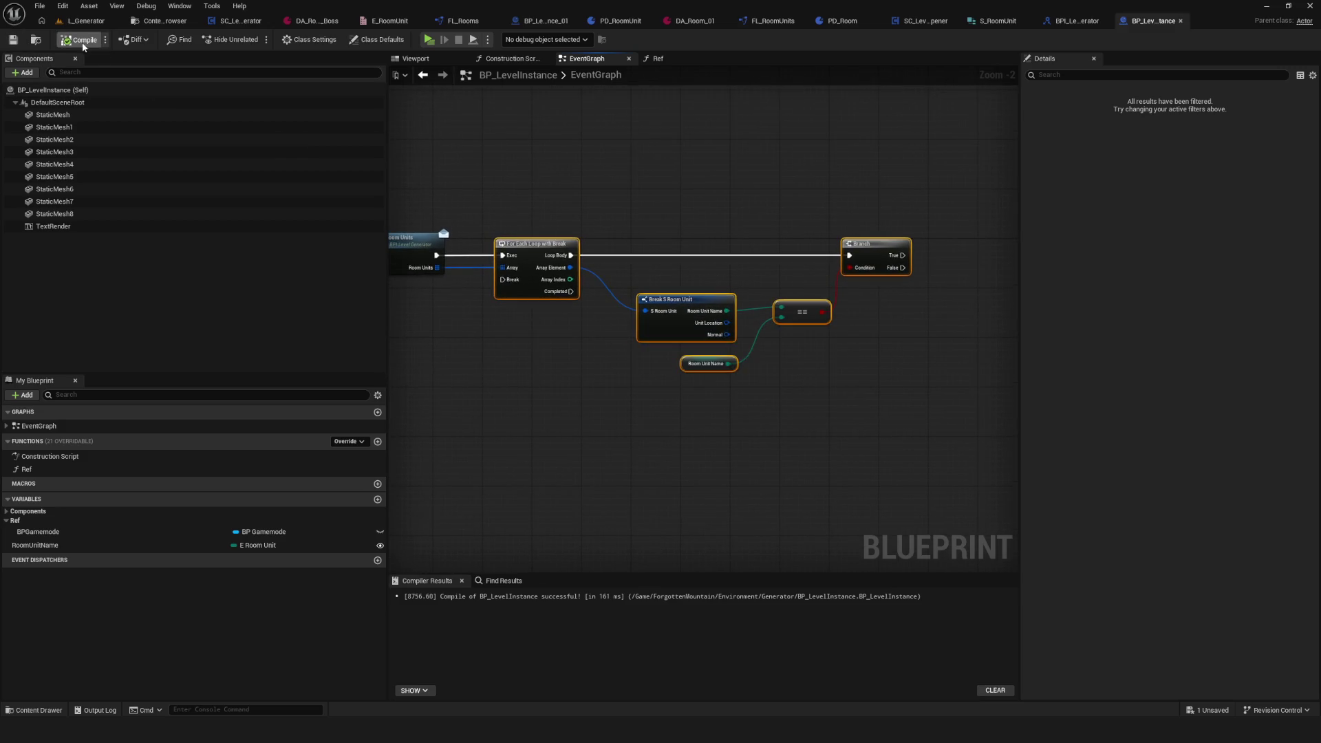
Step: Promote the unit's Normal pin to a new variable named Normal with a SET node, and save
{"action": "scroll", "coordinate": [702, 317], "scroll_direction": "down", "scroll_amount": 5}
{"action": "scroll", "coordinate": [703, 317], "scroll_direction": "up", "scroll_amount": 3}
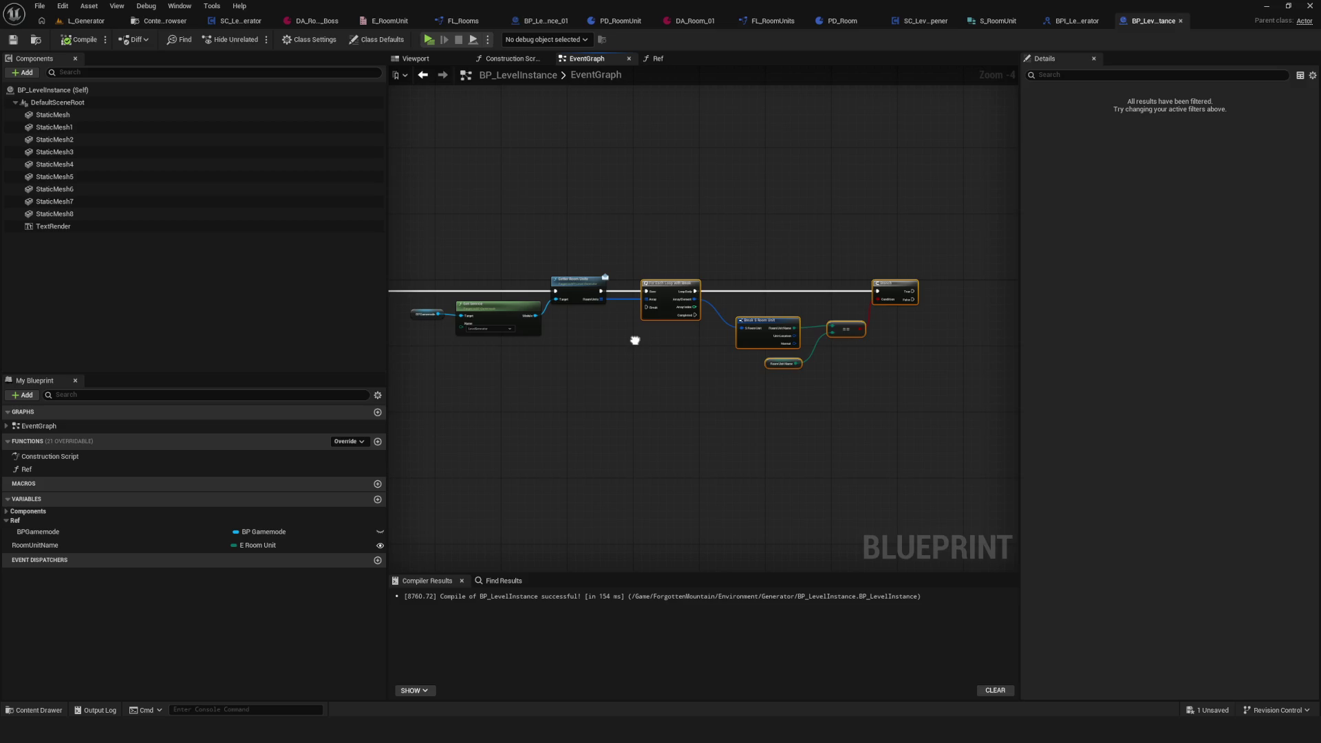
{"action": "mouse_move", "coordinate": [635, 340]}
{"action": "left_mouse_down"}
{"action": "mouse_move", "coordinate": [745, 334]}
{"action": "mouse_move", "coordinate": [838, 357]}
{"action": "mouse_move", "coordinate": [590, 362]}
{"action": "left_mouse_up"}
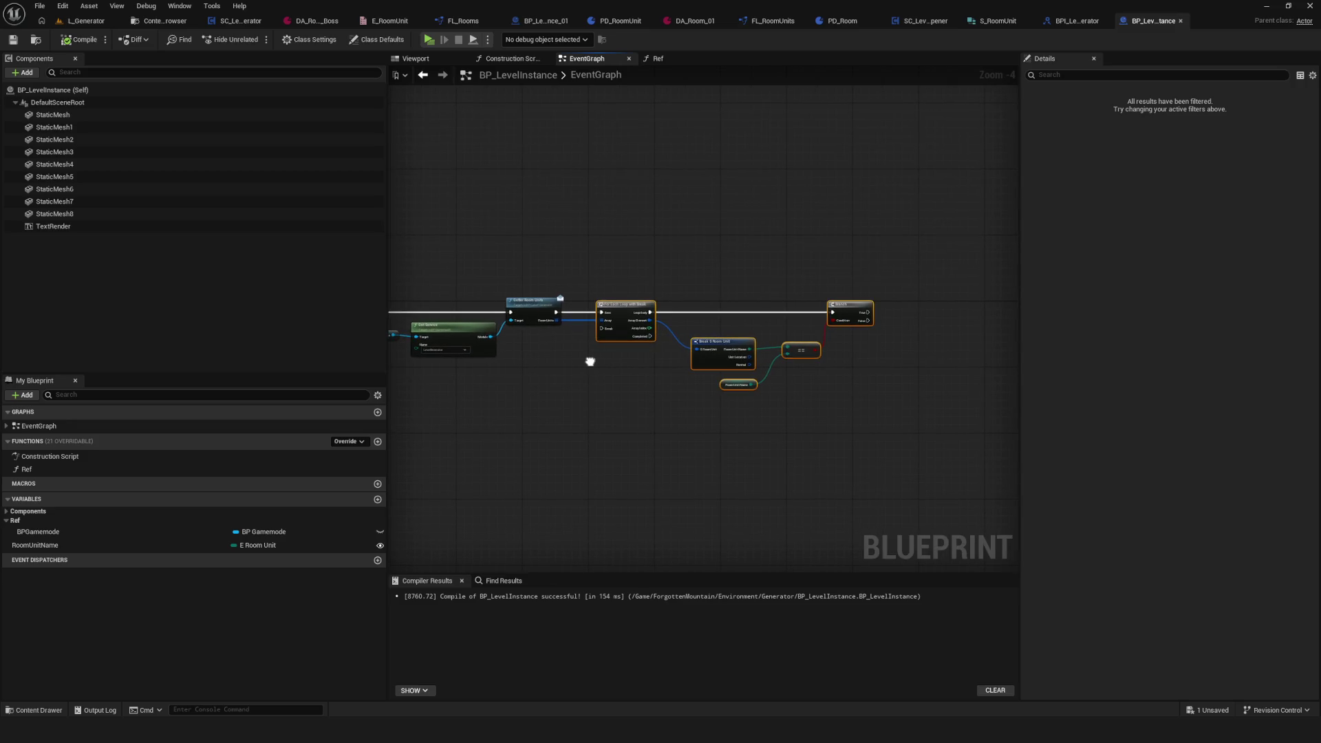
{"action": "scroll", "coordinate": [590, 361], "scroll_direction": "up", "scroll_amount": 3}
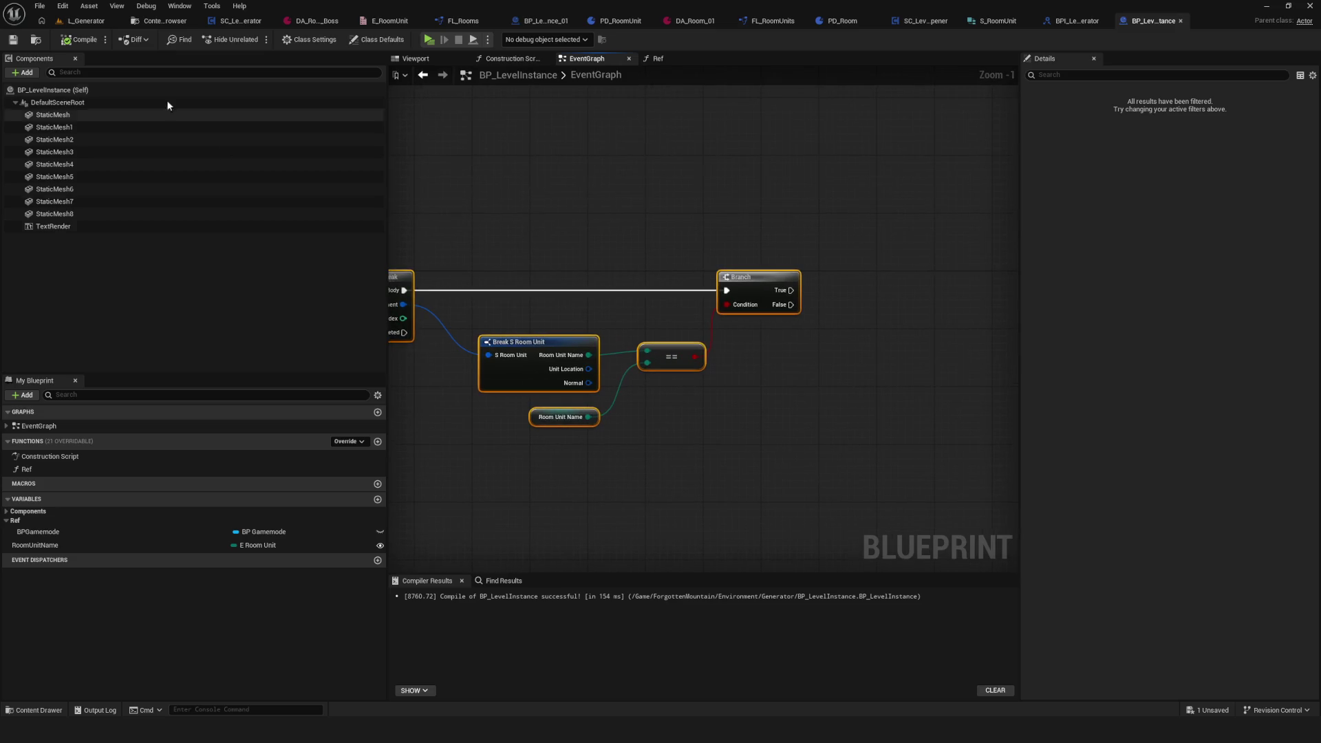
{"action": "scroll", "coordinate": [790, 275], "scroll_direction": "up", "scroll_amount": 1}
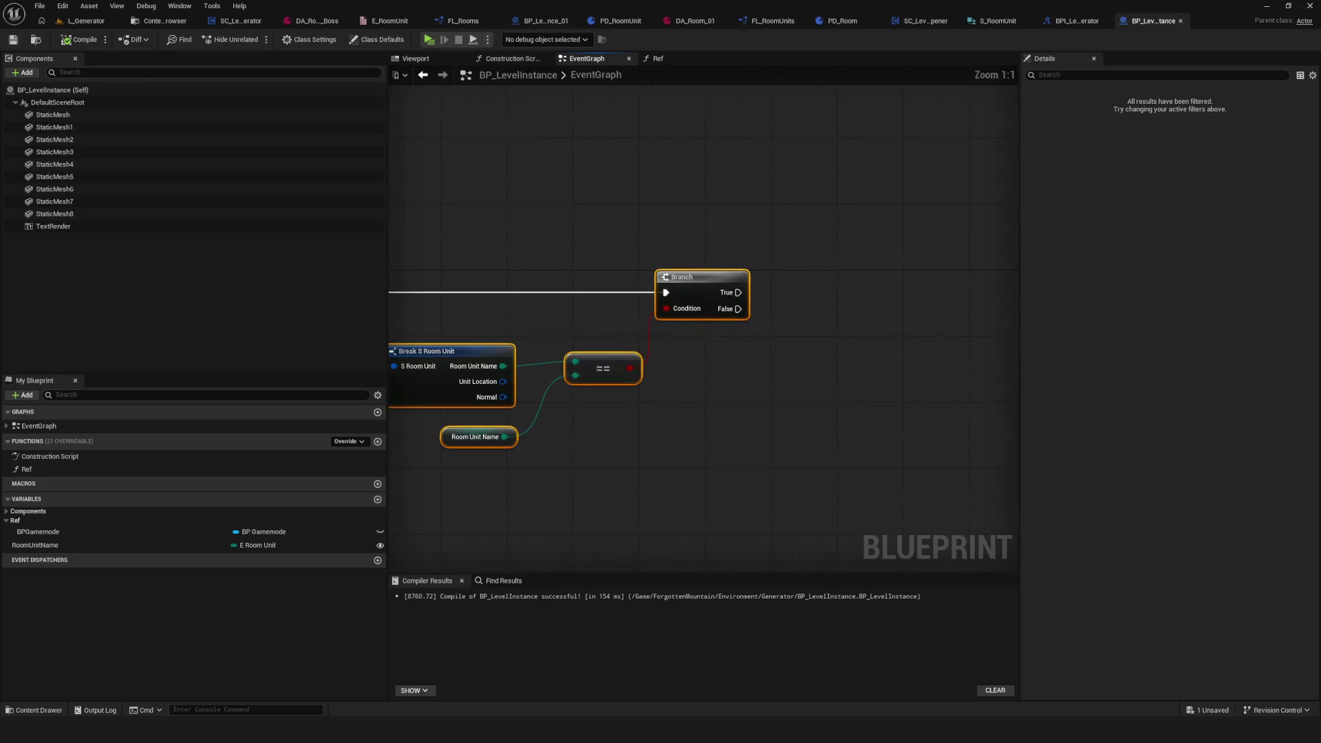
{"action": "left_click_drag", "start_coordinate": [597, 363], "coordinate": [728, 348]}
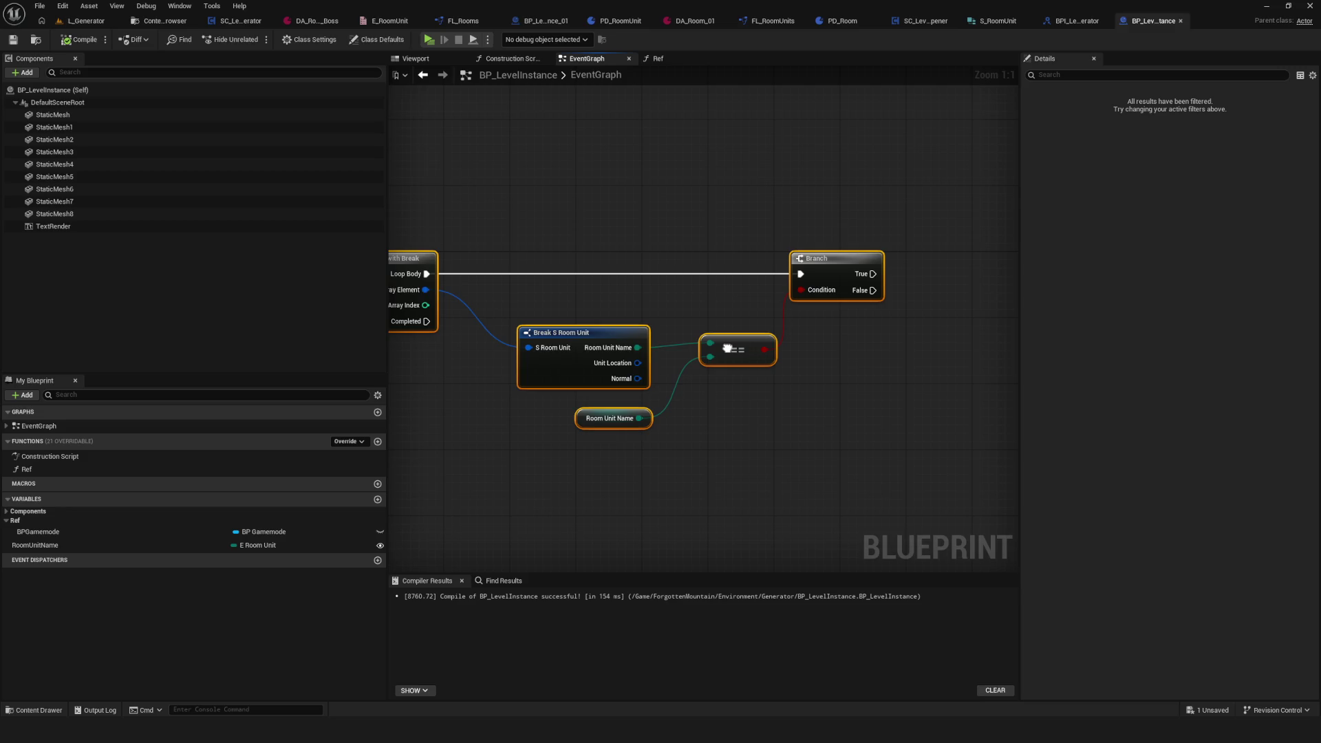
{"action": "mouse_move", "coordinate": [638, 379]}
{"action": "left_mouse_down"}
{"action": "mouse_move", "coordinate": [879, 348]}
{"action": "mouse_move", "coordinate": [886, 359]}
{"action": "left_mouse_up"}
{"action": "left_click", "coordinate": [958, 423]}
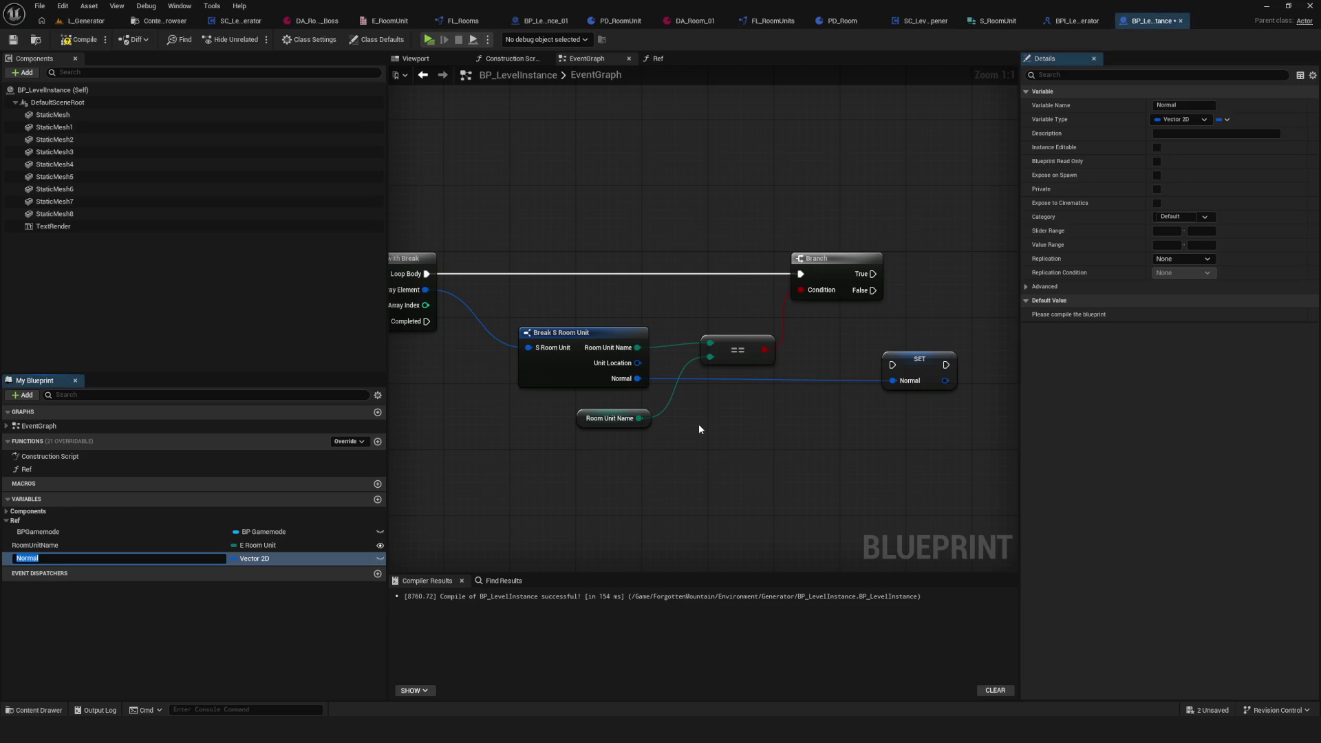
{"action": "type", "text": "N"}
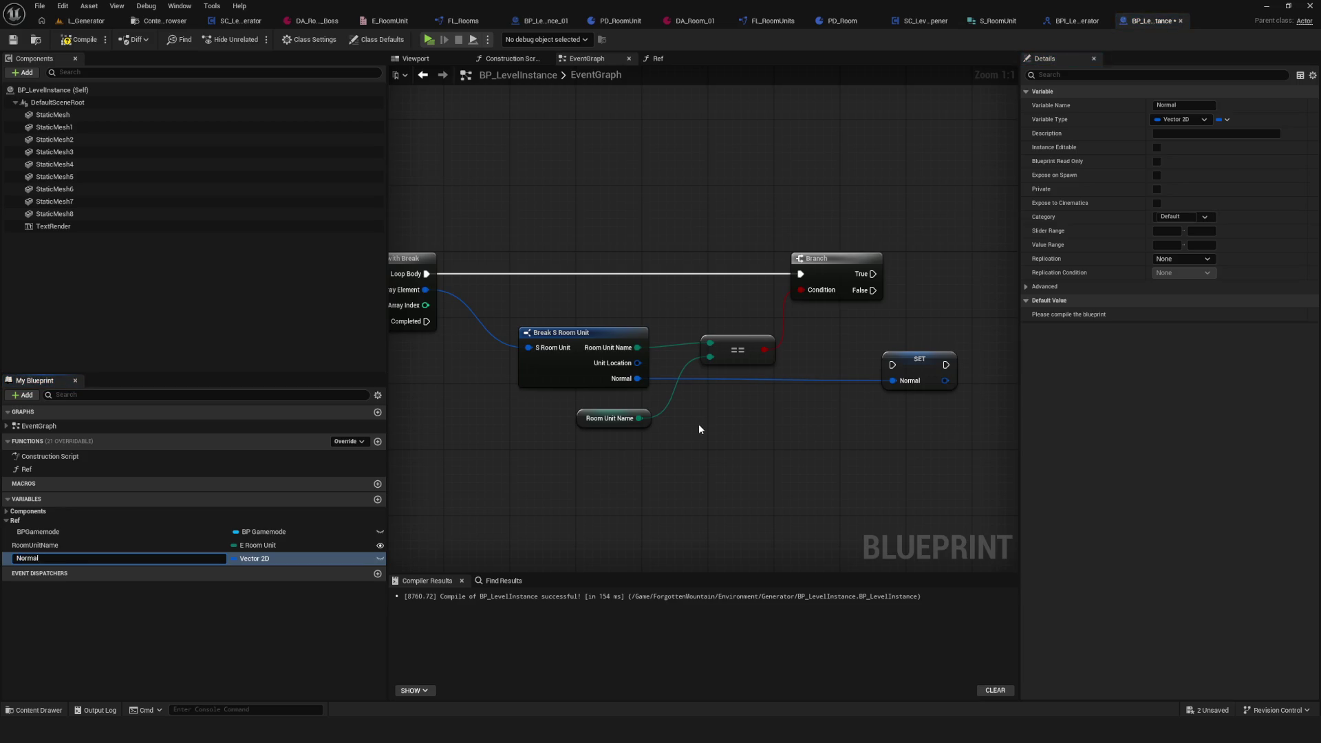
{"action": "key", "text": "Return"}
{"action": "key", "text": "ctrl+s"}
Step: Run SET Normal when the Branch is True, routing its exec wires through reroute points
{"action": "mouse_move", "coordinate": [770, 365]}
{"action": "left_mouse_down"}
{"action": "mouse_move", "coordinate": [804, 365]}
{"action": "mouse_move", "coordinate": [847, 278]}
{"action": "left_mouse_up"}
{"action": "mouse_move", "coordinate": [715, 285]}
{"action": "left_mouse_down"}
{"action": "mouse_move", "coordinate": [810, 286]}
{"action": "mouse_move", "coordinate": [806, 275]}
{"action": "mouse_move", "coordinate": [540, 374]}
{"action": "mouse_move", "coordinate": [702, 354]}
{"action": "mouse_move", "coordinate": [697, 311]}
{"action": "mouse_move", "coordinate": [474, 182]}
{"action": "mouse_move", "coordinate": [519, 154]}
{"action": "mouse_move", "coordinate": [495, 145]}
{"action": "left_mouse_up"}
{"action": "scroll", "coordinate": [635, 366], "scroll_direction": "down", "scroll_amount": 2}
{"action": "scroll", "coordinate": [702, 354], "scroll_direction": "up", "scroll_amount": 2}
{"action": "double_click", "coordinate": [679, 296]}
{"action": "mouse_move", "coordinate": [901, 209]}
{"action": "left_mouse_down"}
{"action": "mouse_move", "coordinate": [604, 230]}
{"action": "mouse_move", "coordinate": [739, 171]}
{"action": "mouse_move", "coordinate": [898, 175]}
{"action": "left_mouse_up"}
{"action": "double_click", "coordinate": [604, 223]}
Step: Marquee-select the loop and comparison nodes and bring up their context menu
{"action": "scroll", "coordinate": [829, 286], "scroll_direction": "down", "scroll_amount": 6}
{"action": "scroll", "coordinate": [829, 285], "scroll_direction": "up", "scroll_amount": 2}
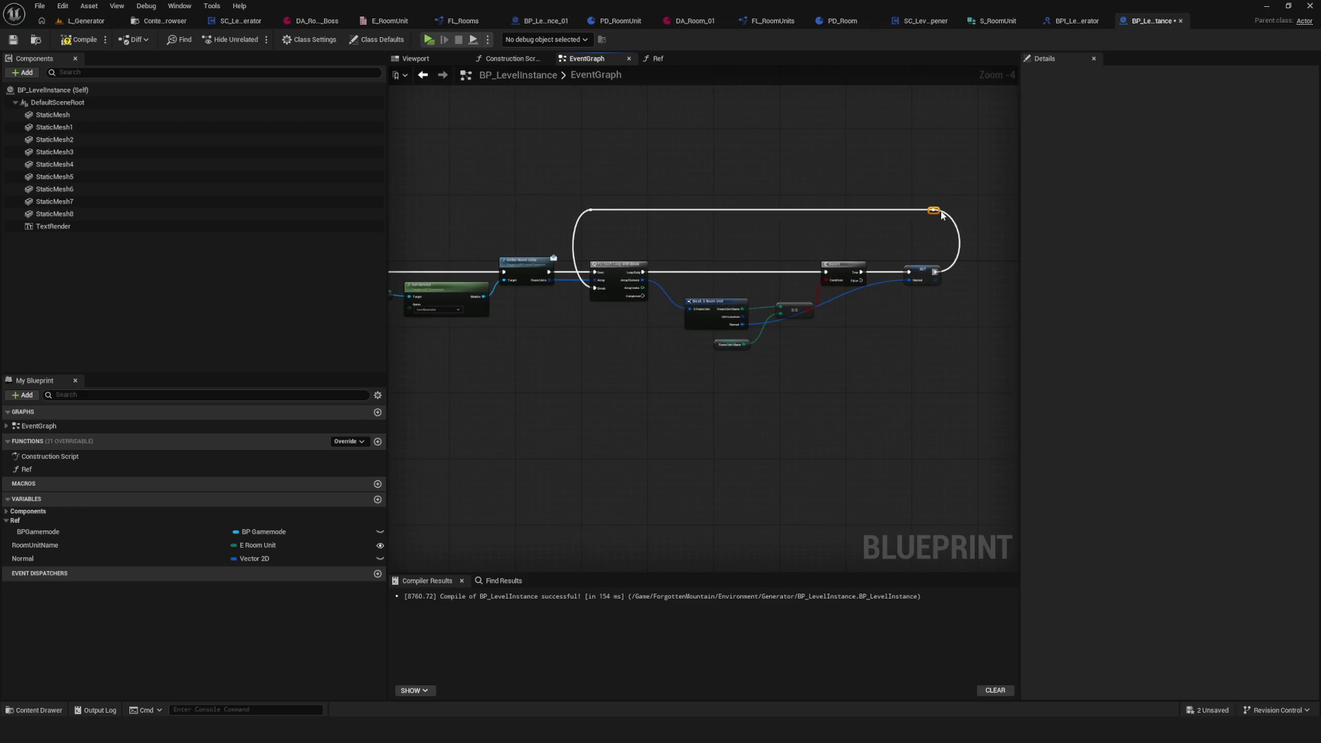
{"action": "scroll", "coordinate": [939, 213], "scroll_direction": "down", "scroll_amount": 2}
{"action": "mouse_move", "coordinate": [972, 188]}
{"action": "left_mouse_down"}
{"action": "mouse_move", "coordinate": [697, 337]}
{"action": "mouse_move", "coordinate": [635, 314]}
{"action": "left_mouse_up"}
{"action": "scroll", "coordinate": [757, 237], "scroll_direction": "up", "scroll_amount": 4}
{"action": "right_click", "coordinate": [693, 269]}
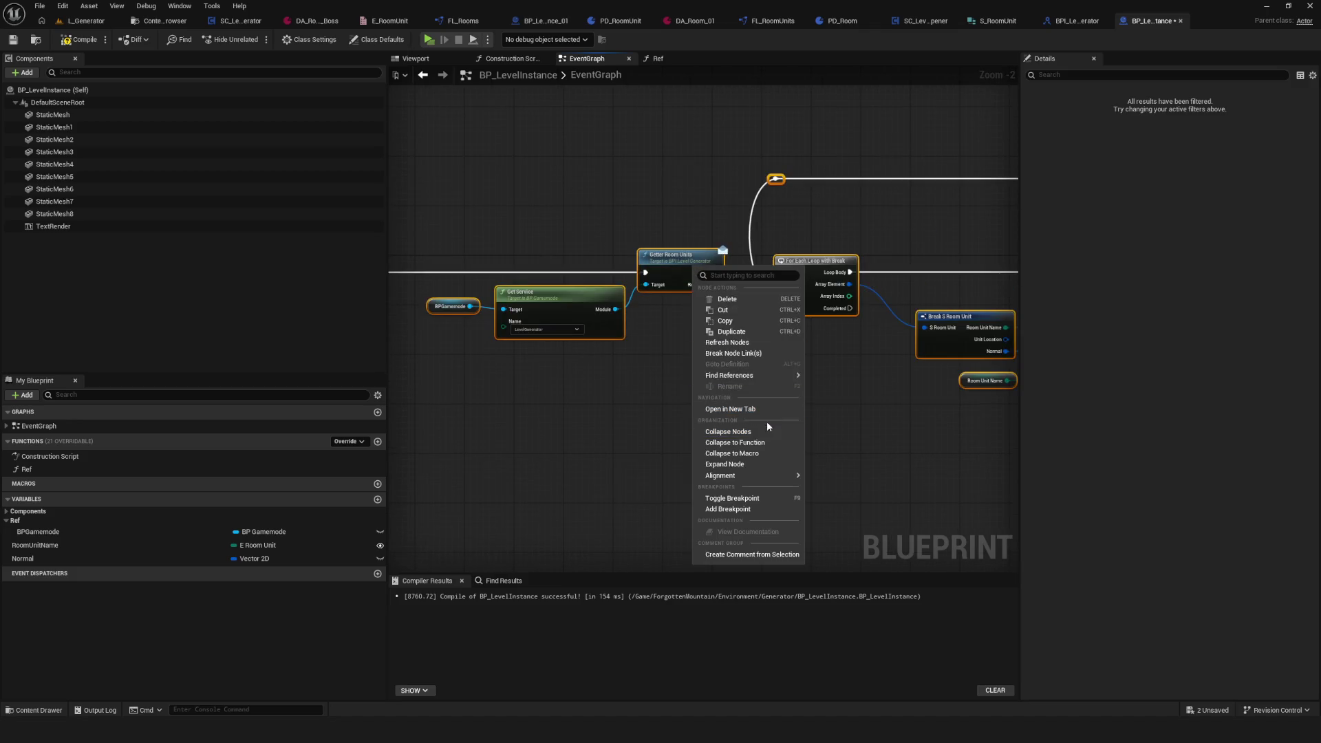
Step: Collapse the selected loop nodes into a new function named GetUnitNormal
{"action": "left_click", "coordinate": [757, 443]}
{"action": "type", "text": "GetUnitNo"}
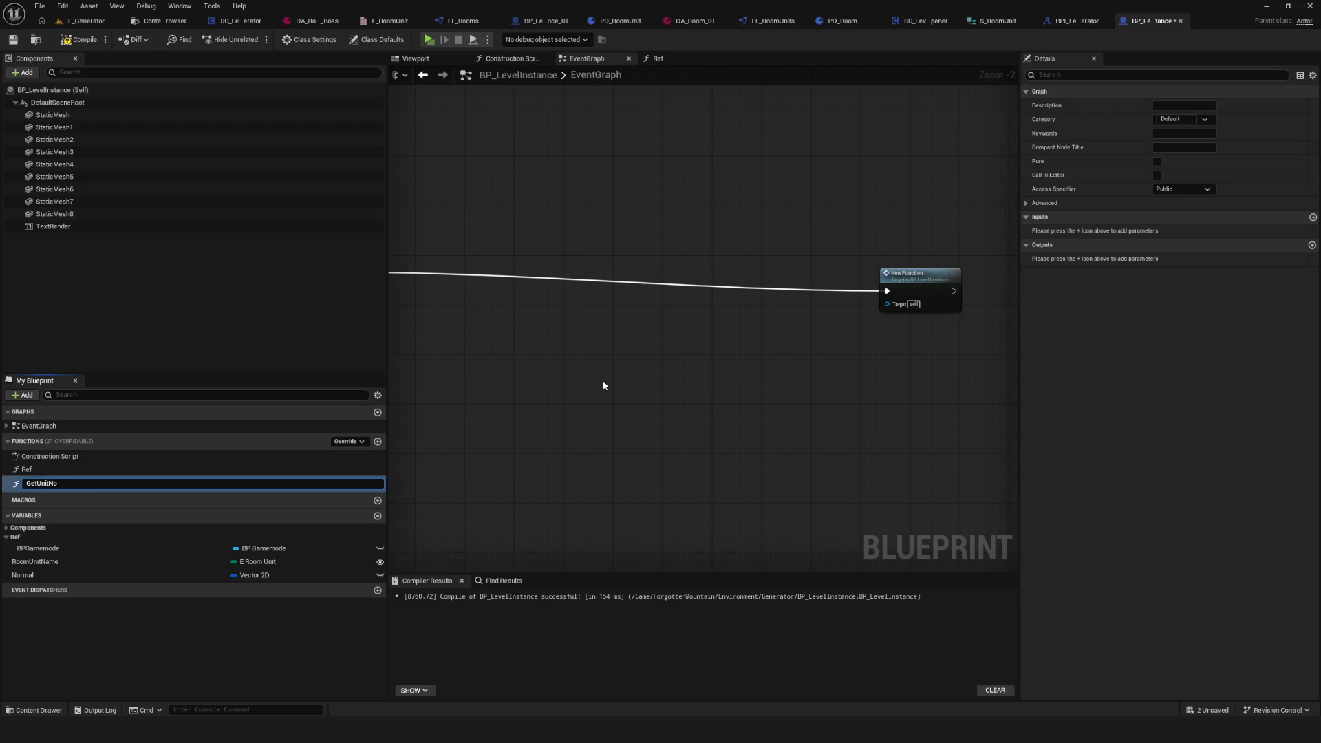
{"action": "type", "text": "rma"}
{"action": "key", "text": "Return"}
{"action": "mouse_move", "coordinate": [869, 301]}
{"action": "left_mouse_down"}
{"action": "mouse_move", "coordinate": [642, 250]}
{"action": "mouse_move", "coordinate": [519, 276]}
{"action": "left_mouse_up"}
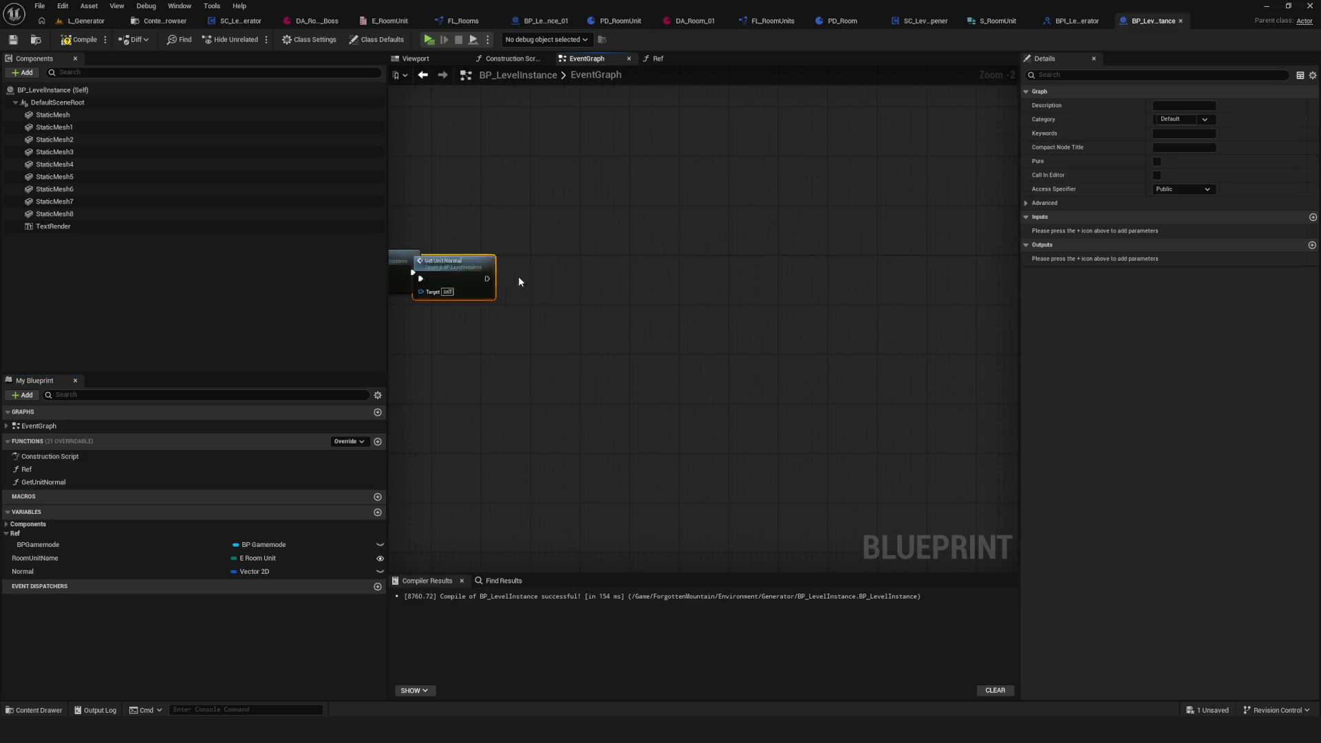
Step: Inspect the GetUnitNormal function graph, then return to the EventGraph
{"action": "double_click", "coordinate": [454, 275]}
{"action": "scroll", "coordinate": [632, 315], "scroll_direction": "down", "scroll_amount": 7}
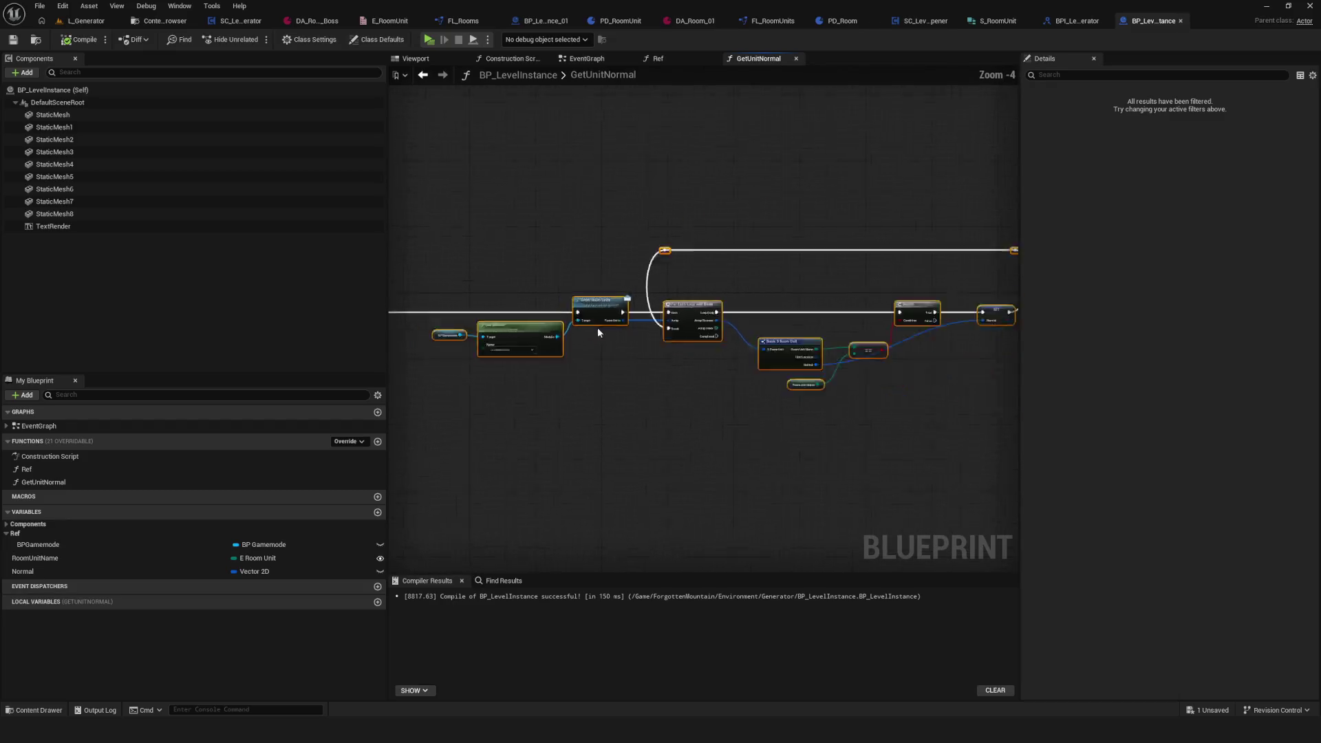
{"action": "scroll", "coordinate": [669, 362], "scroll_direction": "up", "scroll_amount": 5}
{"action": "left_click", "coordinate": [81, 40]}
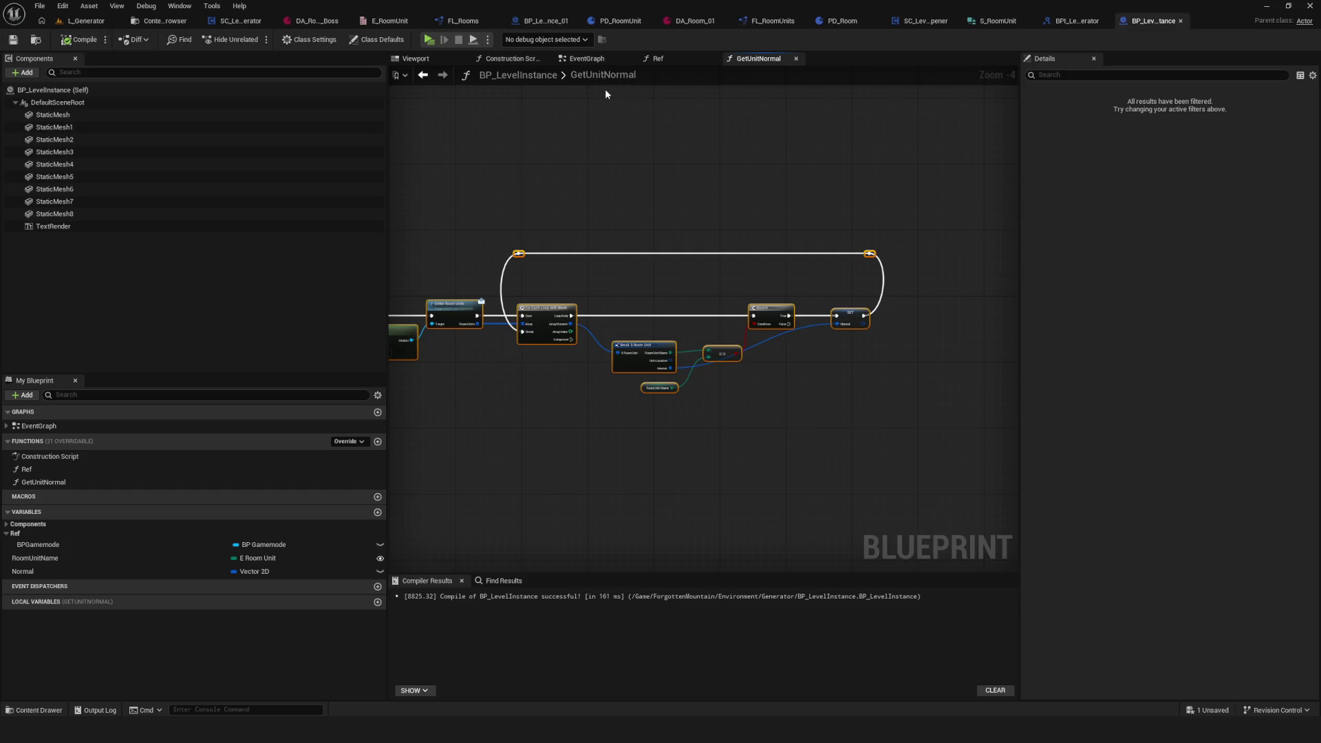
{"action": "left_click", "coordinate": [588, 59]}
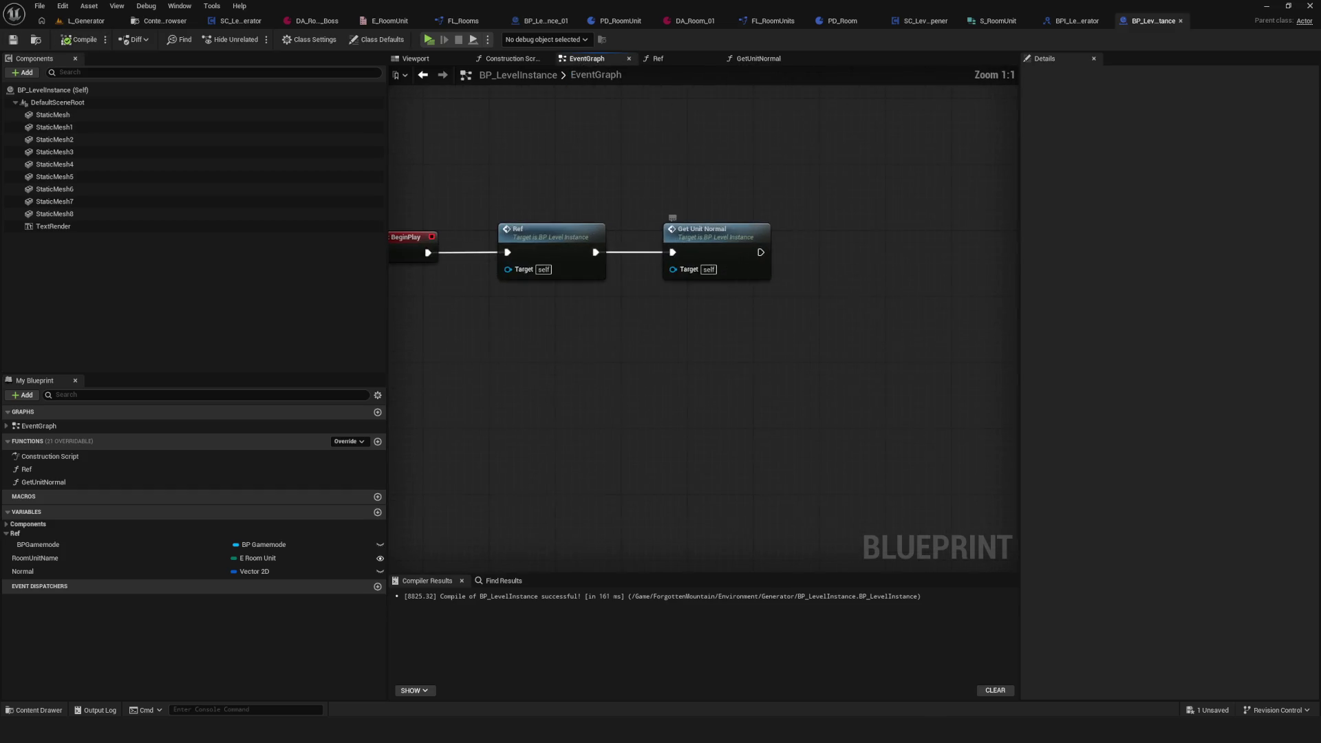
Step: Add another new function to BP_LevelInstance from the Functions list
{"action": "left_click_drag", "start_coordinate": [744, 279], "coordinate": [667, 311]}
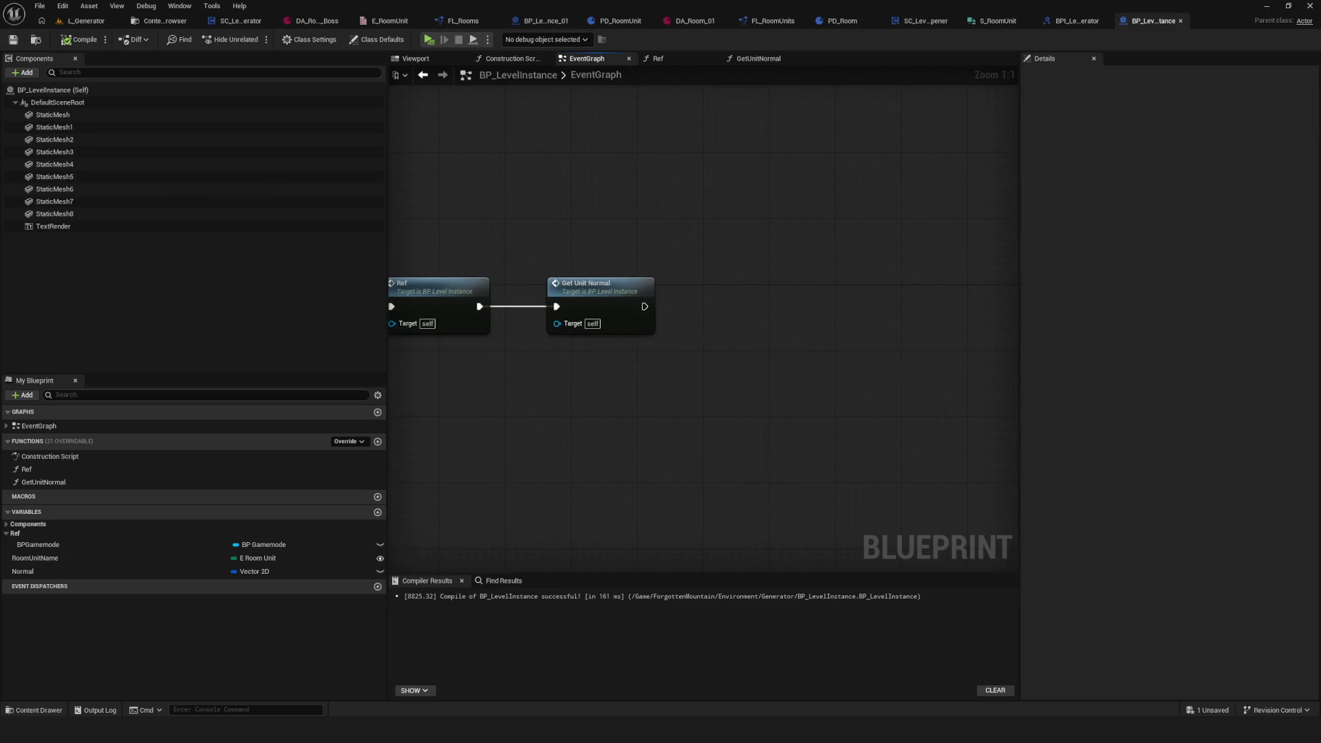
{"action": "left_click_drag", "start_coordinate": [662, 213], "coordinate": [729, 218]}
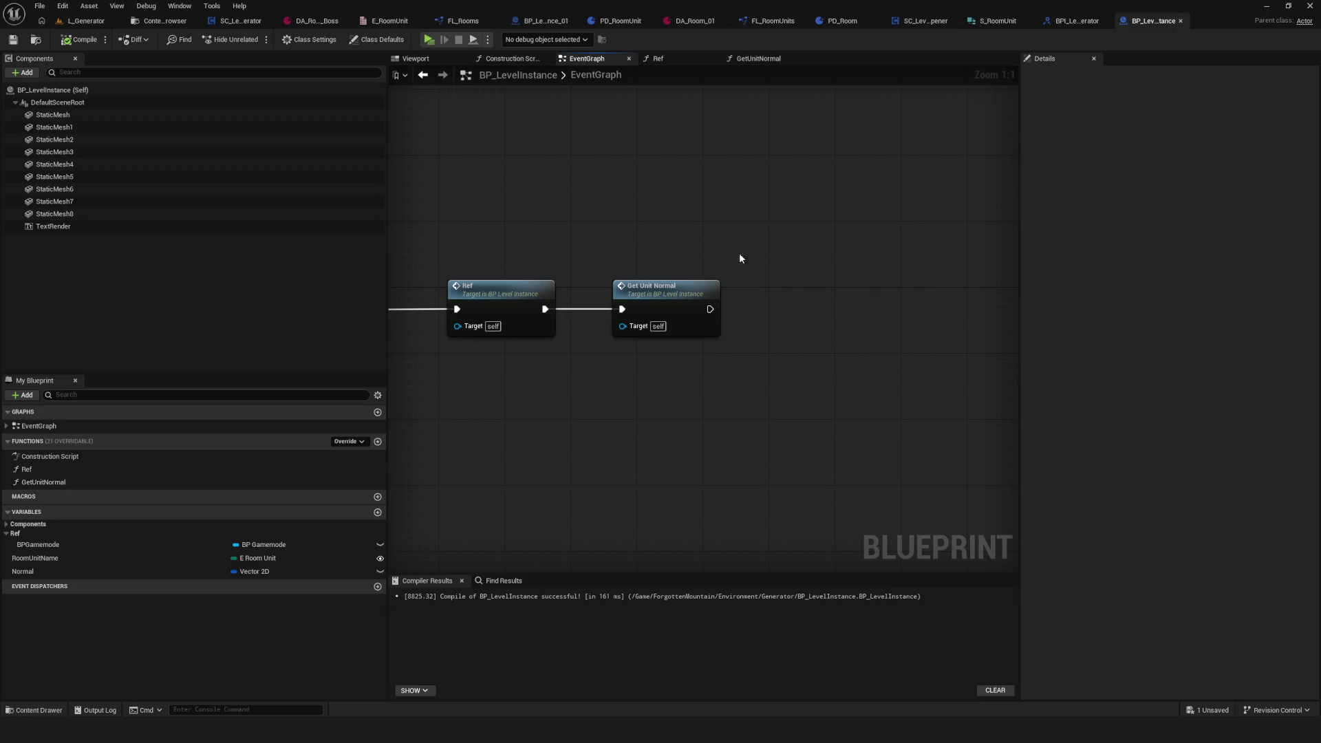
{"action": "left_click", "coordinate": [377, 441]}
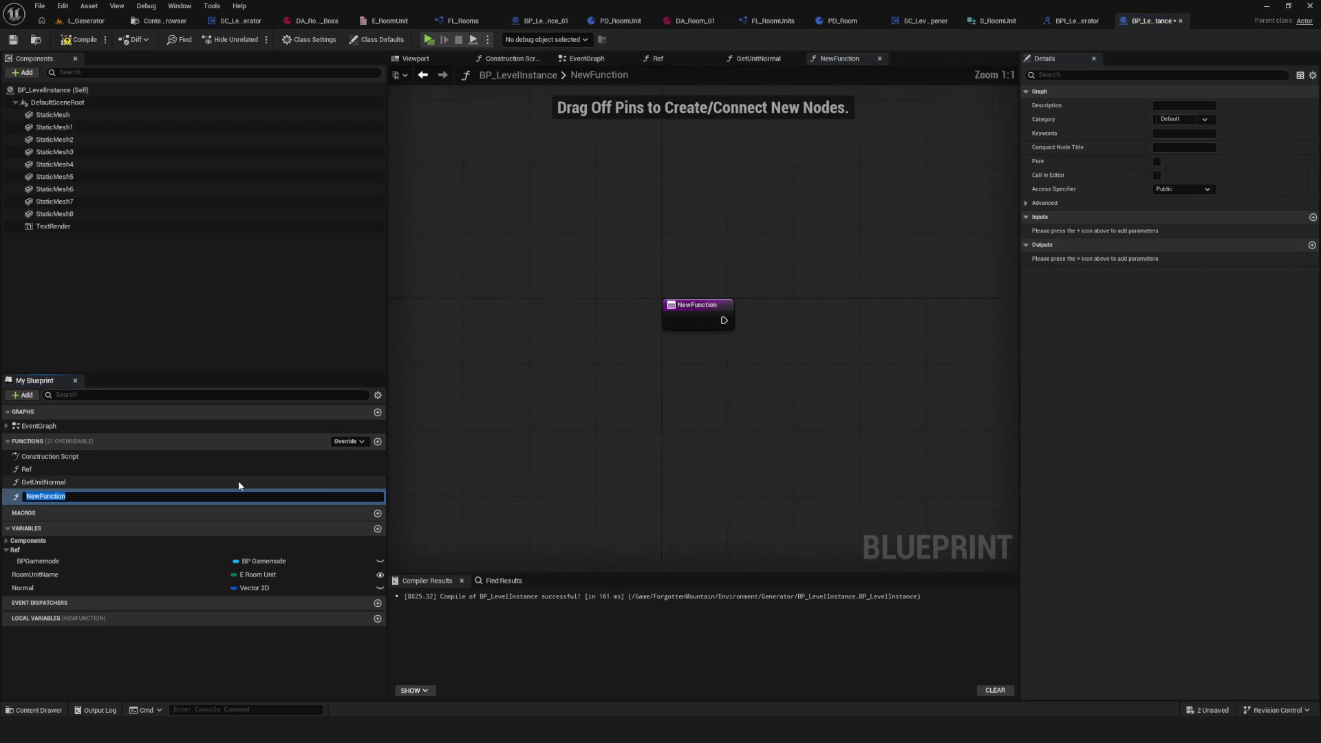
Step: Name the new function NormalRender, correcting the mistyped letters
{"action": "type", "text": "Normal"}
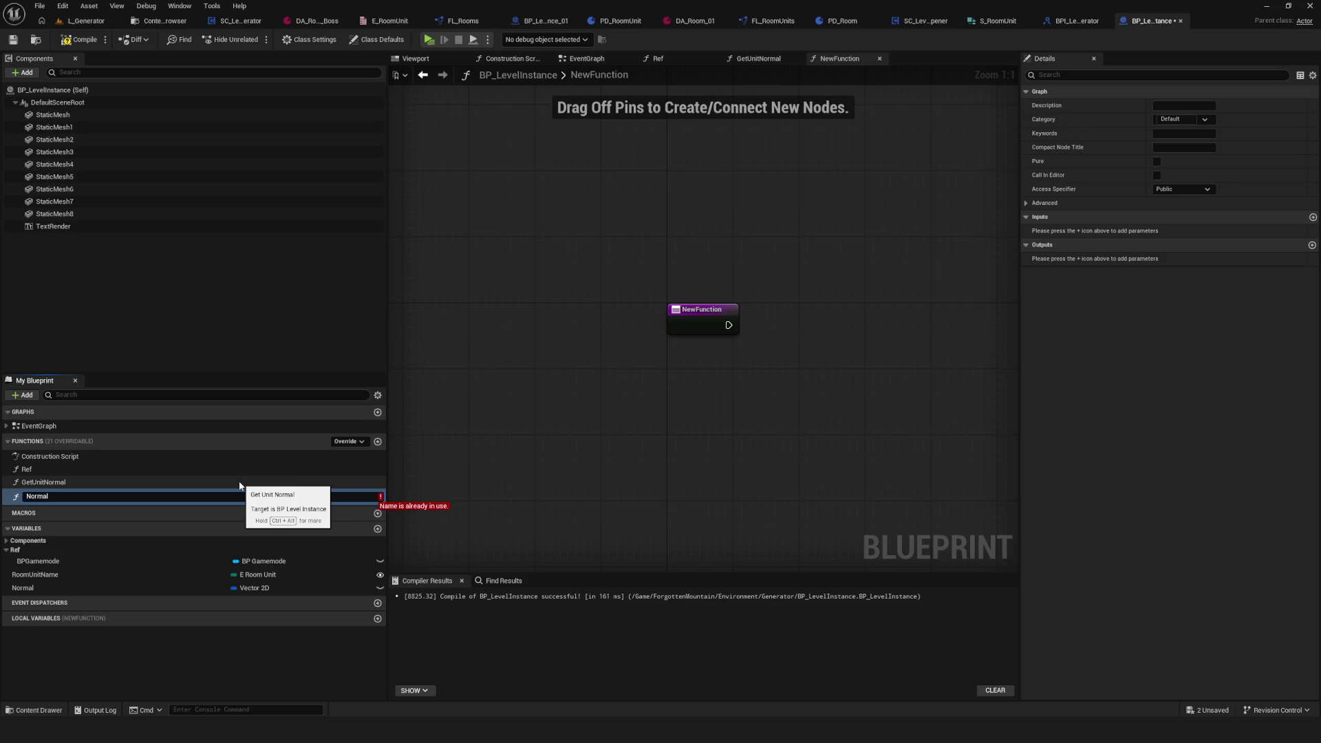
{"action": "type", "text": "V"}
{"action": "key", "text": "BackSpace"}
{"action": "type", "text": "E"}
{"action": "key", "text": "BackSpace"}
{"action": "type", "text": "Render"}
{"action": "key", "text": "Return"}
Step: Remove the stray NormalRender call node from the graph and save the blueprint
{"action": "left_click", "coordinate": [85, 495]}
{"action": "left_click_drag", "start_coordinate": [85, 496], "coordinate": [844, 326]}
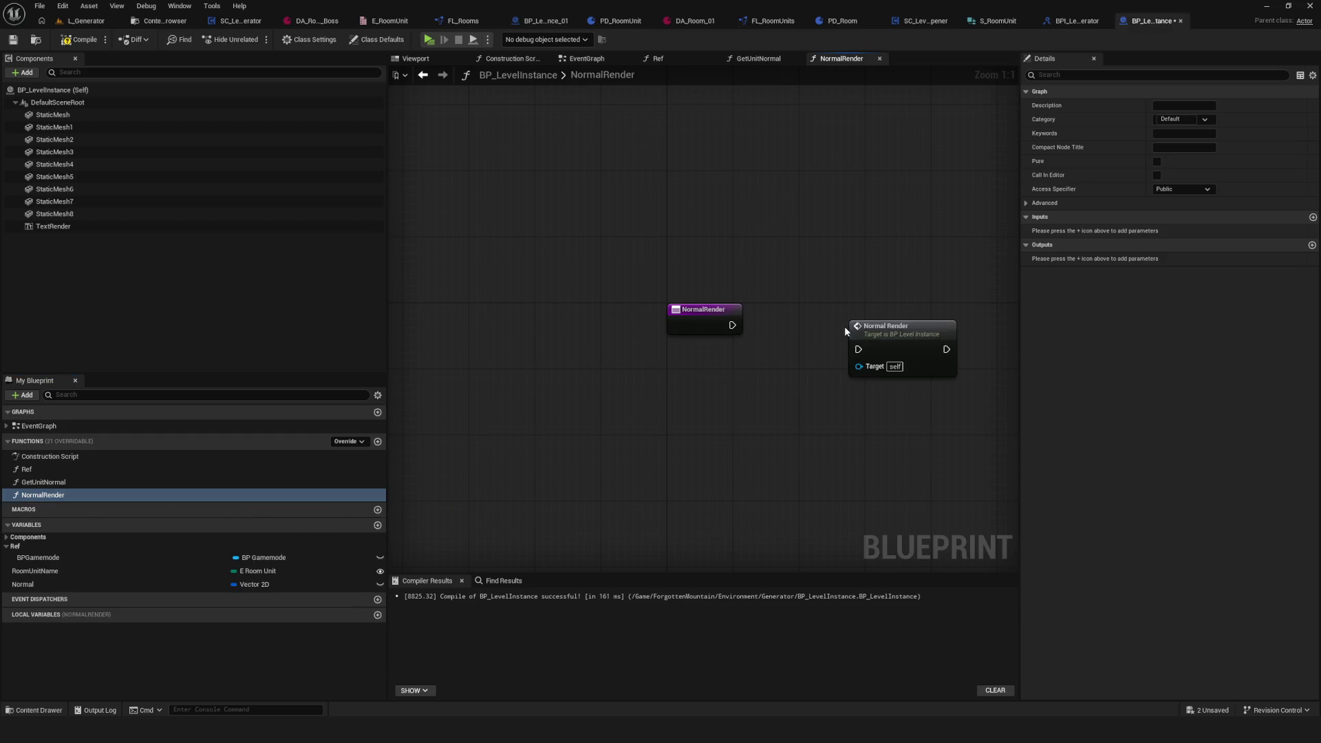
{"action": "left_click", "coordinate": [917, 366]}
{"action": "key", "text": "Delete"}
{"action": "left_click_drag", "start_coordinate": [720, 311], "coordinate": [552, 309]}
{"action": "key", "text": "ctrl+s"}
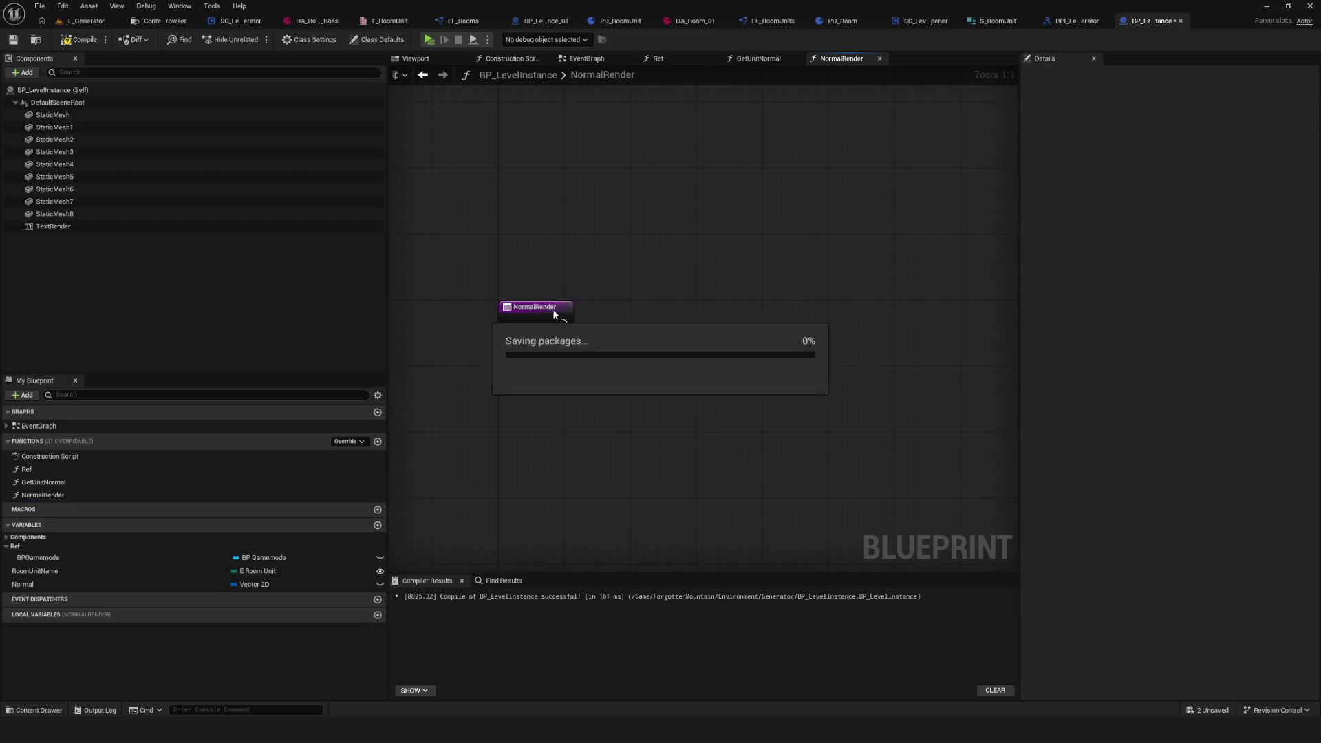
Step: Add a Vector 2D input to NormalRender, rename NewParam to Normal, then compile and save
{"action": "left_click", "coordinate": [1313, 245]}
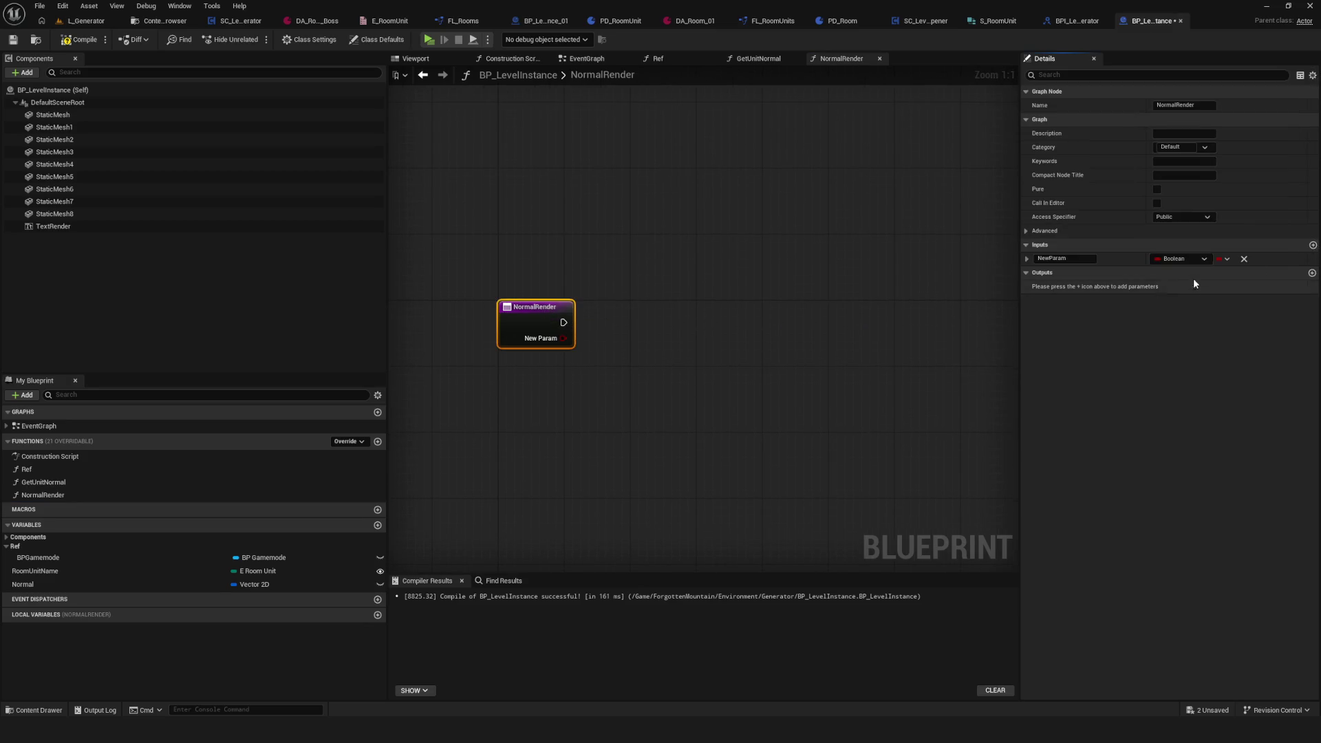
{"action": "left_click", "coordinate": [1198, 259]}
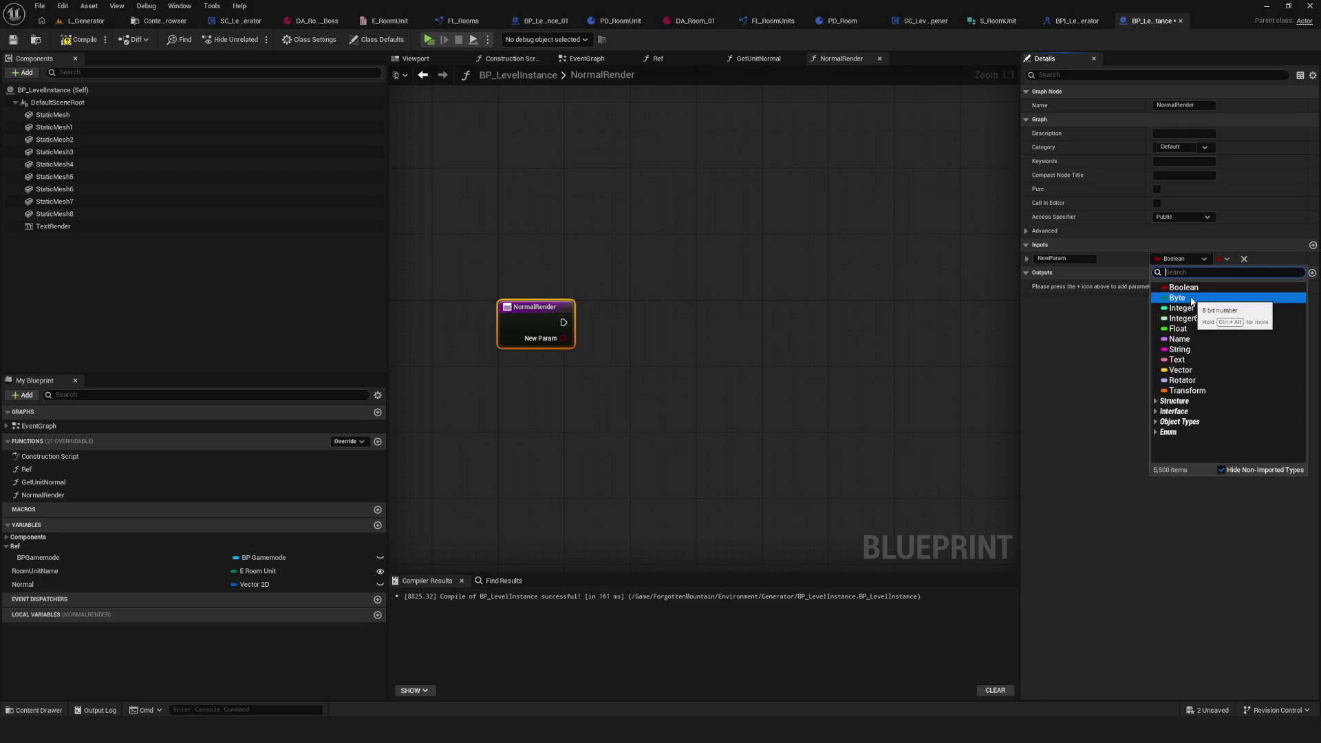
{"action": "type", "text": "vector 2"}
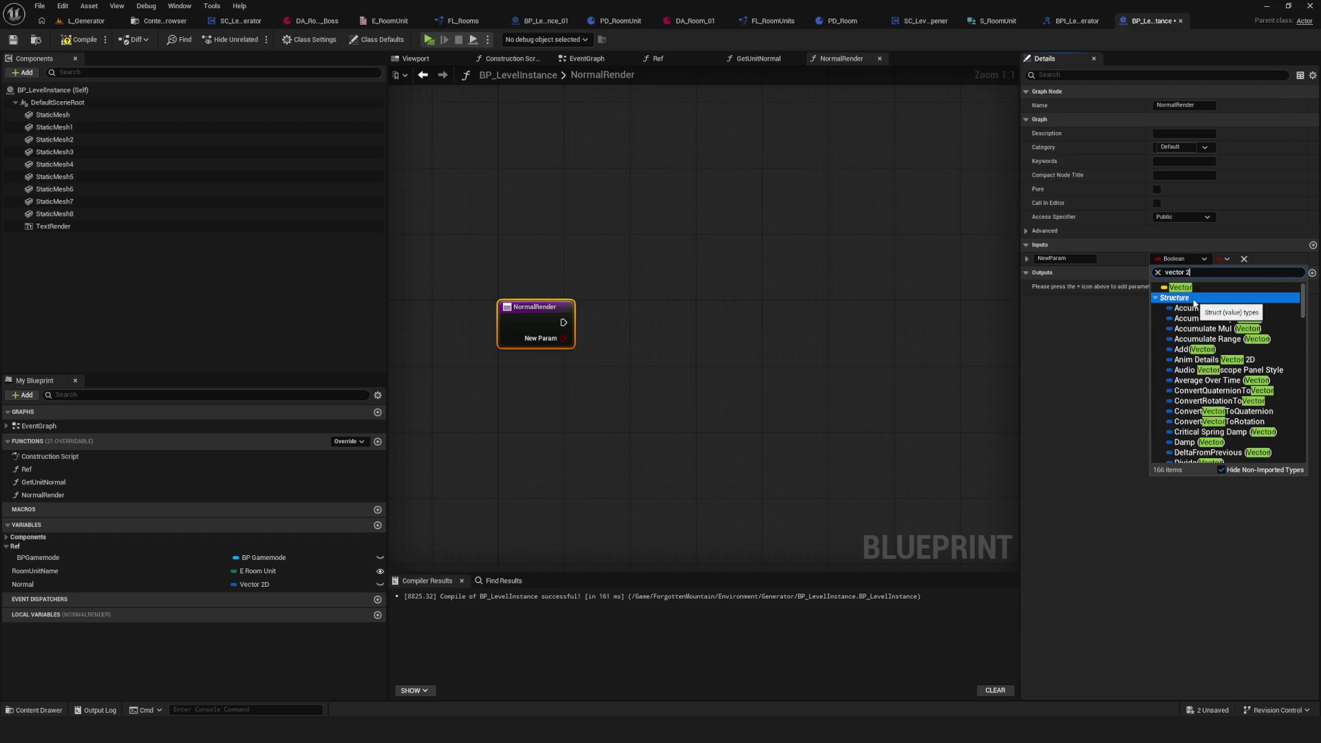
{"action": "scroll", "coordinate": [1211, 358], "scroll_direction": "down", "scroll_amount": 5}
{"action": "left_click", "coordinate": [1211, 422]}
{"action": "left_click_drag", "start_coordinate": [640, 395], "coordinate": [624, 426]}
{"action": "left_click", "coordinate": [1065, 259]}
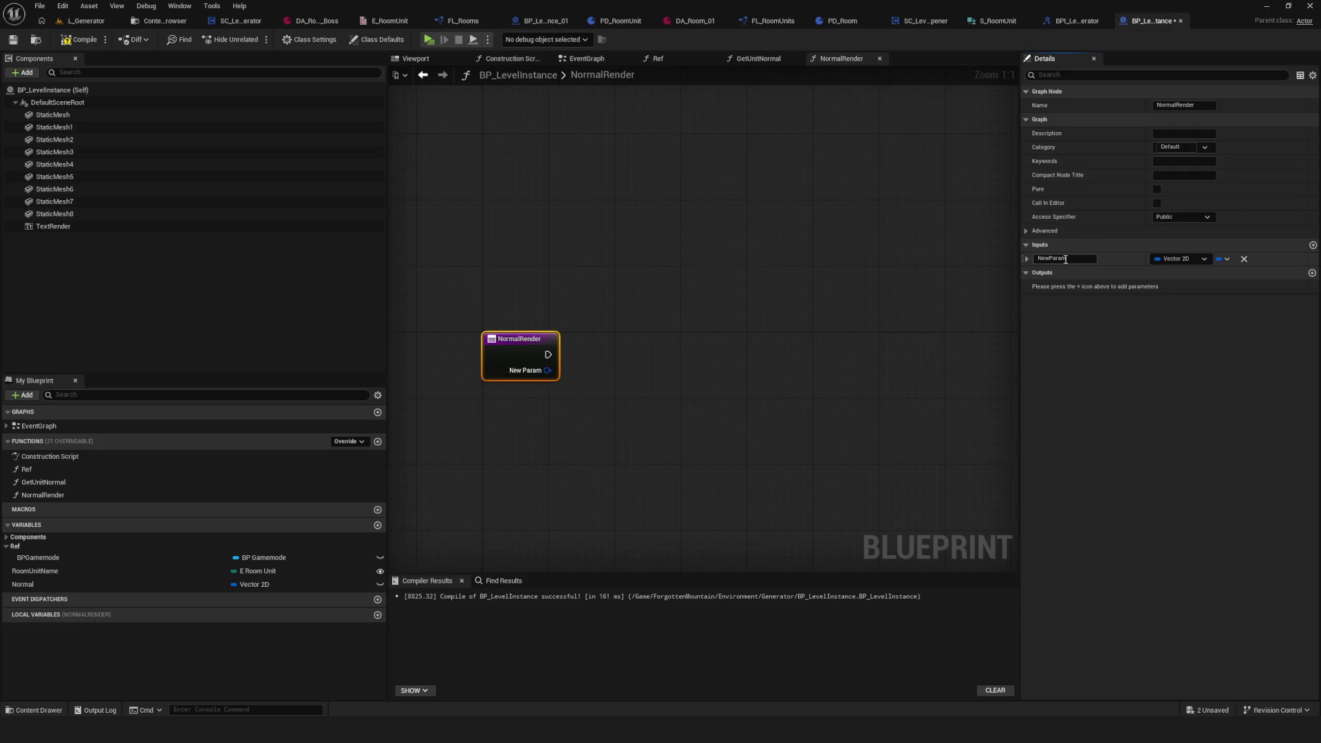
{"action": "double_click", "coordinate": [1066, 259]}
{"action": "type", "text": "Normal"}
{"action": "key", "text": "Return"}
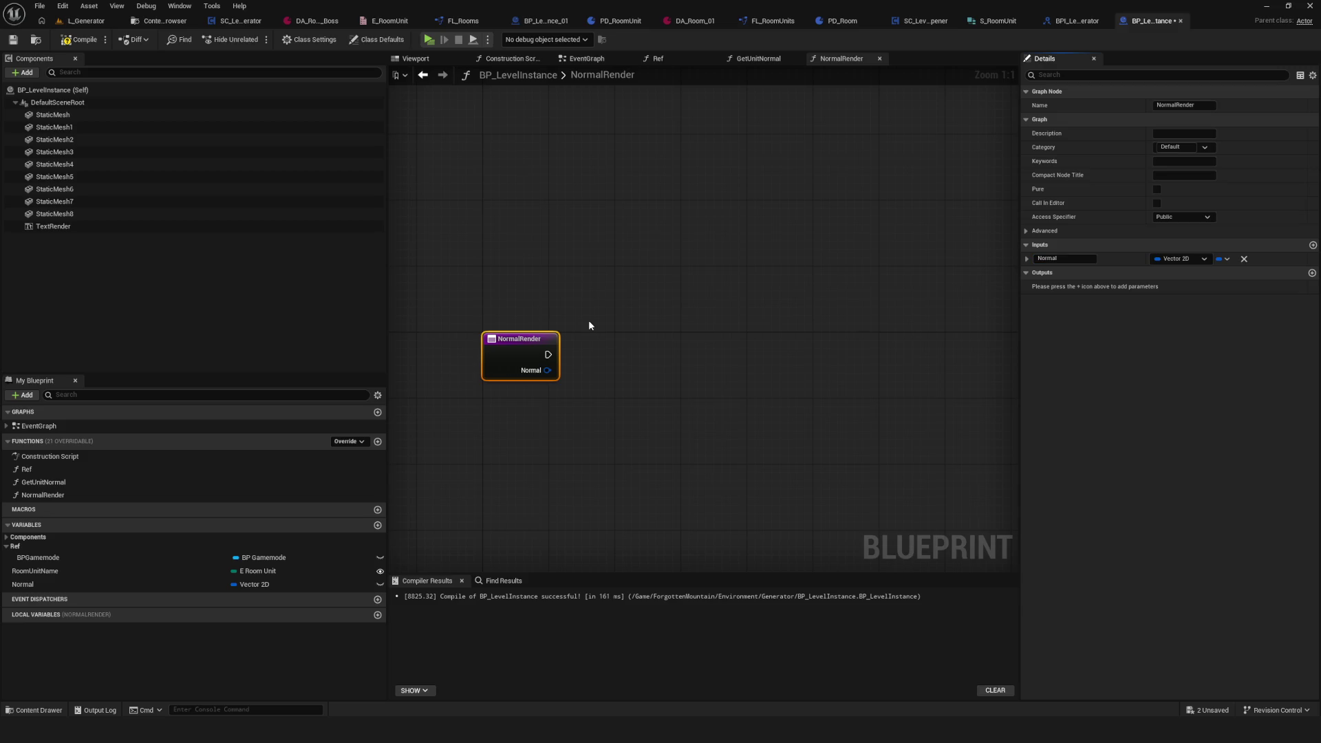
{"action": "left_click", "coordinate": [79, 39]}
{"action": "left_click", "coordinate": [13, 40]}
{"action": "mouse_move", "coordinate": [602, 402]}
{"action": "left_mouse_down"}
{"action": "mouse_move", "coordinate": [593, 336]}
{"action": "mouse_move", "coordinate": [614, 311]}
{"action": "mouse_move", "coordinate": [602, 338]}
{"action": "mouse_move", "coordinate": [544, 334]}
{"action": "left_mouse_up"}
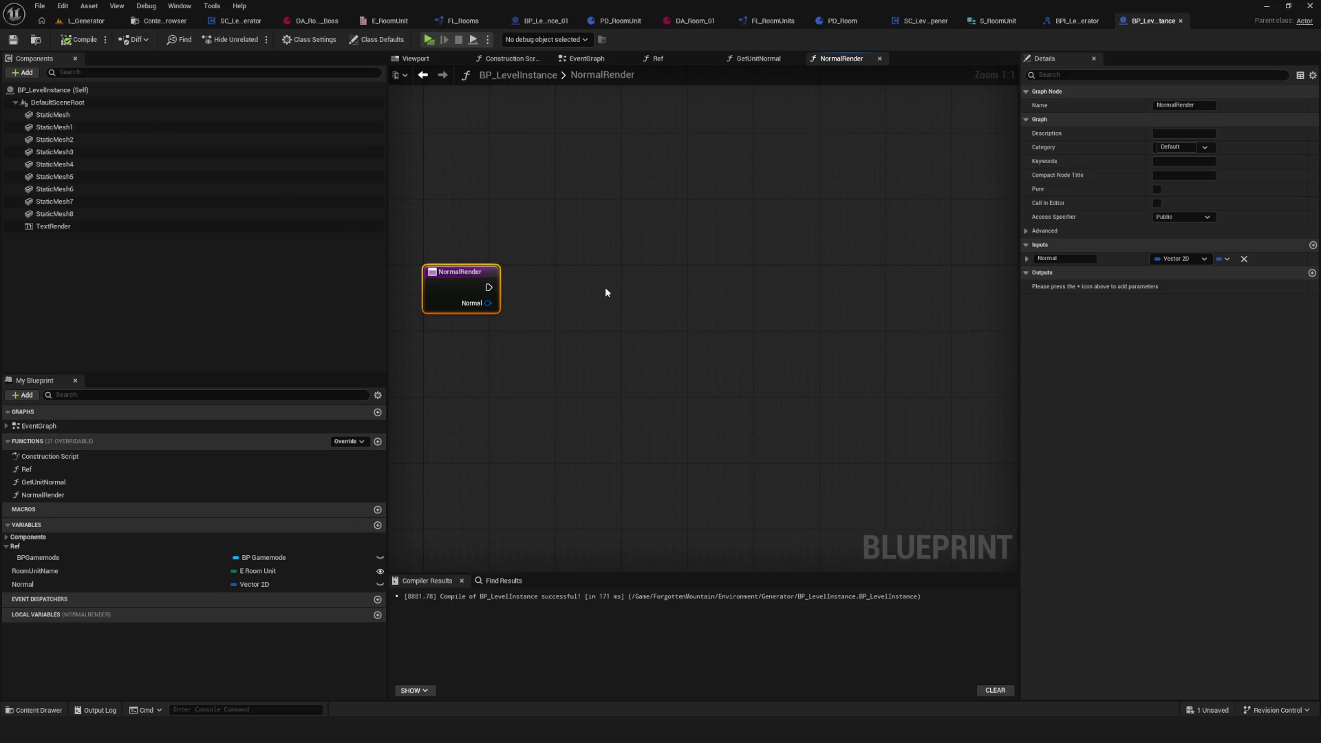
{"action": "left_click_drag", "start_coordinate": [605, 292], "coordinate": [665, 303]}
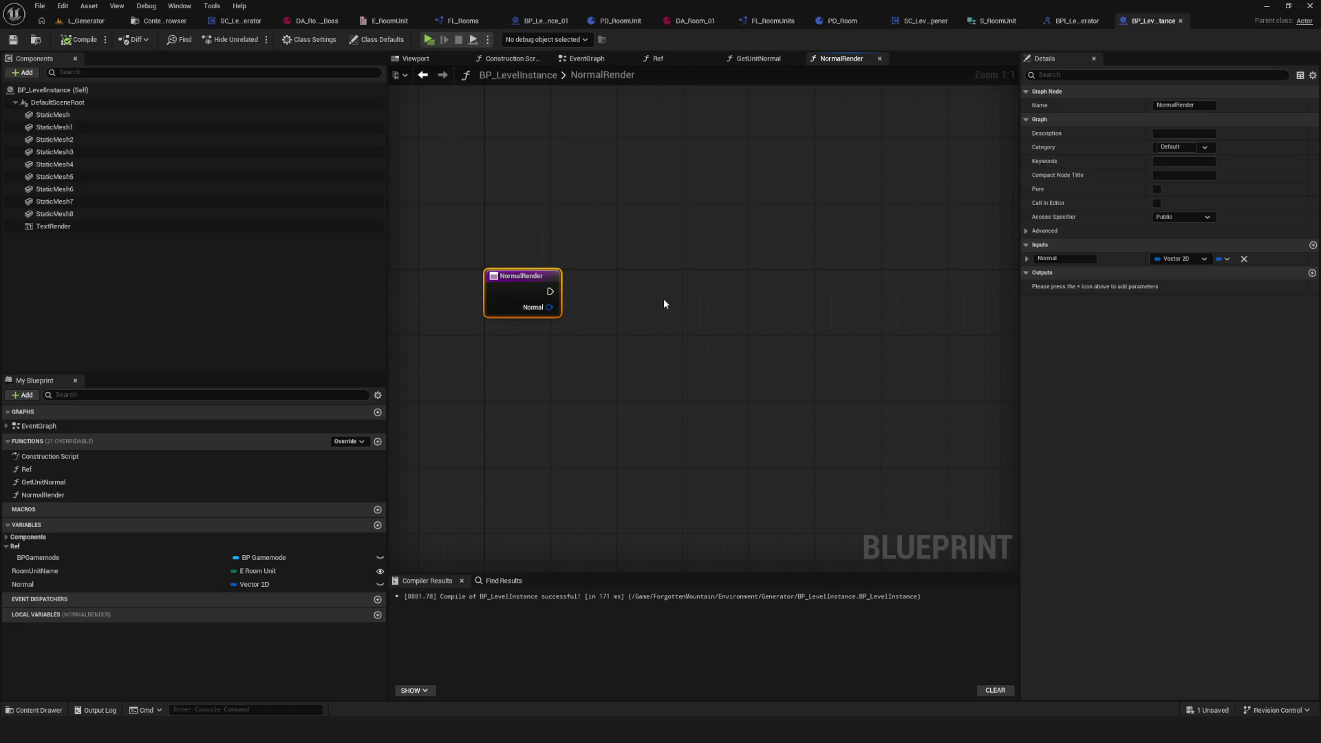
{"action": "left_click_drag", "start_coordinate": [659, 298], "coordinate": [595, 311]}
{"action": "left_click_drag", "start_coordinate": [485, 319], "coordinate": [581, 320]}
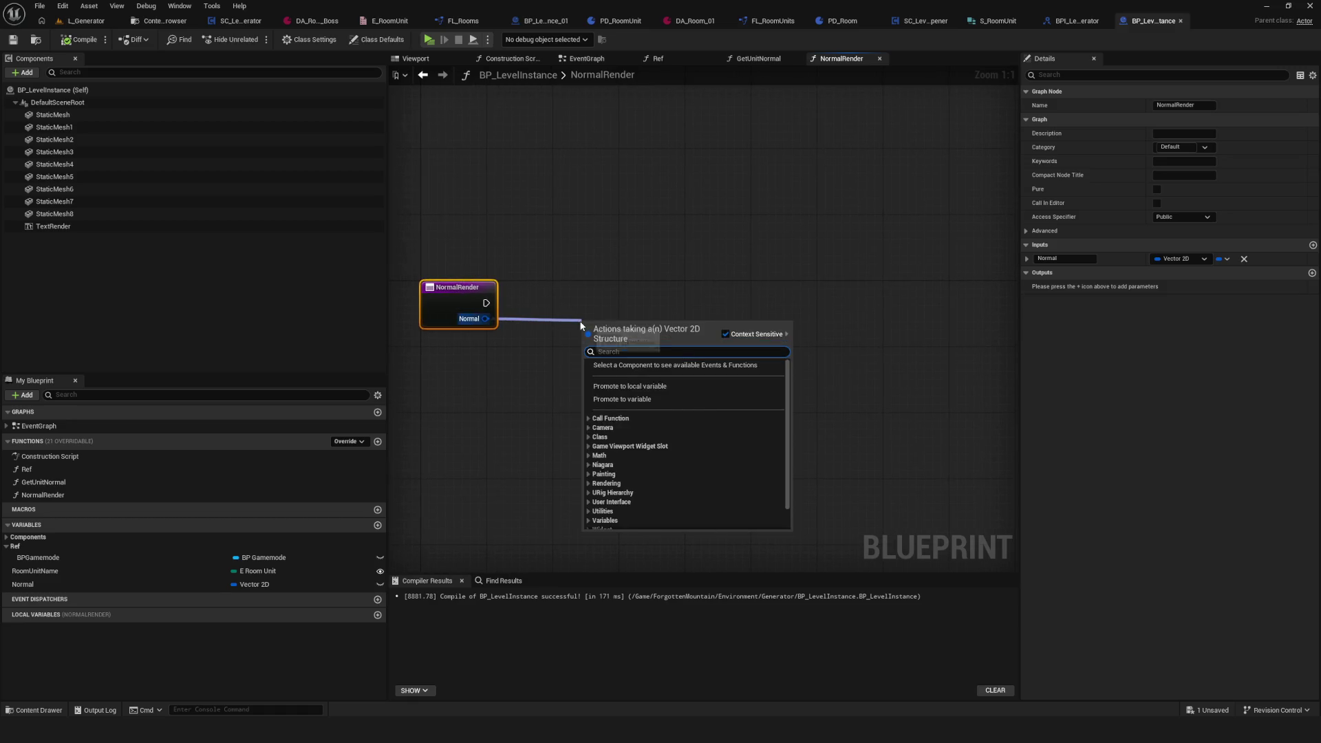
{"action": "type", "text": "equal"}
{"action": "left_click", "coordinate": [666, 440]}
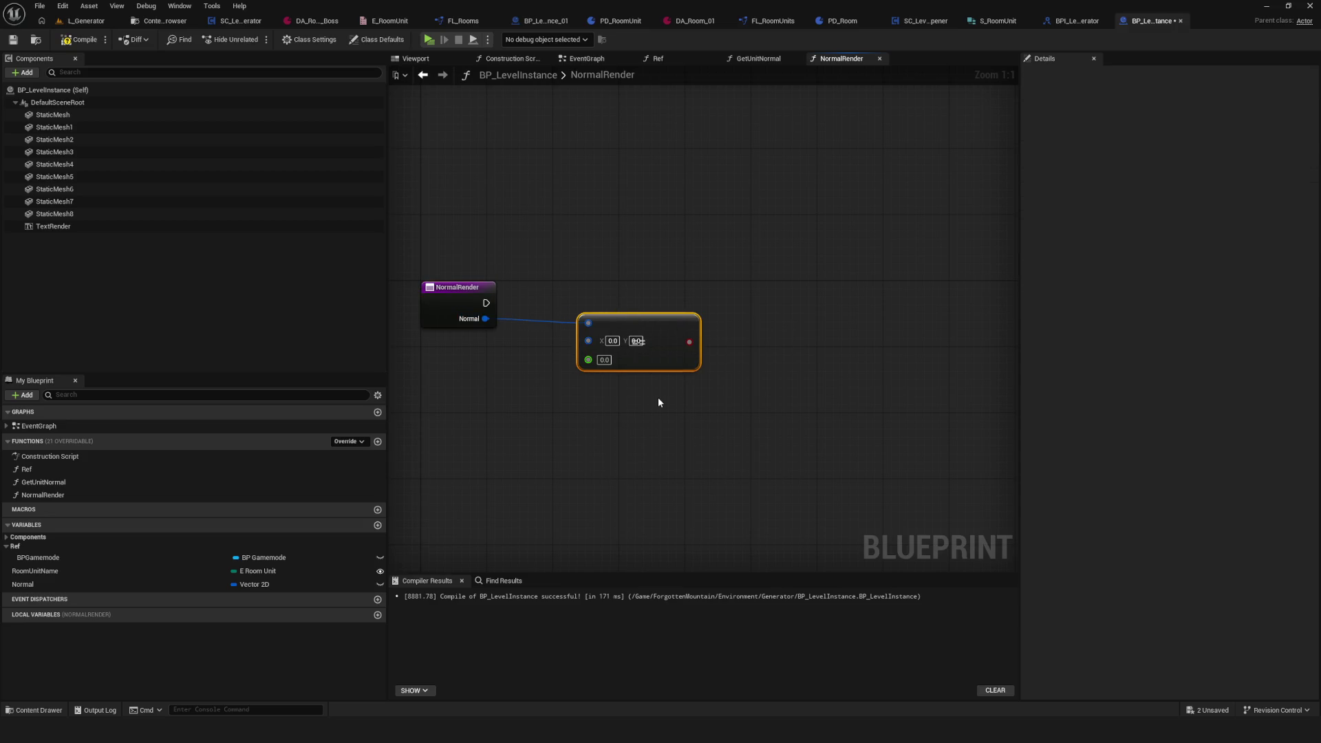
{"action": "key", "text": "Delete"}
{"action": "left_click_drag", "start_coordinate": [486, 303], "coordinate": [697, 308]}
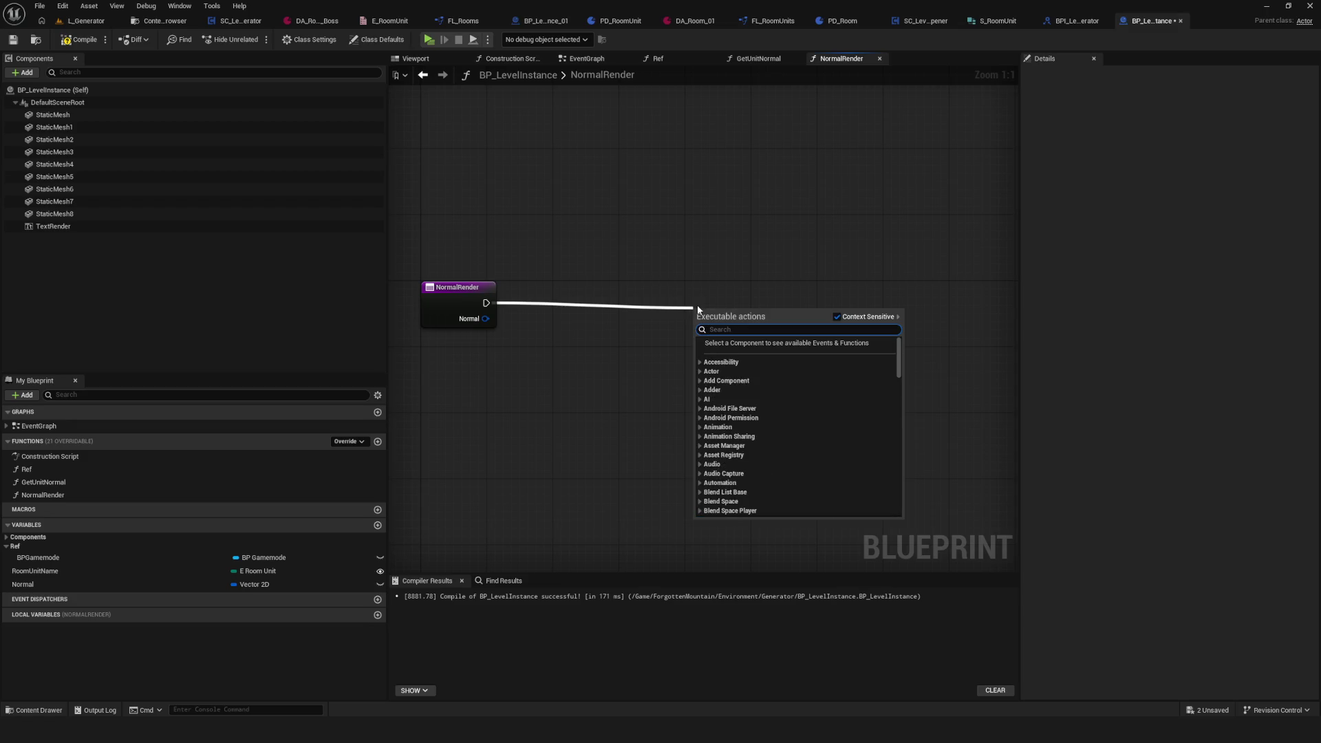
{"action": "left_click", "coordinate": [652, 320]}
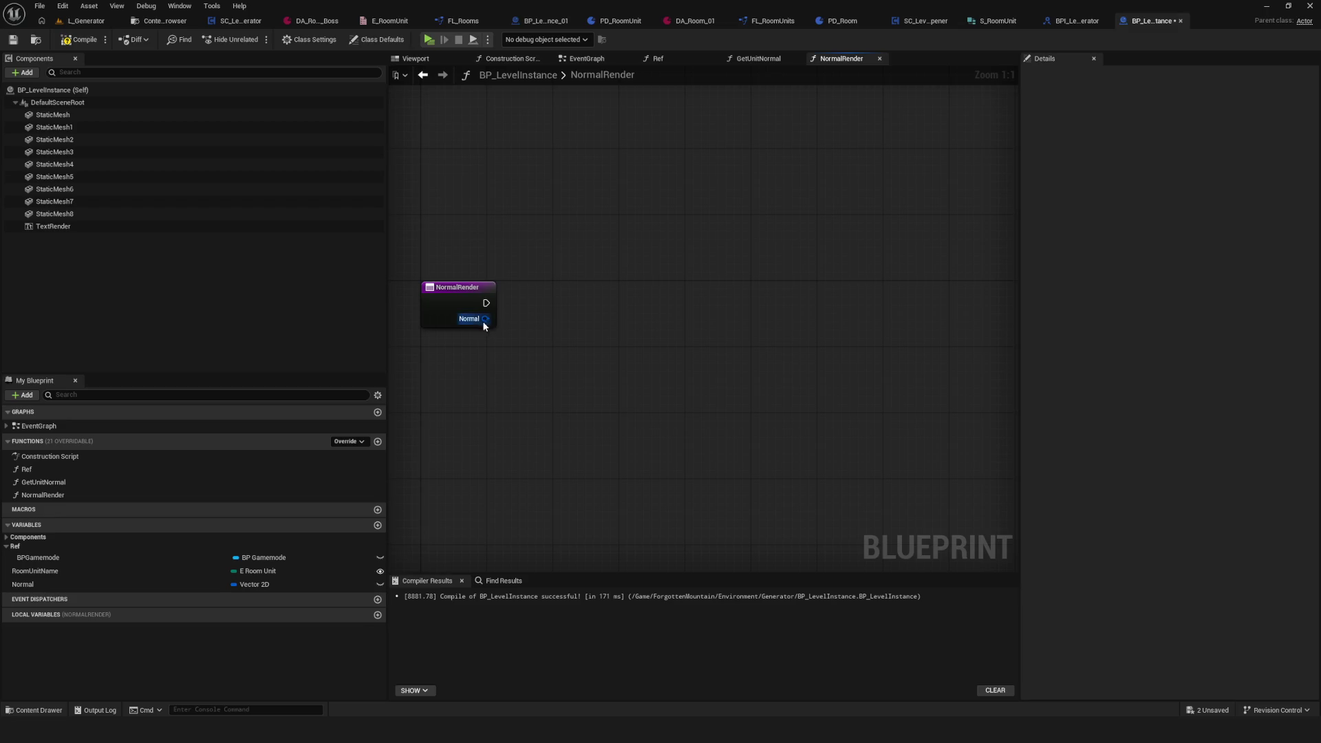
{"action": "left_click_drag", "start_coordinate": [486, 319], "coordinate": [606, 309]}
{"action": "type", "text": "swit"}
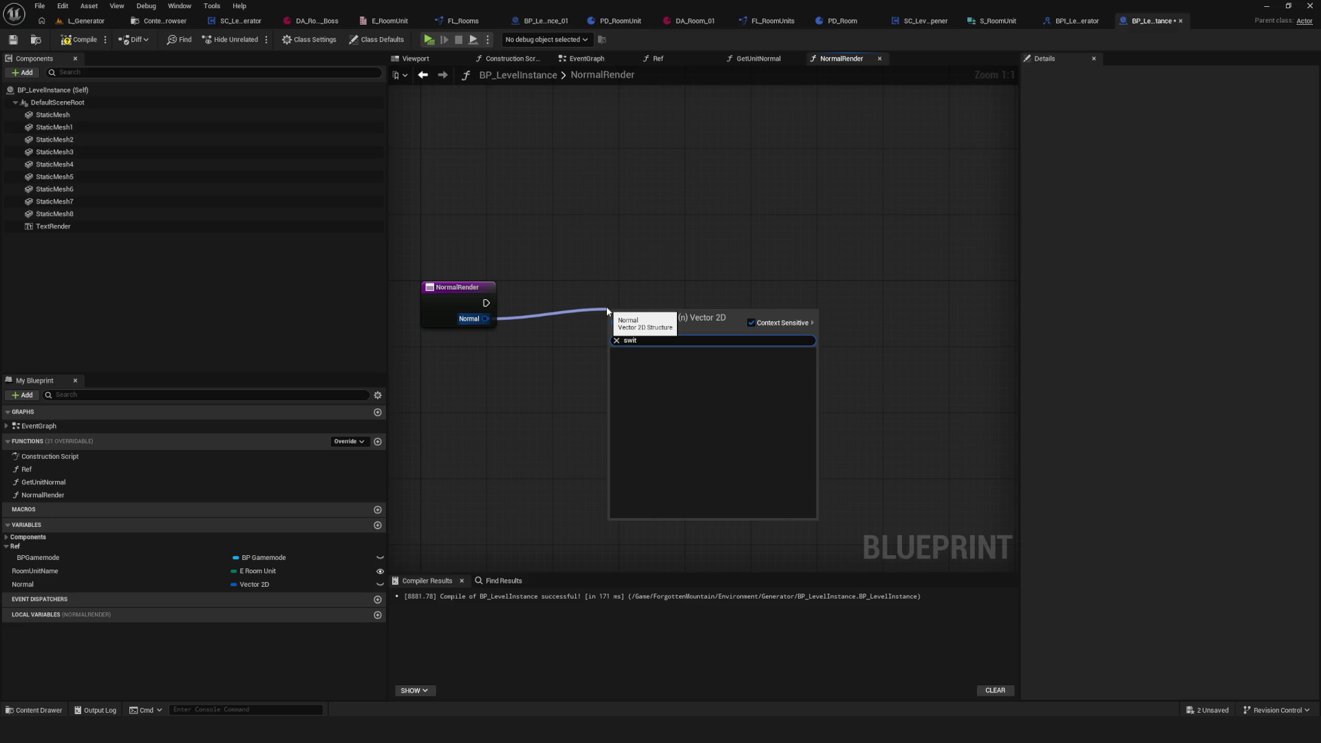
{"action": "key", "text": "BackSpace"}
{"action": "key", "text": "BackSpace"}
{"action": "key", "text": "BackSpace"}
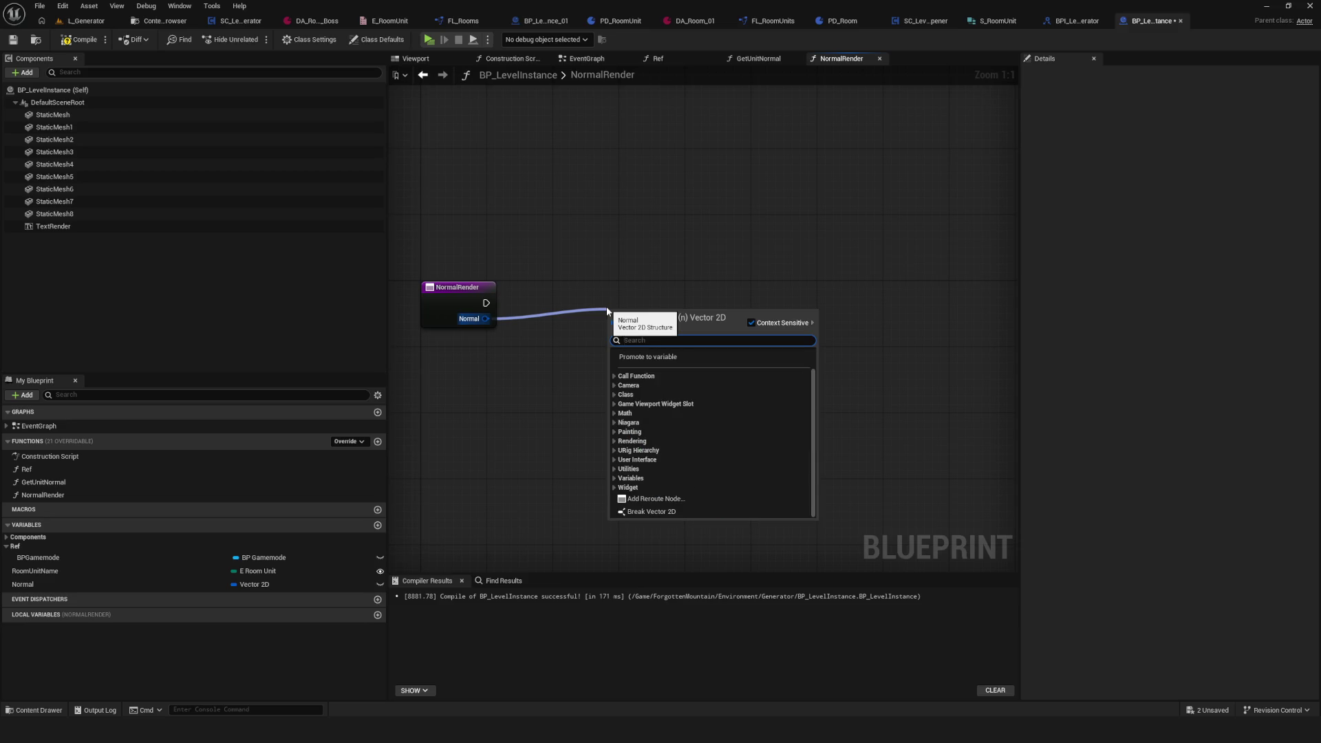
{"action": "type", "text": "swt"}
{"action": "key", "text": "BackSpace"}
{"action": "key", "text": "BackSpace"}
{"action": "key", "text": "BackSpace"}
{"action": "key", "text": "Escape"}
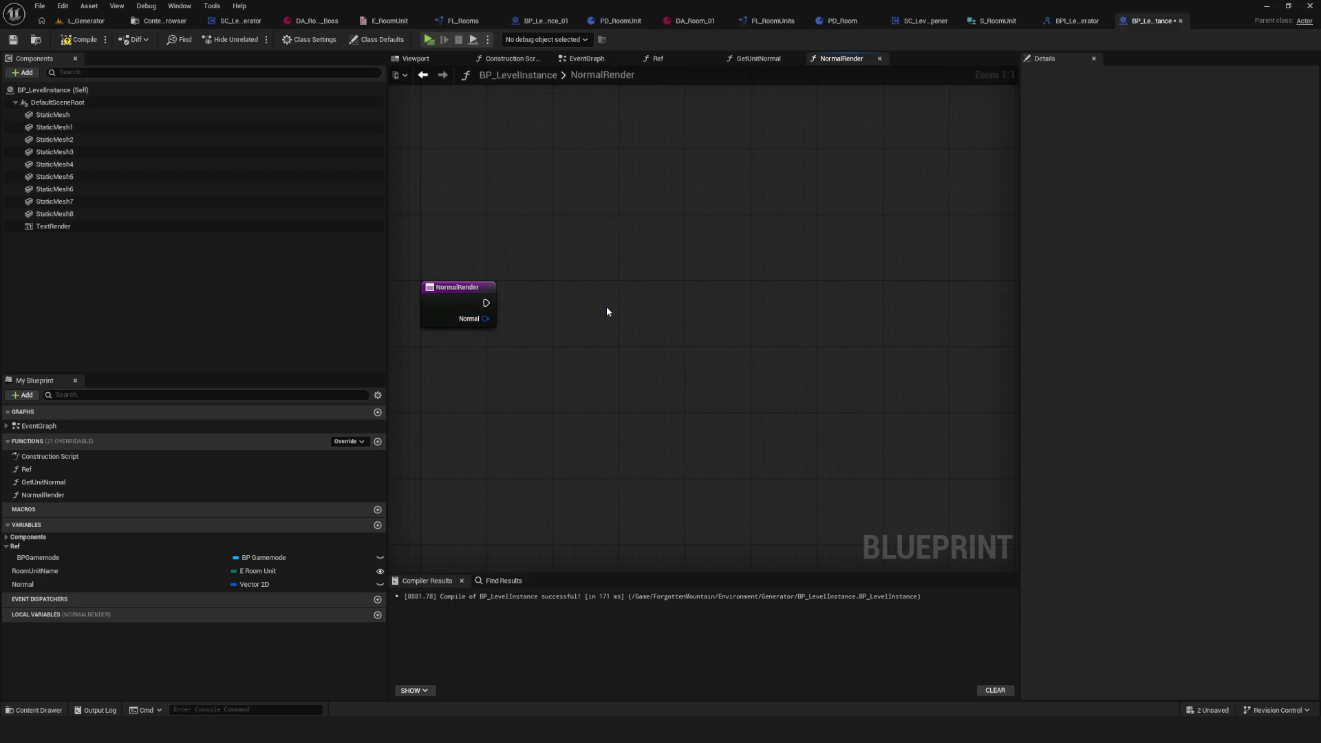
{"action": "left_click", "coordinate": [80, 41]}
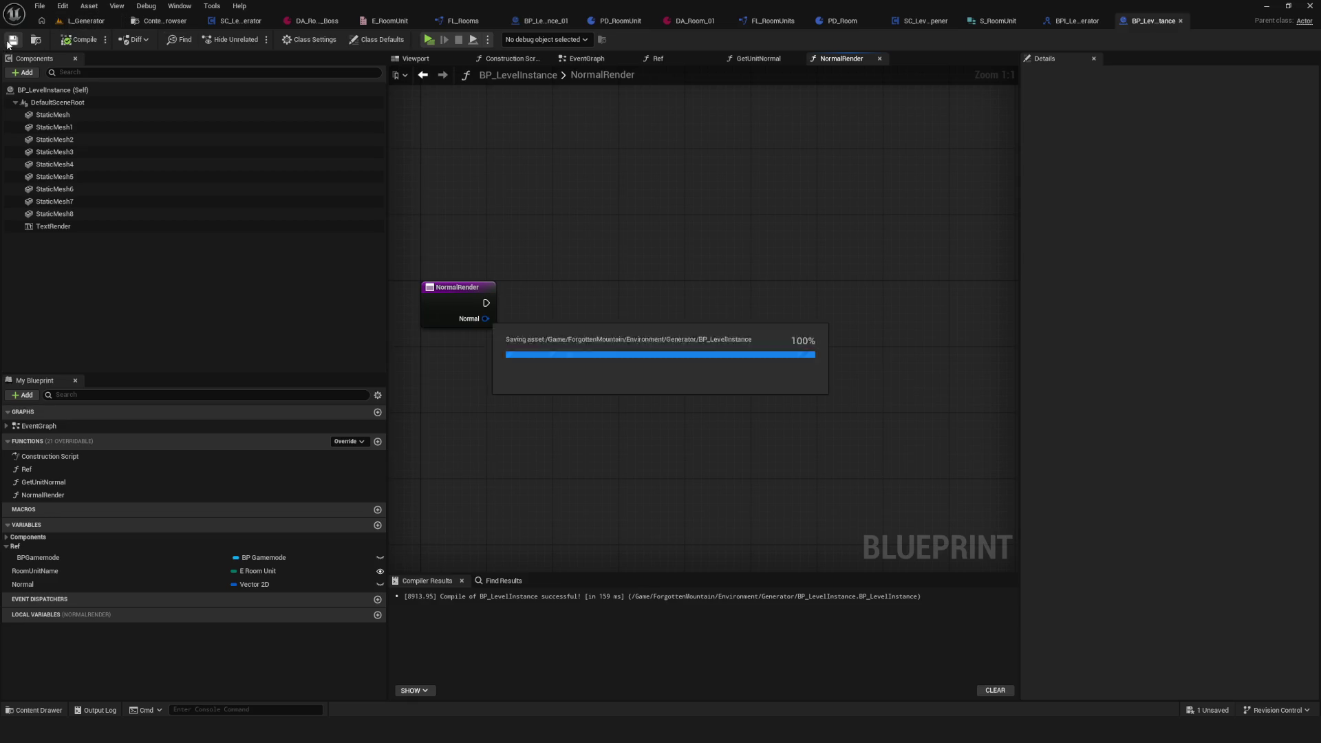
{"action": "scroll", "coordinate": [574, 324], "scroll_direction": "down", "scroll_amount": 8}
{"action": "scroll", "coordinate": [574, 333], "scroll_direction": "up", "scroll_amount": 8}
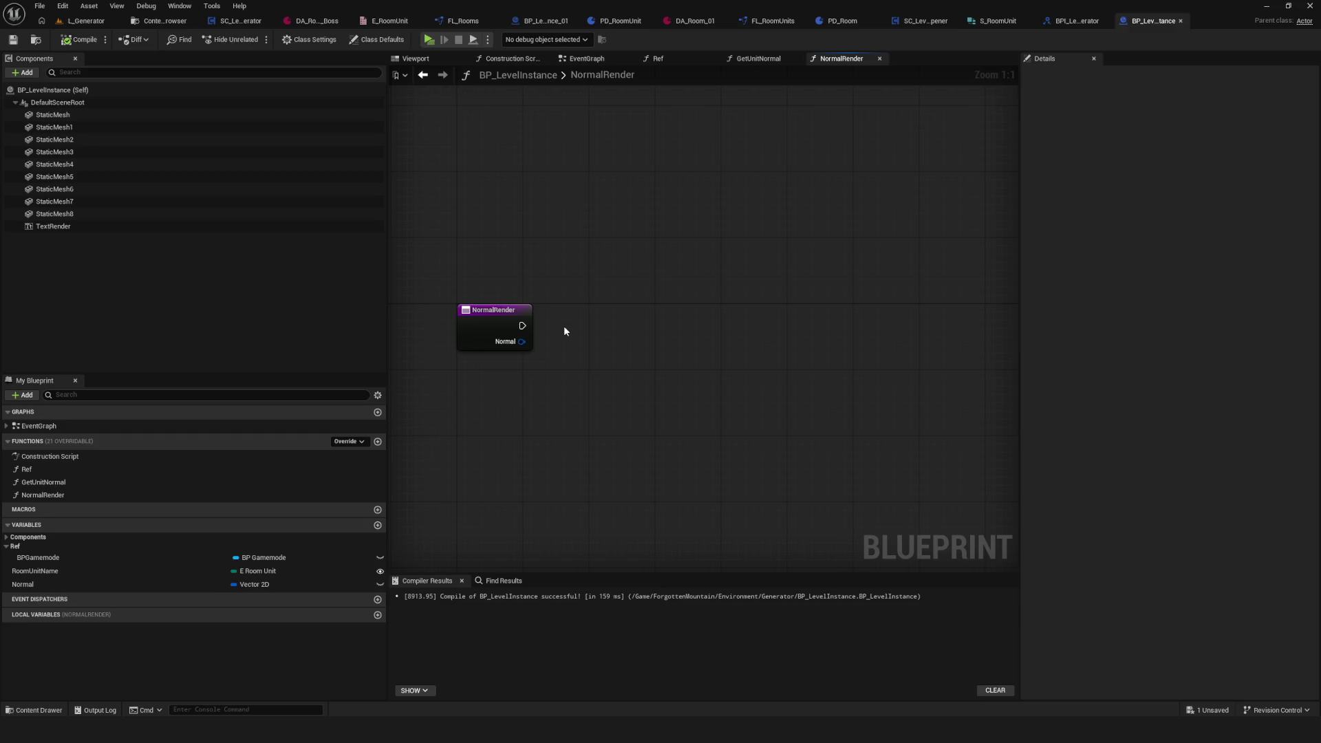
{"action": "left_click", "coordinate": [639, 306]}
Step: Connect NormalRender's entry to the Sequence and give it Then 2 and Then 3 outputs
{"action": "left_click_drag", "start_coordinate": [522, 333], "coordinate": [648, 326]}
{"action": "left_click", "coordinate": [649, 341]}
{"action": "left_click", "coordinate": [651, 357]}
Step: Add a Vector2D Equal (==) node from the Normal input and save the blueprint
{"action": "left_click_drag", "start_coordinate": [436, 328], "coordinate": [734, 325]}
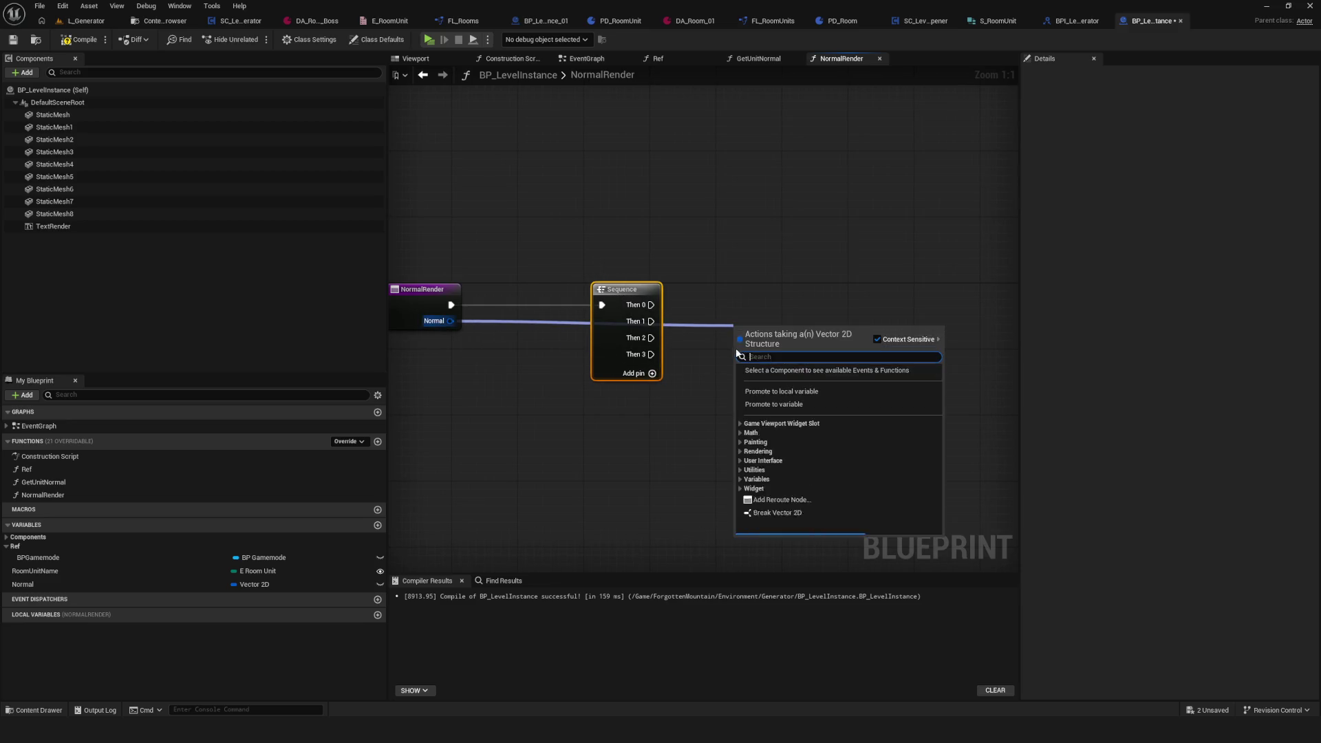
{"action": "type", "text": "=="}
{"action": "key", "text": "Return"}
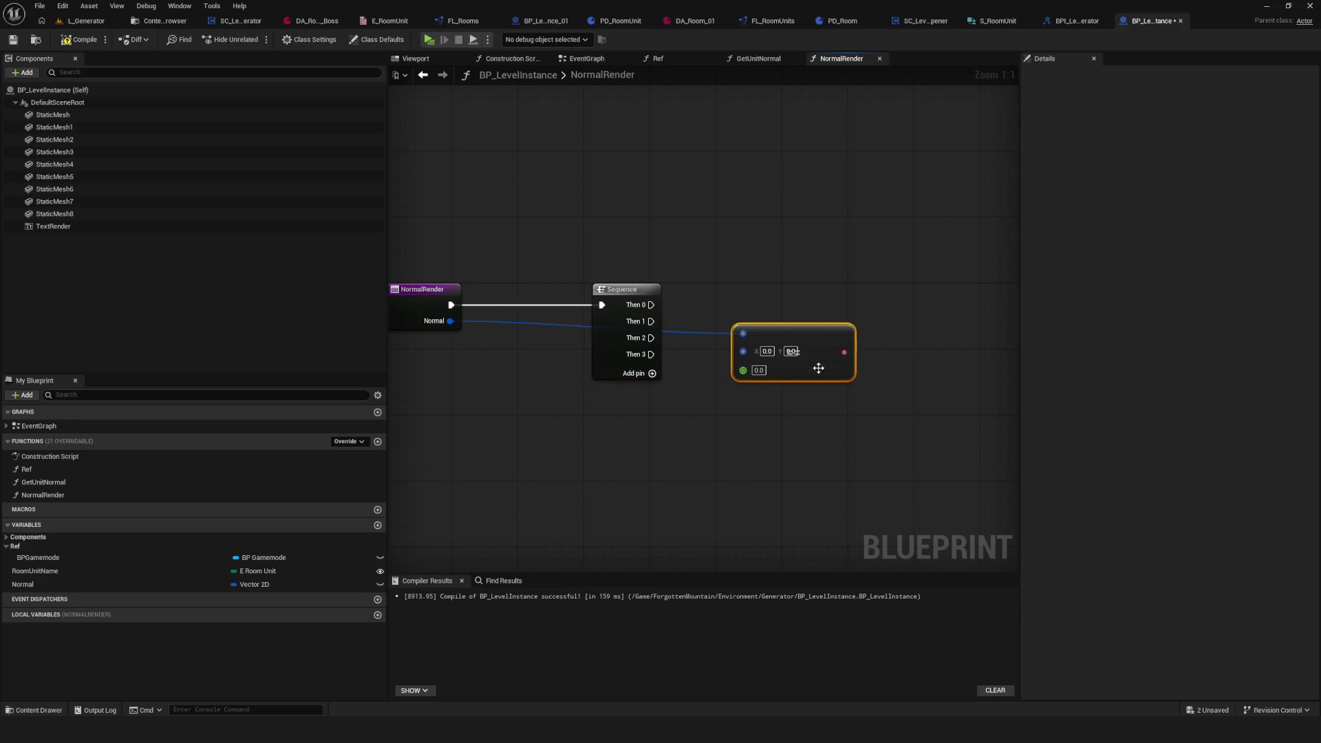
{"action": "mouse_move", "coordinate": [807, 361]}
{"action": "left_mouse_down"}
{"action": "mouse_move", "coordinate": [584, 389]}
{"action": "mouse_move", "coordinate": [679, 410]}
{"action": "mouse_move", "coordinate": [671, 401]}
{"action": "left_mouse_up"}
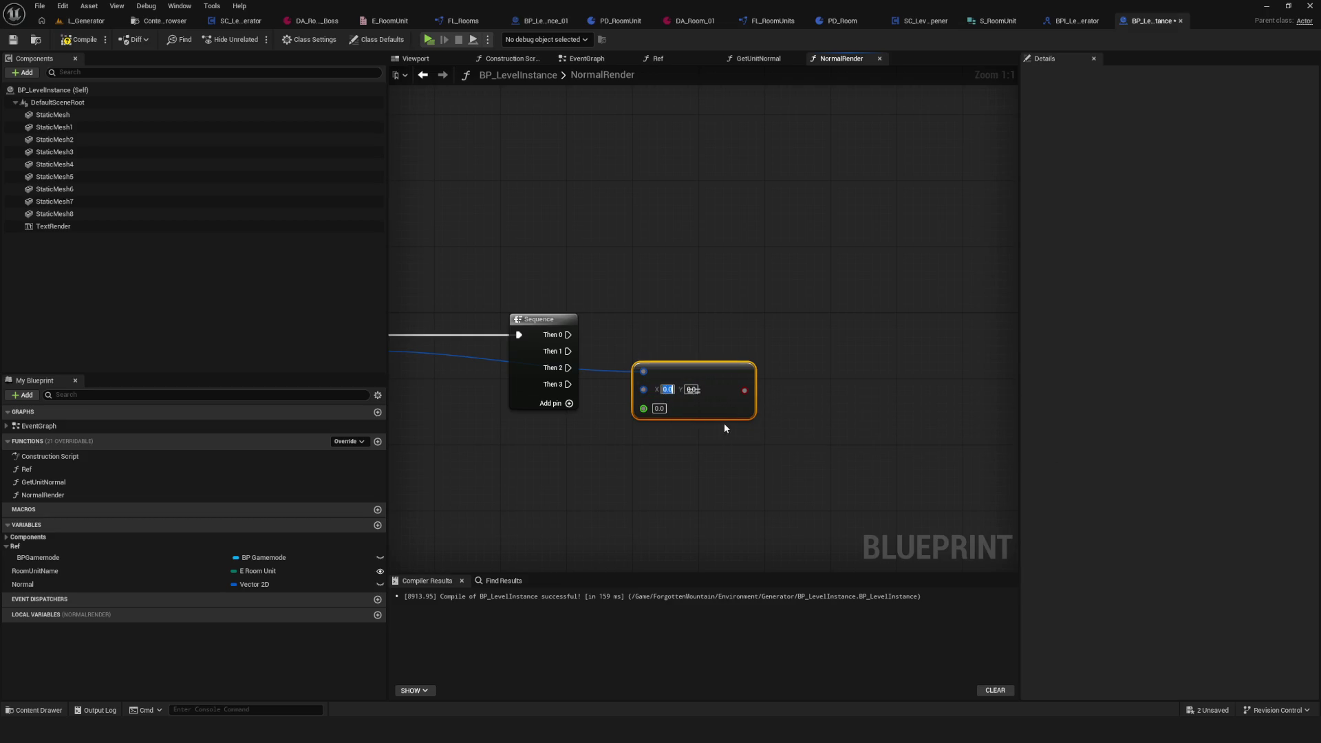
{"action": "left_click", "coordinate": [826, 424]}
{"action": "scroll", "coordinate": [760, 409], "scroll_direction": "down", "scroll_amount": 4}
{"action": "key", "text": "ctrl+s"}
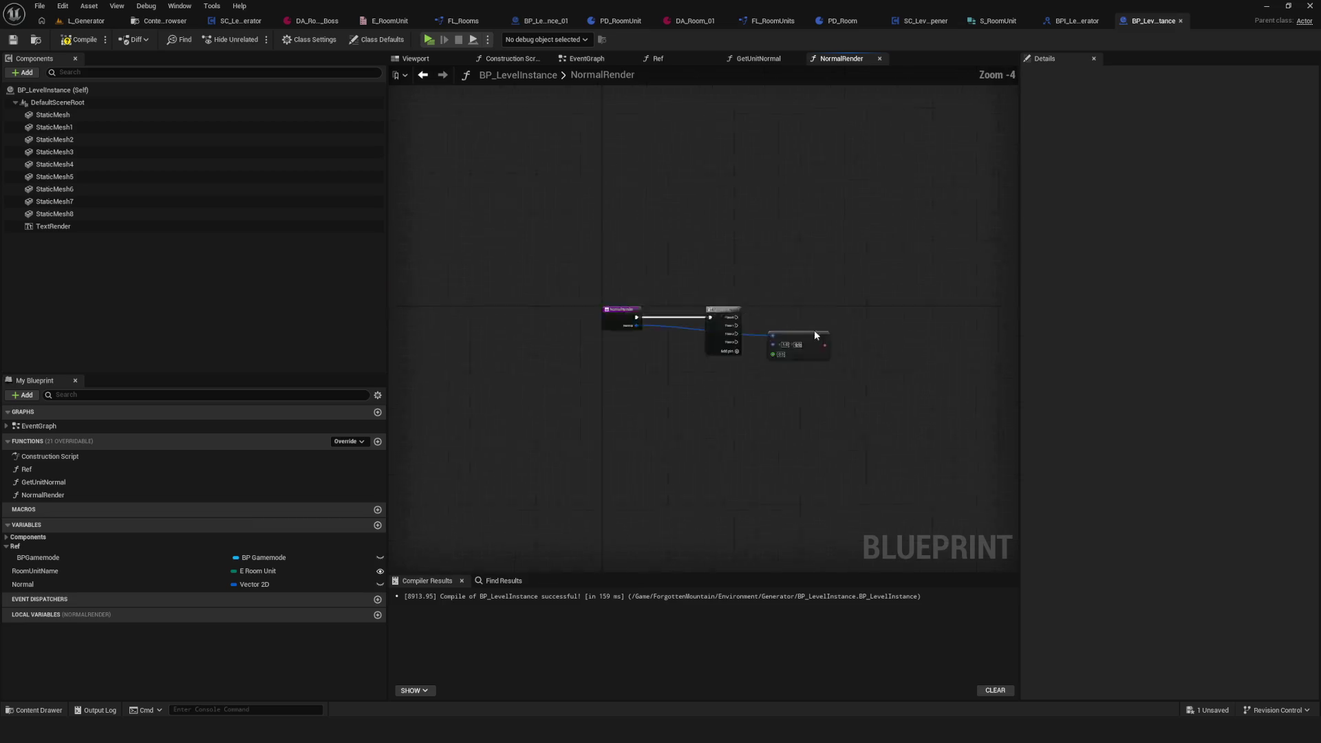
{"action": "scroll", "coordinate": [815, 335], "scroll_direction": "up", "scroll_amount": 4}
Step: Add a Branch driven by Sequence Then 0, compile, and show the Generator folder
{"action": "left_click", "coordinate": [785, 371]}
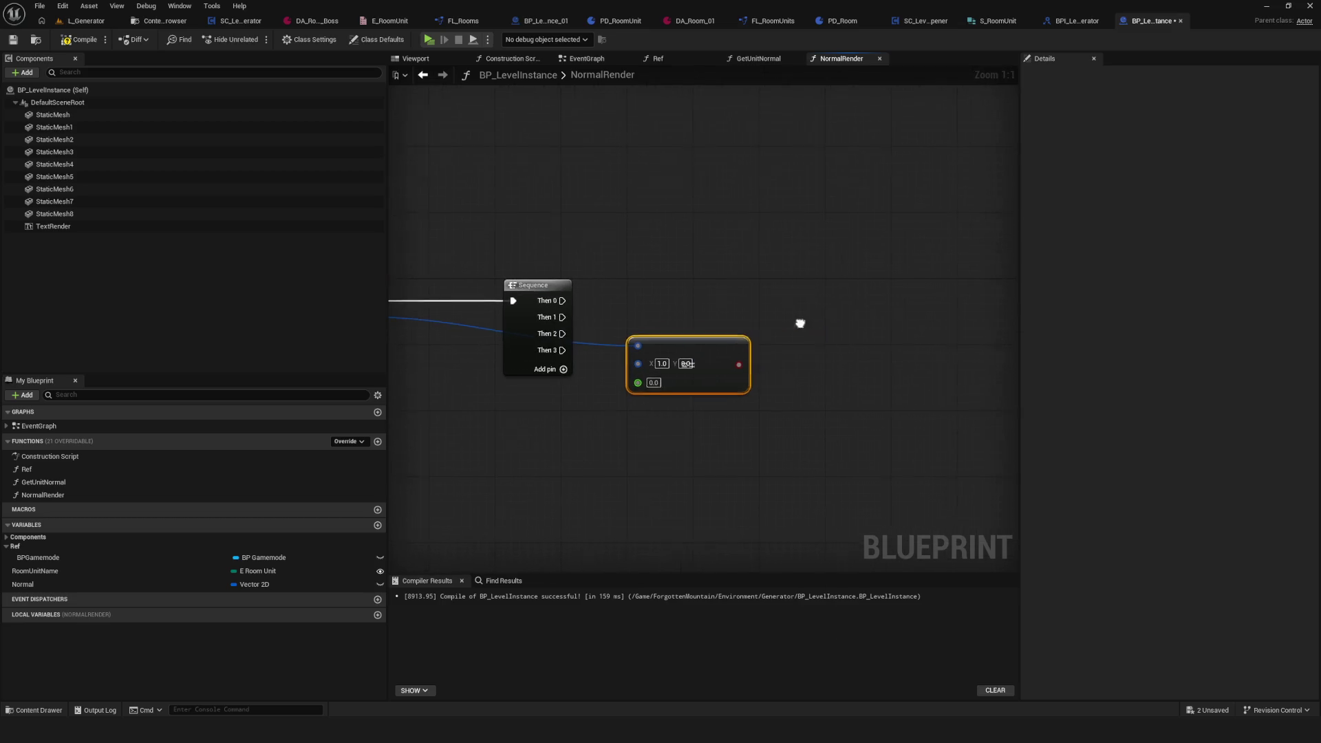
{"action": "left_click", "coordinate": [804, 284]}
{"action": "mouse_move", "coordinate": [558, 304]}
{"action": "left_mouse_down"}
{"action": "mouse_move", "coordinate": [815, 302]}
{"action": "mouse_move", "coordinate": [835, 333]}
{"action": "mouse_move", "coordinate": [734, 367]}
{"action": "mouse_move", "coordinate": [733, 343]}
{"action": "mouse_move", "coordinate": [705, 361]}
{"action": "mouse_move", "coordinate": [575, 318]}
{"action": "mouse_move", "coordinate": [631, 307]}
{"action": "left_mouse_up"}
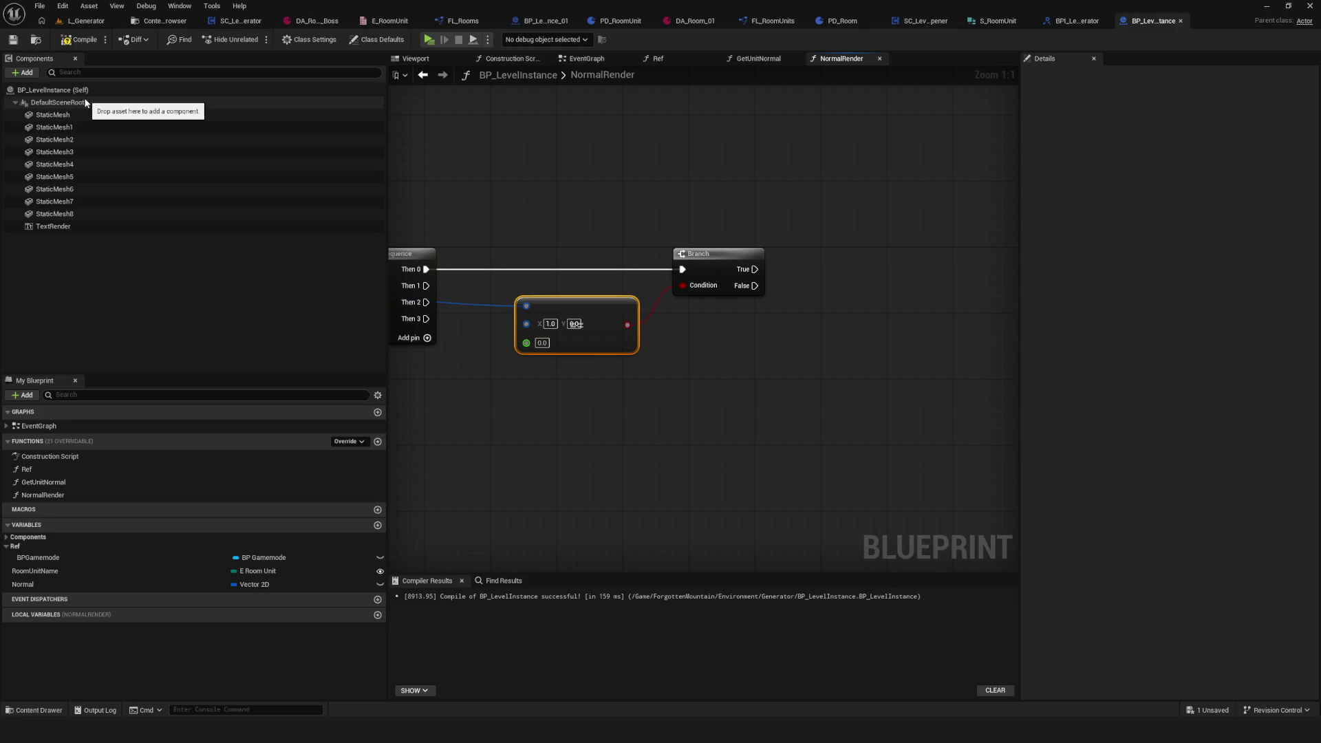
{"action": "left_click", "coordinate": [81, 40]}
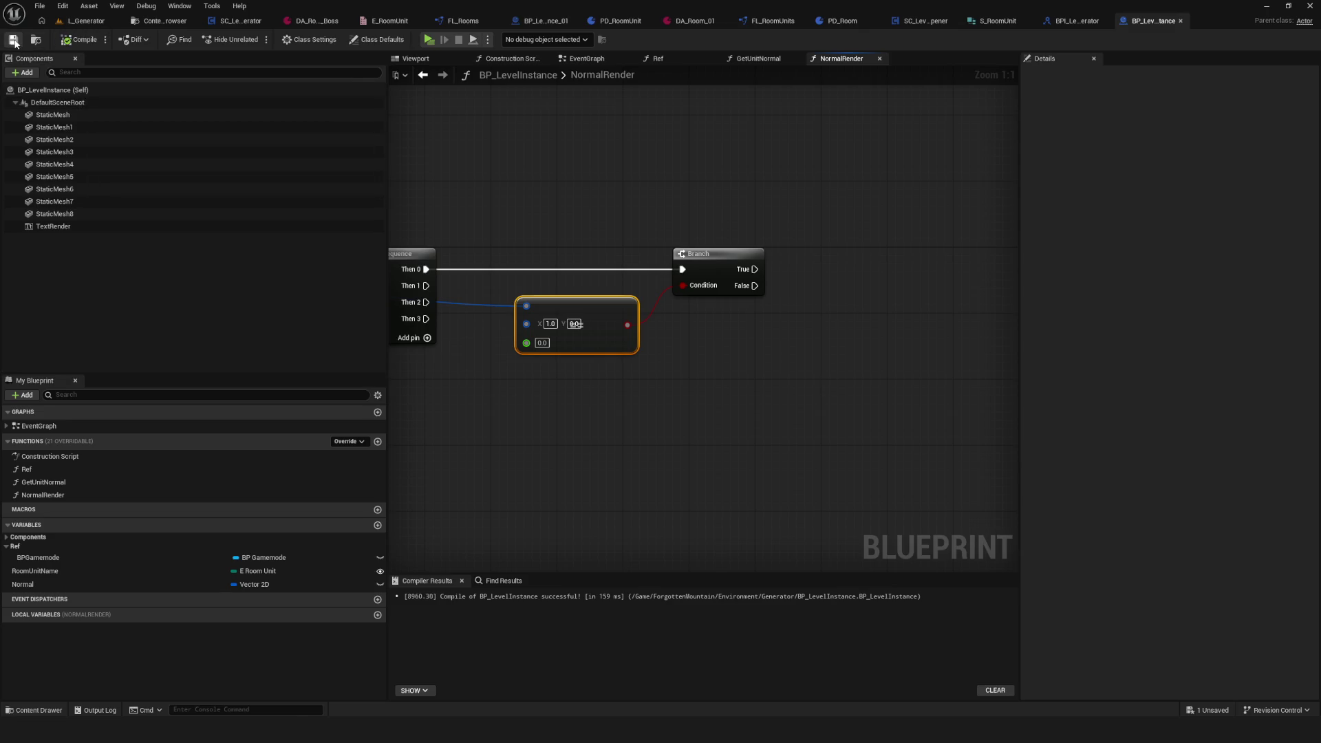
{"action": "left_click", "coordinate": [159, 20]}
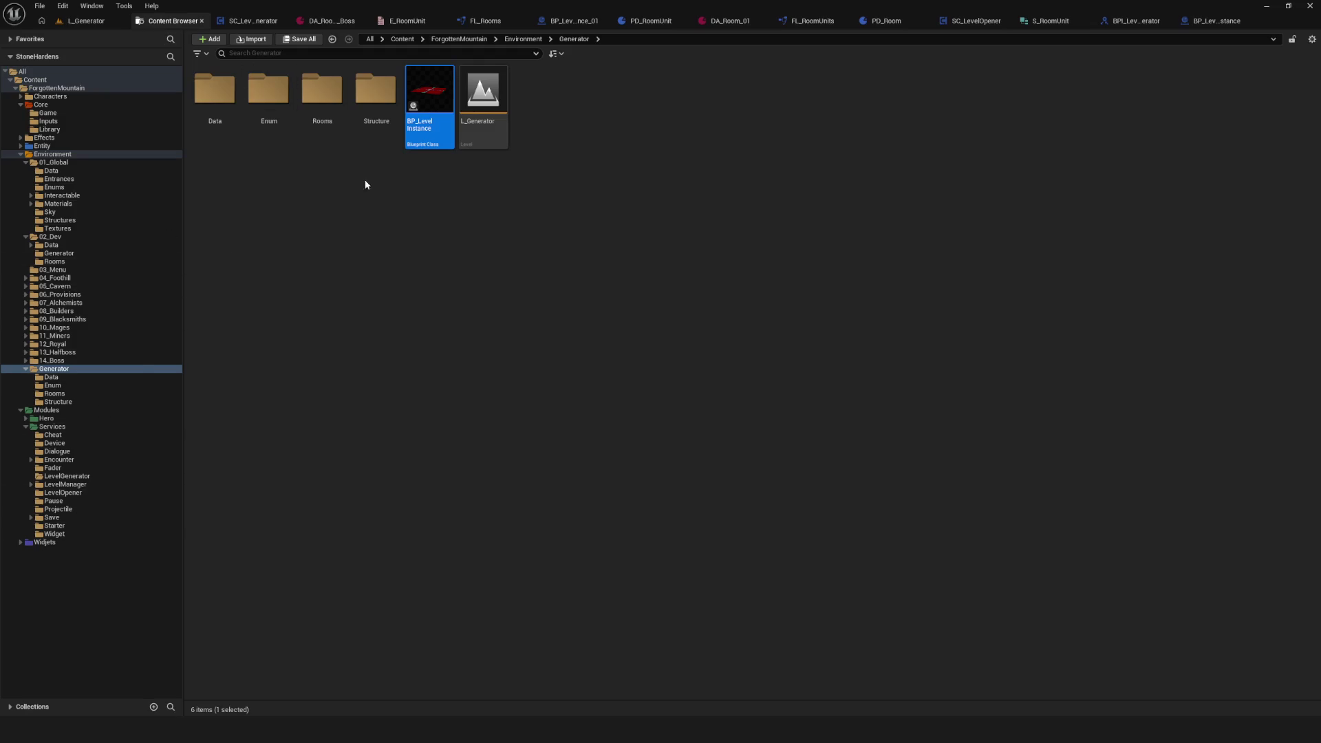
Step: Reopen BP_LevelInstance and view its room floor and StaticMesh components in the Viewport
{"action": "double_click", "coordinate": [436, 133]}
{"action": "left_click", "coordinate": [162, 118]}
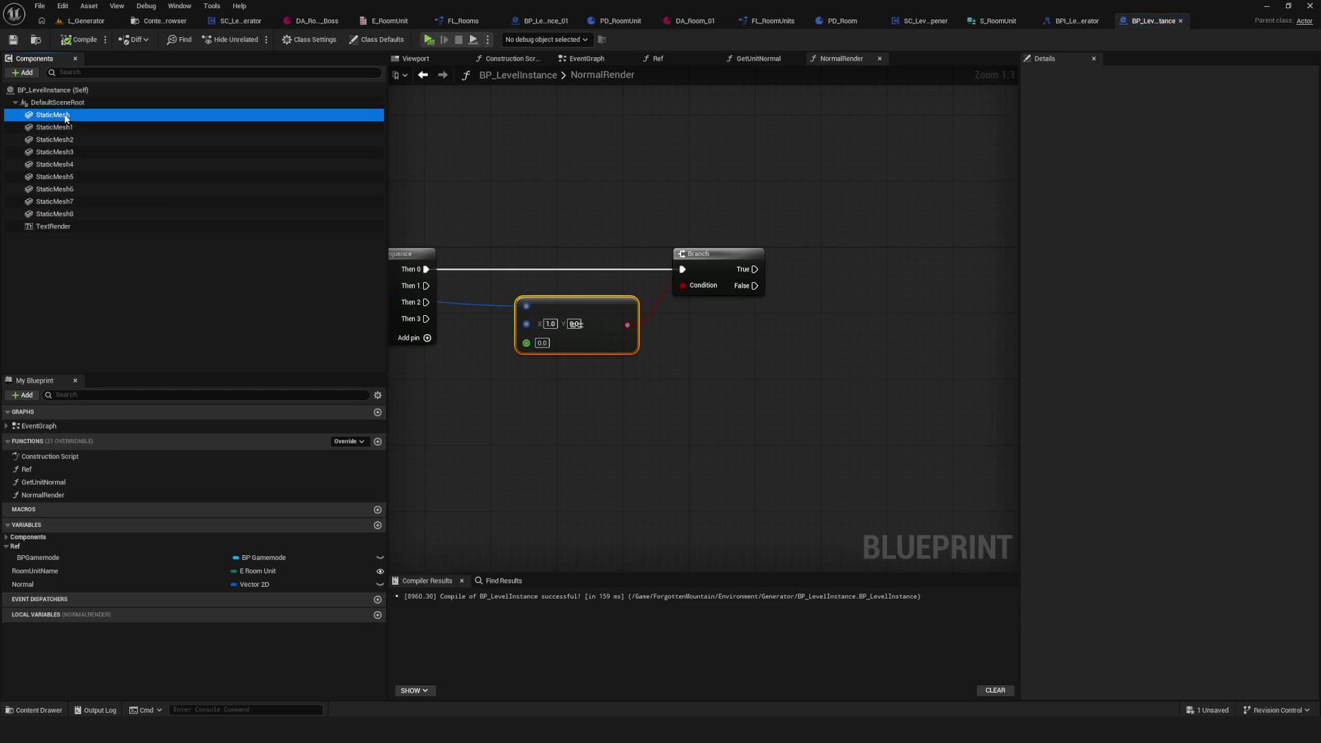
{"action": "key", "text": "F2"}
{"action": "left_click", "coordinate": [173, 165]}
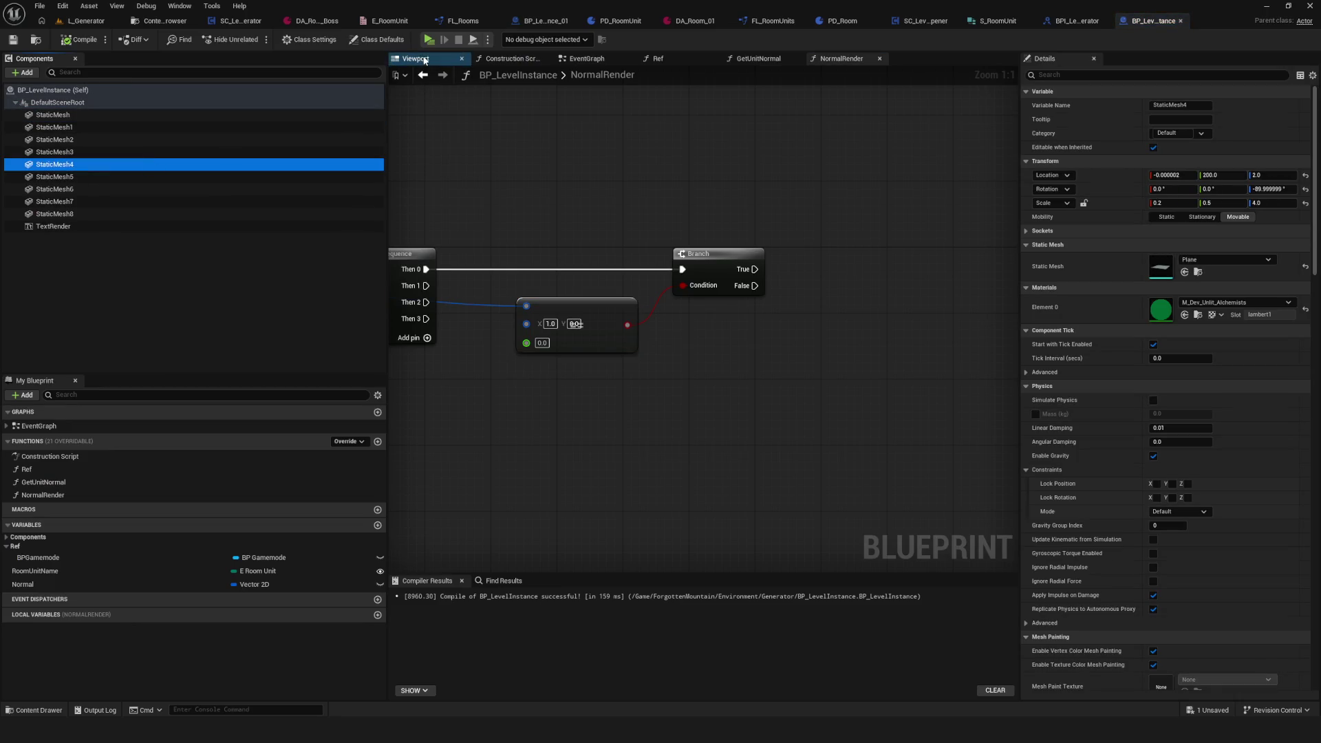
{"action": "left_click", "coordinate": [416, 58]}
{"action": "left_click_drag", "start_coordinate": [702, 324], "coordinate": [771, 247]}
Step: Rename StaticMesh4 to DoorBack, then change that component's name to DoorFront
{"action": "left_click", "coordinate": [168, 167]}
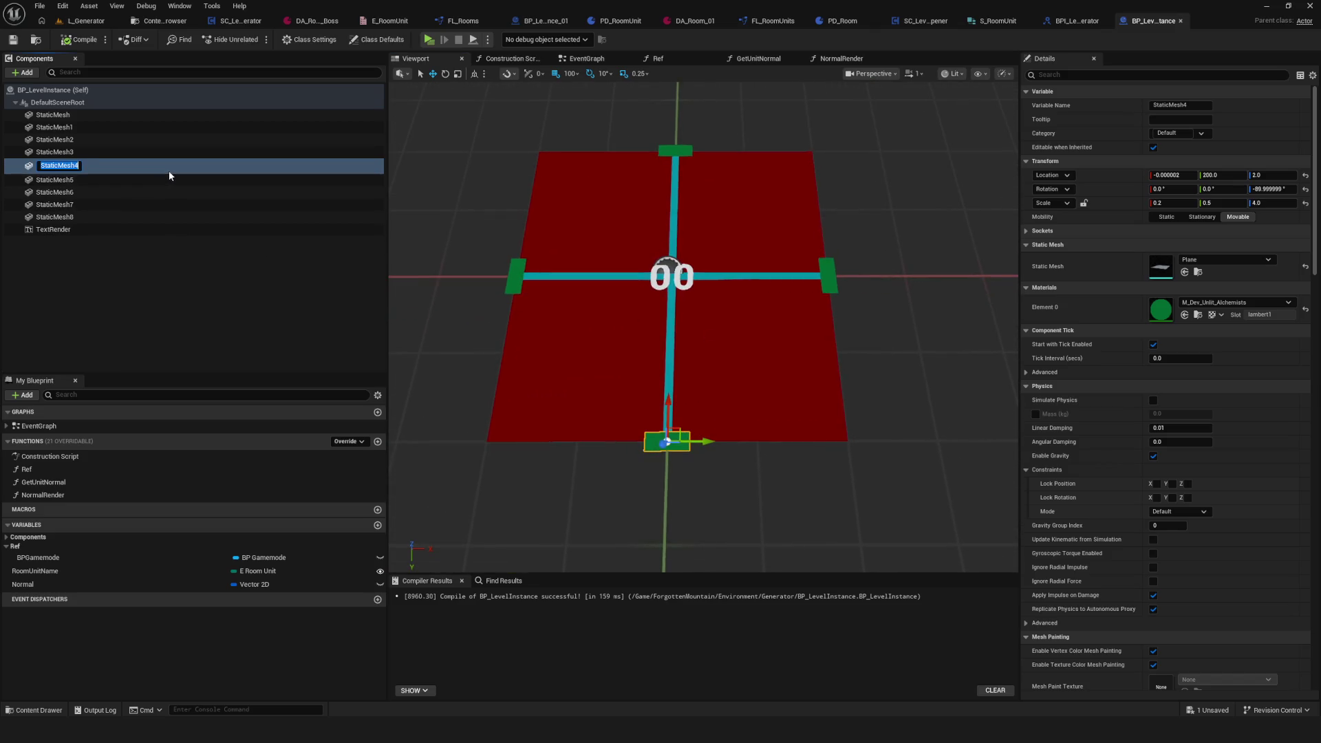
{"action": "type", "text": "DoorBack"}
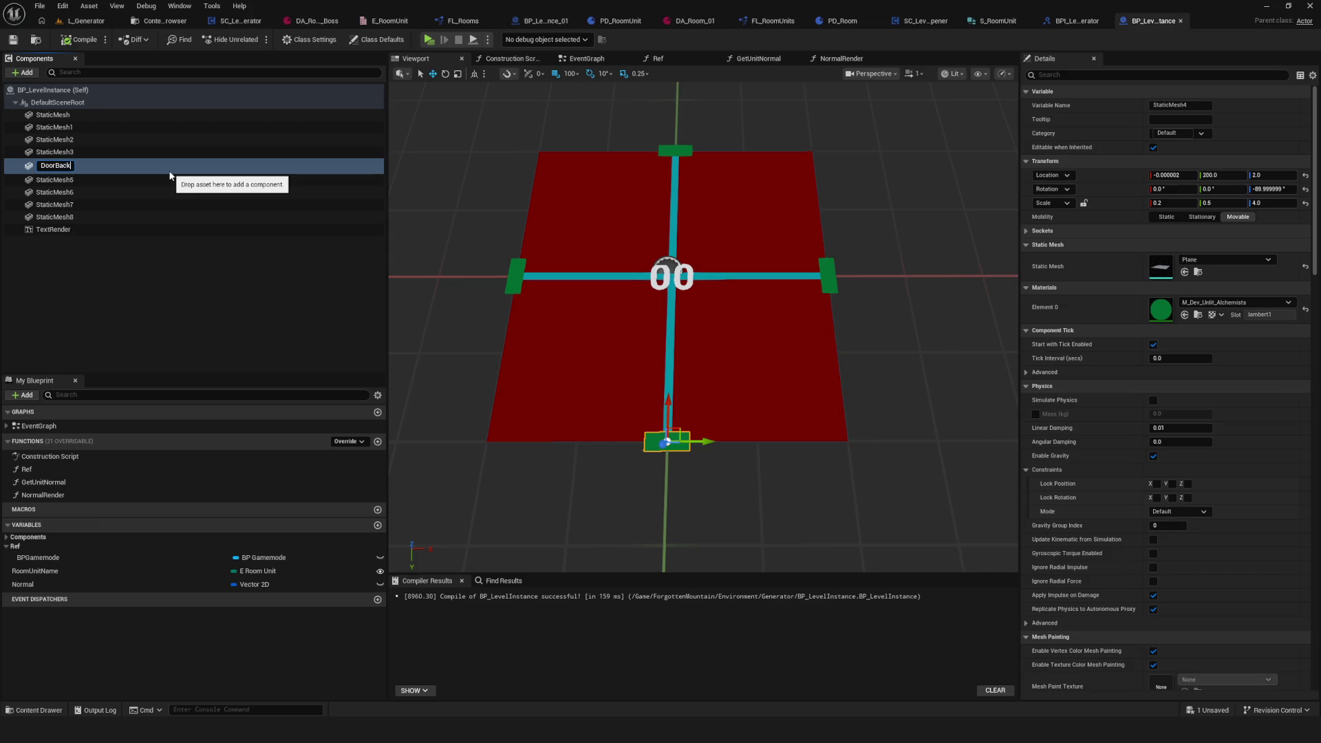
{"action": "key", "text": "Return"}
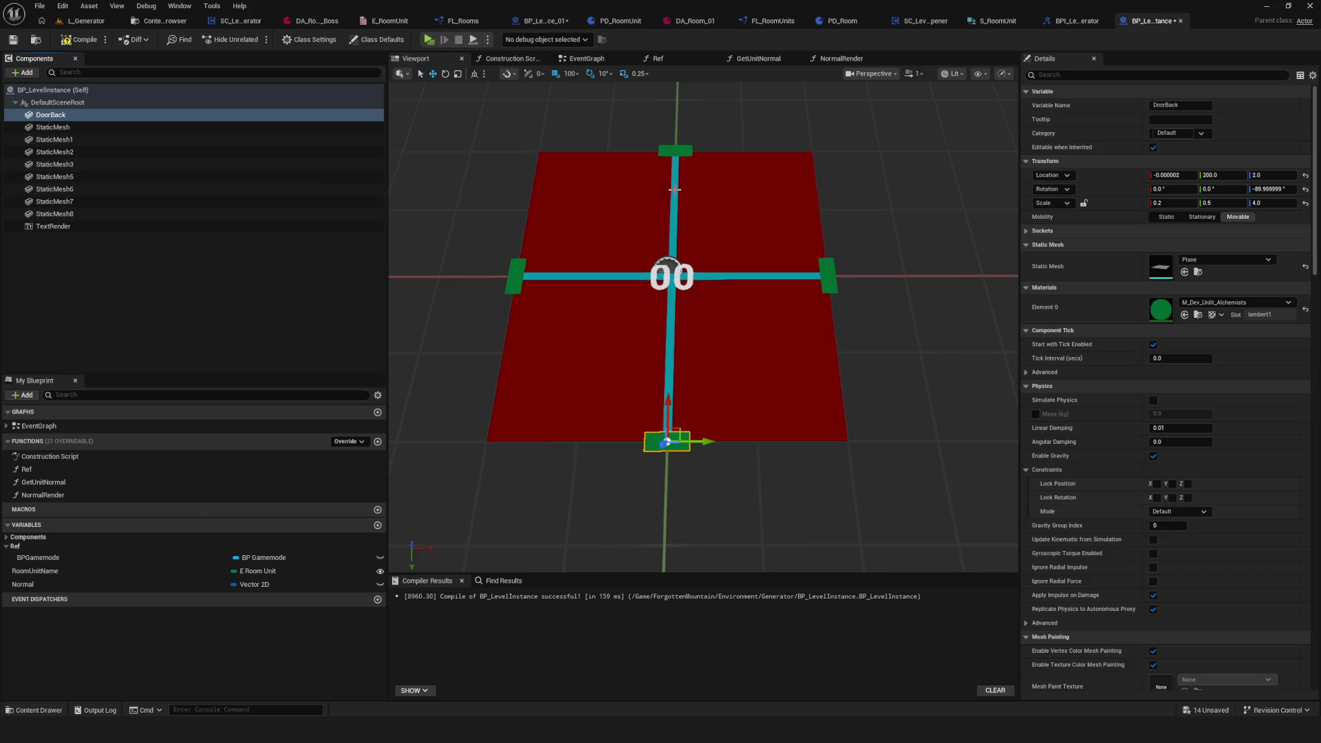
{"action": "left_click", "coordinate": [147, 167]}
{"action": "left_click", "coordinate": [118, 168]}
{"action": "type", "text": "Door"}
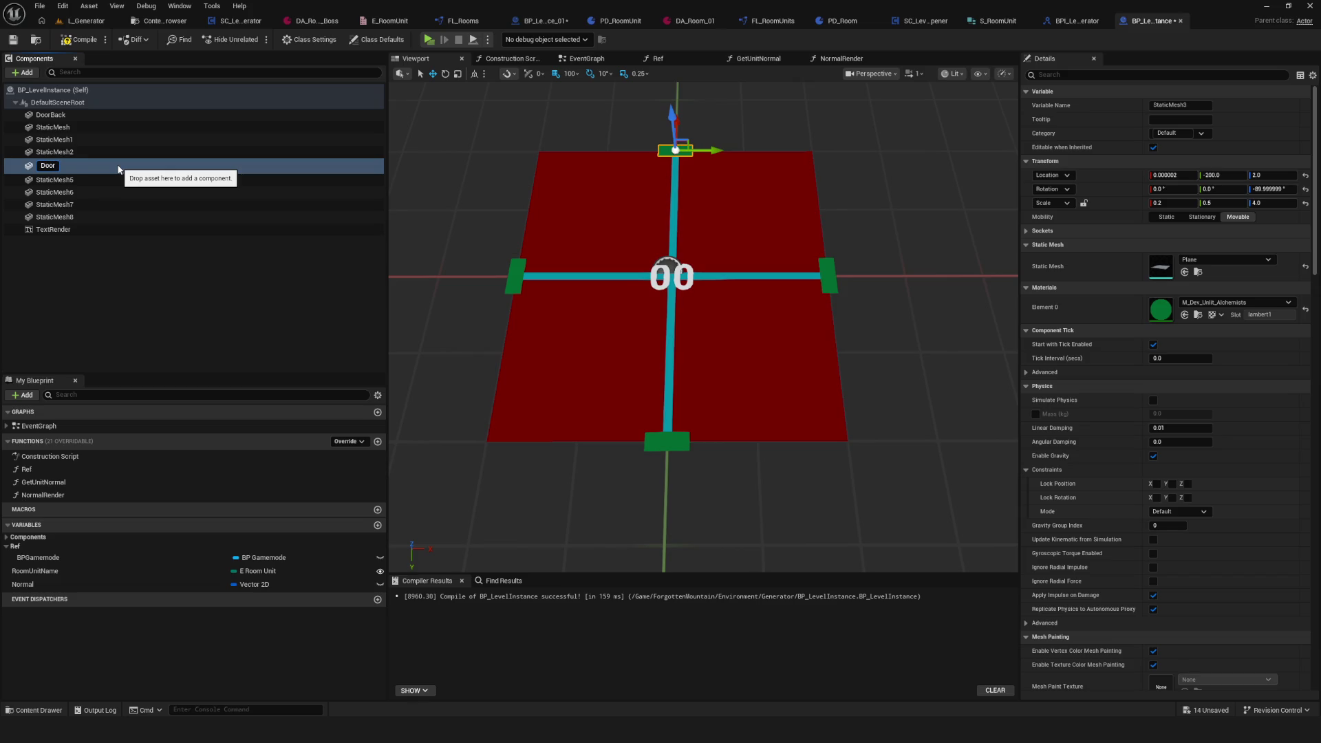
{"action": "mouse_move", "coordinate": [702, 224]}
{"action": "left_mouse_down"}
{"action": "mouse_move", "coordinate": [729, 227]}
{"action": "mouse_move", "coordinate": [743, 289]}
{"action": "mouse_move", "coordinate": [792, 207]}
{"action": "mouse_move", "coordinate": [654, 276]}
{"action": "left_mouse_up"}
{"action": "left_click", "coordinate": [58, 129]}
{"action": "left_click", "coordinate": [58, 129]}
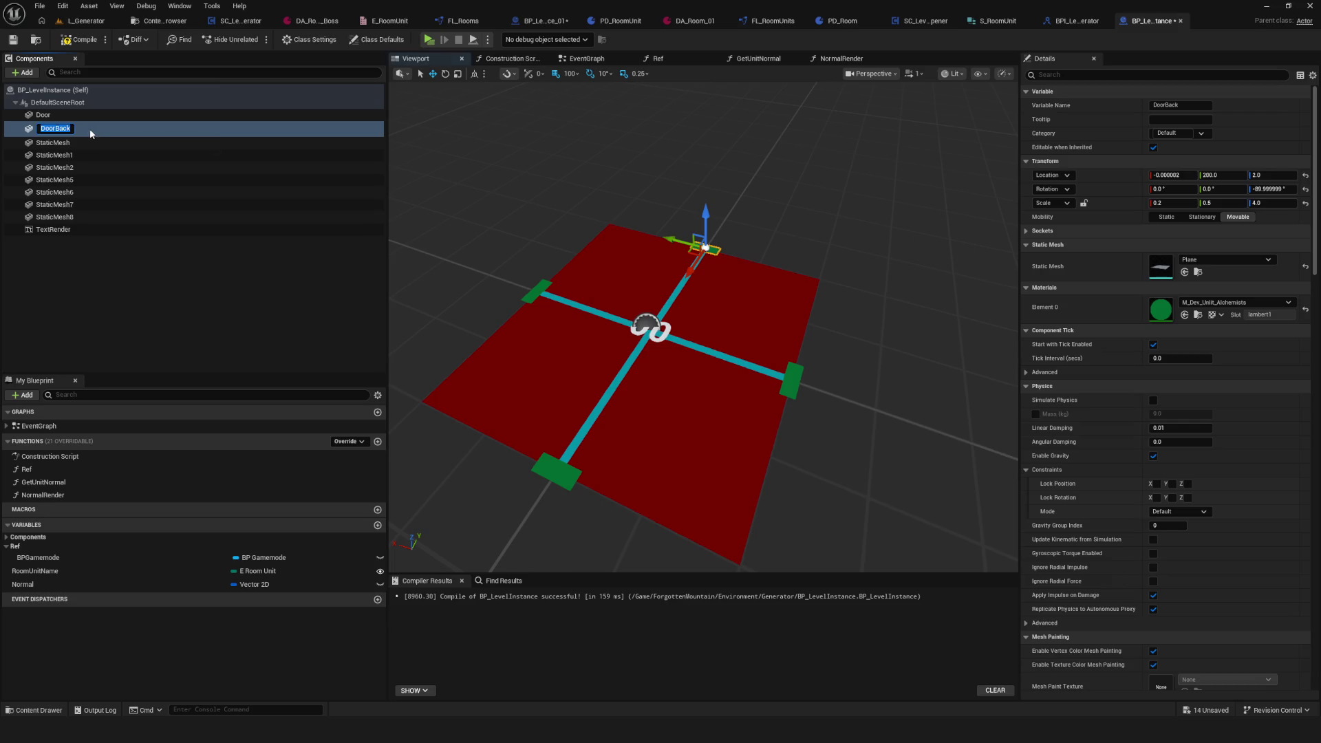
{"action": "type", "text": "DoorFront"}
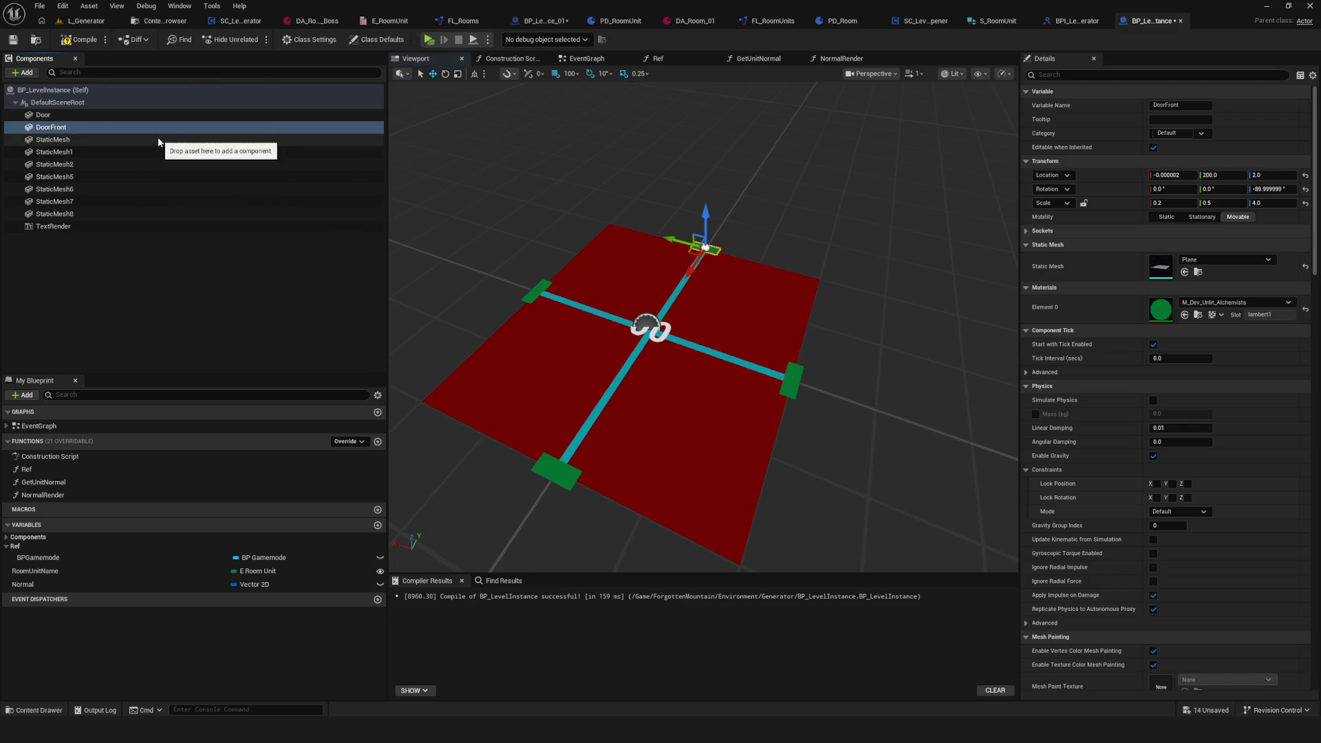
{"action": "key", "text": "Return"}
Step: Rename the other door component to DoorBack
{"action": "left_click", "coordinate": [36, 115]}
{"action": "left_click", "coordinate": [37, 116]}
{"action": "type", "text": "DoorBa"}
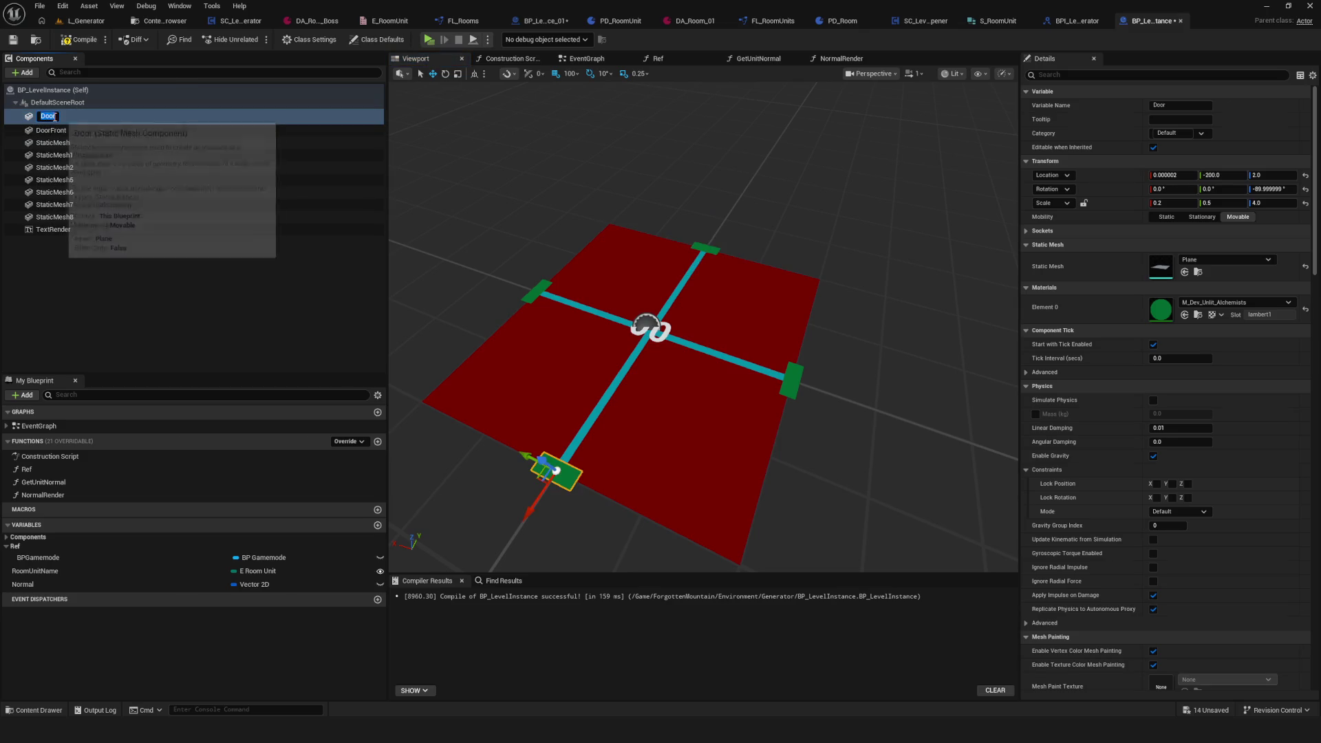
{"action": "type", "text": "ck"}
{"action": "key", "text": "Return"}
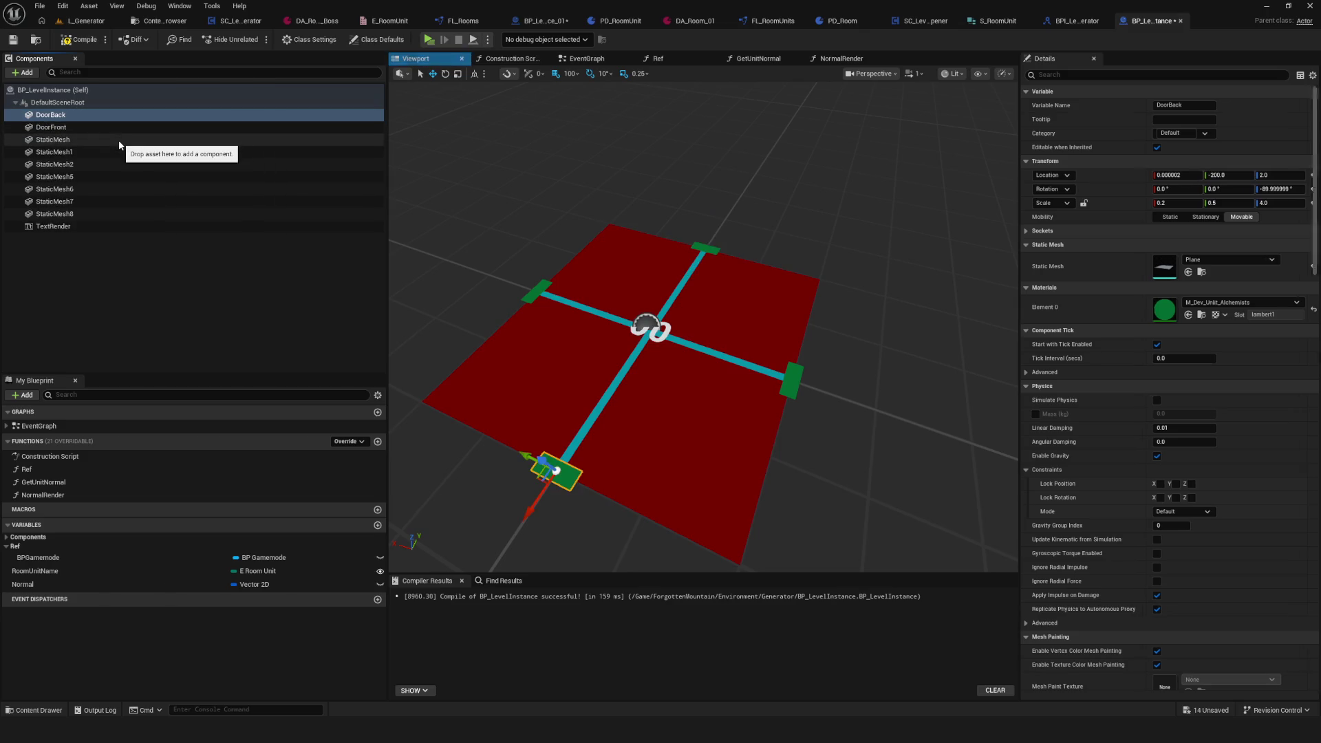
{"action": "left_click", "coordinate": [117, 141]}
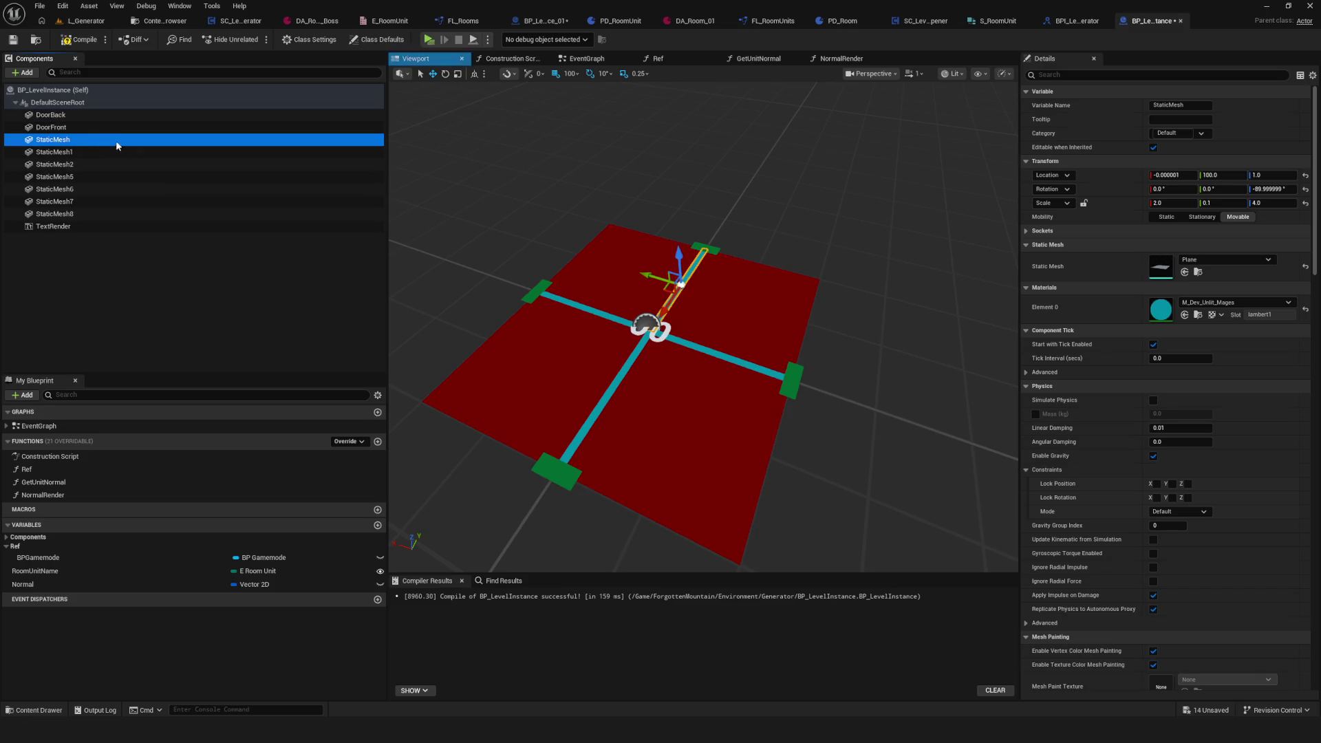
Step: Rename StaticMesh1 to DoorRight and StaticMesh2 to DoorLeft
{"action": "left_click", "coordinate": [83, 152]}
{"action": "left_click", "coordinate": [69, 153]}
{"action": "type", "text": "DoorRig"}
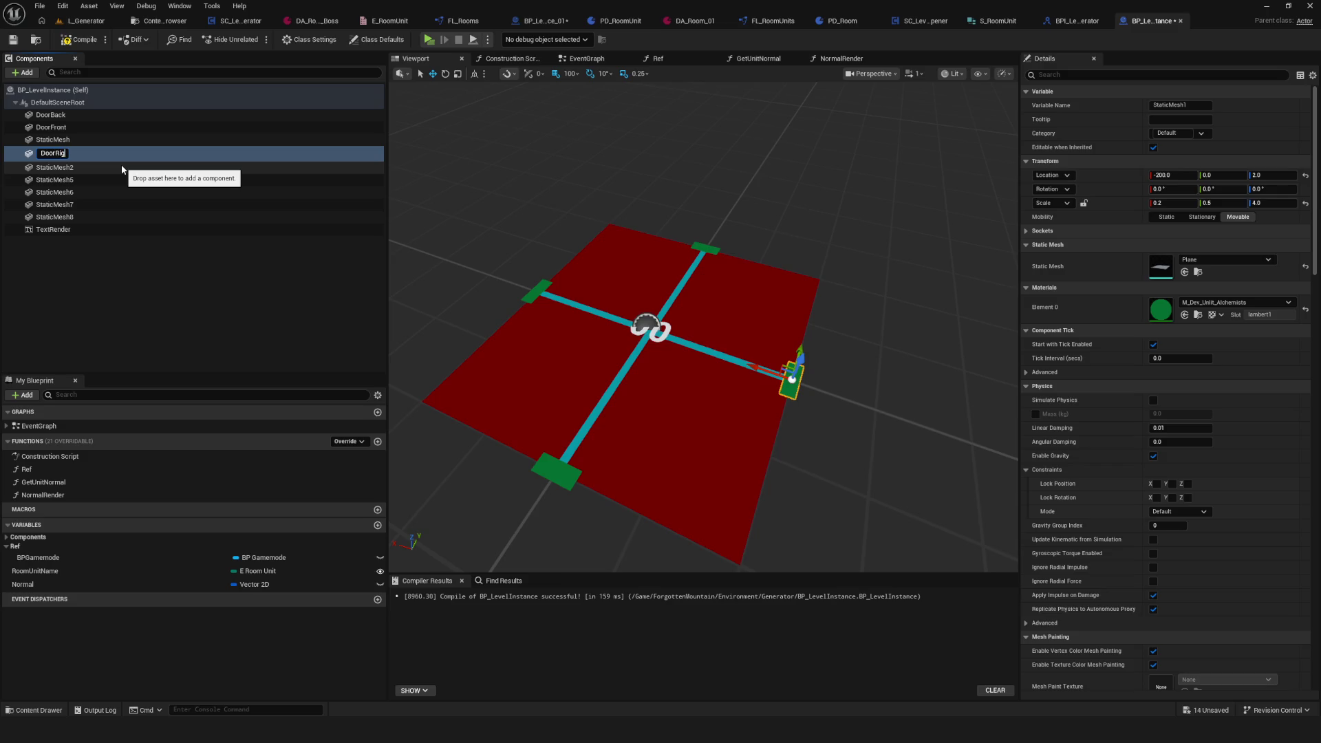
{"action": "key", "text": "Return"}
{"action": "left_click", "coordinate": [80, 169]}
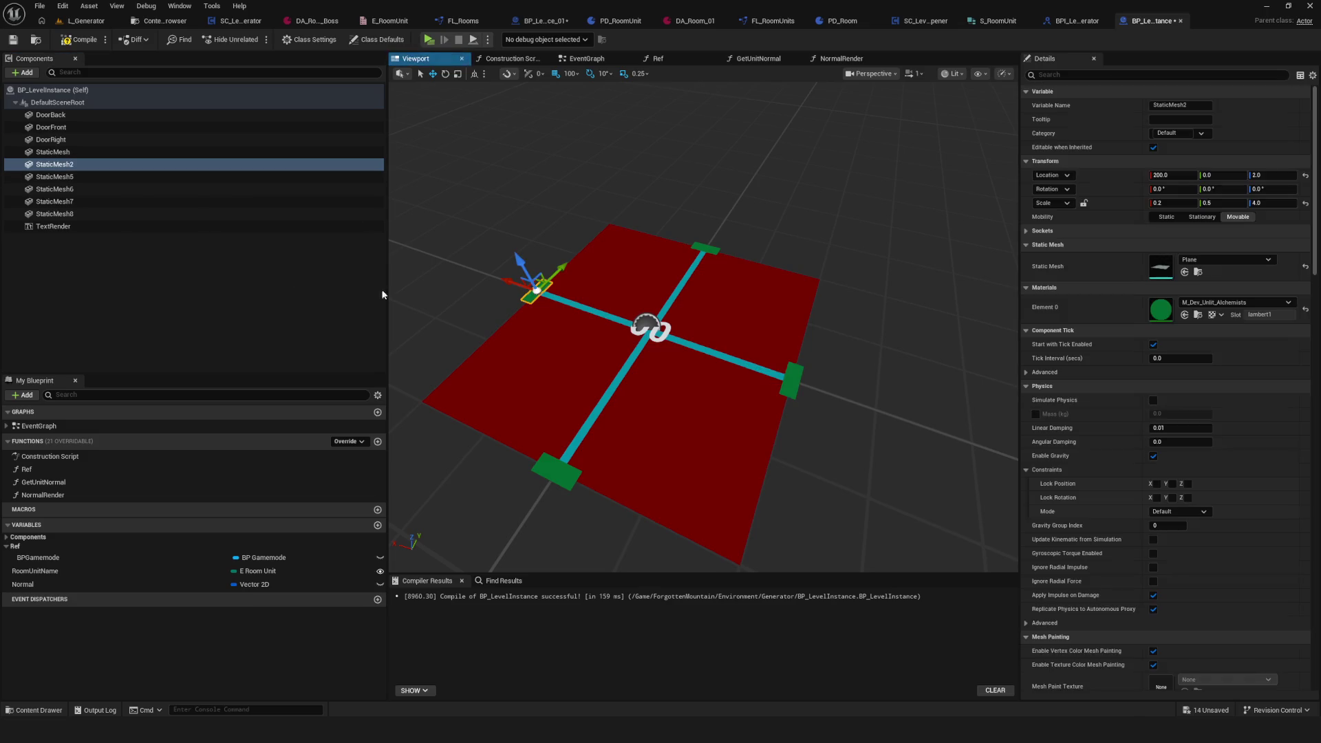
{"action": "left_click", "coordinate": [80, 169]}
{"action": "type", "text": "DoorLeft"}
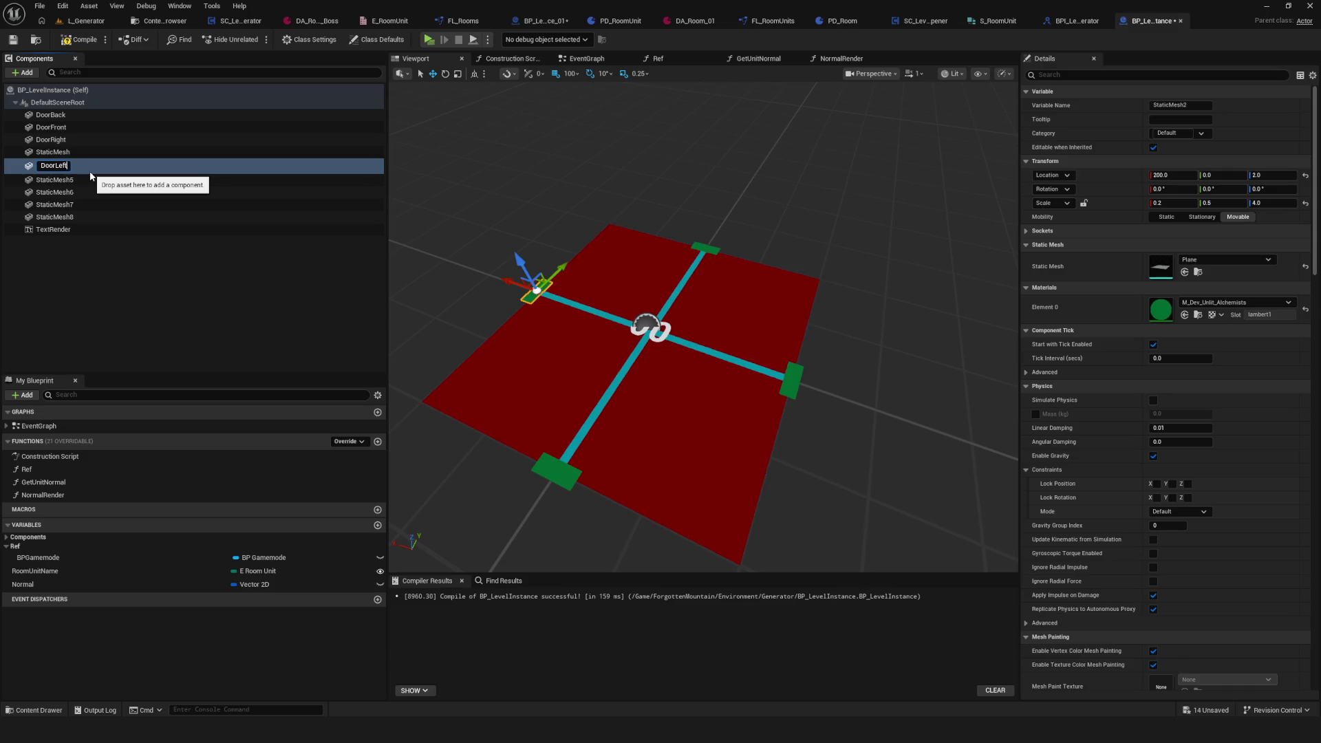
{"action": "key", "text": "Return"}
Step: Rename StaticMesh to NormalFront and the StaticMesh5 floor plane to Base
{"action": "left_click", "coordinate": [81, 166]}
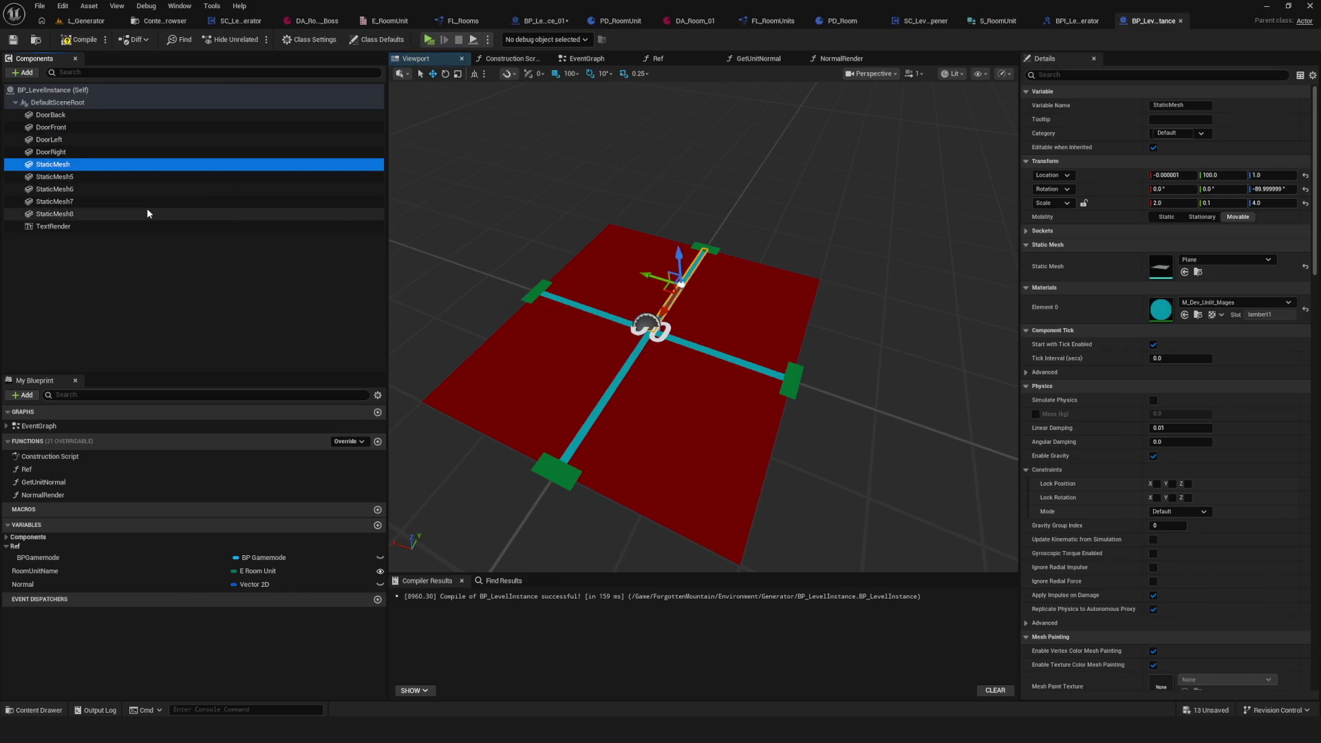
{"action": "key", "text": "F2"}
{"action": "type", "text": "Normal"}
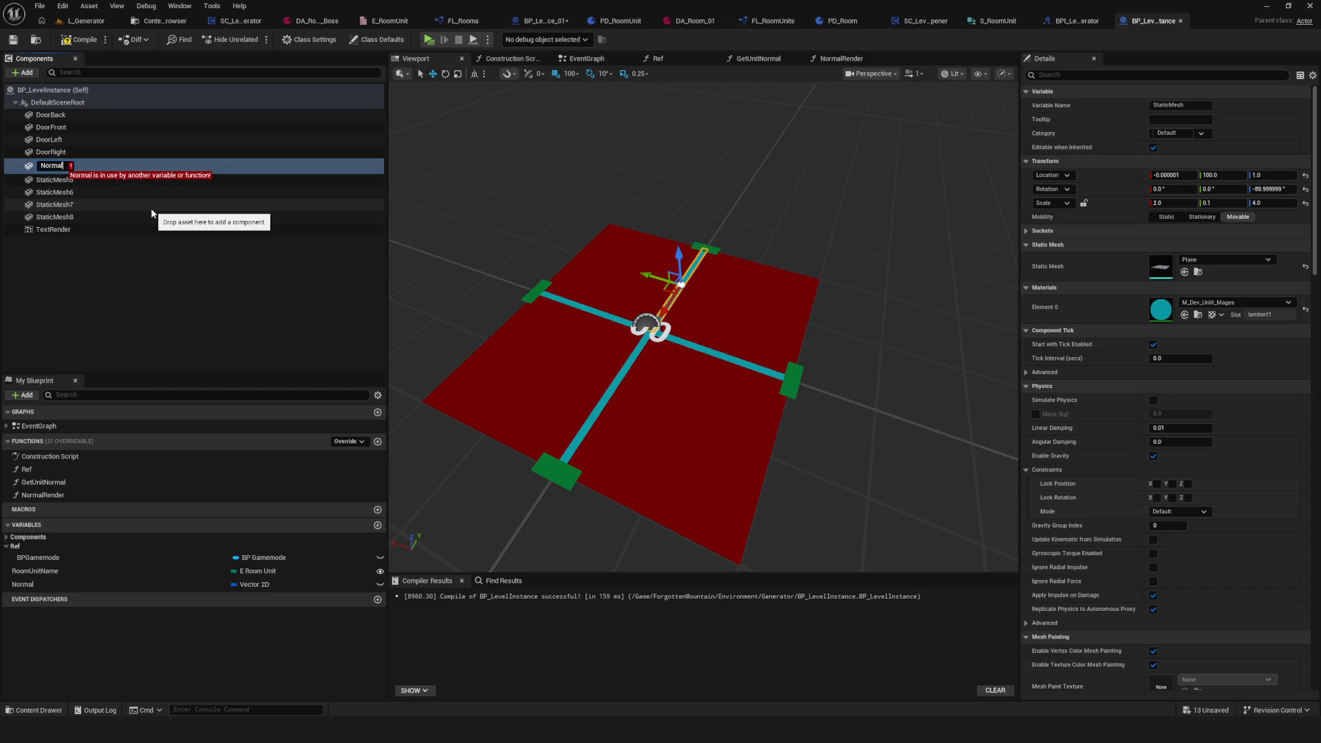
{"action": "type", "text": "Front"}
{"action": "key", "text": "Return"}
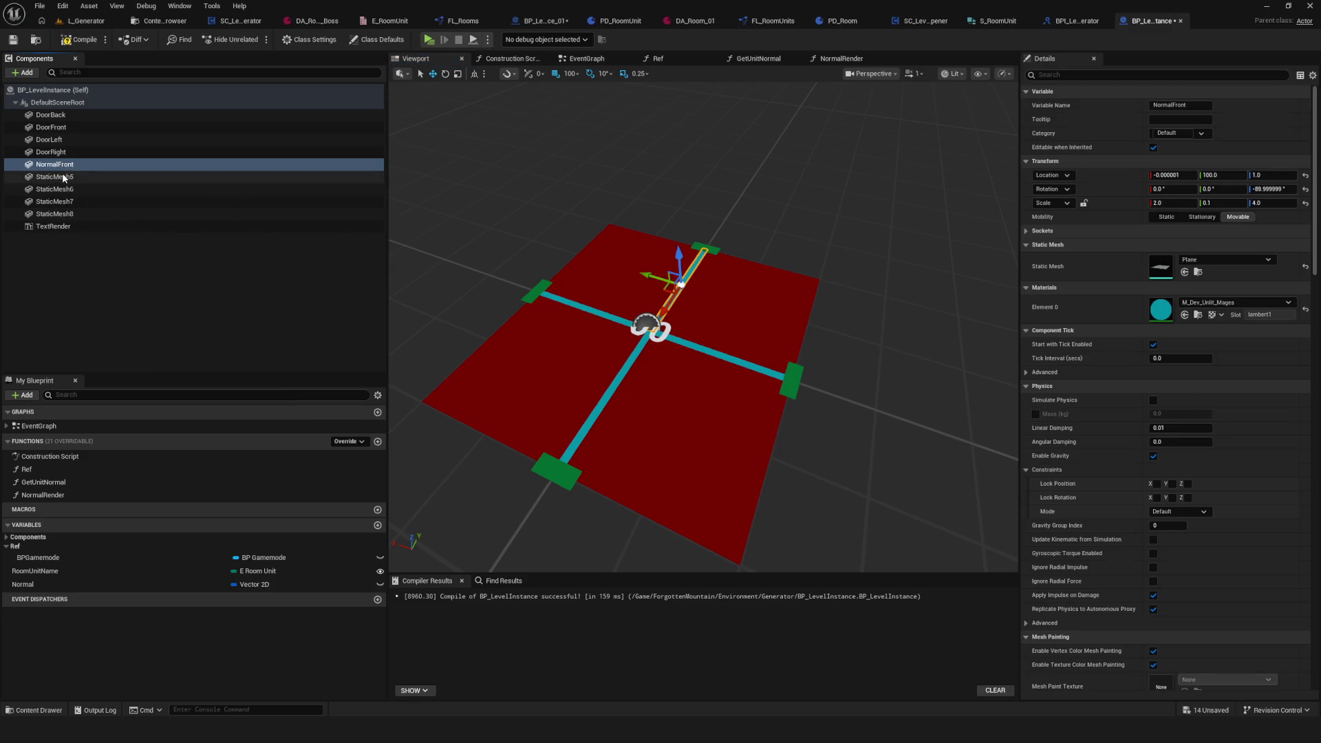
{"action": "left_click", "coordinate": [62, 177]}
{"action": "key", "text": "F2"}
{"action": "type", "text": "Nor"}
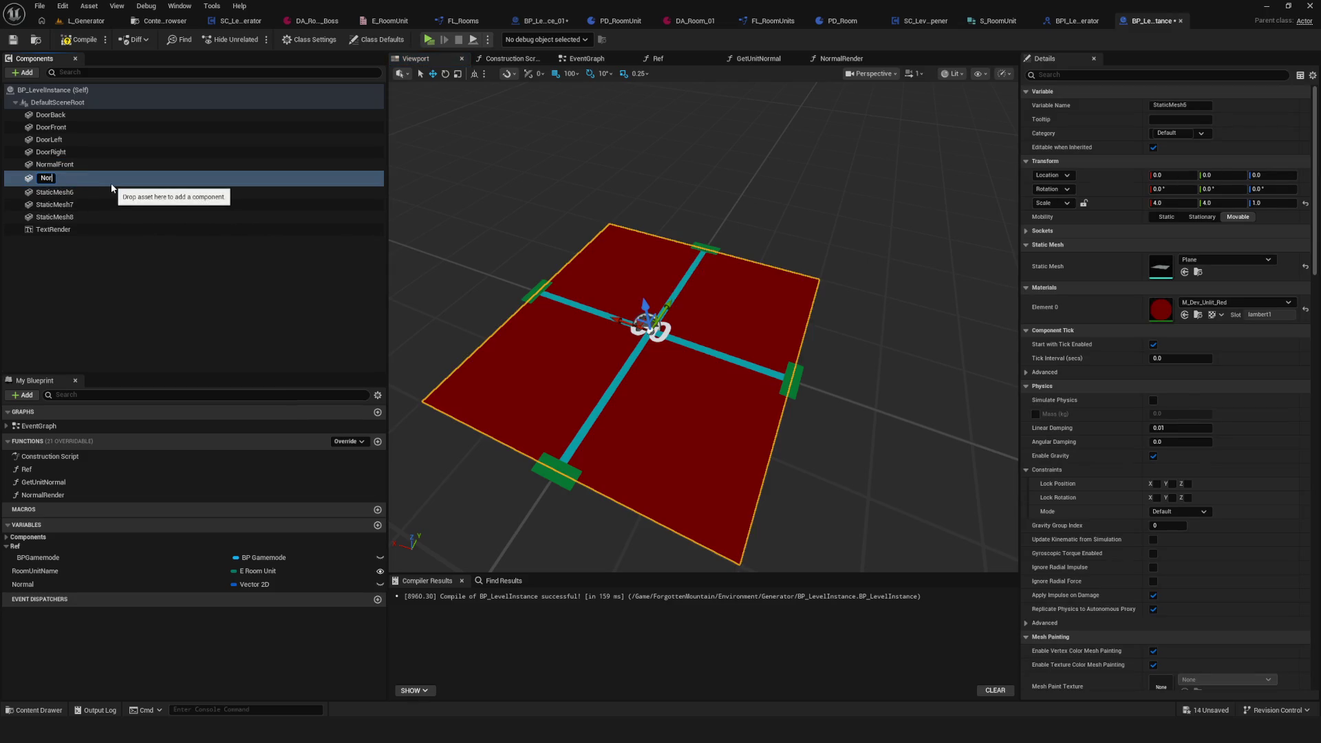
{"action": "type", "text": "mal"}
{"action": "key", "text": "BackSpace"}
{"action": "key", "text": "BackSpace"}
{"action": "key", "text": "BackSpace"}
{"action": "type", "text": "Base"}
{"action": "key", "text": "Return"}
Step: Rename StaticMesh6 to NormalBack and StaticMesh7 to NormalRight, then save
{"action": "left_click", "coordinate": [106, 178]}
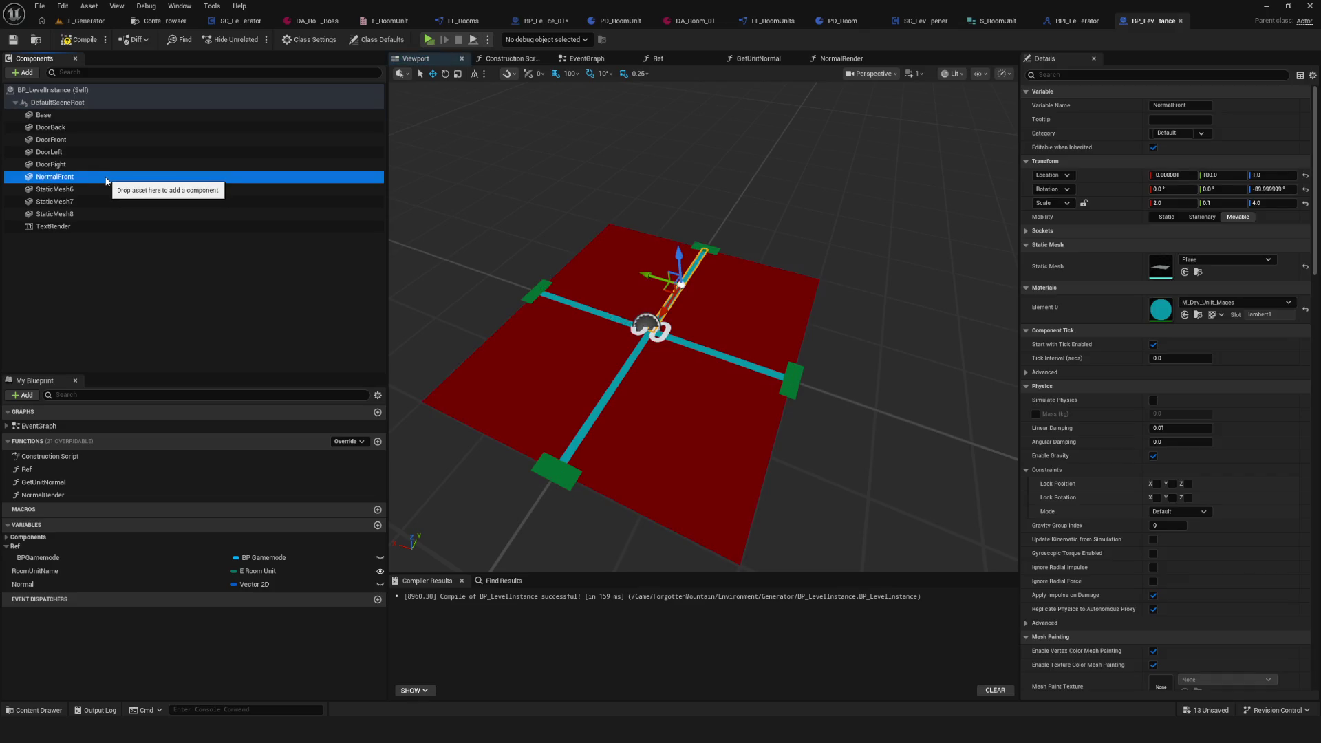
{"action": "left_click", "coordinate": [92, 190]}
{"action": "key", "text": "F2"}
{"action": "type", "text": "NormalBack"}
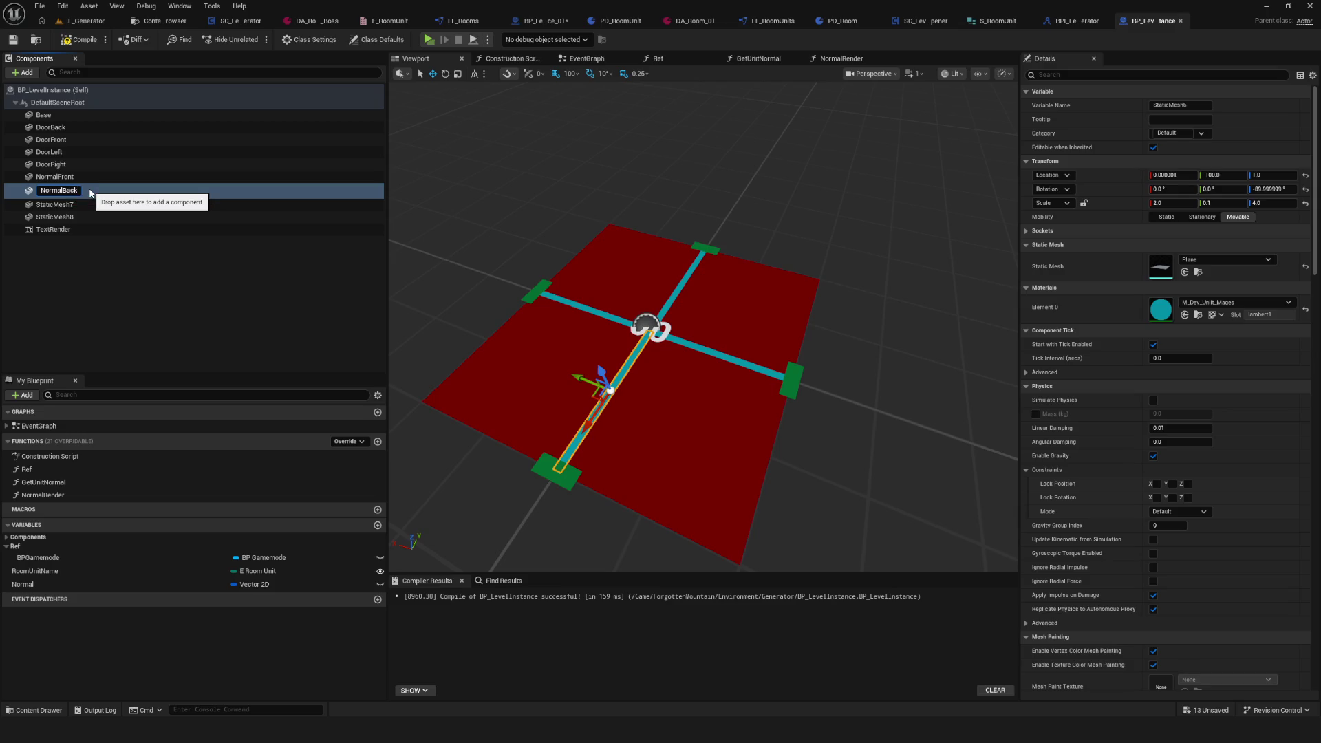
{"action": "key", "text": "Return"}
{"action": "left_click", "coordinate": [76, 202]}
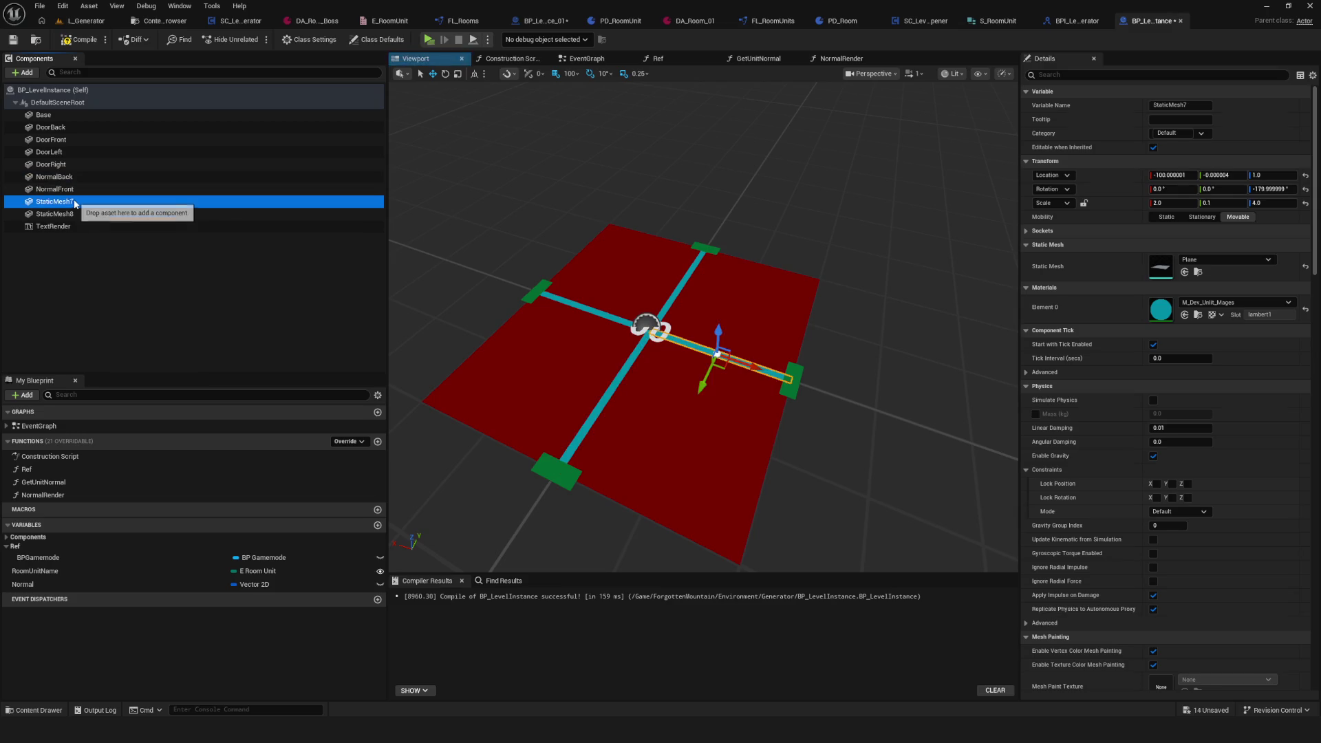
{"action": "key", "text": "F2"}
{"action": "type", "text": "NormalRight"}
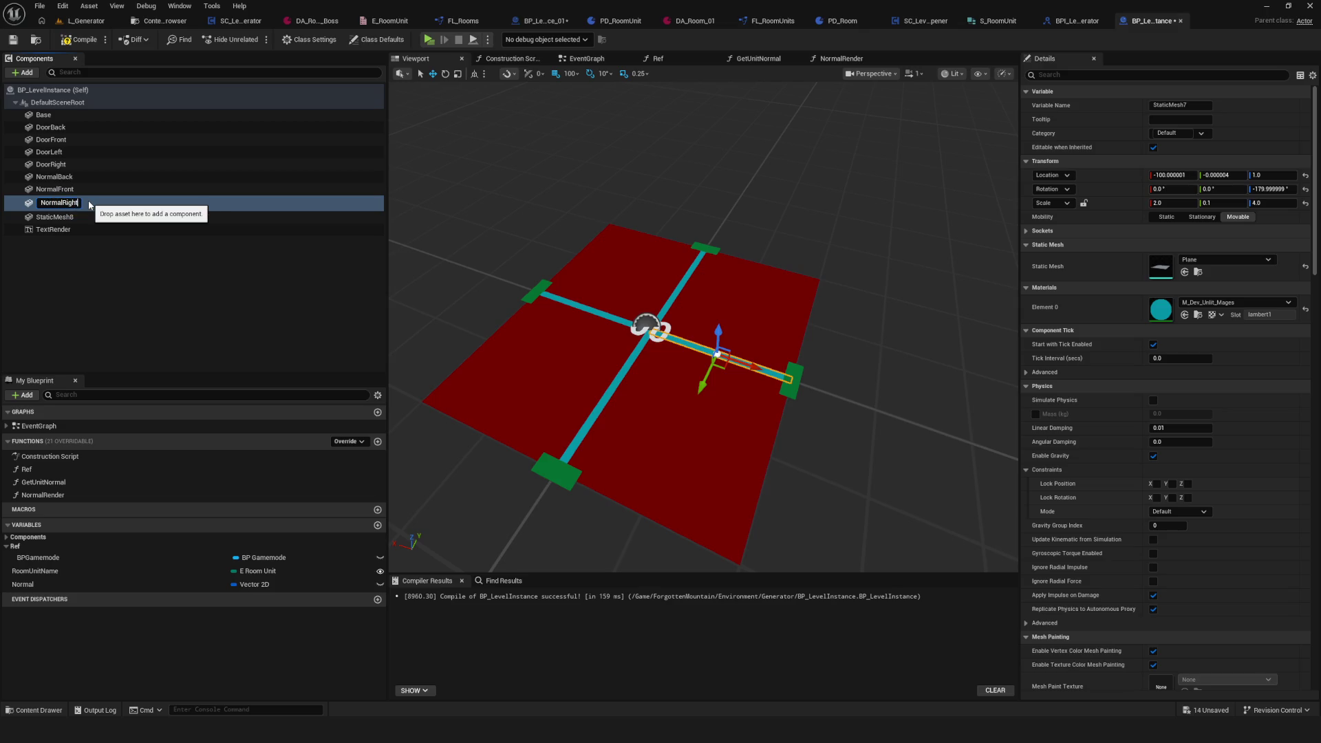
{"action": "key", "text": "Return"}
{"action": "key", "text": "ctrl+s"}
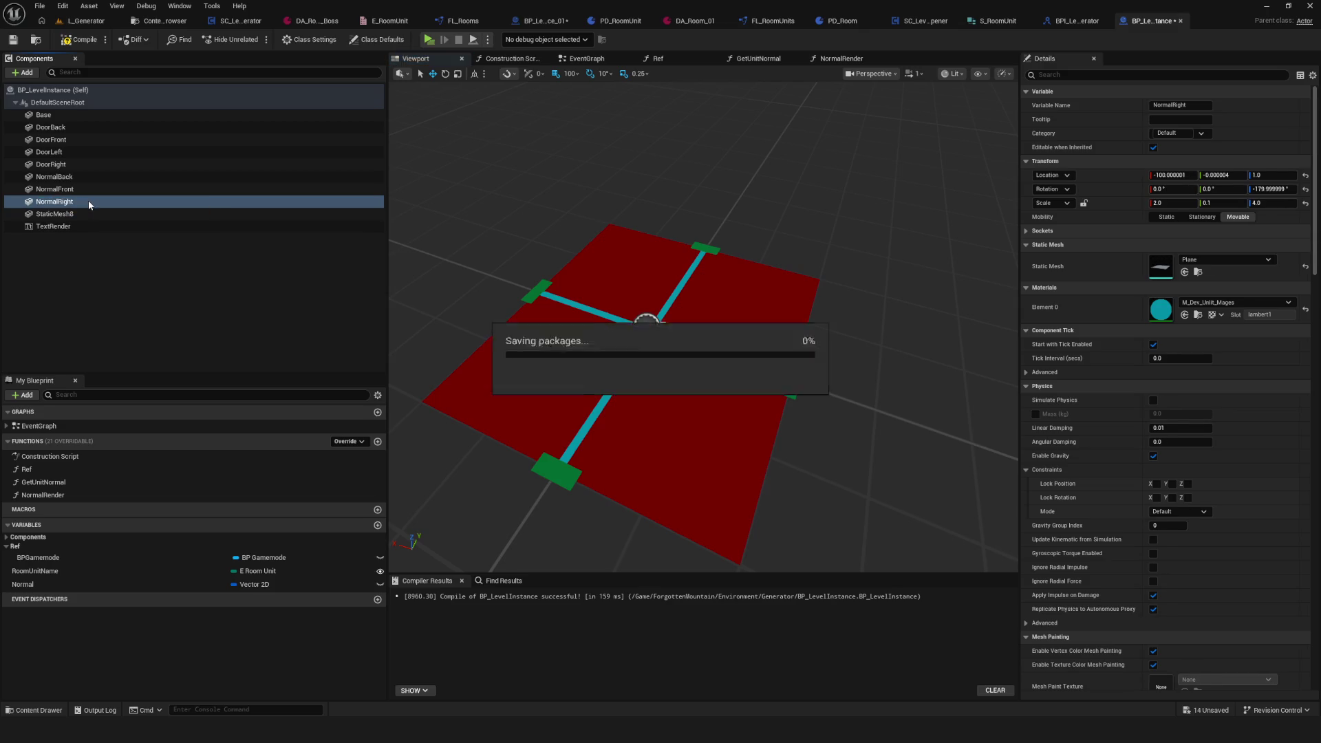
Step: Rename StaticMesh8 to NormalLeft, save and compile, then return to the NormalRender graph
{"action": "left_click", "coordinate": [142, 218]}
{"action": "key", "text": "F2"}
{"action": "type", "text": "NormalLeft"}
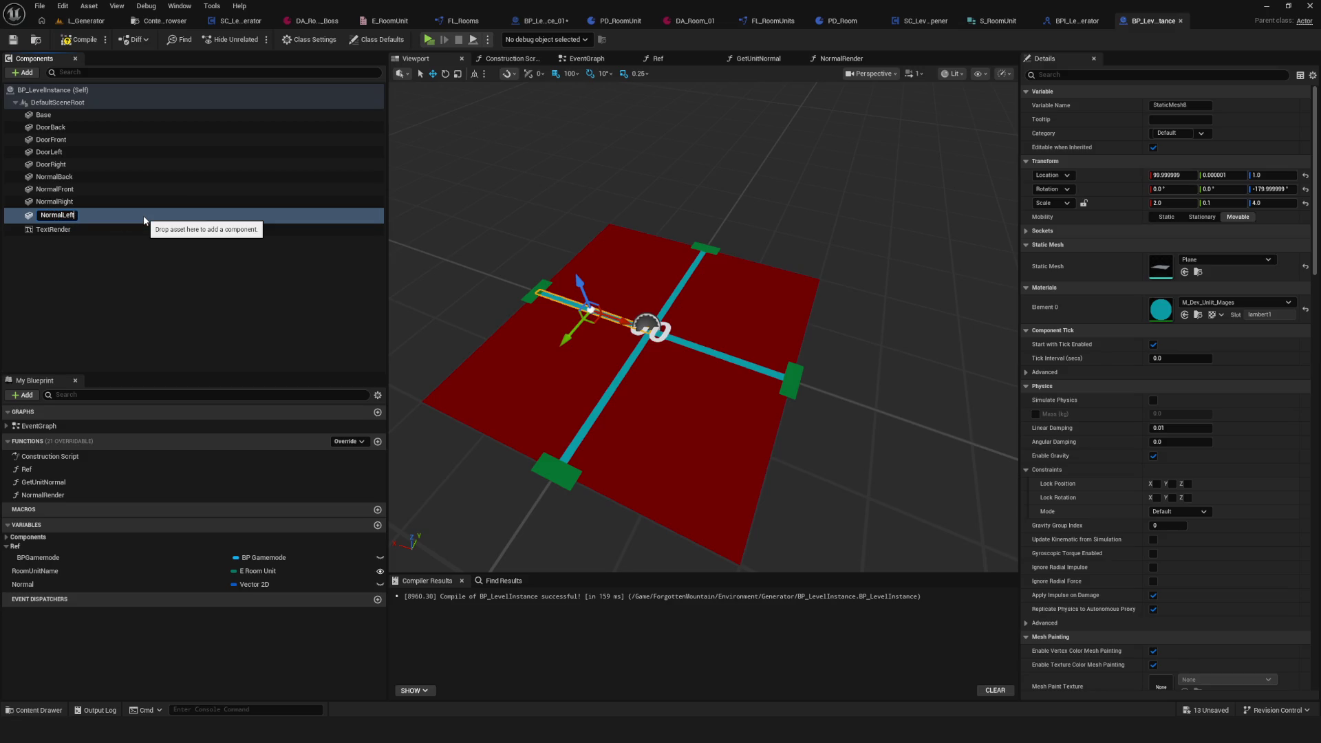
{"action": "key", "text": "Return"}
{"action": "key", "text": "ctrl+s"}
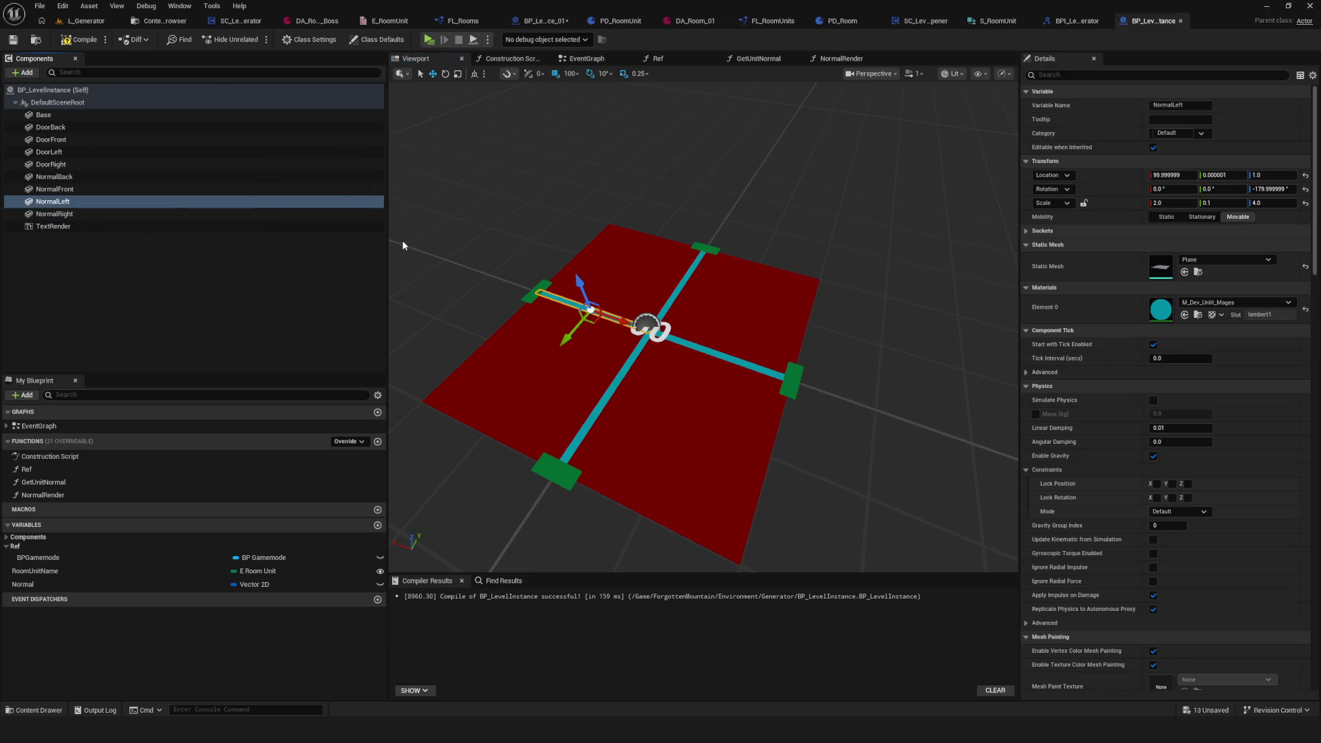
{"action": "left_click", "coordinate": [76, 39]}
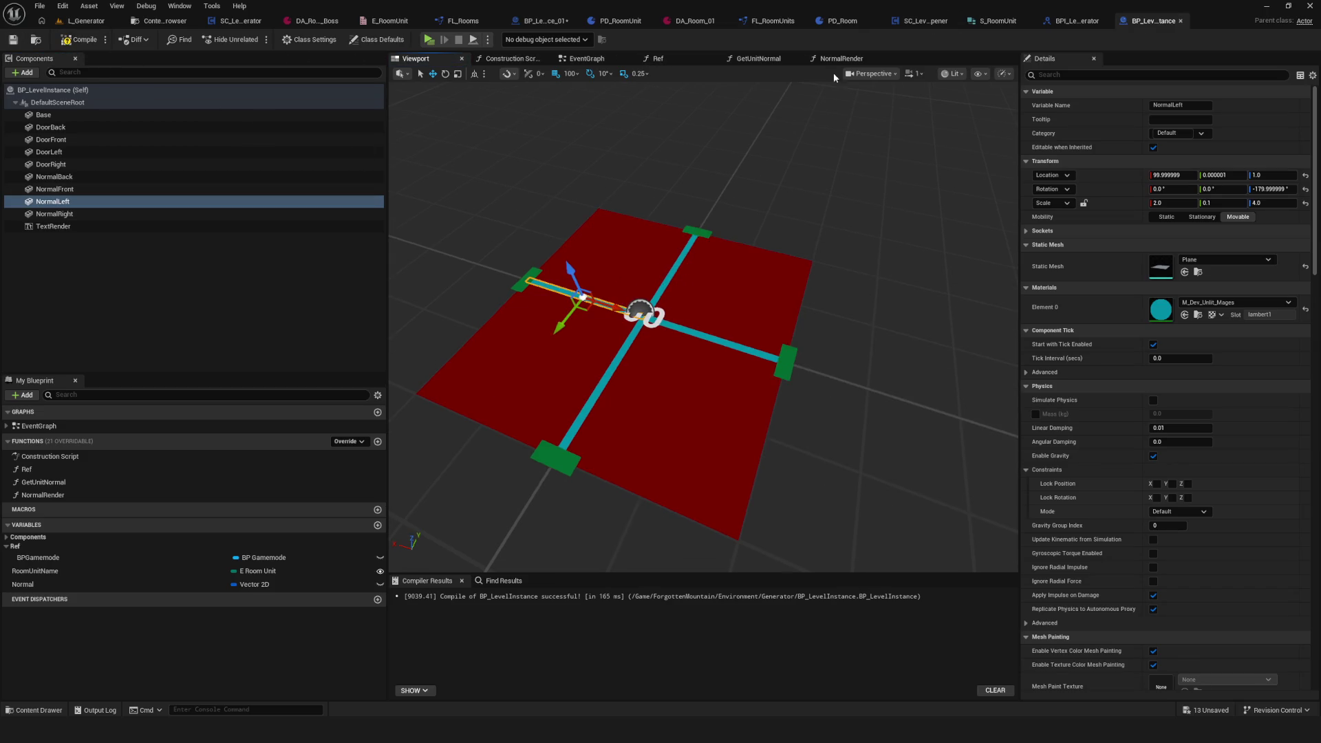
{"action": "left_click", "coordinate": [856, 61]}
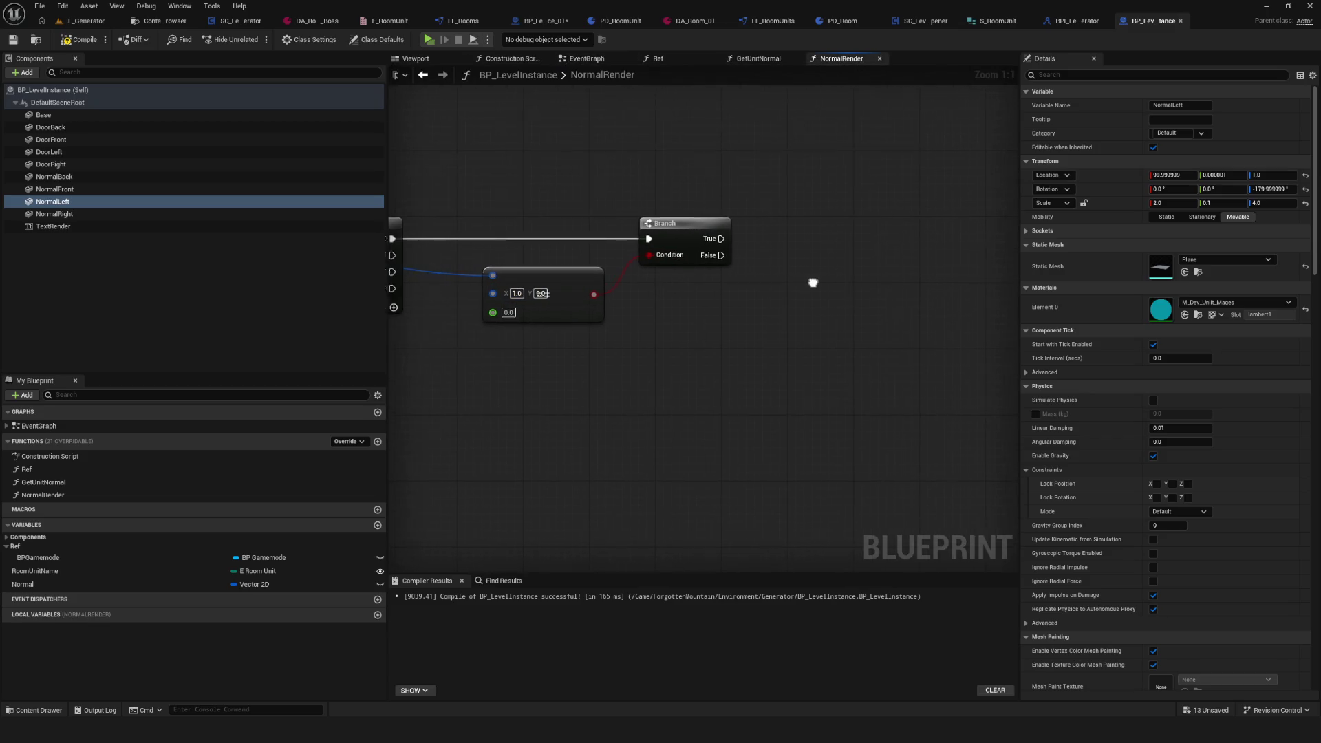
Step: Turn off Visible for DoorBack, DoorFront, DoorLeft and DoorRight
{"action": "left_click", "coordinate": [51, 128]}
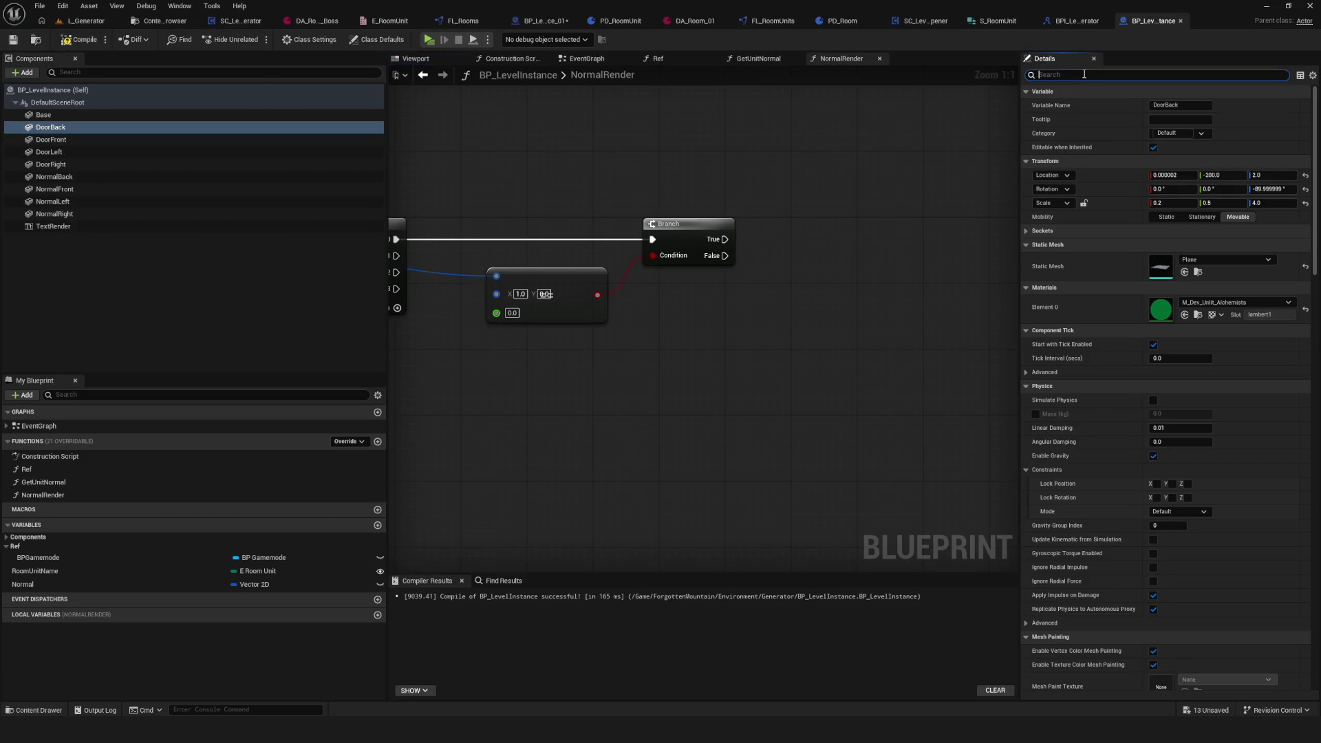
{"action": "type", "text": "visib"}
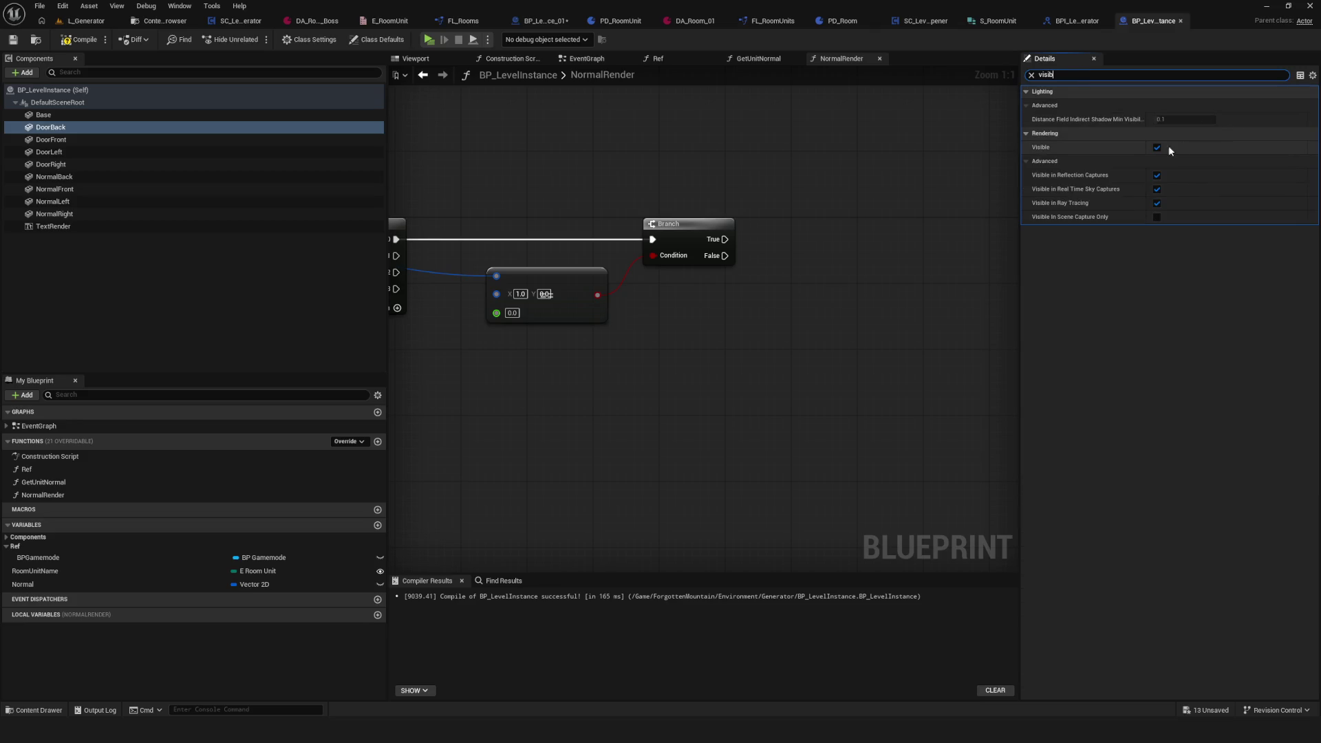
{"action": "left_click", "coordinate": [1157, 148]}
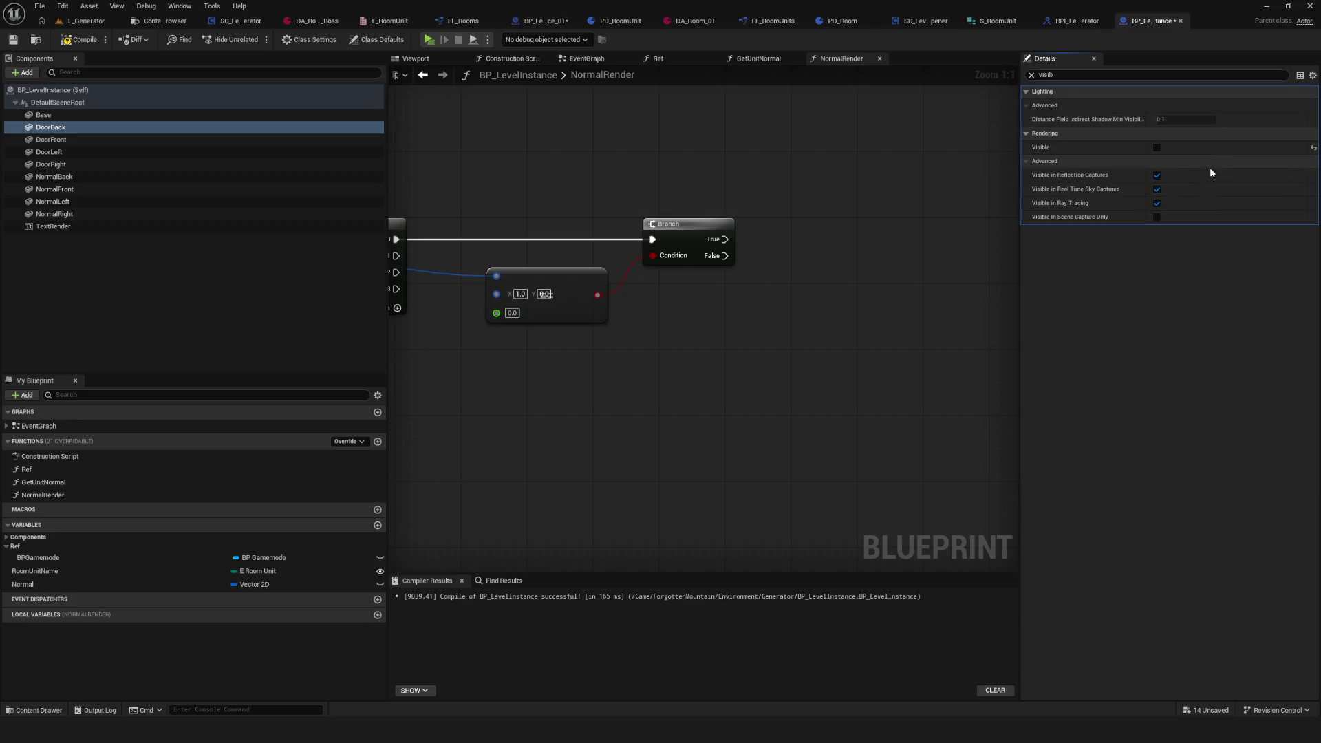
{"action": "left_click", "coordinate": [114, 140]}
{"action": "left_click", "coordinate": [1156, 147]}
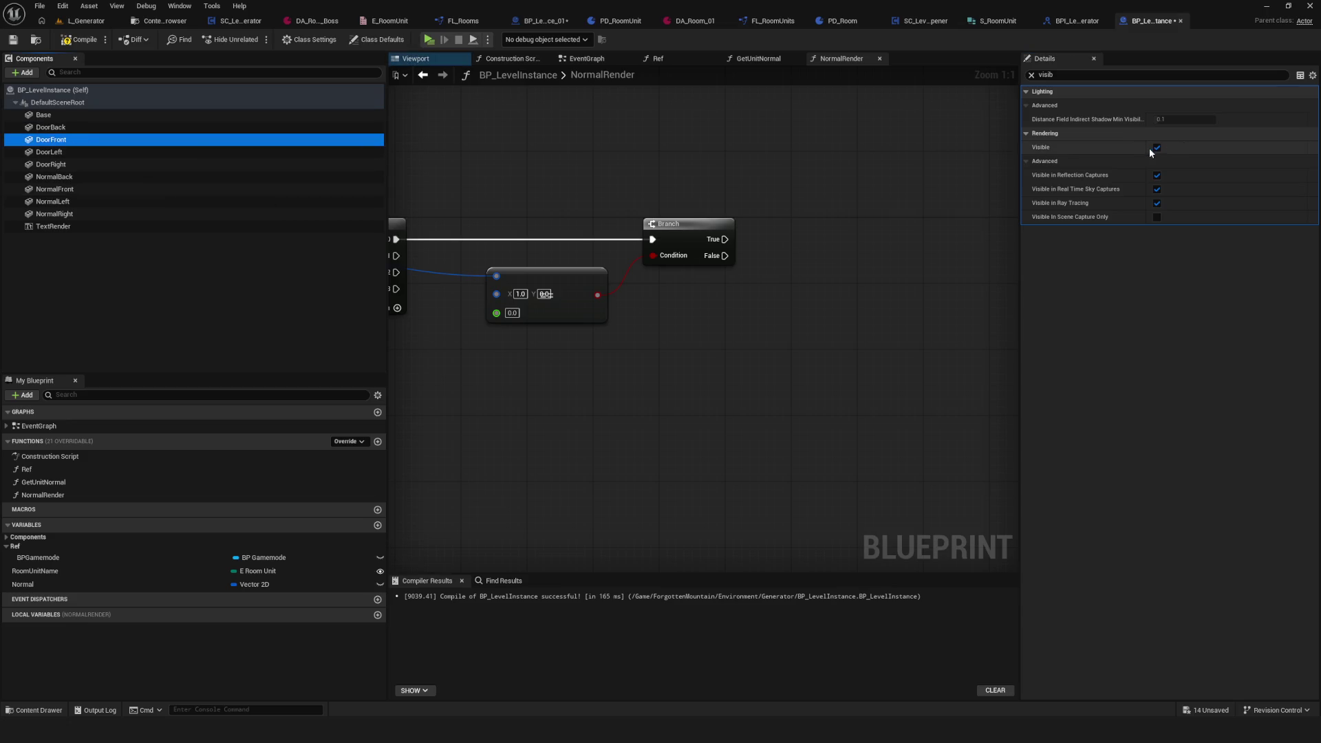
{"action": "left_click", "coordinate": [62, 153]}
{"action": "left_click", "coordinate": [1157, 147]}
{"action": "left_click", "coordinate": [114, 166]}
{"action": "left_click", "coordinate": [1157, 147]}
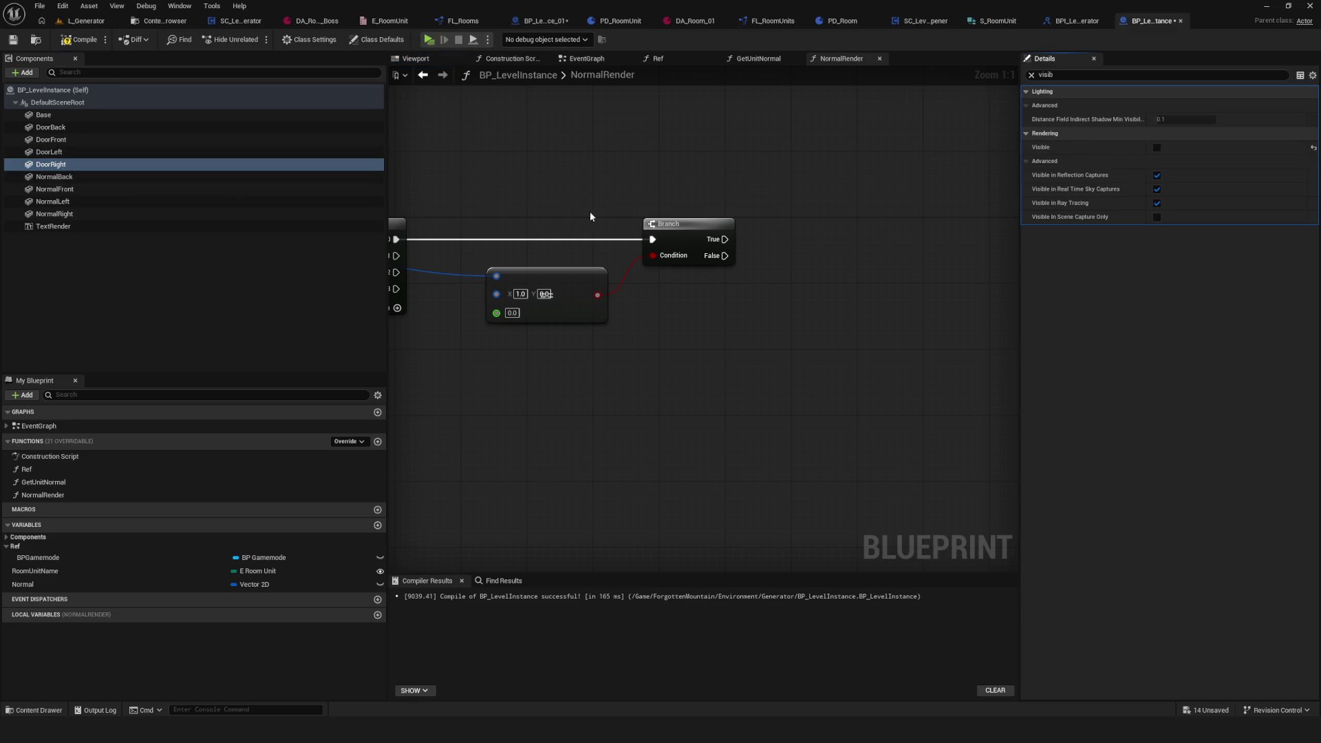
Step: Turn off Visible for NormalBack, NormalFront, NormalLeft and NormalRight, then review each component
{"action": "left_click", "coordinate": [59, 177]}
{"action": "left_click", "coordinate": [1158, 148]}
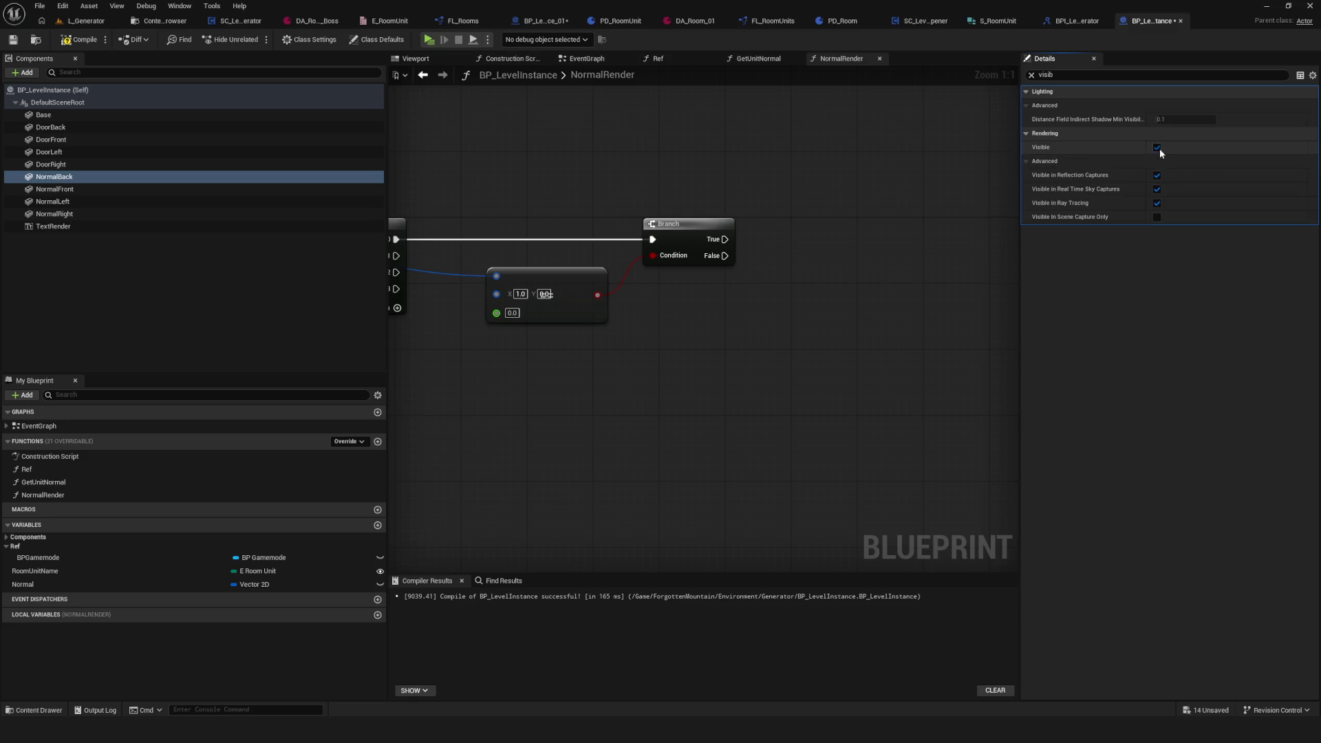
{"action": "left_click", "coordinate": [159, 187]}
{"action": "left_click", "coordinate": [1157, 147]}
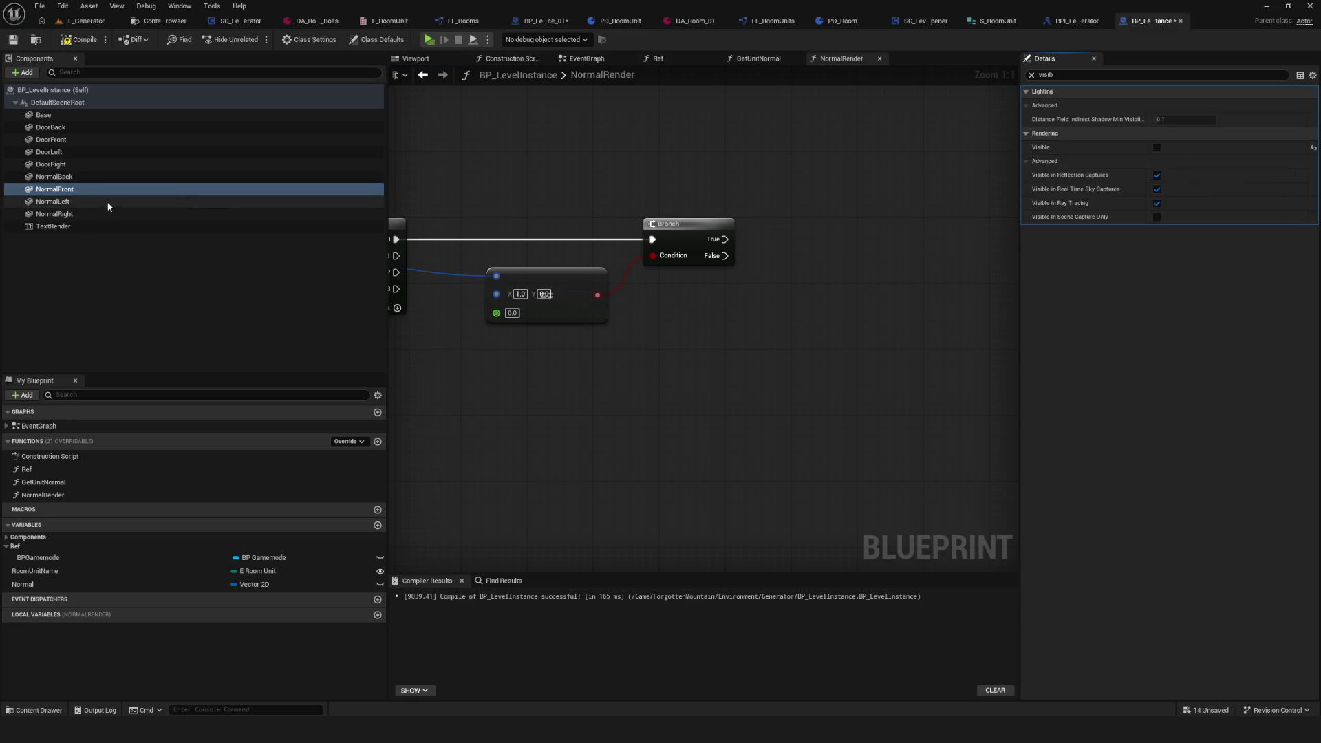
{"action": "left_click", "coordinate": [108, 202]}
{"action": "left_click", "coordinate": [1157, 147]}
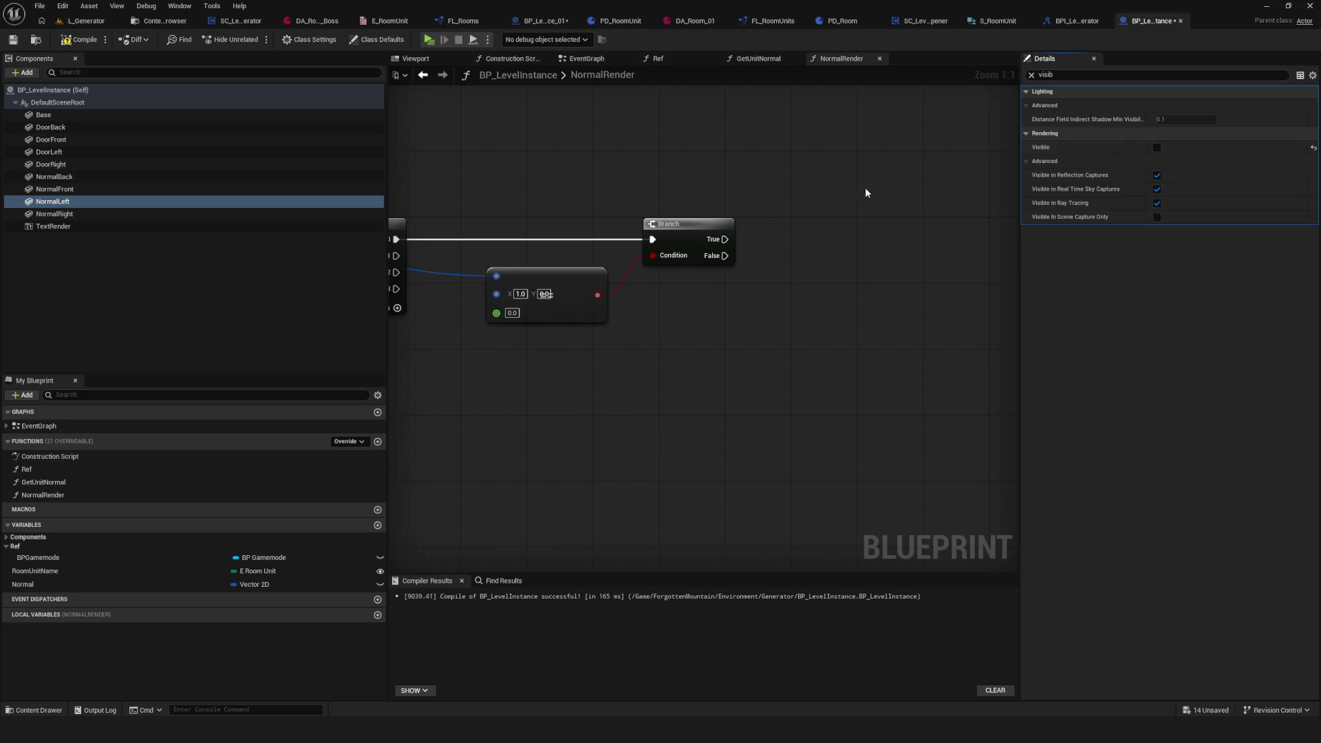
{"action": "left_click", "coordinate": [78, 214]}
{"action": "left_click", "coordinate": [1157, 147]}
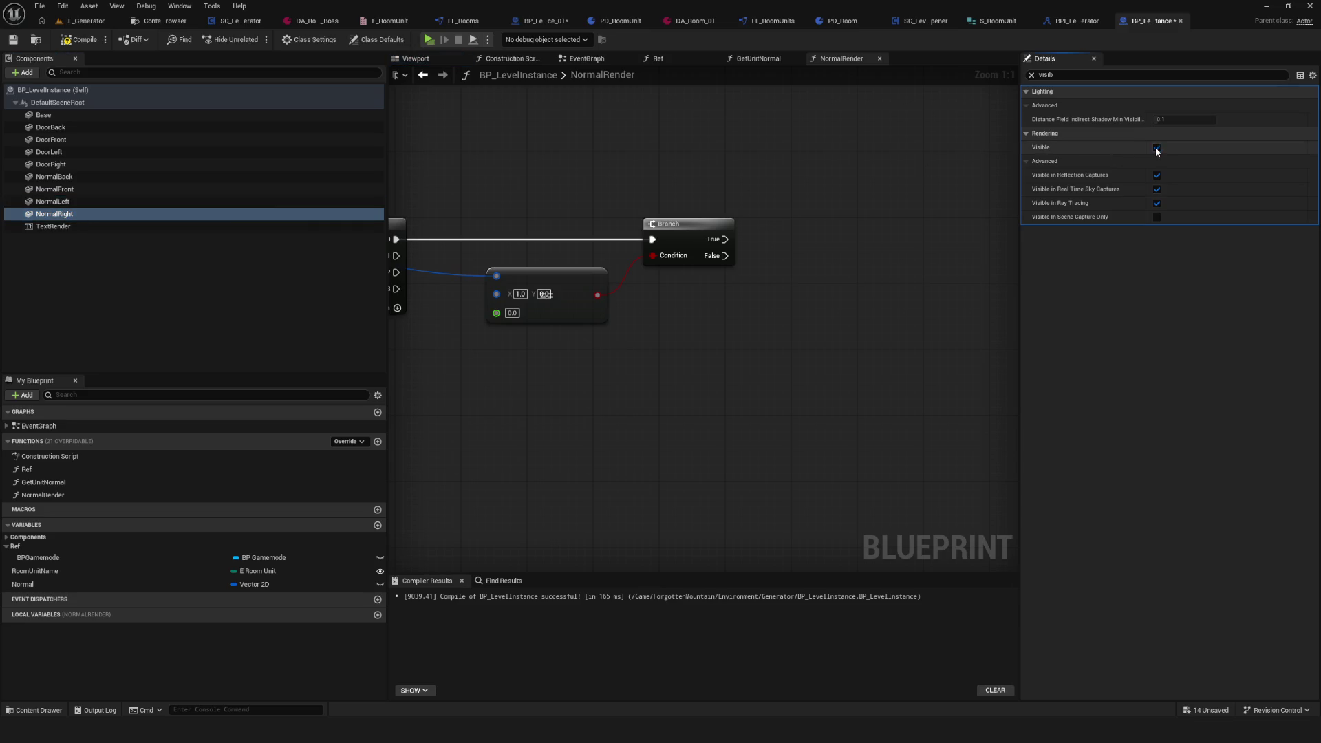
{"action": "left_click", "coordinate": [58, 128]}
{"action": "key", "text": "Down"}
{"action": "key", "text": "Down"}
{"action": "key", "text": "Down"}
{"action": "key", "text": "Down"}
{"action": "key", "text": "Down"}
{"action": "key", "text": "Up"}
{"action": "key", "text": "Up"}
Step: Compile, then have Branch True run Set Visibility on Door Right with New Visibility checked
{"action": "left_click", "coordinate": [13, 41]}
{"action": "scroll", "coordinate": [563, 303], "scroll_direction": "down", "scroll_amount": 2}
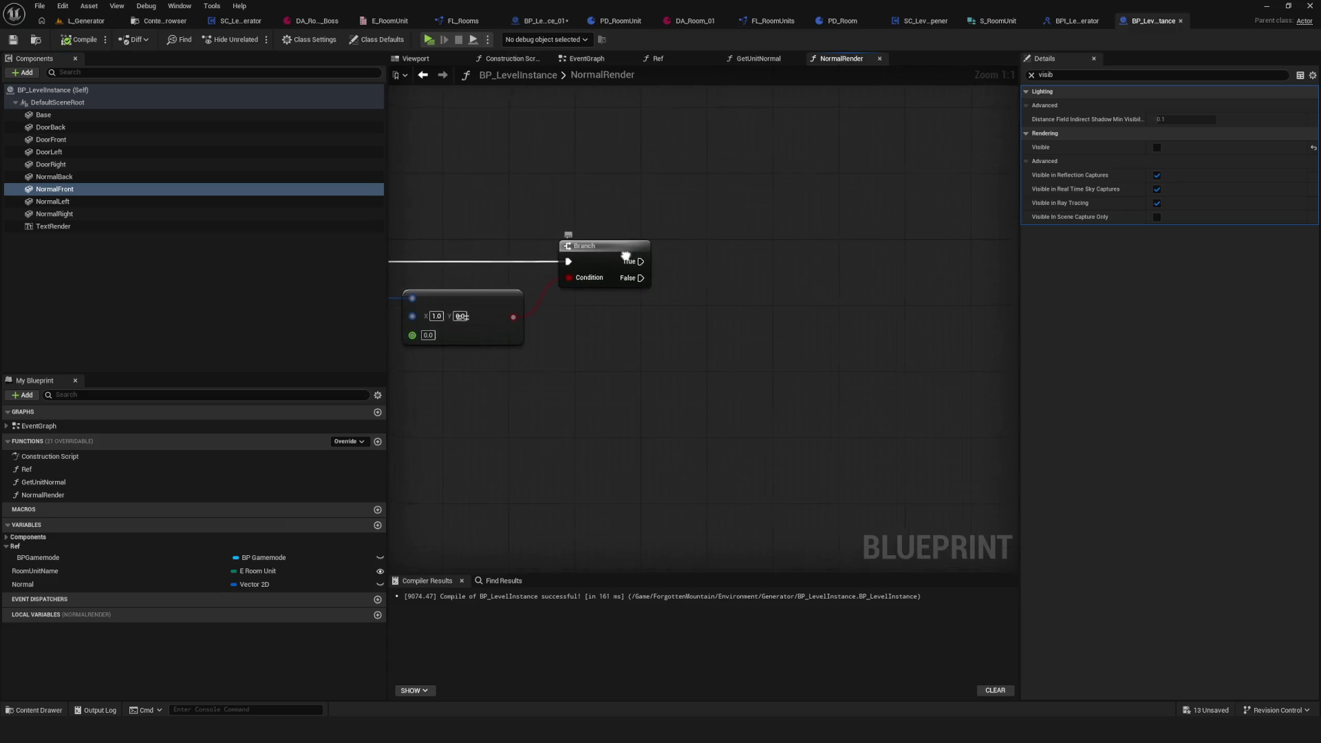
{"action": "scroll", "coordinate": [561, 304], "scroll_direction": "up", "scroll_amount": 2}
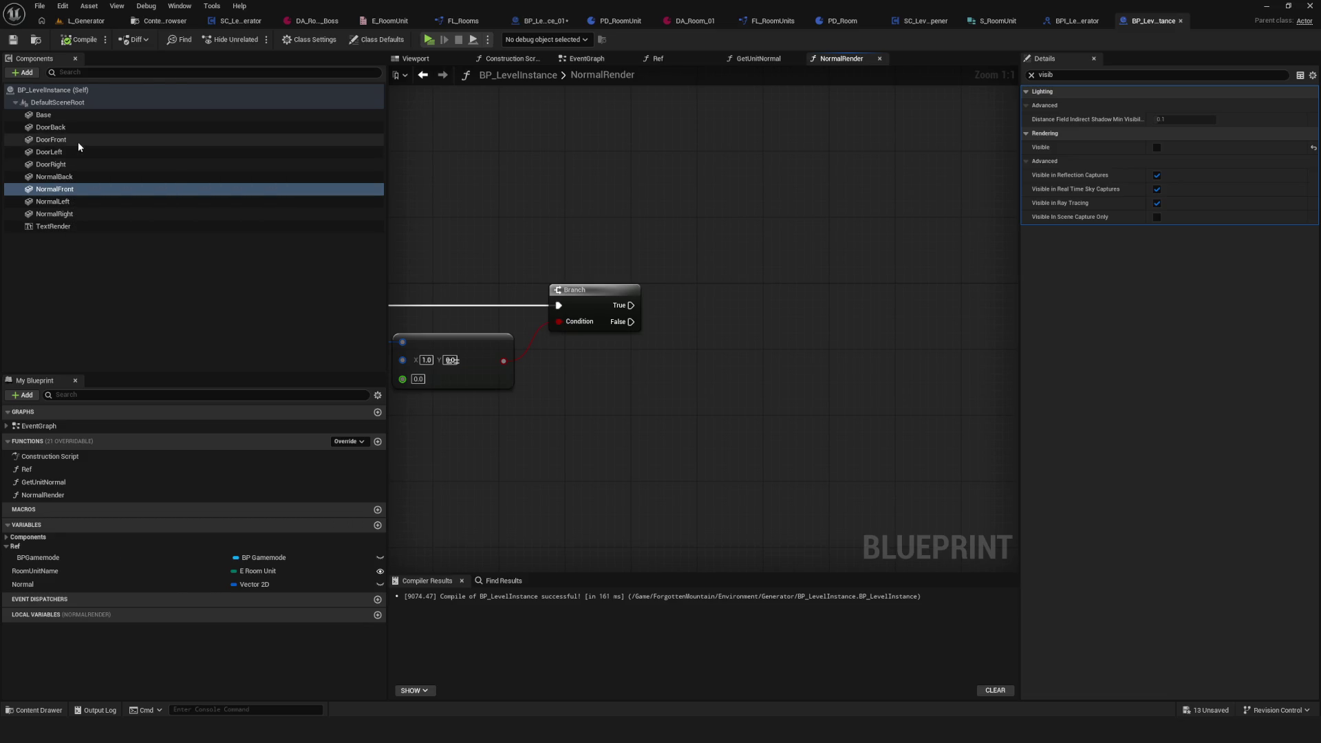
{"action": "left_click", "coordinate": [96, 164], "text": "ctrl"}
{"action": "left_click_drag", "start_coordinate": [96, 164], "coordinate": [757, 348]}
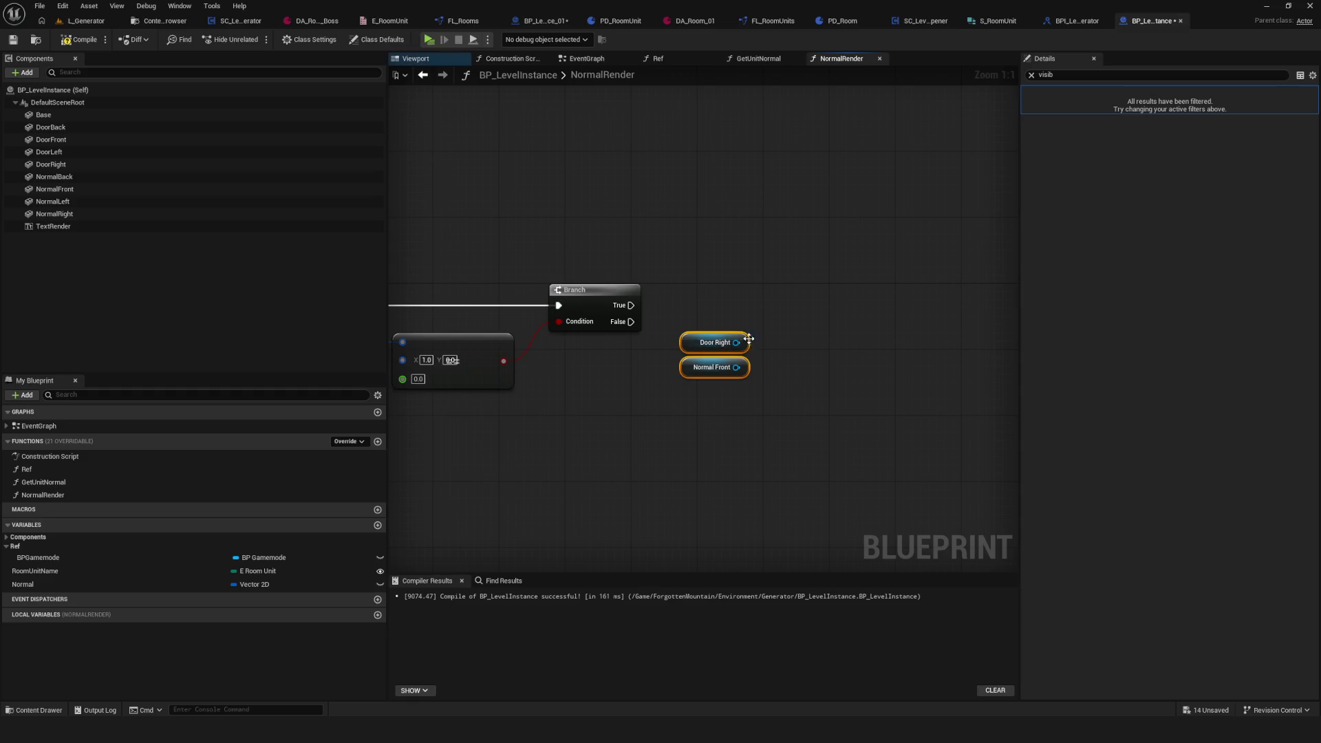
{"action": "mouse_move", "coordinate": [652, 382]}
{"action": "left_mouse_down"}
{"action": "mouse_move", "coordinate": [823, 406]}
{"action": "mouse_move", "coordinate": [827, 370]}
{"action": "left_mouse_up"}
{"action": "key", "text": "Delete"}
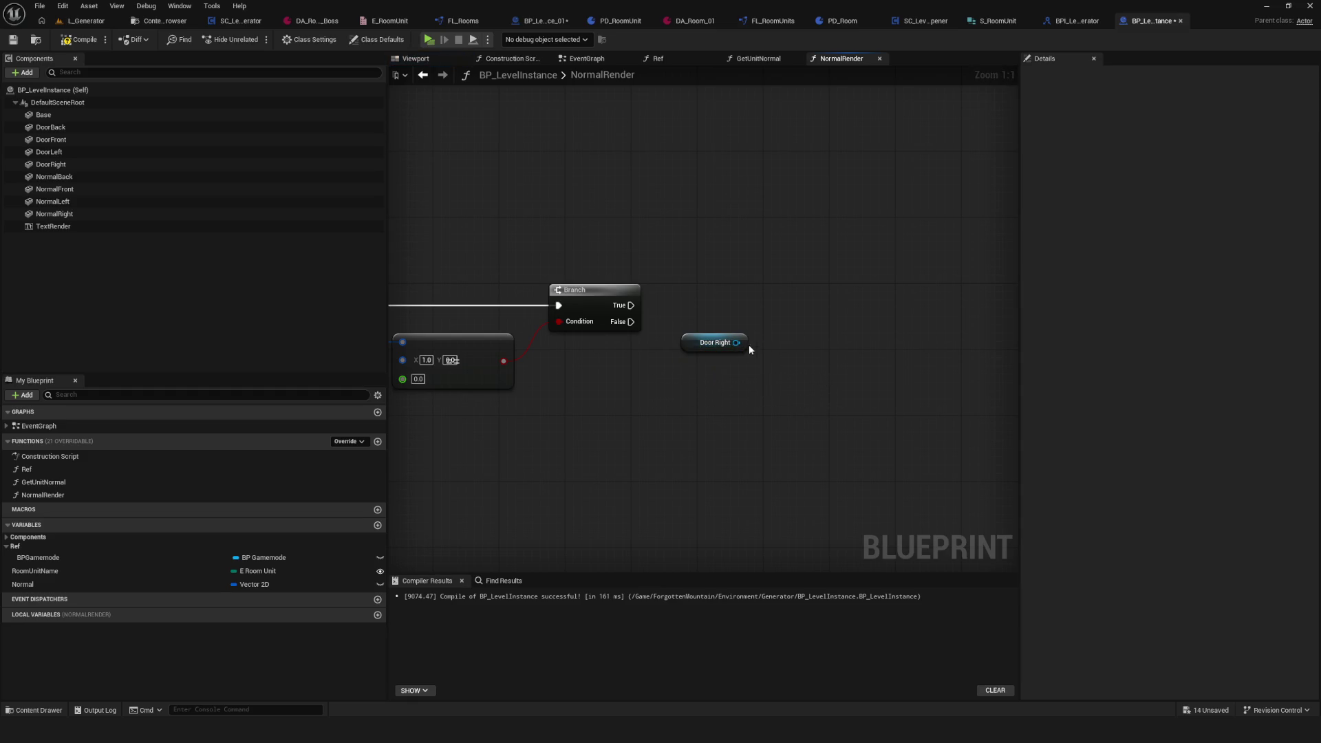
{"action": "left_click_drag", "start_coordinate": [736, 342], "coordinate": [768, 309]}
{"action": "type", "text": "set visi"}
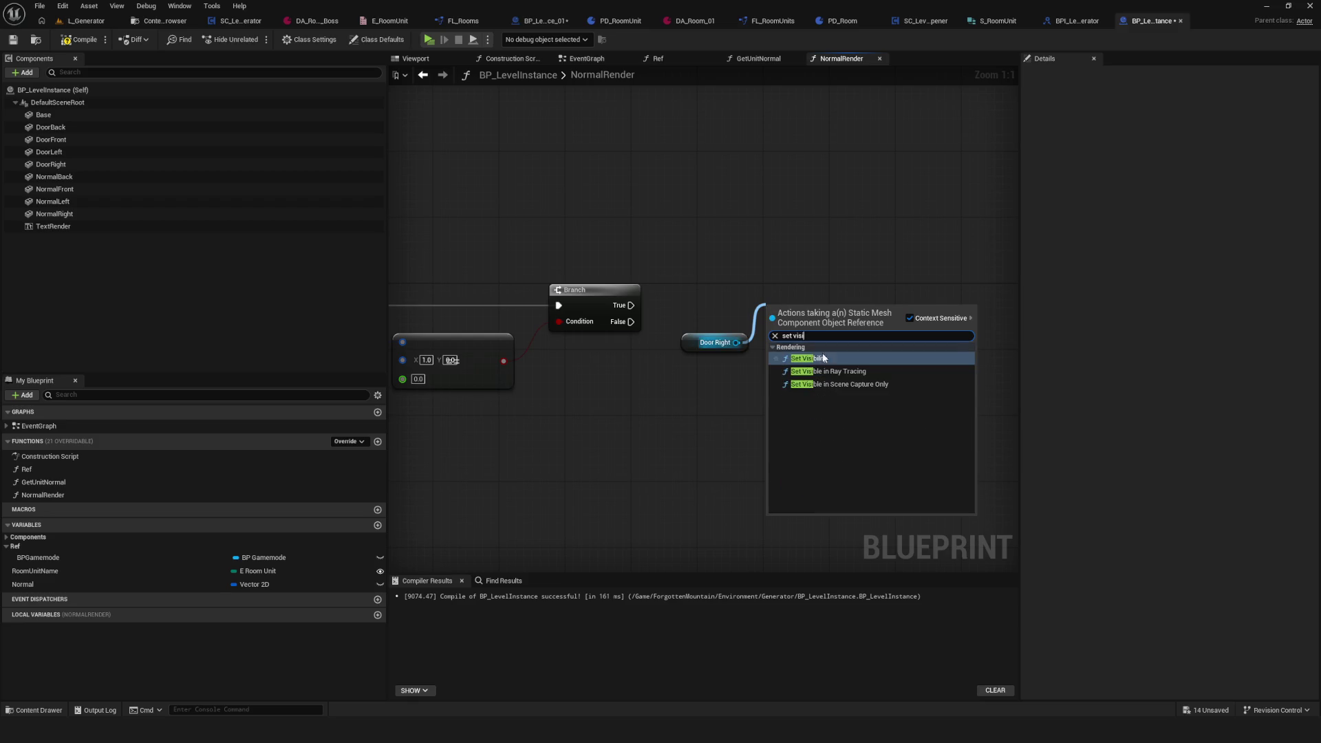
{"action": "left_click", "coordinate": [822, 358]}
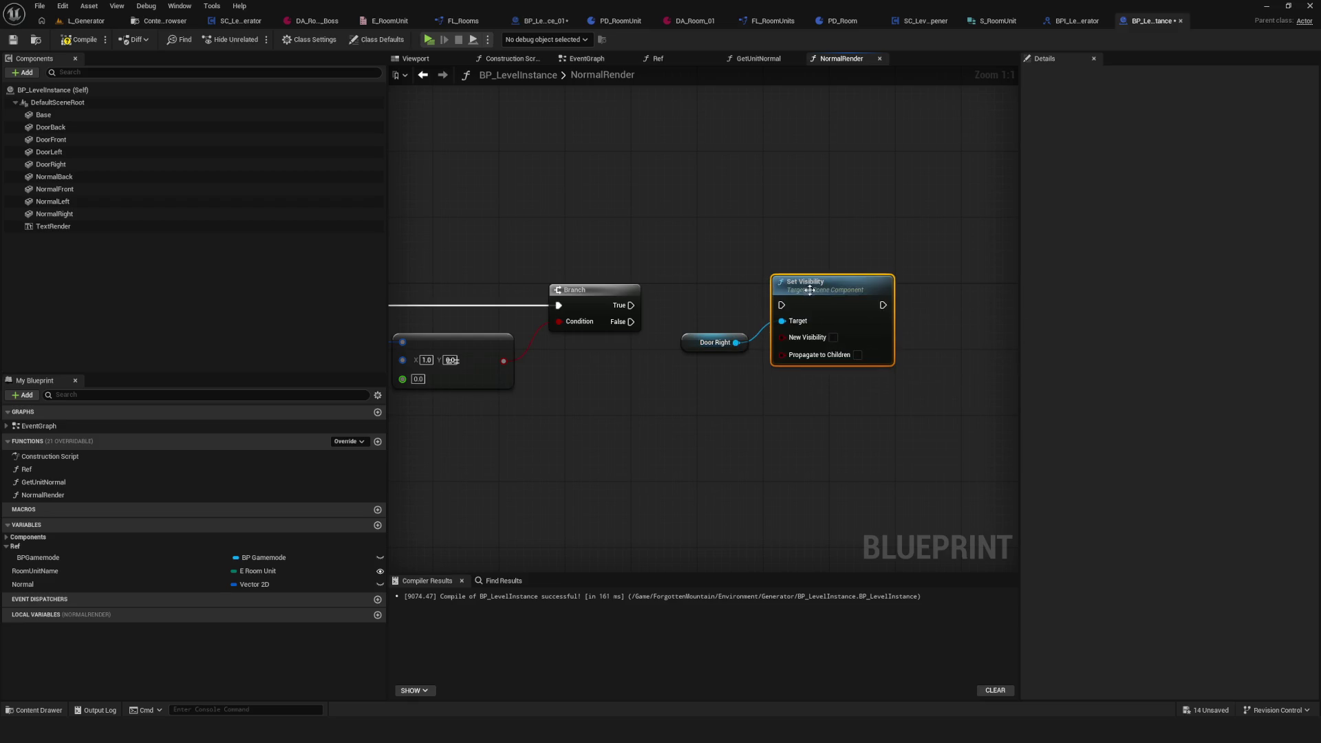
{"action": "left_click_drag", "start_coordinate": [648, 311], "coordinate": [782, 305]}
{"action": "left_click", "coordinate": [833, 337]}
Step: Chain a second Set Visibility targeting Normal Right after the Door Right one
{"action": "left_click", "coordinate": [708, 348]}
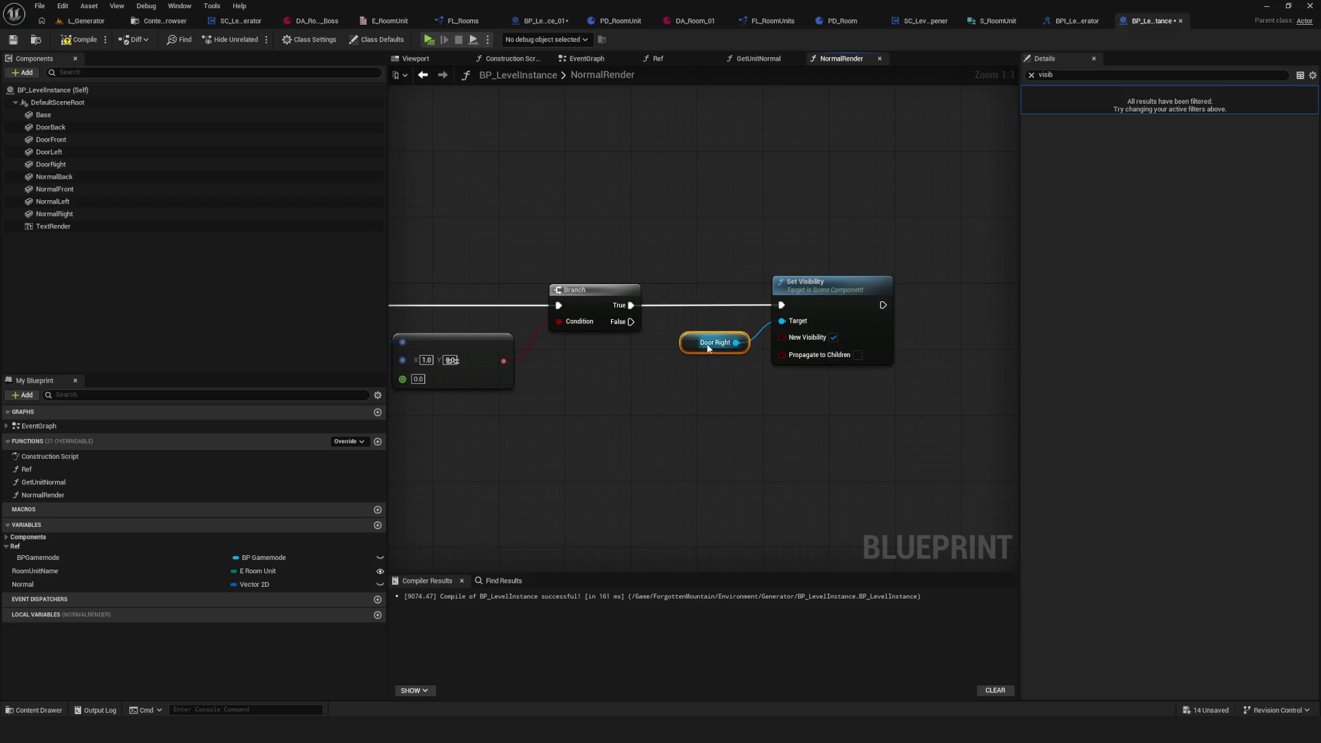
{"action": "left_click_drag", "start_coordinate": [890, 330], "coordinate": [657, 295]}
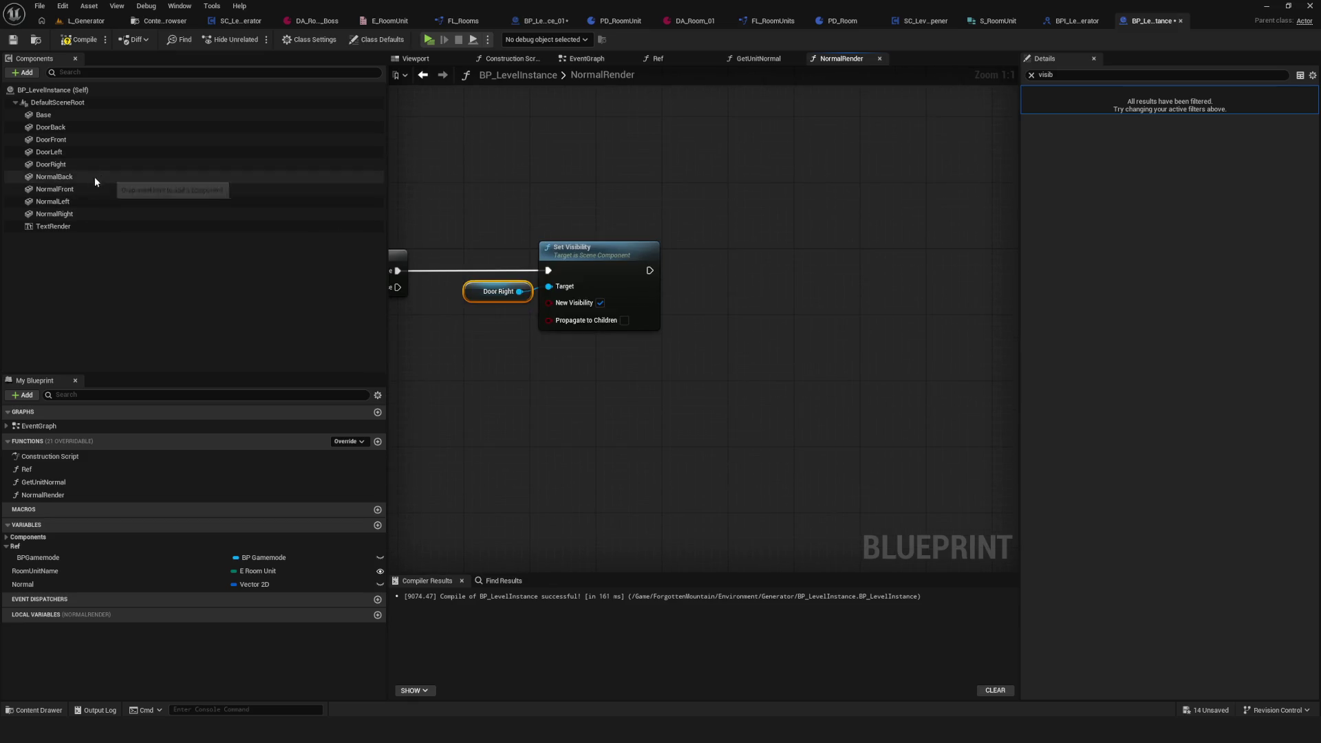
{"action": "mouse_move", "coordinate": [81, 213]}
{"action": "left_mouse_down"}
{"action": "mouse_move", "coordinate": [703, 266]}
{"action": "mouse_move", "coordinate": [709, 299]}
{"action": "mouse_move", "coordinate": [813, 271]}
{"action": "mouse_move", "coordinate": [751, 299]}
{"action": "left_mouse_up"}
{"action": "key", "text": "ctrl+c"}
{"action": "key", "text": "ctrl+v"}
{"action": "left_click", "coordinate": [854, 260]}
{"action": "left_click", "coordinate": [705, 298]}
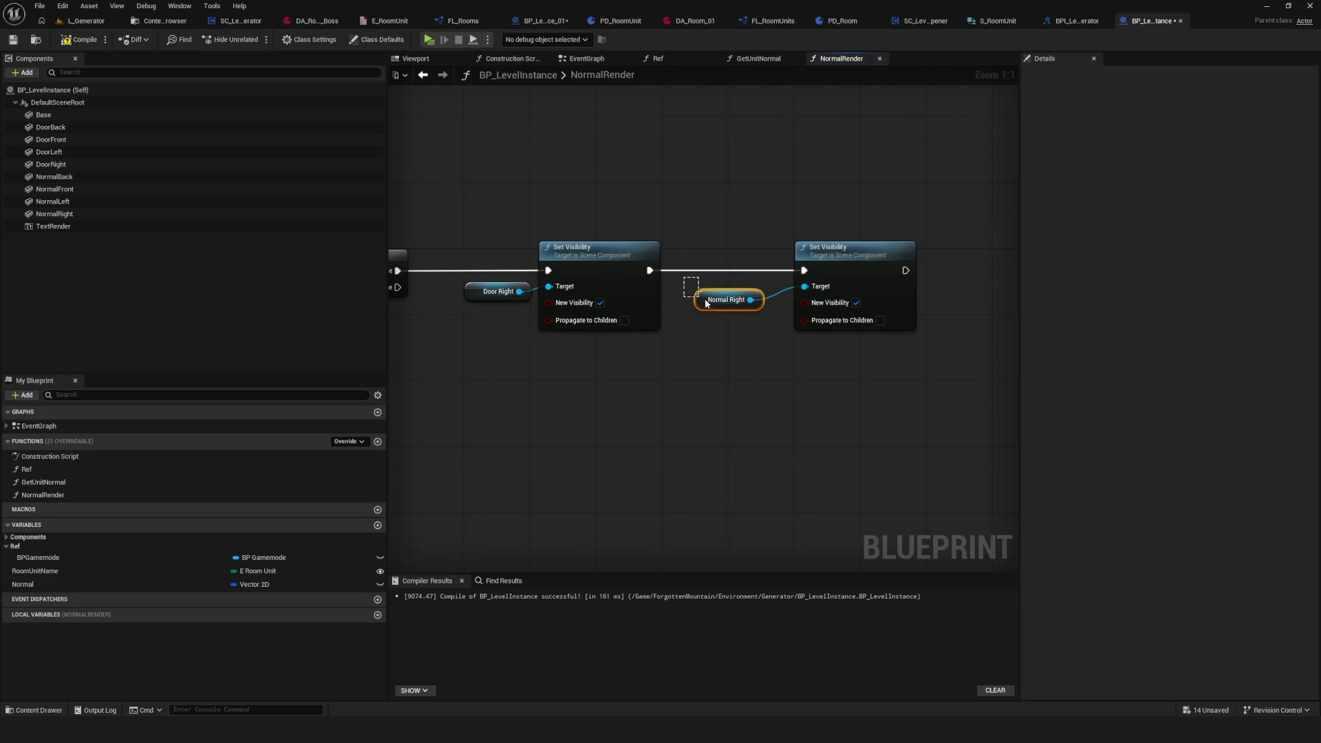
{"action": "scroll", "coordinate": [813, 267], "scroll_direction": "down", "scroll_amount": 3}
{"action": "scroll", "coordinate": [740, 279], "scroll_direction": "down", "scroll_amount": 2}
Step: Duplicate the Branch and Set Visibility row three times, stacking the copies below
{"action": "scroll", "coordinate": [721, 263], "scroll_direction": "up", "scroll_amount": 2}
{"action": "scroll", "coordinate": [649, 258], "scroll_direction": "down", "scroll_amount": 1}
{"action": "mouse_move", "coordinate": [475, 157]}
{"action": "left_mouse_down"}
{"action": "mouse_move", "coordinate": [709, 316]}
{"action": "mouse_move", "coordinate": [860, 289]}
{"action": "left_mouse_up"}
{"action": "key", "text": "ctrl+c"}
{"action": "key", "text": "ctrl+v"}
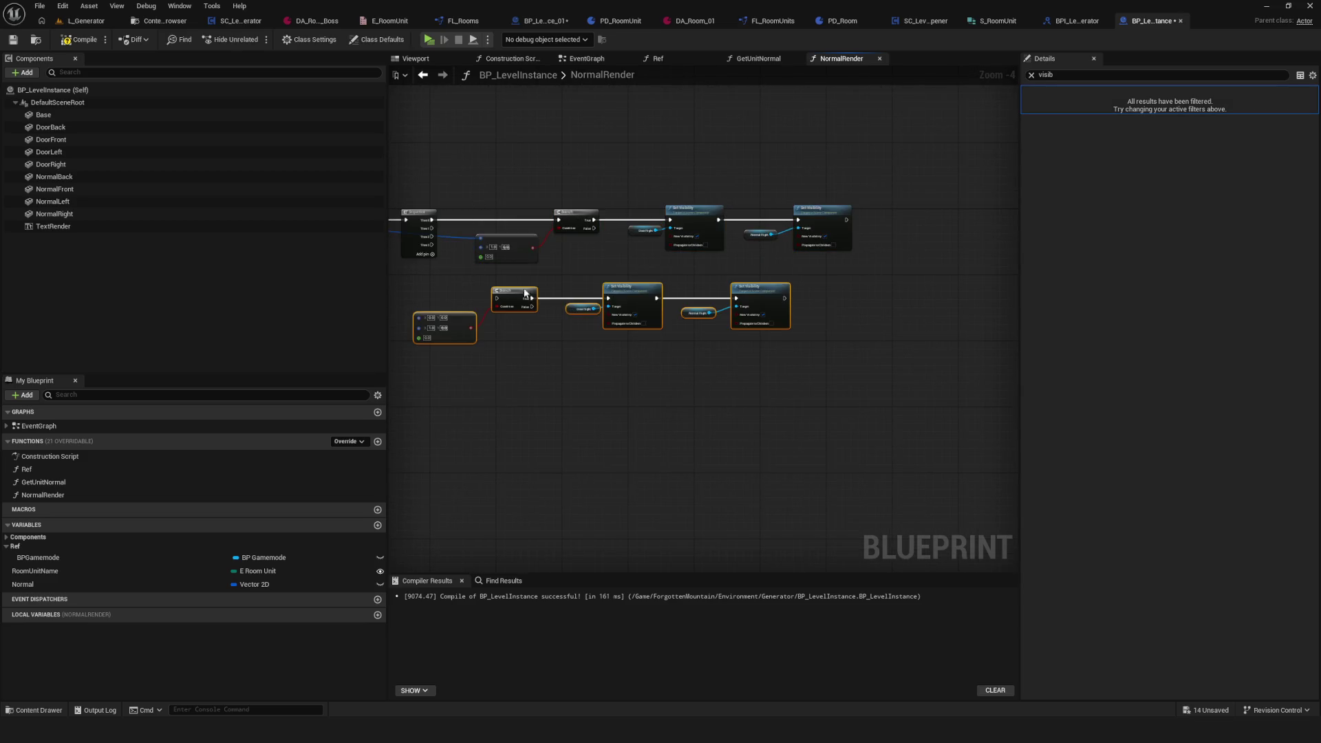
{"action": "left_click_drag", "start_coordinate": [518, 289], "coordinate": [576, 296]}
{"action": "key", "text": "ctrl+v"}
{"action": "mouse_move", "coordinate": [633, 337]}
{"action": "left_mouse_down"}
{"action": "mouse_move", "coordinate": [760, 337]}
{"action": "mouse_move", "coordinate": [728, 331]}
{"action": "left_mouse_up"}
{"action": "key", "text": "ctrl+v"}
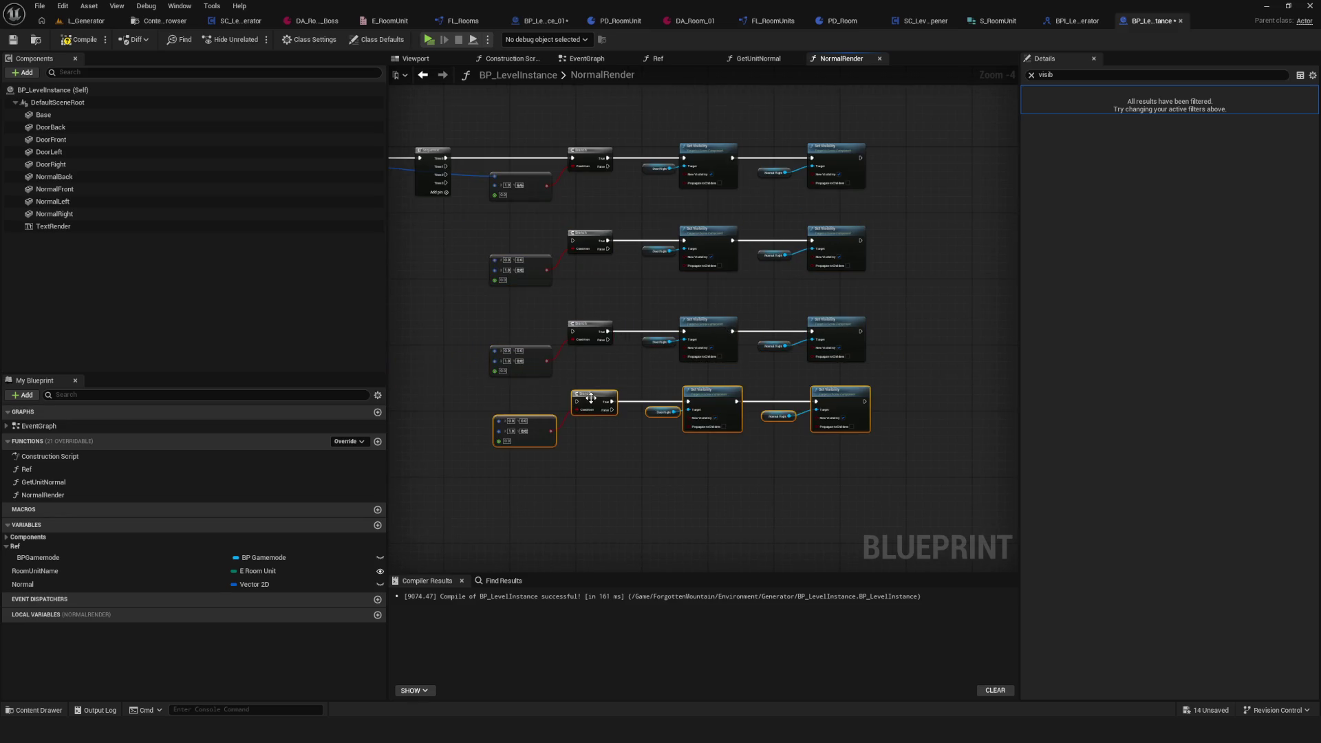
{"action": "left_click_drag", "start_coordinate": [592, 402], "coordinate": [588, 415]}
Step: Wire Normal into the new comparisons and Sequence outputs into the new Branches, setting X to -1.0
{"action": "scroll", "coordinate": [587, 415], "scroll_direction": "up", "scroll_amount": 2}
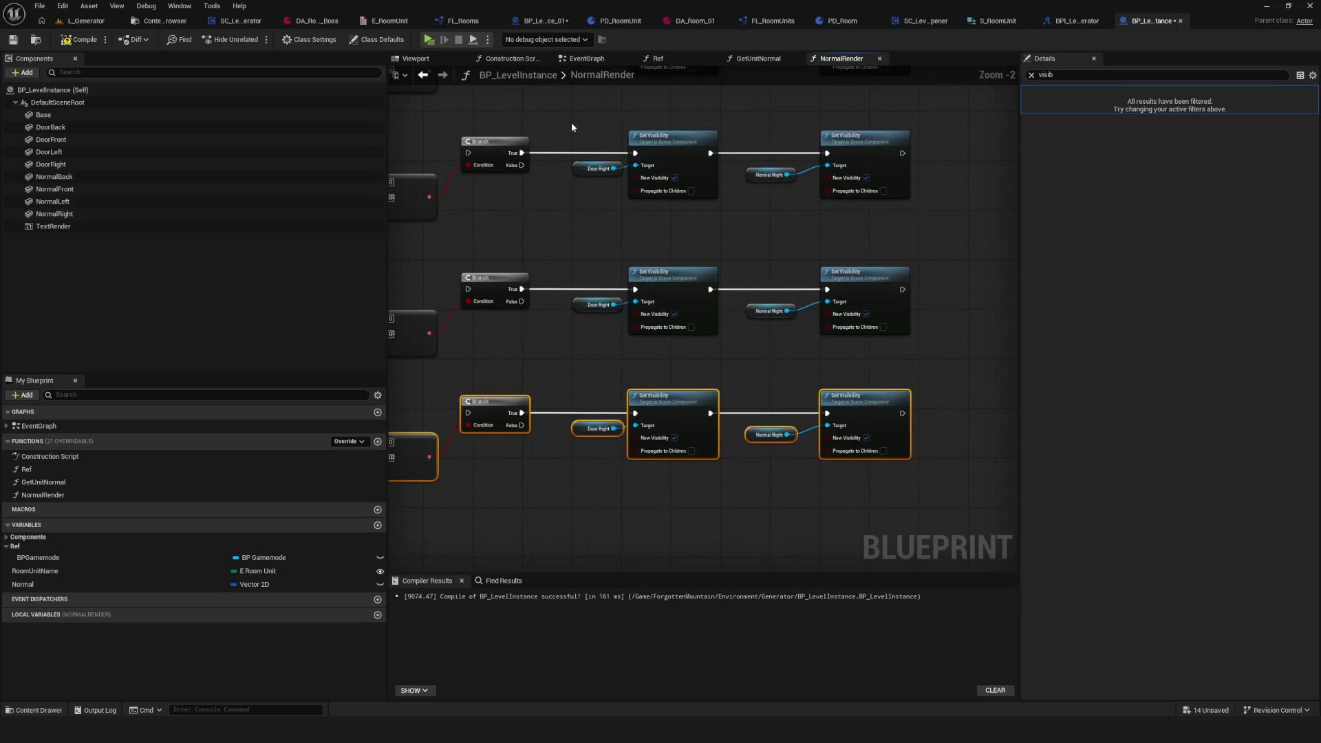
{"action": "mouse_move", "coordinate": [505, 164]}
{"action": "left_mouse_down"}
{"action": "mouse_move", "coordinate": [696, 330]}
{"action": "mouse_move", "coordinate": [729, 304]}
{"action": "mouse_move", "coordinate": [687, 248]}
{"action": "left_mouse_up"}
{"action": "mouse_move", "coordinate": [459, 98]}
{"action": "left_mouse_down"}
{"action": "mouse_move", "coordinate": [605, 245]}
{"action": "mouse_move", "coordinate": [686, 374]}
{"action": "mouse_move", "coordinate": [561, 287]}
{"action": "mouse_move", "coordinate": [683, 499]}
{"action": "left_mouse_up"}
{"action": "mouse_move", "coordinate": [609, 98]}
{"action": "left_mouse_down"}
{"action": "mouse_move", "coordinate": [504, 142]}
{"action": "mouse_move", "coordinate": [700, 267]}
{"action": "mouse_move", "coordinate": [697, 255]}
{"action": "left_mouse_up"}
{"action": "mouse_move", "coordinate": [505, 154]}
{"action": "left_mouse_down"}
{"action": "mouse_move", "coordinate": [559, 200]}
{"action": "mouse_move", "coordinate": [700, 393]}
{"action": "mouse_move", "coordinate": [614, 345]}
{"action": "mouse_move", "coordinate": [696, 513]}
{"action": "left_mouse_up"}
{"action": "scroll", "coordinate": [612, 220], "scroll_direction": "up", "scroll_amount": 2}
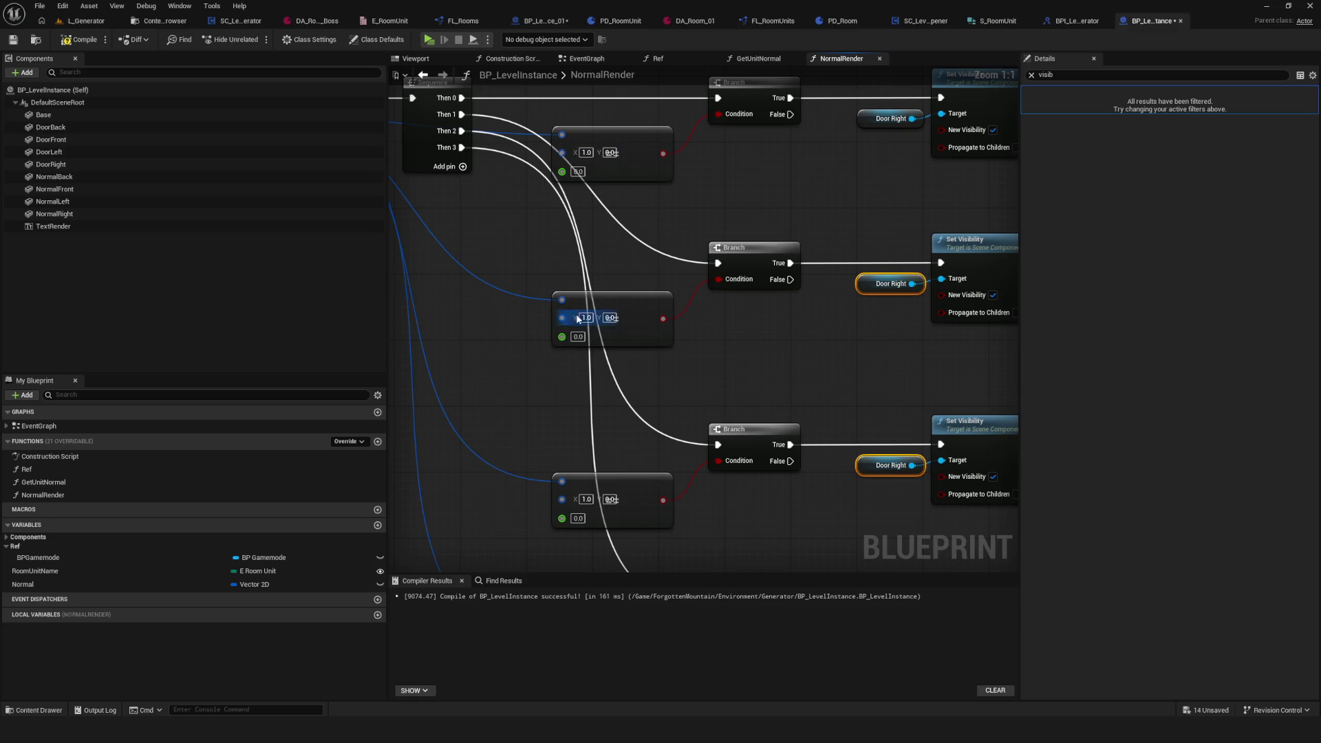
{"action": "type", "text": "-1.0"}
{"action": "left_click", "coordinate": [761, 334]}
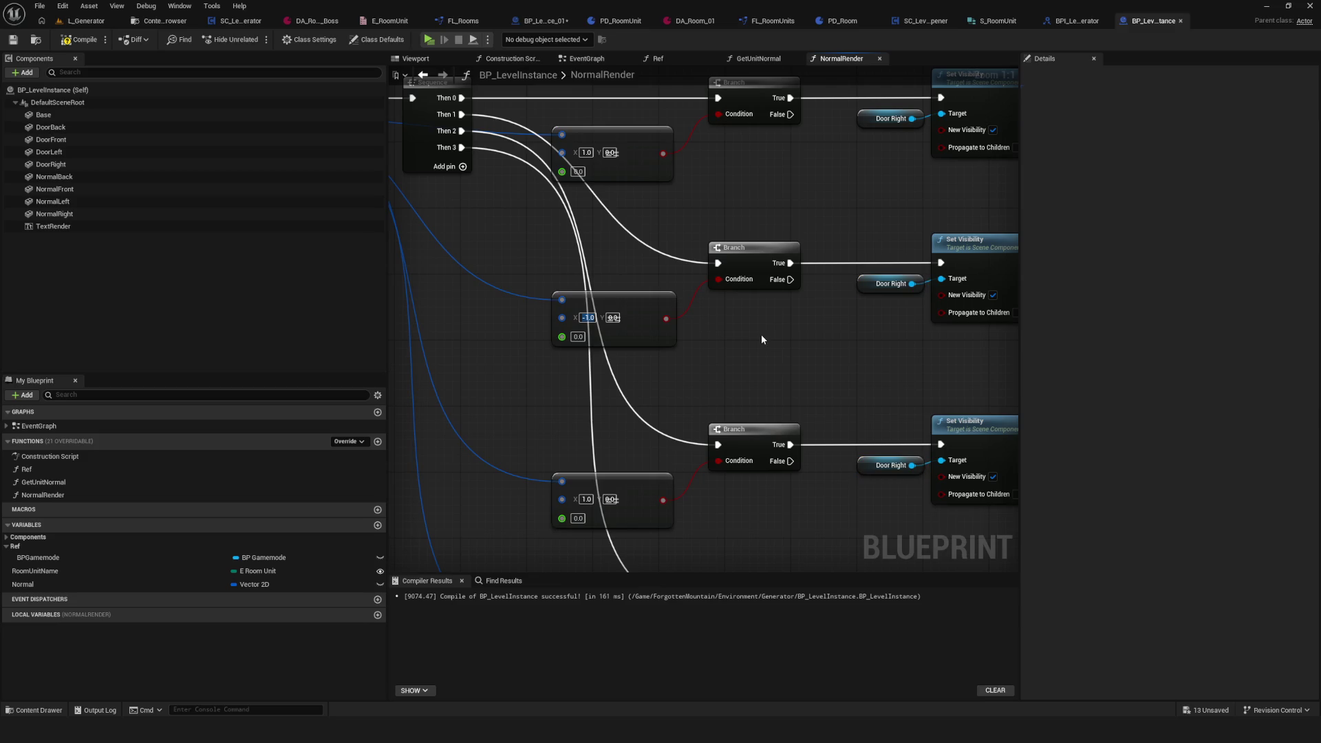
{"action": "left_click_drag", "start_coordinate": [836, 156], "coordinate": [674, 196]}
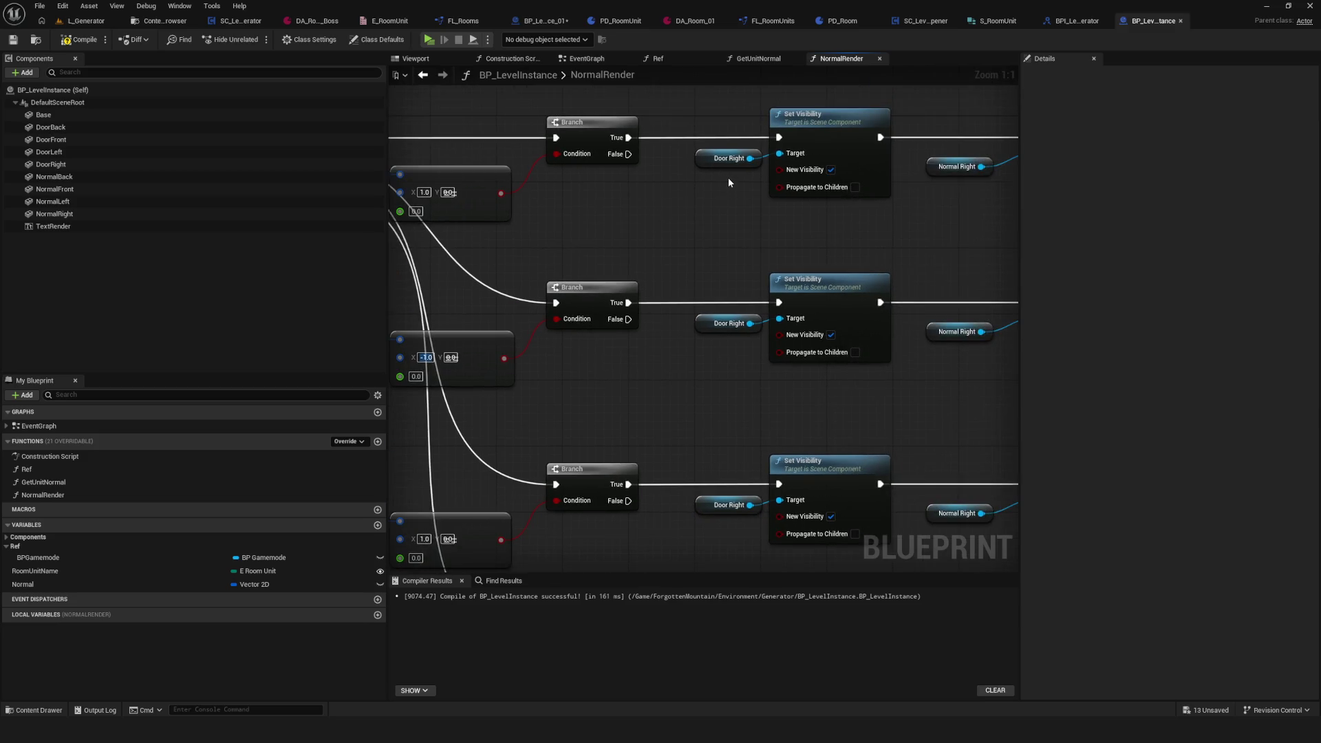
{"action": "scroll", "coordinate": [729, 178], "scroll_direction": "down", "scroll_amount": 5}
{"action": "left_click_drag", "start_coordinate": [800, 144], "coordinate": [817, 496]}
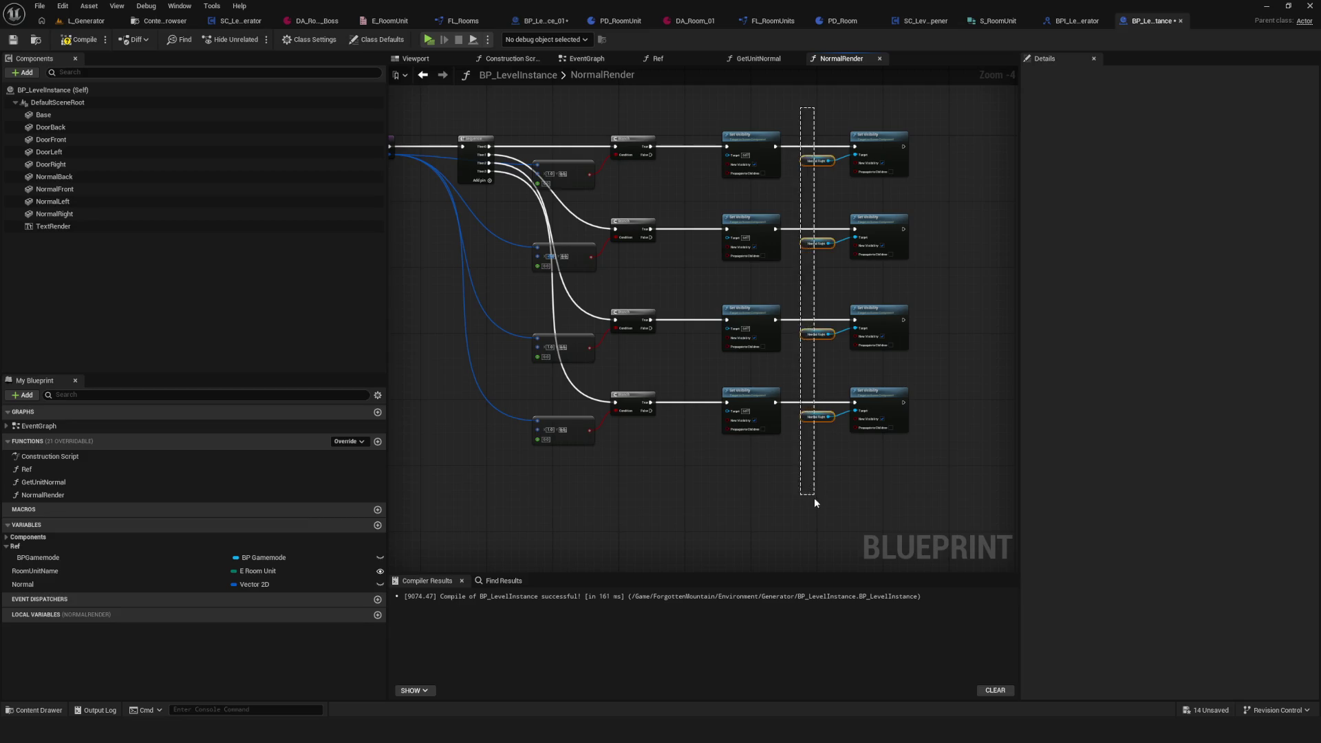
Step: Delete the Normal Right getters and set the middle and lower comparisons' X to 0.0
{"action": "key", "text": "Delete"}
{"action": "scroll", "coordinate": [551, 197], "scroll_direction": "up", "scroll_amount": 5}
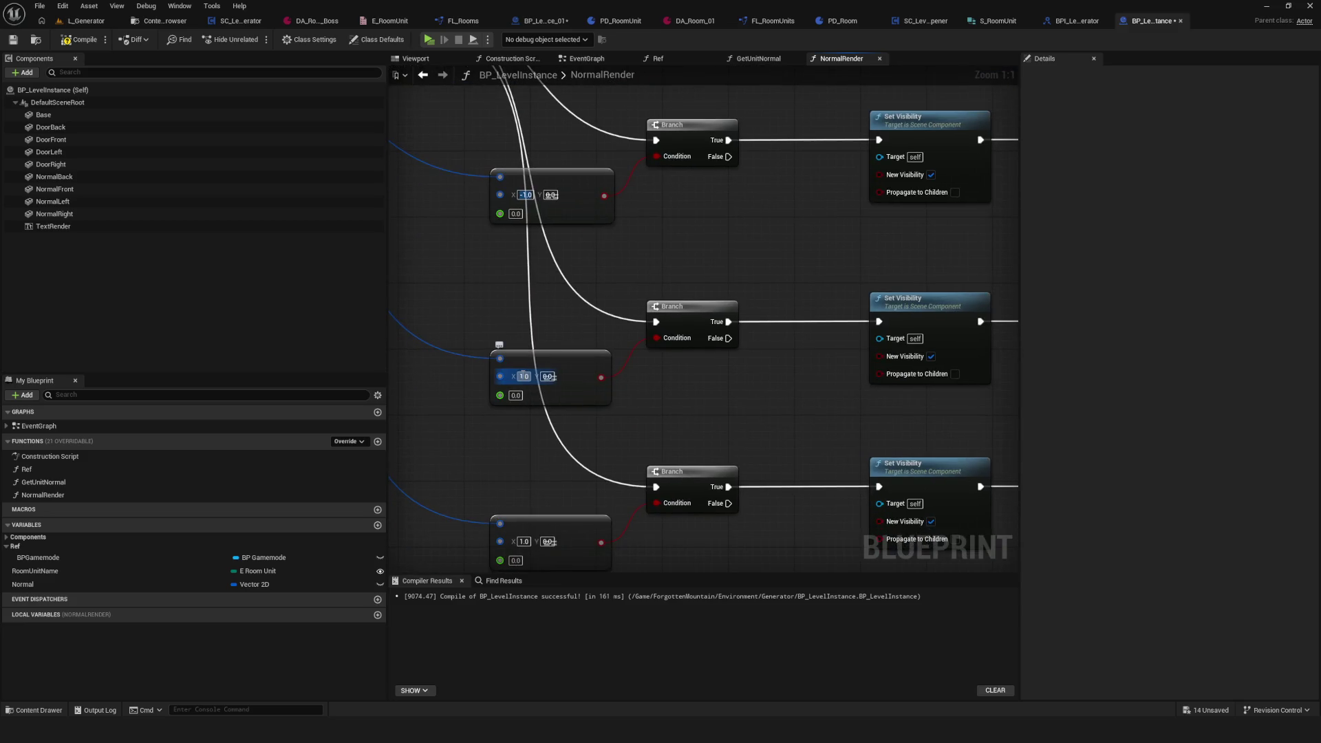
{"action": "type", "text": "0"}
{"action": "key", "text": "Return"}
{"action": "left_click", "coordinate": [521, 476]}
{"action": "type", "text": "0"}
{"action": "key", "text": "Return"}
Step: Set the middle comparison's Y to 1.0 and the lower comparison's Y to -1.0
{"action": "left_click", "coordinate": [545, 312]}
{"action": "type", "text": "1"}
{"action": "key", "text": "Return"}
{"action": "left_click", "coordinate": [547, 477]}
{"action": "type", "text": "-1"}
{"action": "key", "text": "Return"}
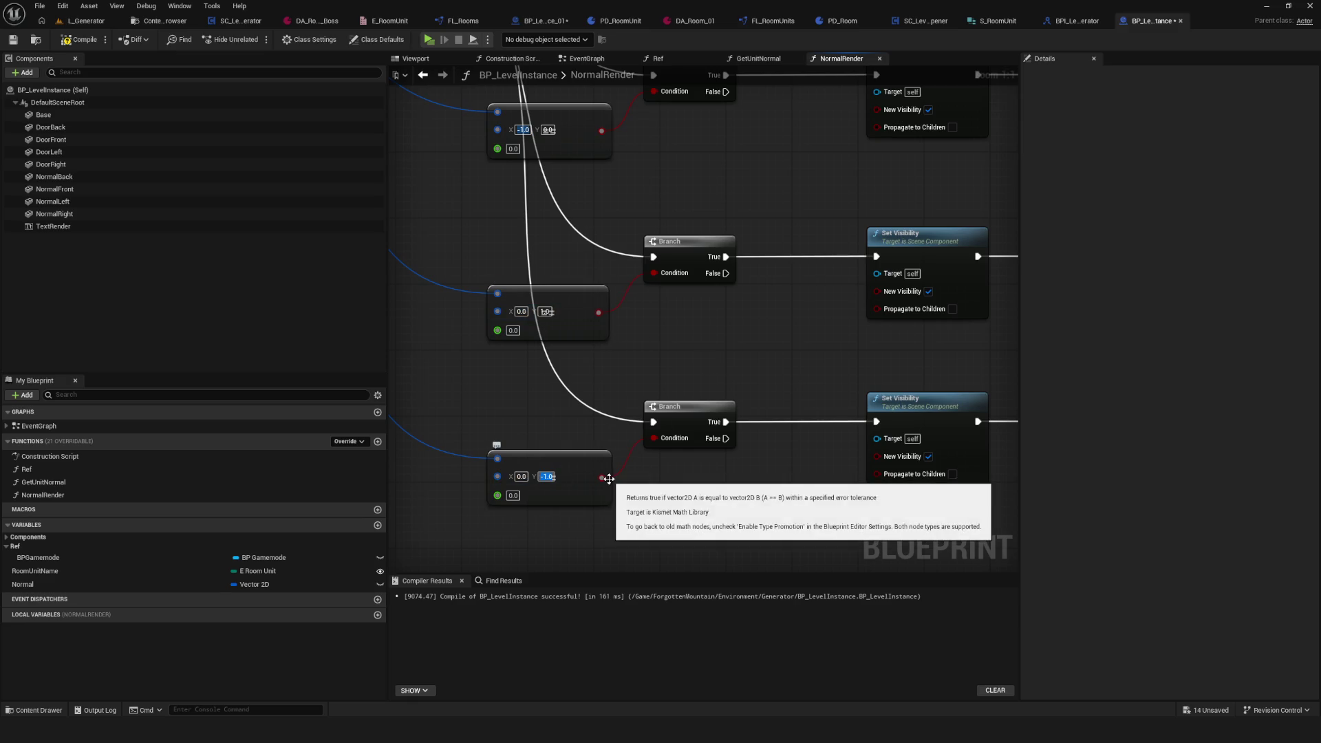
{"action": "scroll", "coordinate": [567, 311], "scroll_direction": "down", "scroll_amount": 8}
{"action": "scroll", "coordinate": [696, 300], "scroll_direction": "up", "scroll_amount": 4}
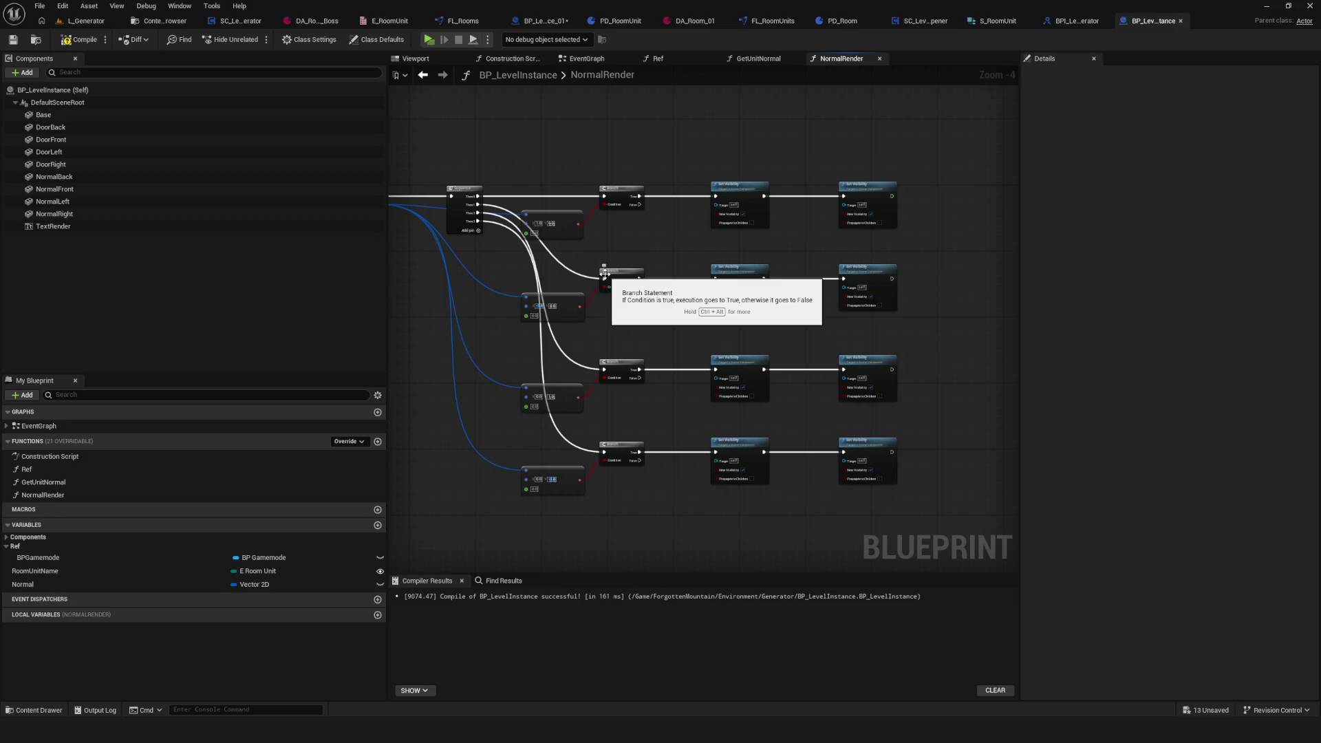
{"action": "scroll", "coordinate": [604, 273], "scroll_direction": "up", "scroll_amount": 2}
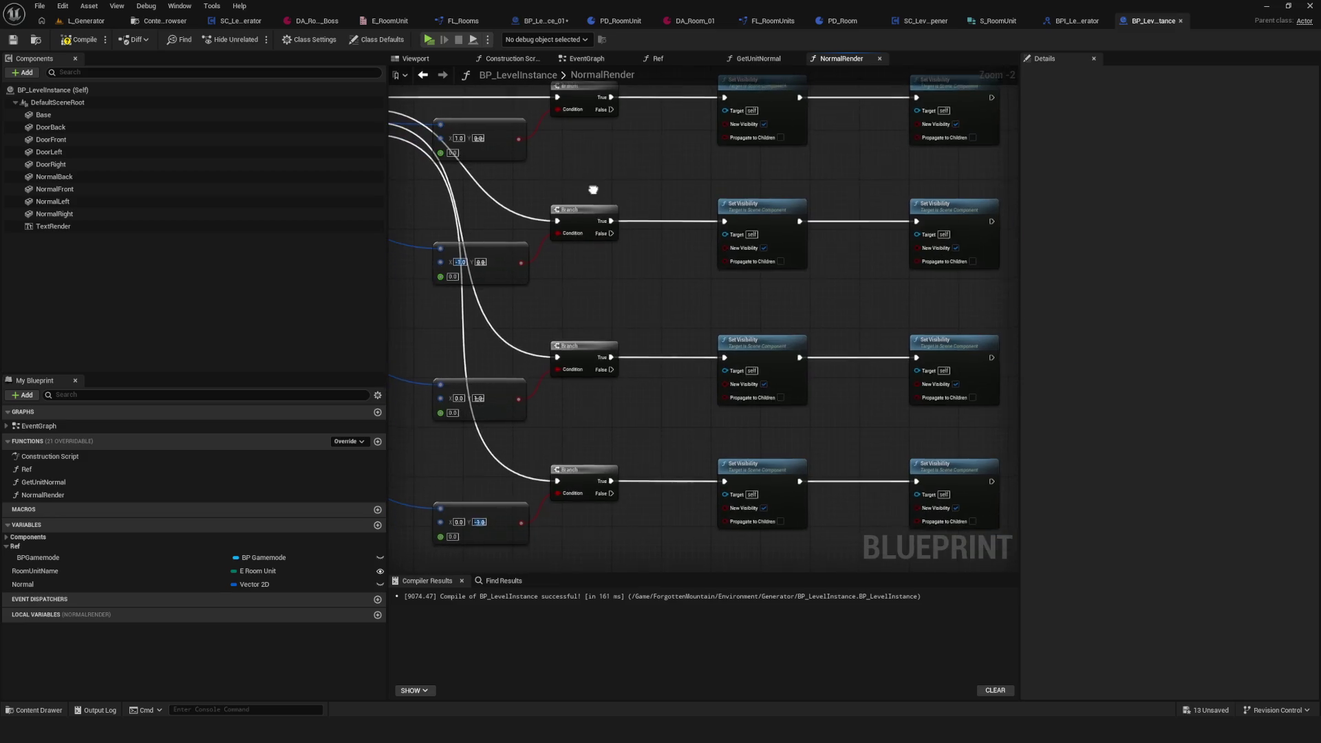
{"action": "scroll", "coordinate": [470, 163], "scroll_direction": "up", "scroll_amount": 2}
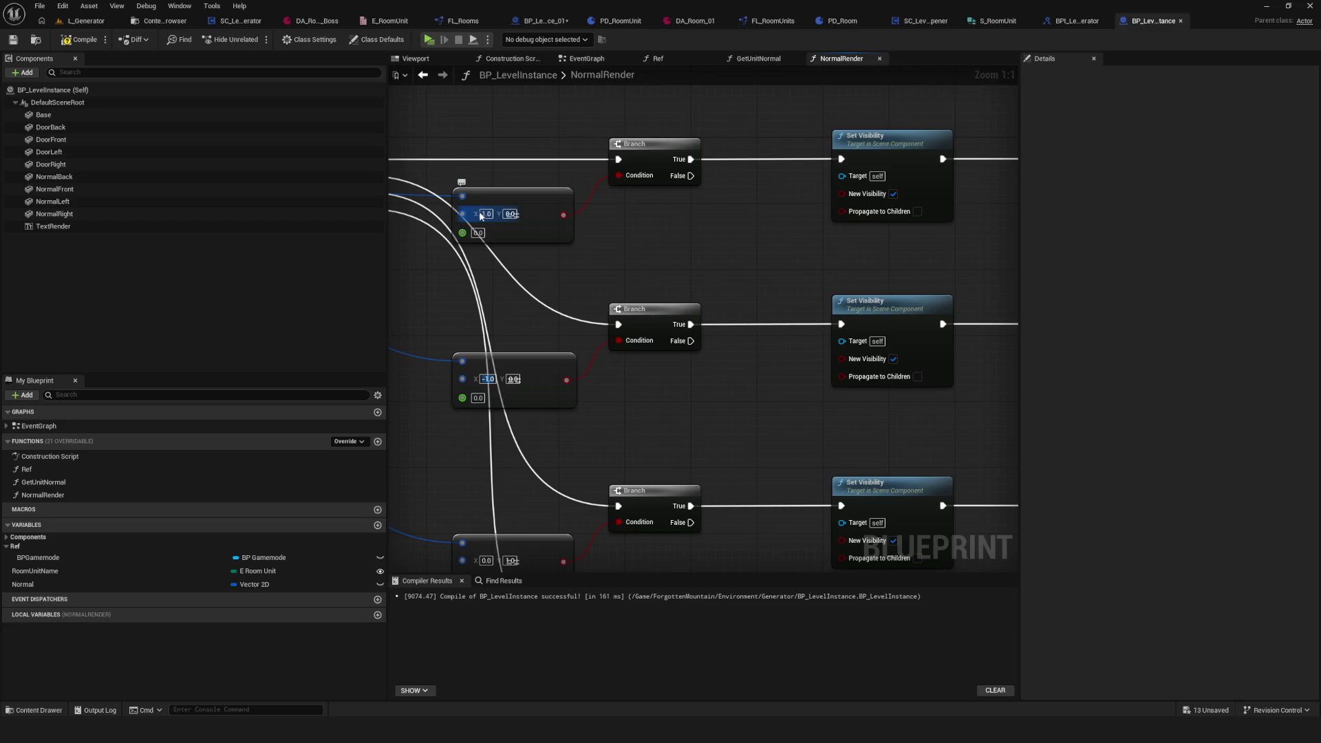
{"action": "left_click_drag", "start_coordinate": [790, 234], "coordinate": [599, 275]}
Step: Make the first Set Visibility pair target Door Left and Normal Left
{"action": "mouse_move", "coordinate": [83, 152]}
{"action": "left_mouse_down"}
{"action": "mouse_move", "coordinate": [606, 248]}
{"action": "mouse_move", "coordinate": [728, 220]}
{"action": "left_mouse_up"}
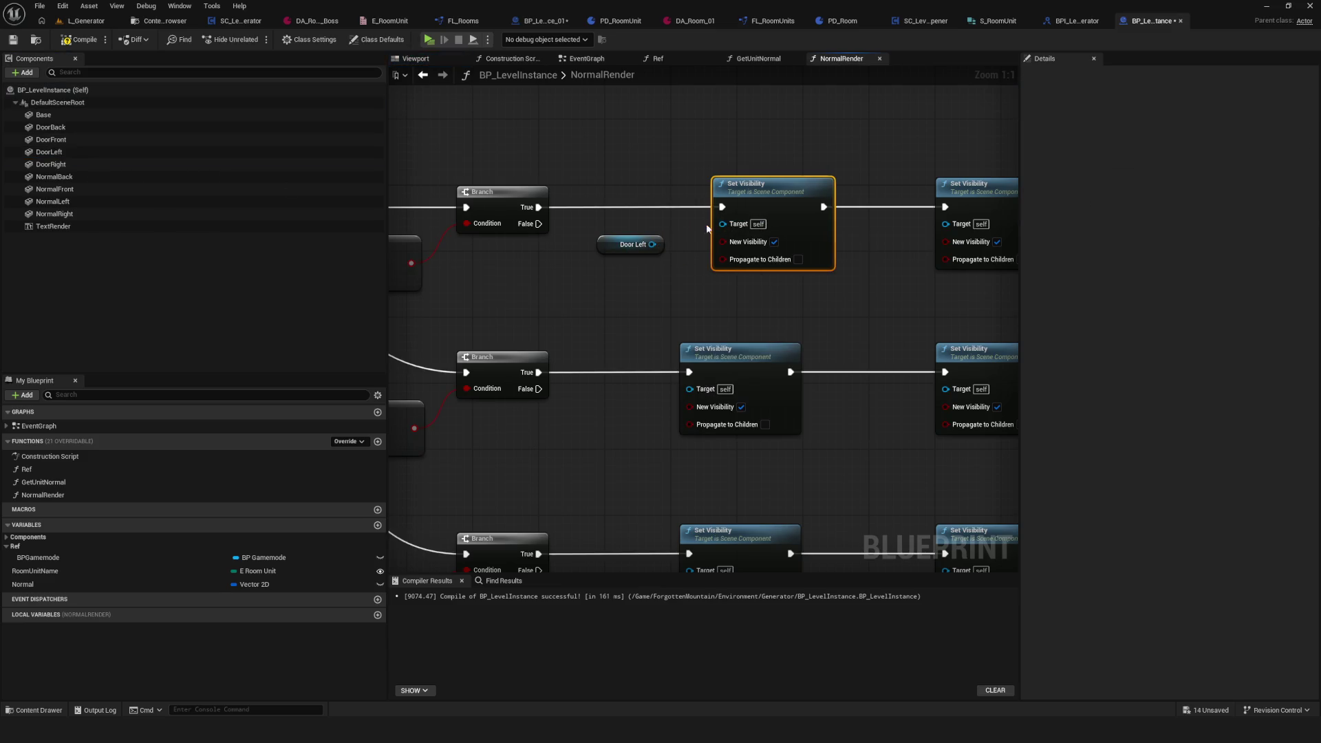
{"action": "mouse_move", "coordinate": [652, 244]}
{"action": "left_mouse_down"}
{"action": "mouse_move", "coordinate": [722, 223]}
{"action": "mouse_move", "coordinate": [731, 193]}
{"action": "mouse_move", "coordinate": [629, 231]}
{"action": "left_mouse_up"}
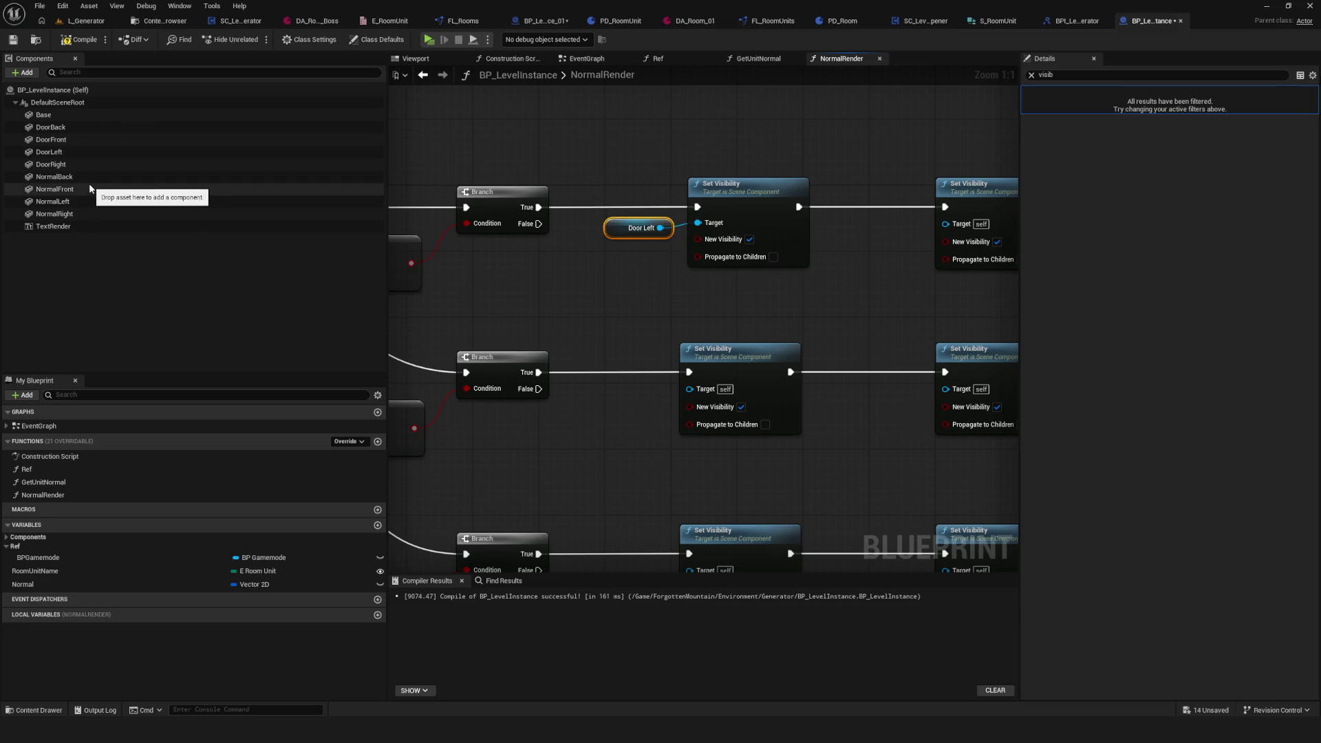
{"action": "left_click", "coordinate": [67, 201]}
{"action": "mouse_move", "coordinate": [79, 200]}
{"action": "left_mouse_down"}
{"action": "mouse_move", "coordinate": [890, 247]}
{"action": "mouse_move", "coordinate": [945, 224]}
{"action": "left_mouse_up"}
{"action": "left_click_drag", "start_coordinate": [772, 238], "coordinate": [762, 241]}
Step: Save and compile the blueprint, then view the L_Generator level tilted across the grid
{"action": "scroll", "coordinate": [713, 242], "scroll_direction": "down", "scroll_amount": 2}
{"action": "key", "text": "ctrl+s"}
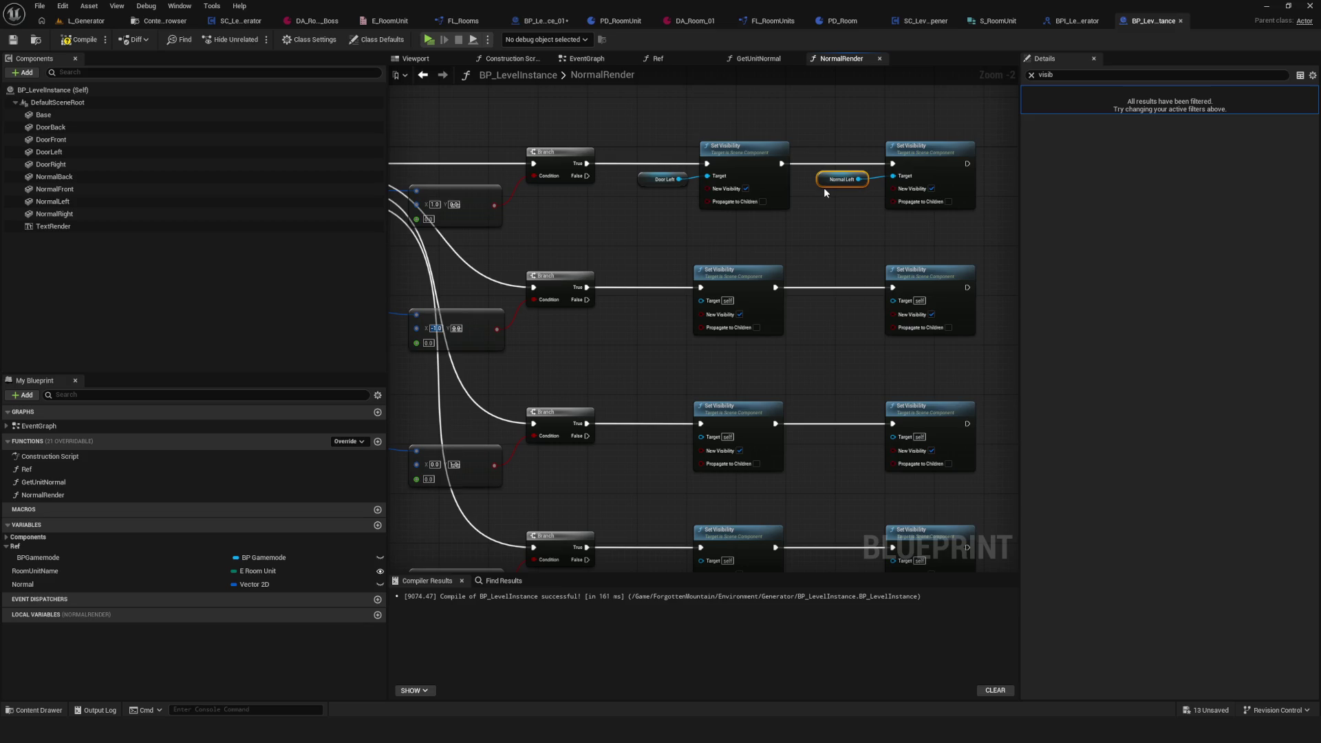
{"action": "left_click_drag", "start_coordinate": [819, 187], "coordinate": [835, 158]}
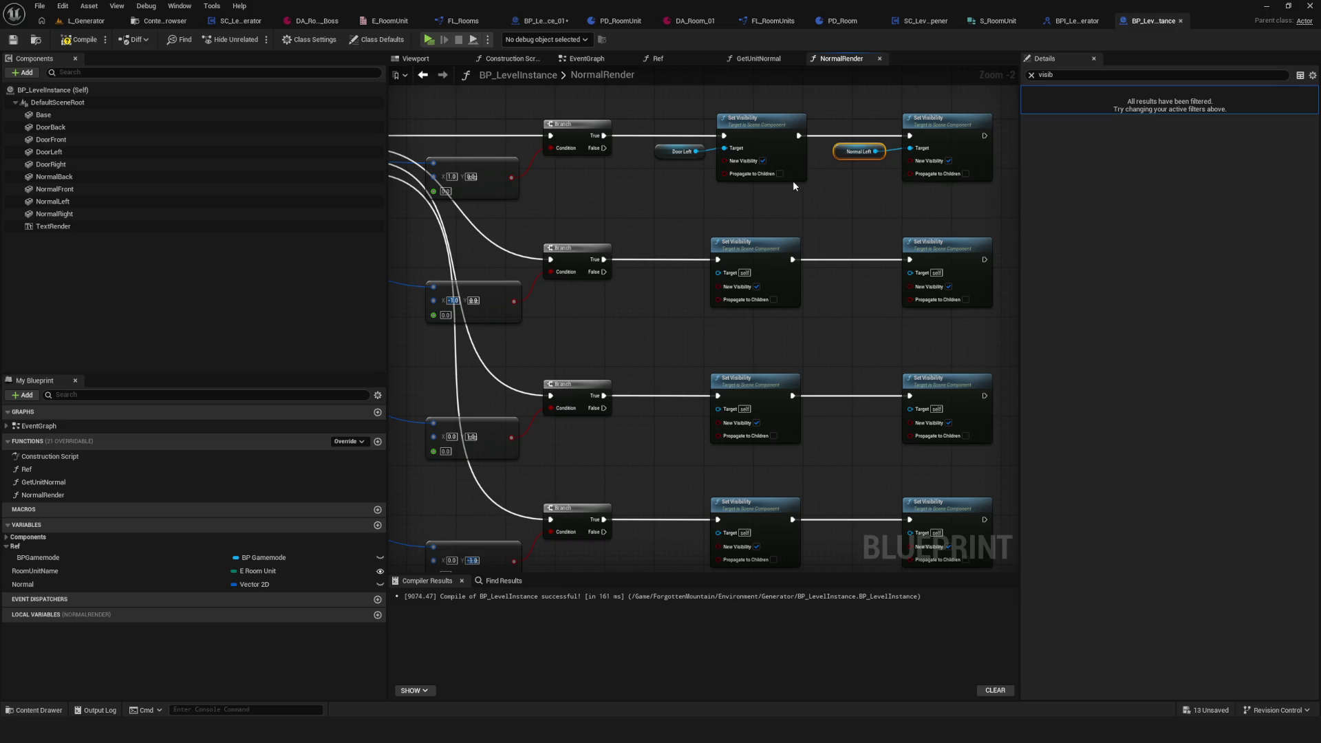
{"action": "mouse_move", "coordinate": [792, 180]}
{"action": "left_mouse_down"}
{"action": "mouse_move", "coordinate": [772, 199]}
{"action": "mouse_move", "coordinate": [795, 194]}
{"action": "left_mouse_up"}
{"action": "left_click", "coordinate": [80, 39]}
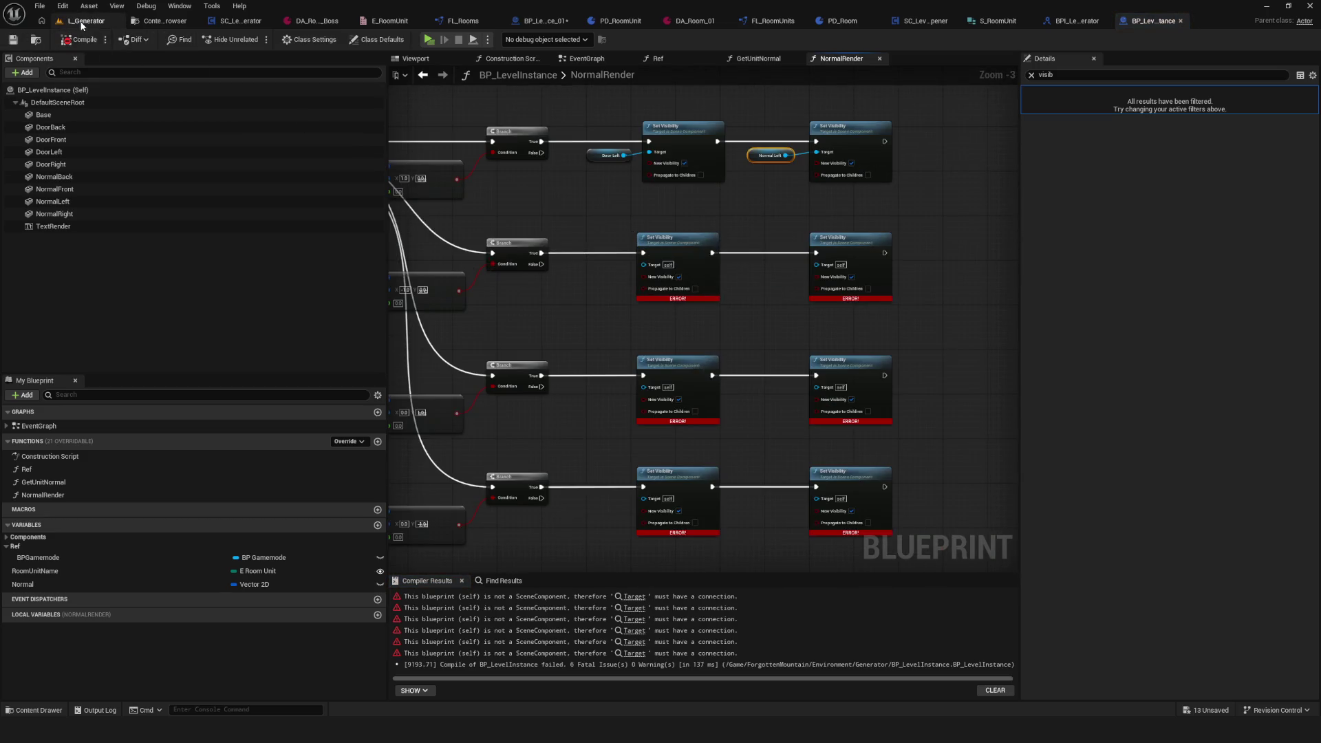
{"action": "left_click", "coordinate": [86, 21]}
{"action": "mouse_move", "coordinate": [333, 95]}
{"action": "left_mouse_down"}
{"action": "mouse_move", "coordinate": [482, 482]}
{"action": "mouse_move", "coordinate": [564, 468]}
{"action": "left_mouse_up"}
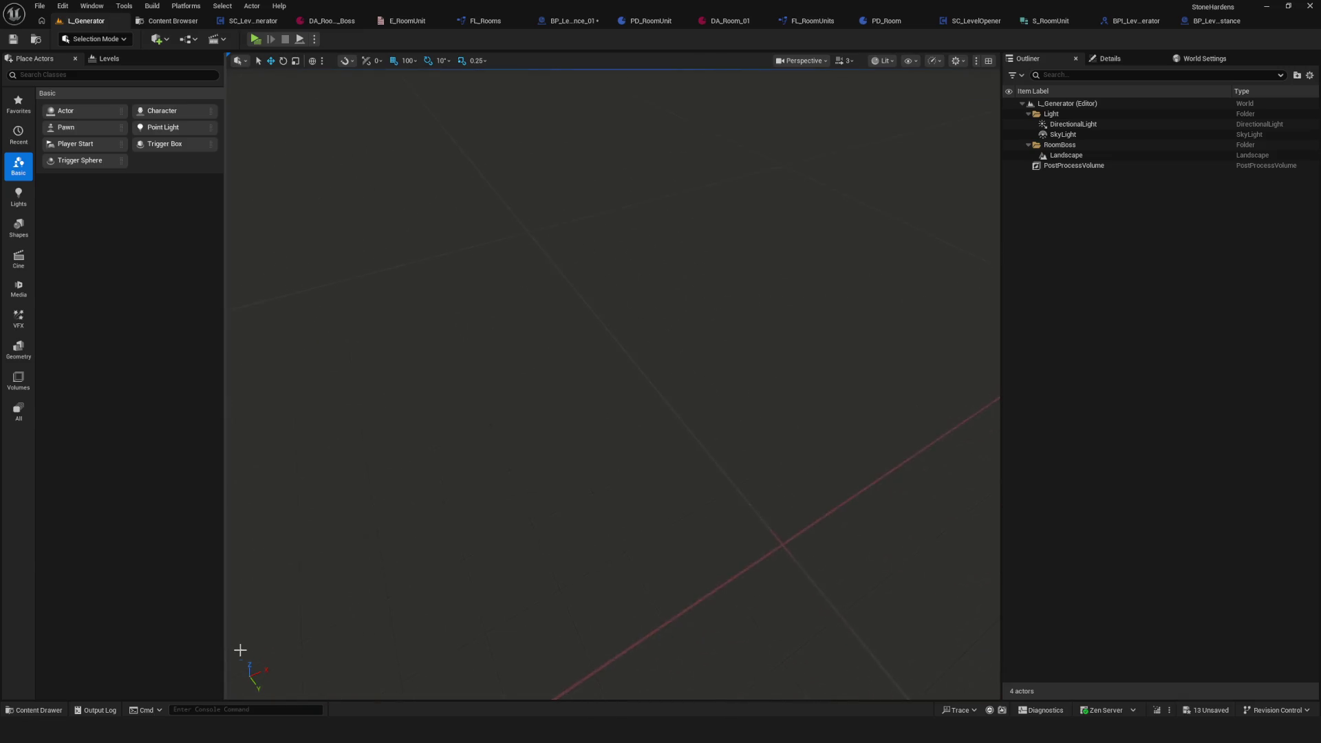
Step: Capture a screenshot of the area around the viewport's axis indicator
{"action": "key", "text": "ctrl+Print"}
{"action": "left_click_drag", "start_coordinate": [241, 643], "coordinate": [301, 701]}
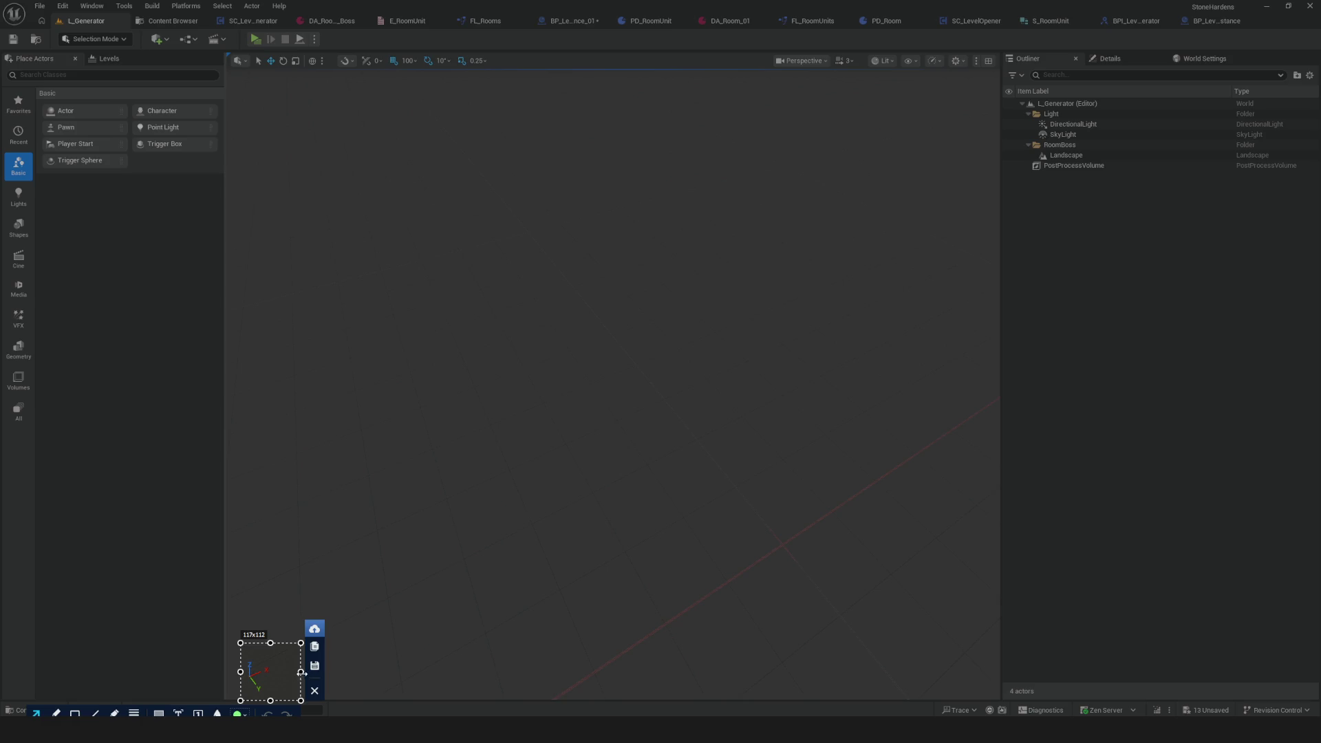
Step: Widen the capture area and draw a light green upward arrow on the axis indicator
{"action": "left_click_drag", "start_coordinate": [301, 673], "coordinate": [427, 673]}
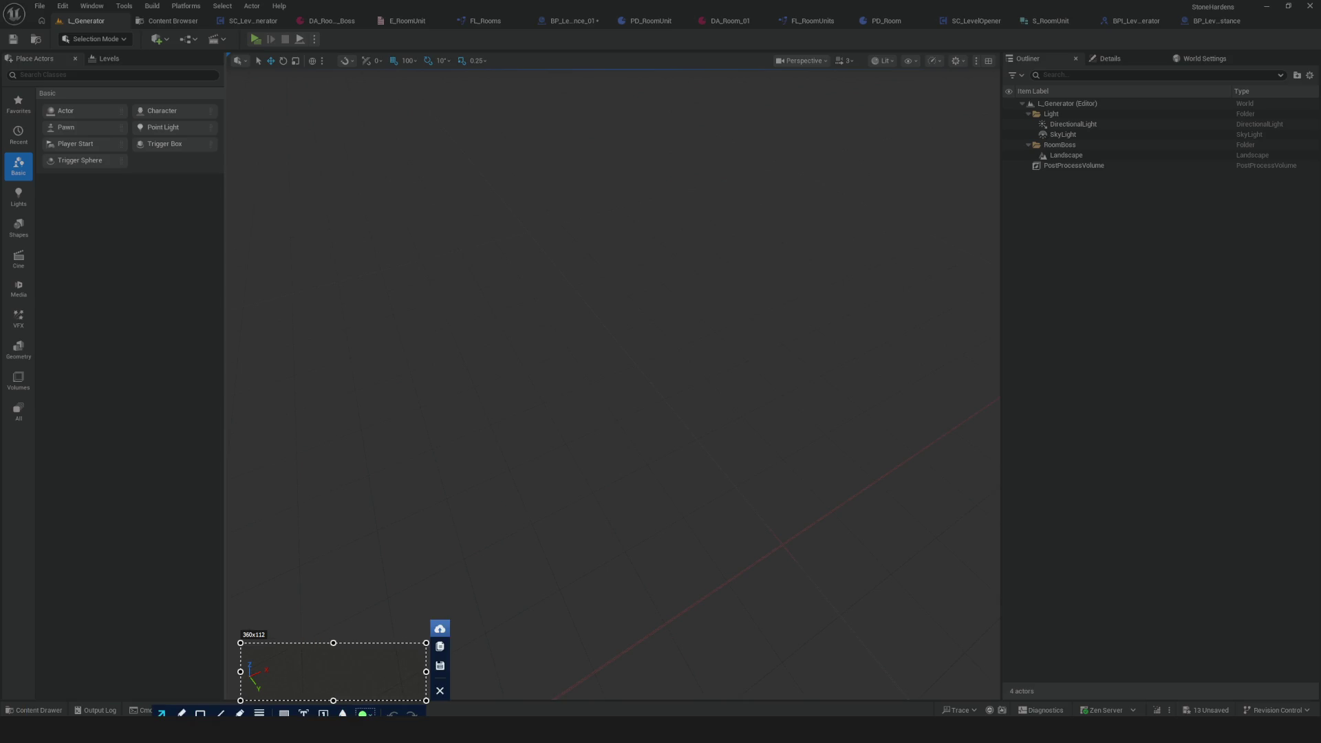
{"action": "left_click", "coordinate": [363, 714]}
{"action": "left_click", "coordinate": [176, 441]}
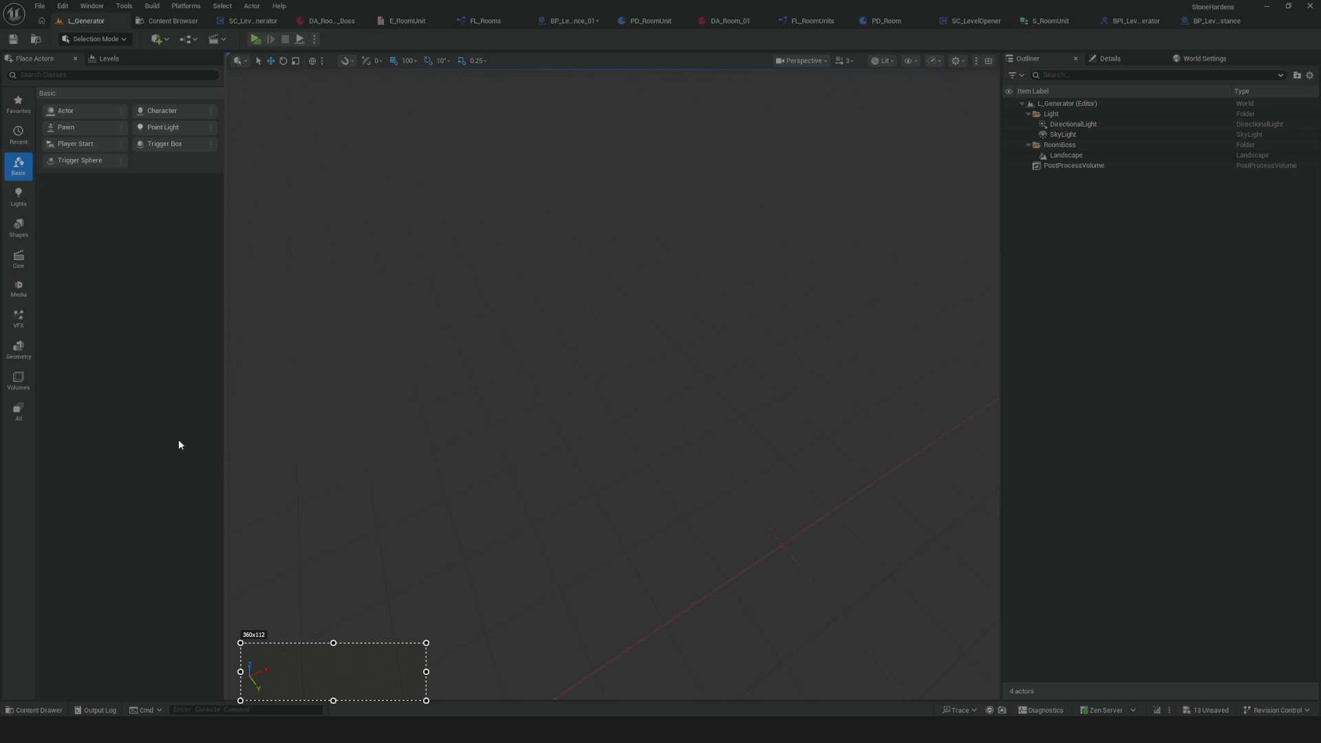
{"action": "left_click_drag", "start_coordinate": [320, 671], "coordinate": [320, 652]}
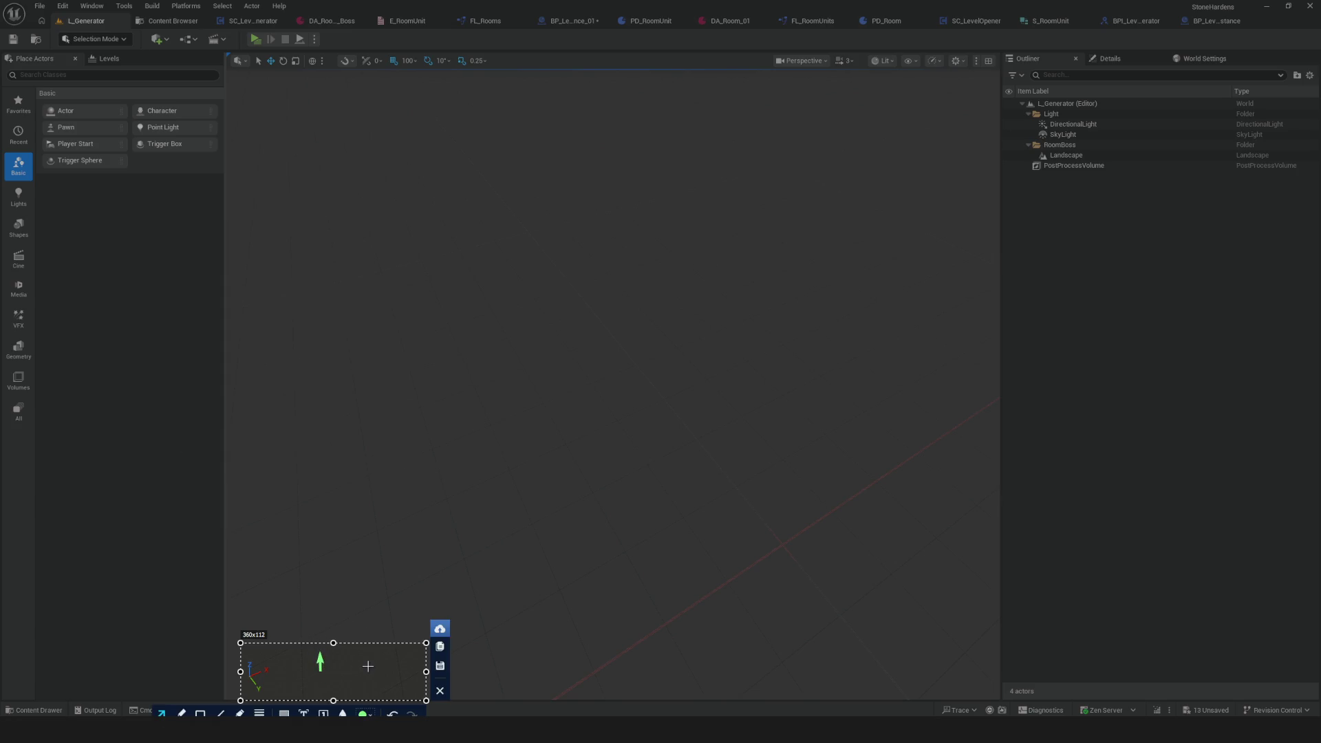
Step: Add a red arrow pointing down-left and a blue arrow pointing down-right
{"action": "left_click", "coordinate": [363, 713]}
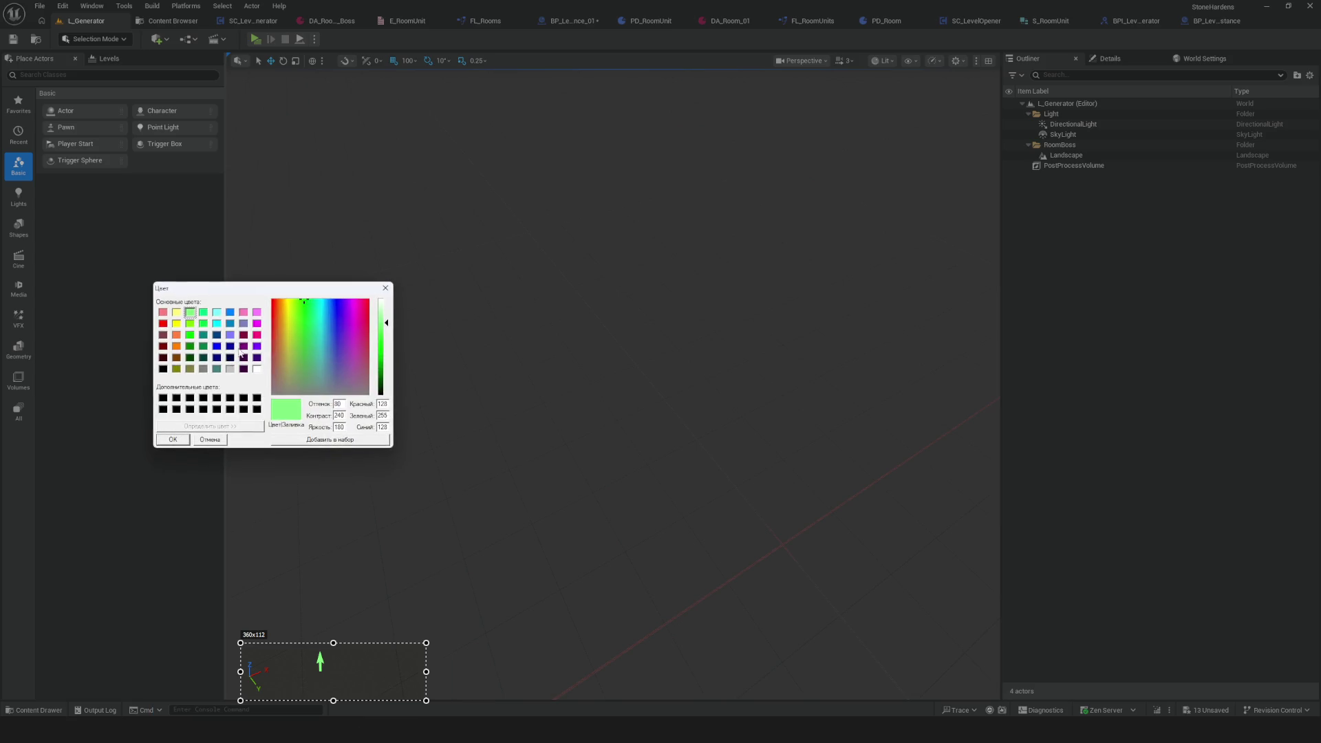
{"action": "left_click", "coordinate": [163, 324]}
{"action": "left_click", "coordinate": [172, 439]}
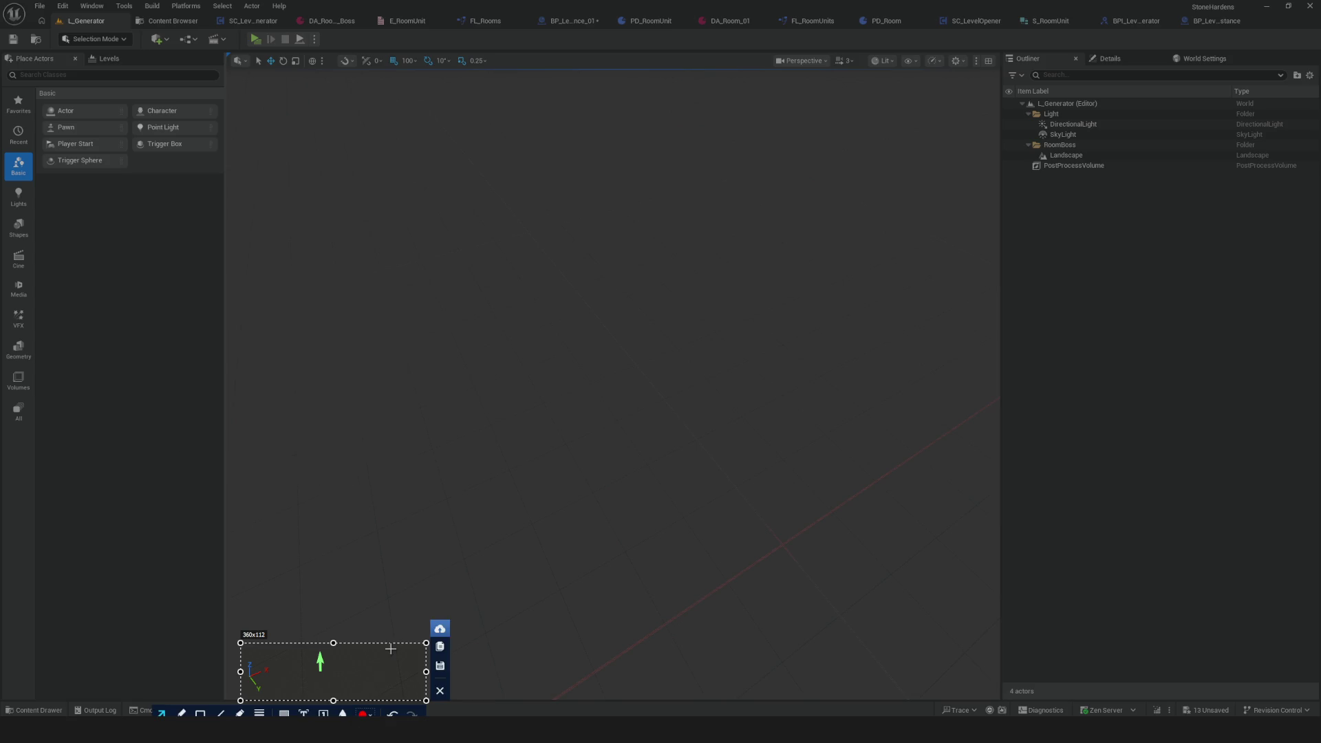
{"action": "mouse_move", "coordinate": [321, 673]}
{"action": "left_mouse_down"}
{"action": "mouse_move", "coordinate": [336, 667]}
{"action": "mouse_move", "coordinate": [296, 685]}
{"action": "left_mouse_up"}
{"action": "left_click", "coordinate": [363, 713]}
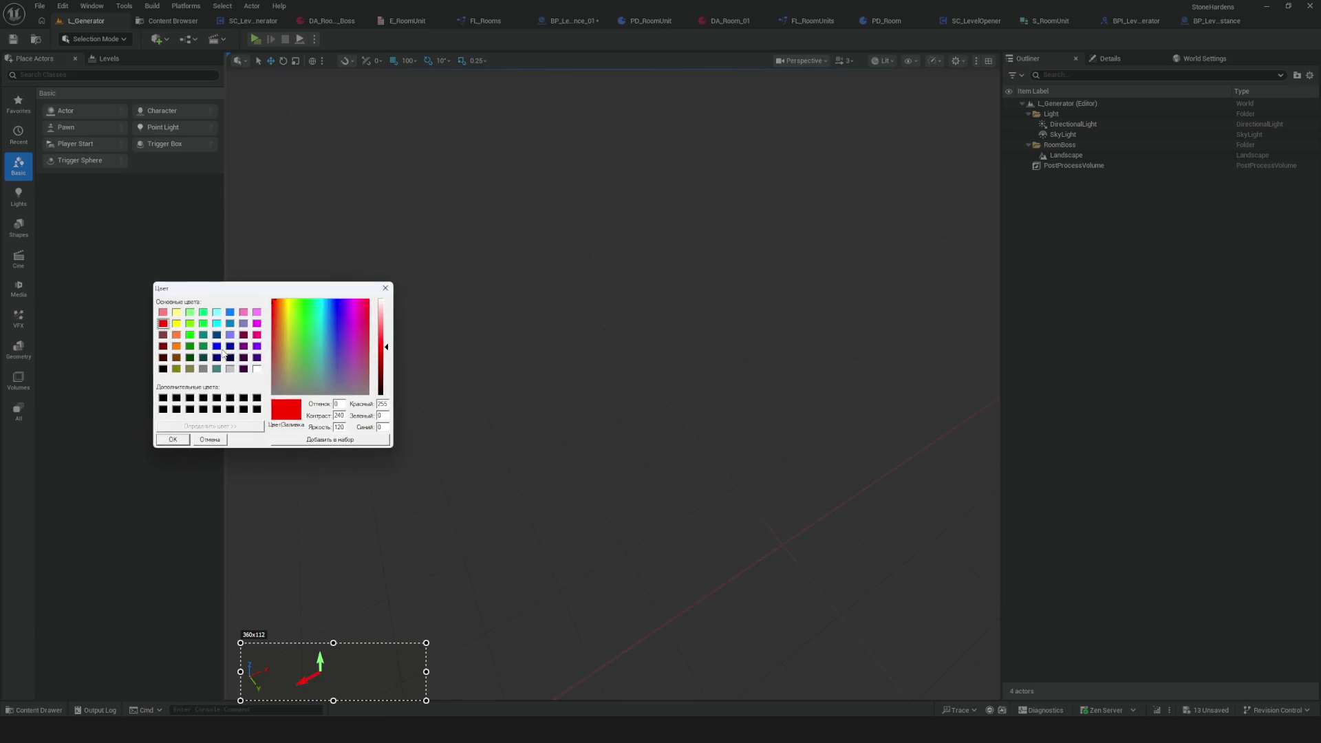
{"action": "left_click", "coordinate": [230, 324]}
{"action": "left_click", "coordinate": [173, 439]}
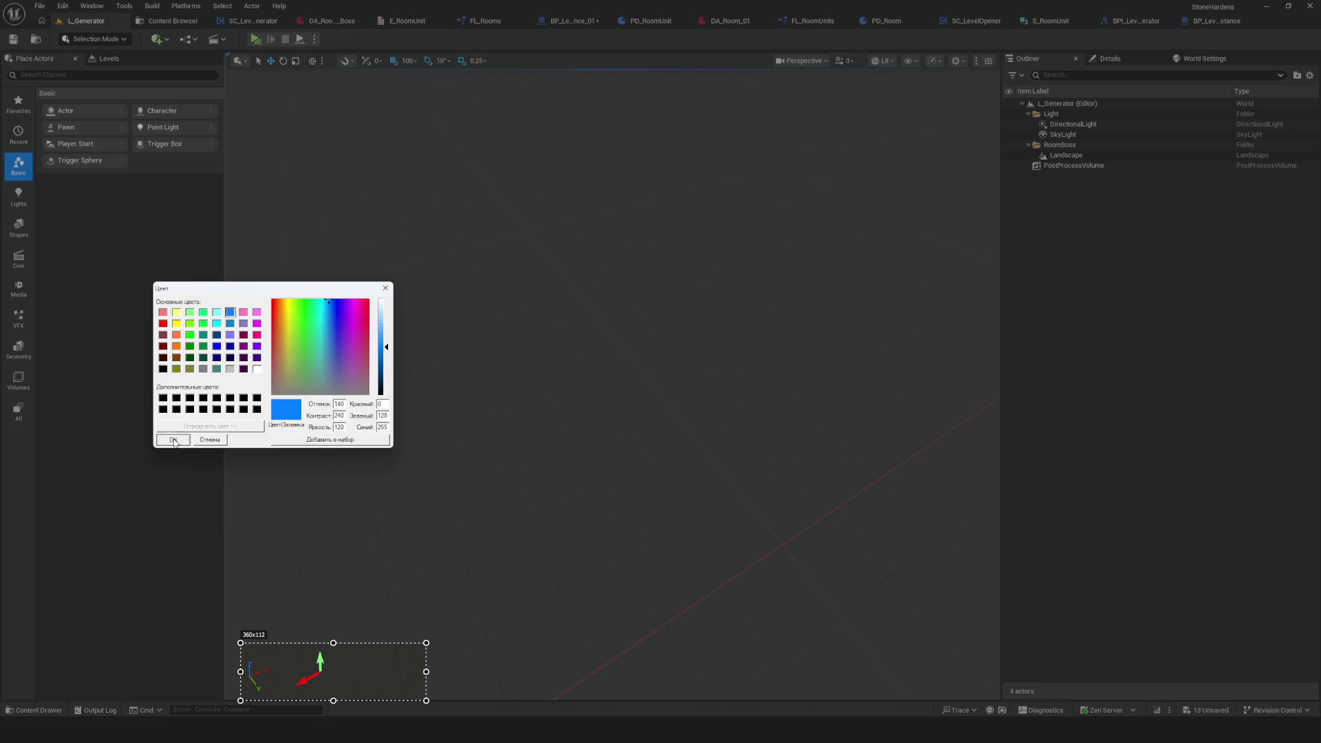
{"action": "left_click_drag", "start_coordinate": [328, 679], "coordinate": [346, 691]}
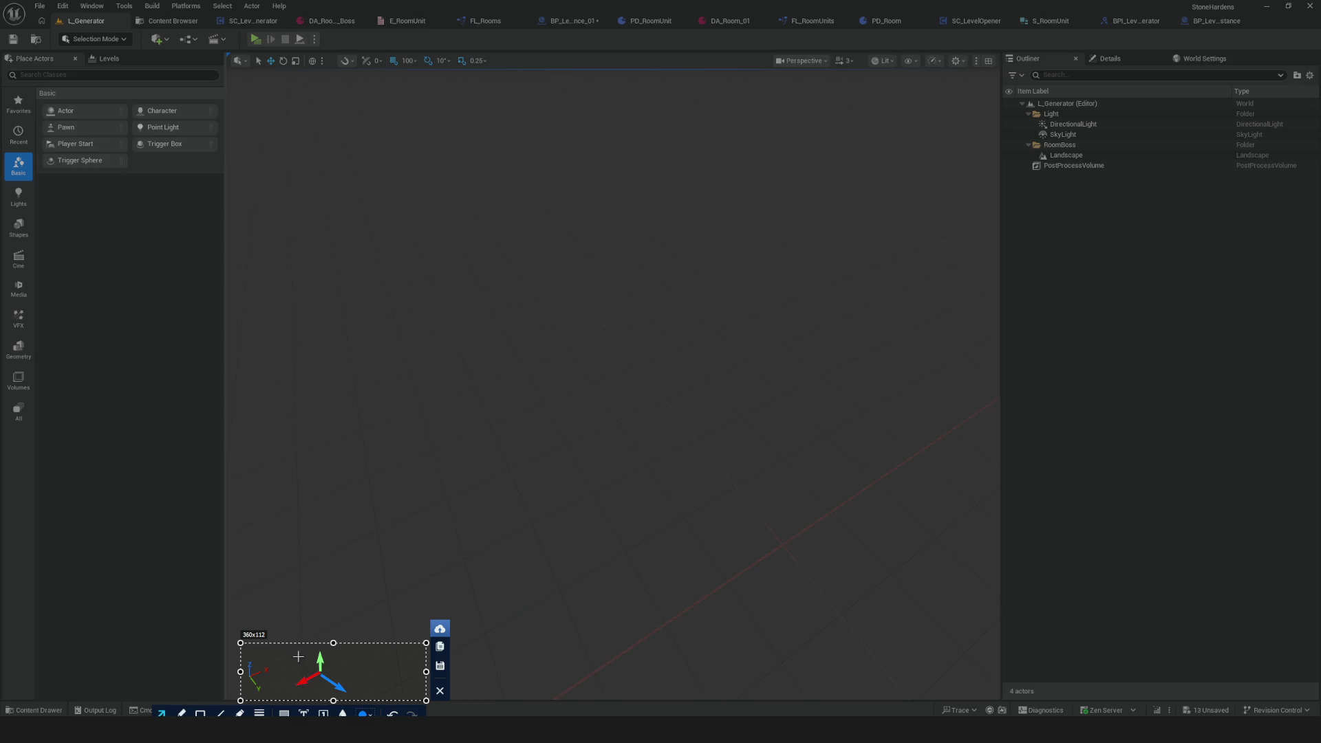
Step: Discard the annotated capture and start a new capture spanning most of the viewport
{"action": "left_click", "coordinate": [441, 690]}
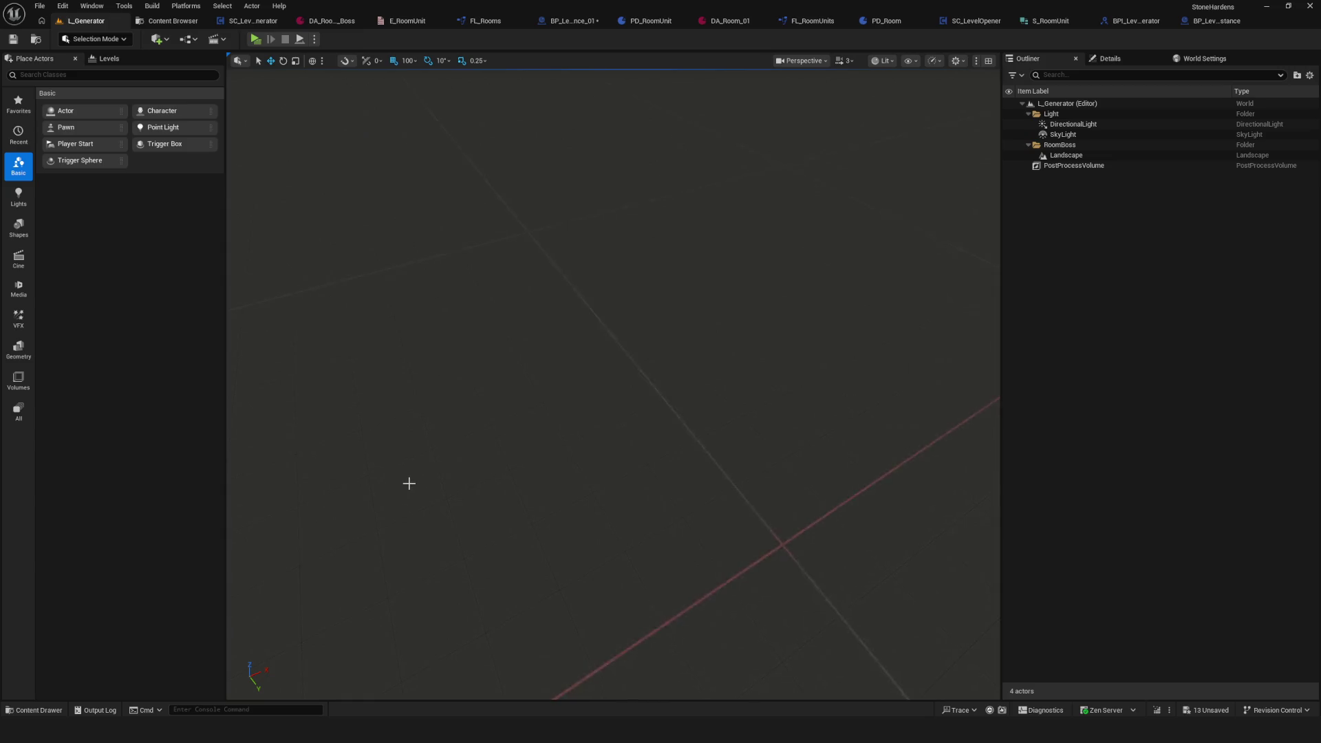
{"action": "key", "text": "Print"}
{"action": "mouse_move", "coordinate": [297, 122]}
{"action": "left_mouse_down"}
{"action": "mouse_move", "coordinate": [879, 681]}
{"action": "mouse_move", "coordinate": [978, 665]}
{"action": "left_mouse_up"}
{"action": "left_click", "coordinate": [726, 675]}
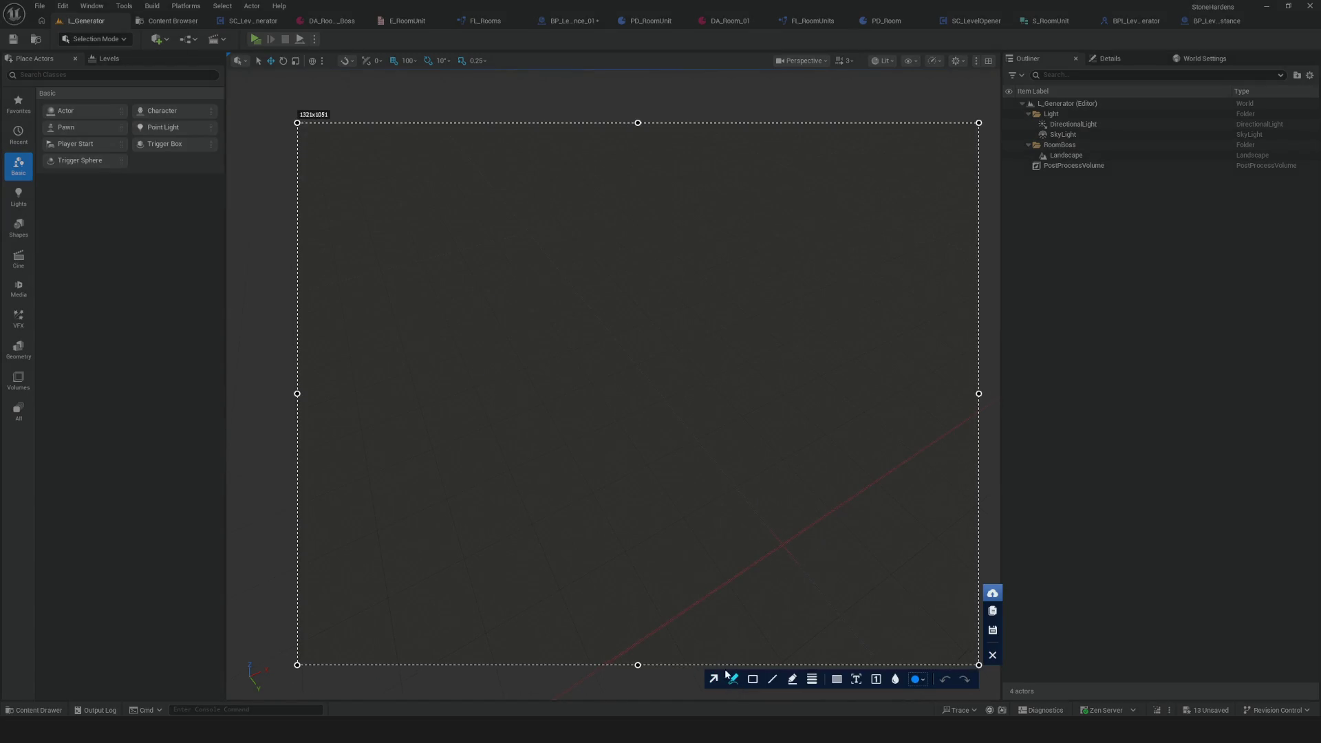
Step: Sketch a first set of axis arrows from the origin, then undo the last strokes
{"action": "left_click_drag", "start_coordinate": [471, 252], "coordinate": [472, 468]}
{"action": "mouse_move", "coordinate": [471, 231]}
{"action": "left_mouse_down"}
{"action": "mouse_move", "coordinate": [459, 277]}
{"action": "mouse_move", "coordinate": [480, 262]}
{"action": "left_mouse_up"}
{"action": "left_click_drag", "start_coordinate": [473, 193], "coordinate": [486, 223]}
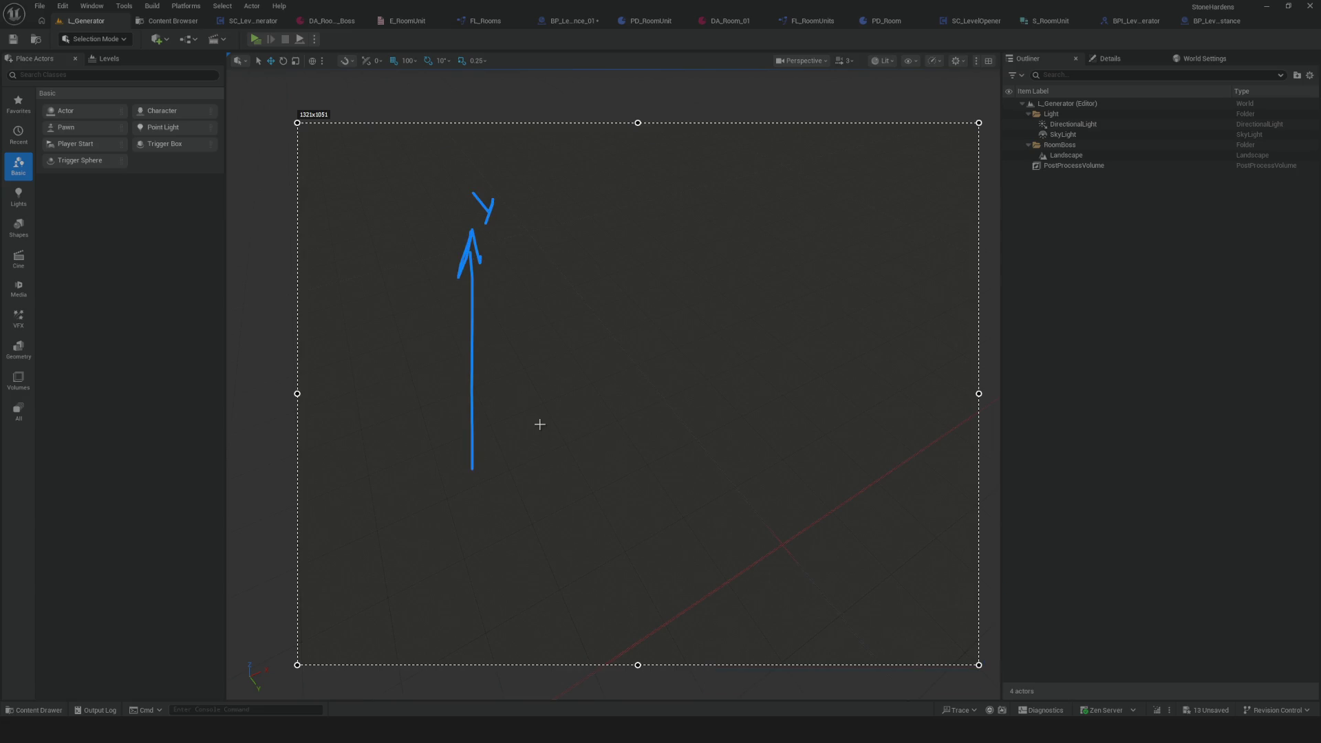
{"action": "mouse_move", "coordinate": [472, 468]}
{"action": "left_mouse_down"}
{"action": "mouse_move", "coordinate": [726, 465]}
{"action": "mouse_move", "coordinate": [695, 476]}
{"action": "mouse_move", "coordinate": [739, 516]}
{"action": "left_mouse_up"}
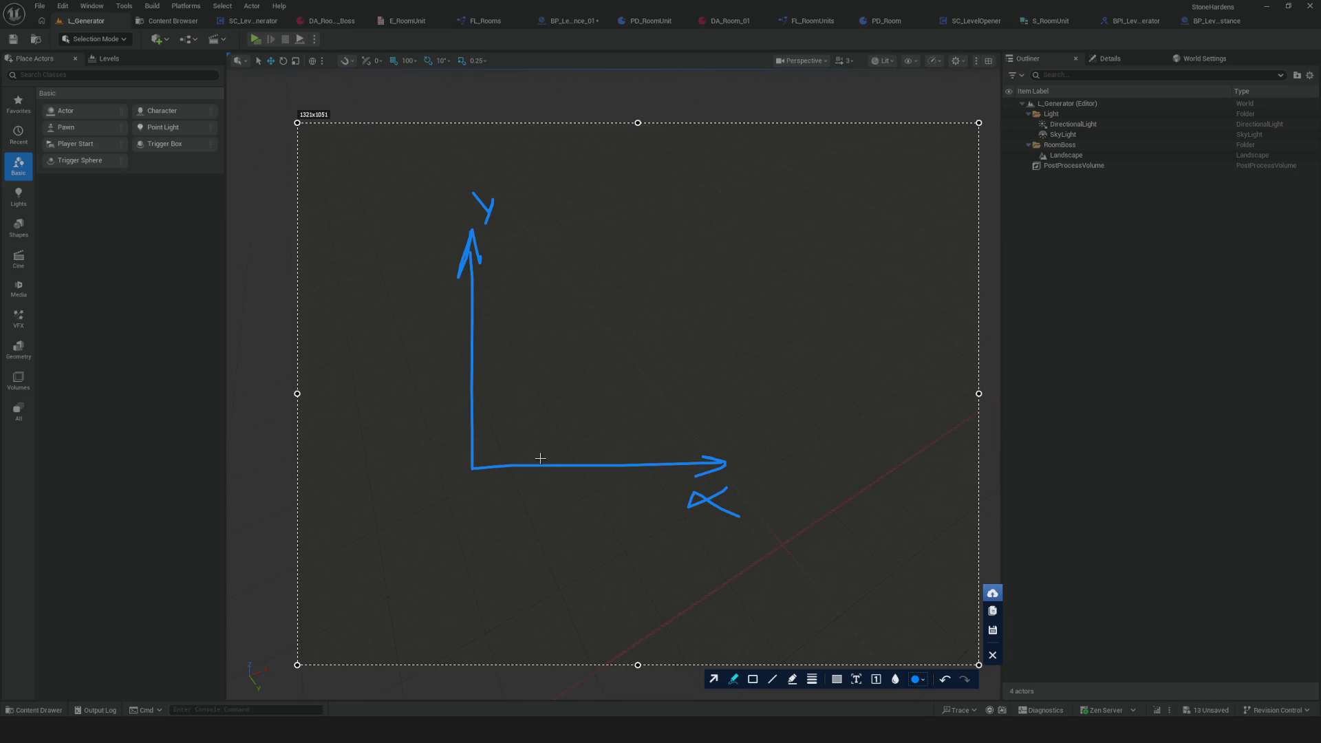
{"action": "mouse_move", "coordinate": [471, 468]}
{"action": "left_mouse_down"}
{"action": "mouse_move", "coordinate": [563, 369]}
{"action": "mouse_move", "coordinate": [556, 390]}
{"action": "mouse_move", "coordinate": [597, 369]}
{"action": "mouse_move", "coordinate": [468, 453]}
{"action": "mouse_move", "coordinate": [717, 454]}
{"action": "mouse_move", "coordinate": [756, 367]}
{"action": "mouse_move", "coordinate": [517, 384]}
{"action": "mouse_move", "coordinate": [519, 220]}
{"action": "left_mouse_up"}
{"action": "key", "text": "ctrl+z"}
{"action": "key", "text": "ctrl+z"}
{"action": "key", "text": "ctrl+z"}
{"action": "key", "text": "ctrl+z"}
{"action": "key", "text": "ctrl+z"}
{"action": "key", "text": "ctrl+z"}
Step: Redraw the vertical arrow and add an up-right arrow labelled Y+
{"action": "left_click_drag", "start_coordinate": [544, 234], "coordinate": [550, 421]}
{"action": "mouse_move", "coordinate": [550, 196]}
{"action": "left_mouse_down"}
{"action": "mouse_move", "coordinate": [533, 259]}
{"action": "mouse_move", "coordinate": [563, 248]}
{"action": "mouse_move", "coordinate": [549, 229]}
{"action": "left_mouse_up"}
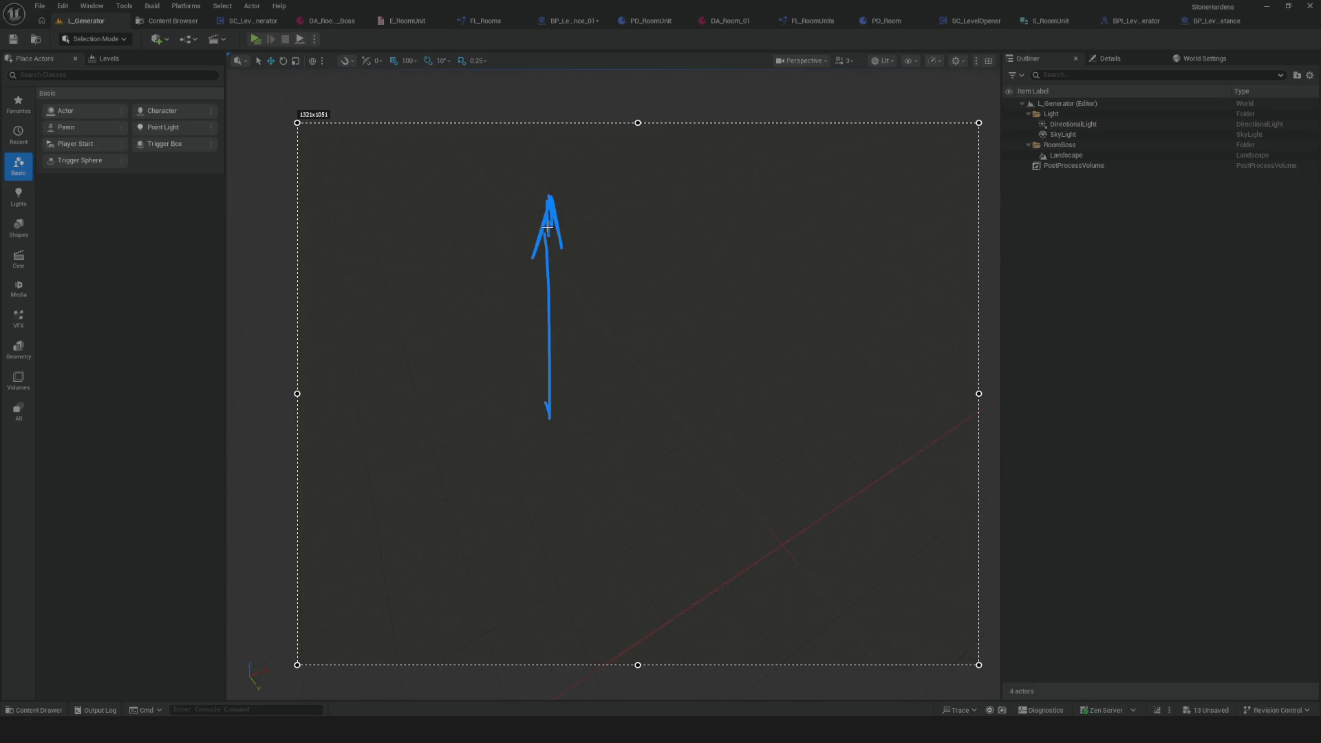
{"action": "mouse_move", "coordinate": [548, 417]}
{"action": "left_mouse_down"}
{"action": "mouse_move", "coordinate": [649, 289]}
{"action": "mouse_move", "coordinate": [636, 319]}
{"action": "left_mouse_up"}
{"action": "left_click_drag", "start_coordinate": [665, 265], "coordinate": [677, 288]}
{"action": "mouse_move", "coordinate": [682, 276]}
{"action": "left_mouse_down"}
{"action": "mouse_move", "coordinate": [664, 311]}
{"action": "mouse_move", "coordinate": [706, 304]}
{"action": "left_mouse_up"}
{"action": "left_click_drag", "start_coordinate": [692, 287], "coordinate": [727, 288]}
Step: Add the X+ direction arrow, close the sketch, and orbit to see the wireframe box
{"action": "mouse_move", "coordinate": [556, 418]}
{"action": "left_mouse_down"}
{"action": "mouse_move", "coordinate": [772, 472]}
{"action": "mouse_move", "coordinate": [722, 506]}
{"action": "mouse_move", "coordinate": [724, 483]}
{"action": "mouse_move", "coordinate": [685, 492]}
{"action": "left_mouse_up"}
{"action": "key", "text": "ctrl+z"}
{"action": "key", "text": "ctrl+z"}
{"action": "key", "text": "ctrl+z"}
{"action": "key", "text": "ctrl+z"}
{"action": "mouse_move", "coordinate": [542, 420]}
{"action": "left_mouse_down"}
{"action": "mouse_move", "coordinate": [389, 382]}
{"action": "mouse_move", "coordinate": [407, 366]}
{"action": "mouse_move", "coordinate": [524, 450]}
{"action": "mouse_move", "coordinate": [474, 448]}
{"action": "mouse_move", "coordinate": [488, 438]}
{"action": "left_mouse_up"}
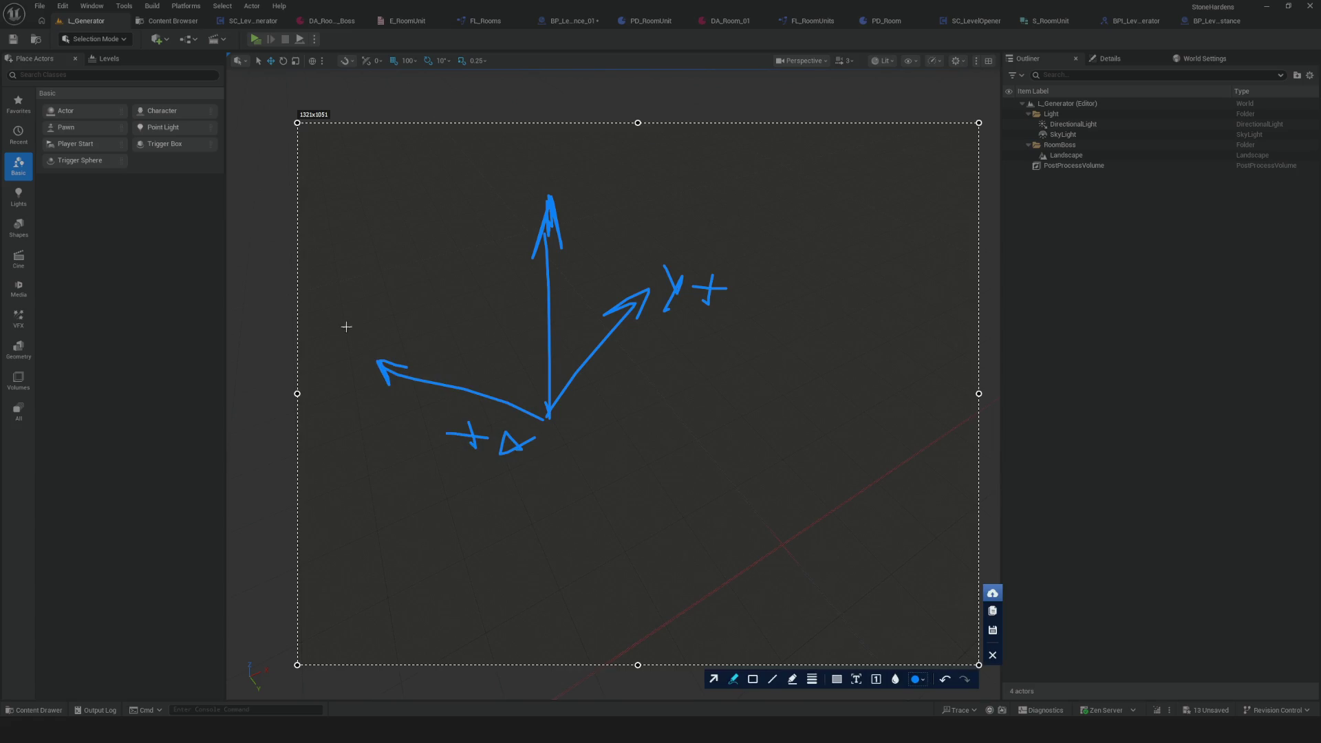
{"action": "key", "text": "Escape"}
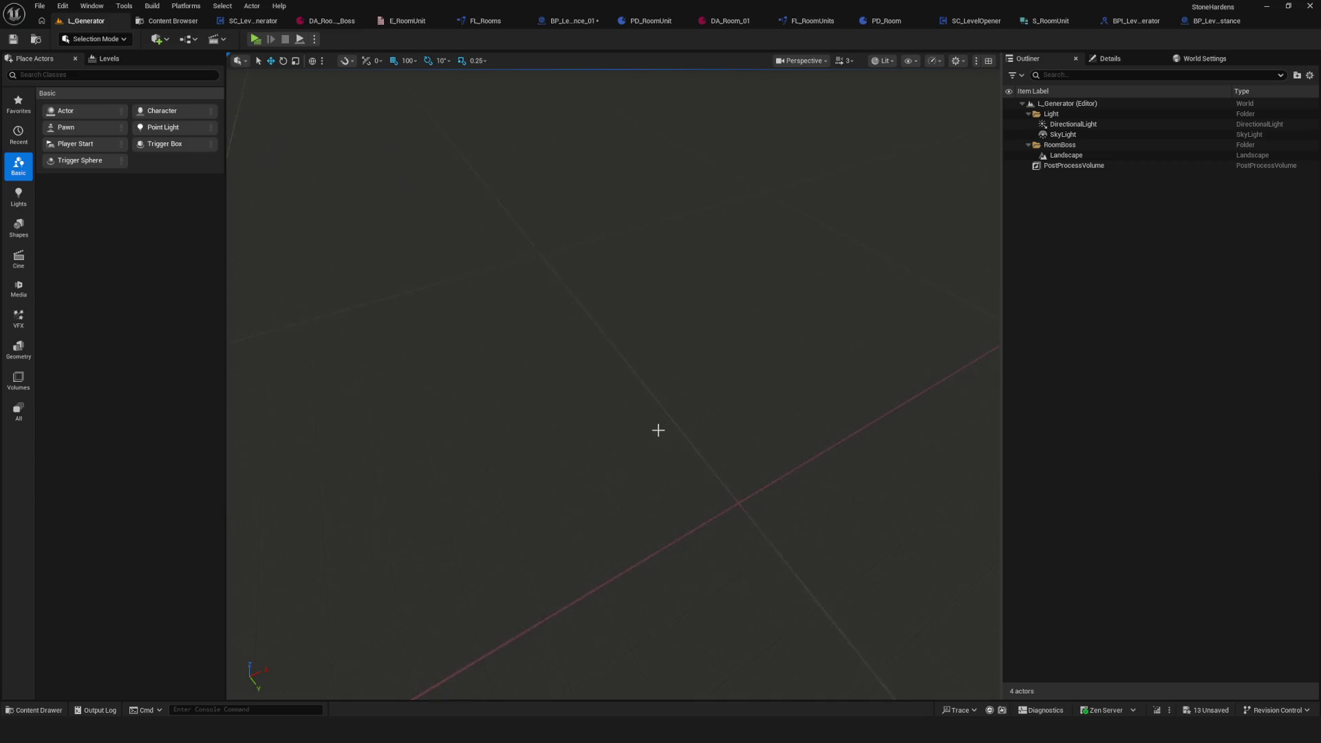
{"action": "mouse_move", "coordinate": [241, 671]}
{"action": "left_mouse_down"}
{"action": "mouse_move", "coordinate": [255, 651]}
{"action": "mouse_move", "coordinate": [274, 655]}
{"action": "left_mouse_up"}
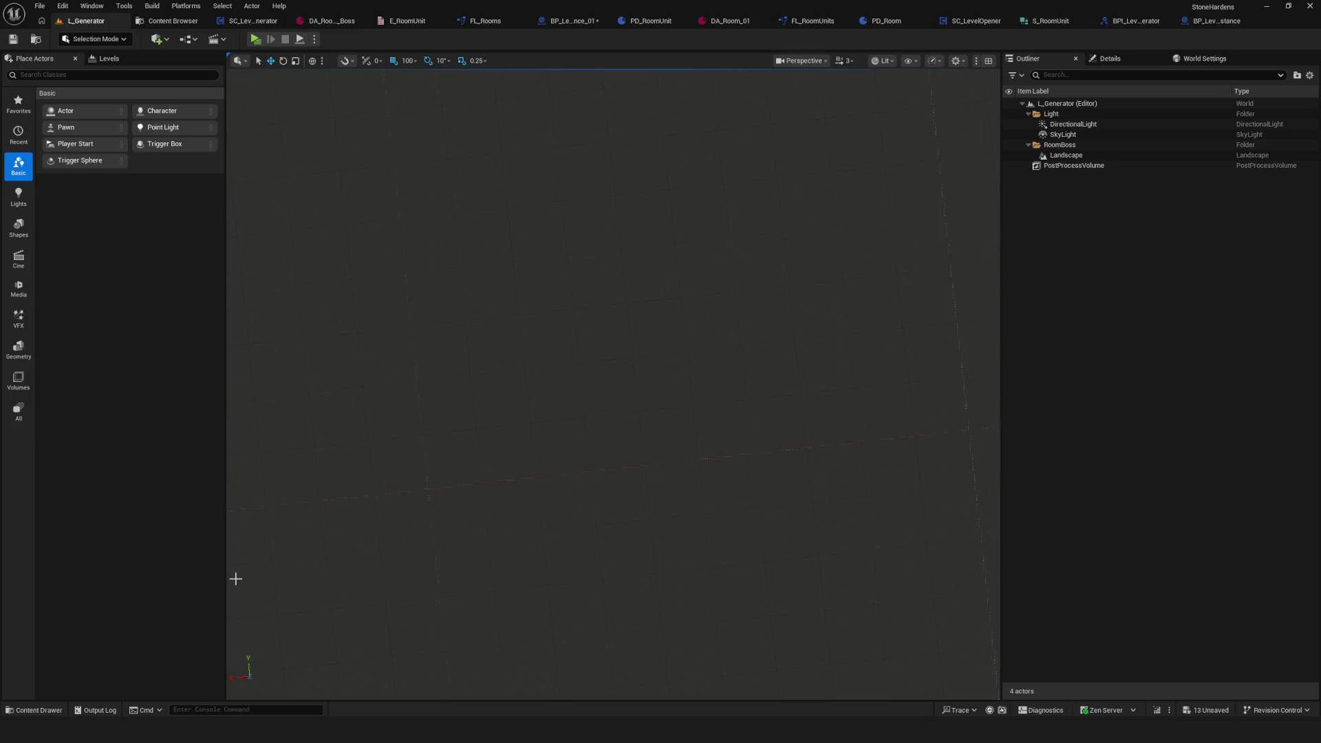
{"action": "left_click_drag", "start_coordinate": [525, 371], "coordinate": [525, 337]}
Step: In NormalRender, wire Door Right and Normal Right getters into the second Set Visibility row and compile
{"action": "left_click", "coordinate": [1138, 17]}
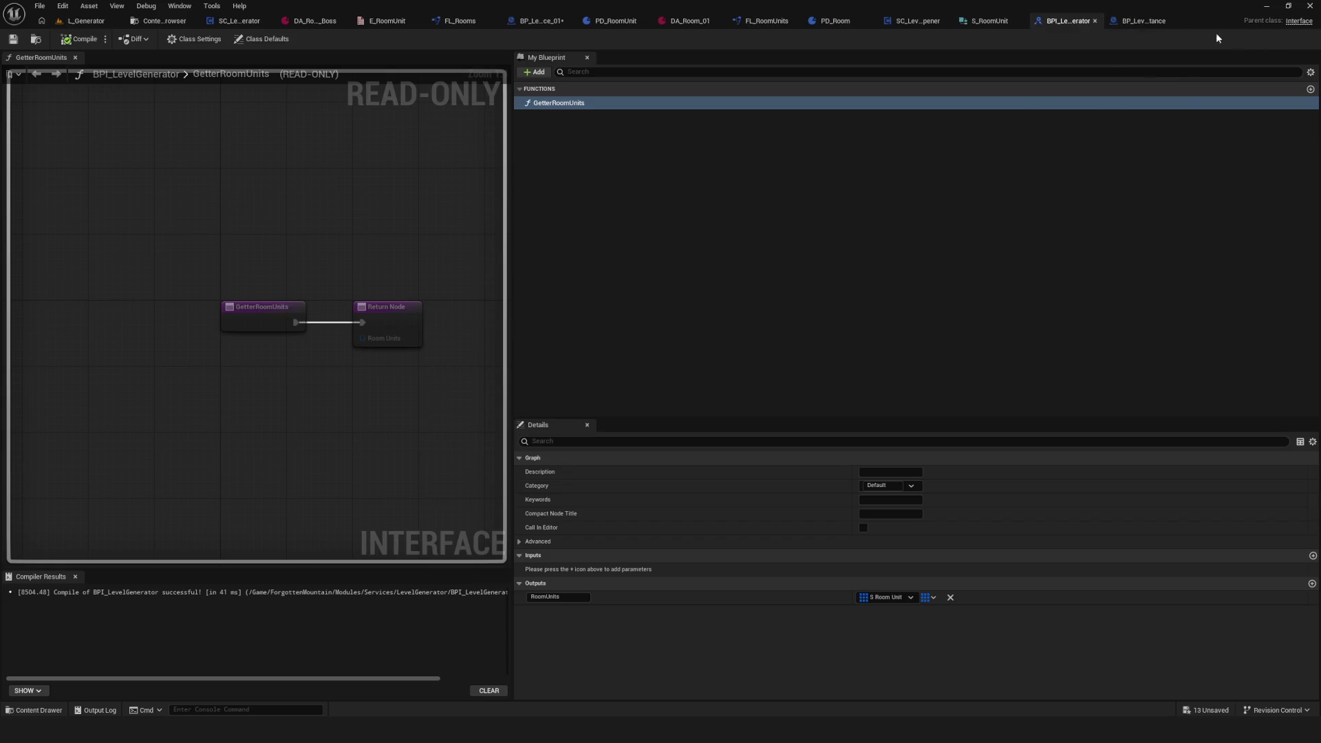
{"action": "left_click", "coordinate": [1144, 20]}
{"action": "scroll", "coordinate": [733, 176], "scroll_direction": "up", "scroll_amount": 3}
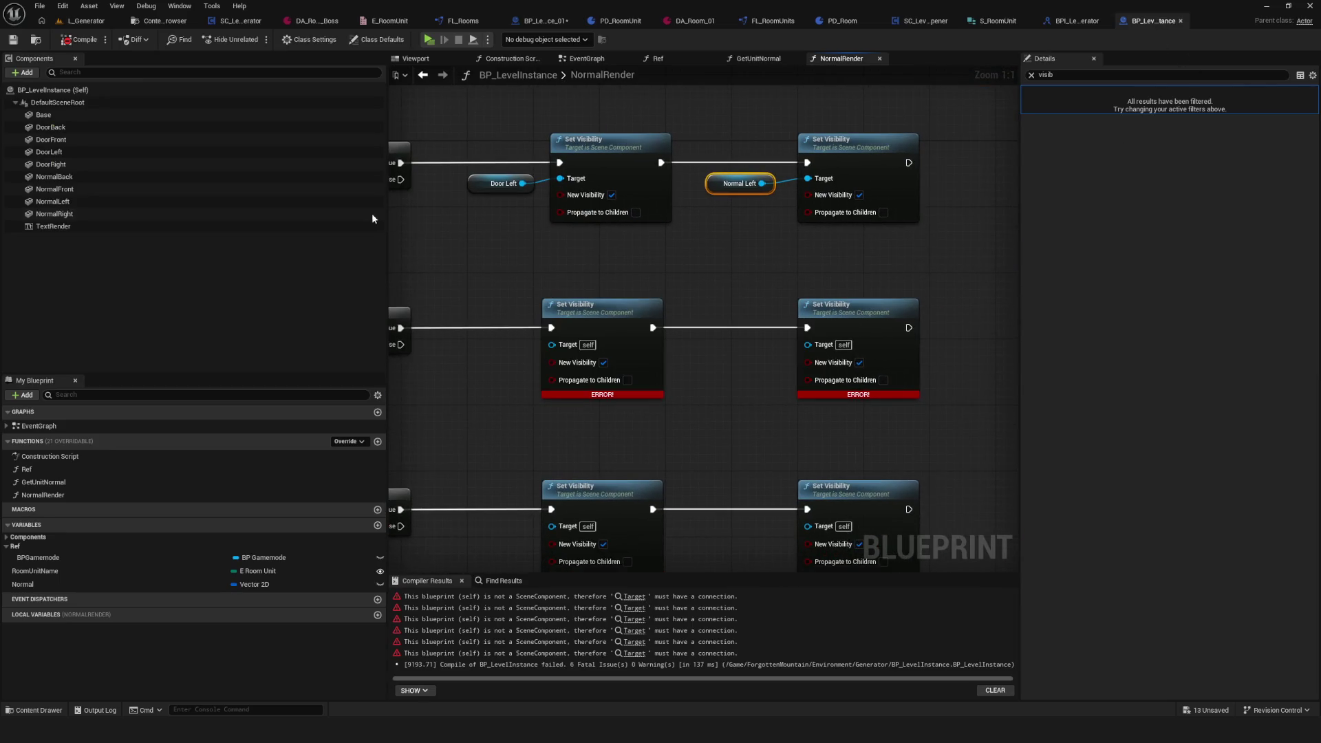
{"action": "left_click", "coordinate": [643, 173]}
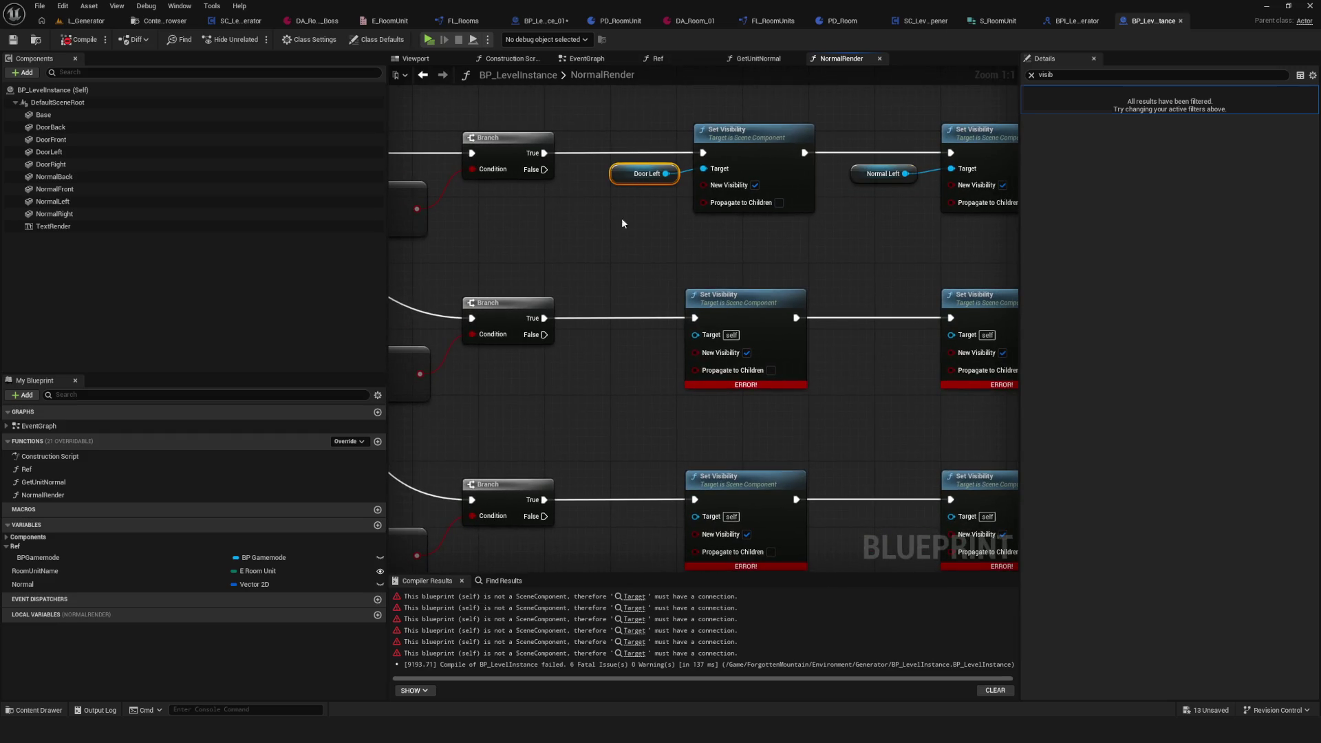
{"action": "left_click_drag", "start_coordinate": [592, 262], "coordinate": [552, 268]}
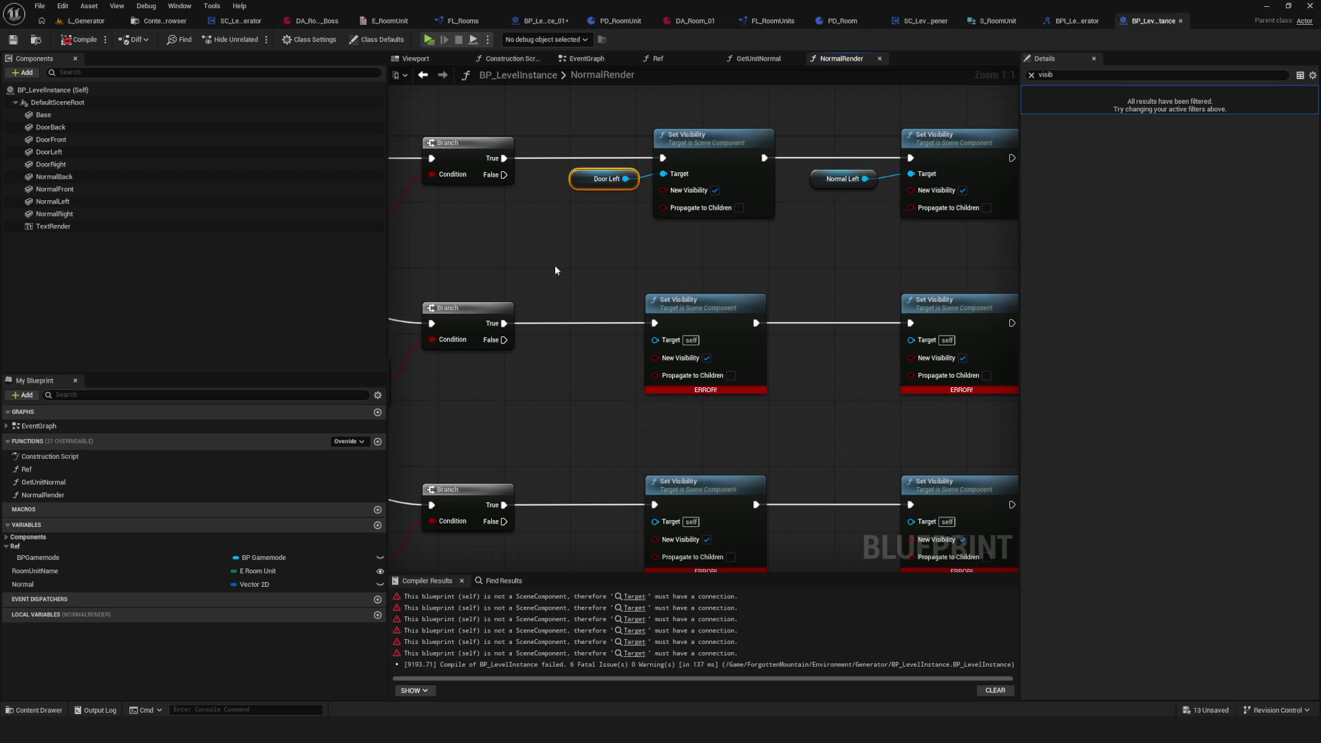
{"action": "left_click_drag", "start_coordinate": [503, 279], "coordinate": [741, 269]}
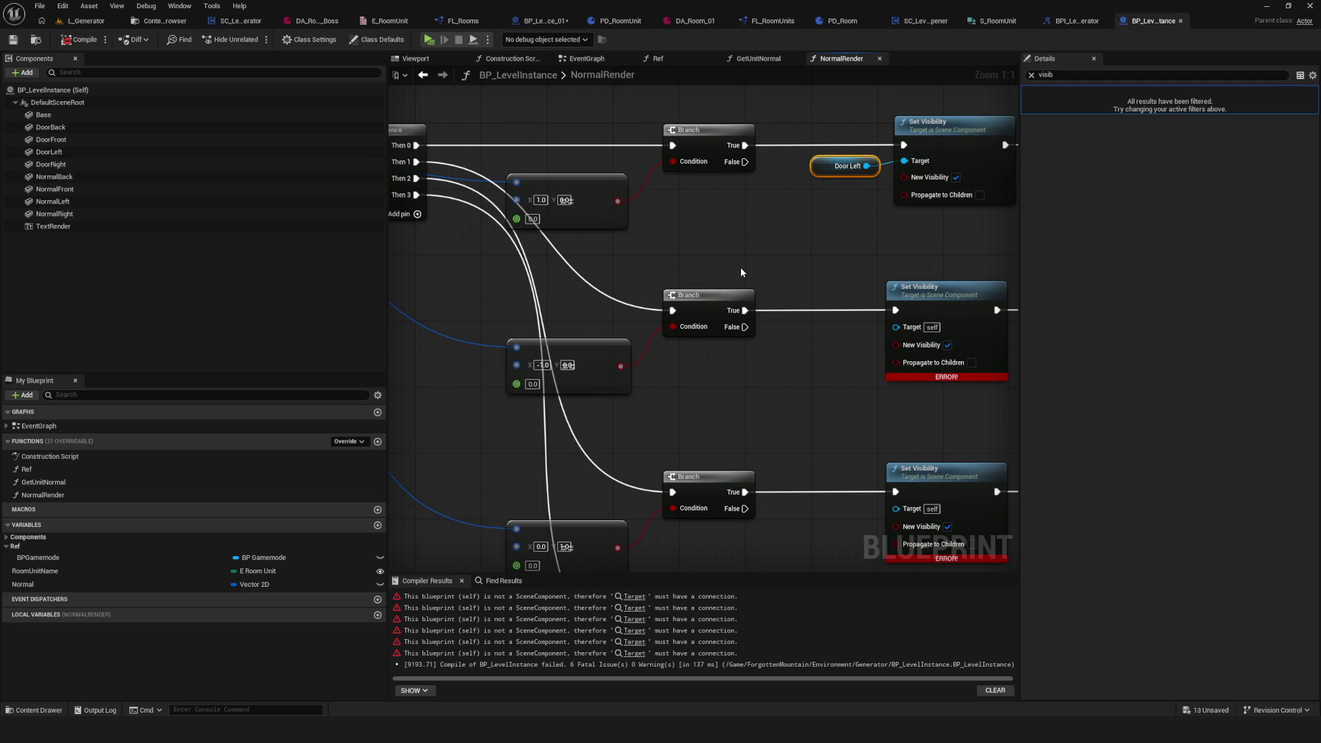
{"action": "mouse_move", "coordinate": [102, 167]}
{"action": "left_mouse_down"}
{"action": "mouse_move", "coordinate": [805, 337]}
{"action": "mouse_move", "coordinate": [784, 322]}
{"action": "mouse_move", "coordinate": [799, 320]}
{"action": "left_mouse_up"}
{"action": "left_click_drag", "start_coordinate": [688, 413], "coordinate": [455, 409]}
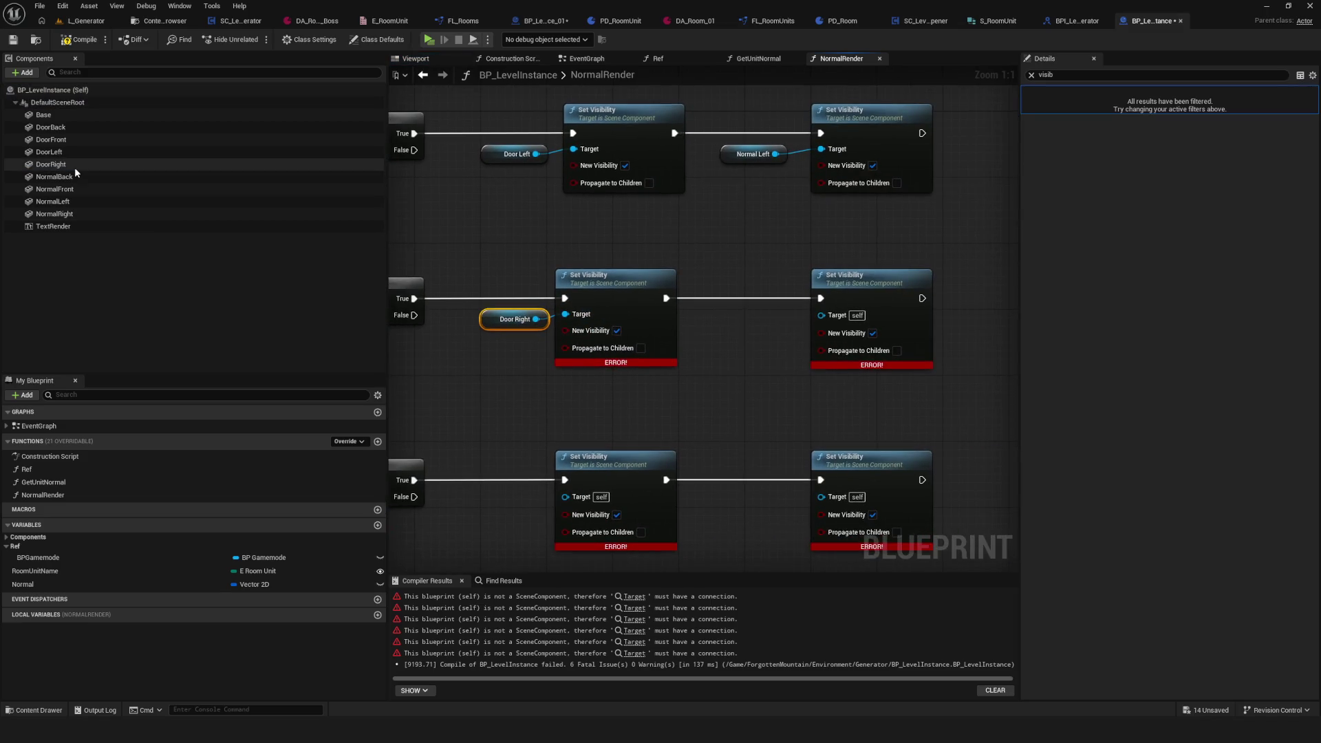
{"action": "mouse_move", "coordinate": [54, 214]}
{"action": "left_mouse_down"}
{"action": "mouse_move", "coordinate": [541, 242]}
{"action": "mouse_move", "coordinate": [739, 318]}
{"action": "mouse_move", "coordinate": [821, 313]}
{"action": "left_mouse_up"}
{"action": "left_click", "coordinate": [80, 39]}
Step: Pan the NormalRender graph to review the Door Left, Door Right and unfinished Set Visibility rows
{"action": "left_click_drag", "start_coordinate": [718, 246], "coordinate": [760, 243]}
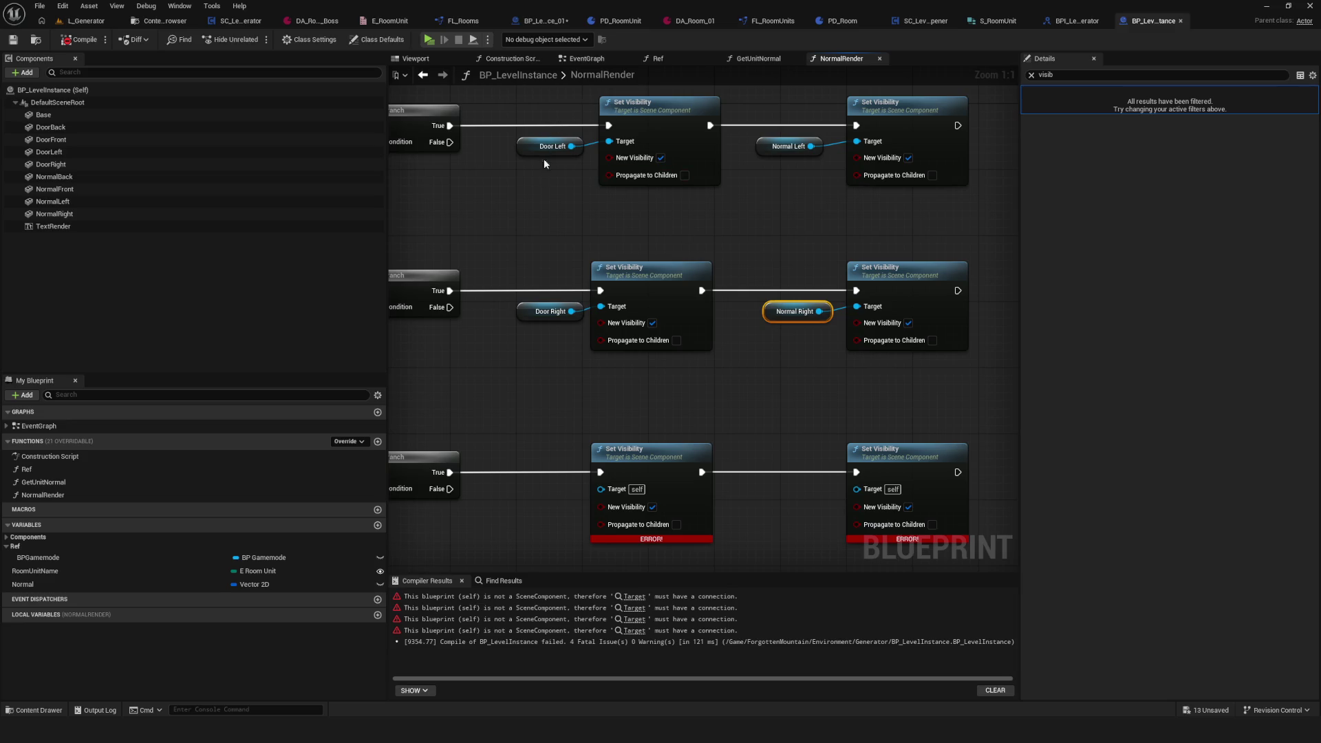
{"action": "left_click_drag", "start_coordinate": [538, 231], "coordinate": [544, 165]}
{"action": "scroll", "coordinate": [576, 248], "scroll_direction": "down", "scroll_amount": 4}
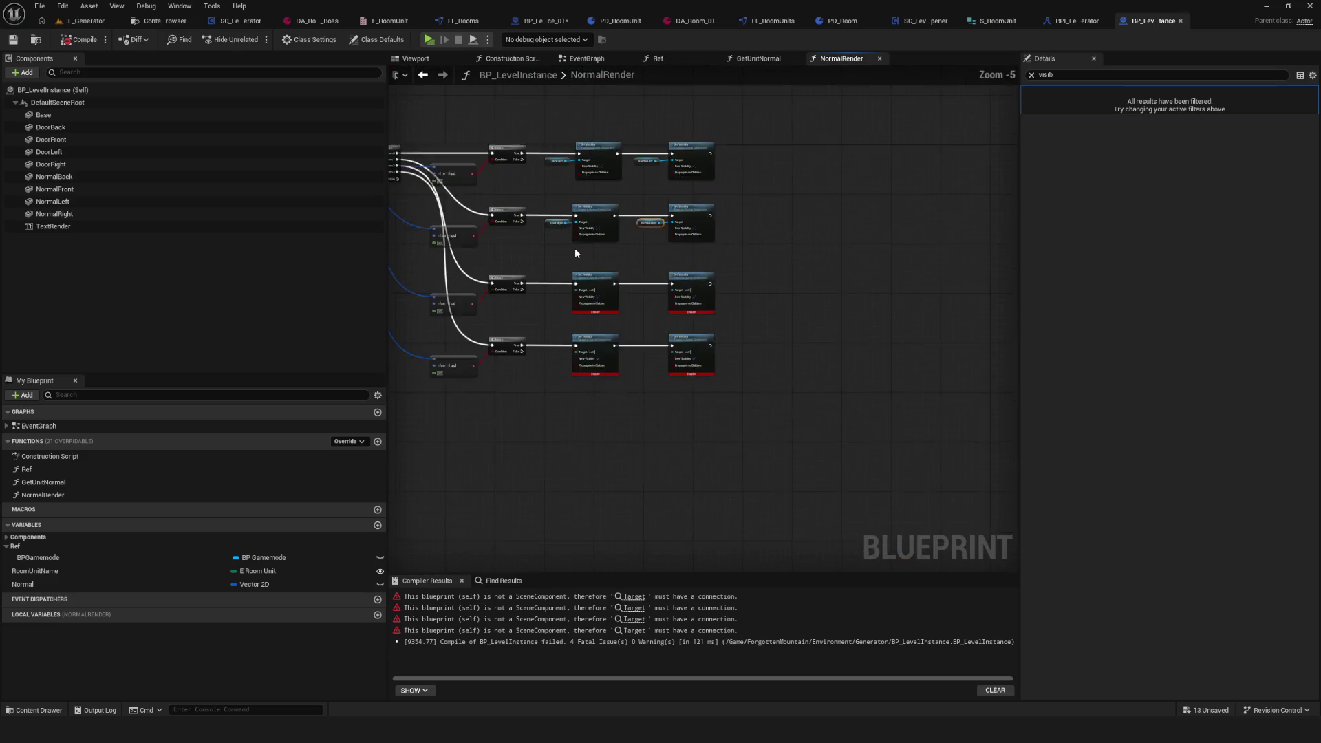
{"action": "scroll", "coordinate": [581, 249], "scroll_direction": "up", "scroll_amount": 3}
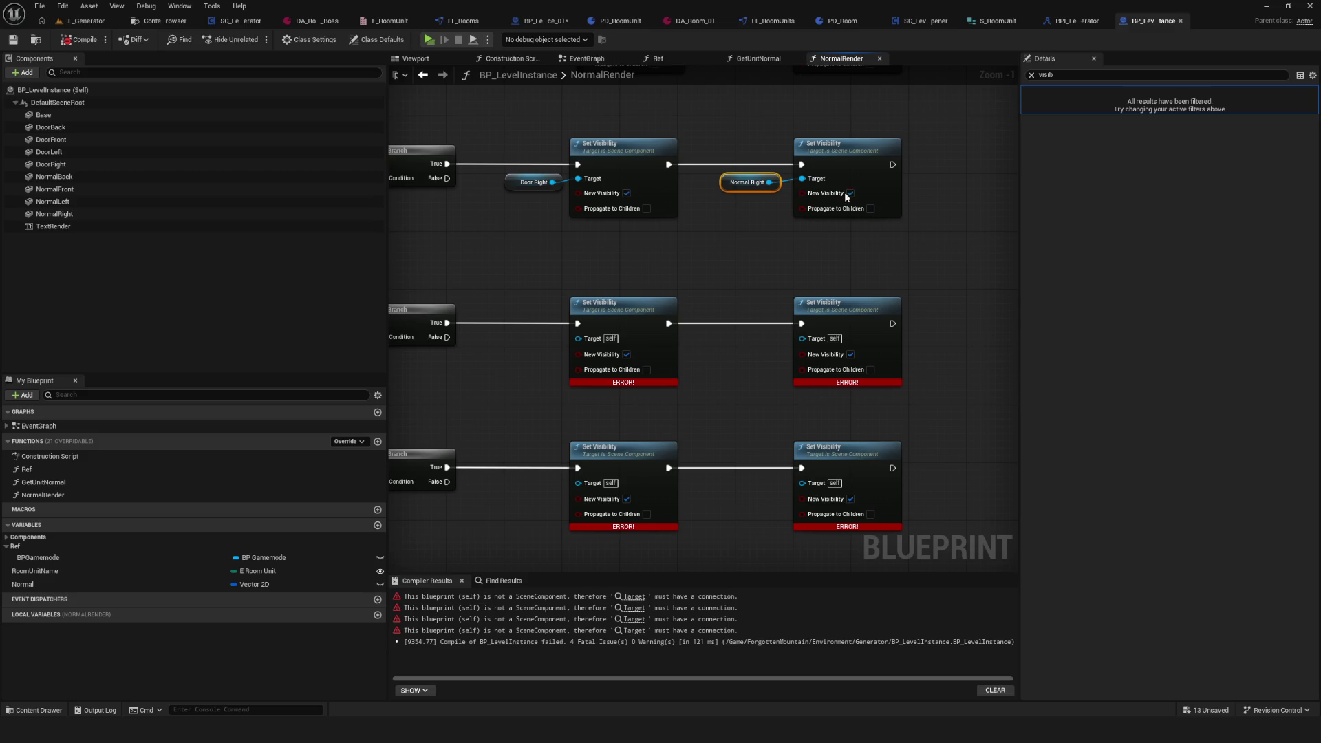
{"action": "scroll", "coordinate": [692, 241], "scroll_direction": "down", "scroll_amount": 2}
{"action": "scroll", "coordinate": [691, 232], "scroll_direction": "up", "scroll_amount": 1}
{"action": "left_click_drag", "start_coordinate": [690, 232], "coordinate": [699, 373]}
{"action": "left_click_drag", "start_coordinate": [574, 251], "coordinate": [566, 235]}
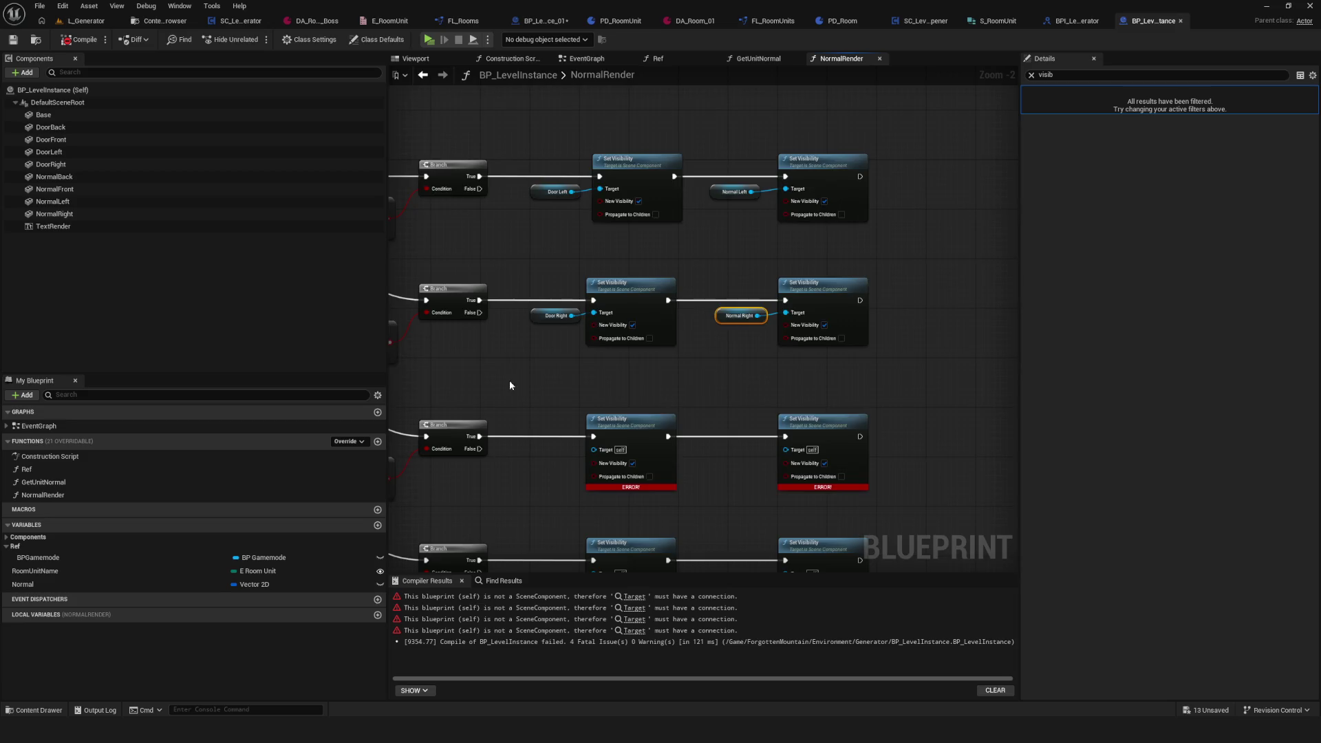
{"action": "left_click_drag", "start_coordinate": [510, 385], "coordinate": [535, 263]}
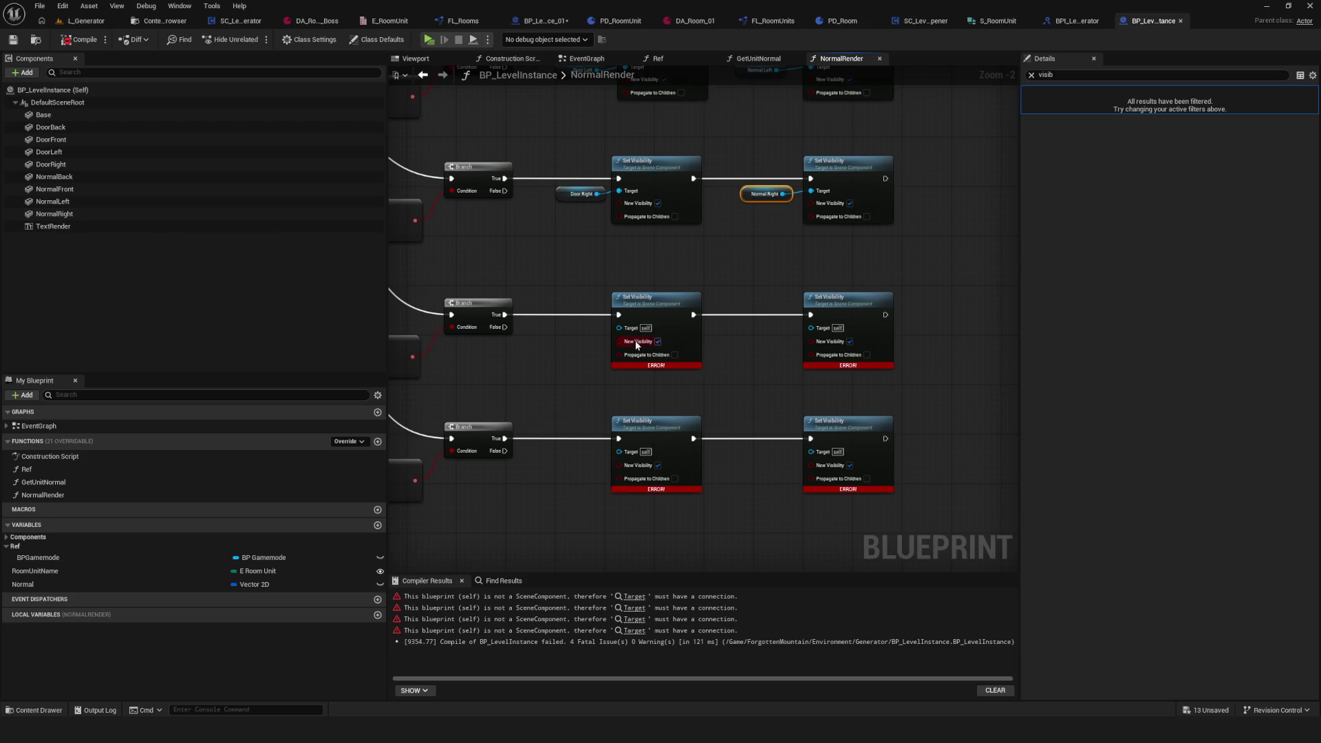
{"action": "scroll", "coordinate": [896, 321], "scroll_direction": "up", "scroll_amount": 2}
{"action": "left_click_drag", "start_coordinate": [896, 321], "coordinate": [582, 346]}
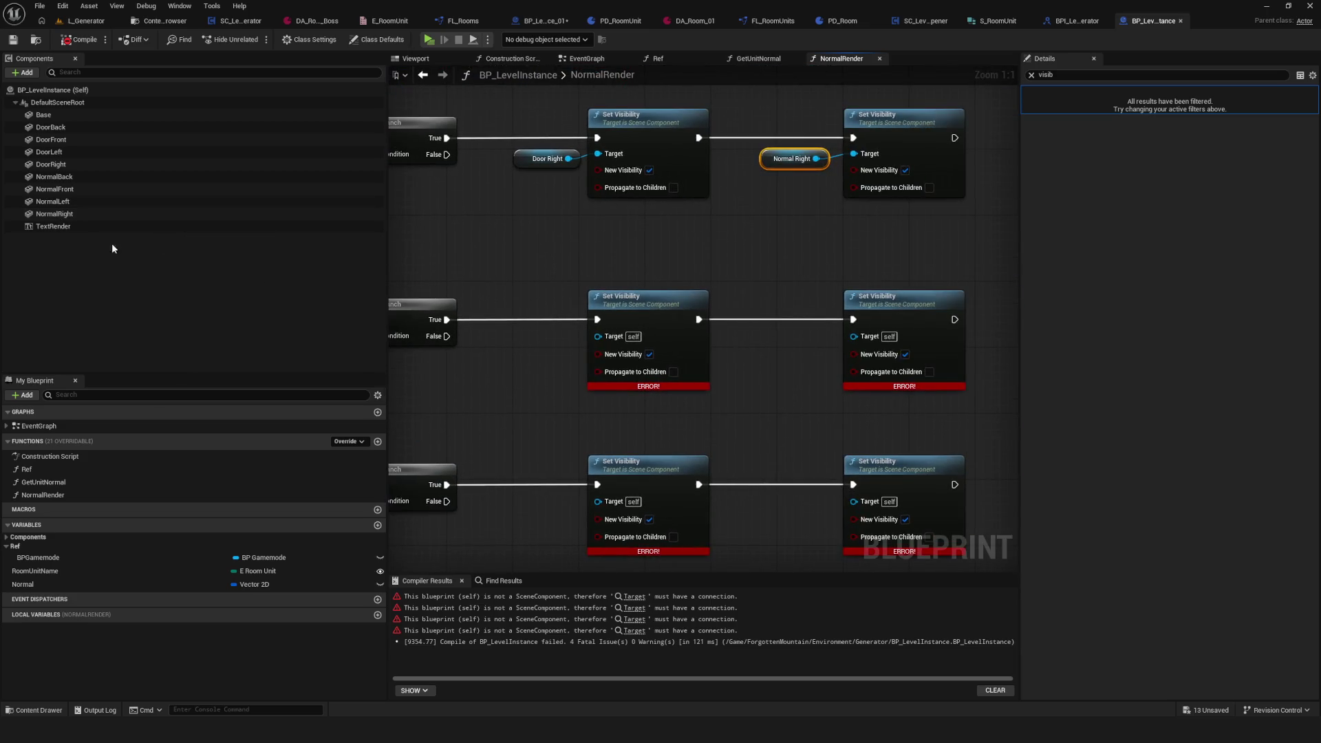
Step: Wire Door Front and Normal Front references into the third Set Visibility row
{"action": "left_click", "coordinate": [68, 139]}
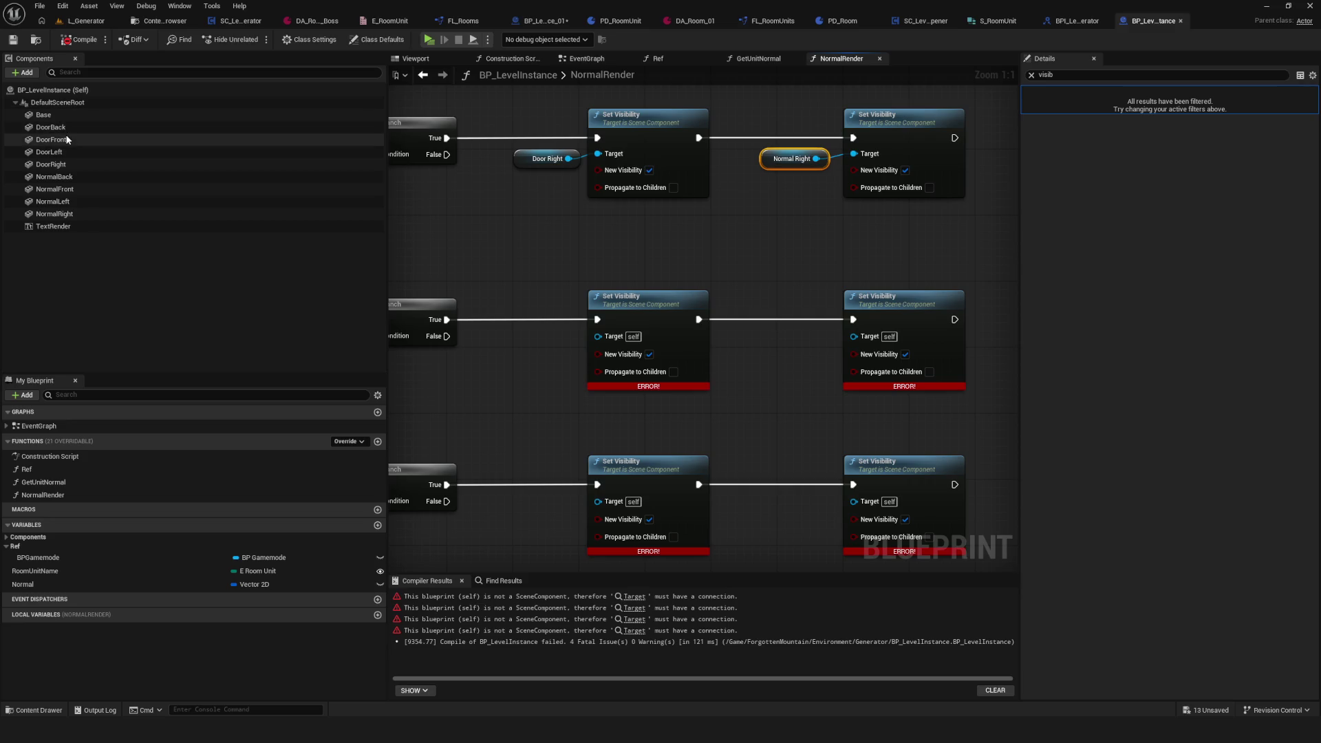
{"action": "mouse_move", "coordinate": [85, 143]}
{"action": "left_mouse_down"}
{"action": "mouse_move", "coordinate": [531, 361]}
{"action": "mouse_move", "coordinate": [517, 340]}
{"action": "mouse_move", "coordinate": [612, 339]}
{"action": "left_mouse_up"}
{"action": "mouse_move", "coordinate": [55, 189]}
{"action": "left_mouse_down"}
{"action": "mouse_move", "coordinate": [832, 350]}
{"action": "mouse_move", "coordinate": [863, 336]}
{"action": "left_mouse_up"}
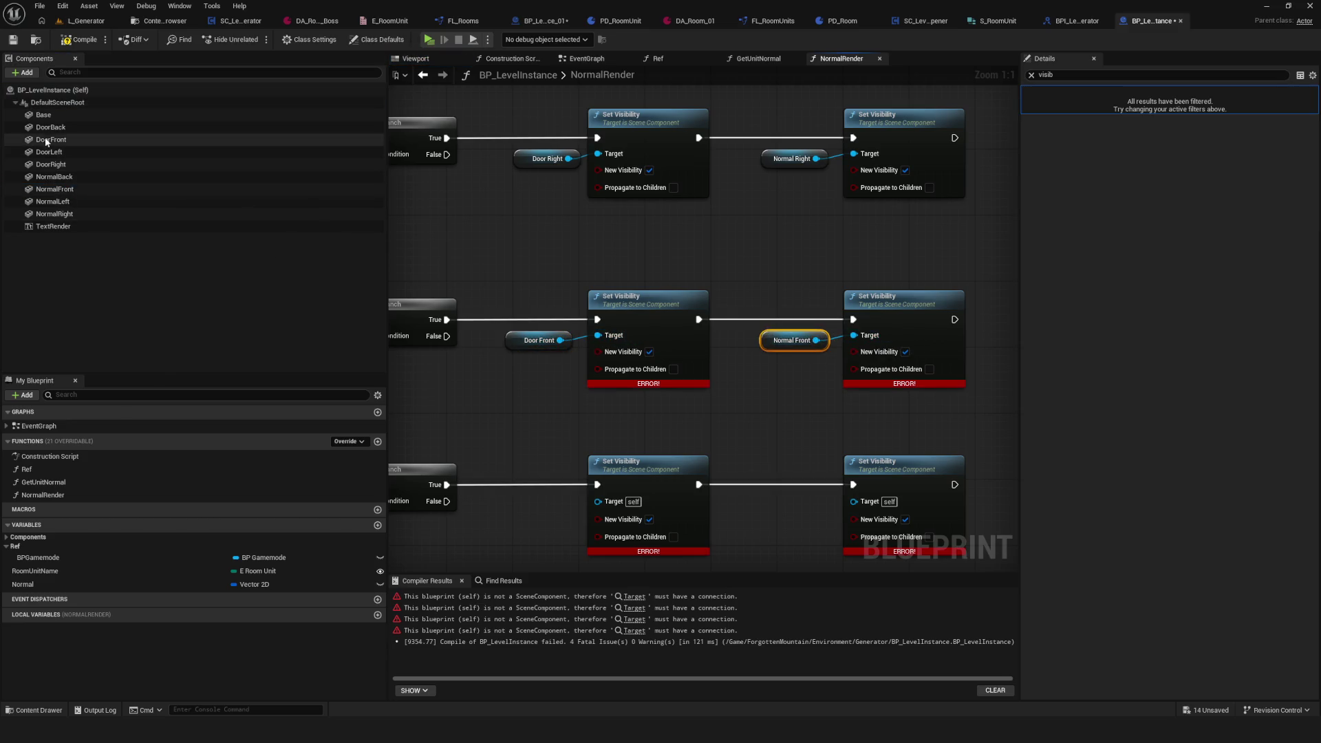
{"action": "left_click_drag", "start_coordinate": [585, 512], "coordinate": [599, 365]}
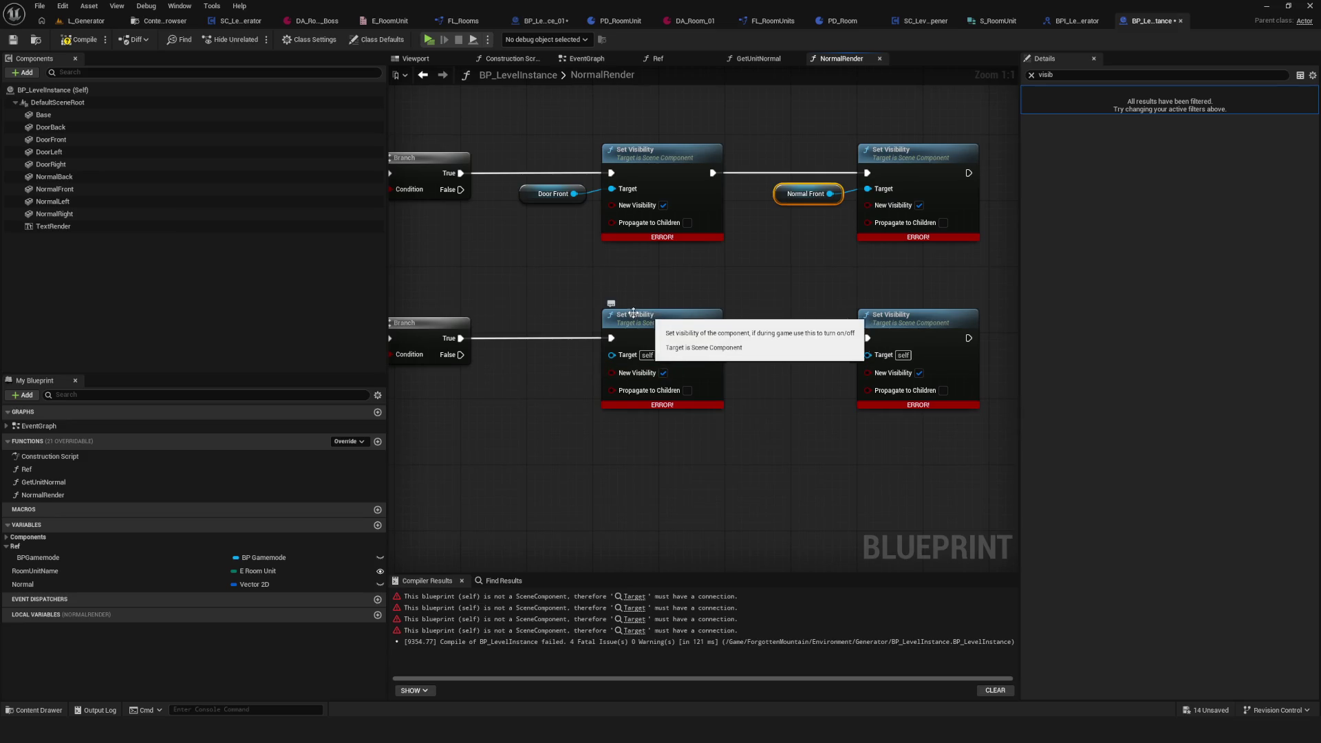
{"action": "mouse_move", "coordinate": [665, 325]}
{"action": "left_mouse_down"}
{"action": "mouse_move", "coordinate": [879, 323]}
{"action": "mouse_move", "coordinate": [562, 310]}
{"action": "left_mouse_up"}
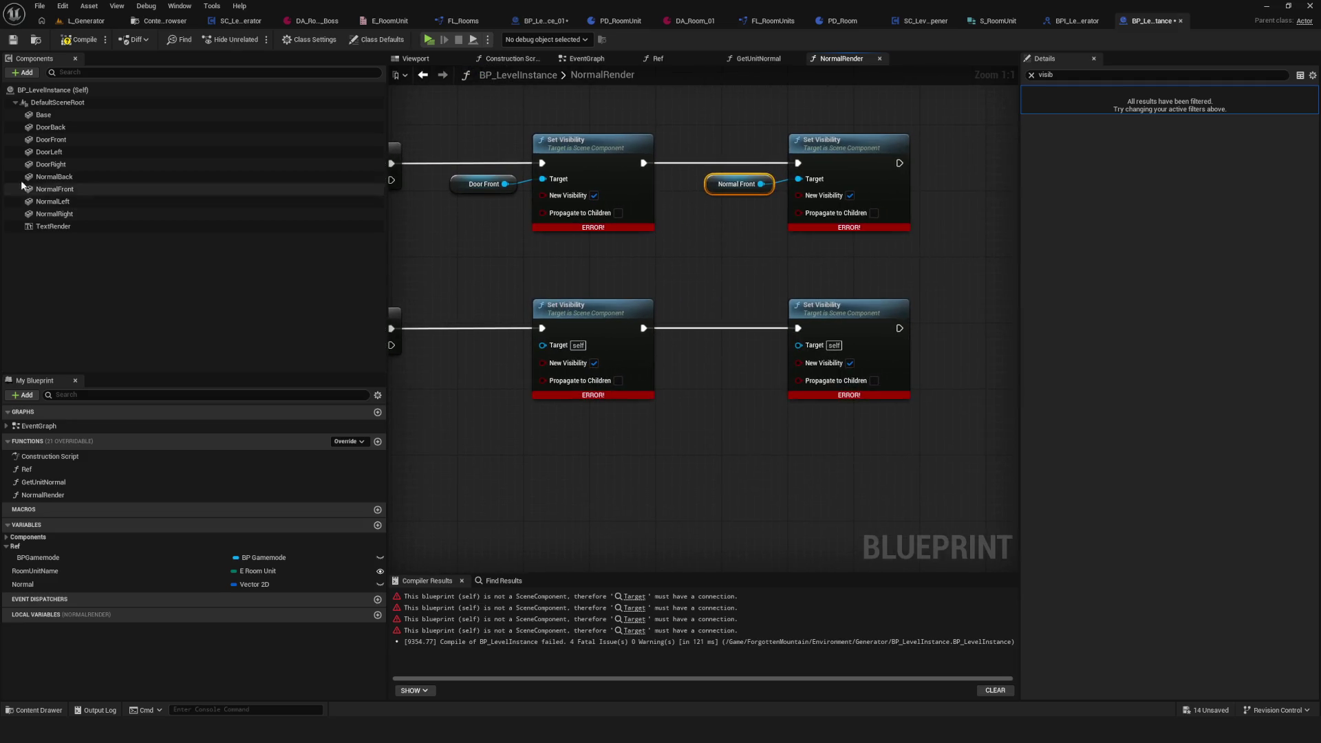
Step: Wire Door Back and Normal Back references into the last Set Visibility row
{"action": "left_click", "coordinate": [76, 128]}
{"action": "mouse_move", "coordinate": [76, 130]}
{"action": "left_mouse_down"}
{"action": "mouse_move", "coordinate": [441, 340]}
{"action": "mouse_move", "coordinate": [528, 341]}
{"action": "left_mouse_up"}
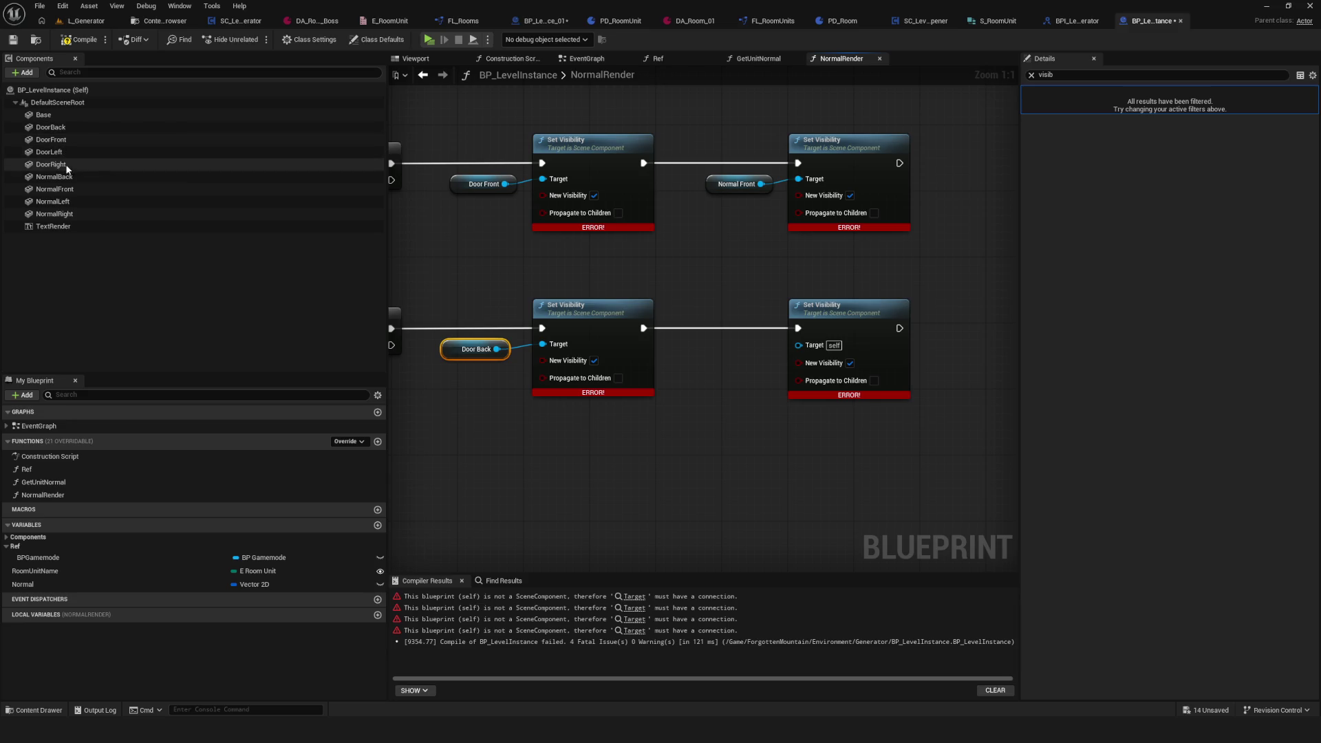
{"action": "mouse_move", "coordinate": [72, 178]}
{"action": "left_mouse_down"}
{"action": "mouse_move", "coordinate": [717, 369]}
{"action": "mouse_move", "coordinate": [798, 346]}
{"action": "left_mouse_up"}
{"action": "scroll", "coordinate": [803, 352], "scroll_direction": "down", "scroll_amount": 4}
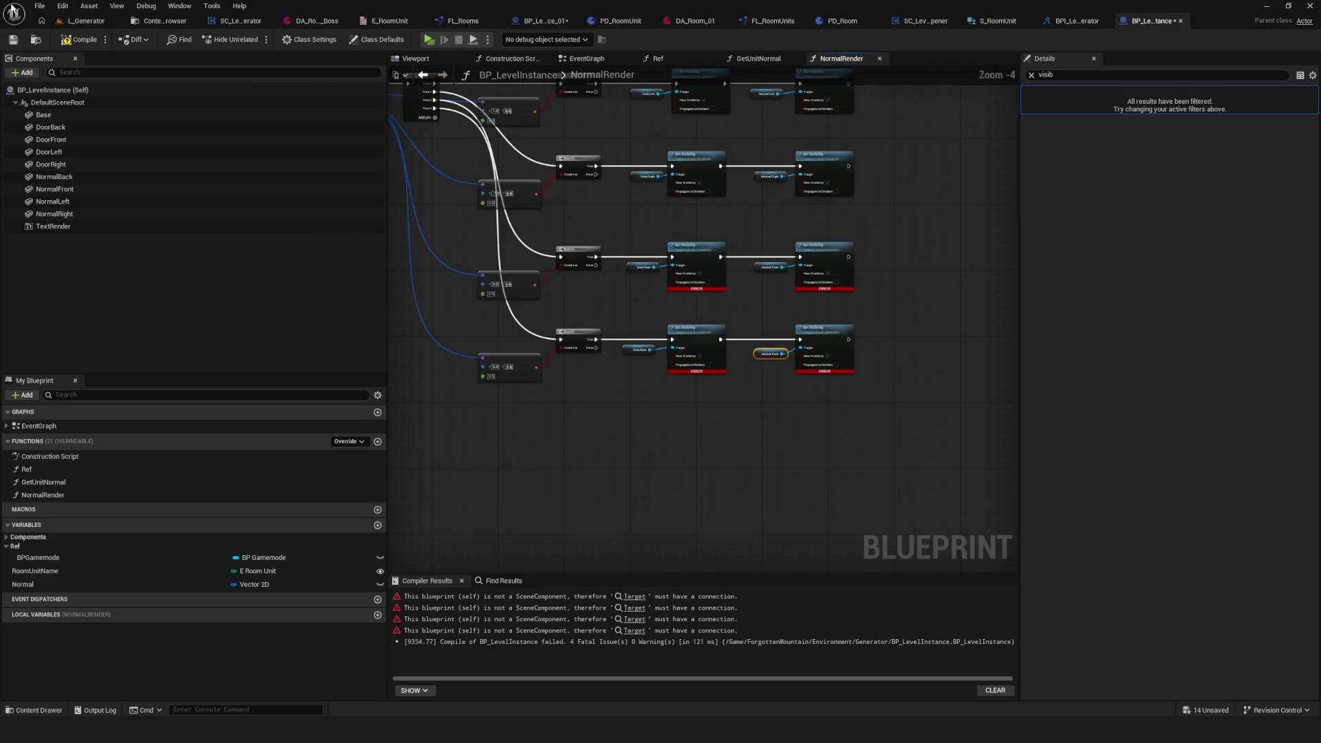
{"action": "scroll", "coordinate": [441, 153], "scroll_direction": "down", "scroll_amount": 2}
{"action": "scroll", "coordinate": [645, 251], "scroll_direction": "up", "scroll_amount": 6}
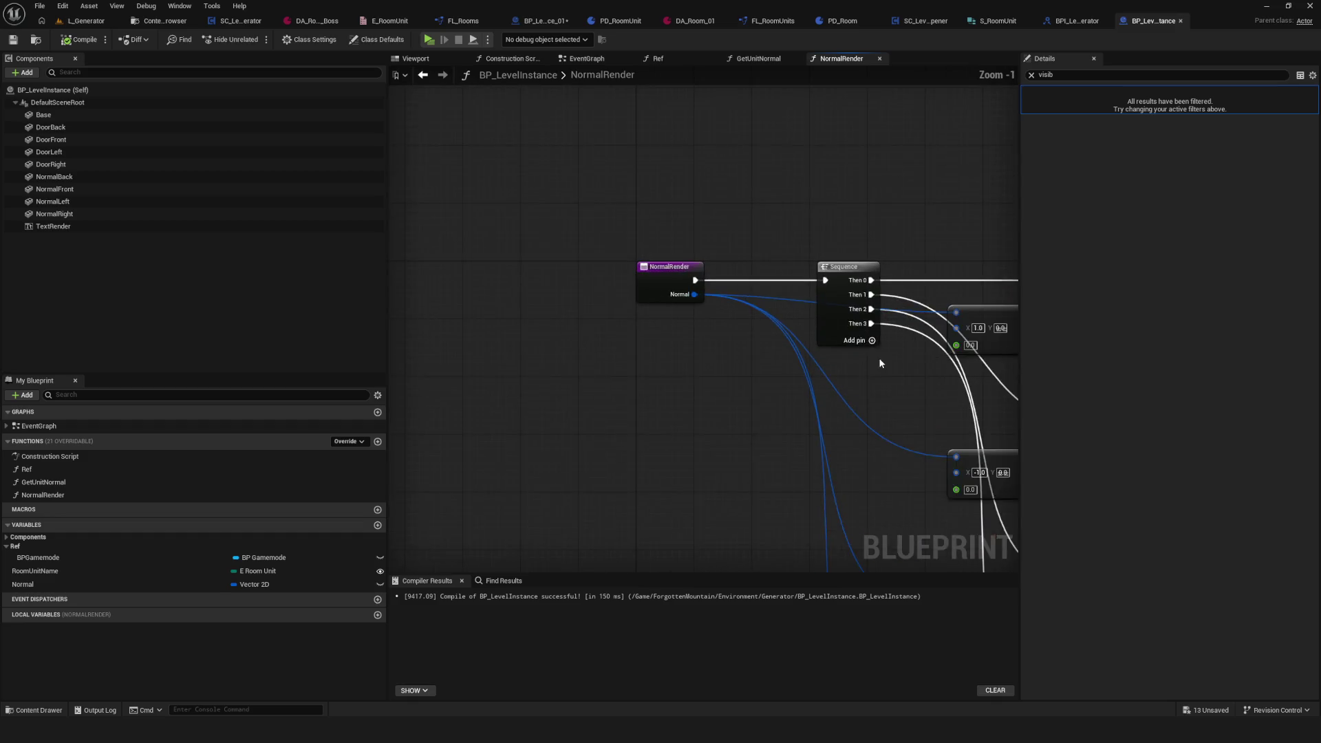
{"action": "scroll", "coordinate": [646, 250], "scroll_direction": "down", "scroll_amount": 6}
{"action": "scroll", "coordinate": [699, 238], "scroll_direction": "up", "scroll_amount": 4}
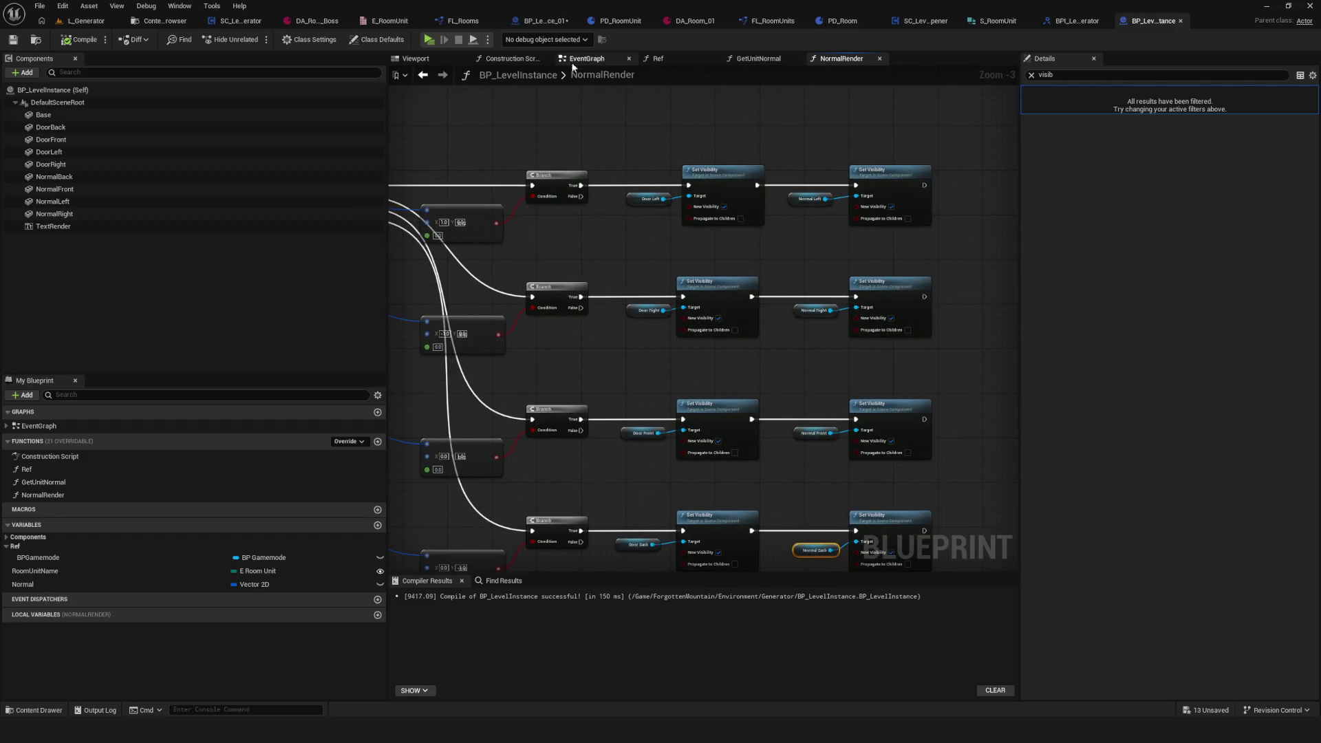
{"action": "left_click", "coordinate": [596, 59]}
Step: Call NormalRender after Get Unit Normal, feeding it the Normal variable, and save
{"action": "left_click", "coordinate": [88, 495]}
{"action": "mouse_move", "coordinate": [88, 496]}
{"action": "left_mouse_down"}
{"action": "mouse_move", "coordinate": [719, 265]}
{"action": "mouse_move", "coordinate": [742, 294]}
{"action": "left_mouse_up"}
{"action": "left_click_drag", "start_coordinate": [571, 304], "coordinate": [712, 304]}
{"action": "mouse_move", "coordinate": [24, 584]}
{"action": "left_mouse_down"}
{"action": "mouse_move", "coordinate": [592, 440]}
{"action": "mouse_move", "coordinate": [614, 326]}
{"action": "mouse_move", "coordinate": [706, 340]}
{"action": "left_mouse_up"}
{"action": "left_click_drag", "start_coordinate": [622, 329], "coordinate": [639, 337]}
{"action": "key", "text": "ctrl+s"}
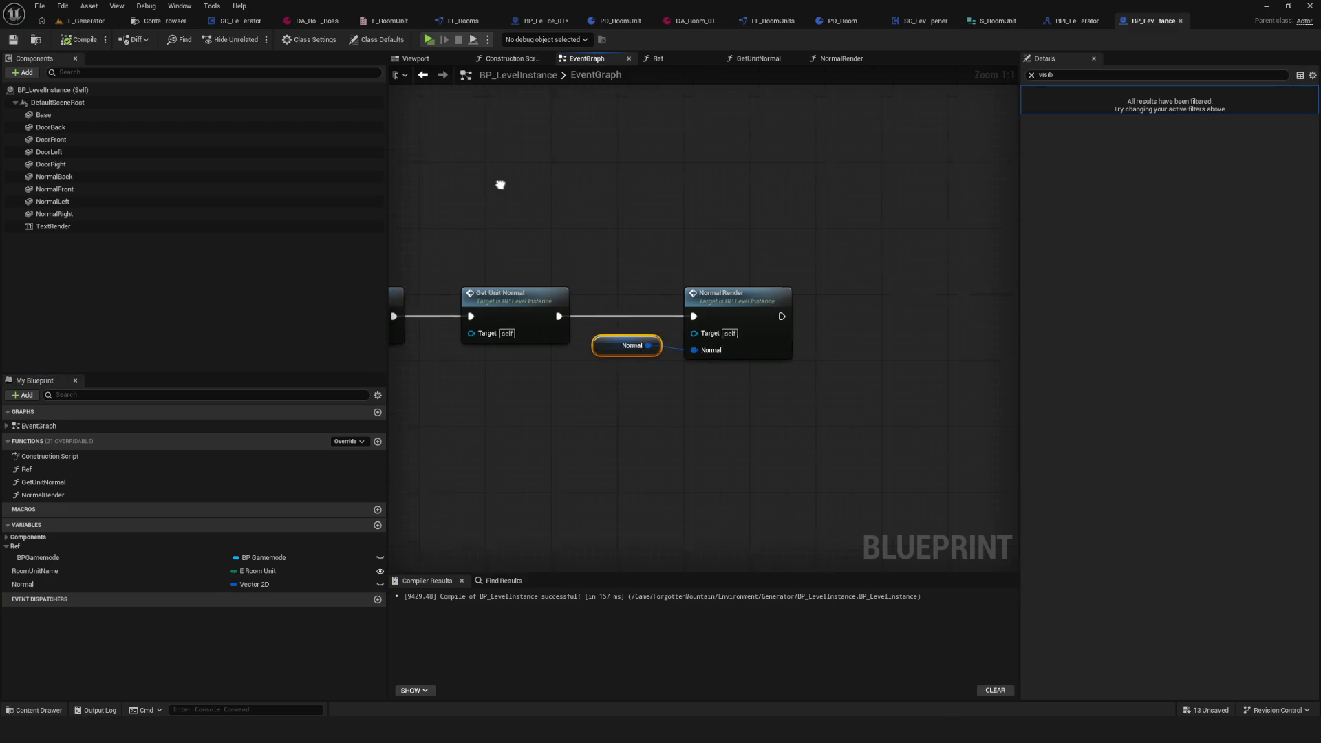
Step: Review the BeginPlay chain with the new Normal Render call and Normal getter
{"action": "scroll", "coordinate": [500, 184], "scroll_direction": "down", "scroll_amount": 2}
{"action": "scroll", "coordinate": [577, 278], "scroll_direction": "up", "scroll_amount": 2}
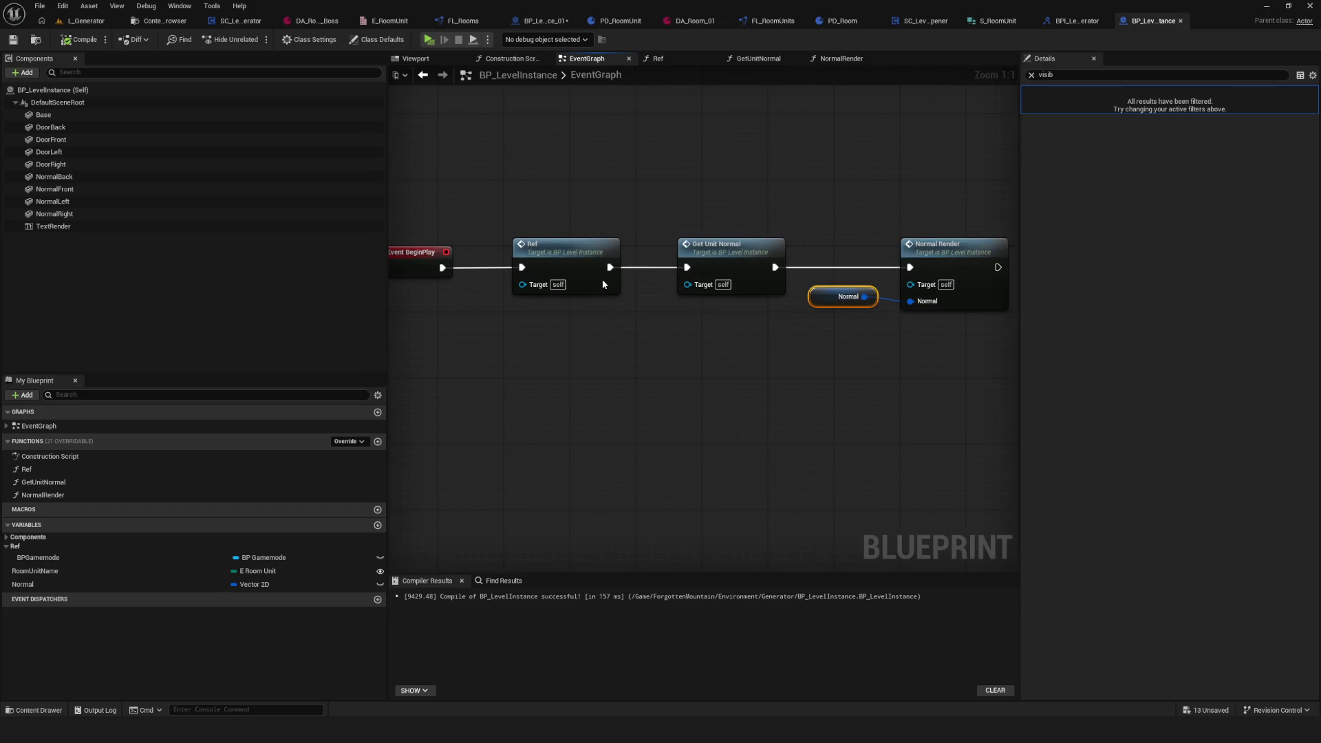
{"action": "left_click", "coordinate": [629, 251]}
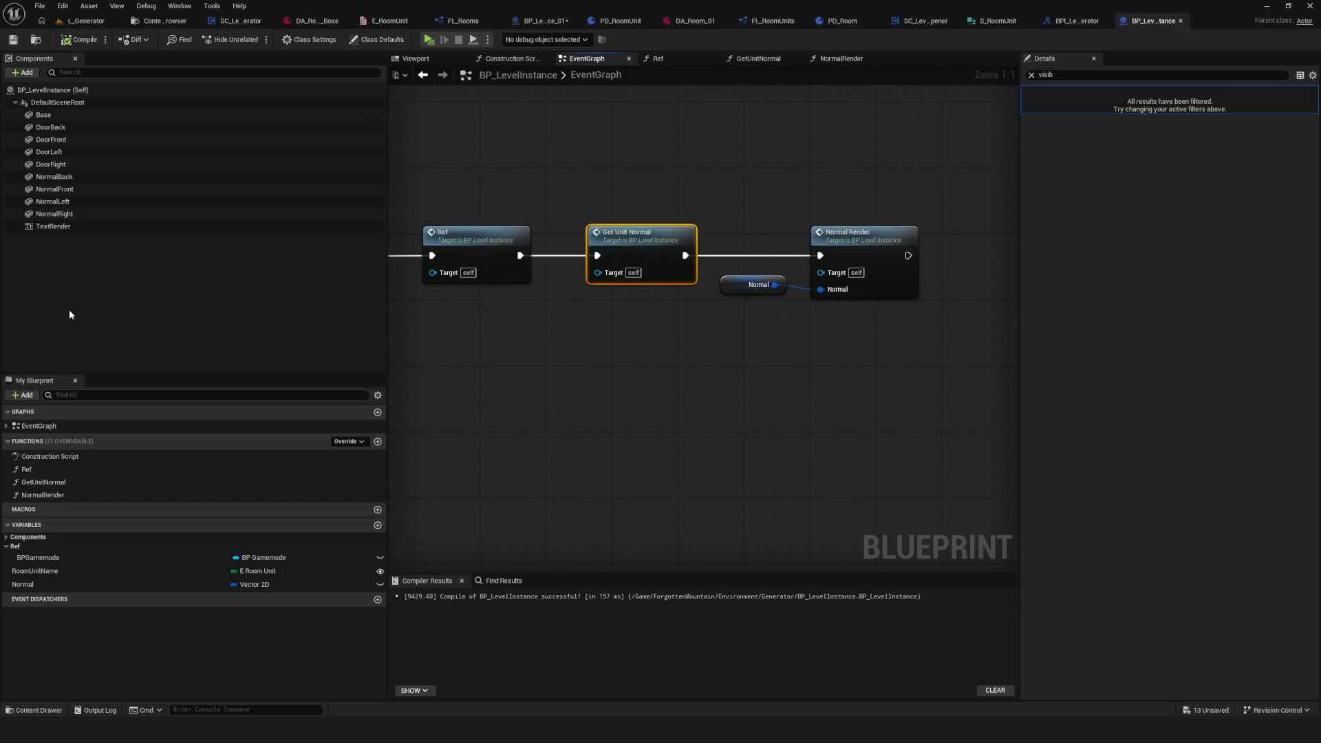
{"action": "left_click_drag", "start_coordinate": [745, 193], "coordinate": [902, 353]}
{"action": "left_click", "coordinate": [648, 247]}
{"action": "left_click_drag", "start_coordinate": [613, 172], "coordinate": [746, 353]}
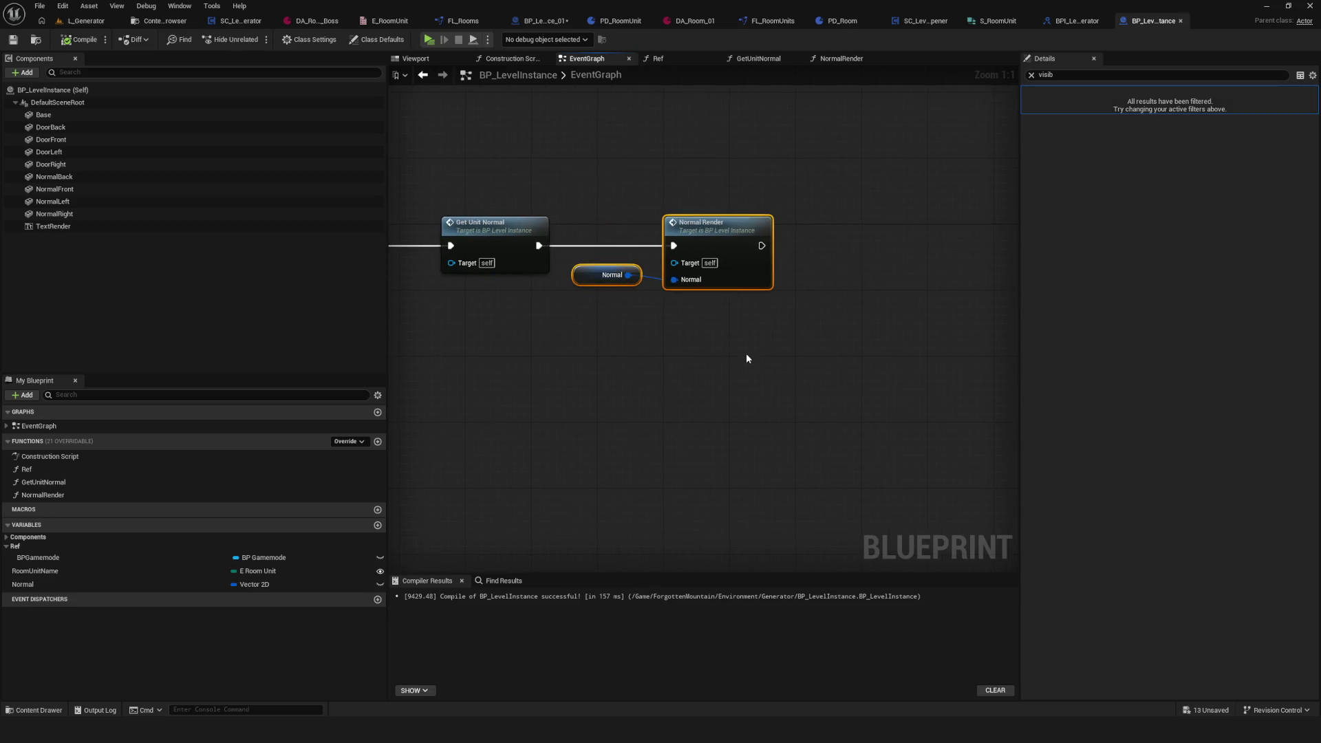
{"action": "left_click", "coordinate": [746, 353]}
{"action": "mouse_move", "coordinate": [621, 214]}
{"action": "left_mouse_down"}
{"action": "mouse_move", "coordinate": [652, 250]}
{"action": "mouse_move", "coordinate": [731, 293]}
{"action": "left_mouse_up"}
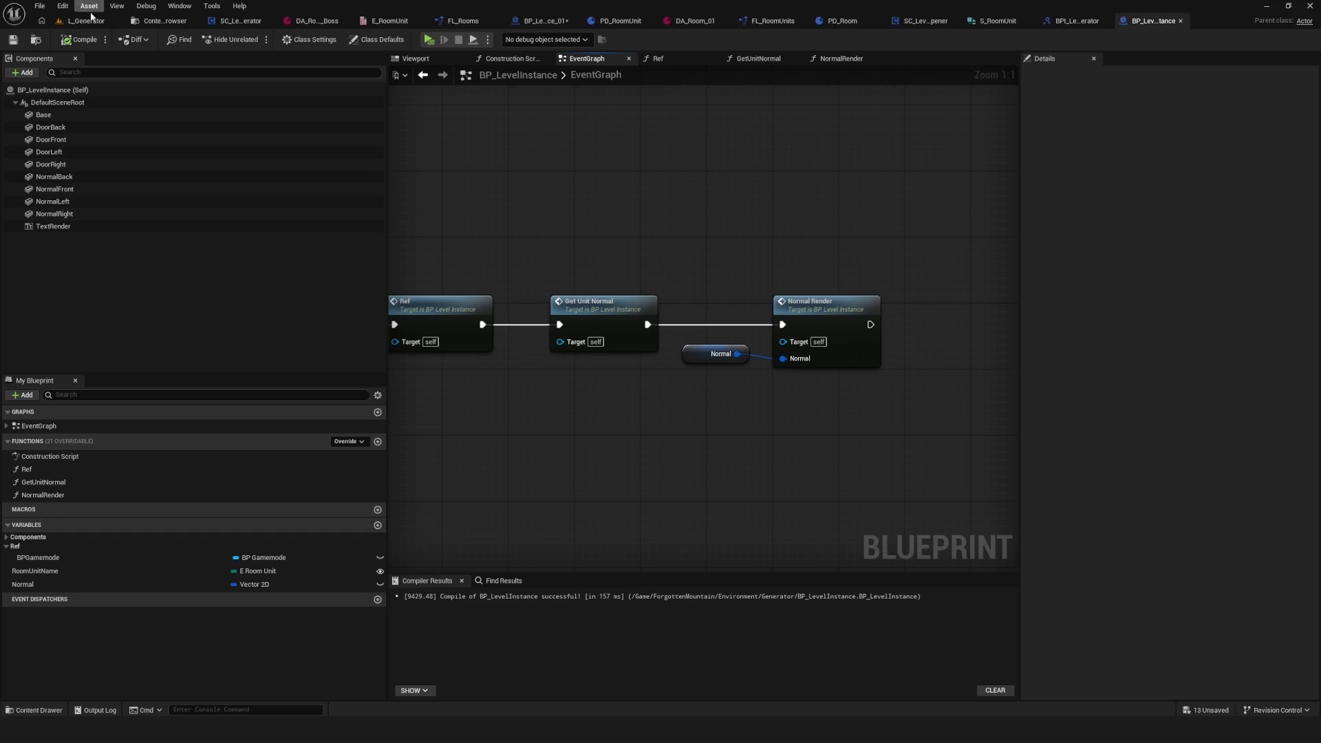
{"action": "left_click", "coordinate": [549, 22]}
Step: Save BP_LevelInstance_01 and return to the SC_LevelGenerator blueprint
{"action": "left_click", "coordinate": [12, 40]}
{"action": "left_click_drag", "start_coordinate": [791, 345], "coordinate": [725, 344]}
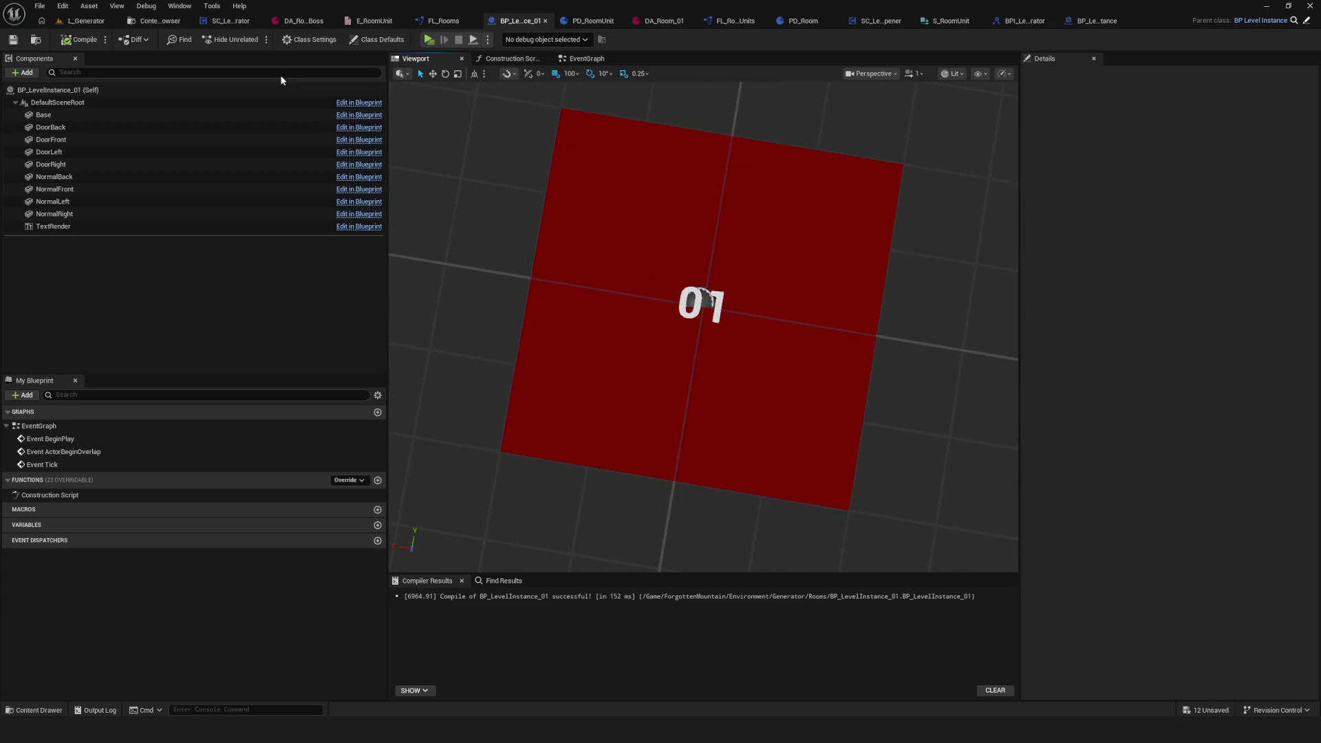
{"action": "left_click", "coordinate": [231, 20]}
{"action": "scroll", "coordinate": [508, 237], "scroll_direction": "down", "scroll_amount": 5}
{"action": "scroll", "coordinate": [508, 238], "scroll_direction": "up", "scroll_amount": 5}
{"action": "scroll", "coordinate": [507, 240], "scroll_direction": "down", "scroll_amount": 4}
{"action": "scroll", "coordinate": [482, 255], "scroll_direction": "up", "scroll_amount": 2}
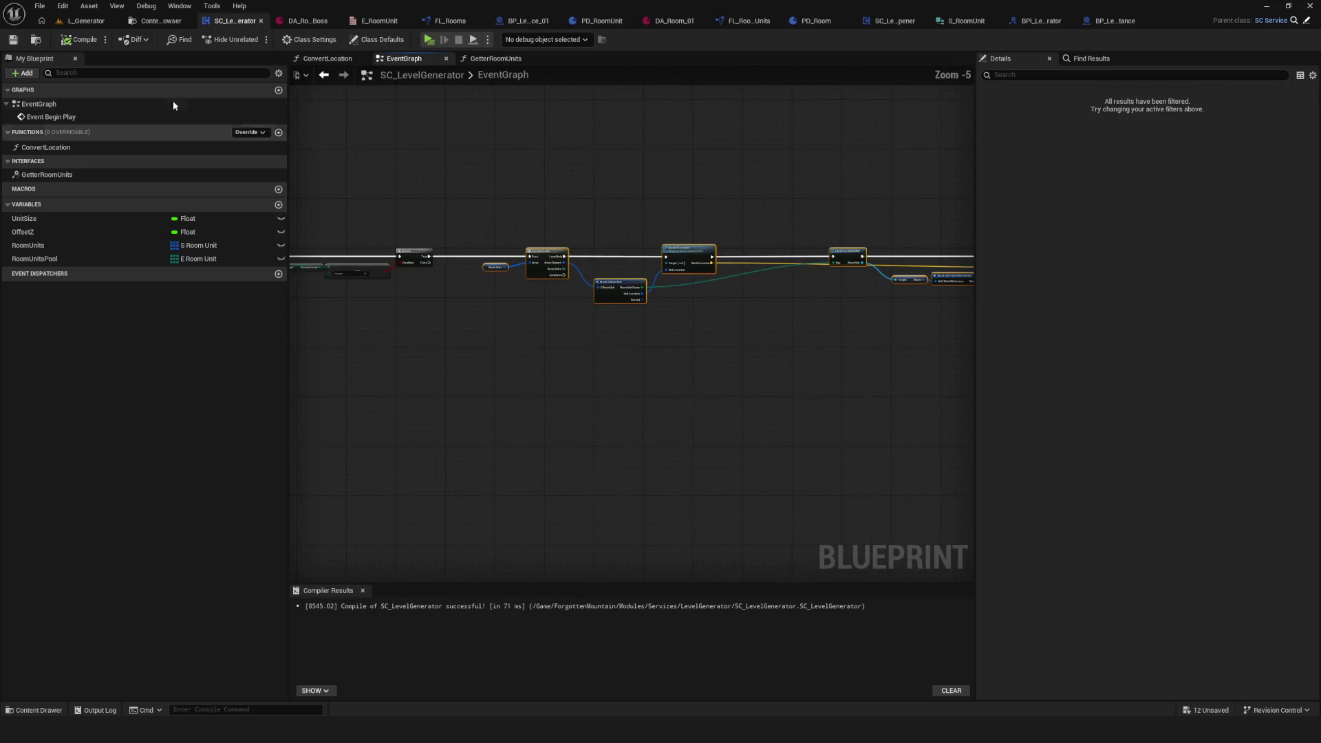
Step: Play-test in Standalone, walking on and off the red plate between the 10 and 06 markers, then stop
{"action": "key", "text": "alt+p"}
{"action": "left_click", "coordinate": [676, 311]}
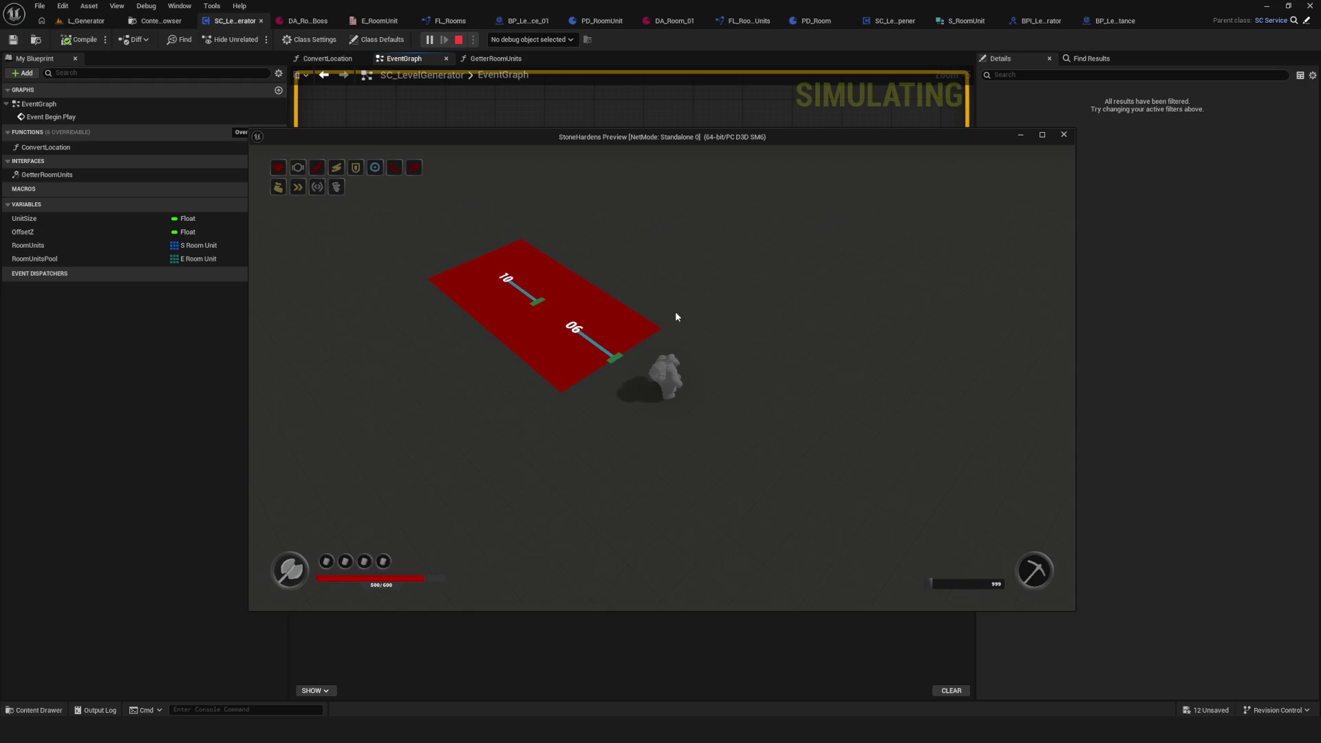
{"action": "key", "text": "w"}
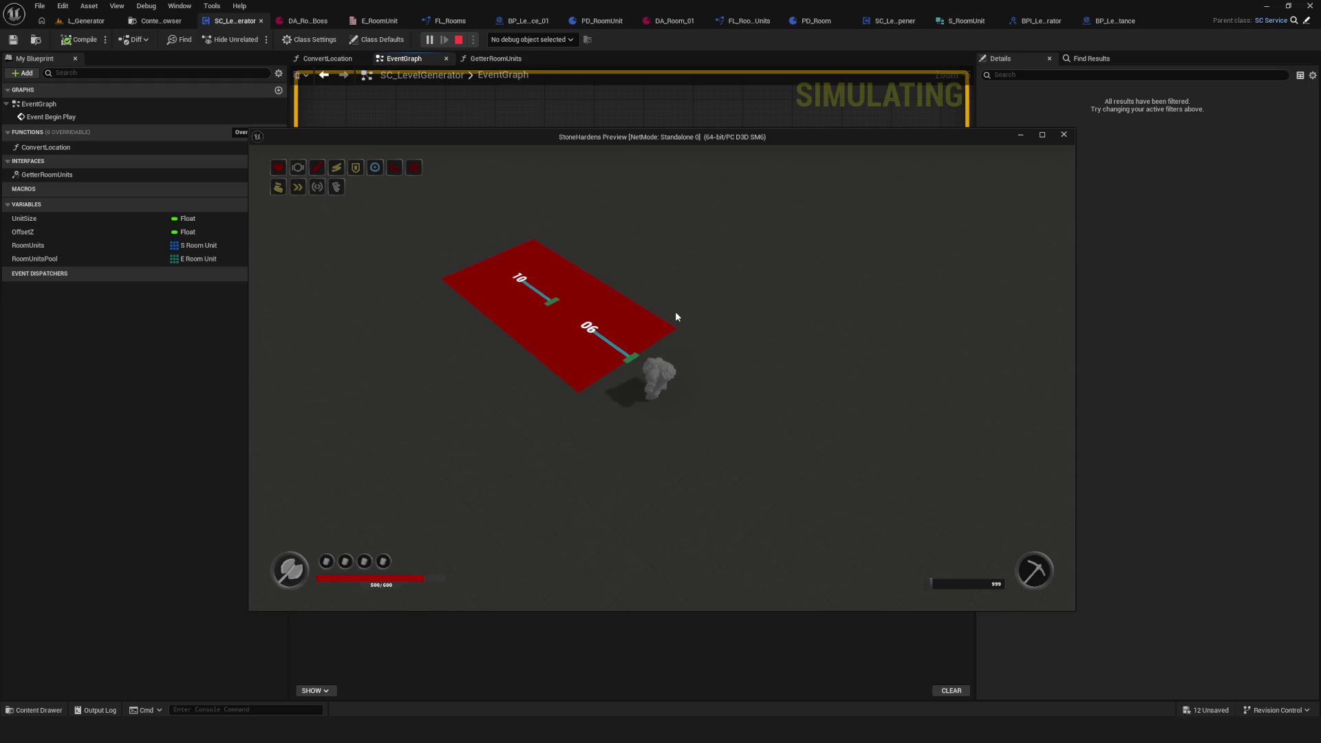
{"action": "key", "text": "s"}
{"action": "key", "text": "w"}
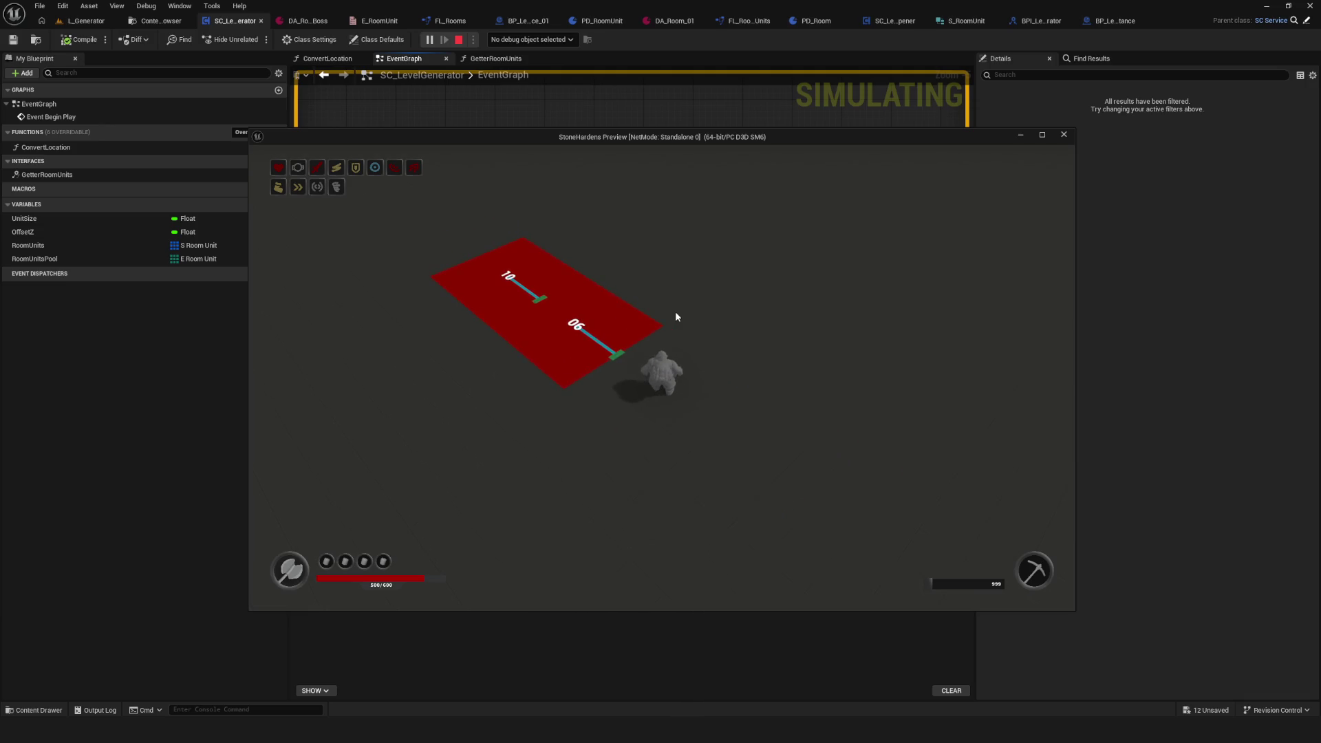
{"action": "key", "text": "s"}
{"action": "key", "text": "w"}
{"action": "key", "text": "s"}
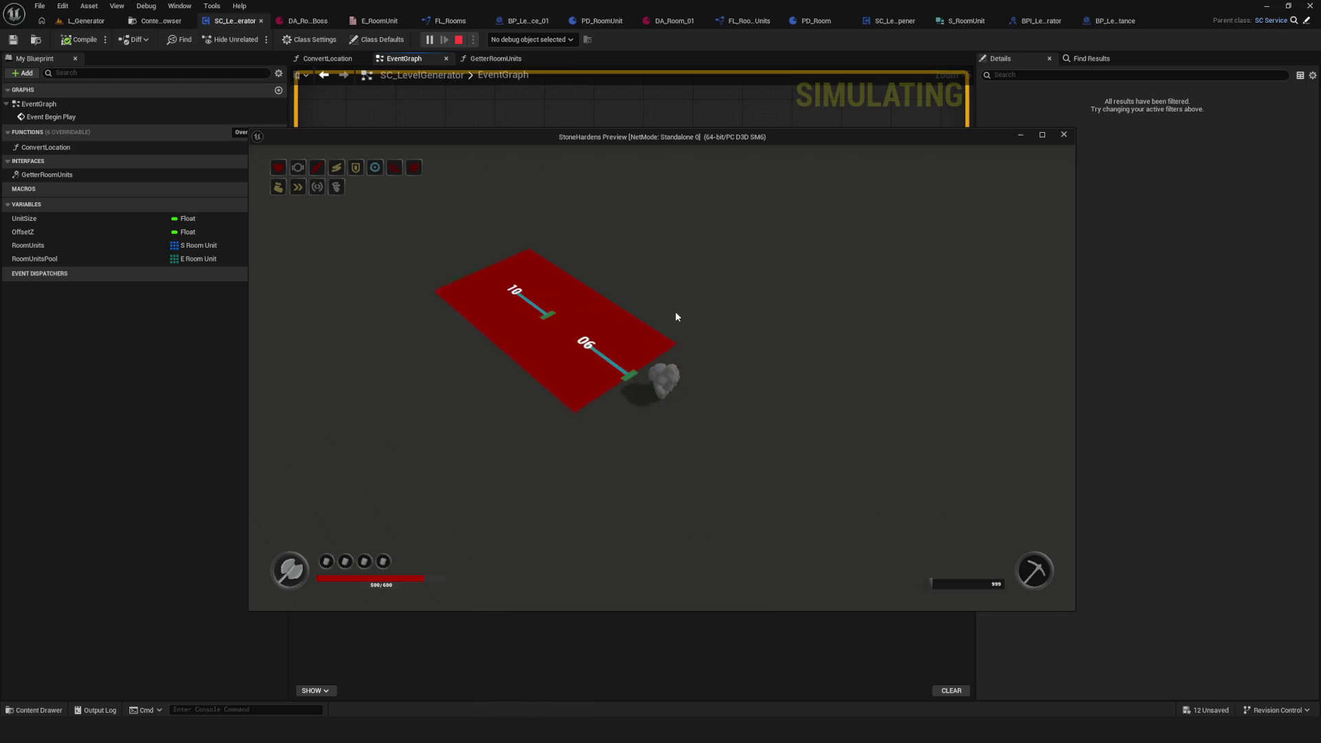
{"action": "key", "text": "w"}
{"action": "key", "text": "s"}
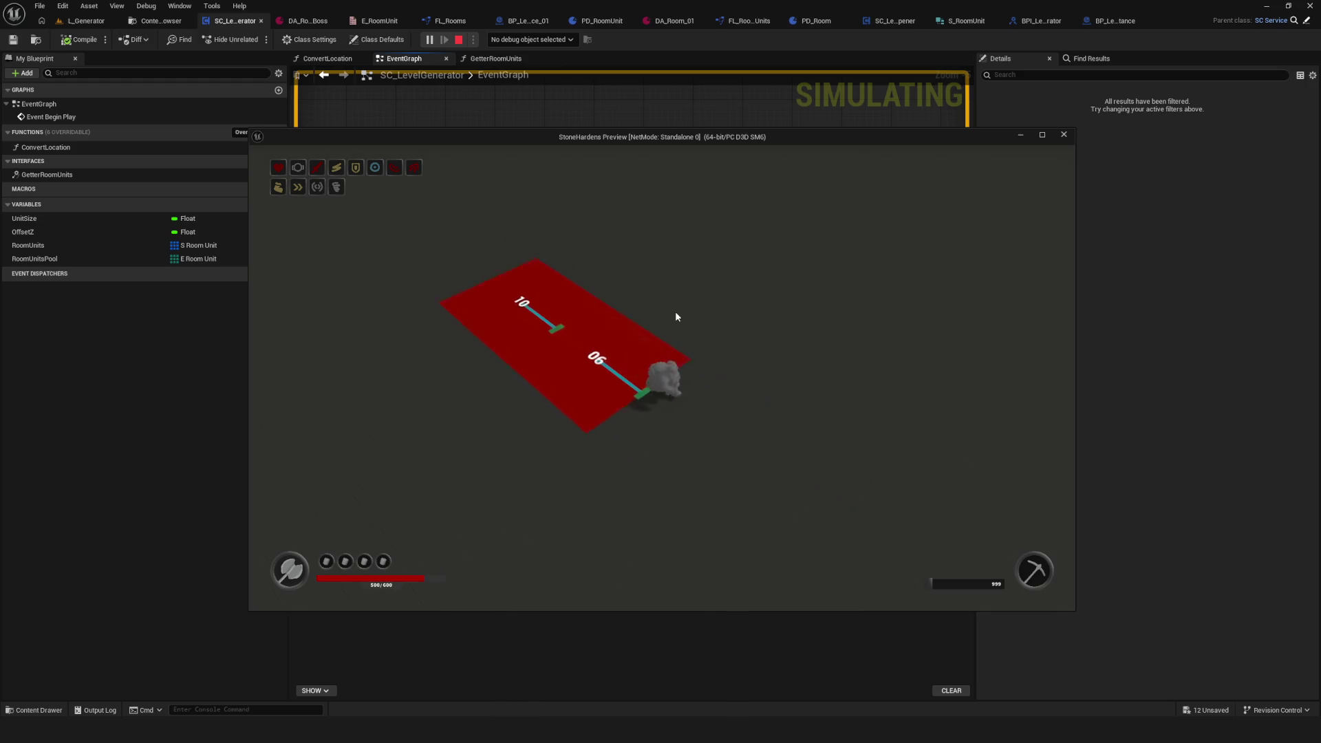
{"action": "key", "text": "w"}
{"action": "key", "text": "s"}
{"action": "key", "text": "w"}
{"action": "key", "text": "s"}
{"action": "key", "text": "w"}
{"action": "key", "text": "Escape"}
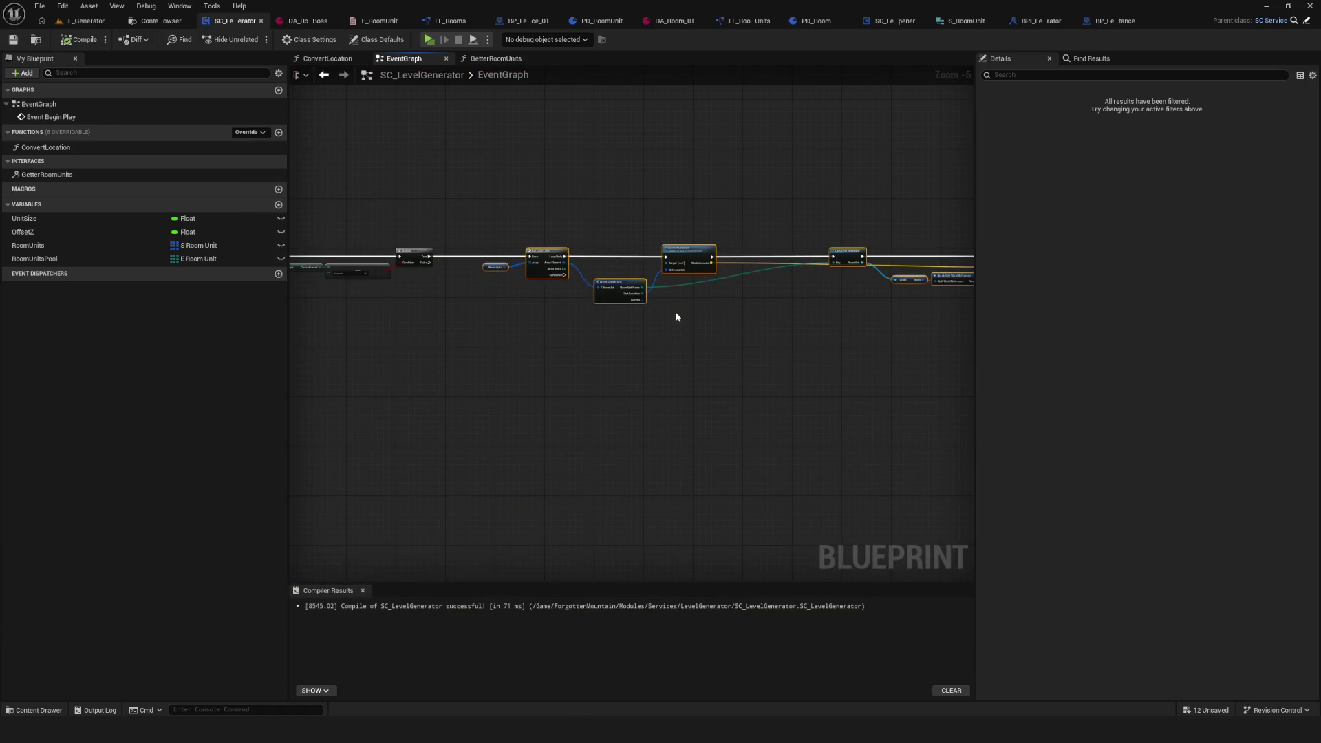
Step: Marquee-select the For Each Loop room-spawning nodes and Collapse to Function
{"action": "scroll", "coordinate": [605, 282], "scroll_direction": "up", "scroll_amount": 1}
{"action": "scroll", "coordinate": [873, 246], "scroll_direction": "down", "scroll_amount": 2}
{"action": "mouse_move", "coordinate": [890, 227]}
{"action": "left_mouse_down"}
{"action": "mouse_move", "coordinate": [482, 353]}
{"action": "mouse_move", "coordinate": [492, 354]}
{"action": "left_mouse_up"}
{"action": "scroll", "coordinate": [510, 239], "scroll_direction": "up", "scroll_amount": 7}
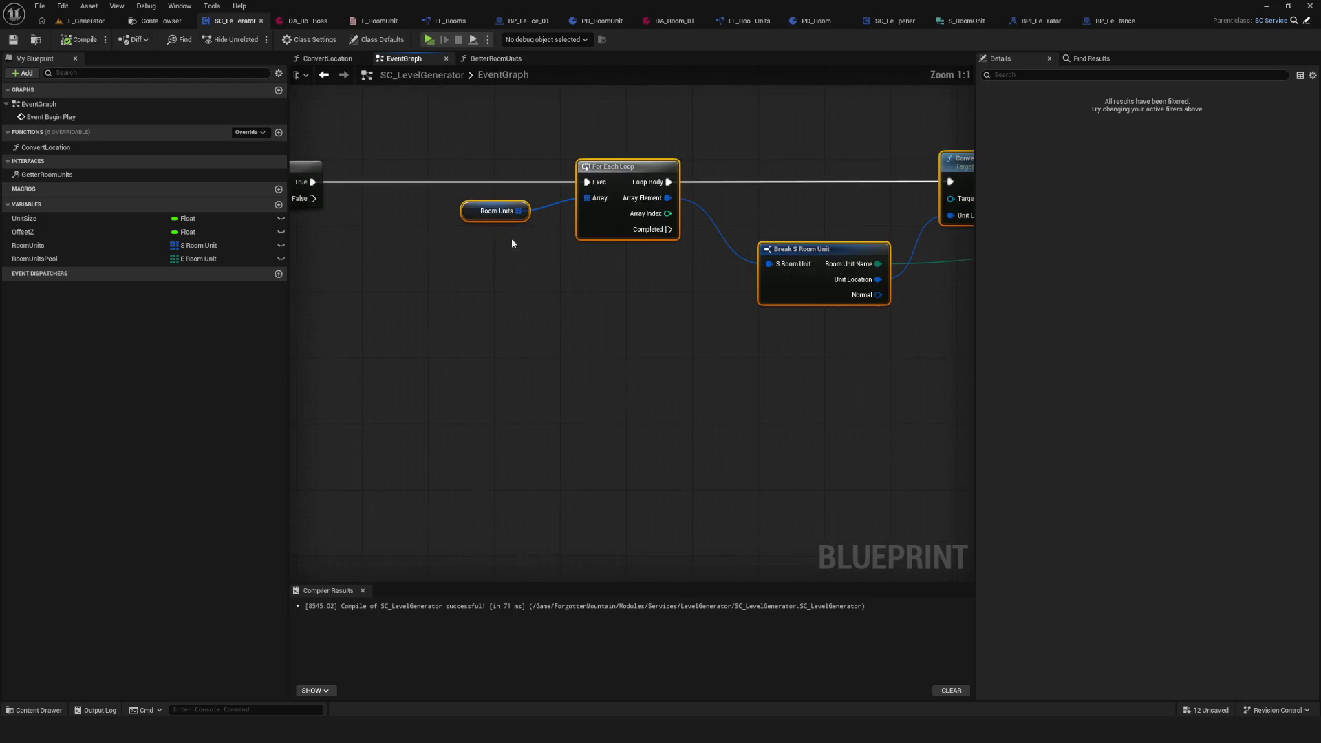
{"action": "right_click", "coordinate": [621, 177]}
{"action": "left_click", "coordinate": [710, 352]}
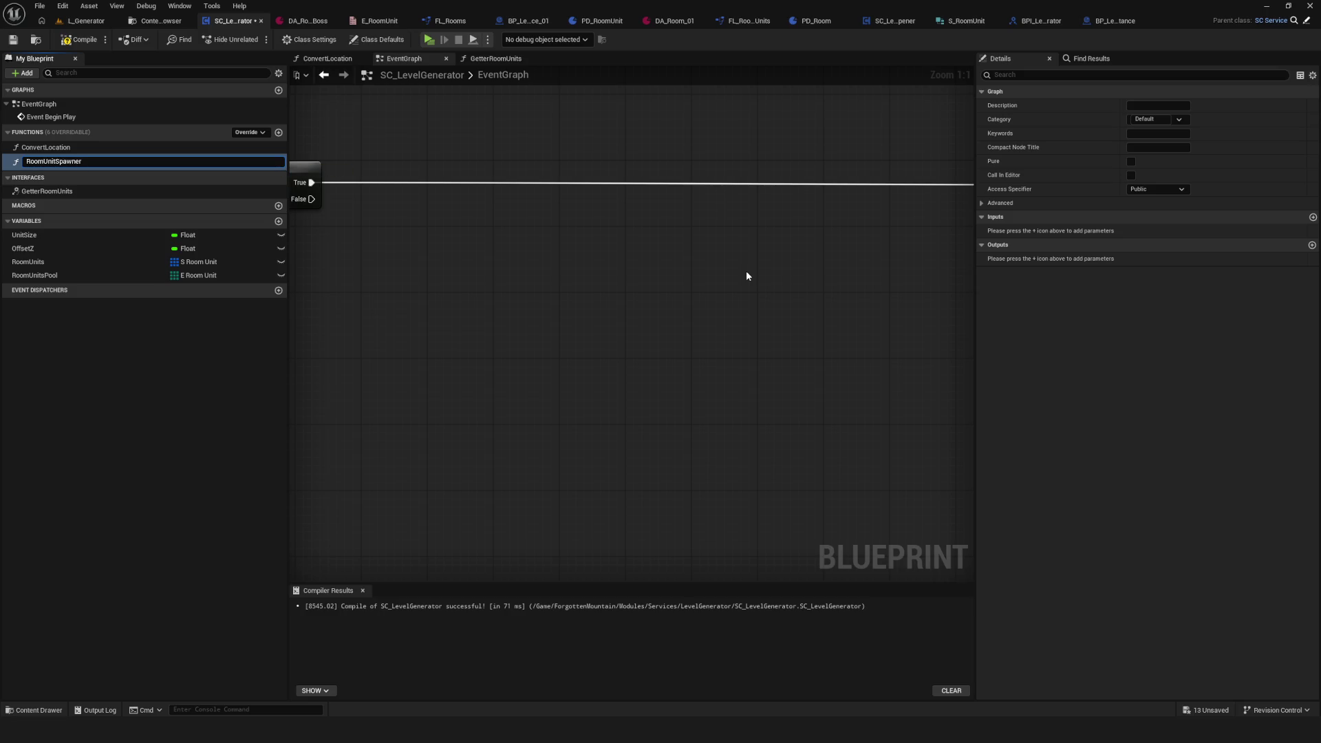
Step: Commit the RoomUnitSpawner function name and delete the duplicate spawner call from the EventGraph
{"action": "key", "text": "Return"}
{"action": "key", "text": "ctrl+s"}
{"action": "left_click_drag", "start_coordinate": [49, 160], "coordinate": [472, 168]}
{"action": "scroll", "coordinate": [578, 247], "scroll_direction": "down", "scroll_amount": 5}
{"action": "scroll", "coordinate": [773, 175], "scroll_direction": "up", "scroll_amount": 3}
{"action": "left_click", "coordinate": [410, 145]}
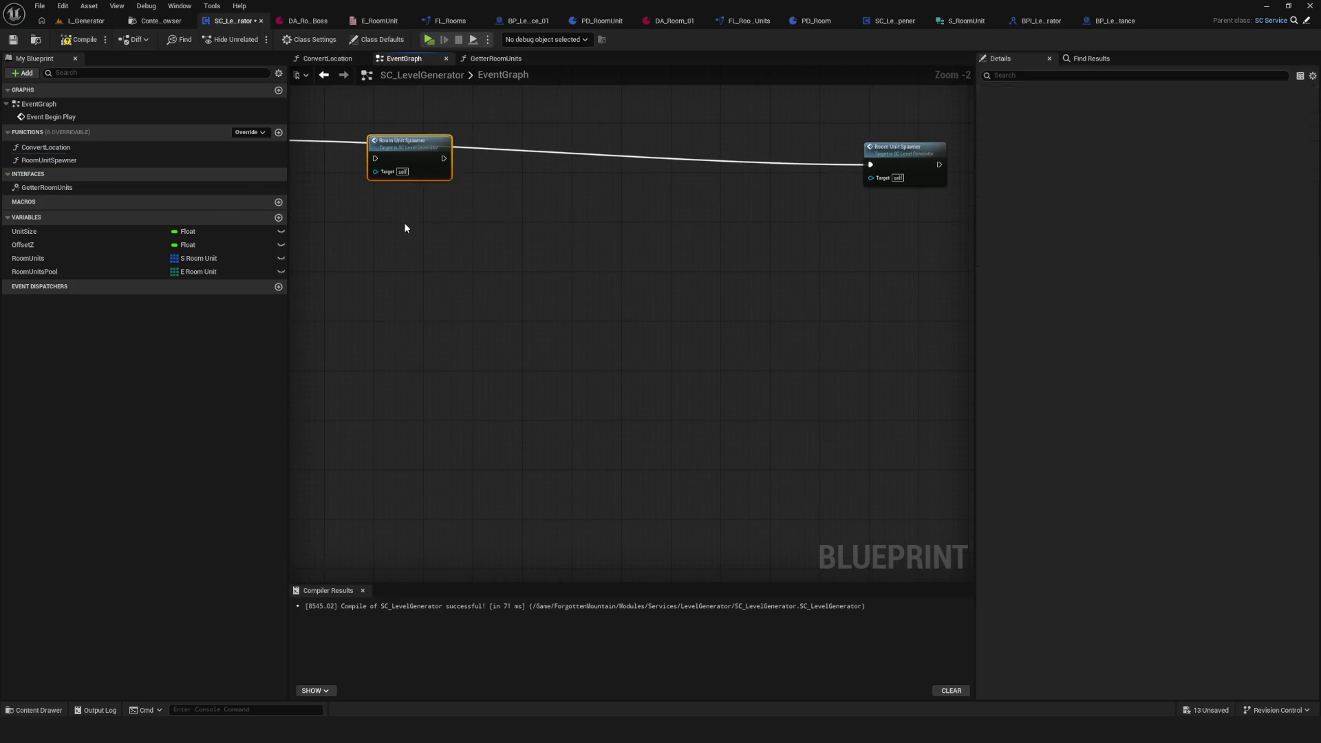
{"action": "key", "text": "Delete"}
Step: Reposition the Room Unit Spawner call node and compile the level generator blueprint
{"action": "left_click", "coordinate": [905, 148]}
{"action": "scroll", "coordinate": [856, 246], "scroll_direction": "up", "scroll_amount": 3}
{"action": "mouse_move", "coordinate": [912, 186]}
{"action": "left_mouse_down"}
{"action": "mouse_move", "coordinate": [574, 199]}
{"action": "mouse_move", "coordinate": [774, 208]}
{"action": "mouse_move", "coordinate": [729, 205]}
{"action": "left_mouse_up"}
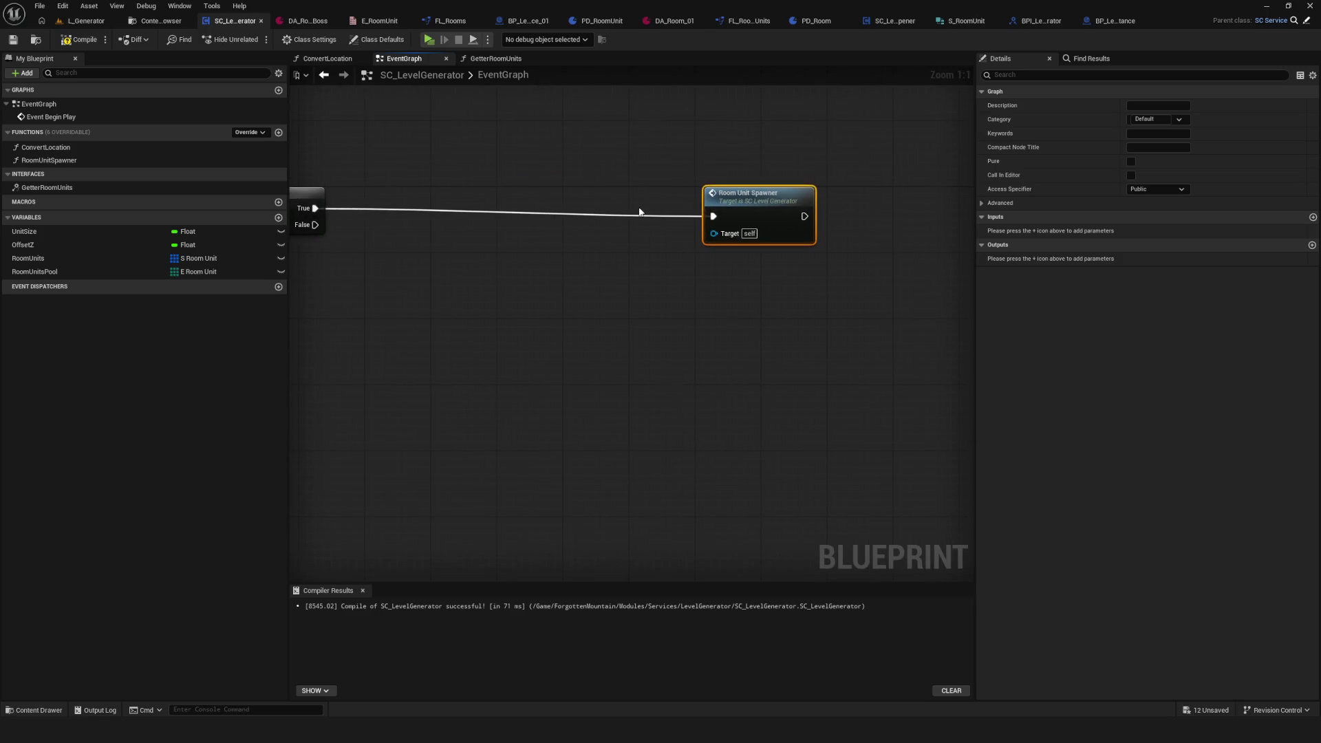
{"action": "left_click_drag", "start_coordinate": [608, 197], "coordinate": [566, 279]}
{"action": "left_click", "coordinate": [80, 40]}
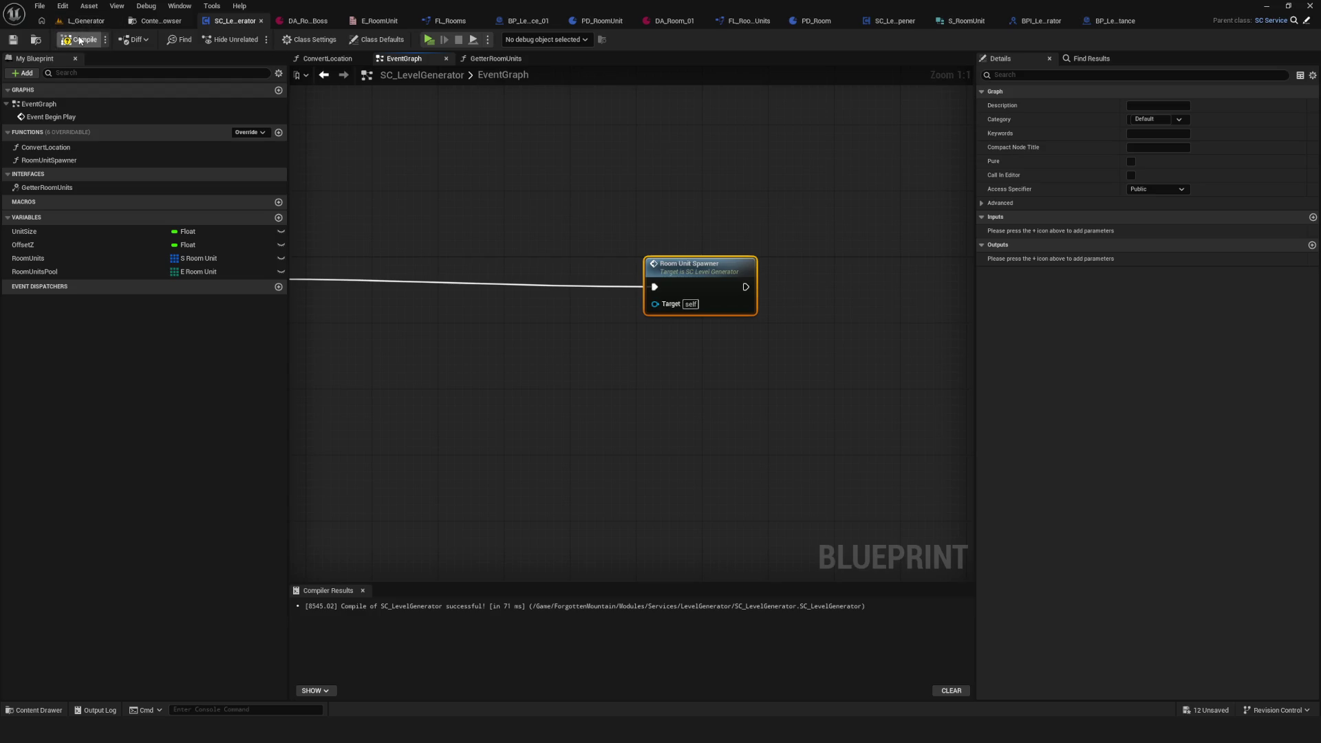
Step: Open the RoomUnitSpawner function graph and shift all its nodes right and down
{"action": "double_click", "coordinate": [687, 273]}
{"action": "scroll", "coordinate": [544, 248], "scroll_direction": "down", "scroll_amount": 2}
{"action": "left_click_drag", "start_coordinate": [893, 219], "coordinate": [416, 320]}
{"action": "scroll", "coordinate": [425, 248], "scroll_direction": "up", "scroll_amount": 5}
{"action": "mouse_move", "coordinate": [425, 248]}
{"action": "left_mouse_down"}
{"action": "mouse_move", "coordinate": [638, 285]}
{"action": "mouse_move", "coordinate": [599, 270]}
{"action": "left_mouse_up"}
{"action": "mouse_move", "coordinate": [446, 210]}
{"action": "left_mouse_down"}
{"action": "mouse_move", "coordinate": [462, 327]}
{"action": "mouse_move", "coordinate": [528, 330]}
{"action": "left_mouse_up"}
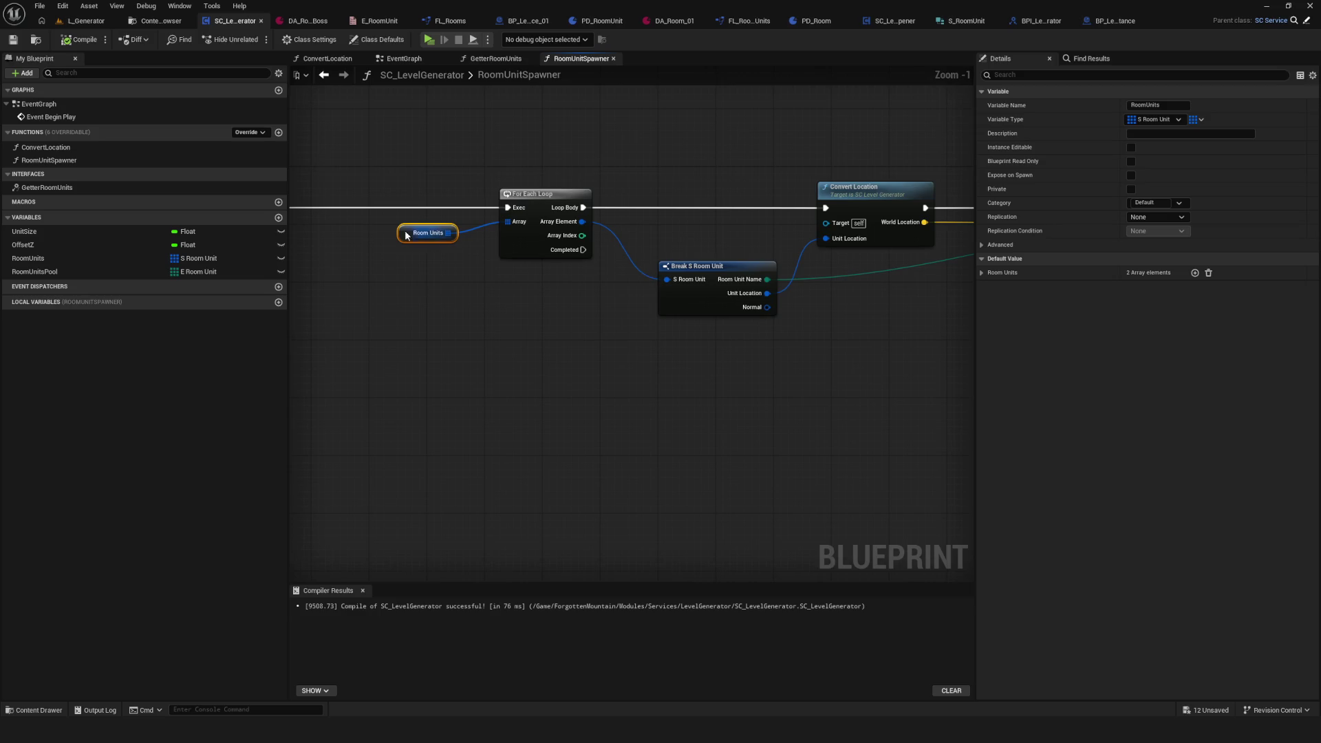
Step: Add a third RoomUnits element with unit location Y 1.0, then compile
{"action": "left_click", "coordinate": [984, 272]}
{"action": "left_click", "coordinate": [991, 287]}
{"action": "left_click", "coordinate": [991, 344]}
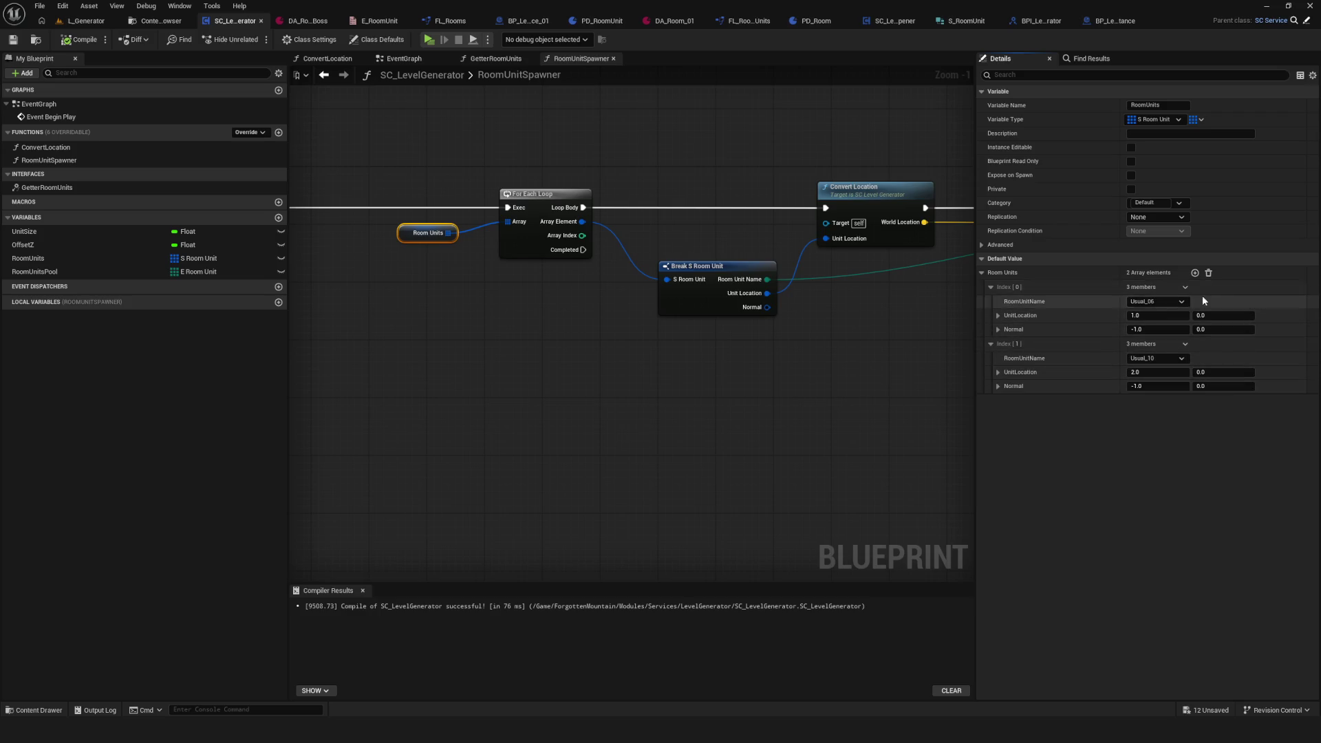
{"action": "left_click", "coordinate": [1196, 272]}
{"action": "left_click_drag", "start_coordinate": [1201, 430], "coordinate": [1218, 431]}
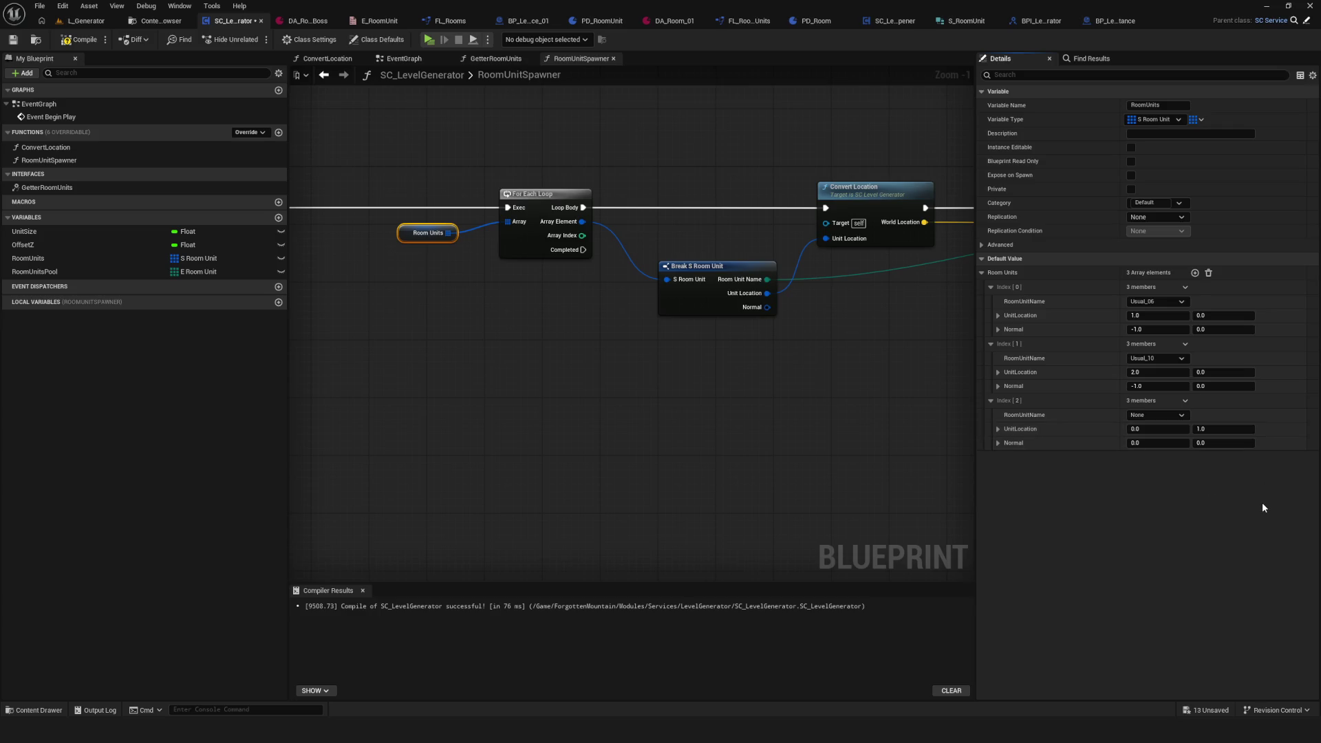
{"action": "left_click", "coordinate": [1216, 446]}
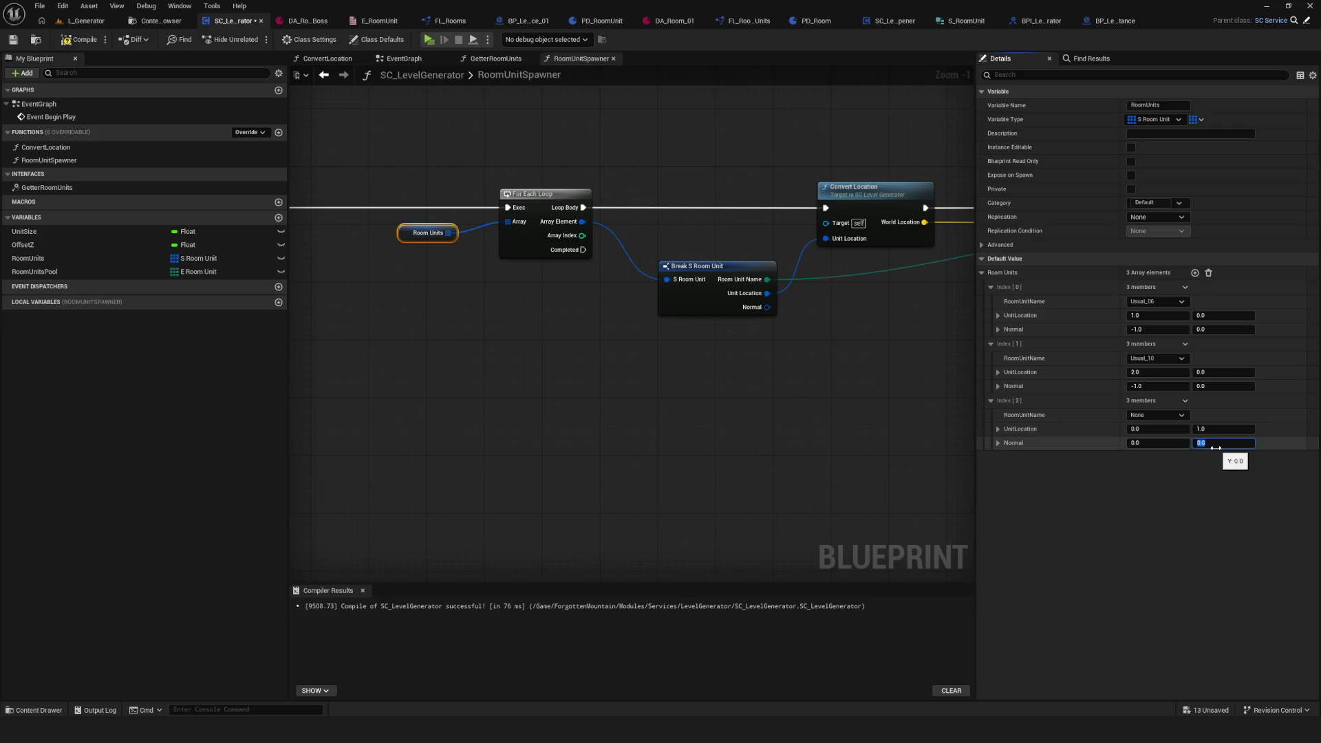
{"action": "type", "text": "-1"}
{"action": "left_click", "coordinate": [79, 39]}
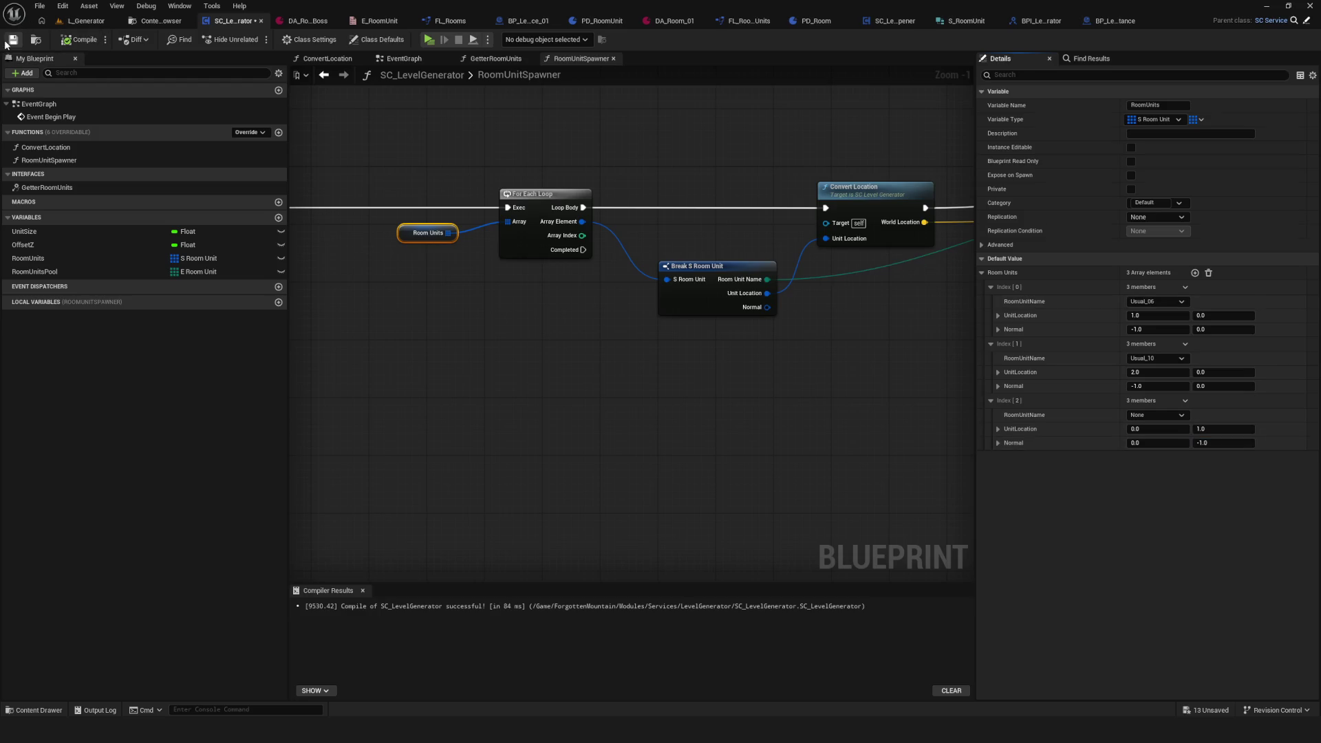
Step: Play-test the level, stop it, recompile, and inspect the Break S Room Unit node
{"action": "left_click", "coordinate": [428, 40]}
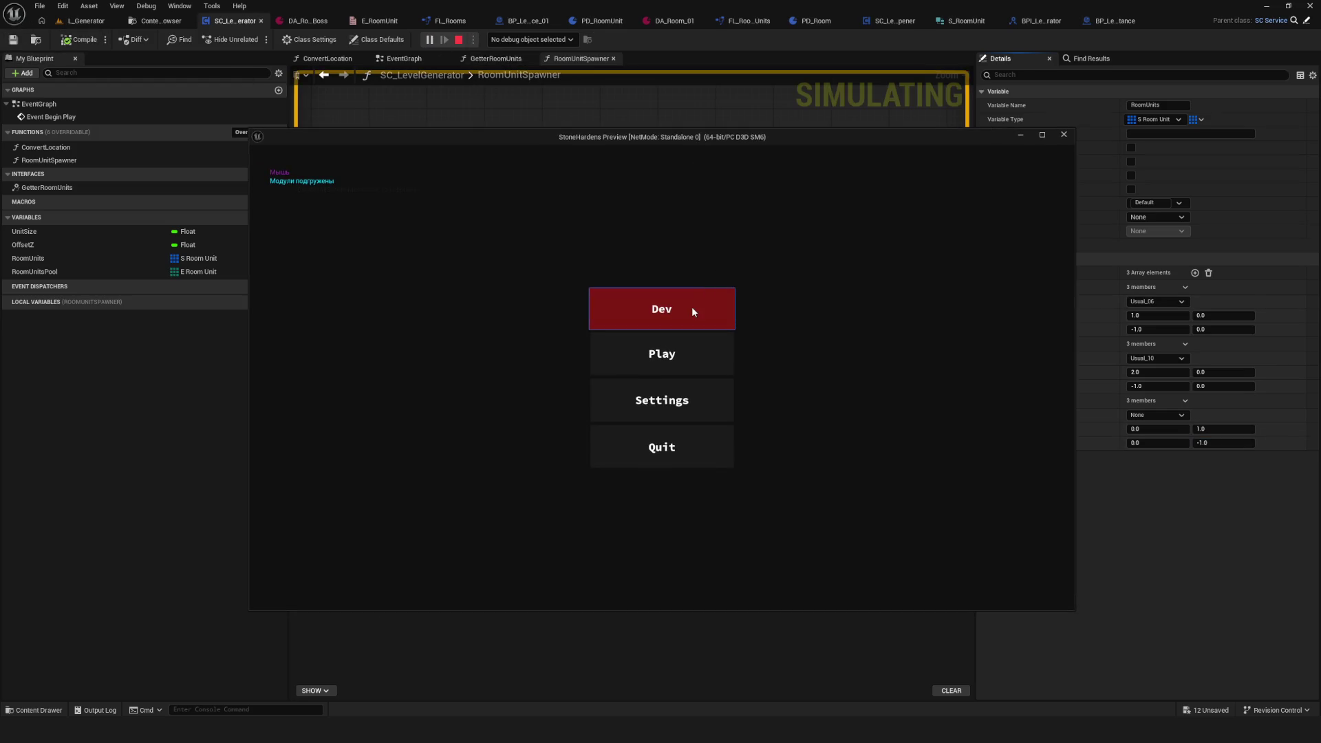
{"action": "left_click", "coordinate": [693, 309]}
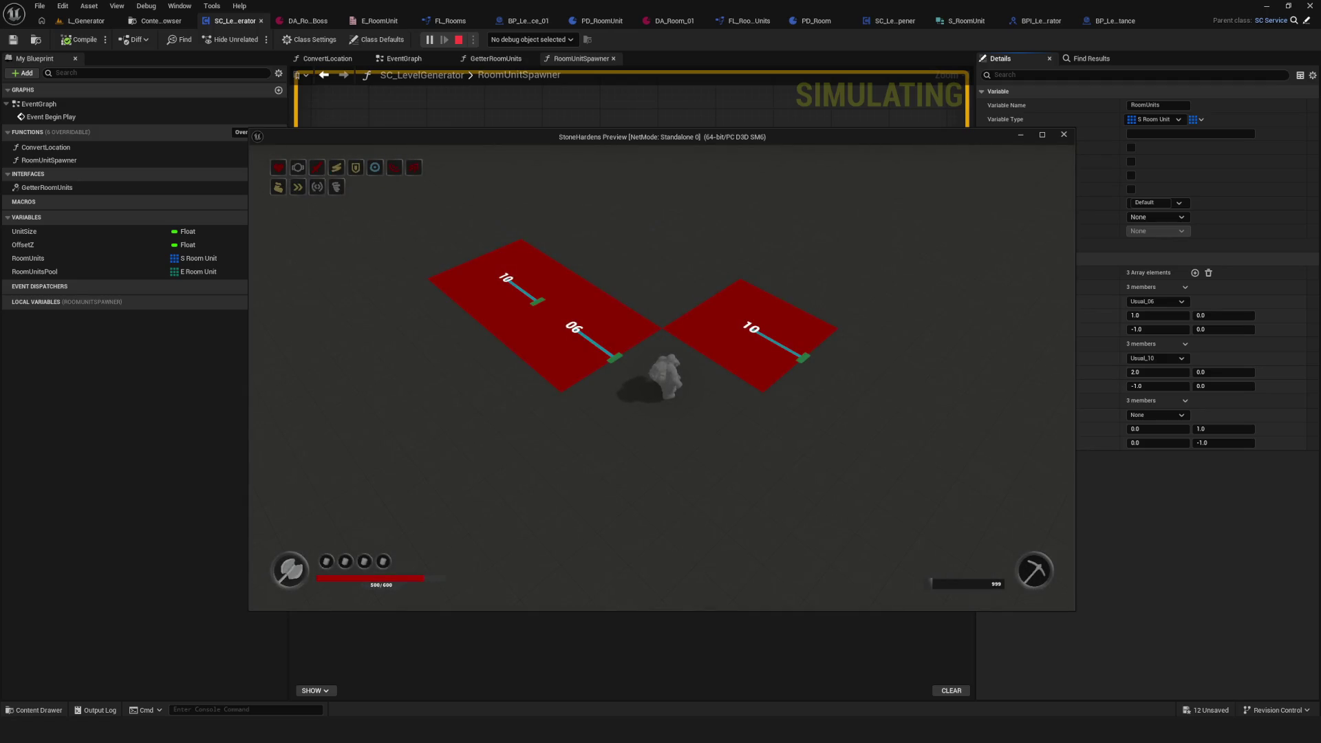
{"action": "key", "text": "Escape"}
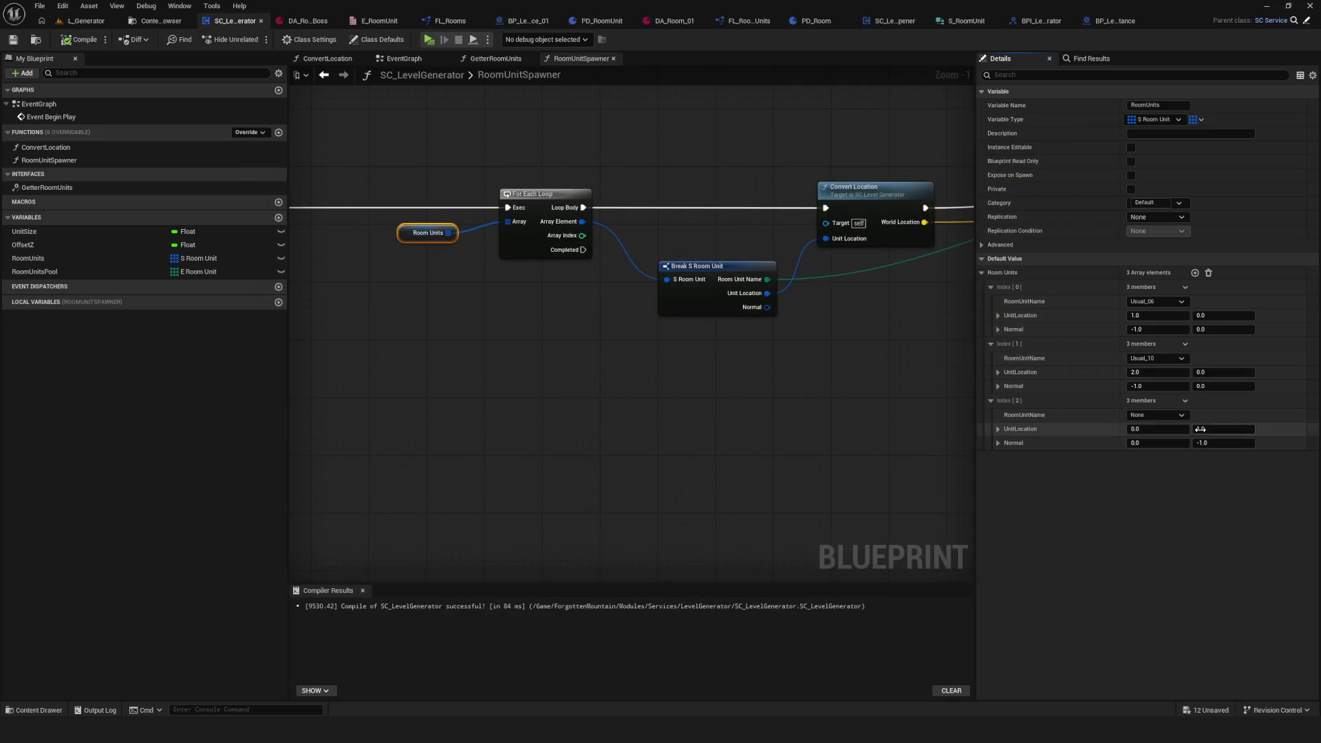
{"action": "left_click", "coordinate": [80, 39]}
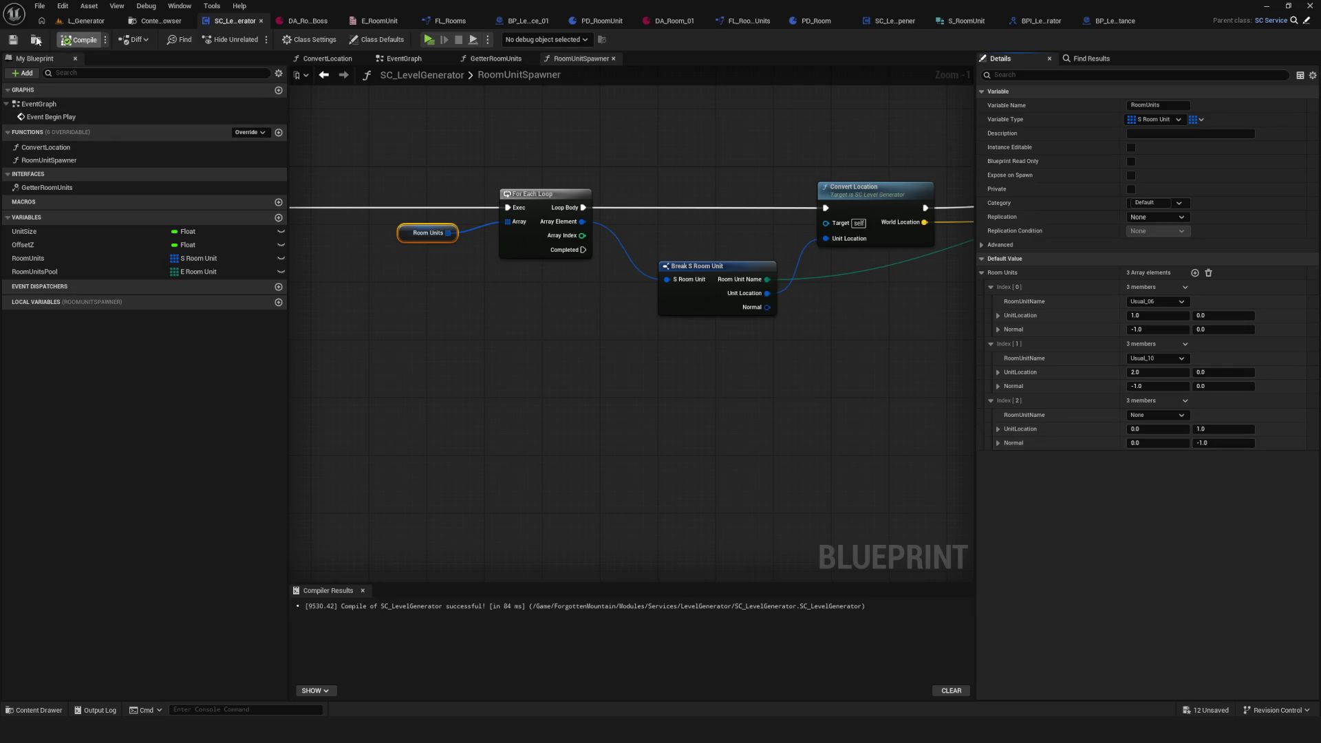
{"action": "left_click", "coordinate": [701, 313]}
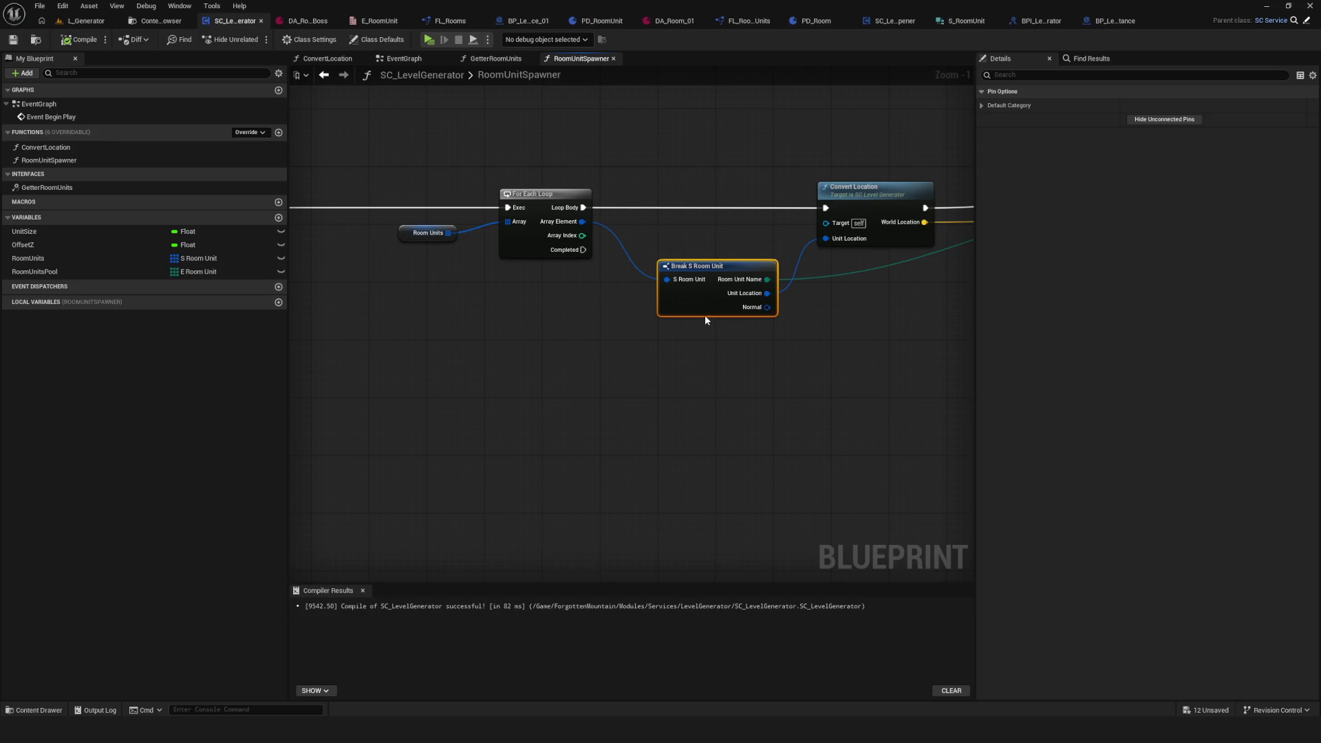
{"action": "left_click_drag", "start_coordinate": [872, 309], "coordinate": [546, 289]}
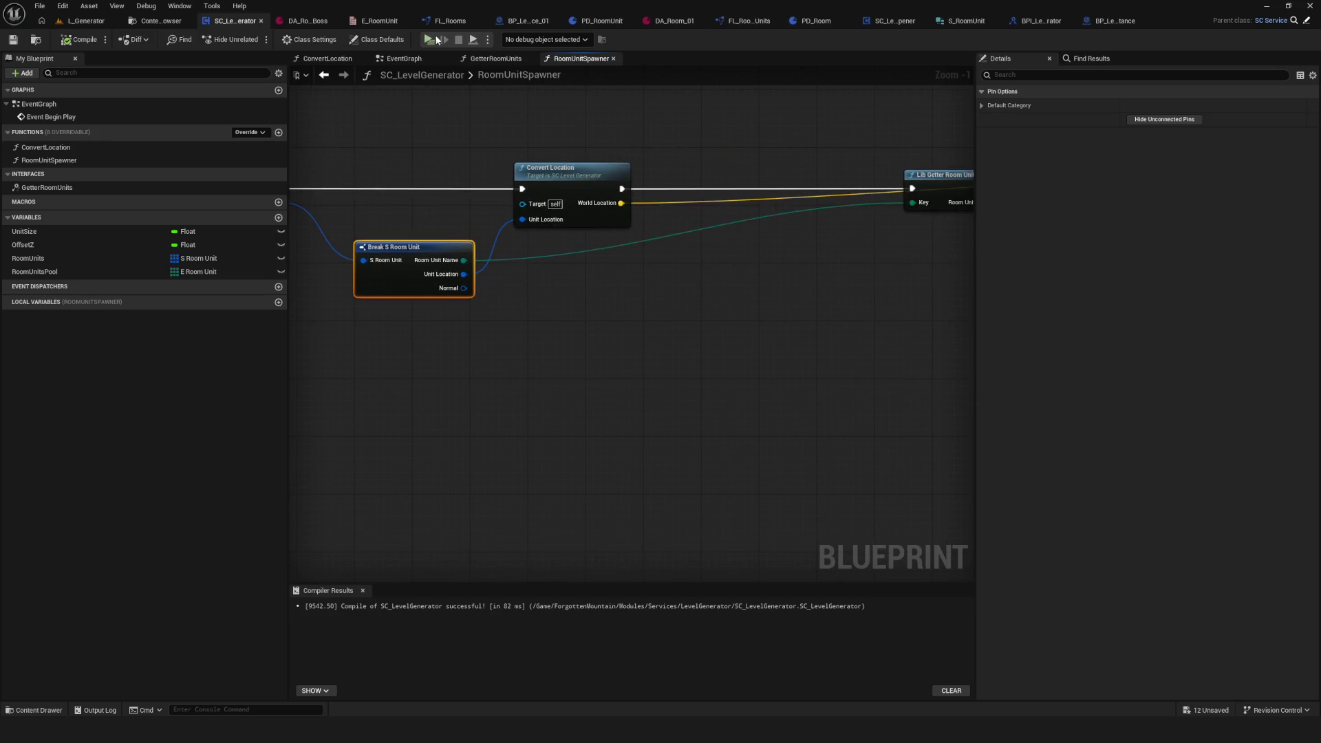
Step: Run the level preview a second time and stop it
{"action": "left_click", "coordinate": [437, 40]}
{"action": "left_click", "coordinate": [695, 305]}
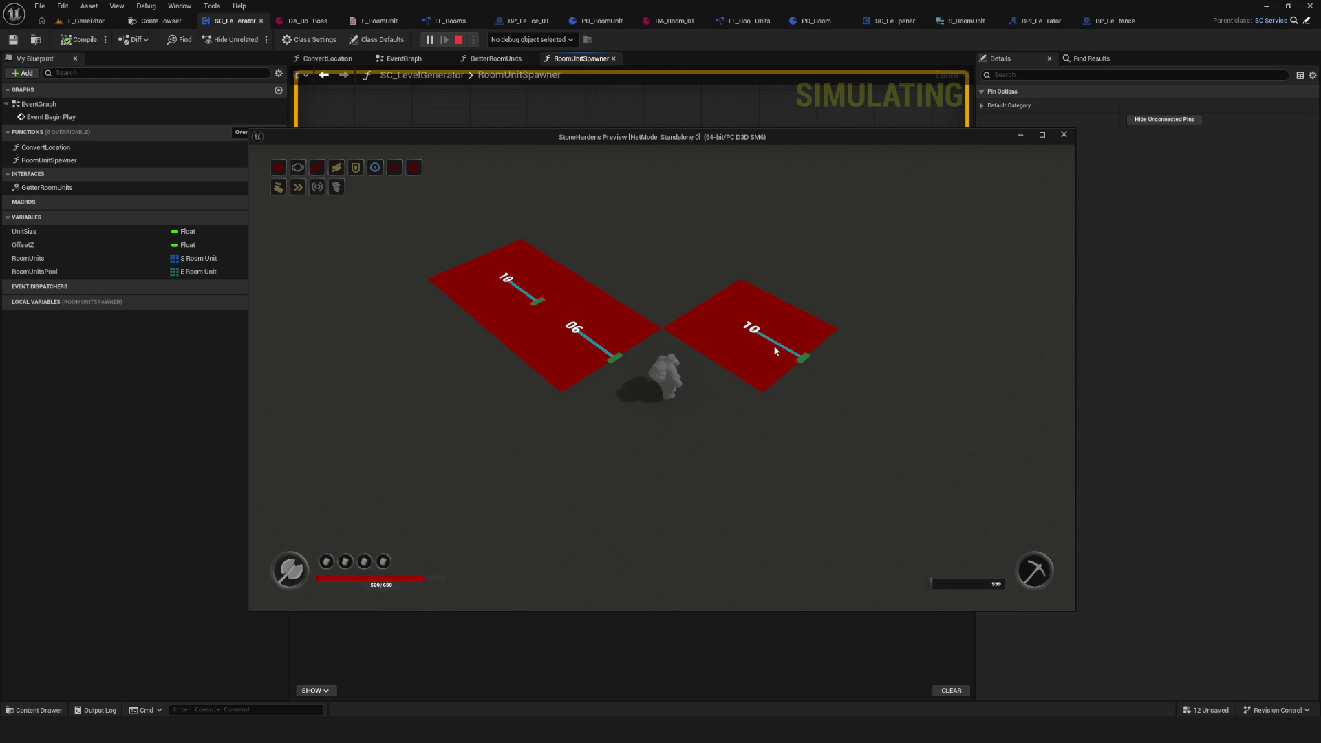
{"action": "key", "text": "Escape"}
{"action": "scroll", "coordinate": [560, 288], "scroll_direction": "down", "scroll_amount": 5}
{"action": "scroll", "coordinate": [575, 296], "scroll_direction": "up", "scroll_amount": 5}
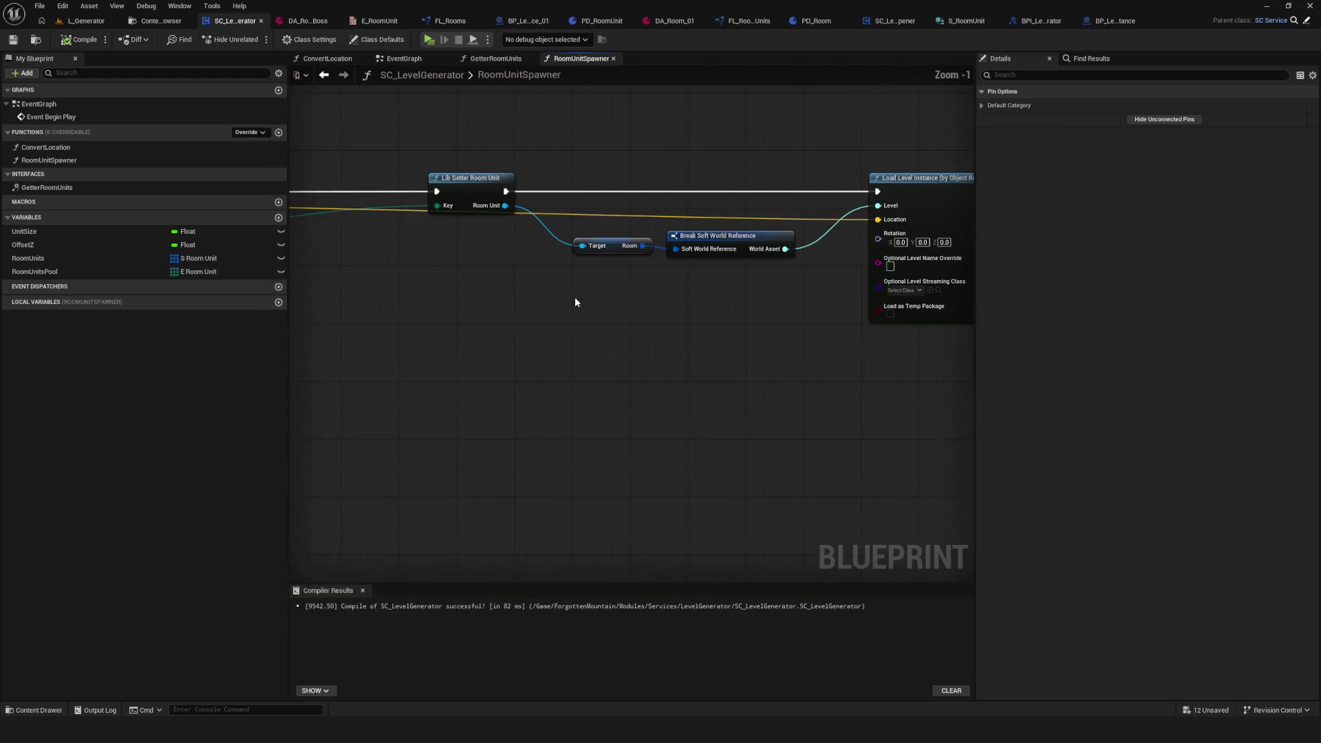
Step: Set the third RoomUnits element's normal Y to 1.0
{"action": "left_click", "coordinate": [50, 261]}
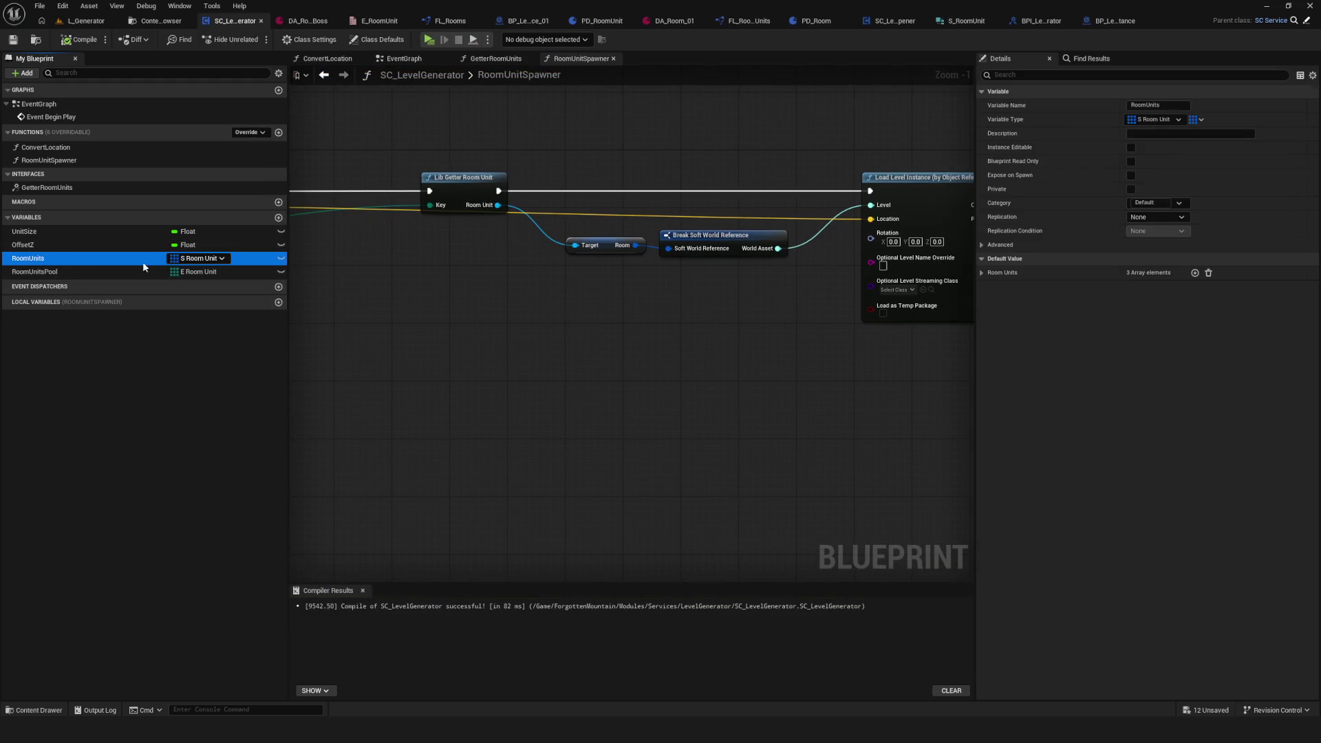
{"action": "left_click", "coordinate": [982, 273]}
{"action": "left_click", "coordinate": [992, 318]}
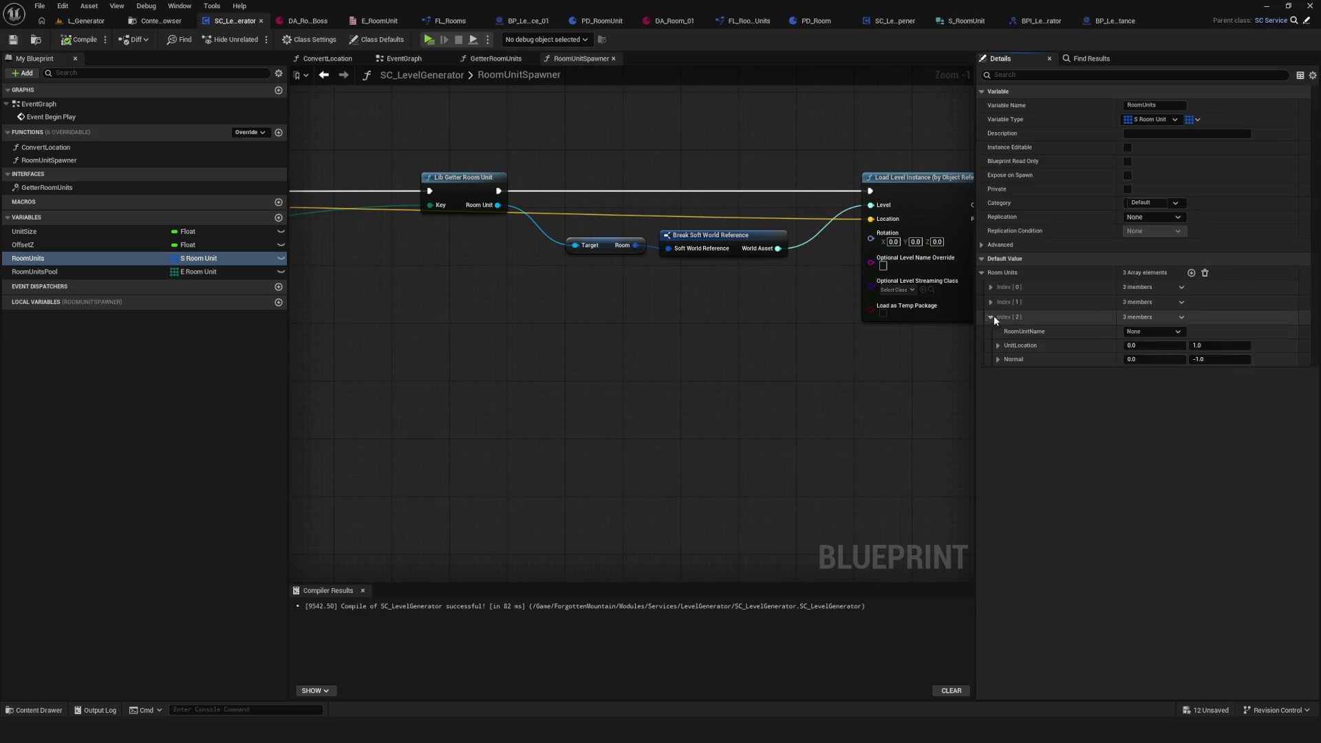
{"action": "left_click", "coordinate": [991, 302]}
{"action": "left_click", "coordinate": [991, 287]}
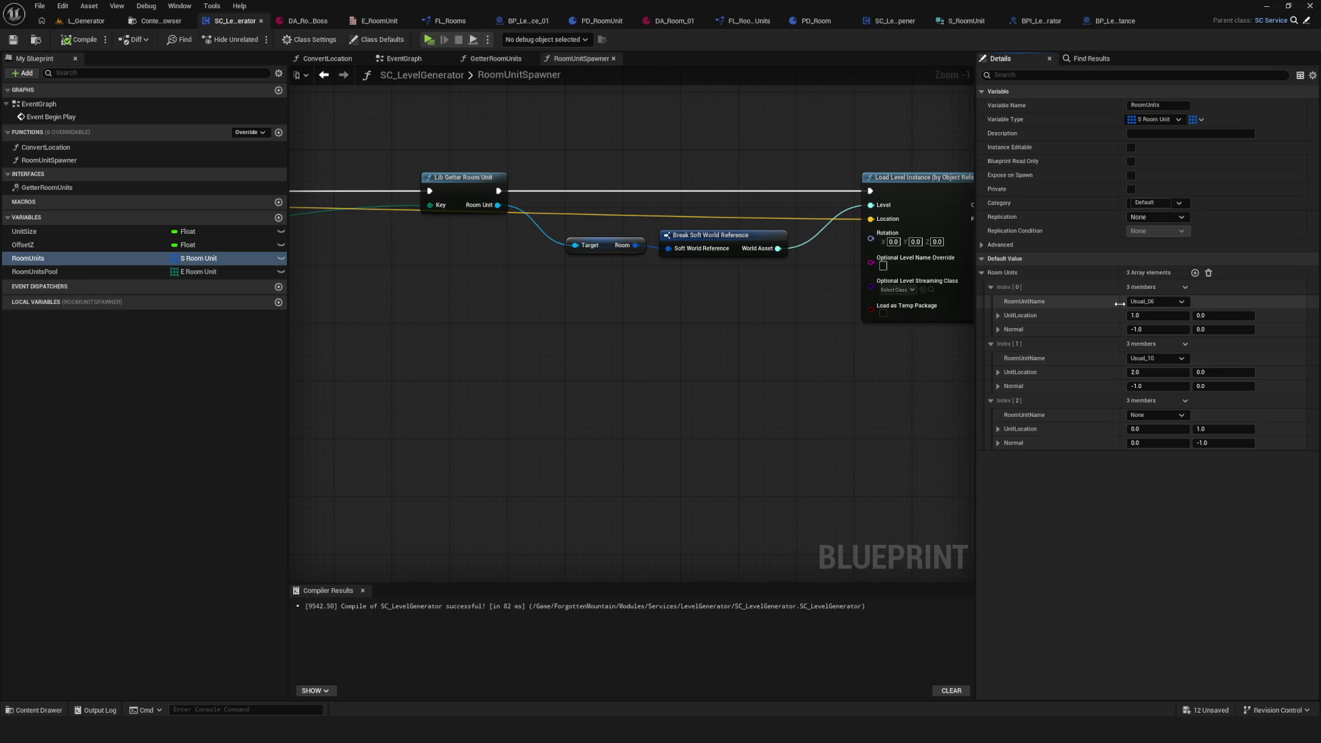
{"action": "left_click", "coordinate": [1224, 442]}
{"action": "type", "text": "1"}
{"action": "key", "text": "Return"}
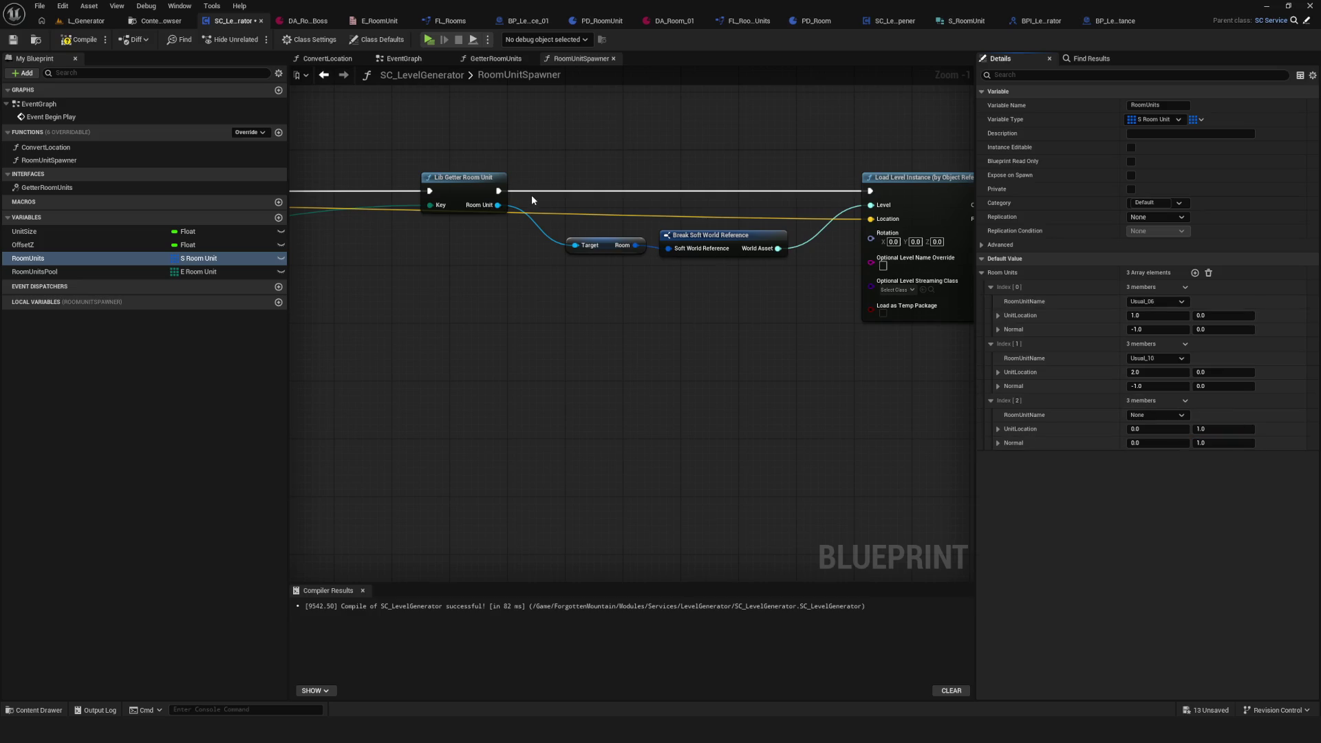
Step: Play-test the level with the updated normal and stop the preview
{"action": "left_click", "coordinate": [428, 39]}
{"action": "left_click", "coordinate": [709, 306]}
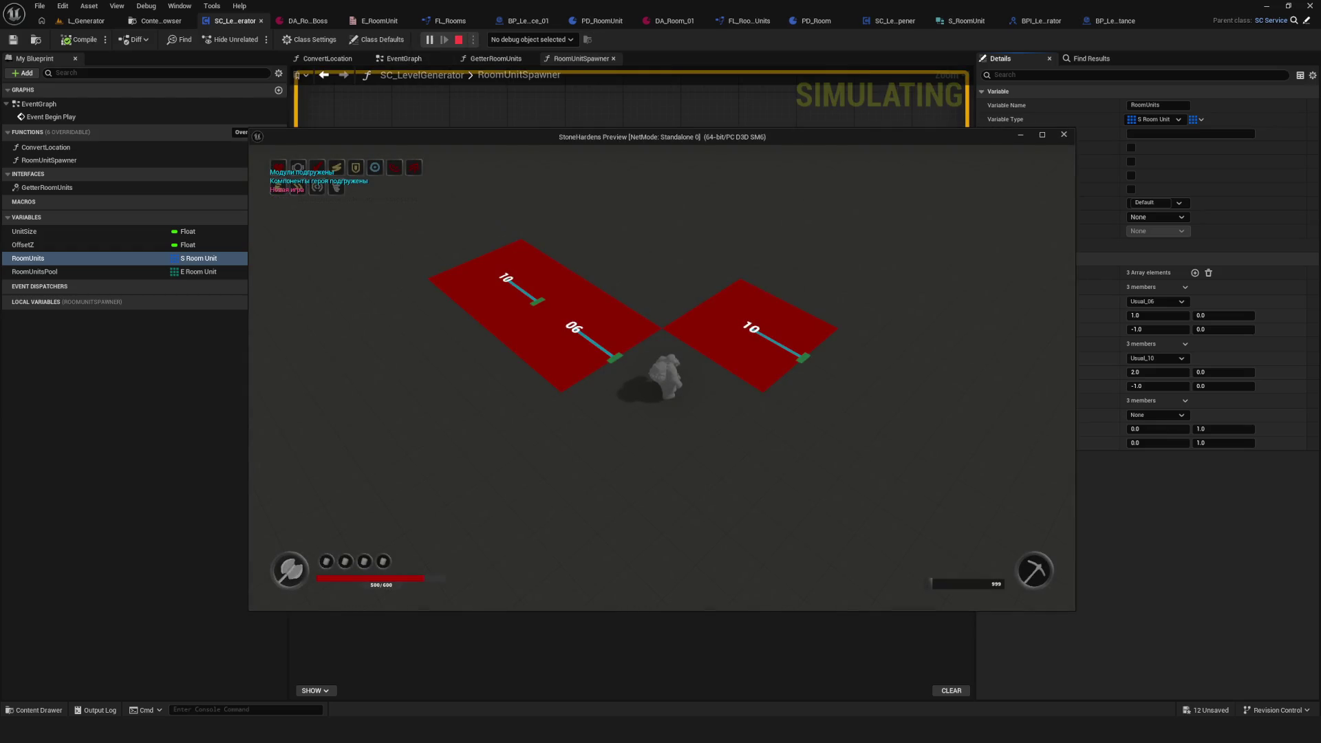
{"action": "key", "text": "Escape"}
{"action": "left_click_drag", "start_coordinate": [708, 303], "coordinate": [639, 315]}
{"action": "scroll", "coordinate": [658, 307], "scroll_direction": "down", "scroll_amount": 6}
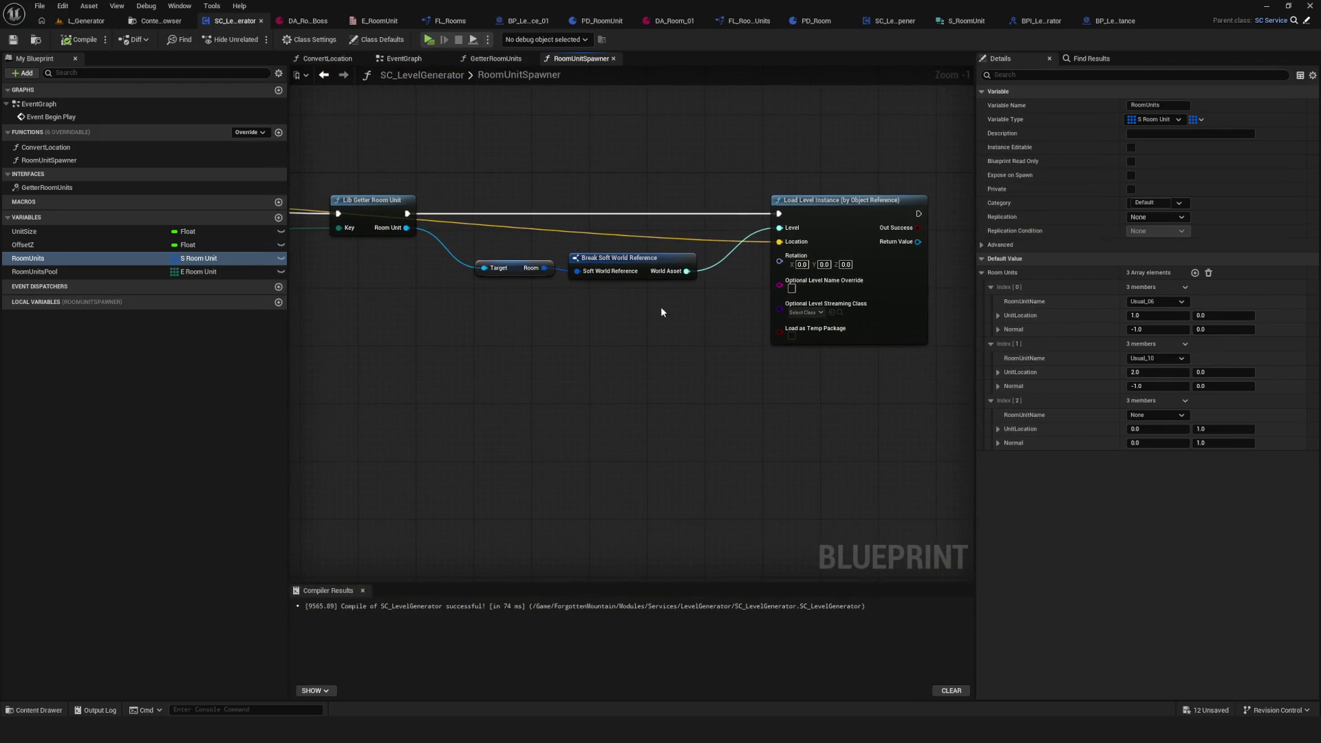
{"action": "scroll", "coordinate": [424, 308], "scroll_direction": "up", "scroll_amount": 5}
Step: Set the third element's normal X to 1.0, compile, and play-test the level
{"action": "mouse_move", "coordinate": [406, 224]}
{"action": "left_mouse_down"}
{"action": "mouse_move", "coordinate": [427, 304]}
{"action": "mouse_move", "coordinate": [440, 306]}
{"action": "left_mouse_up"}
{"action": "left_click_drag", "start_coordinate": [803, 337], "coordinate": [797, 330]}
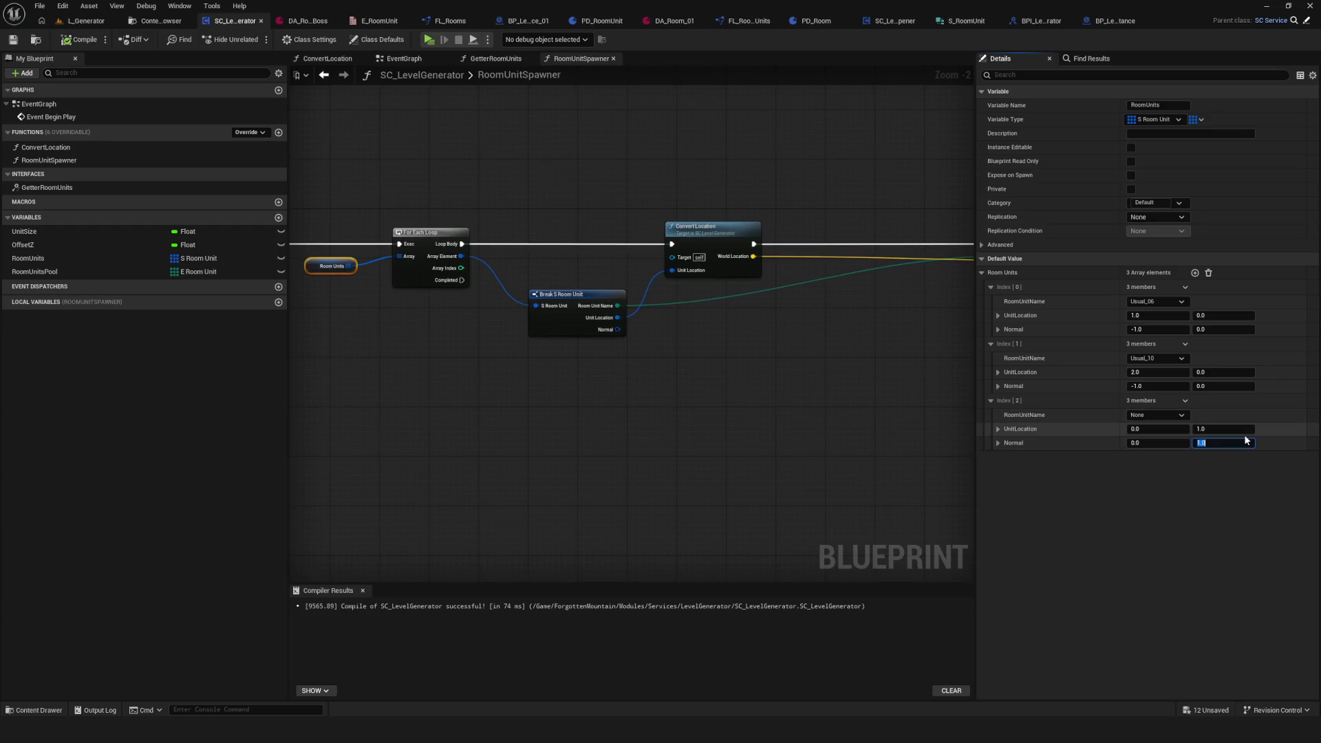
{"action": "key", "text": "shift+Tab"}
{"action": "type", "text": "1"}
{"action": "key", "text": "Return"}
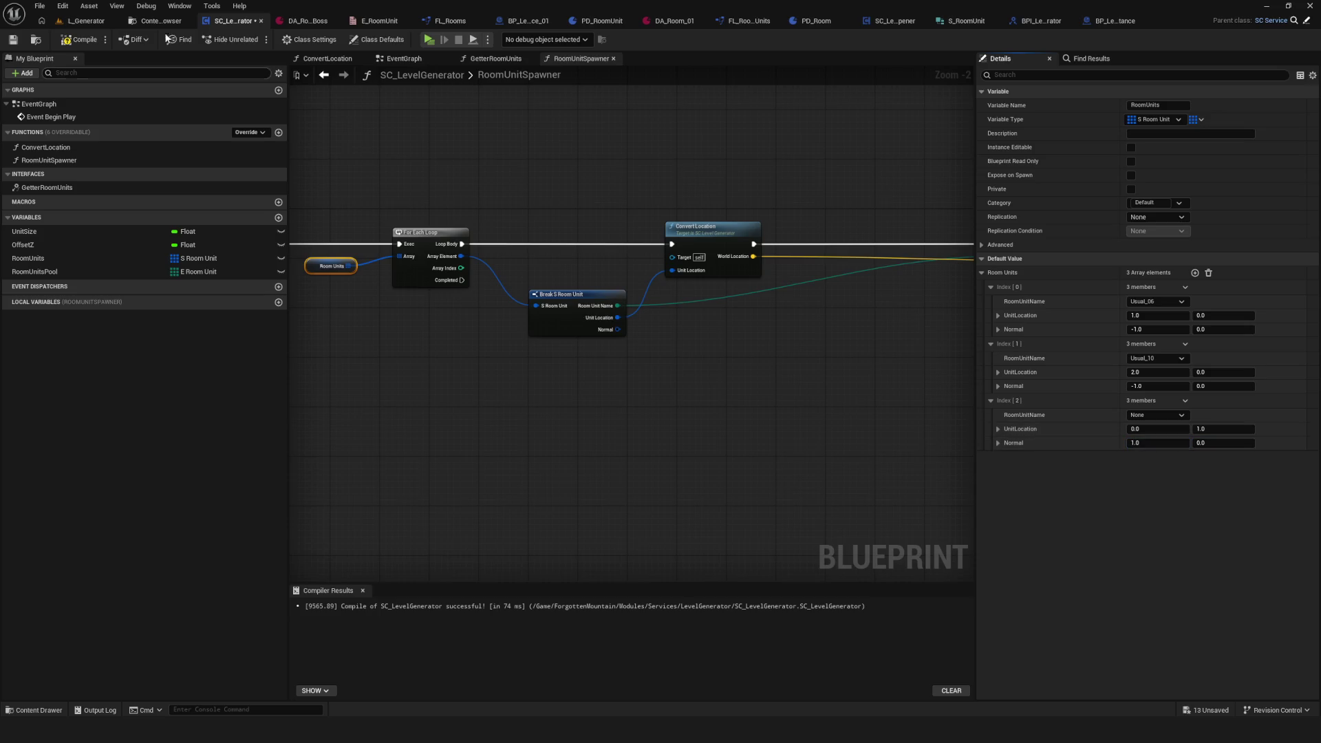
{"action": "left_click", "coordinate": [69, 42]}
{"action": "left_click", "coordinate": [428, 40]}
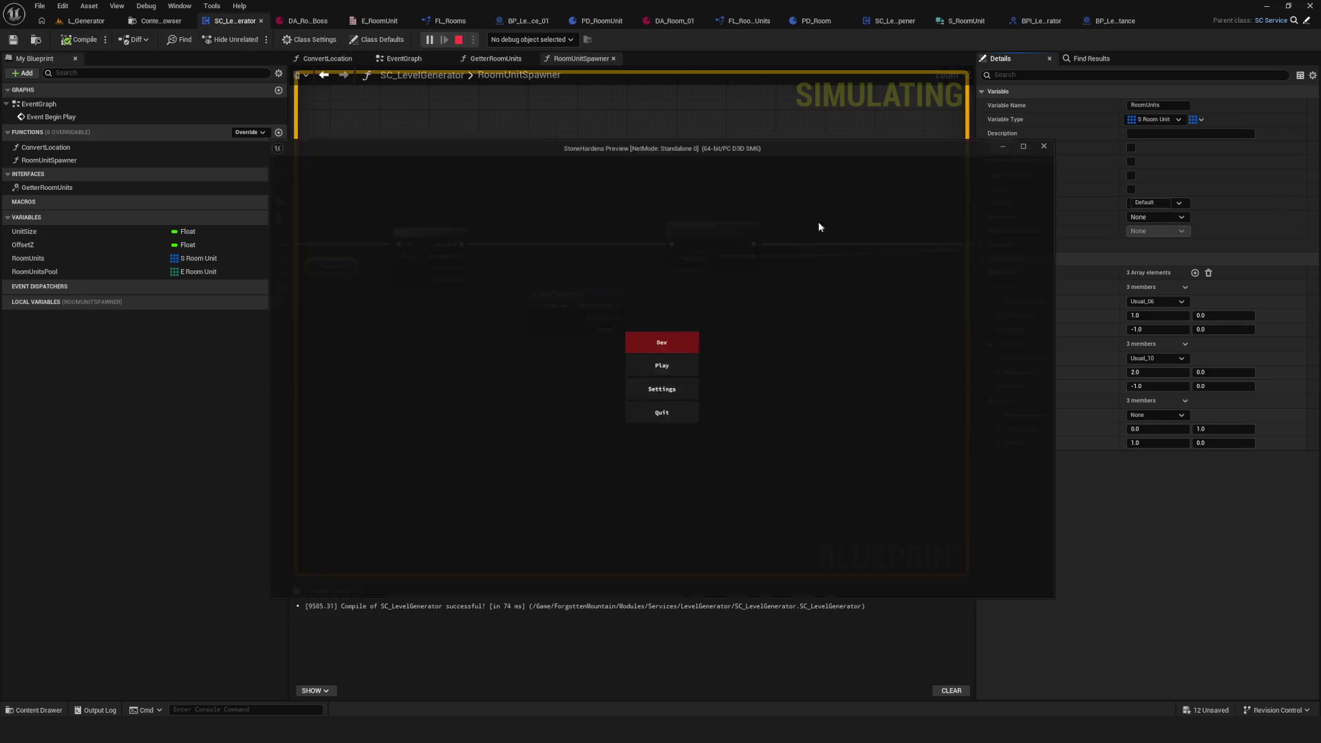
{"action": "left_click", "coordinate": [666, 313]}
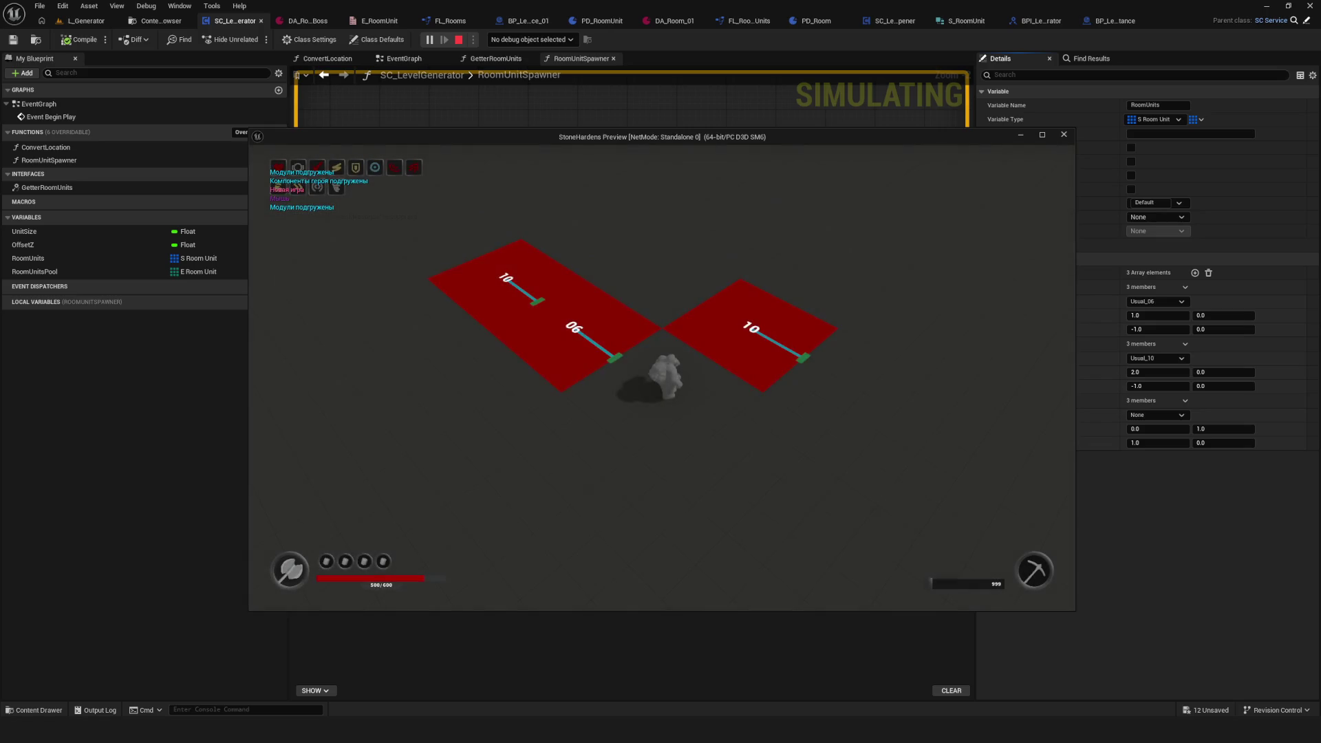
{"action": "left_click", "coordinate": [1064, 134]}
Step: Set the first element's normal to 1.0, compile, and run the preview again
{"action": "left_click", "coordinate": [1139, 328]}
{"action": "type", "text": "1"}
{"action": "key", "text": "Return"}
{"action": "left_click", "coordinate": [66, 40]}
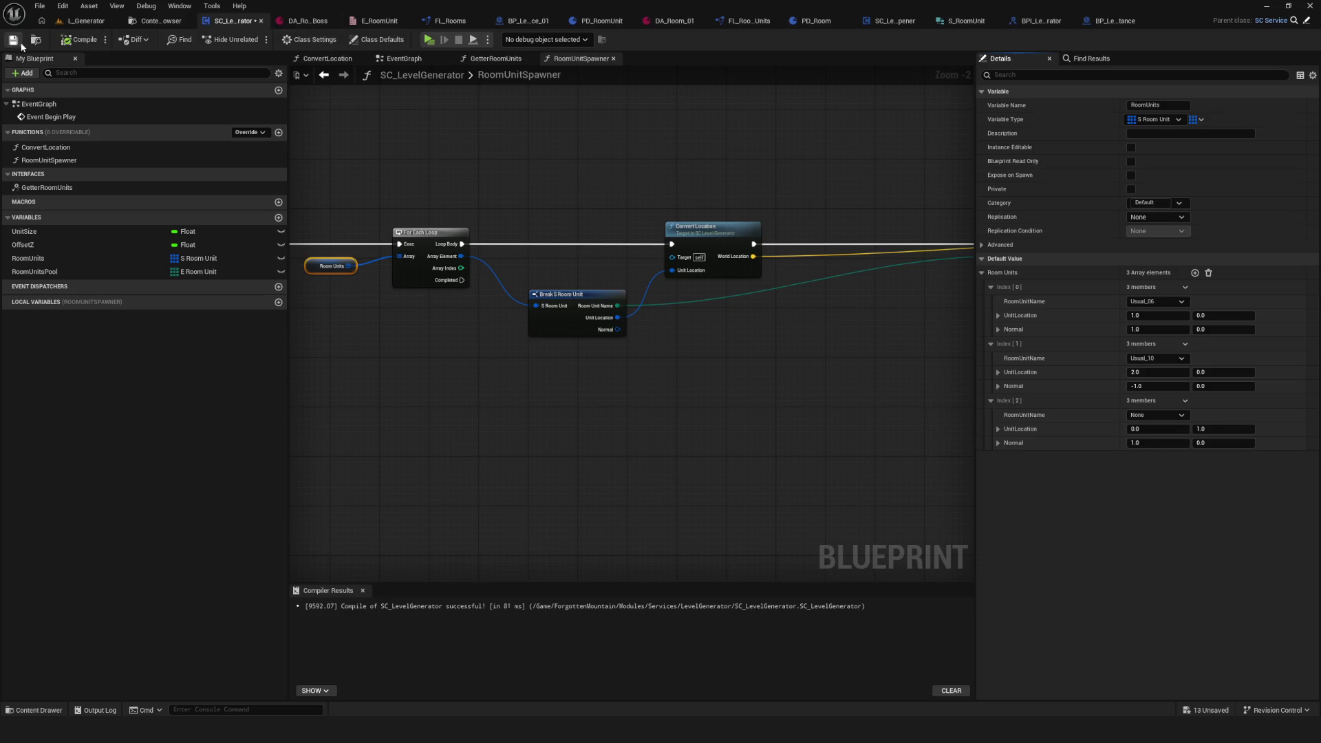
{"action": "left_click", "coordinate": [429, 39]}
{"action": "left_click", "coordinate": [693, 328]}
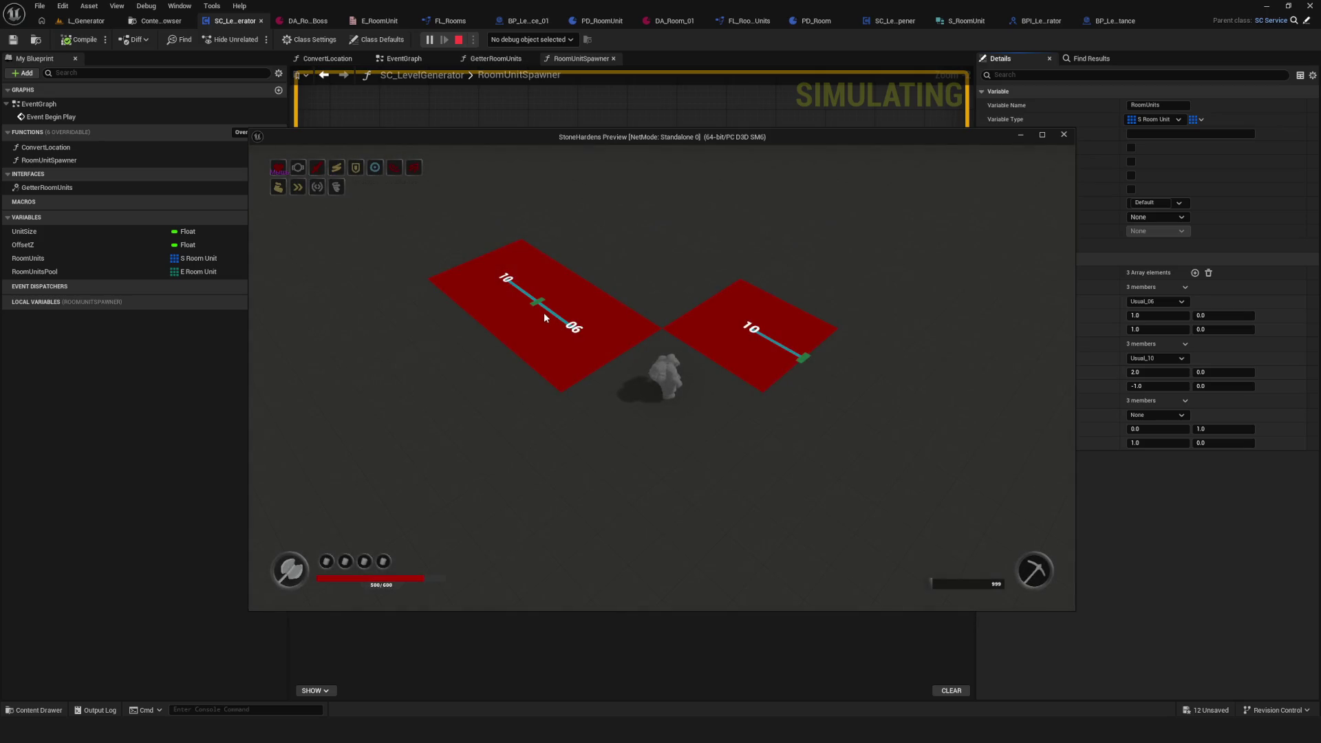
{"action": "key", "text": "Escape"}
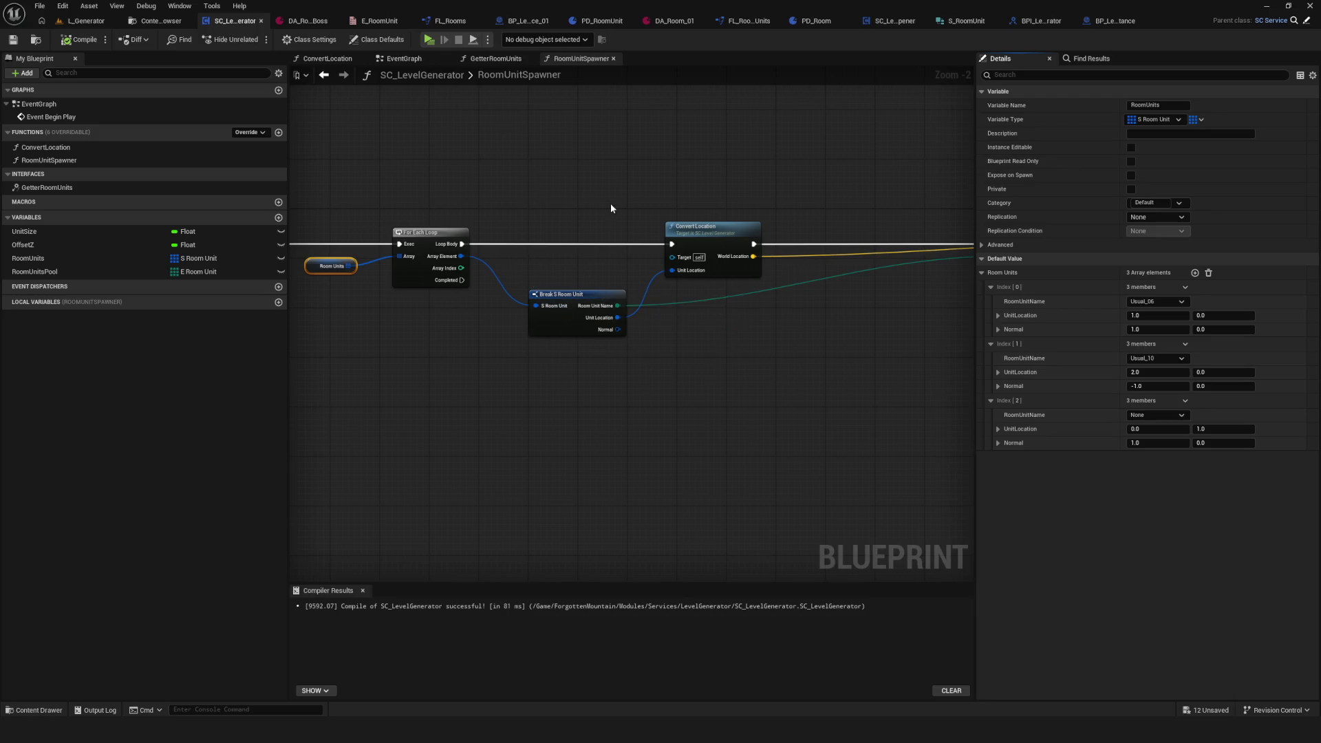
Step: Set index 1 Normal X to 1.0 and index 2 Normal to (0, -1), then close the BPI tab
{"action": "left_click_drag", "start_coordinate": [575, 200], "coordinate": [491, 225]}
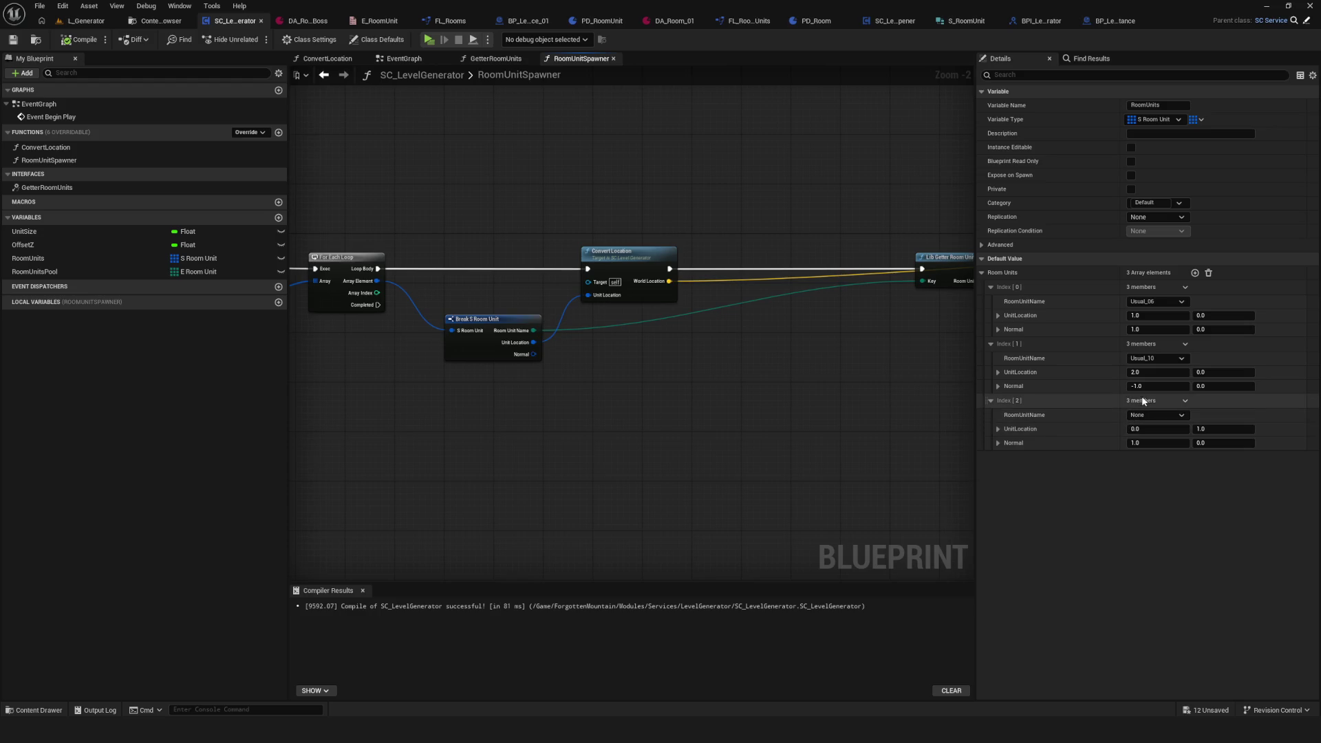
{"action": "left_click_drag", "start_coordinate": [1151, 388], "coordinate": [1266, 490]}
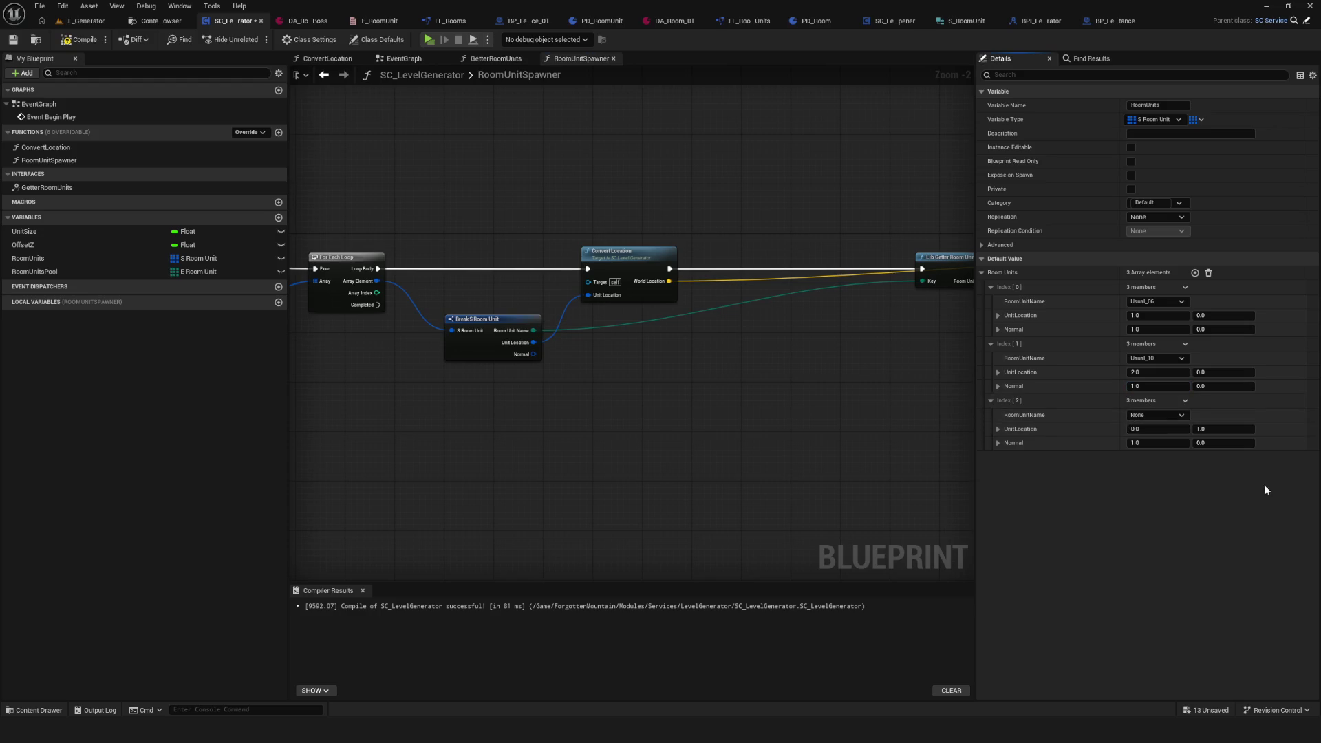
{"action": "left_click", "coordinate": [1165, 445]}
{"action": "type", "text": "0"}
{"action": "left_click", "coordinate": [1223, 446]}
{"action": "type", "text": "0"}
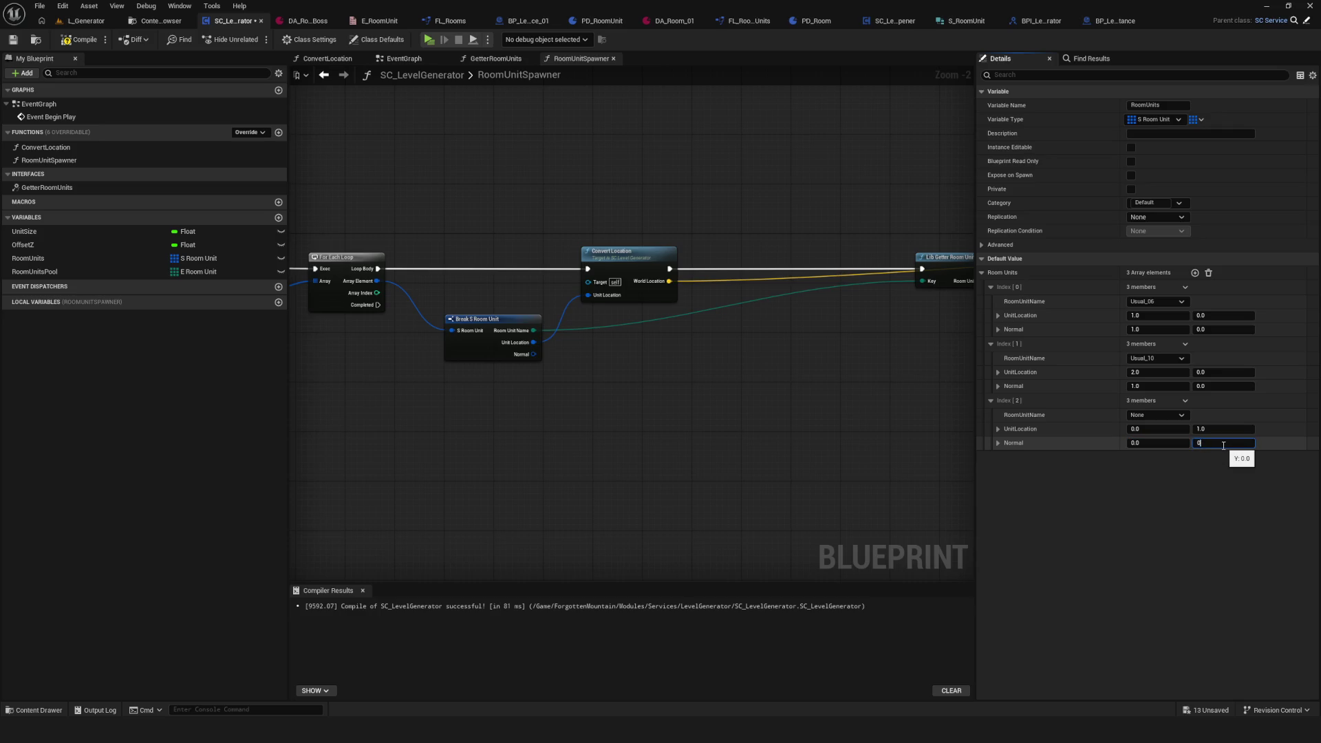
{"action": "type", "text": "-1"}
{"action": "key", "text": "Return"}
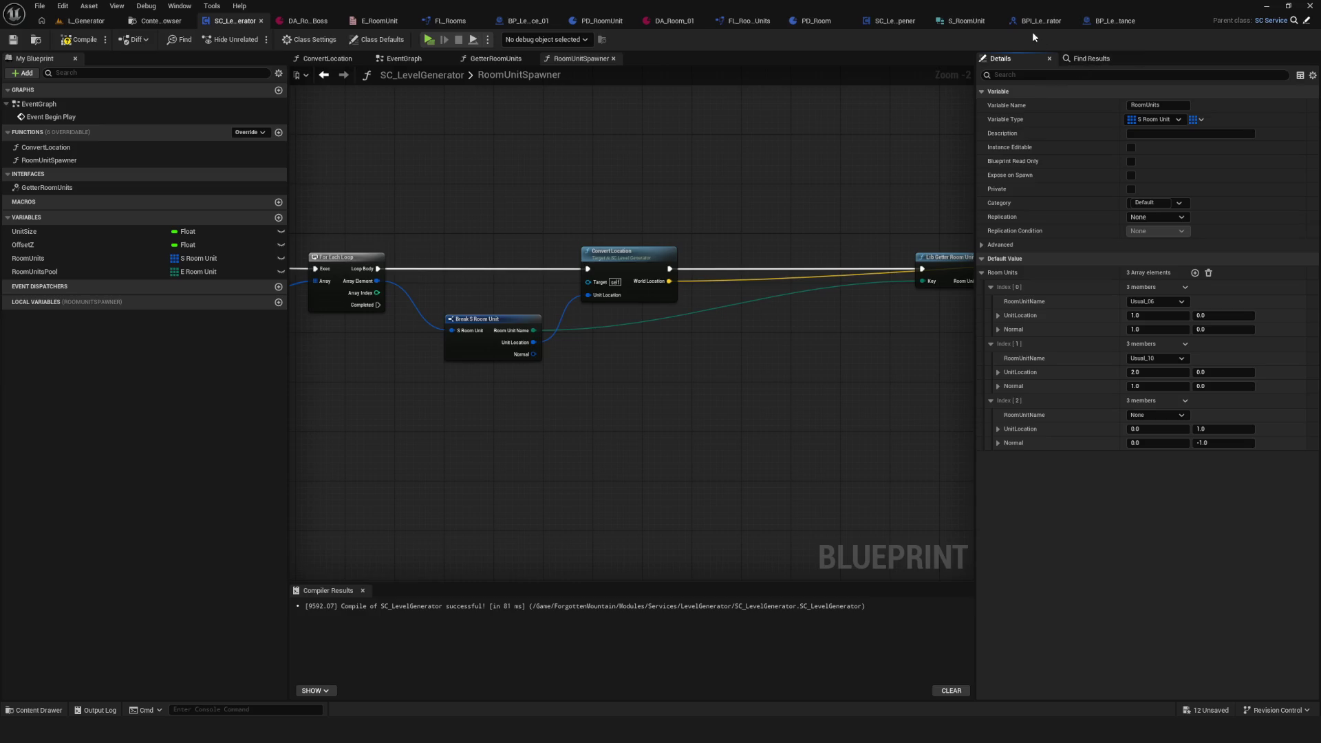
{"action": "left_click", "coordinate": [1038, 21]}
{"action": "left_click", "coordinate": [1095, 21]}
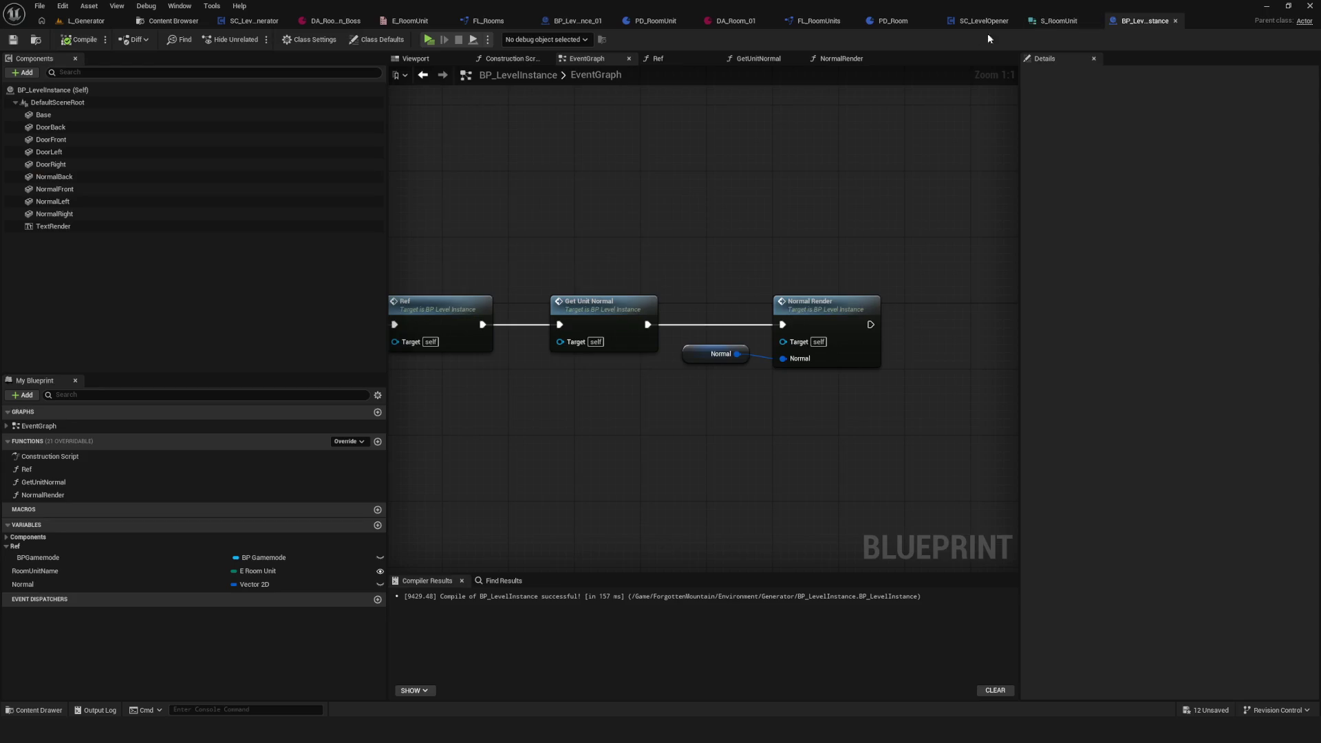
Step: In the NormalRender graph, move the middle Make Vector node further left
{"action": "double_click", "coordinate": [781, 291]}
{"action": "mouse_move", "coordinate": [512, 336]}
{"action": "left_mouse_down"}
{"action": "mouse_move", "coordinate": [674, 263]}
{"action": "mouse_move", "coordinate": [644, 284]}
{"action": "mouse_move", "coordinate": [561, 263]}
{"action": "mouse_move", "coordinate": [580, 74]}
{"action": "left_mouse_up"}
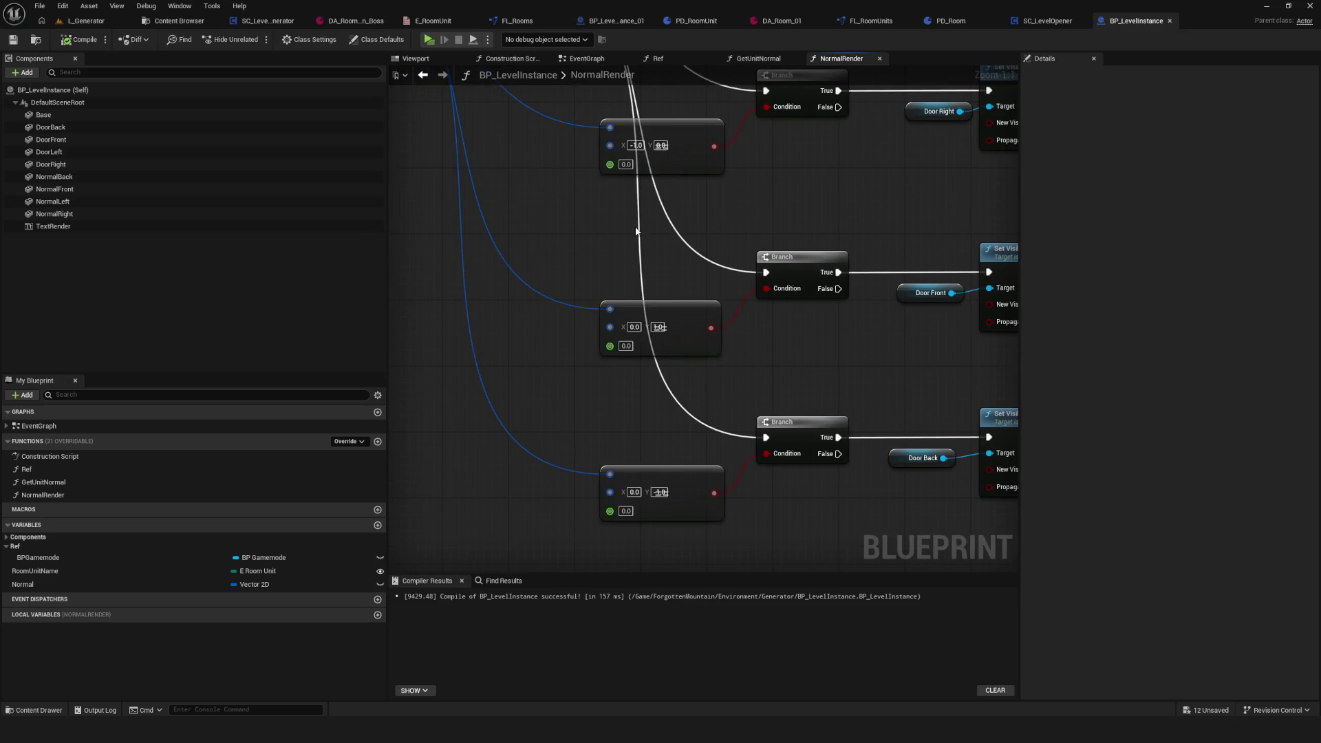
{"action": "left_click_drag", "start_coordinate": [637, 231], "coordinate": [659, 388]}
{"action": "left_click_drag", "start_coordinate": [540, 283], "coordinate": [679, 420]}
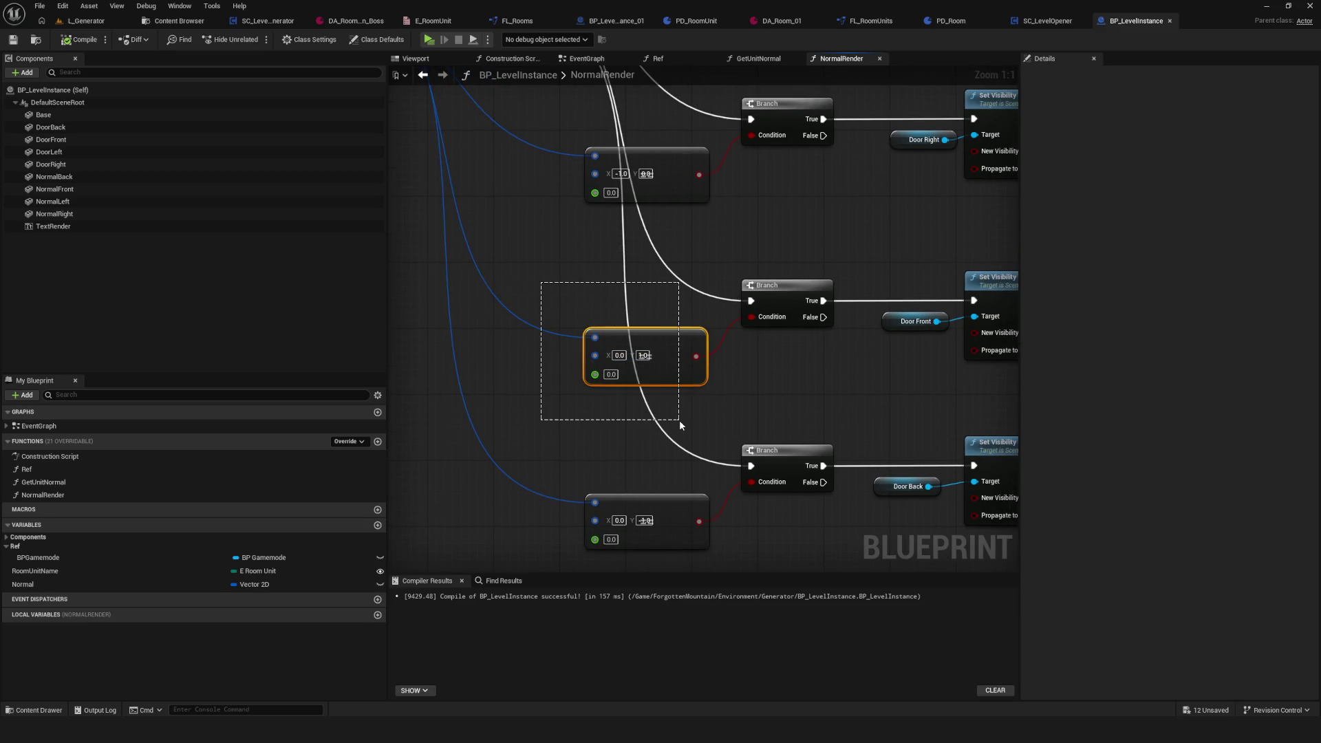
{"action": "left_click_drag", "start_coordinate": [562, 275], "coordinate": [561, 475]}
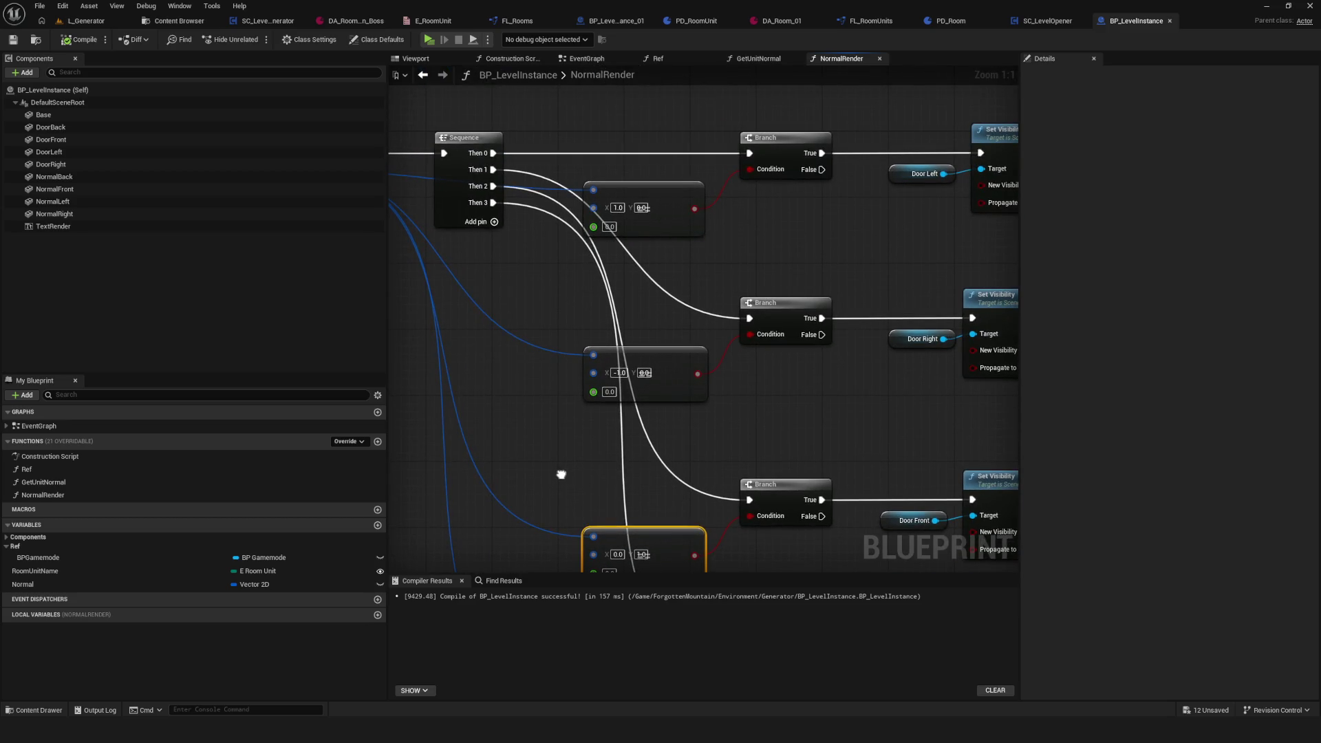
{"action": "left_click_drag", "start_coordinate": [561, 475], "coordinate": [531, 313]}
{"action": "mouse_move", "coordinate": [624, 378]}
{"action": "left_mouse_down"}
{"action": "mouse_move", "coordinate": [530, 378]}
{"action": "mouse_move", "coordinate": [626, 373]}
{"action": "mouse_move", "coordinate": [593, 373]}
{"action": "left_mouse_up"}
{"action": "mouse_move", "coordinate": [763, 430]}
{"action": "left_mouse_down"}
{"action": "mouse_move", "coordinate": [518, 350]}
{"action": "mouse_move", "coordinate": [984, 501]}
{"action": "left_mouse_up"}
{"action": "scroll", "coordinate": [540, 354], "scroll_direction": "down", "scroll_amount": 3}
{"action": "scroll", "coordinate": [571, 368], "scroll_direction": "up", "scroll_amount": 3}
Step: Save BP_LevelInstance and select the Door Front and Door Back rows' nodes
{"action": "key", "text": "ctrl+s"}
{"action": "scroll", "coordinate": [745, 398], "scroll_direction": "down", "scroll_amount": 3}
{"action": "mouse_move", "coordinate": [753, 391]}
{"action": "left_mouse_down"}
{"action": "mouse_move", "coordinate": [722, 429]}
{"action": "mouse_move", "coordinate": [904, 439]}
{"action": "left_mouse_up"}
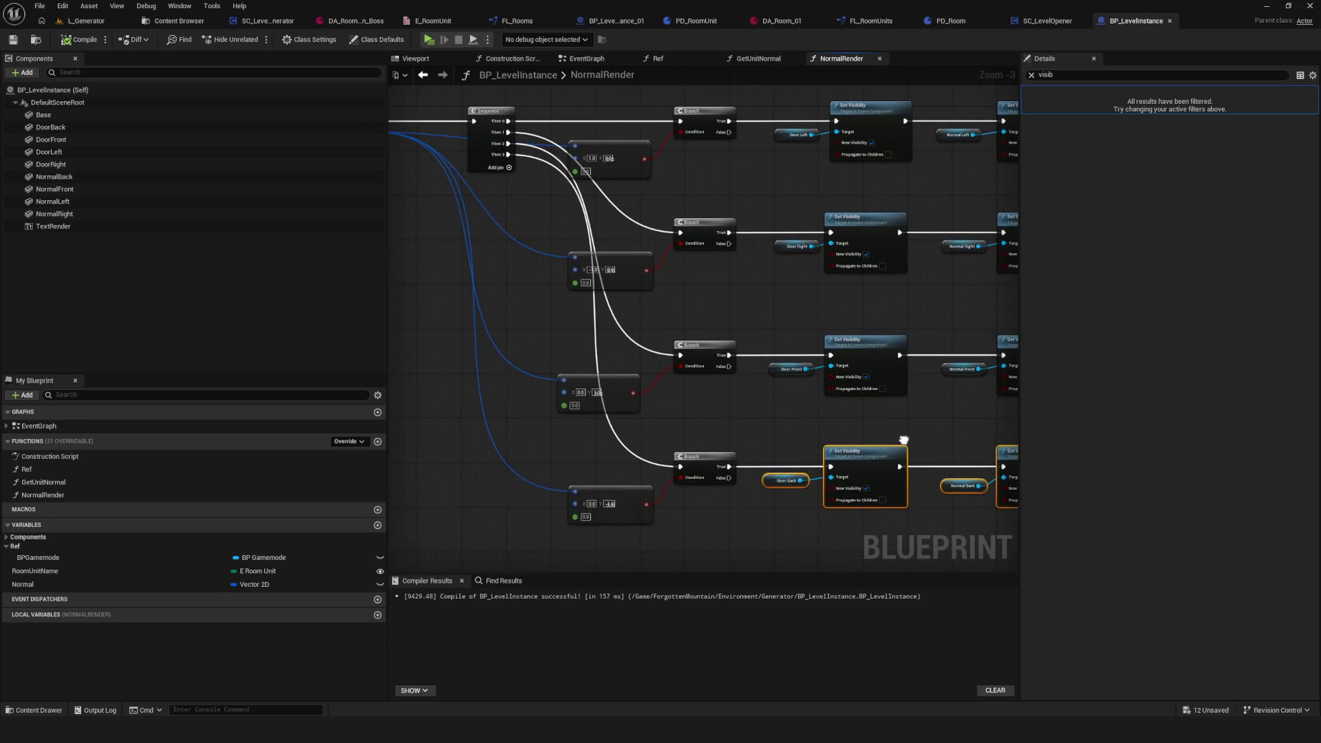
{"action": "scroll", "coordinate": [595, 537], "scroll_direction": "up", "scroll_amount": 3}
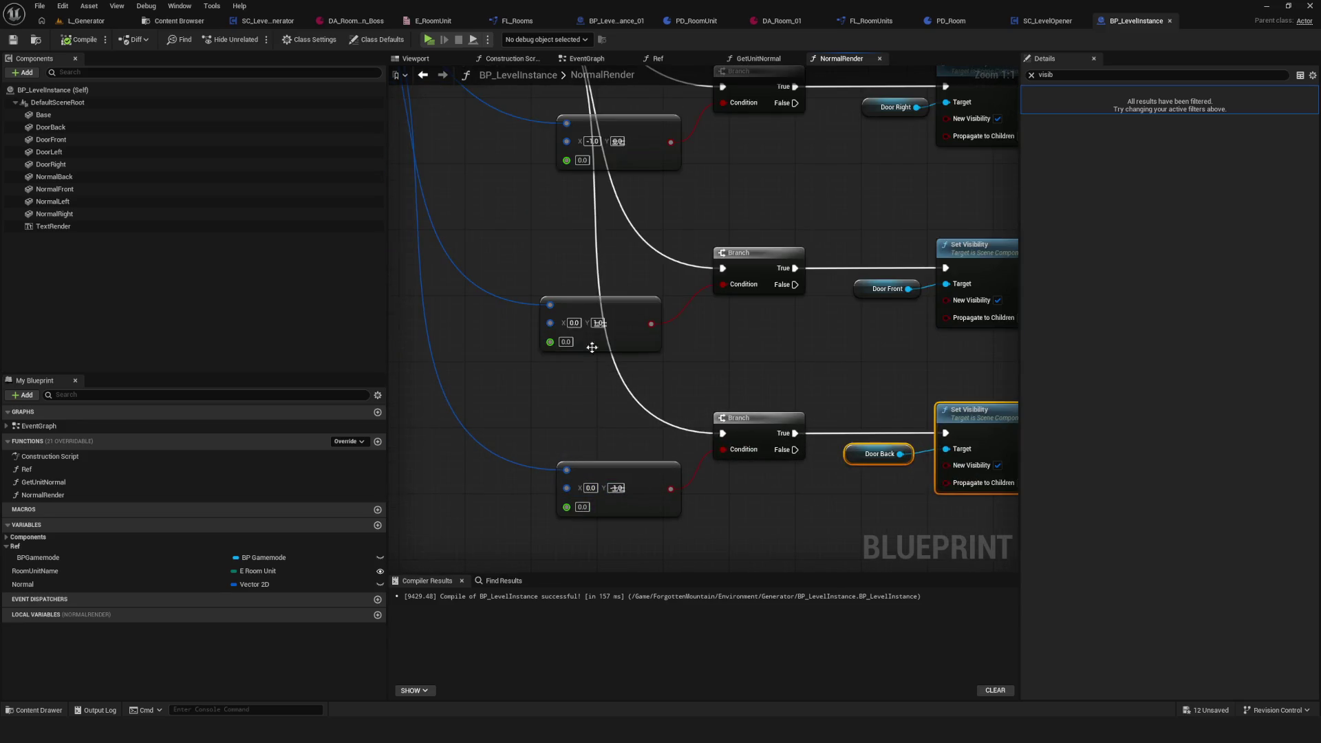
{"action": "left_click_drag", "start_coordinate": [617, 491], "coordinate": [613, 544]}
{"action": "mouse_move", "coordinate": [703, 468]}
{"action": "left_mouse_down"}
{"action": "mouse_move", "coordinate": [570, 243]}
{"action": "mouse_move", "coordinate": [619, 207]}
{"action": "mouse_move", "coordinate": [658, 150]}
{"action": "mouse_move", "coordinate": [932, 406]}
{"action": "left_mouse_up"}
{"action": "scroll", "coordinate": [993, 379], "scroll_direction": "down", "scroll_amount": 4}
{"action": "scroll", "coordinate": [687, 281], "scroll_direction": "up", "scroll_amount": 3}
{"action": "scroll", "coordinate": [687, 281], "scroll_direction": "up", "scroll_amount": 3}
{"action": "mouse_move", "coordinate": [521, 248]}
{"action": "left_mouse_down"}
{"action": "mouse_move", "coordinate": [617, 420]}
{"action": "mouse_move", "coordinate": [989, 523]}
{"action": "left_mouse_up"}
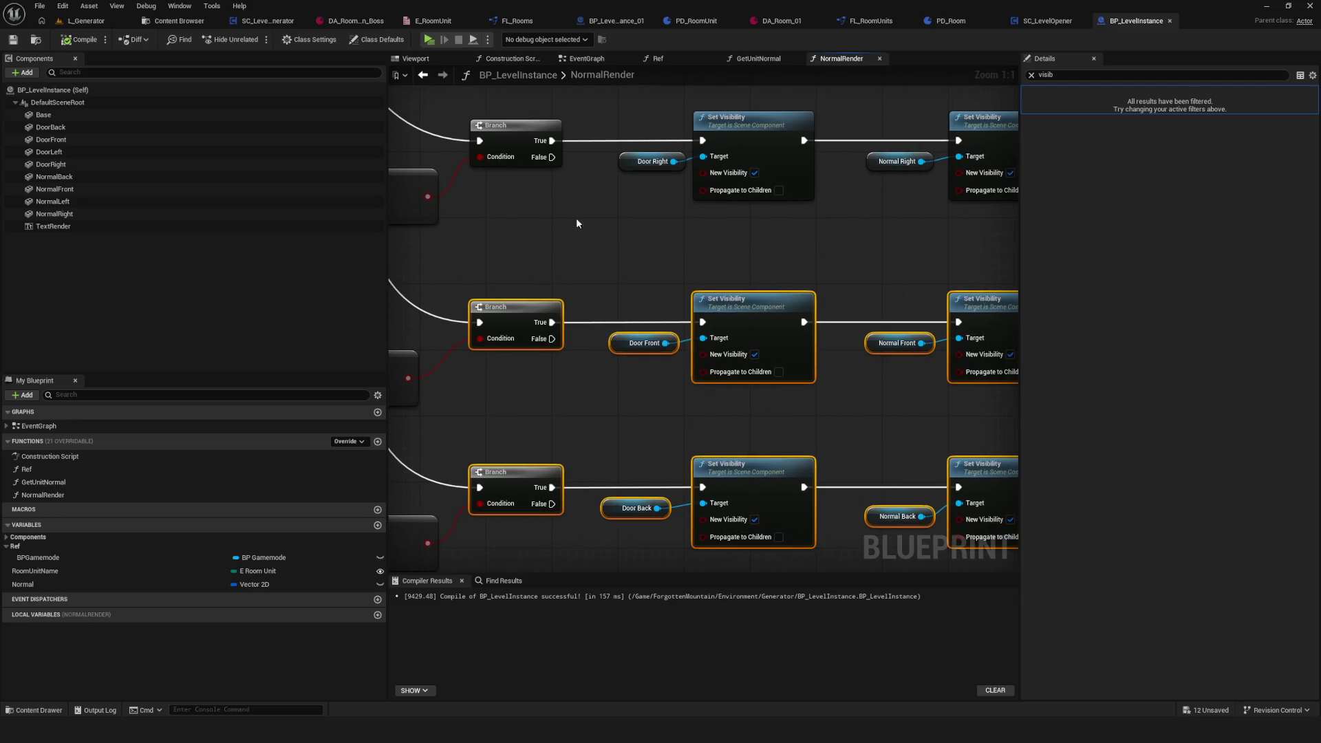
Step: Inspect the room tile in the Viewport with the DoorBack component selected
{"action": "left_click", "coordinate": [586, 58]}
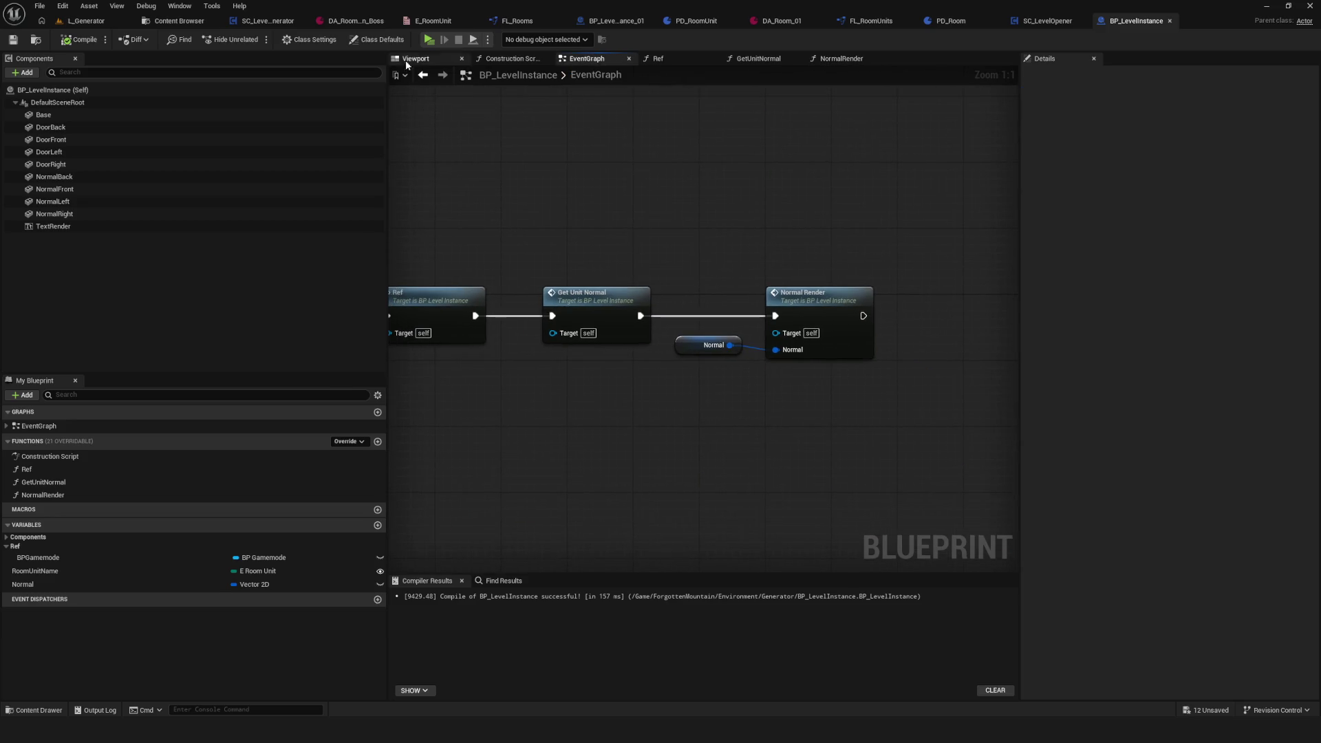
{"action": "left_click", "coordinate": [416, 59]}
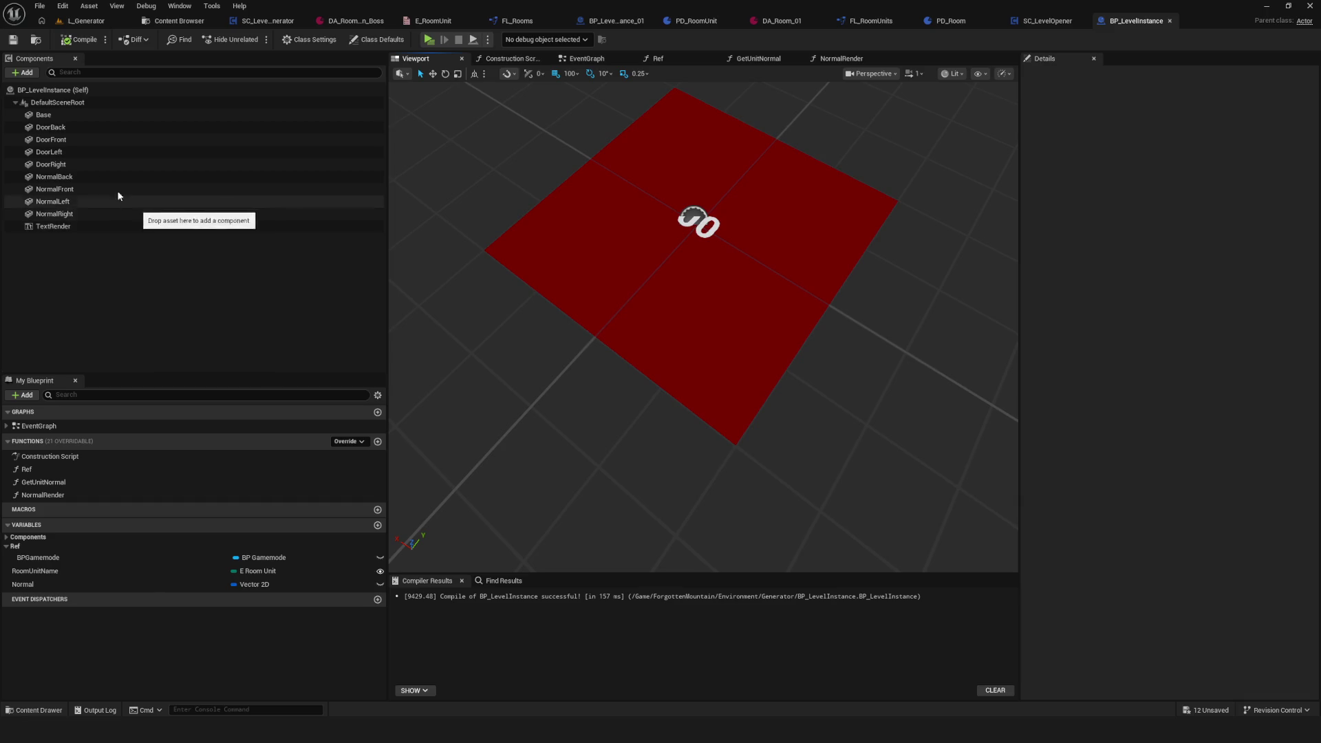
{"action": "left_click", "coordinate": [61, 127]}
{"action": "left_click_drag", "start_coordinate": [784, 170], "coordinate": [757, 172]}
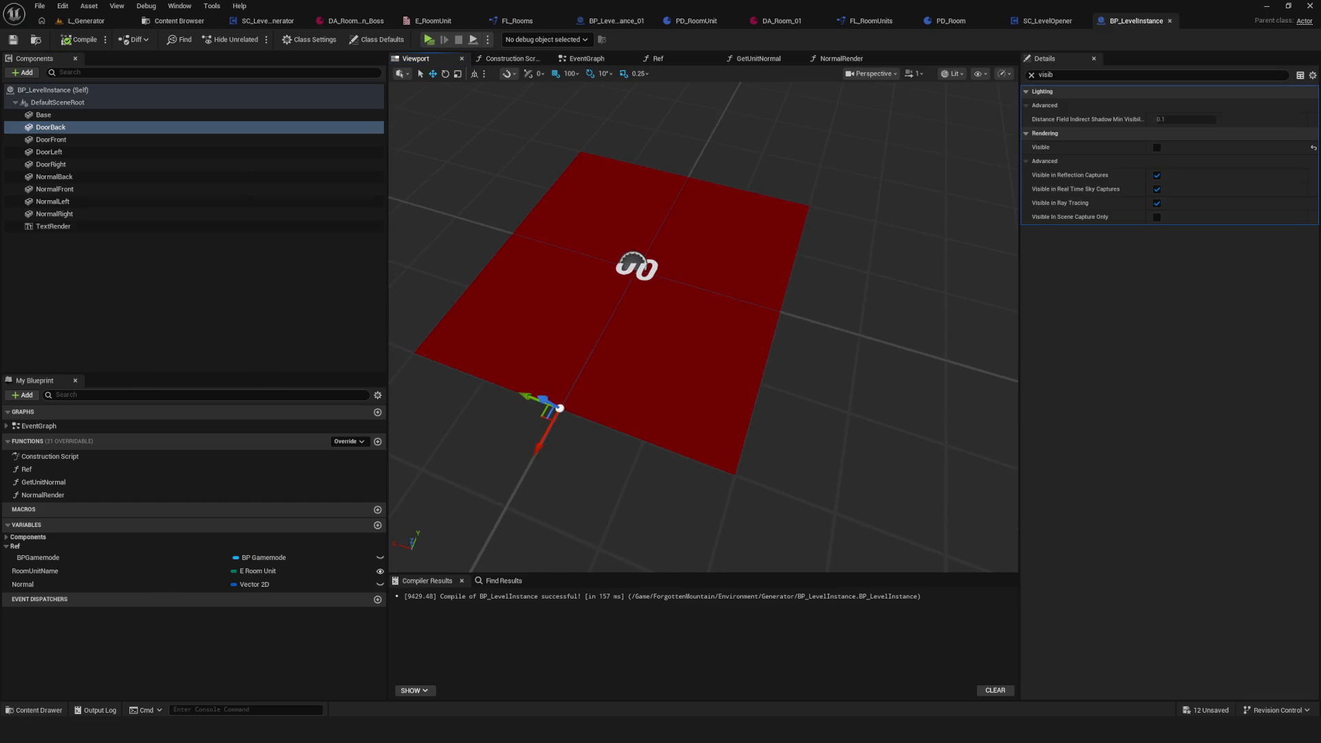
Step: Play the L_Generator level standalone and walk among the three room tiles
{"action": "left_click", "coordinate": [14, 39]}
{"action": "left_click", "coordinate": [86, 20]}
{"action": "left_click", "coordinate": [256, 39]}
{"action": "left_click", "coordinate": [667, 311]}
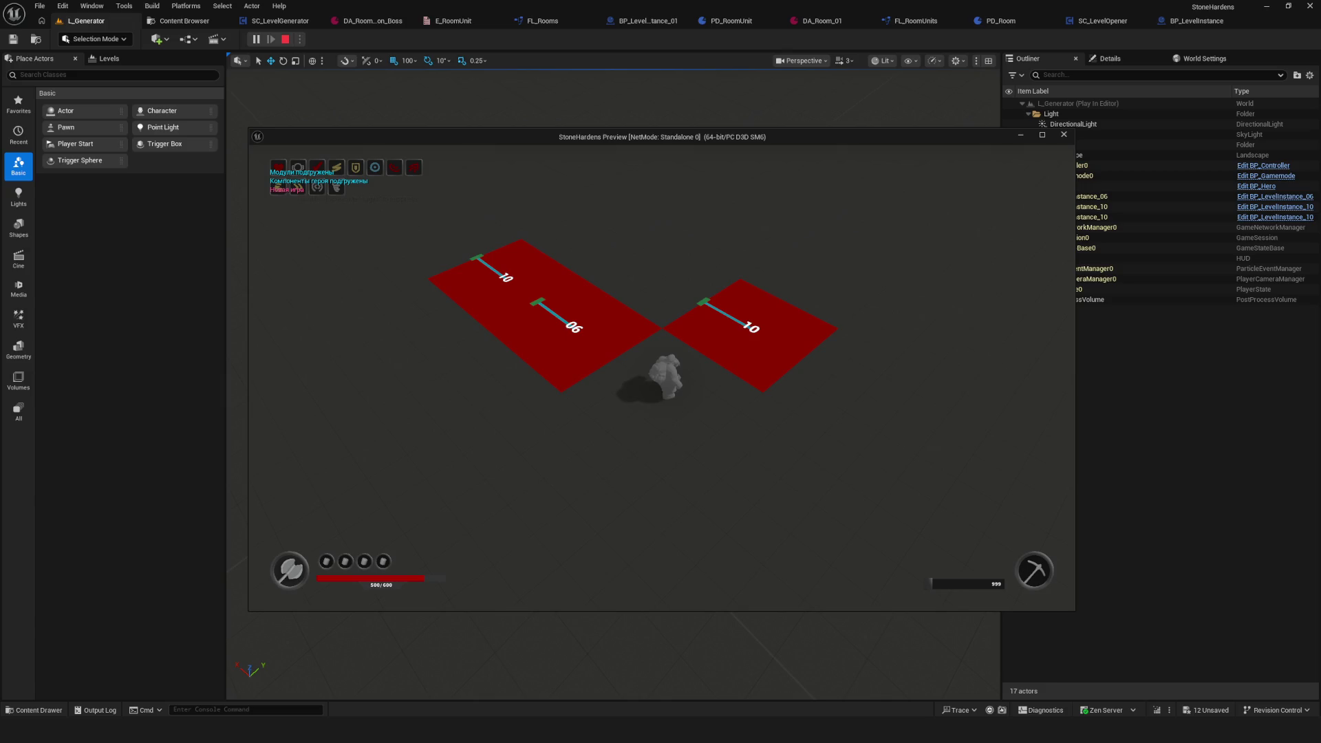
{"action": "key", "text": "w"}
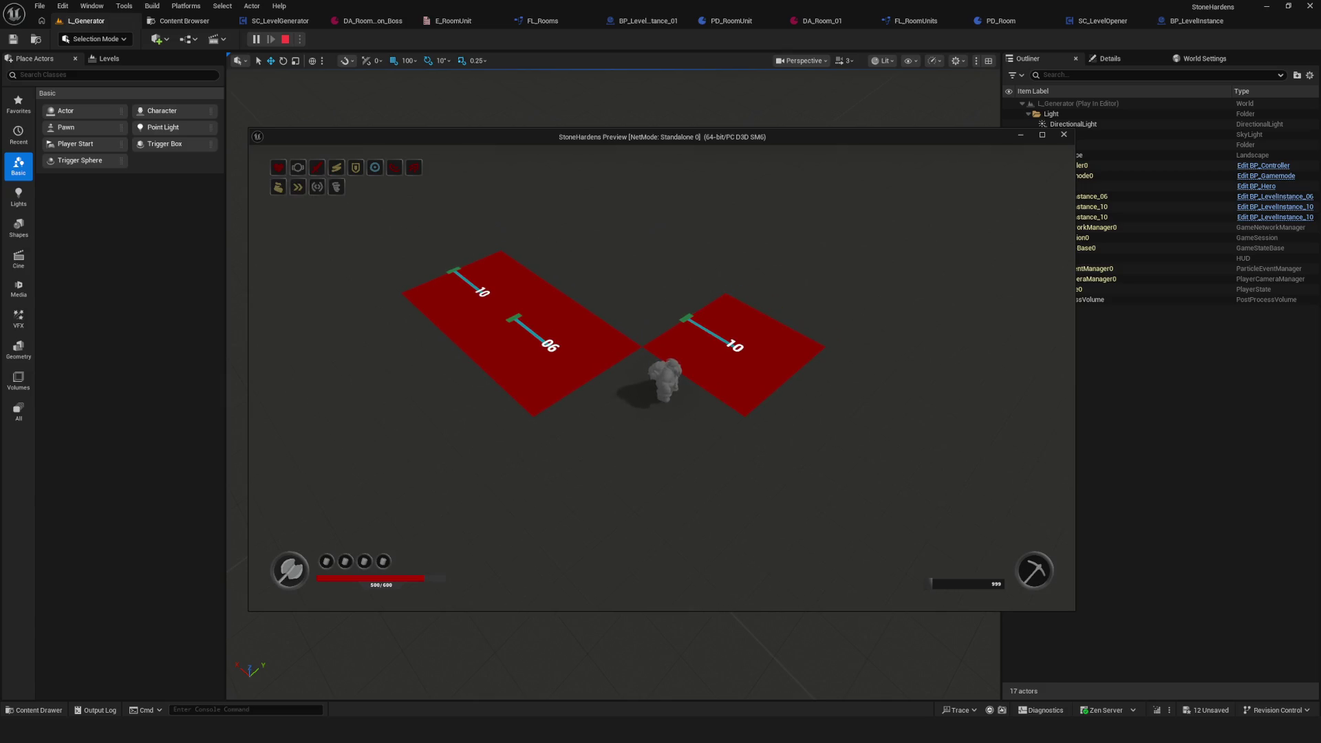
Step: Stop the preview and switch to the SC_LevelGenerator blueprint
{"action": "key", "text": "Escape"}
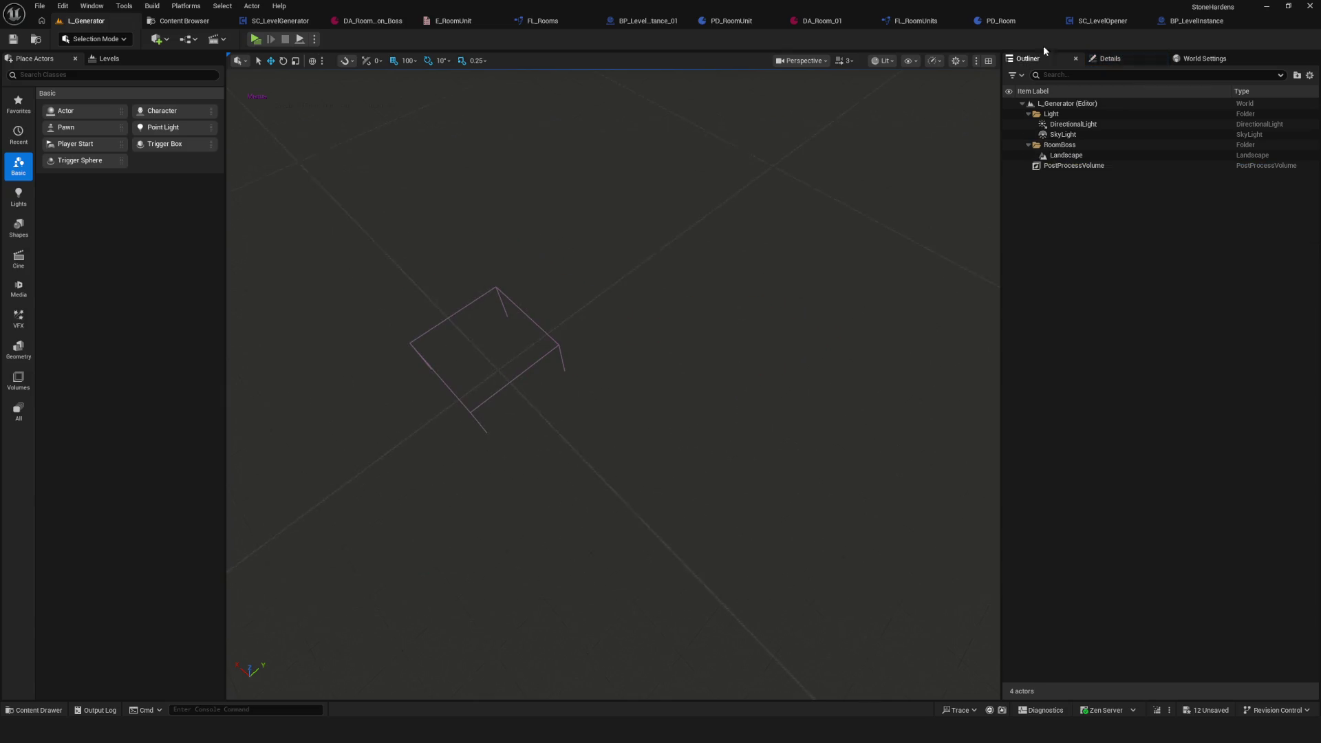
{"action": "left_click", "coordinate": [1213, 23]}
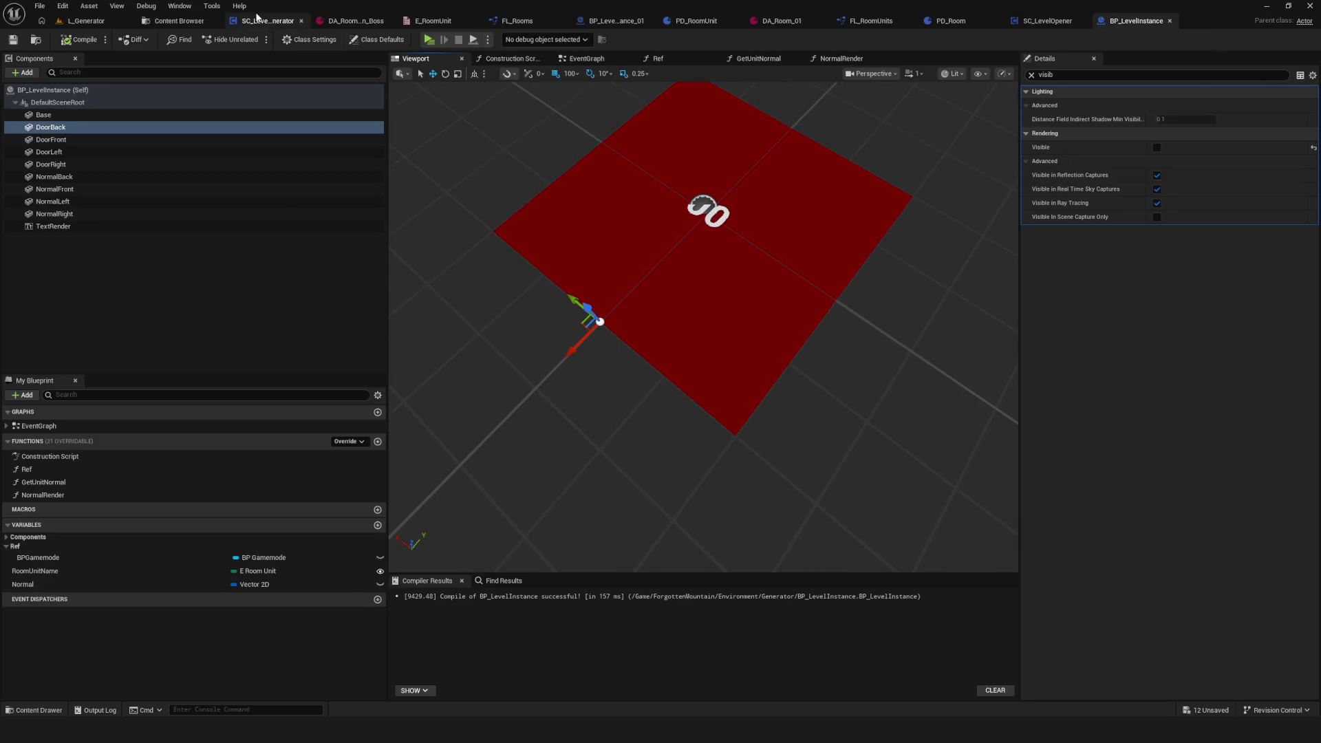
{"action": "left_click", "coordinate": [262, 20]}
{"action": "scroll", "coordinate": [654, 210], "scroll_direction": "down", "scroll_amount": 3}
{"action": "scroll", "coordinate": [770, 281], "scroll_direction": "up", "scroll_amount": 2}
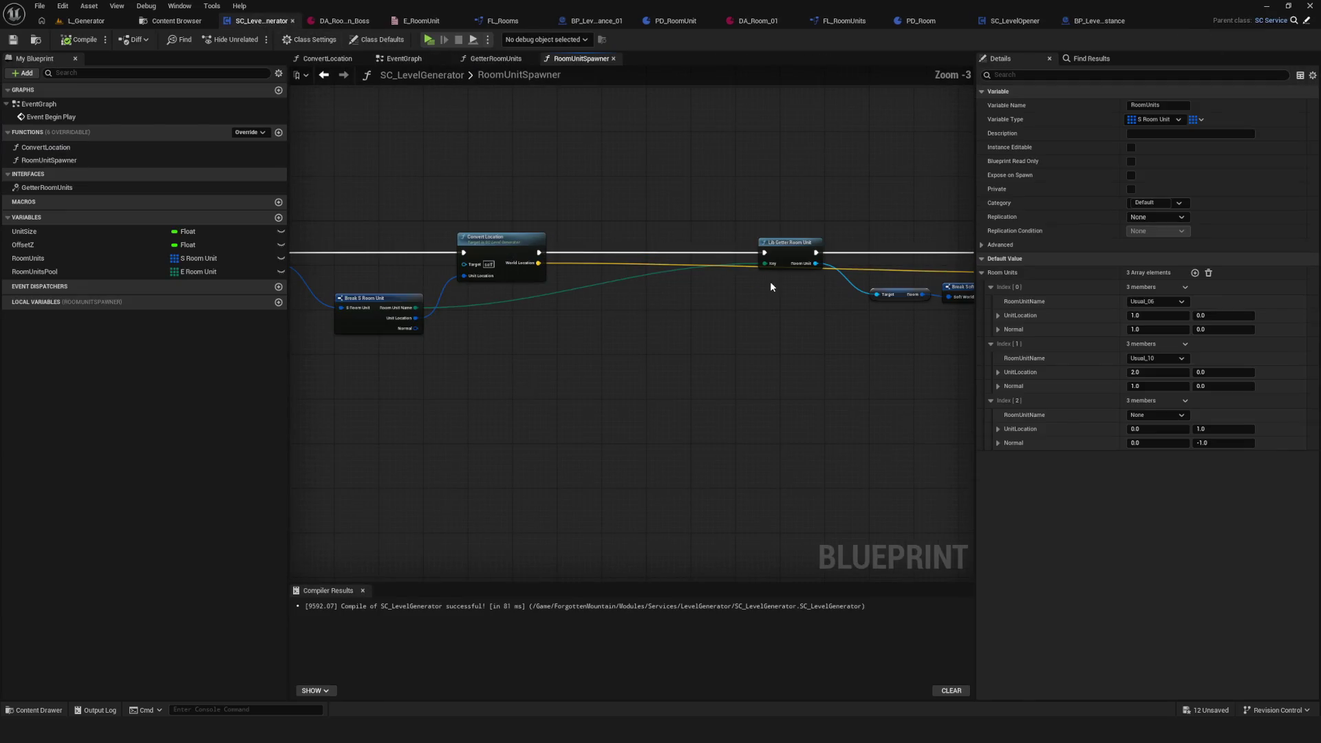
Step: Set RoomUnits index 0 and index 1 Normal X to -1.0 and save
{"action": "left_click", "coordinate": [1144, 330]}
{"action": "type", "text": "-1"}
{"action": "key", "text": "Return"}
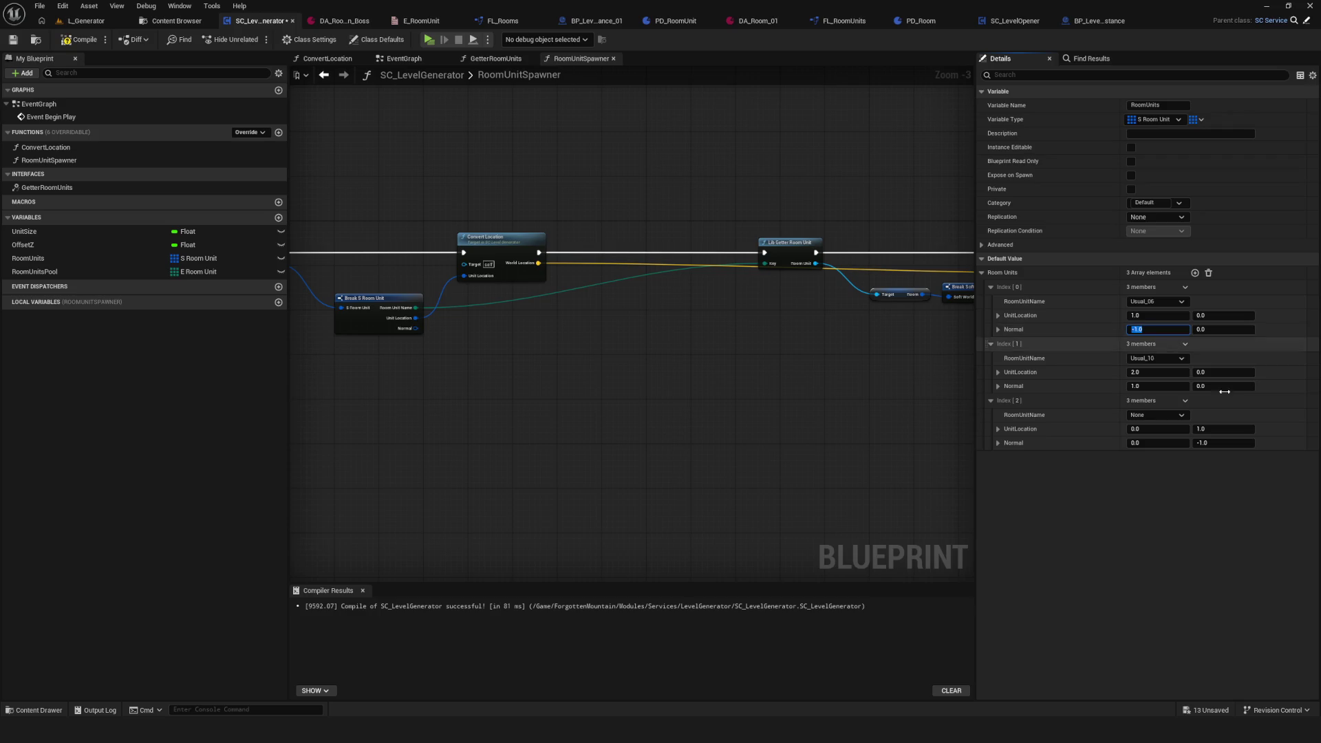
{"action": "left_click", "coordinate": [1149, 388]}
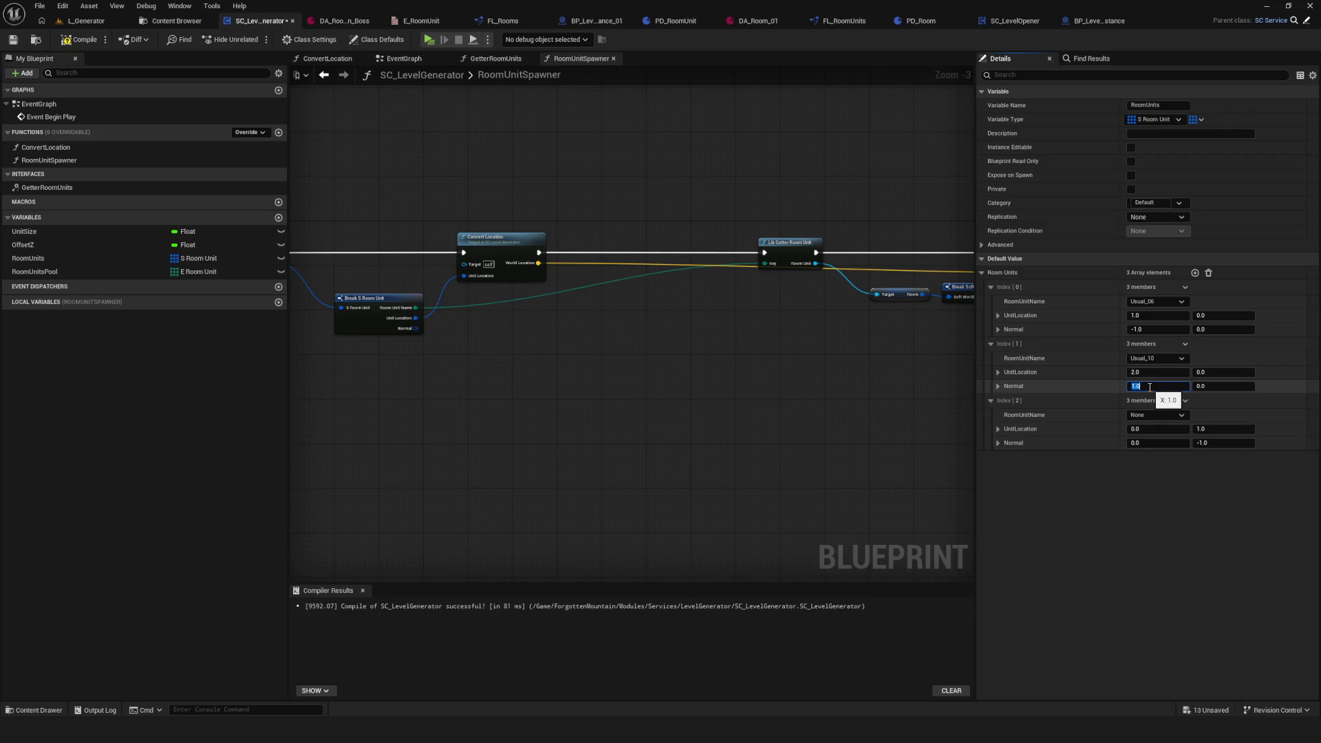
{"action": "type", "text": "-1"}
{"action": "key", "text": "ctrl+s"}
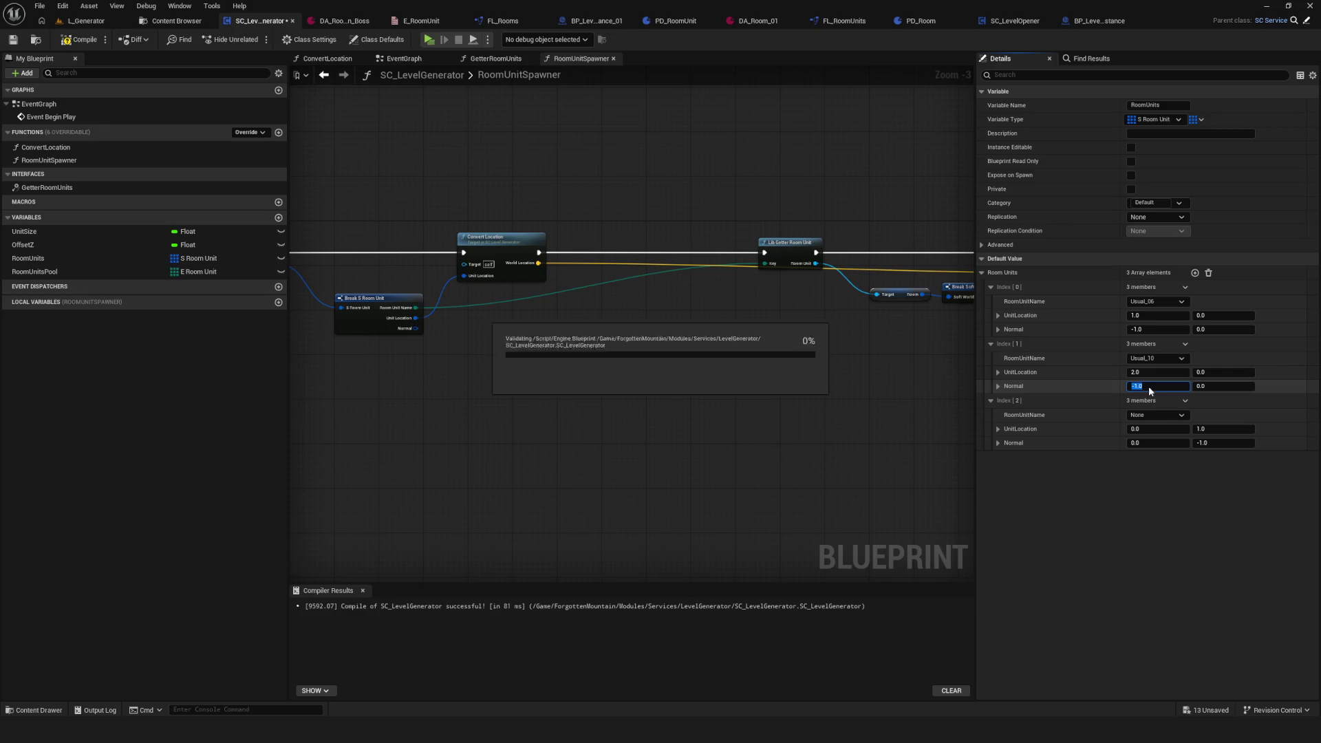
{"action": "left_click", "coordinate": [12, 40]}
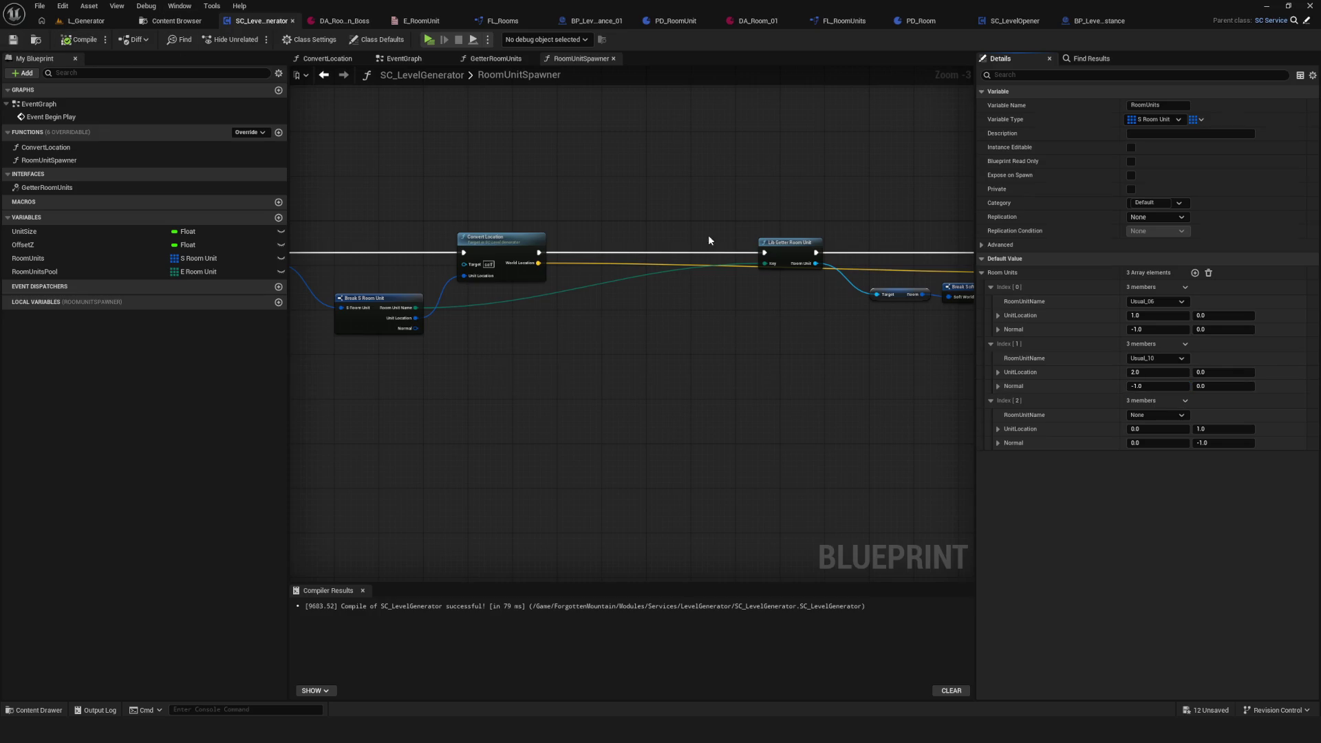
Step: Check index 2's Normal values and recompile the level generator
{"action": "left_click_drag", "start_coordinate": [670, 272], "coordinate": [698, 254]}
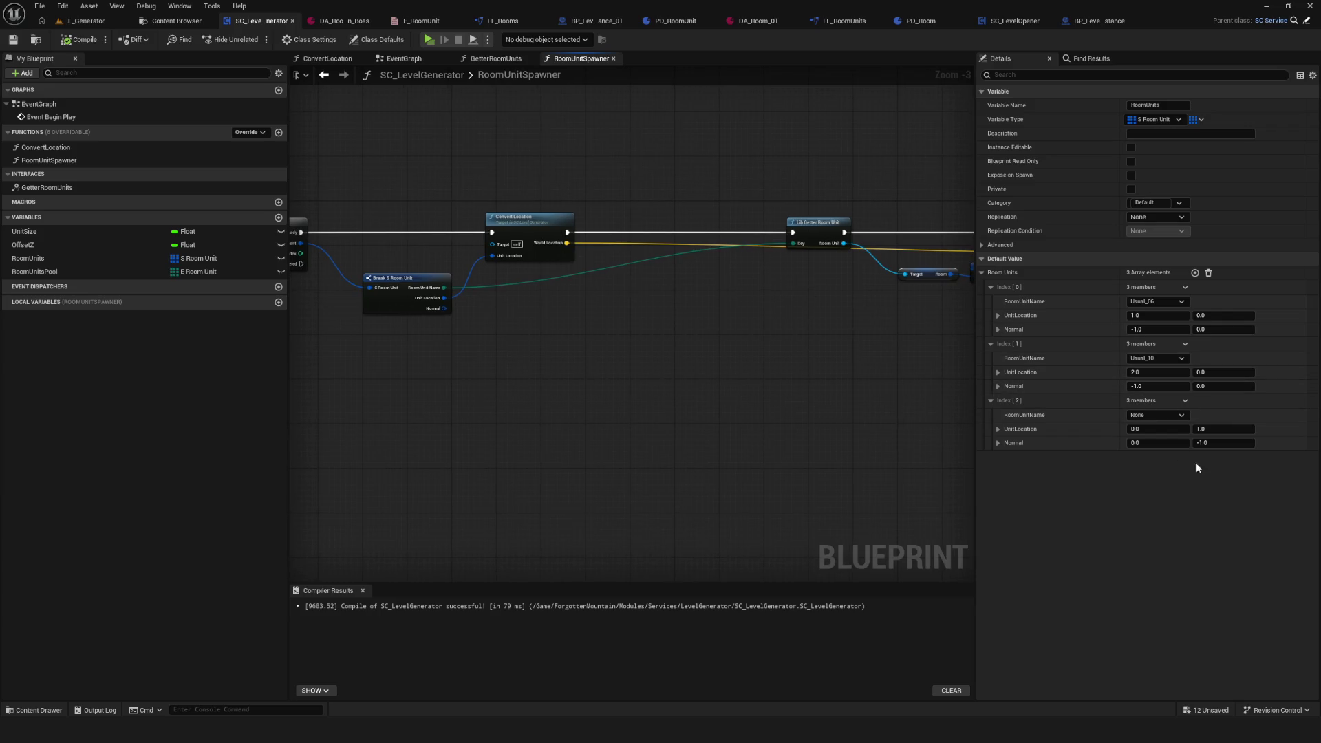
{"action": "left_click", "coordinate": [1009, 443]}
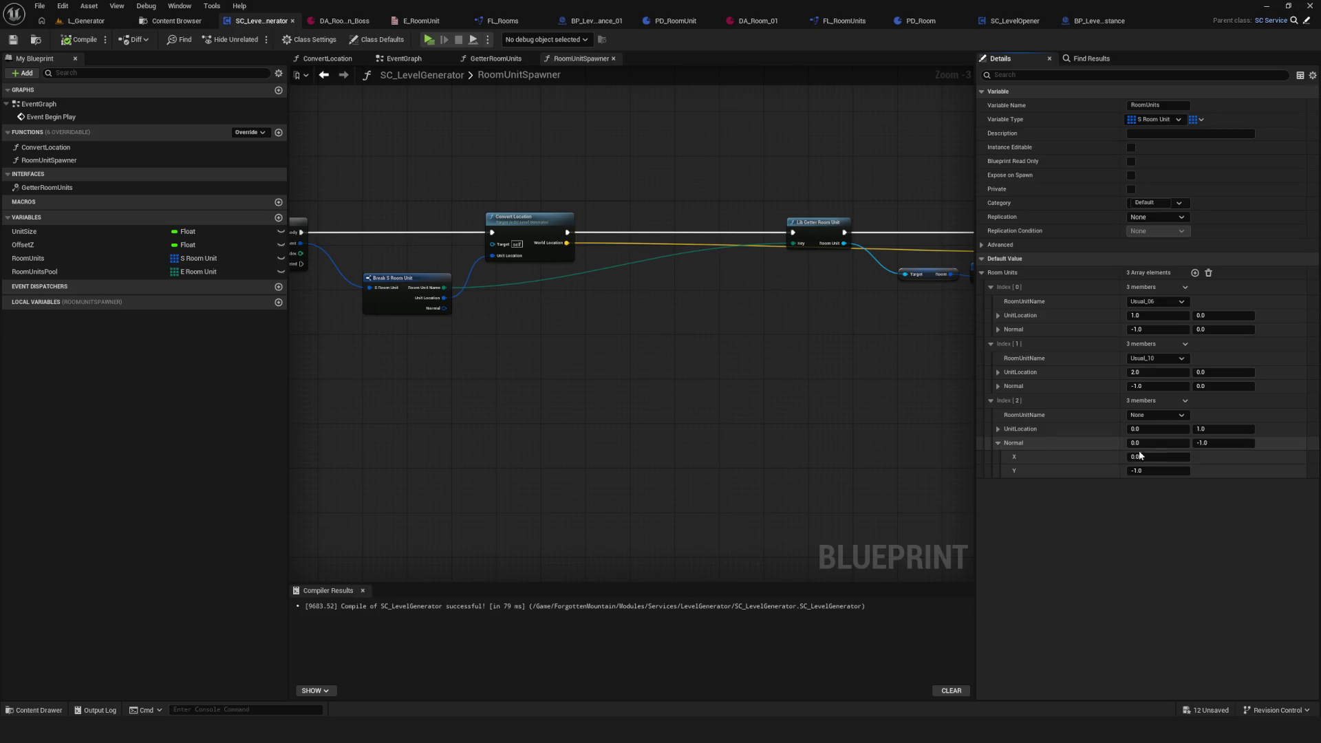
{"action": "left_click", "coordinate": [1009, 445]}
{"action": "left_click", "coordinate": [79, 39]}
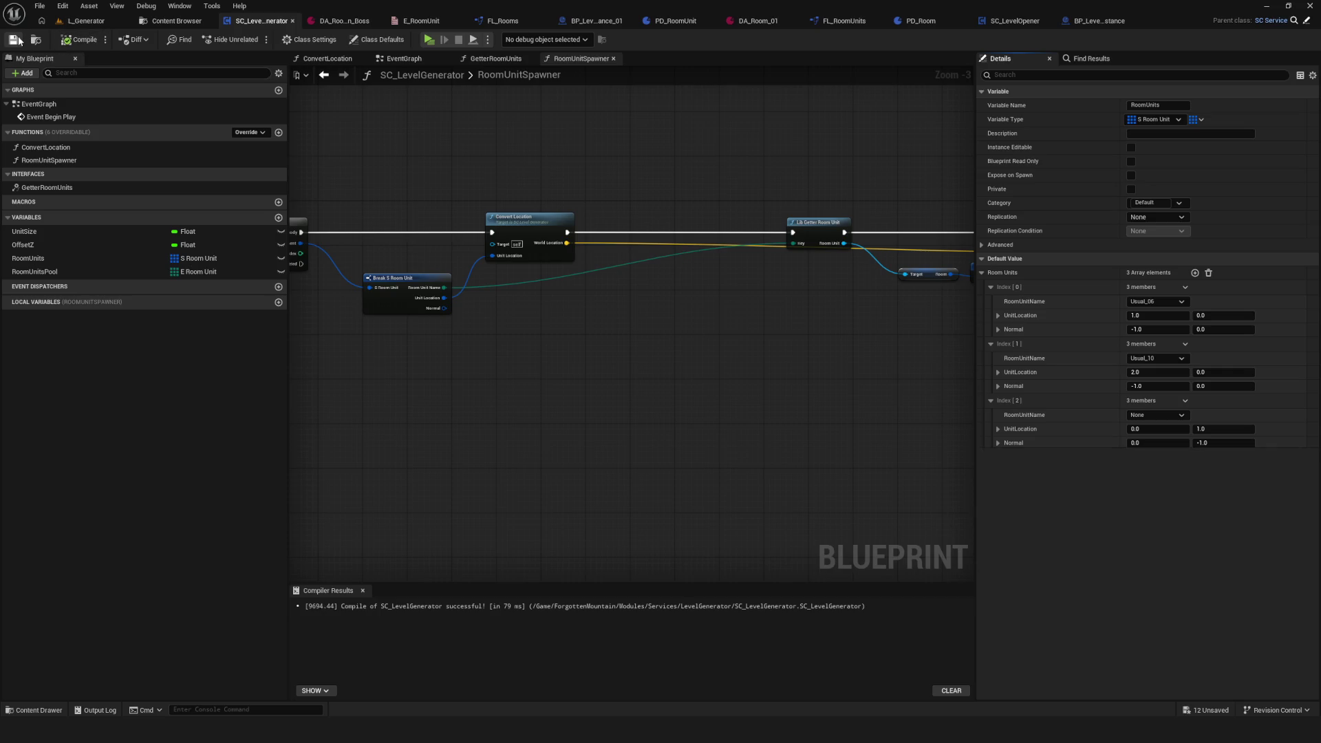
{"action": "left_click", "coordinate": [1005, 24]}
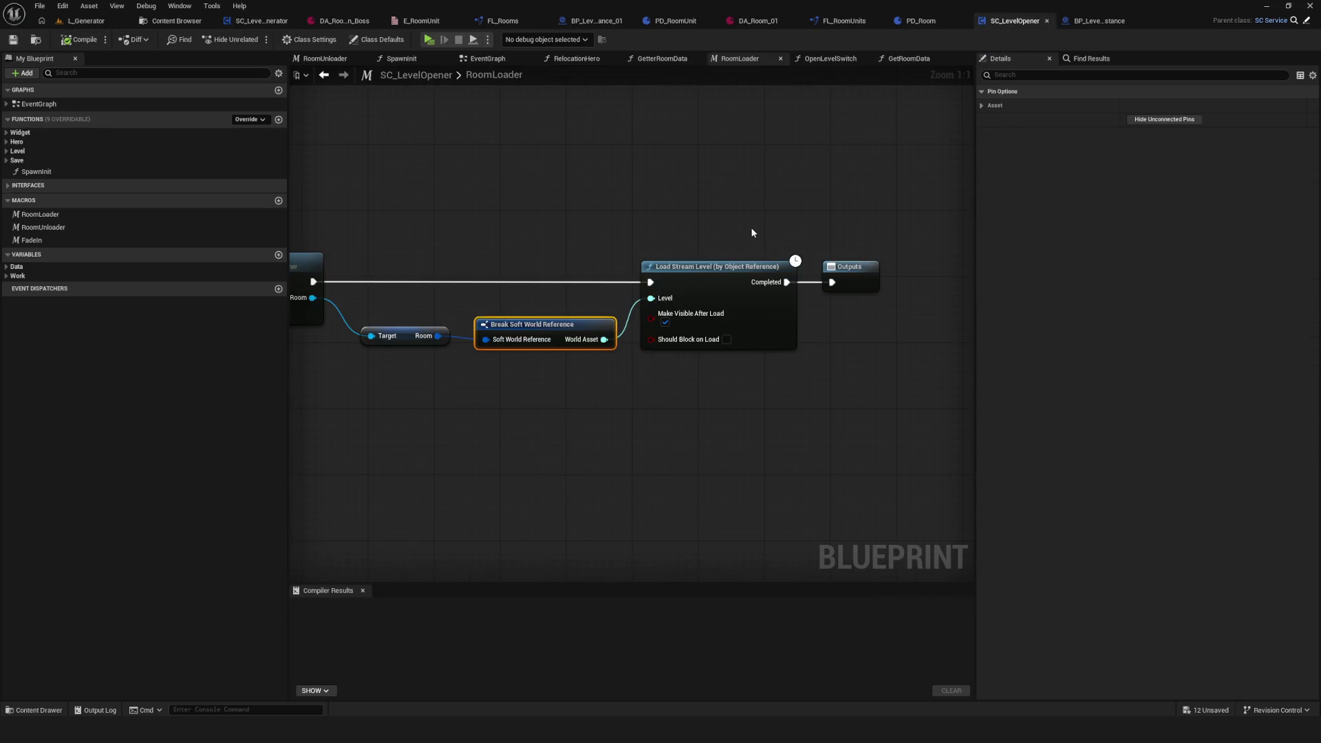
Step: Open BP_LevelInstance's NormalRender graph and bring the Set Visibility nodes into view
{"action": "left_click", "coordinate": [1108, 21]}
{"action": "left_click_drag", "start_coordinate": [916, 108], "coordinate": [905, 136]}
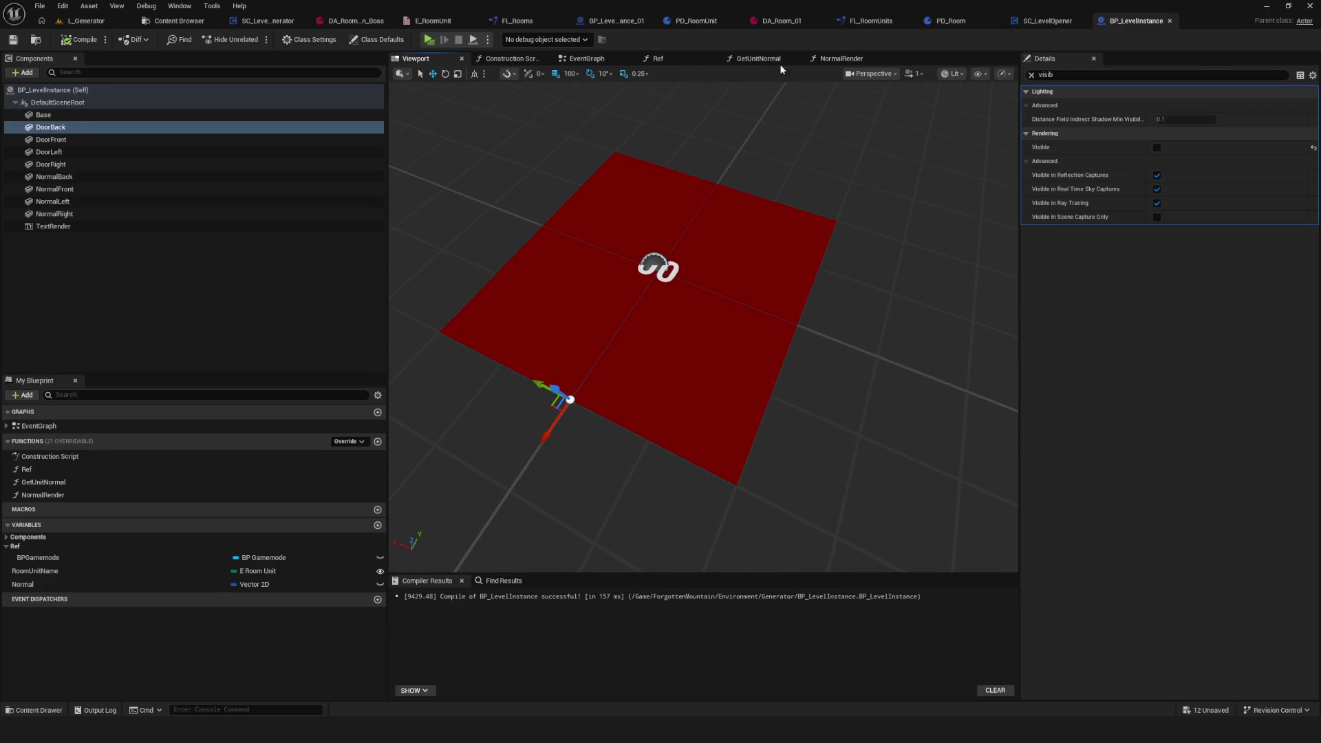
{"action": "left_click", "coordinate": [842, 59]}
{"action": "scroll", "coordinate": [673, 286], "scroll_direction": "down", "scroll_amount": 5}
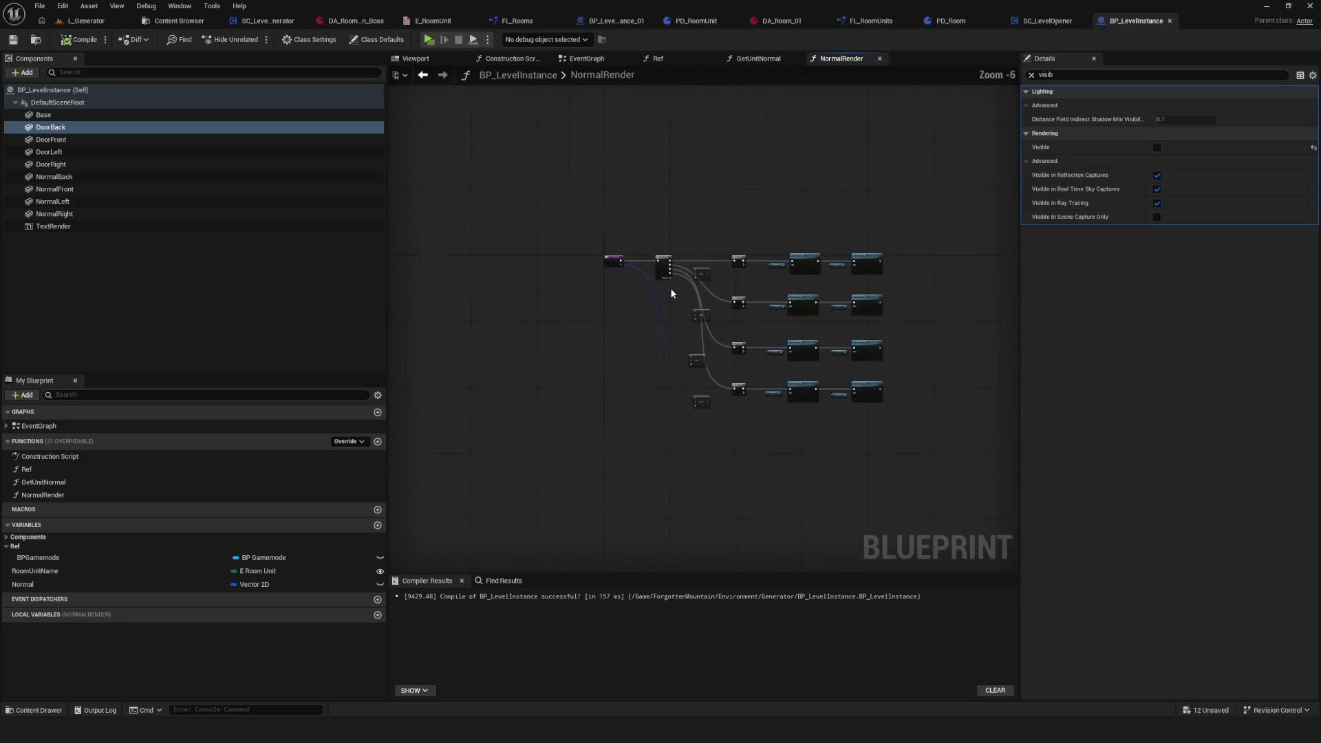
{"action": "scroll", "coordinate": [672, 286], "scroll_direction": "up", "scroll_amount": 5}
{"action": "mouse_move", "coordinate": [658, 183]}
{"action": "left_mouse_down"}
{"action": "mouse_move", "coordinate": [667, 99]}
{"action": "mouse_move", "coordinate": [646, 128]}
{"action": "mouse_move", "coordinate": [648, 161]}
{"action": "mouse_move", "coordinate": [673, 180]}
{"action": "left_mouse_up"}
{"action": "mouse_move", "coordinate": [709, 383]}
{"action": "left_mouse_down"}
{"action": "mouse_move", "coordinate": [489, 390]}
{"action": "mouse_move", "coordinate": [654, 507]}
{"action": "left_mouse_up"}
{"action": "scroll", "coordinate": [797, 355], "scroll_direction": "down", "scroll_amount": 1}
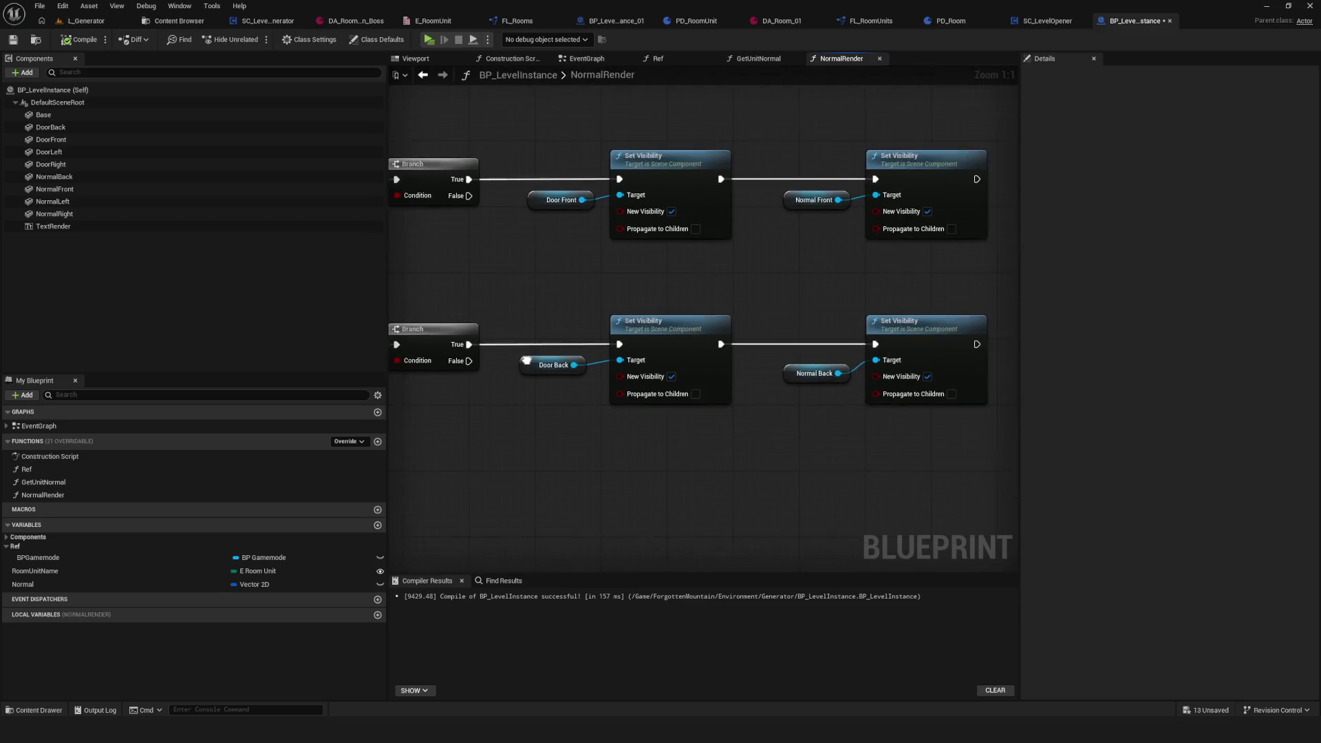
Step: Add a Print String node after the last Set Visibility with text 'asdasd'
{"action": "left_click_drag", "start_coordinate": [887, 347], "coordinate": [976, 348]}
{"action": "type", "text": "print"}
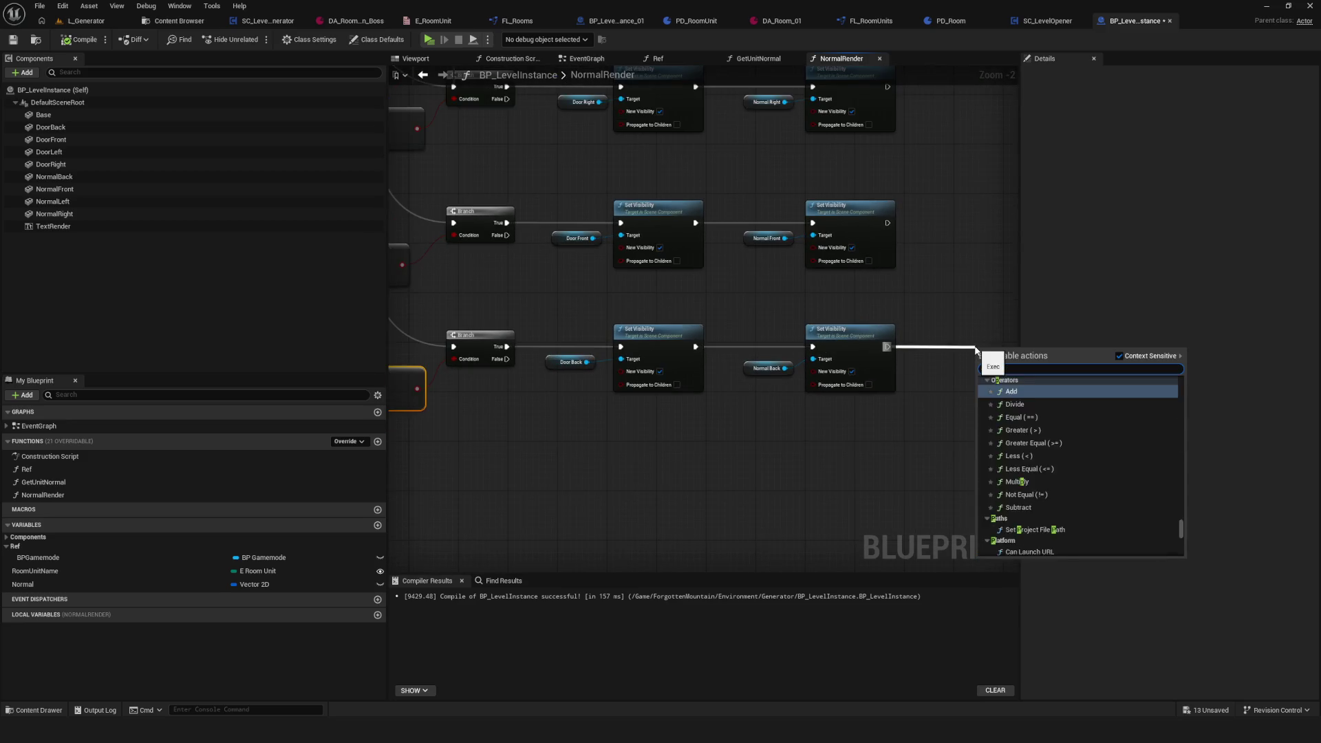
{"action": "key", "text": "Return"}
{"action": "scroll", "coordinate": [805, 357], "scroll_direction": "up", "scroll_amount": 2}
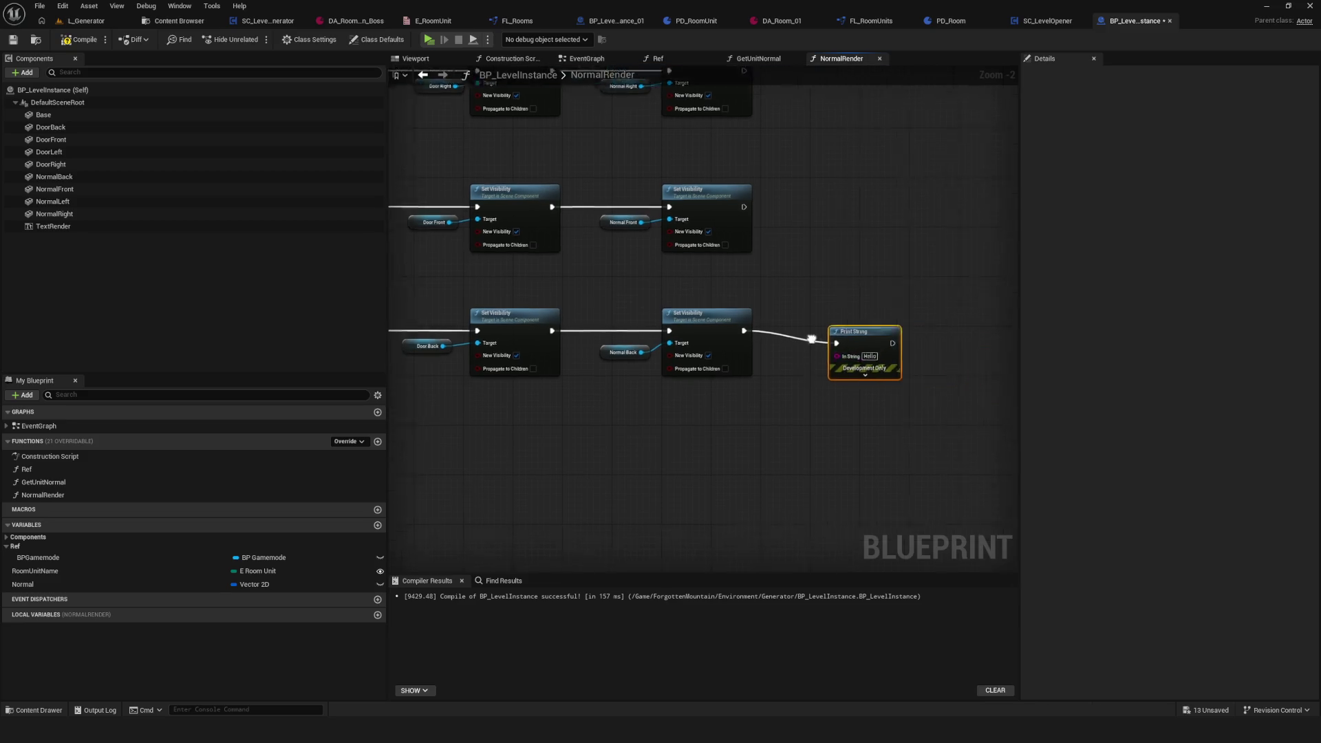
{"action": "type", "text": "asdasd"}
{"action": "left_click", "coordinate": [970, 419]}
Step: Compile and save the blueprint, then test it in a standalone game preview
{"action": "left_click", "coordinate": [79, 39]}
{"action": "left_click", "coordinate": [13, 39]}
{"action": "key", "text": "alt+p"}
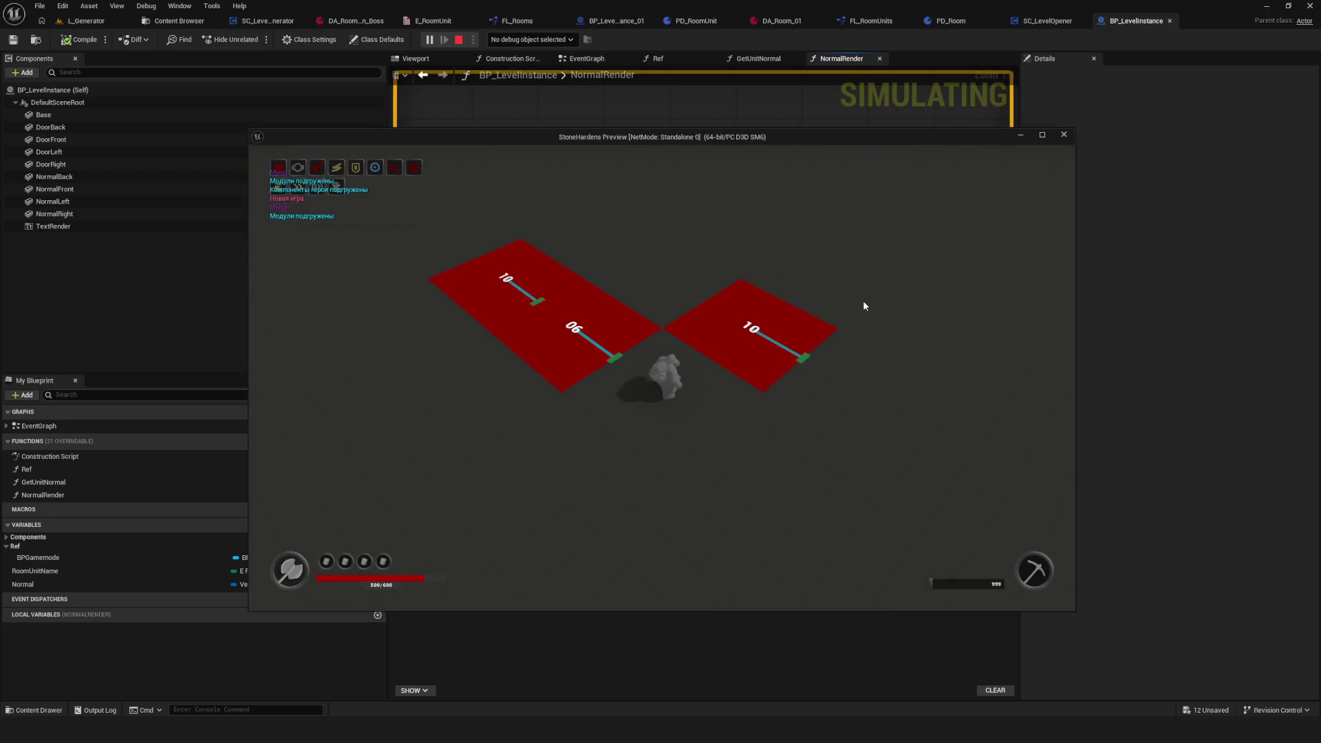
{"action": "key", "text": "Escape"}
{"action": "scroll", "coordinate": [705, 438], "scroll_direction": "up", "scroll_amount": 5}
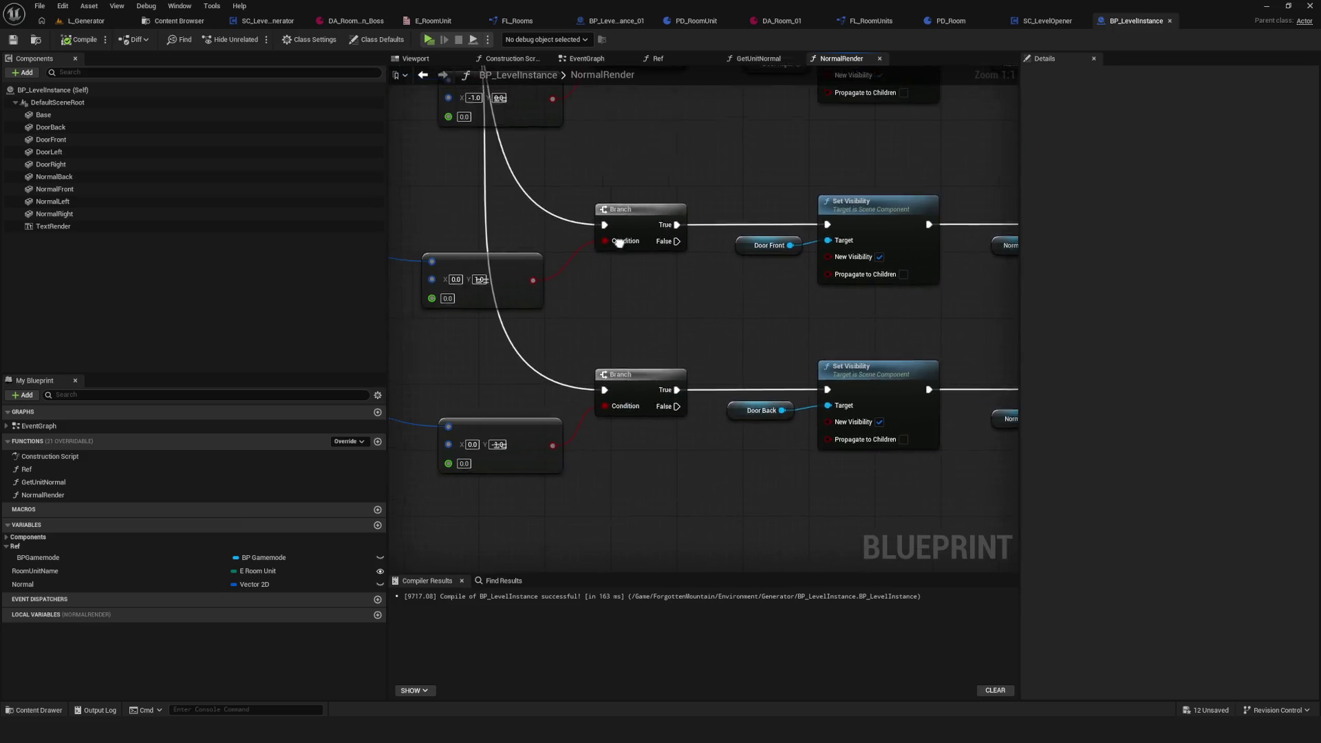
Step: Undo the node deletion to bring the Print String node back
{"action": "left_click_drag", "start_coordinate": [658, 379], "coordinate": [709, 513]}
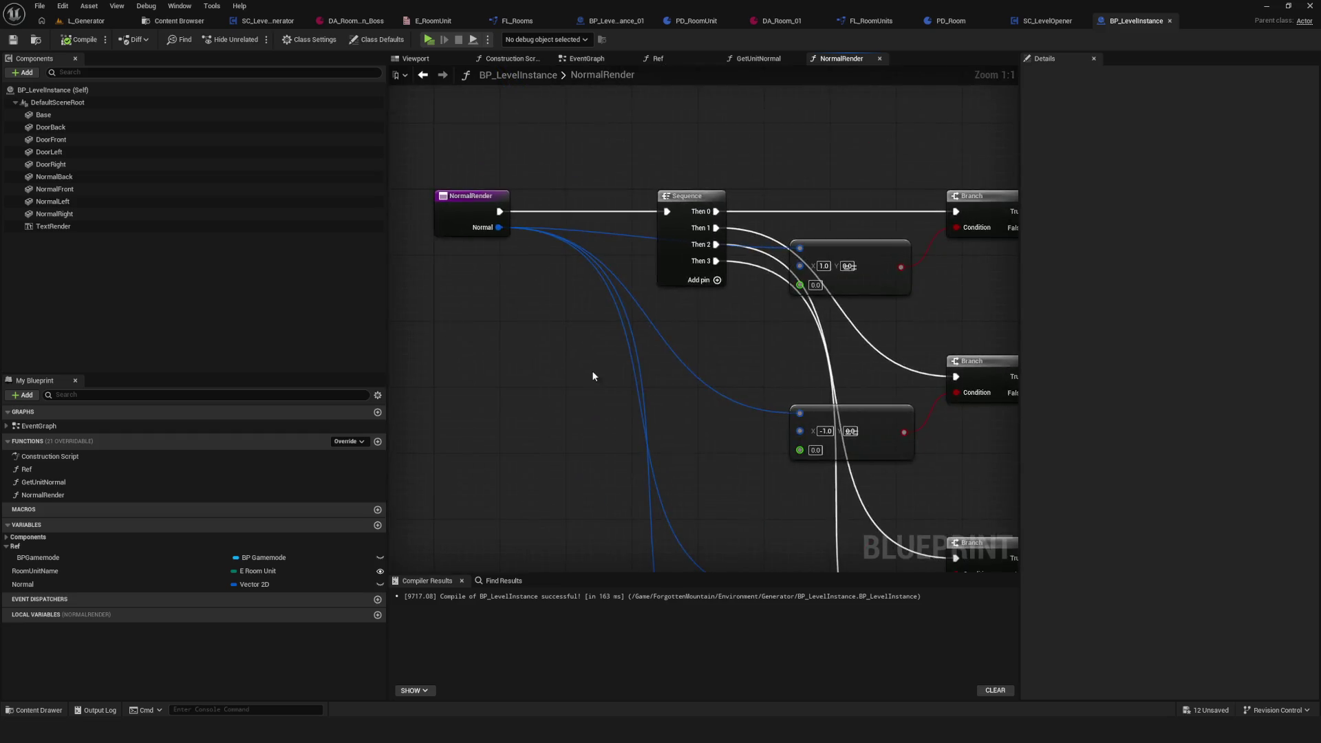
{"action": "scroll", "coordinate": [592, 370], "scroll_direction": "down", "scroll_amount": 2}
{"action": "key", "text": "ctrl+z"}
{"action": "key", "text": "ctrl+z"}
{"action": "key", "text": "ctrl+z"}
{"action": "key", "text": "ctrl+z"}
{"action": "key", "text": "ctrl+z"}
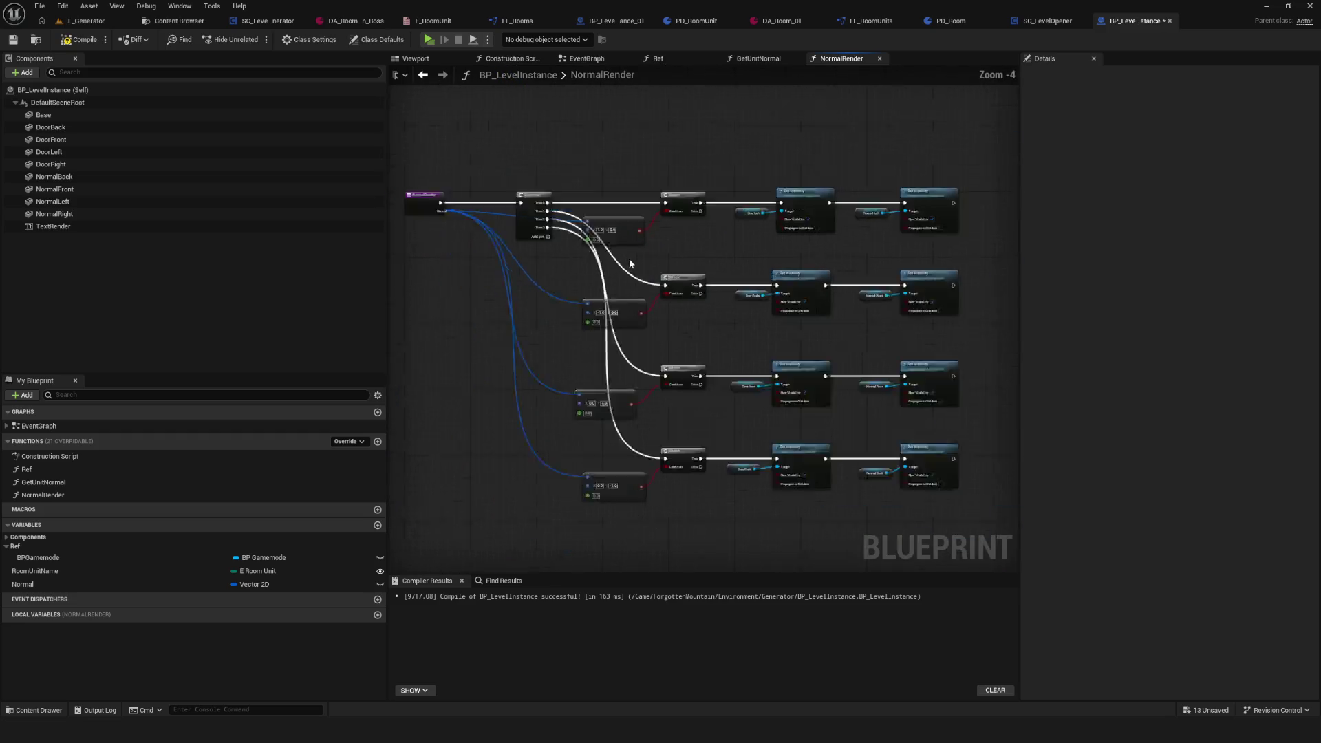
{"action": "scroll", "coordinate": [630, 296], "scroll_direction": "up", "scroll_amount": 4}
{"action": "key", "text": "ctrl+z"}
{"action": "key", "text": "ctrl+z"}
{"action": "key", "text": "ctrl+z"}
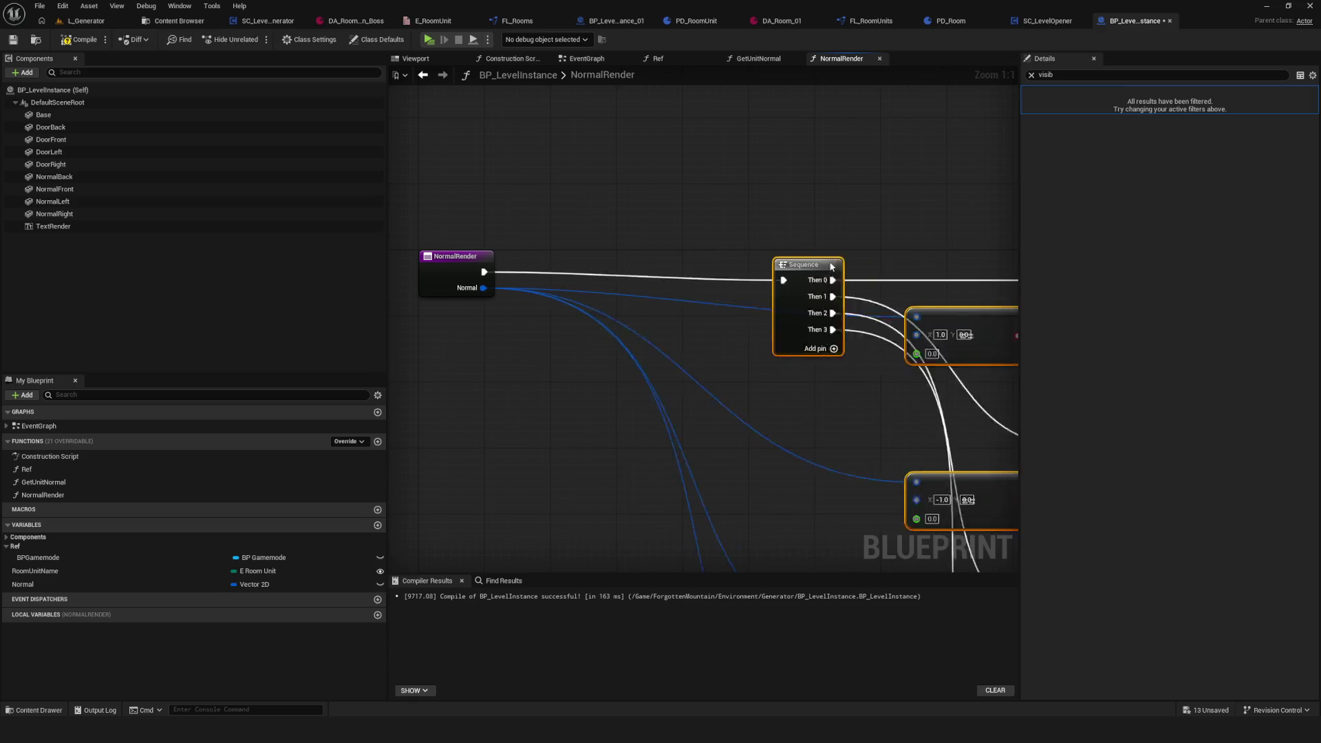
{"action": "key", "text": "ctrl+z"}
{"action": "key", "text": "ctrl+z"}
{"action": "key", "text": "ctrl+z"}
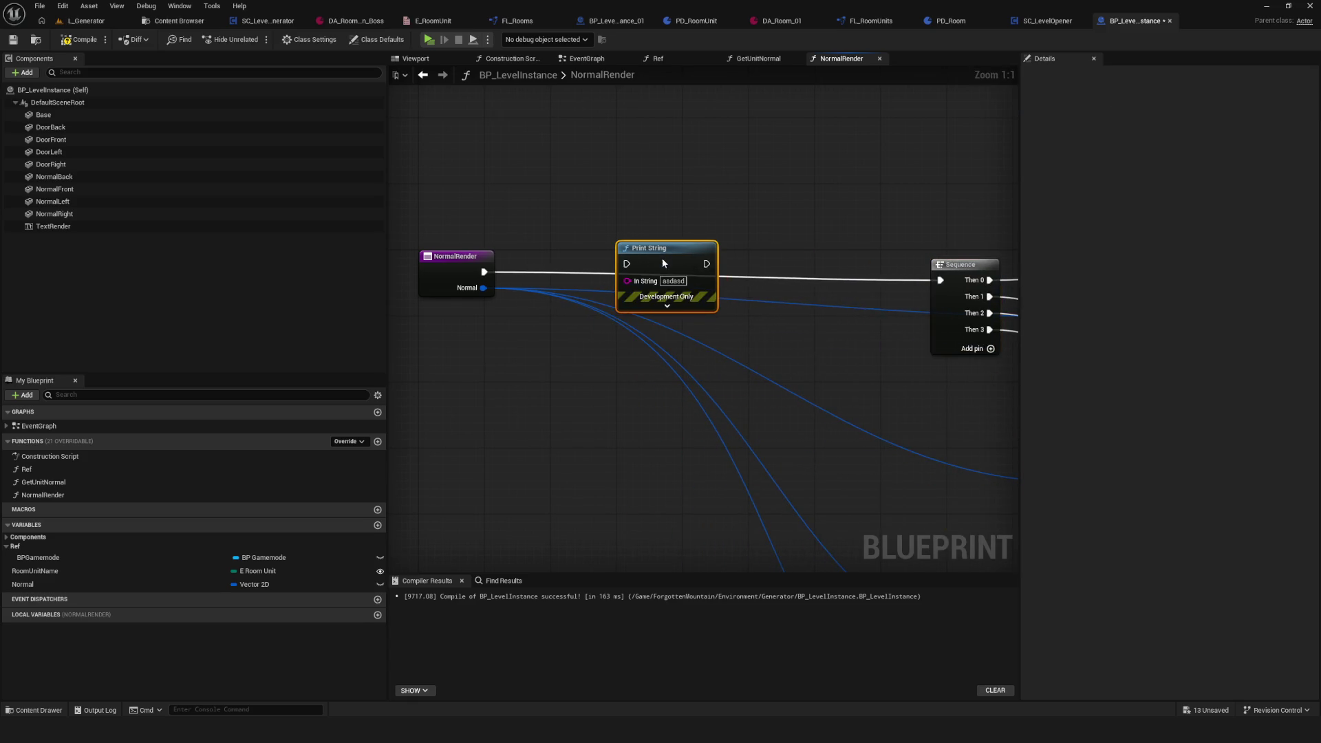
Step: Run Print String before the Sequence, printing the Normal vector converted to text
{"action": "left_click_drag", "start_coordinate": [707, 272], "coordinate": [941, 280]}
{"action": "left_click_drag", "start_coordinate": [484, 288], "coordinate": [628, 288]}
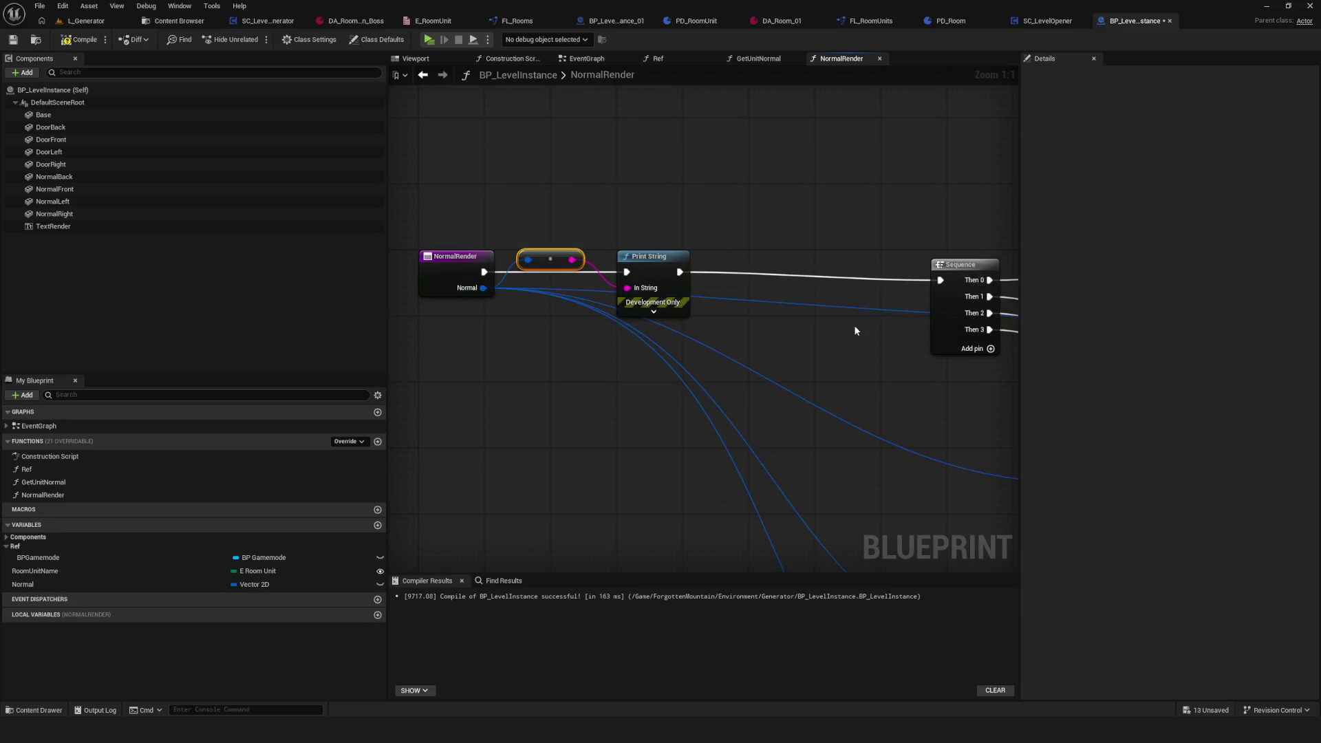
{"action": "left_click_drag", "start_coordinate": [550, 261], "coordinate": [546, 202]}
Step: Compile the blueprint and launch the game preview in the Dev level
{"action": "left_click", "coordinate": [78, 42]}
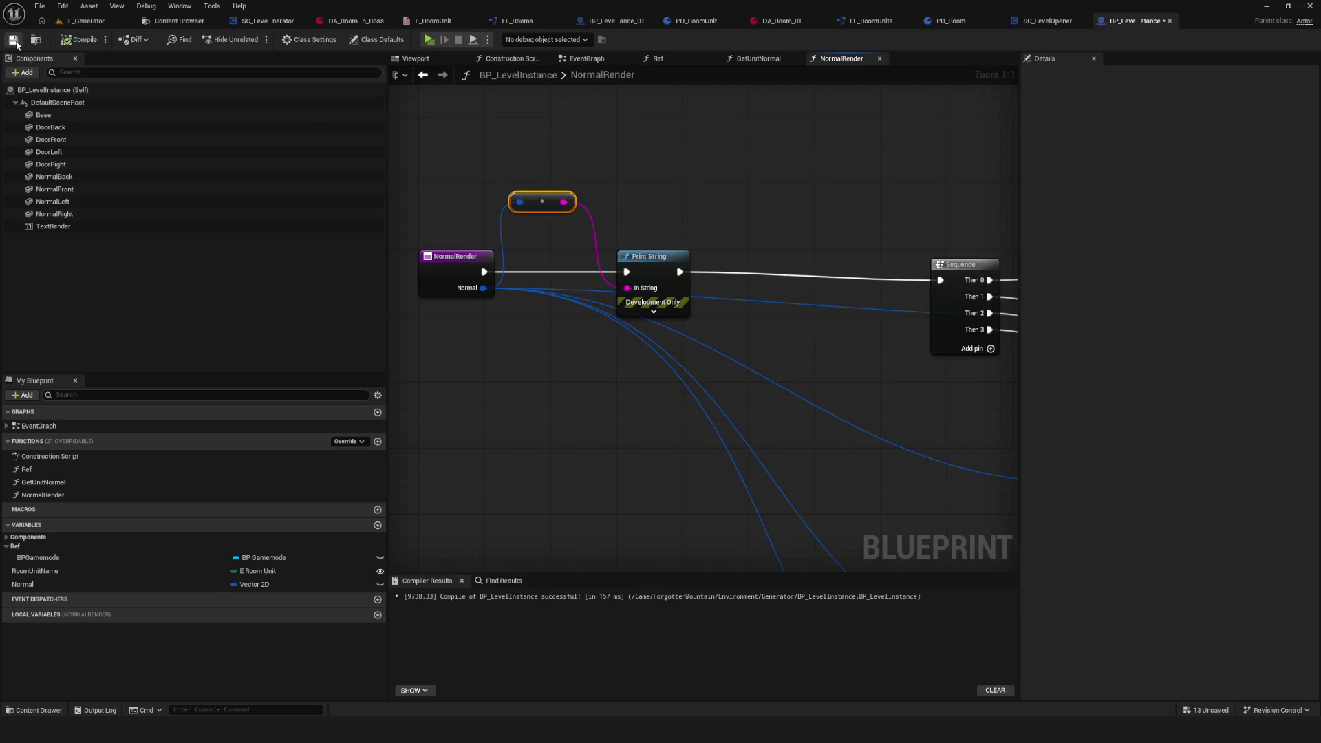
{"action": "left_click", "coordinate": [429, 40]}
{"action": "left_click", "coordinate": [647, 318]}
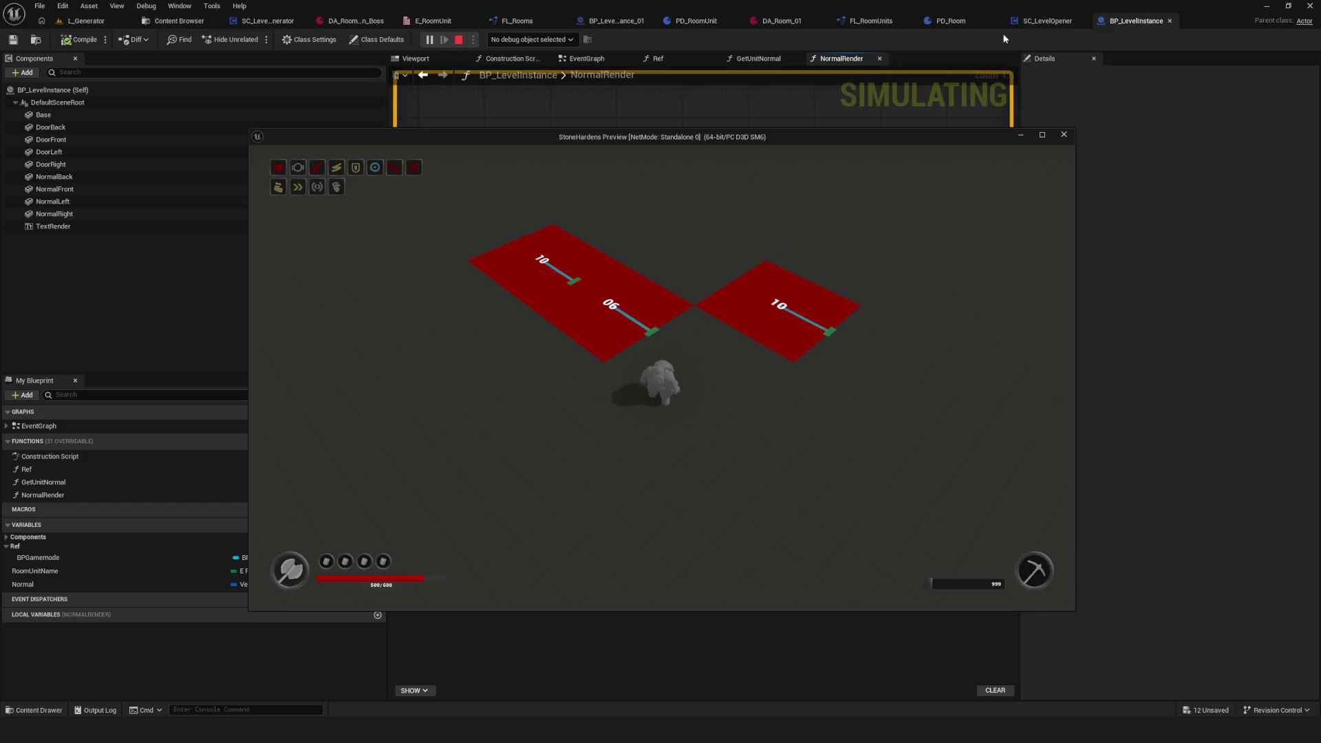
Step: Set the Print String's text colour to light green and its duration to 10 seconds
{"action": "left_click", "coordinate": [1064, 135]}
{"action": "left_click", "coordinate": [666, 316]}
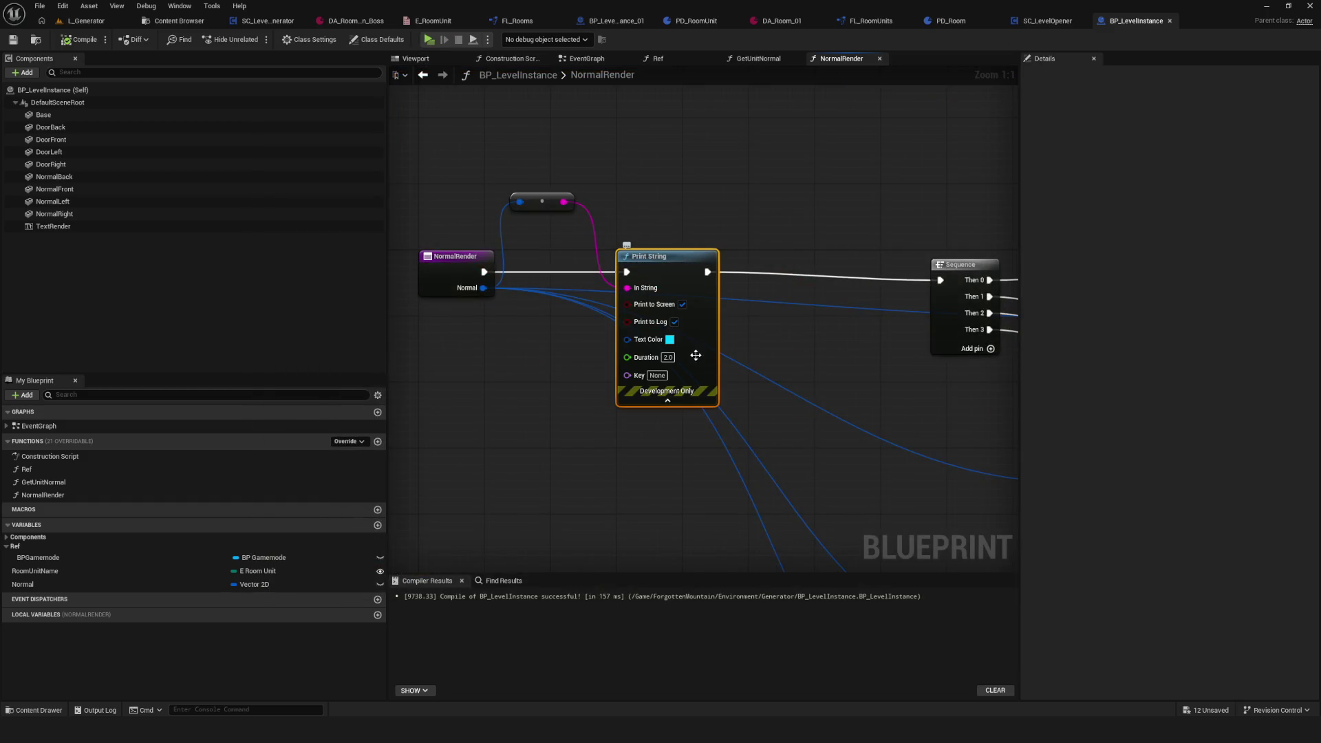
{"action": "left_click", "coordinate": [669, 340]}
{"action": "left_click", "coordinate": [716, 447]}
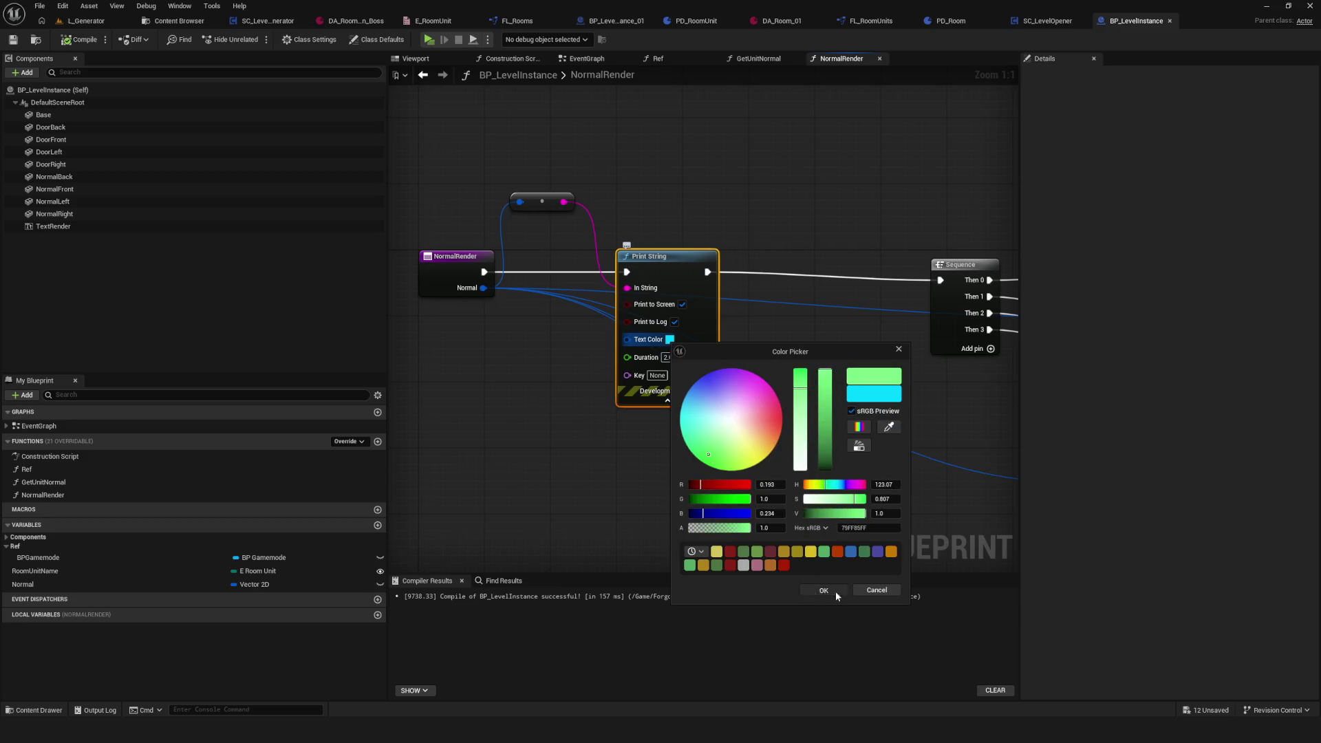
{"action": "left_click", "coordinate": [823, 590]}
{"action": "left_click", "coordinate": [666, 358]}
{"action": "type", "text": "10"}
{"action": "key", "text": "Return"}
Step: Compile and save with F7, then test the message in the game preview
{"action": "key", "text": "F7"}
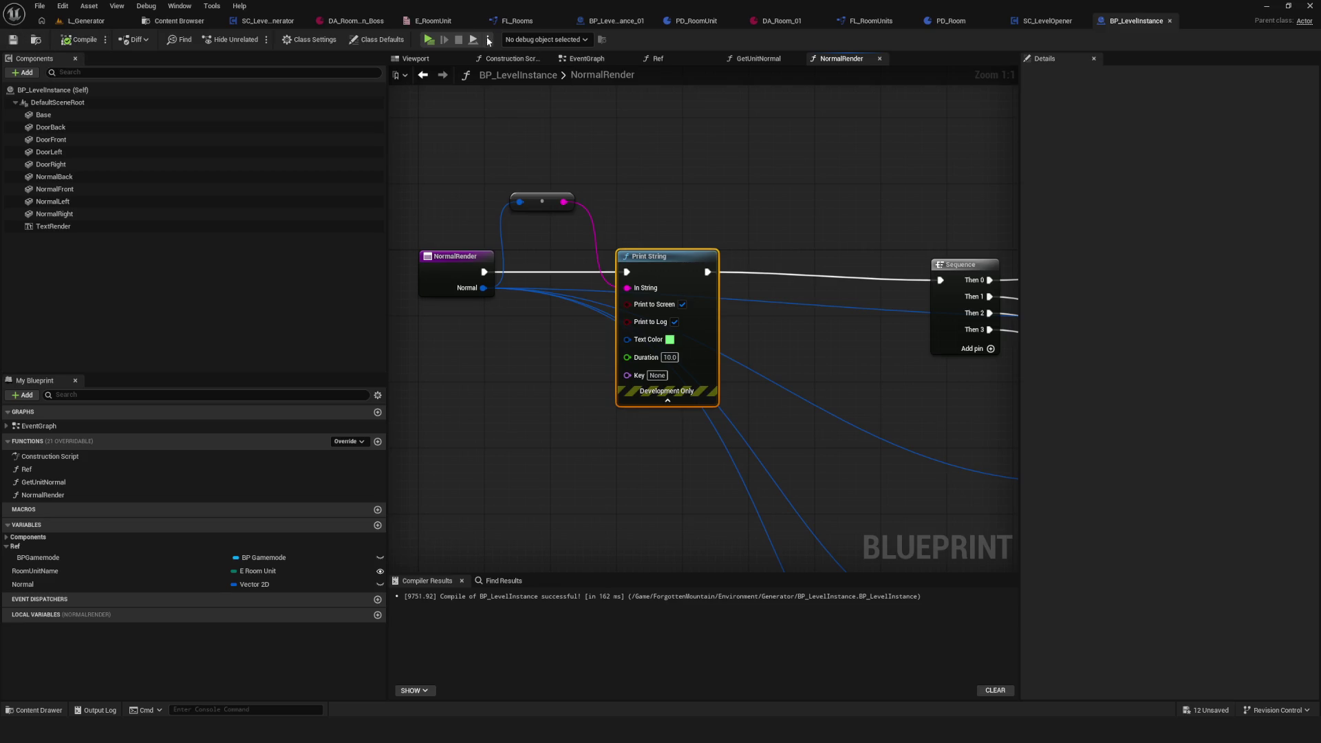
{"action": "left_click", "coordinate": [428, 41]}
{"action": "left_click", "coordinate": [625, 307]}
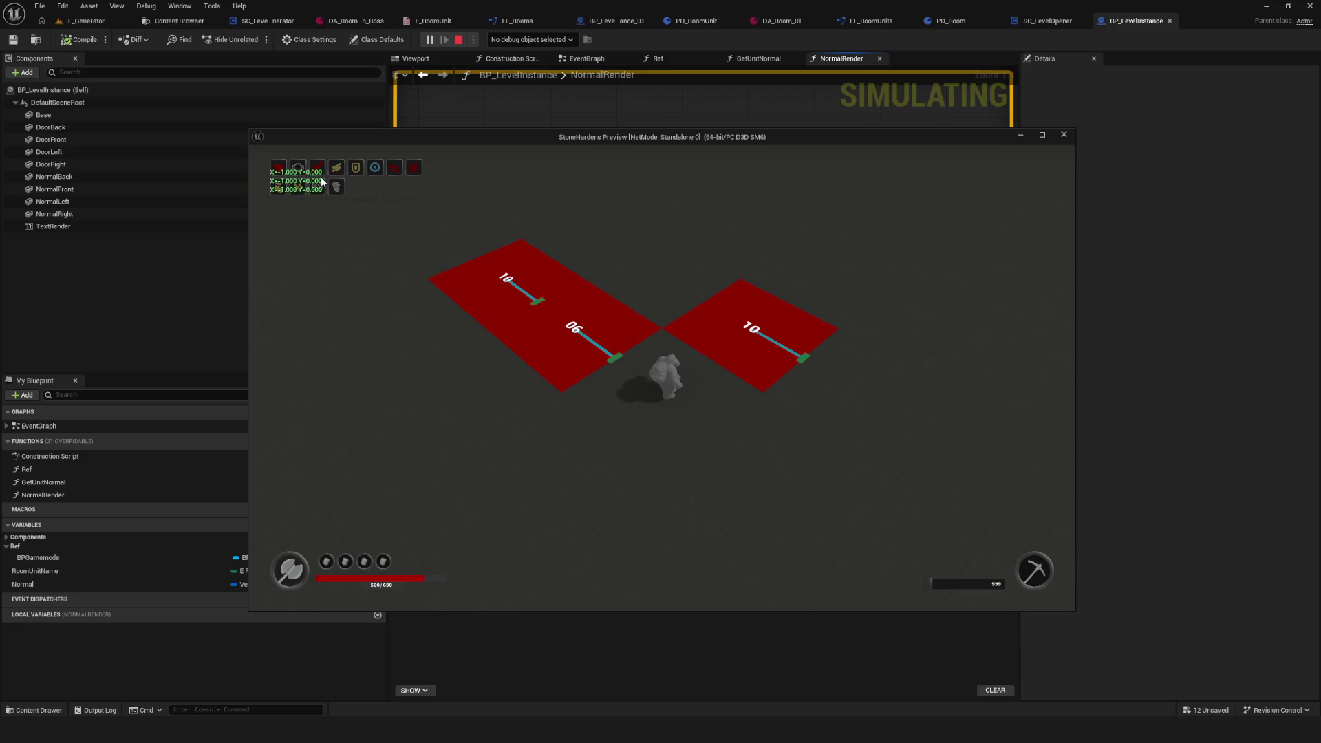
{"action": "left_click", "coordinate": [1065, 135]}
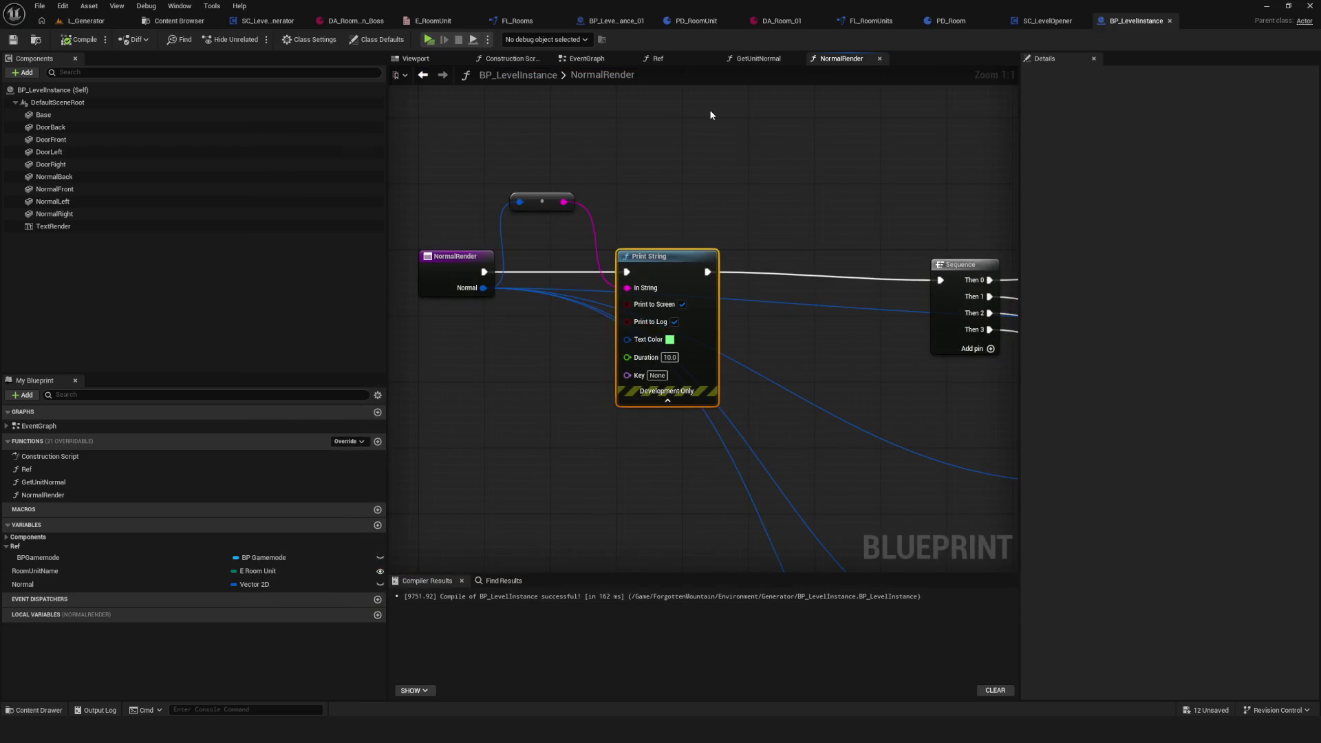
Step: Survey the NormalRender graph, then switch to SC_LevelGenerator's RoomUnitSpawner graph and RoomUnits defaults
{"action": "scroll", "coordinate": [614, 222], "scroll_direction": "down", "scroll_amount": 8}
{"action": "scroll", "coordinate": [614, 221], "scroll_direction": "up", "scroll_amount": 2}
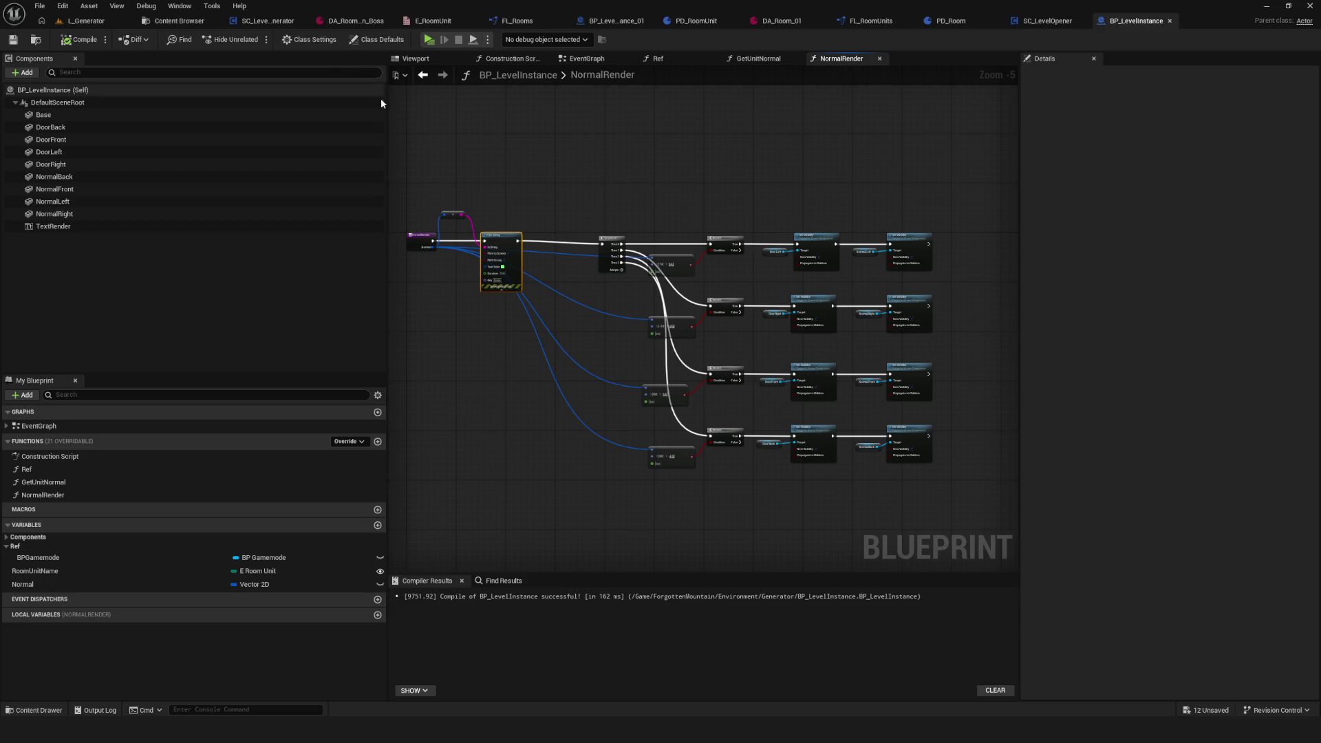
{"action": "left_click_drag", "start_coordinate": [457, 152], "coordinate": [548, 178]}
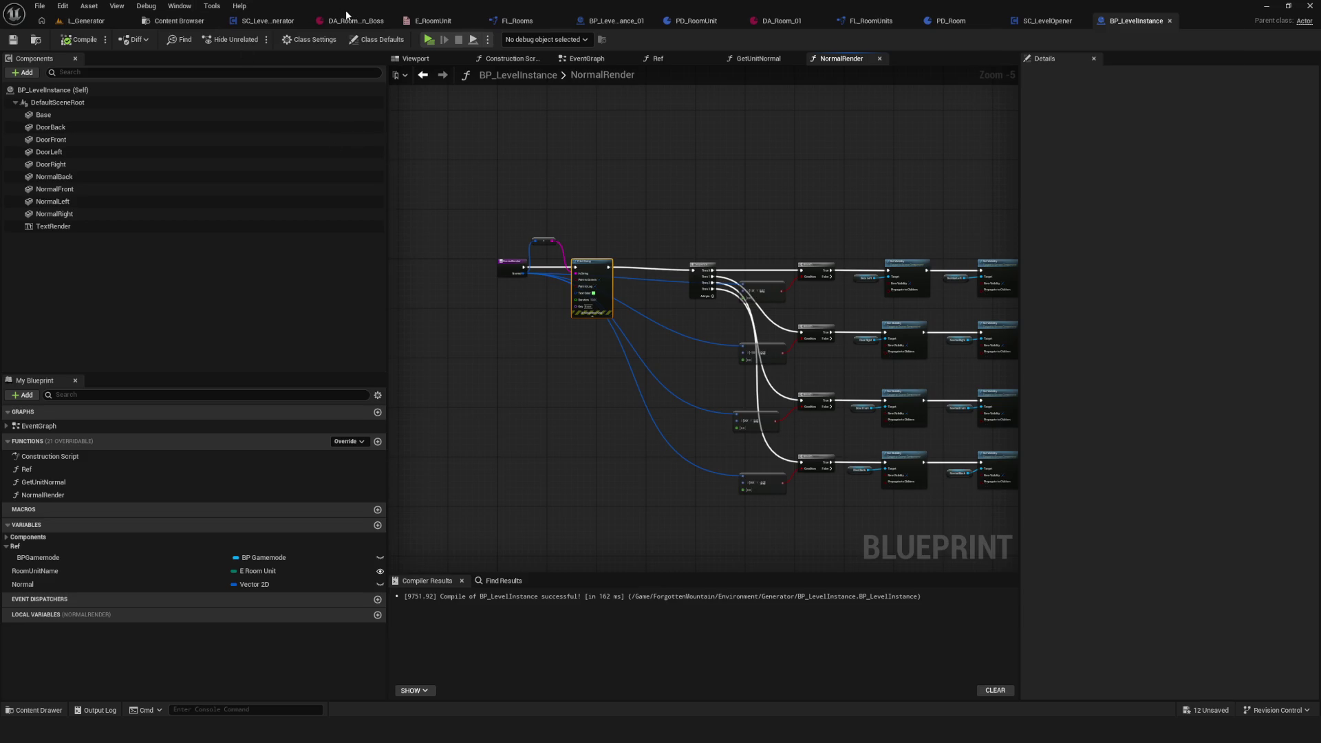
{"action": "left_click", "coordinate": [276, 21]}
{"action": "scroll", "coordinate": [500, 273], "scroll_direction": "up", "scroll_amount": 5}
{"action": "left_click", "coordinate": [1099, 21]}
{"action": "scroll", "coordinate": [570, 236], "scroll_direction": "up", "scroll_amount": 3}
{"action": "left_click", "coordinate": [262, 20]}
{"action": "scroll", "coordinate": [787, 275], "scroll_direction": "down", "scroll_amount": 5}
{"action": "scroll", "coordinate": [580, 281], "scroll_direction": "up", "scroll_amount": 5}
{"action": "left_click_drag", "start_coordinate": [580, 281], "coordinate": [578, 282]}
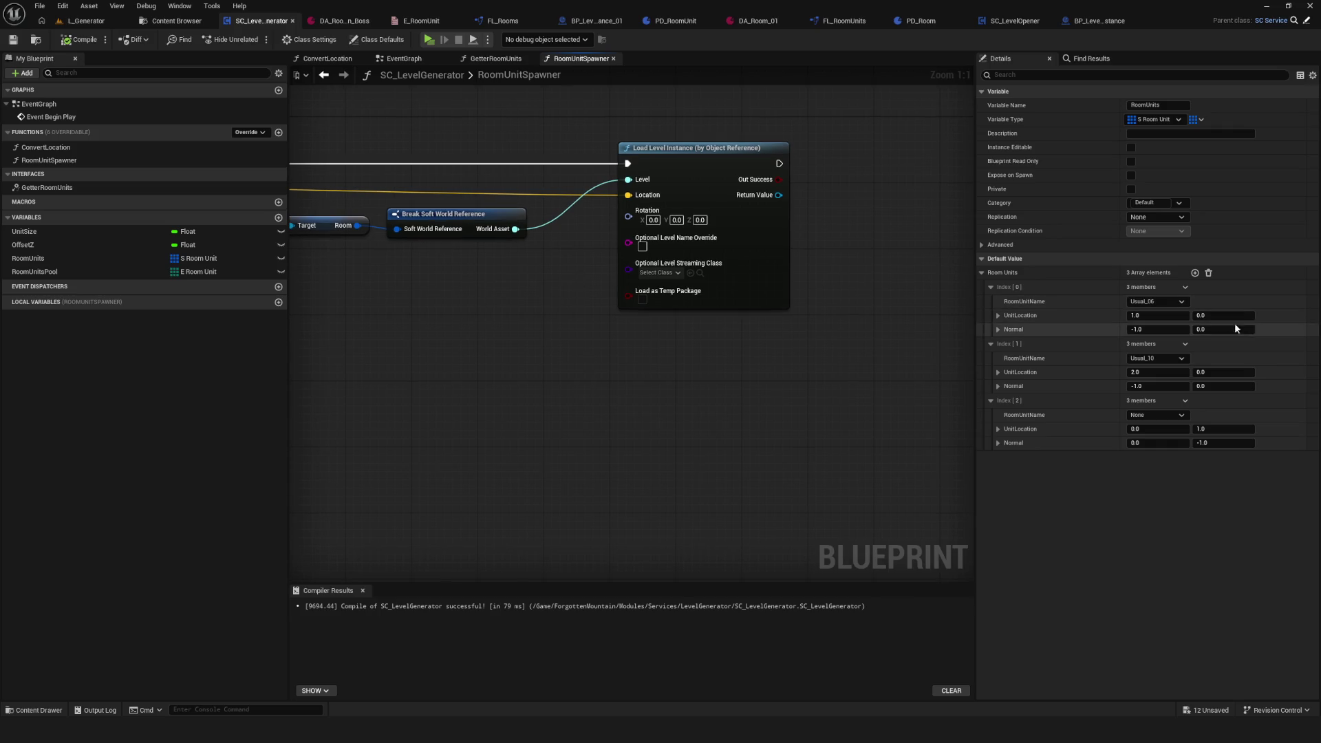
Step: Edit the room units' Normal values, negating the third unit's Normal Y, and test in-game
{"action": "left_click", "coordinate": [1161, 332]}
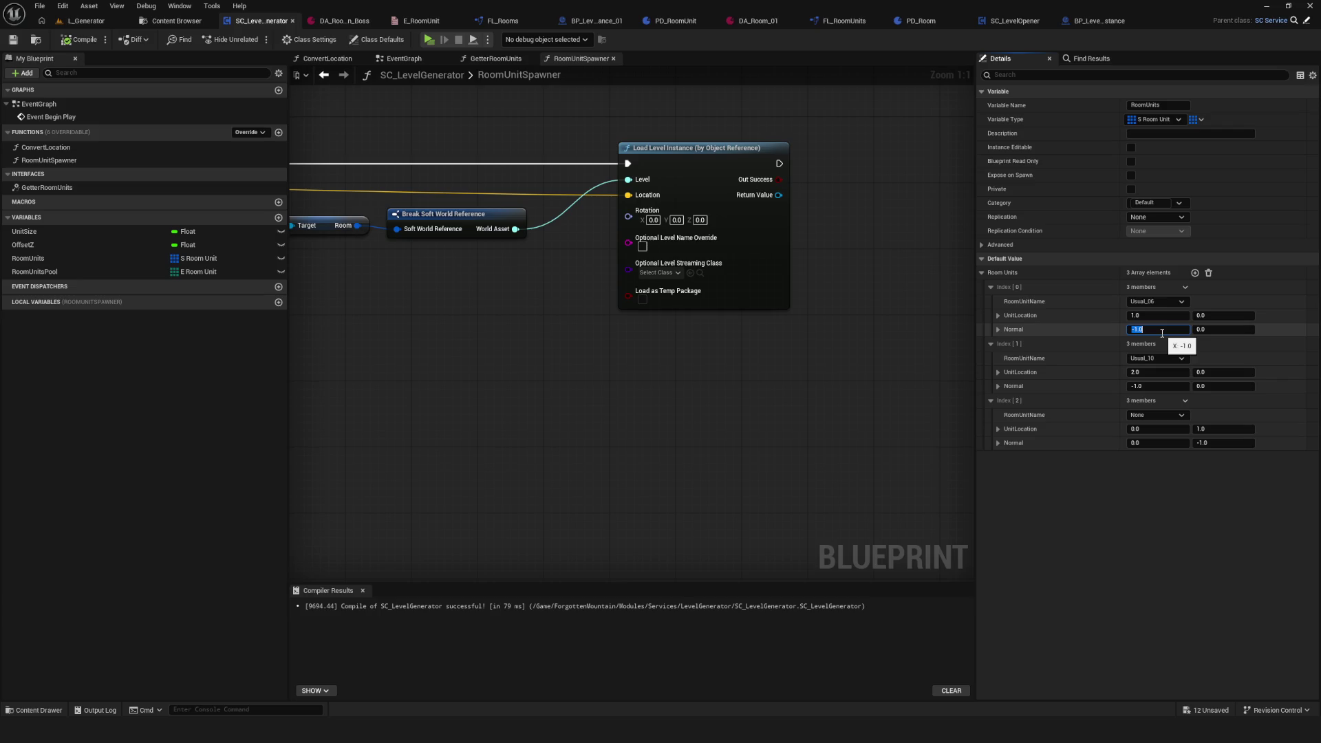
{"action": "left_click", "coordinate": [1156, 387]}
{"action": "type", "text": "-2"}
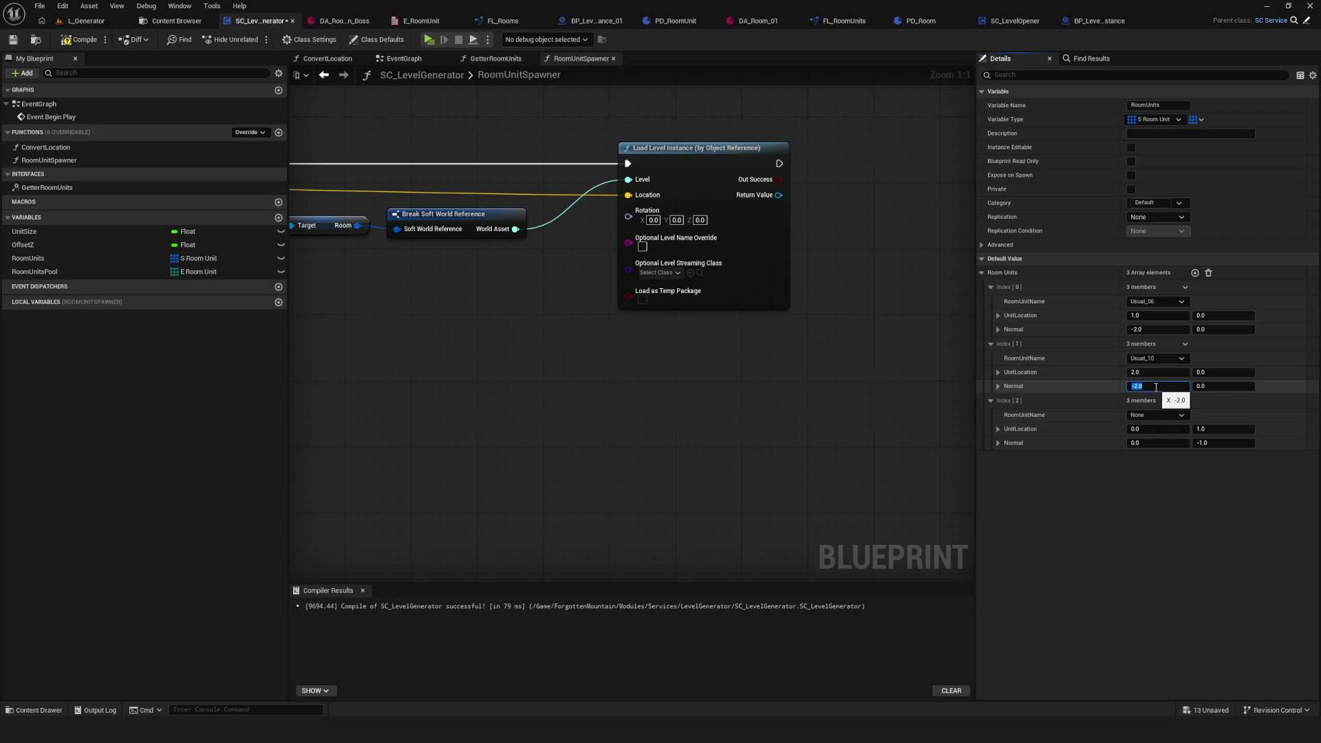
{"action": "left_click", "coordinate": [1213, 443]}
{"action": "type", "text": "-"}
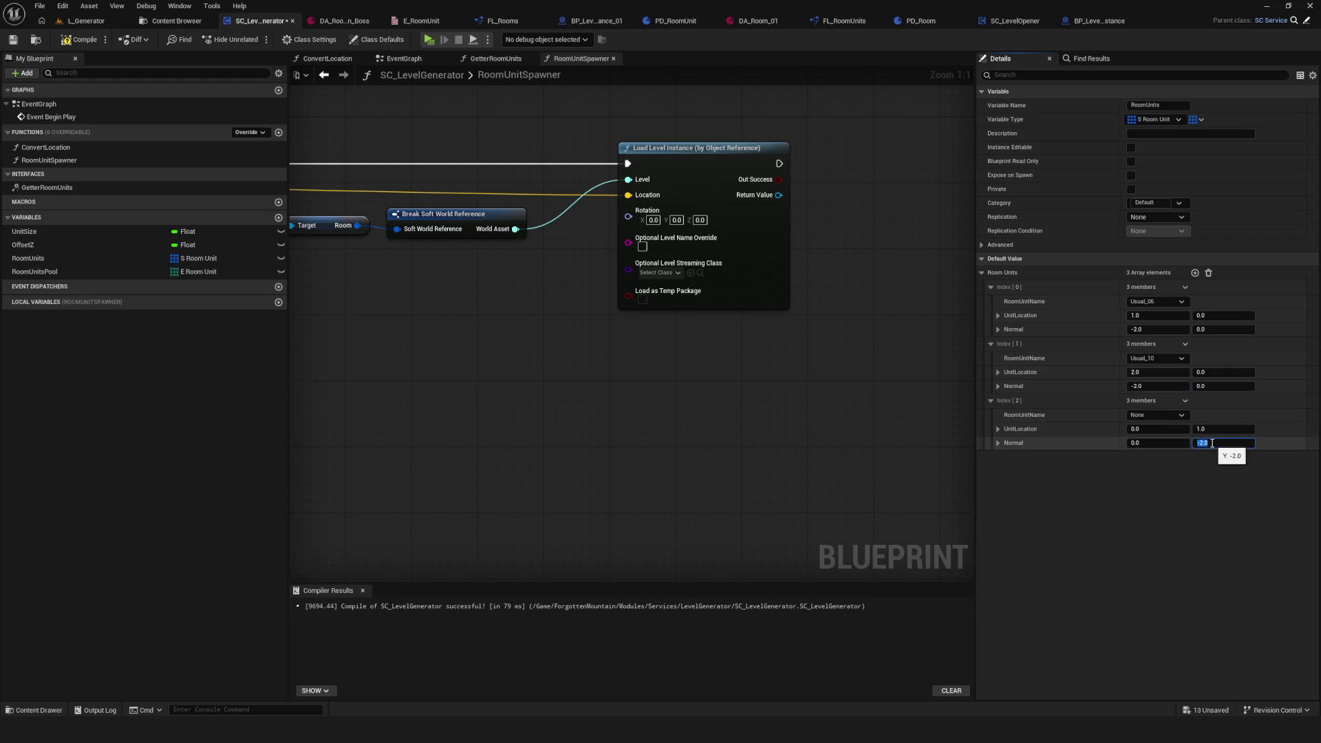
{"action": "left_click", "coordinate": [1154, 387]}
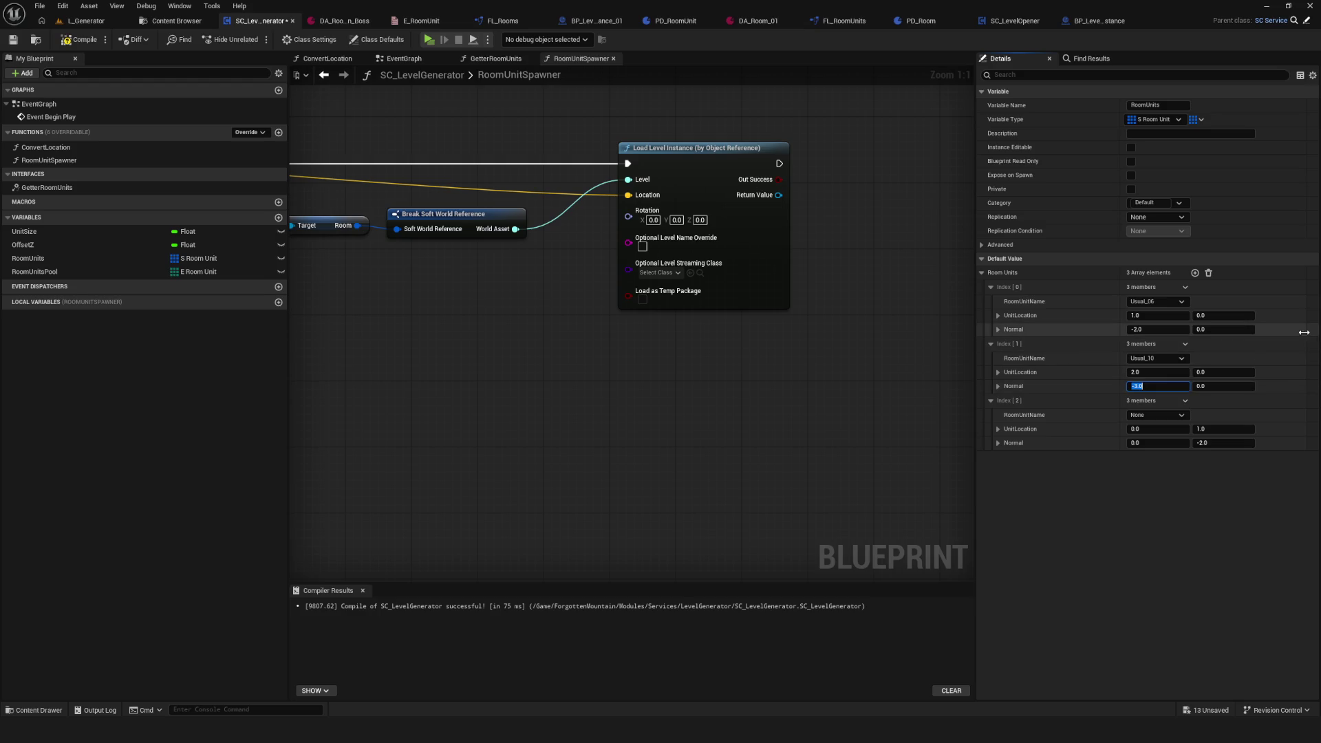
{"action": "left_click", "coordinate": [429, 40]}
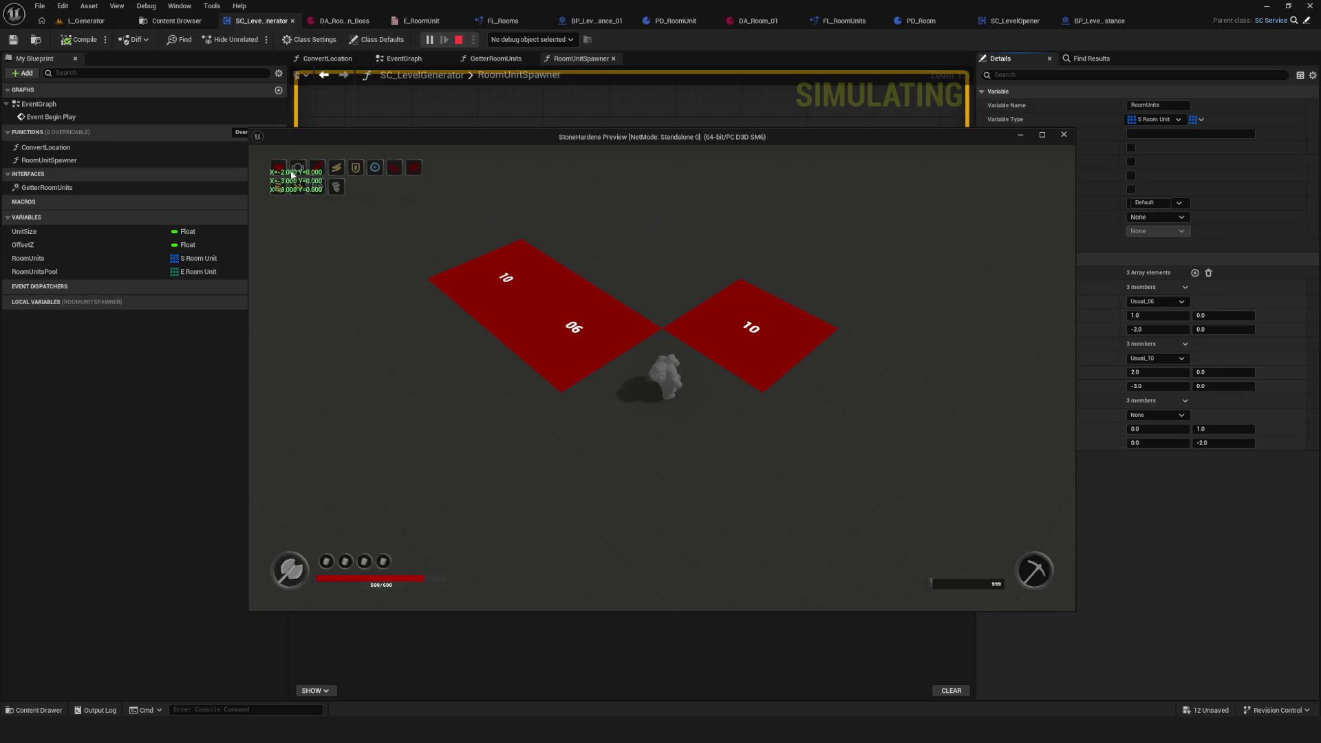
{"action": "left_click", "coordinate": [1064, 134]}
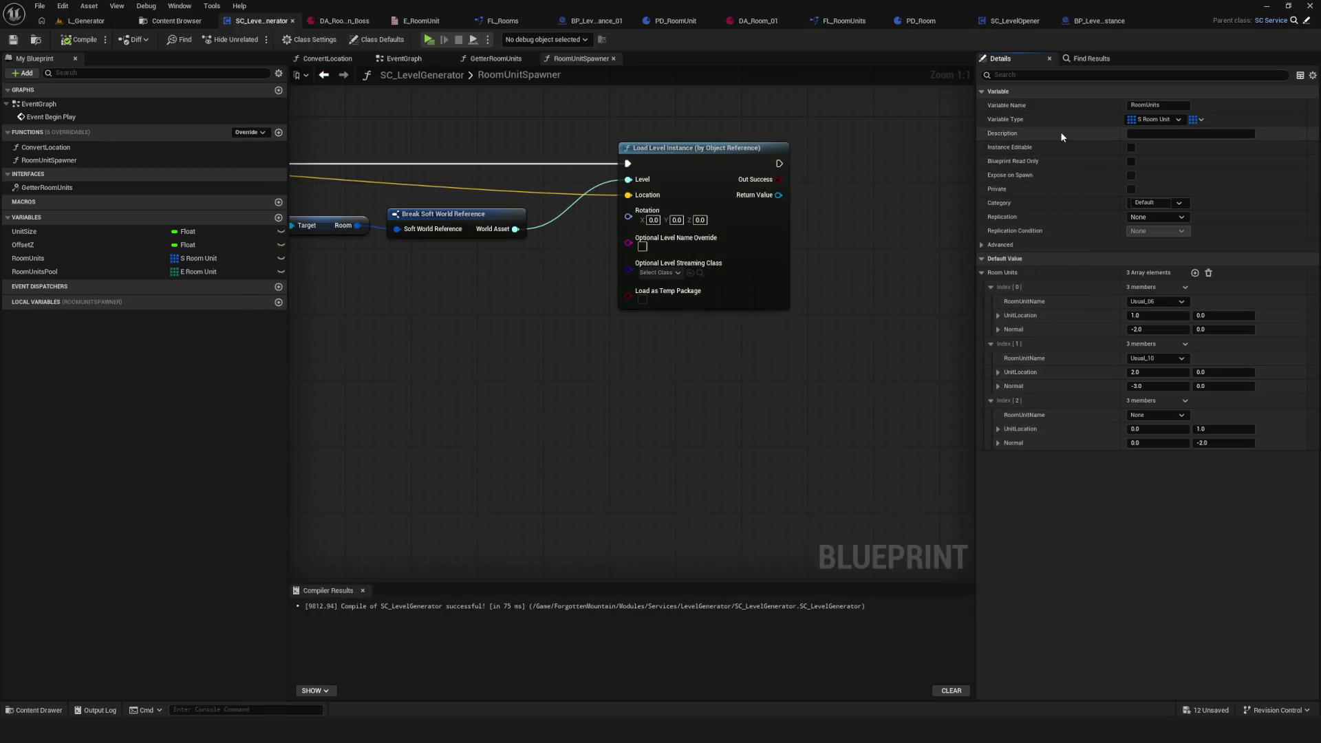
Step: Set the third room unit's Normal X to -5.0, save, and retest the rooms in-game
{"action": "left_click", "coordinate": [1155, 330]}
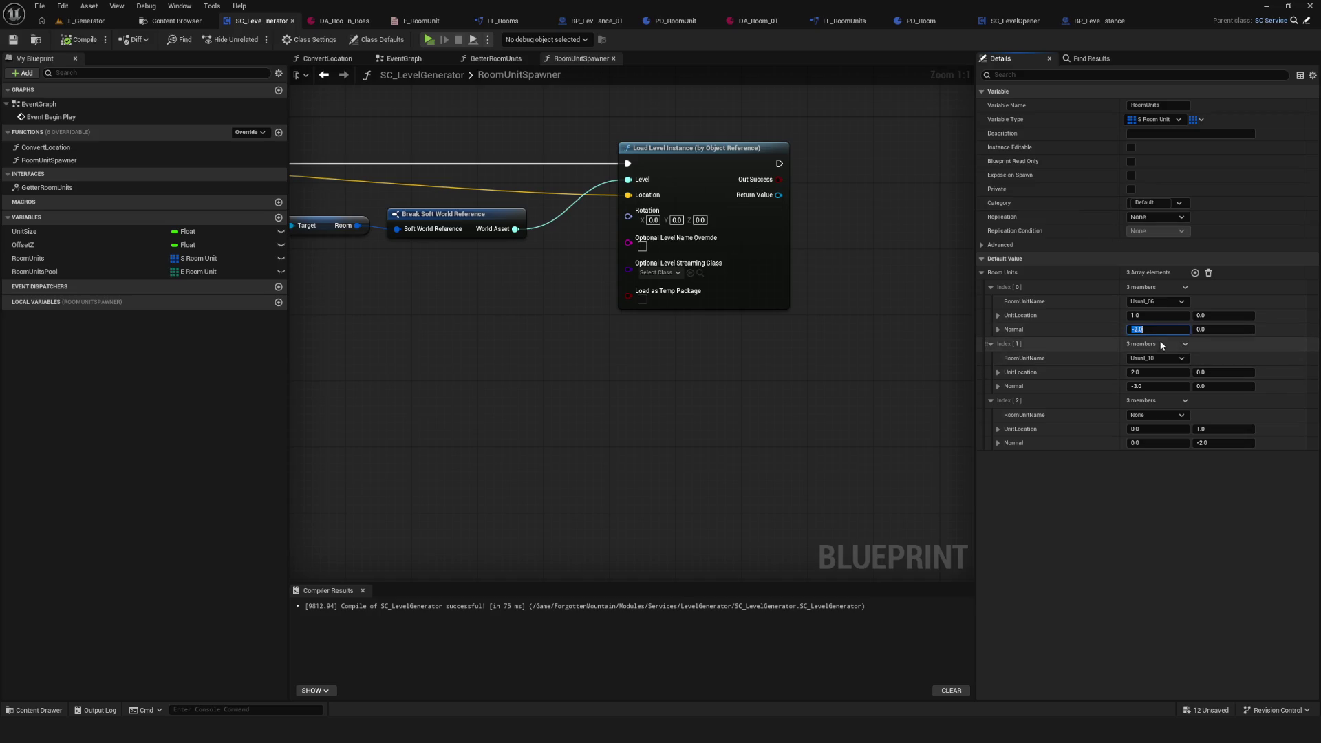
{"action": "left_click", "coordinate": [1158, 443]}
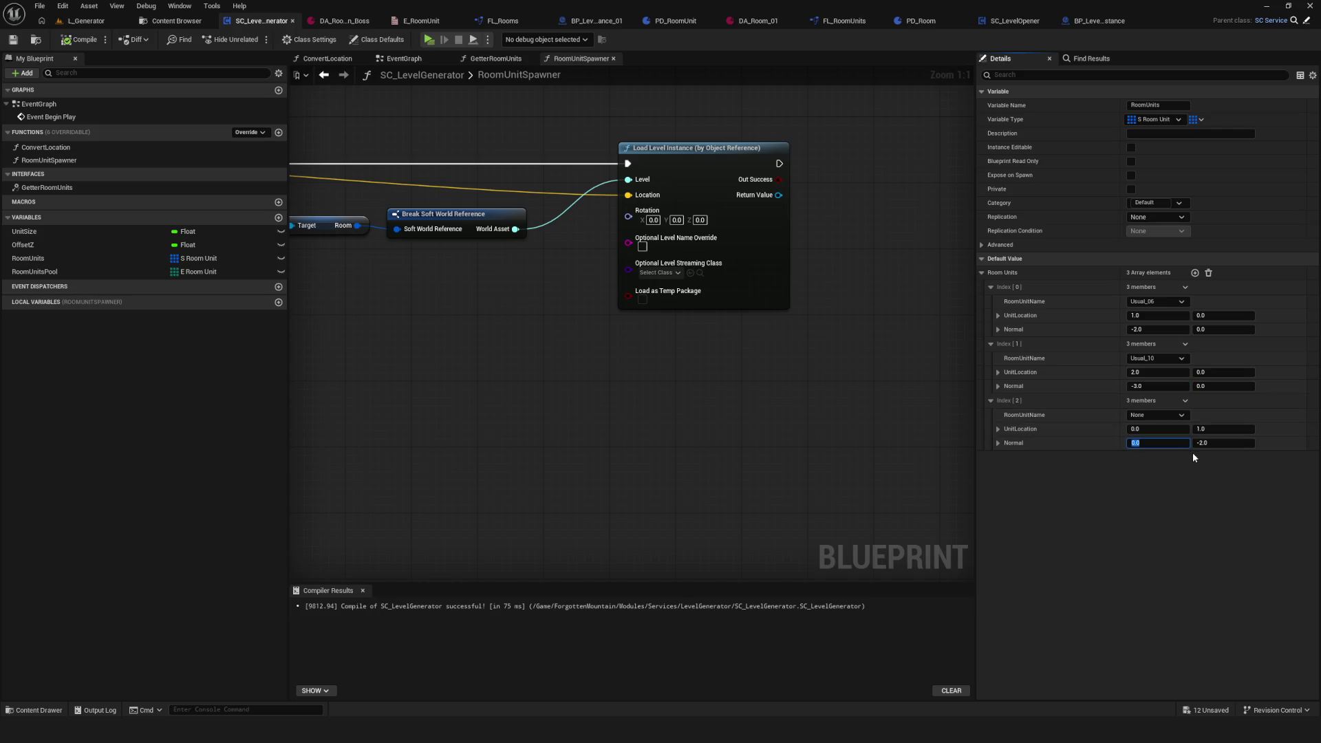
{"action": "type", "text": "-5"}
{"action": "key", "text": "Return"}
{"action": "left_click", "coordinate": [13, 39]}
{"action": "left_click", "coordinate": [429, 40]}
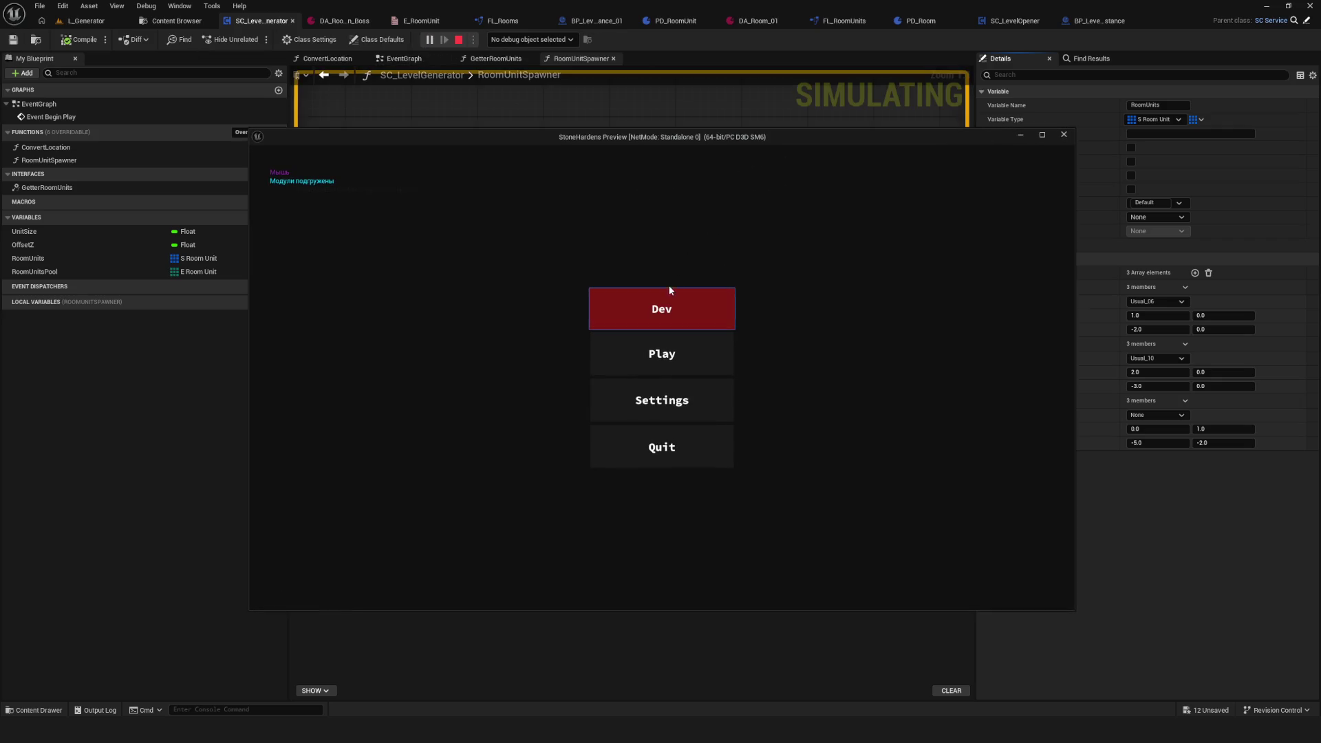
{"action": "left_click", "coordinate": [664, 293]}
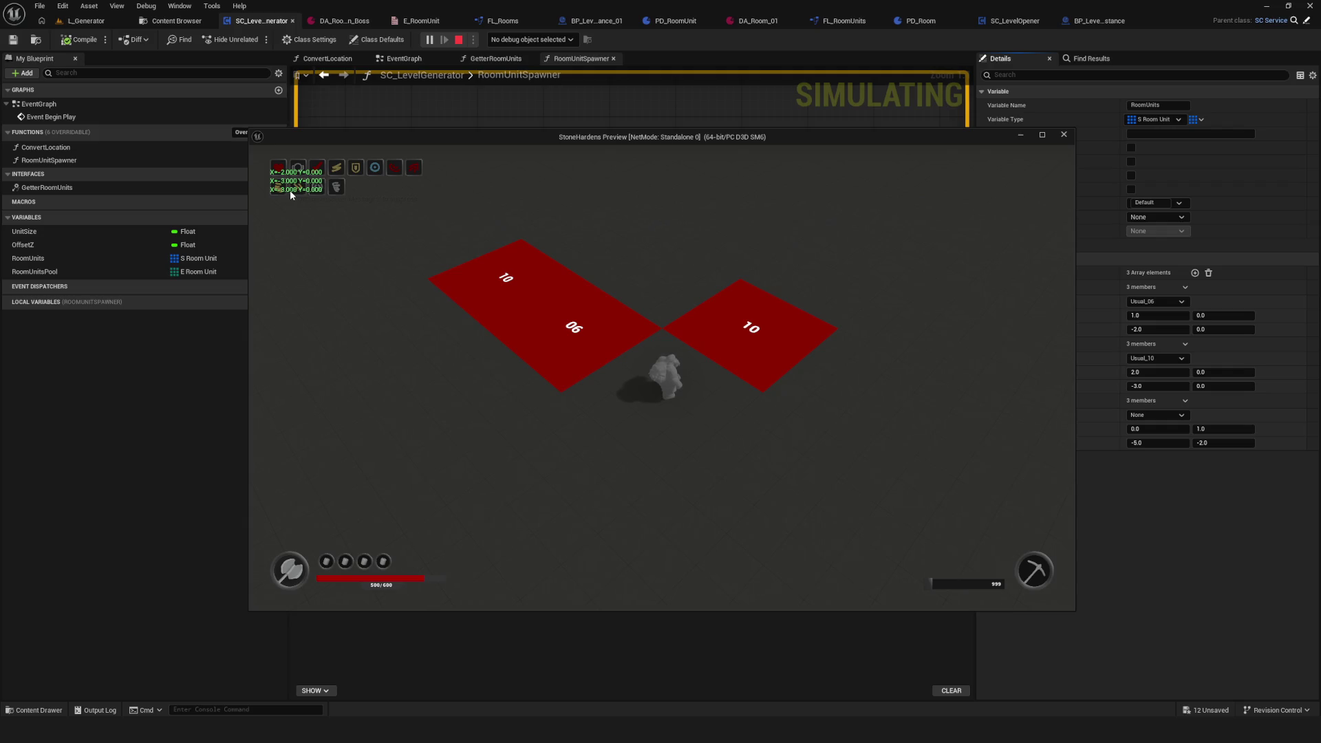
{"action": "left_click", "coordinate": [1064, 135]}
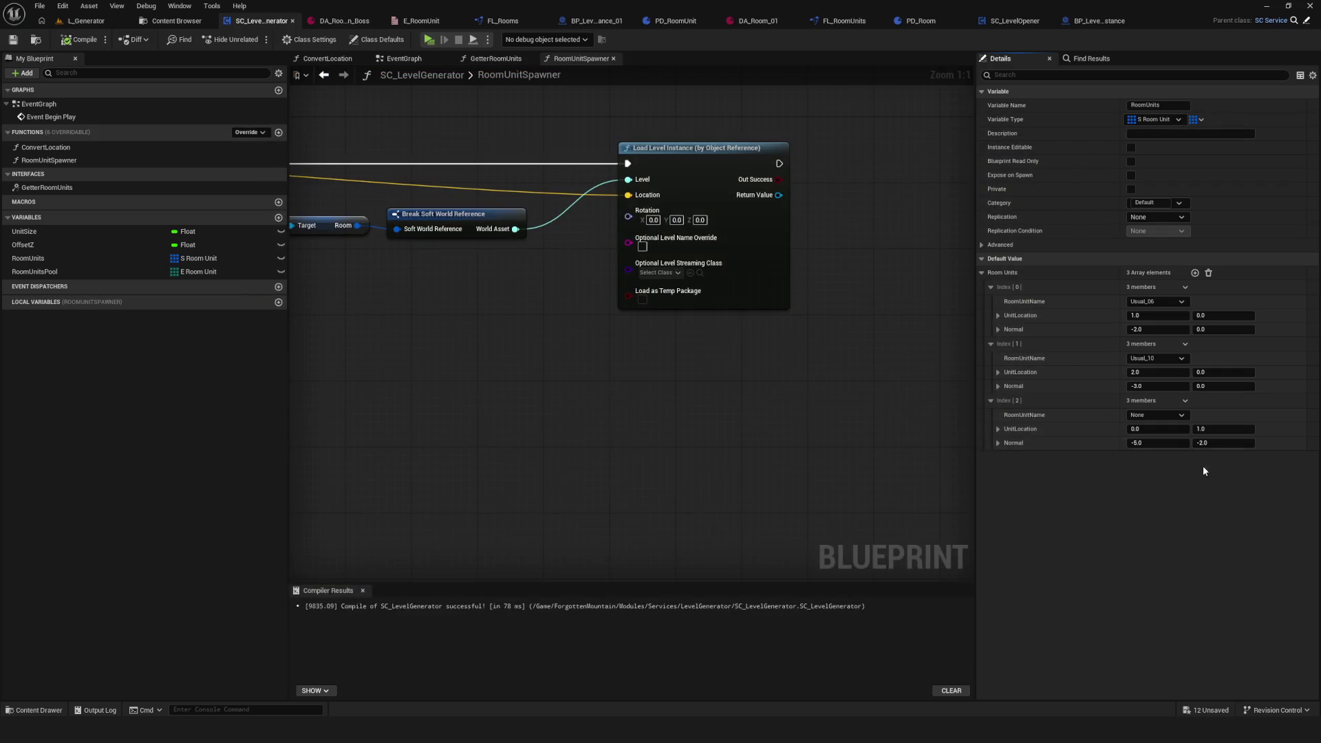
Step: Widen the Details panel, recompile SC_LevelGenerator, recheck RoomUnits, then switch to BP_LevelInstance
{"action": "left_click_drag", "start_coordinate": [975, 372], "coordinate": [698, 370]}
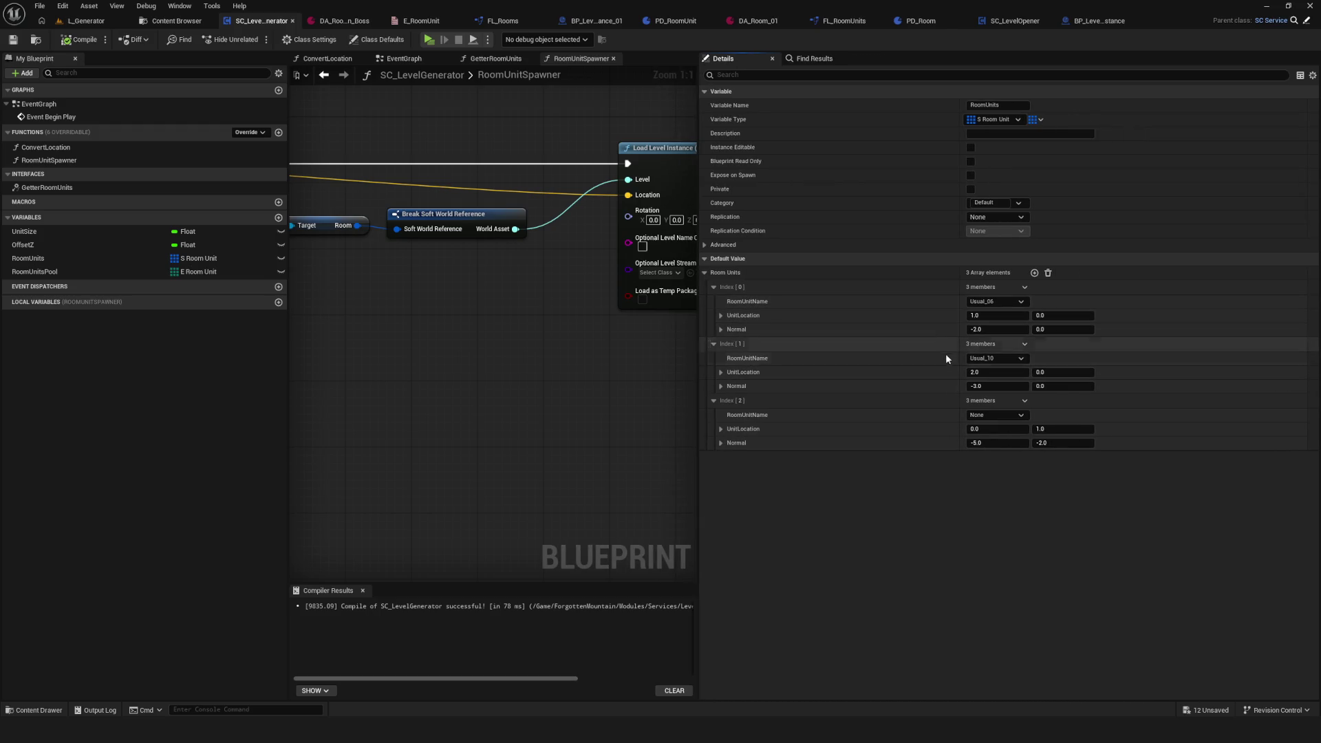
{"action": "left_click", "coordinate": [14, 41]}
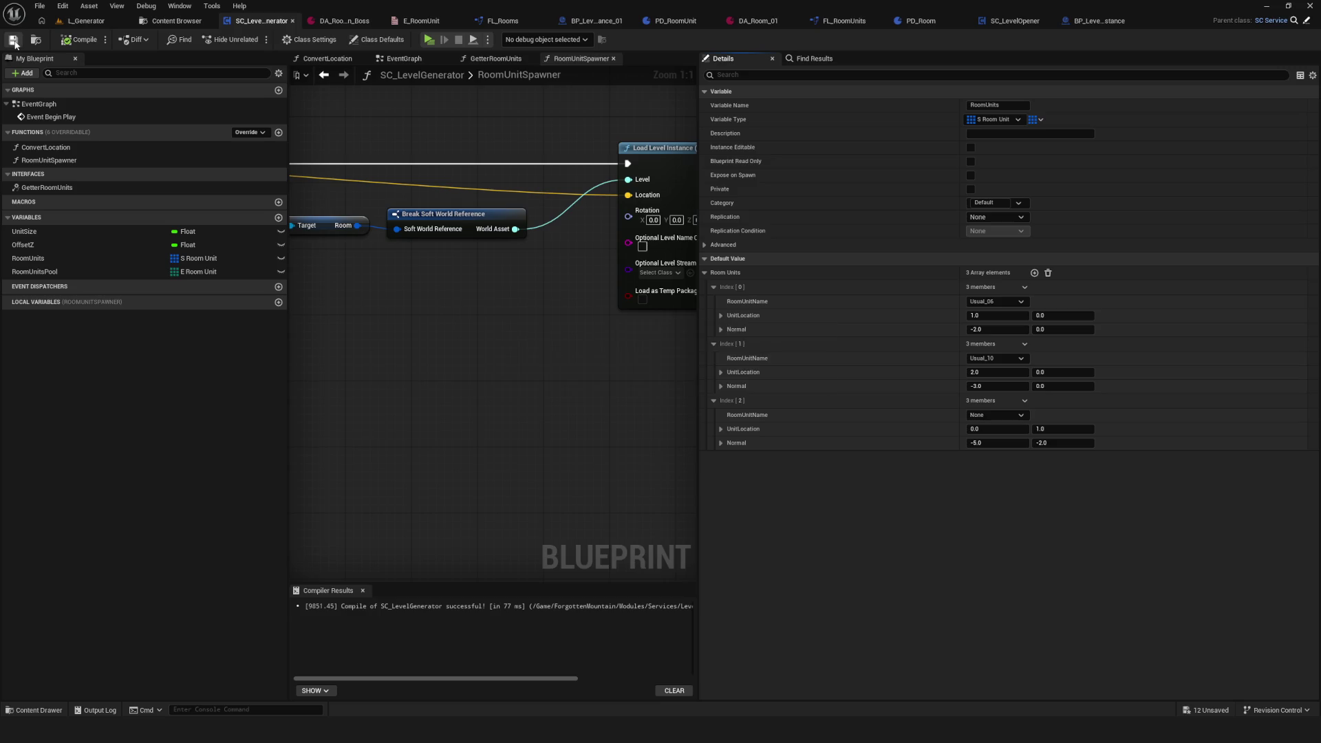
{"action": "scroll", "coordinate": [403, 168], "scroll_direction": "down", "scroll_amount": 4}
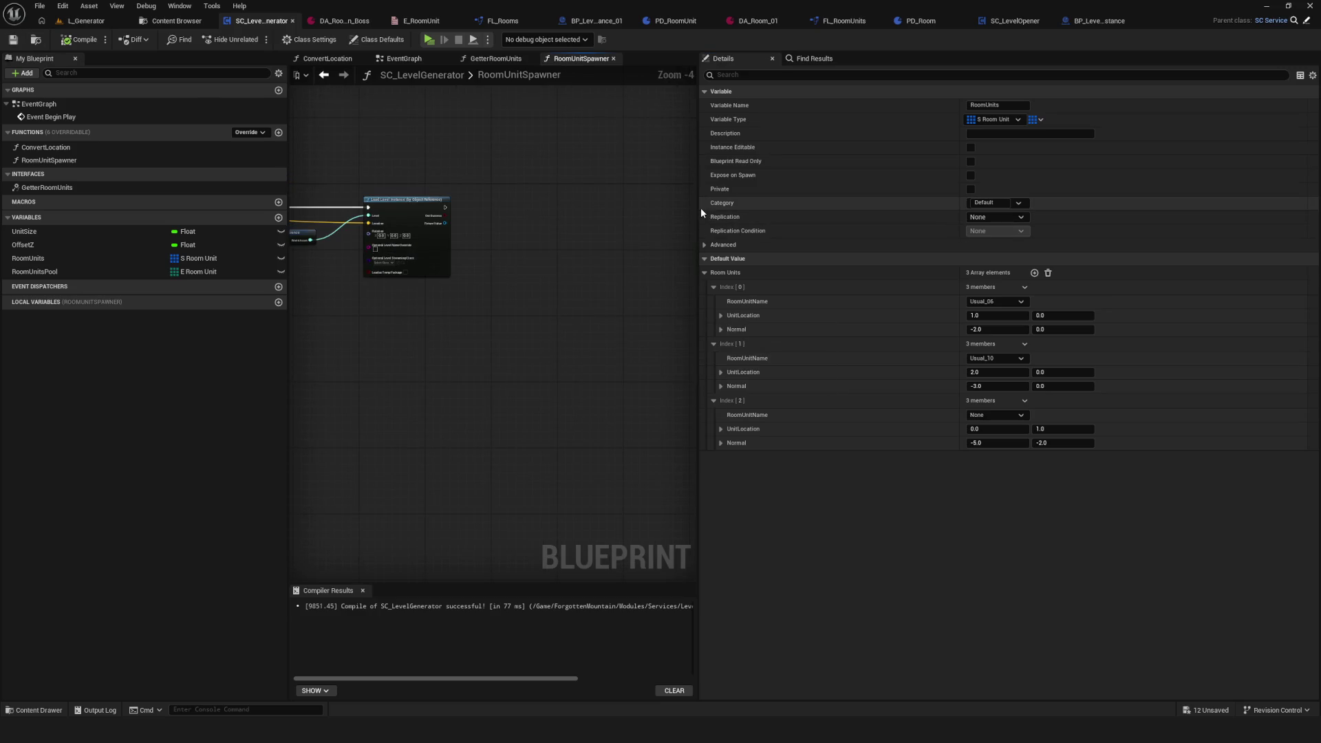
{"action": "left_click_drag", "start_coordinate": [699, 208], "coordinate": [863, 208]}
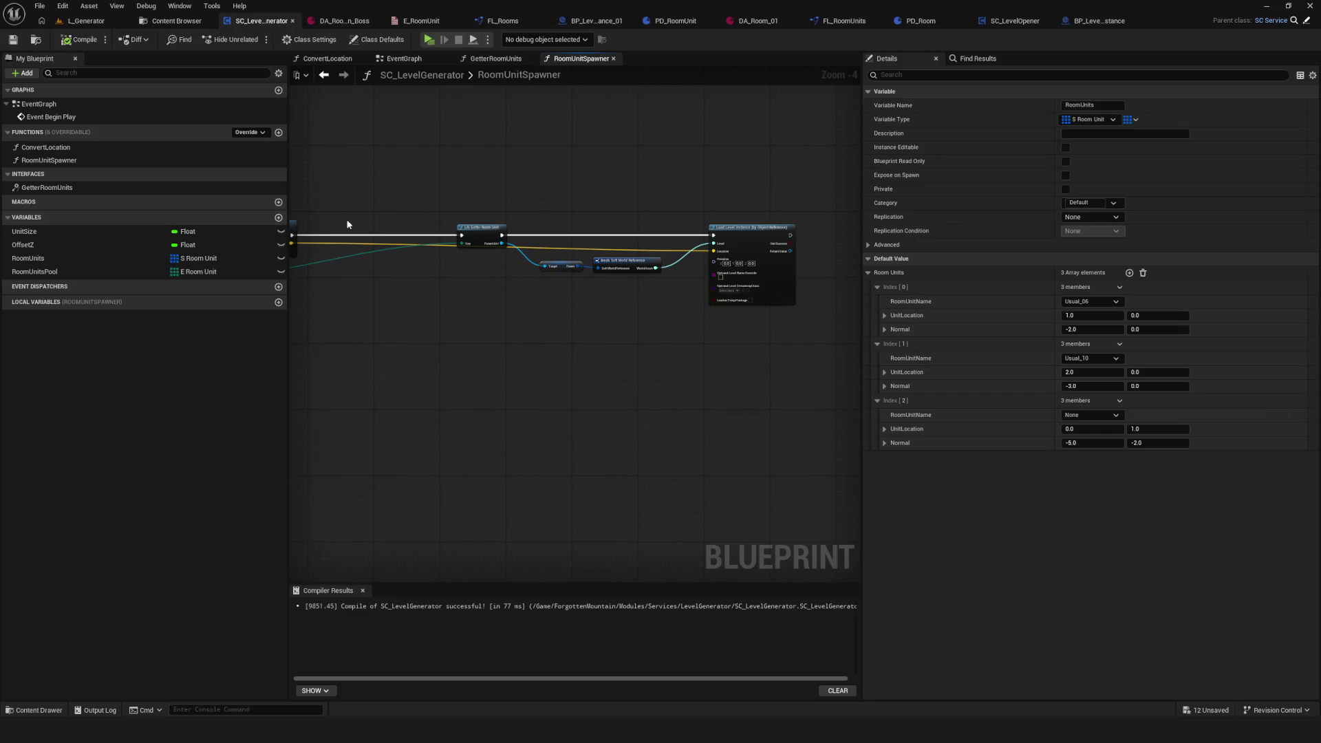
{"action": "left_click", "coordinate": [65, 256]}
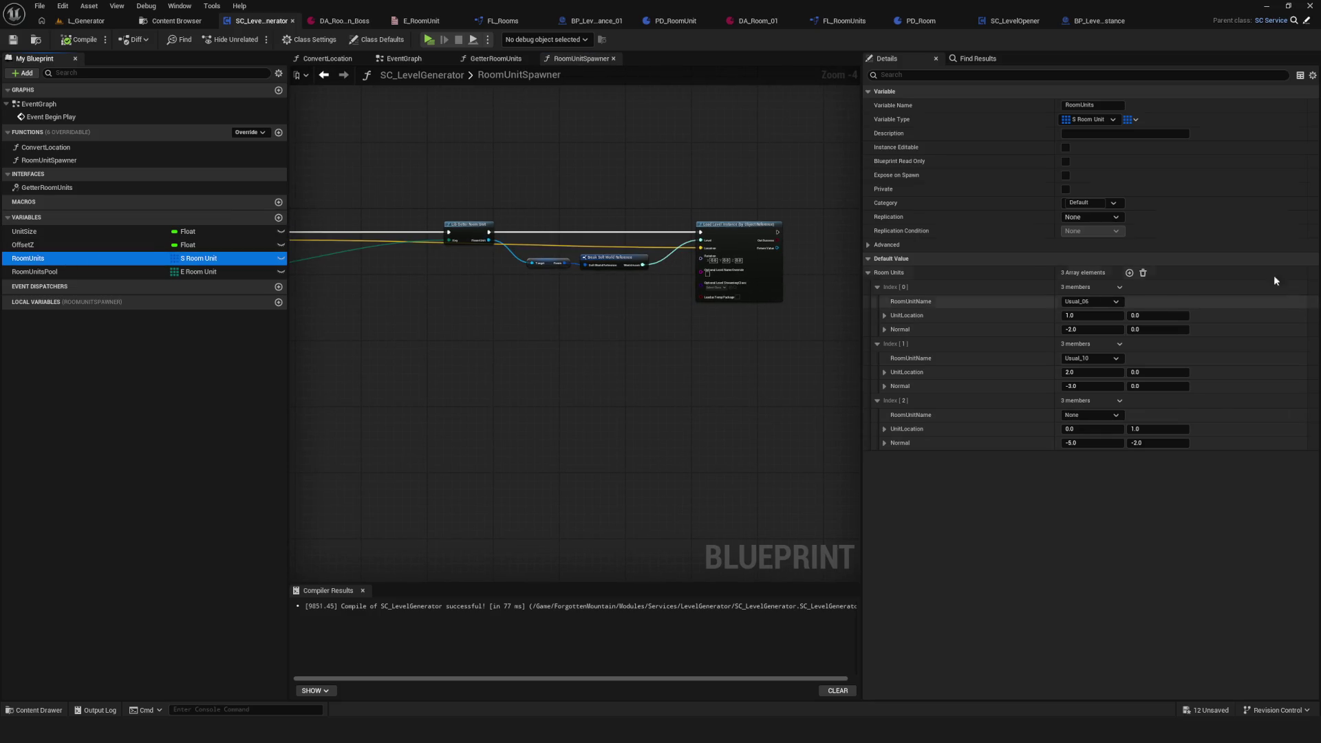
{"action": "left_click", "coordinate": [1099, 21]}
{"action": "scroll", "coordinate": [736, 212], "scroll_direction": "down", "scroll_amount": 2}
{"action": "scroll", "coordinate": [737, 213], "scroll_direction": "up", "scroll_amount": 6}
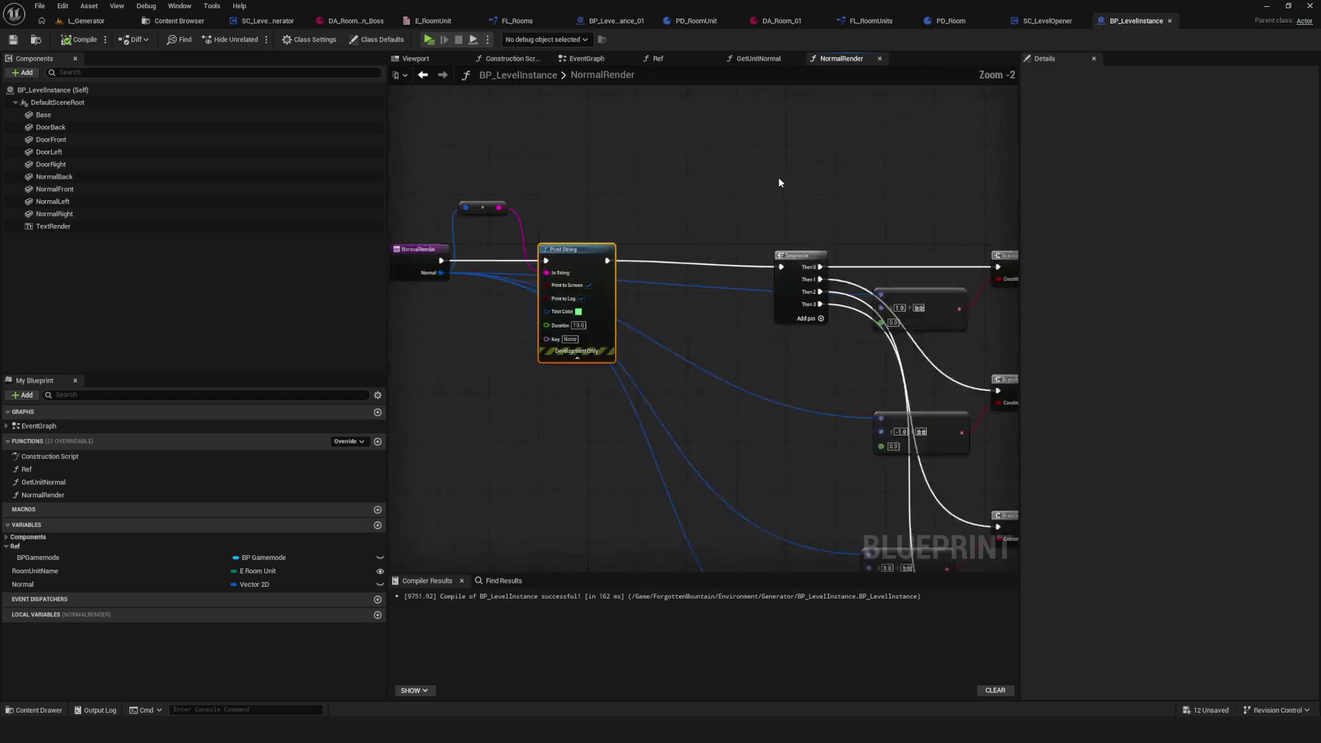
Step: Open GetUnitNormal and look over its Room Units loop, Branch and SET nodes
{"action": "left_click", "coordinate": [759, 59]}
{"action": "scroll", "coordinate": [742, 320], "scroll_direction": "down", "scroll_amount": 4}
{"action": "scroll", "coordinate": [742, 320], "scroll_direction": "up", "scroll_amount": 3}
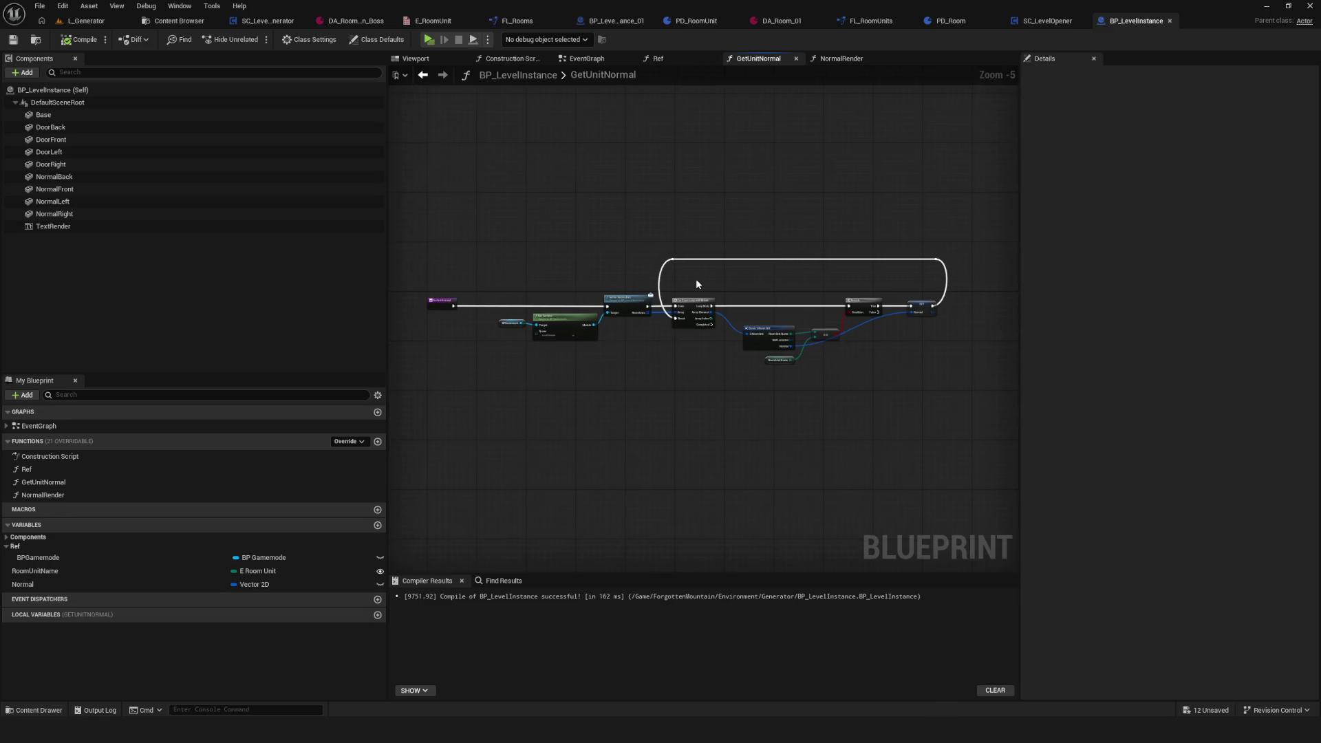
{"action": "scroll", "coordinate": [696, 278], "scroll_direction": "up", "scroll_amount": 3}
{"action": "mouse_move", "coordinate": [770, 388]}
{"action": "left_mouse_down"}
{"action": "mouse_move", "coordinate": [651, 358]}
{"action": "mouse_move", "coordinate": [598, 370]}
{"action": "left_mouse_up"}
{"action": "scroll", "coordinate": [638, 333], "scroll_direction": "up", "scroll_amount": 3}
{"action": "scroll", "coordinate": [598, 370], "scroll_direction": "down", "scroll_amount": 3}
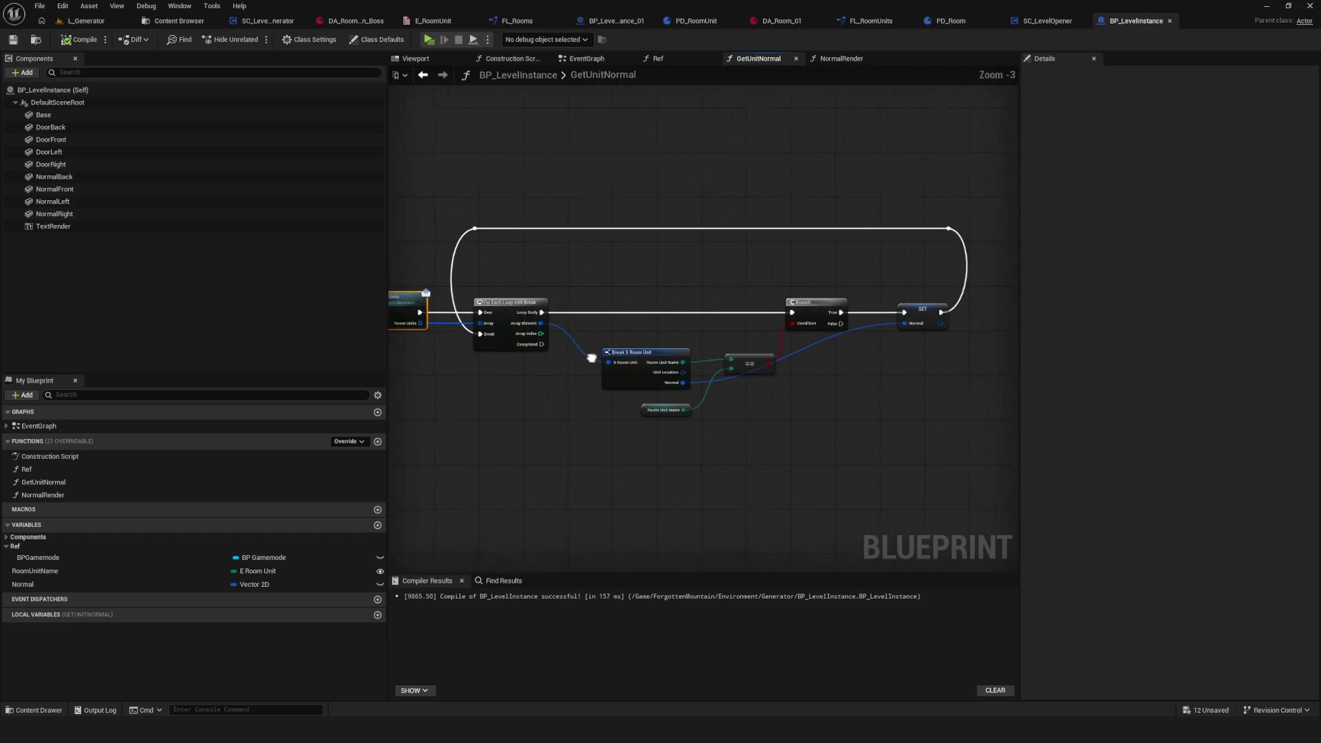
{"action": "scroll", "coordinate": [570, 358], "scroll_direction": "up", "scroll_amount": 1}
{"action": "left_click_drag", "start_coordinate": [969, 302], "coordinate": [890, 272]}
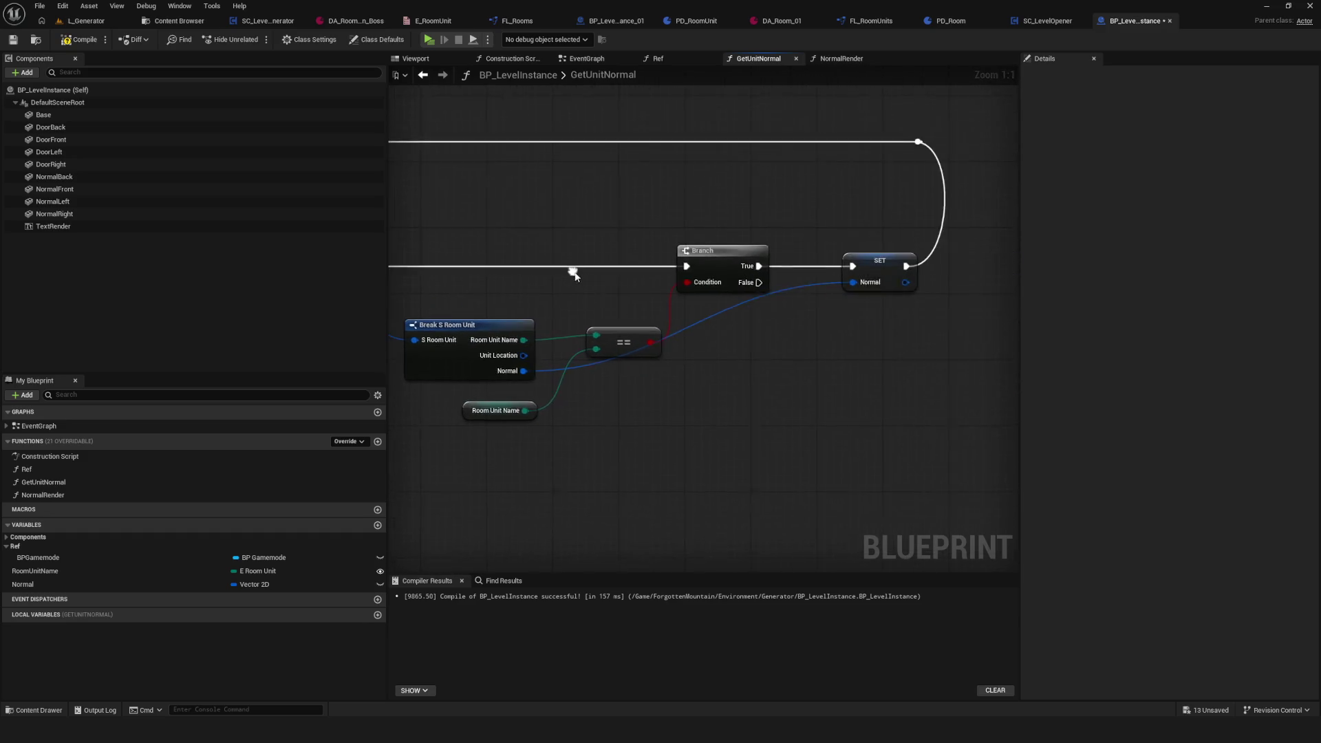
Step: Select all the function's nodes and save the BP_LevelInstance blueprint with Ctrl+S
{"action": "mouse_move", "coordinate": [959, 200]}
{"action": "left_mouse_down"}
{"action": "mouse_move", "coordinate": [840, 384]}
{"action": "mouse_move", "coordinate": [596, 373]}
{"action": "left_mouse_up"}
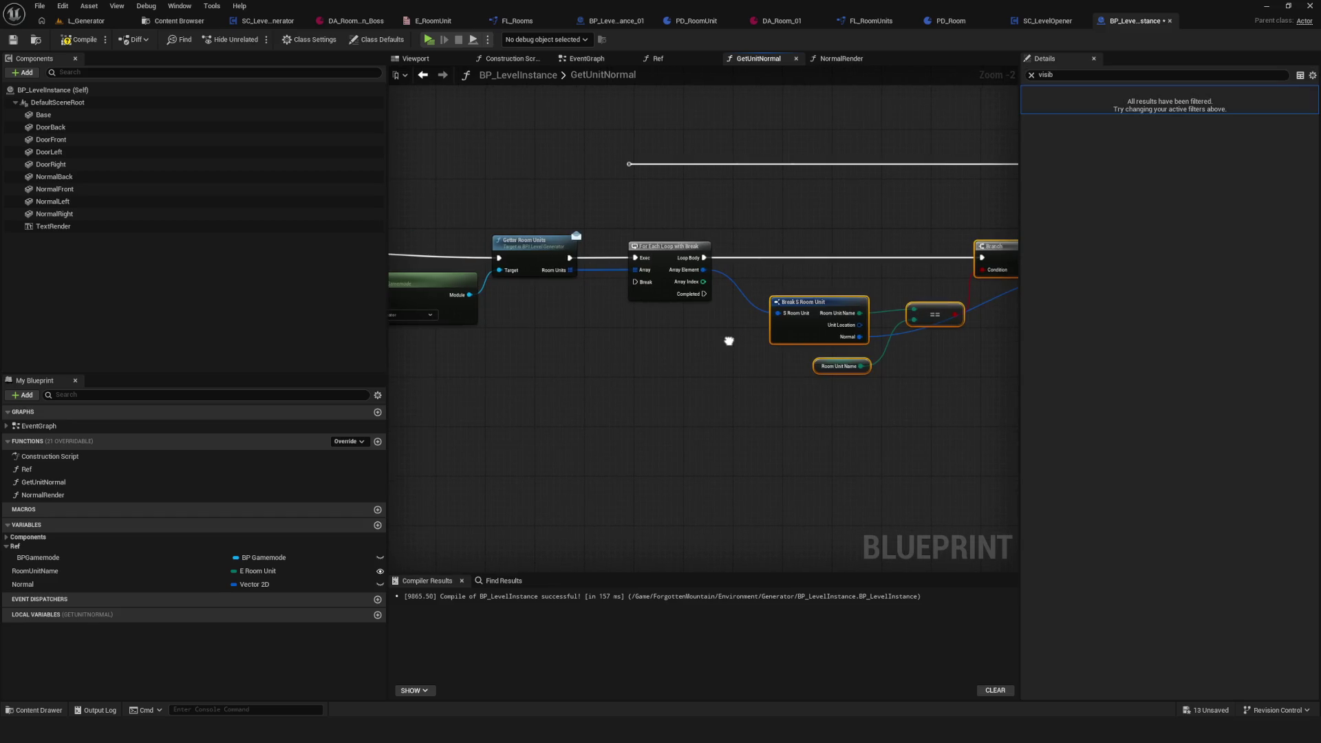
{"action": "scroll", "coordinate": [873, 380], "scroll_direction": "up", "scroll_amount": 2}
{"action": "left_click_drag", "start_coordinate": [872, 379], "coordinate": [833, 394]}
{"action": "key", "text": "ctrl+s"}
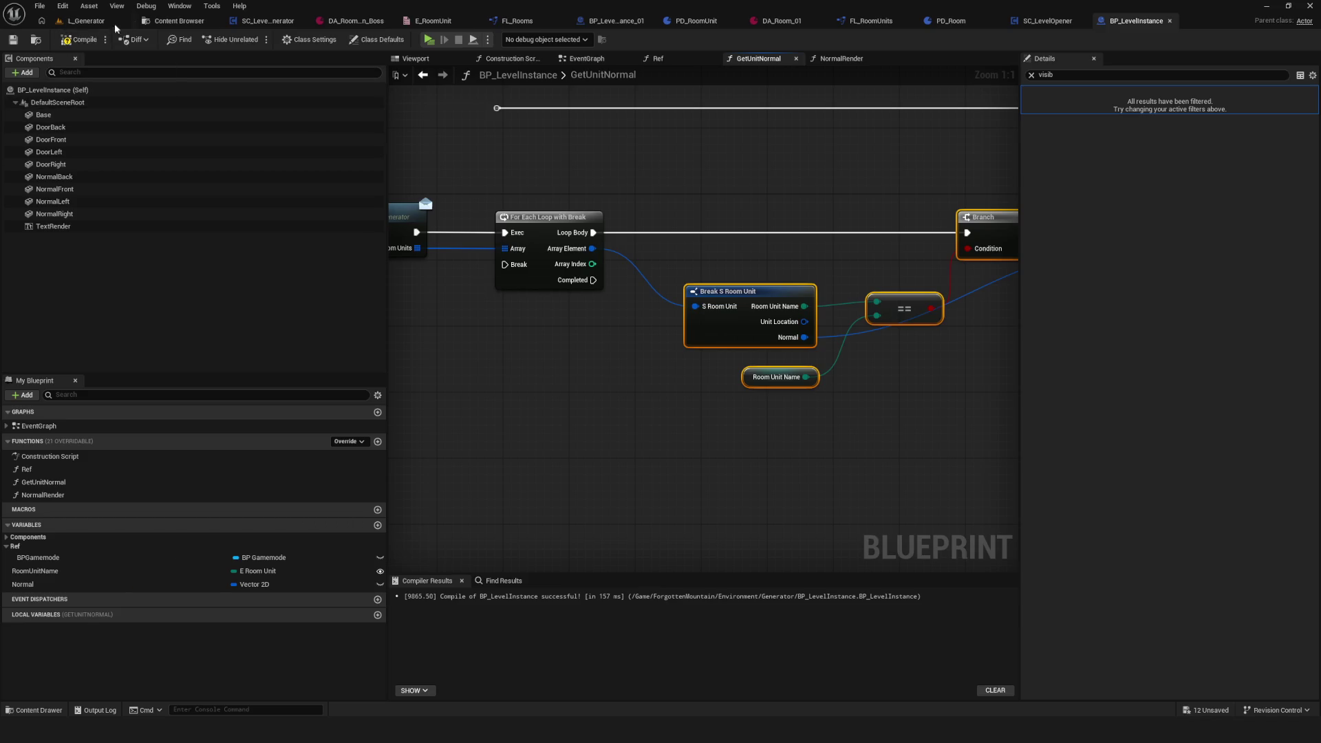
{"action": "left_click", "coordinate": [175, 20]}
Step: Open BP_LevelInstance_01 and show inherited variables to check its RoomUnitName default
{"action": "double_click", "coordinate": [323, 89]}
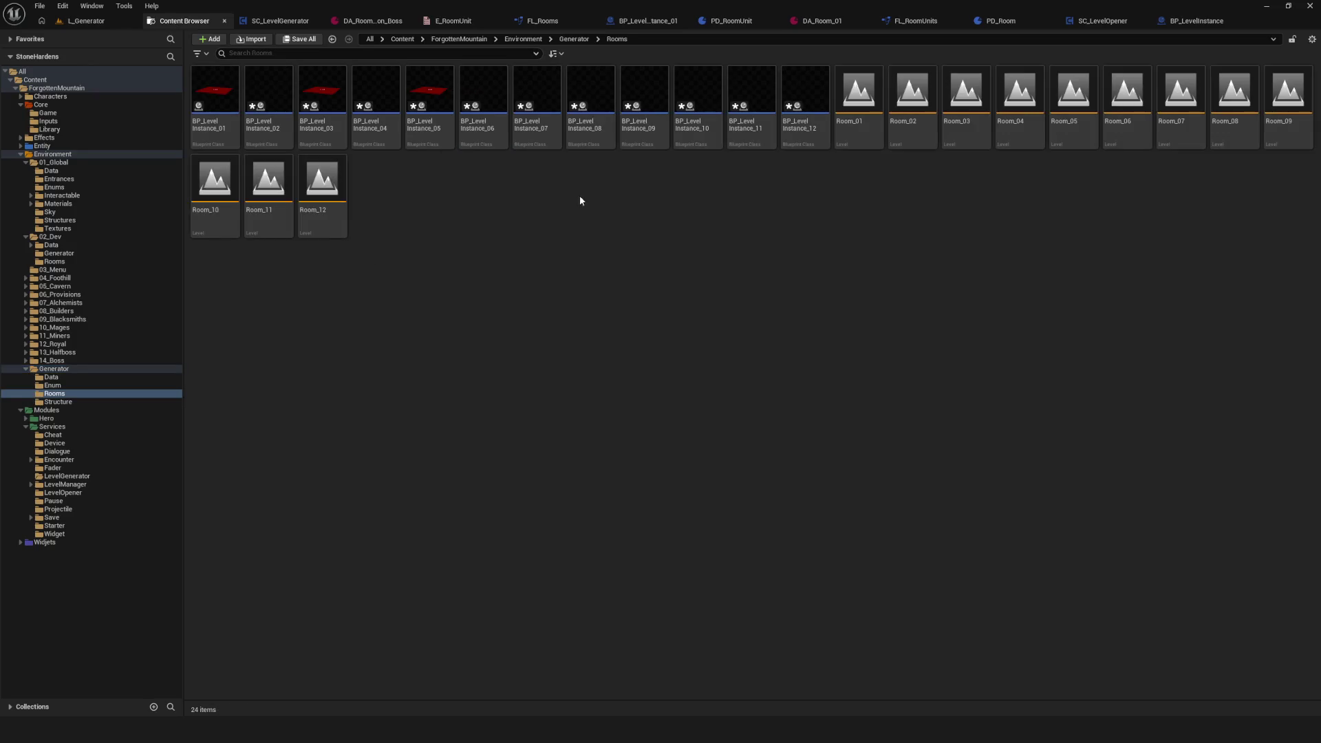
{"action": "double_click", "coordinate": [214, 90]}
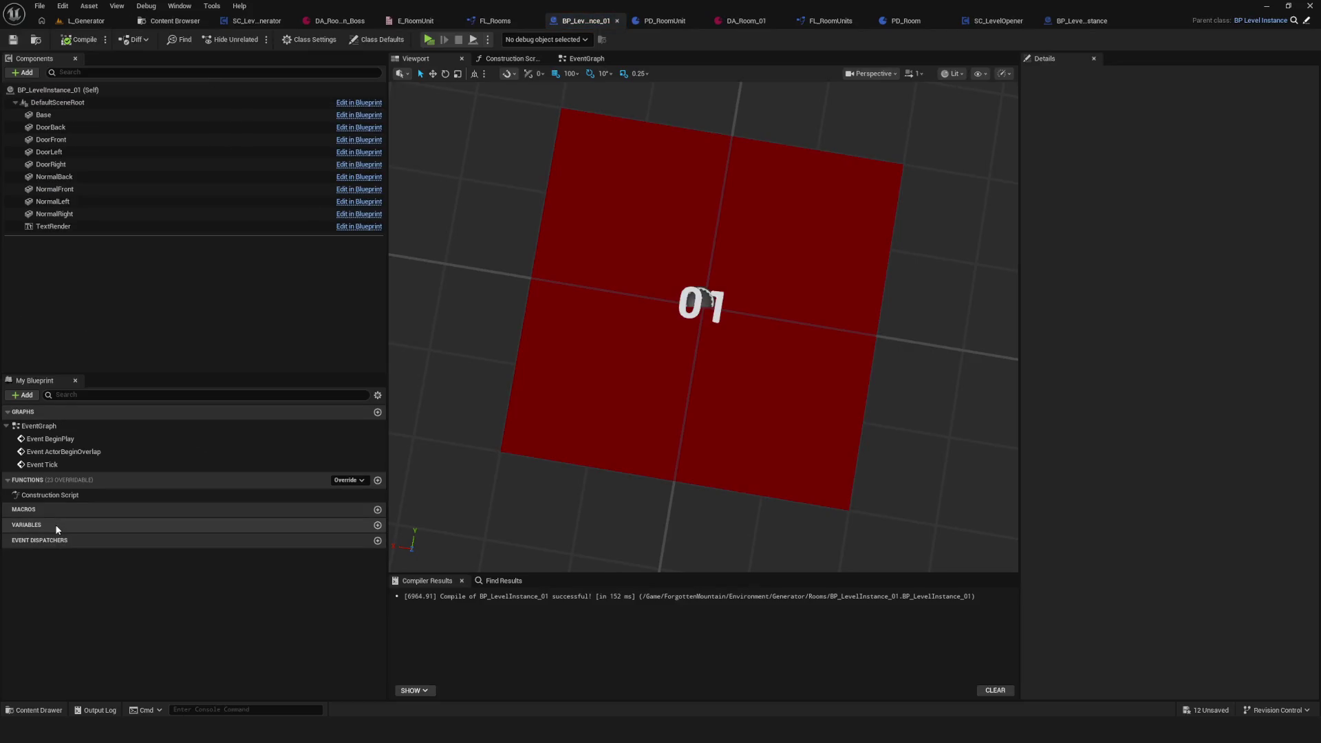
{"action": "left_click", "coordinate": [377, 395]}
{"action": "left_click", "coordinate": [398, 413]}
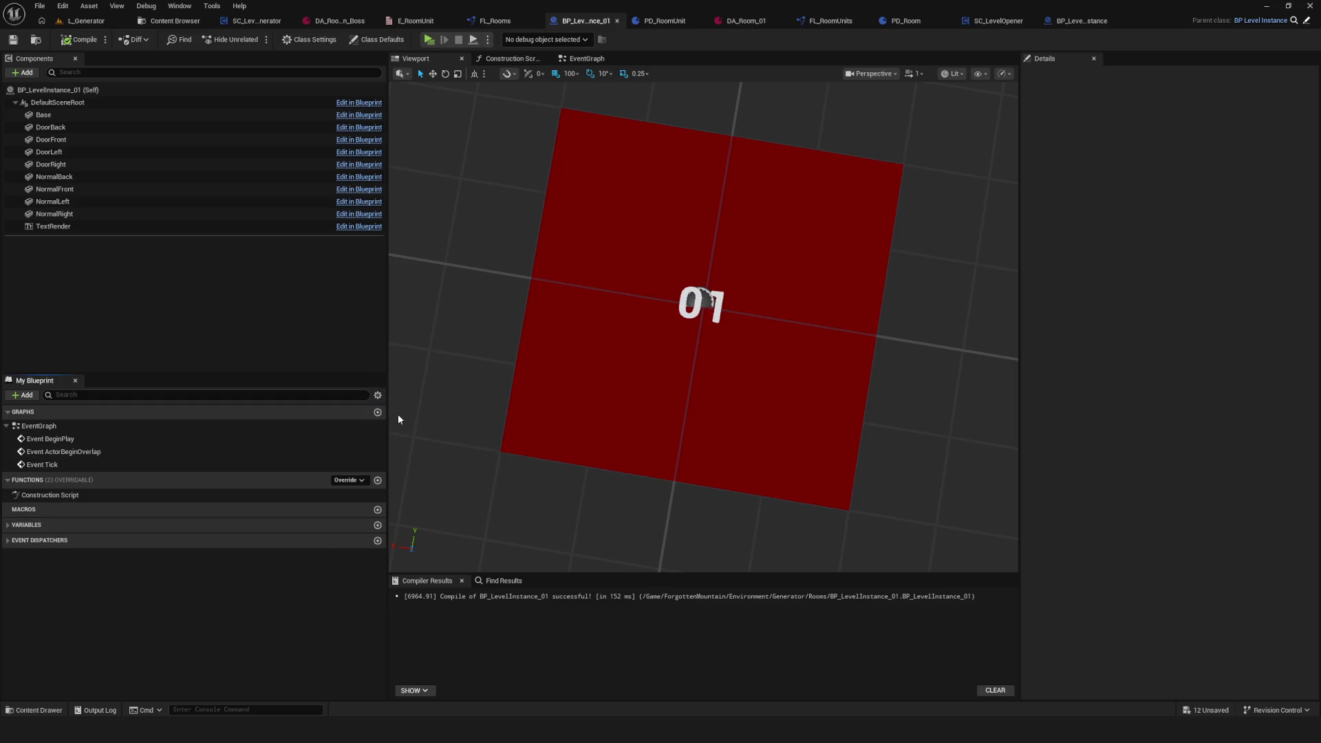
{"action": "left_click", "coordinate": [14, 526]}
{"action": "left_click", "coordinate": [72, 621]}
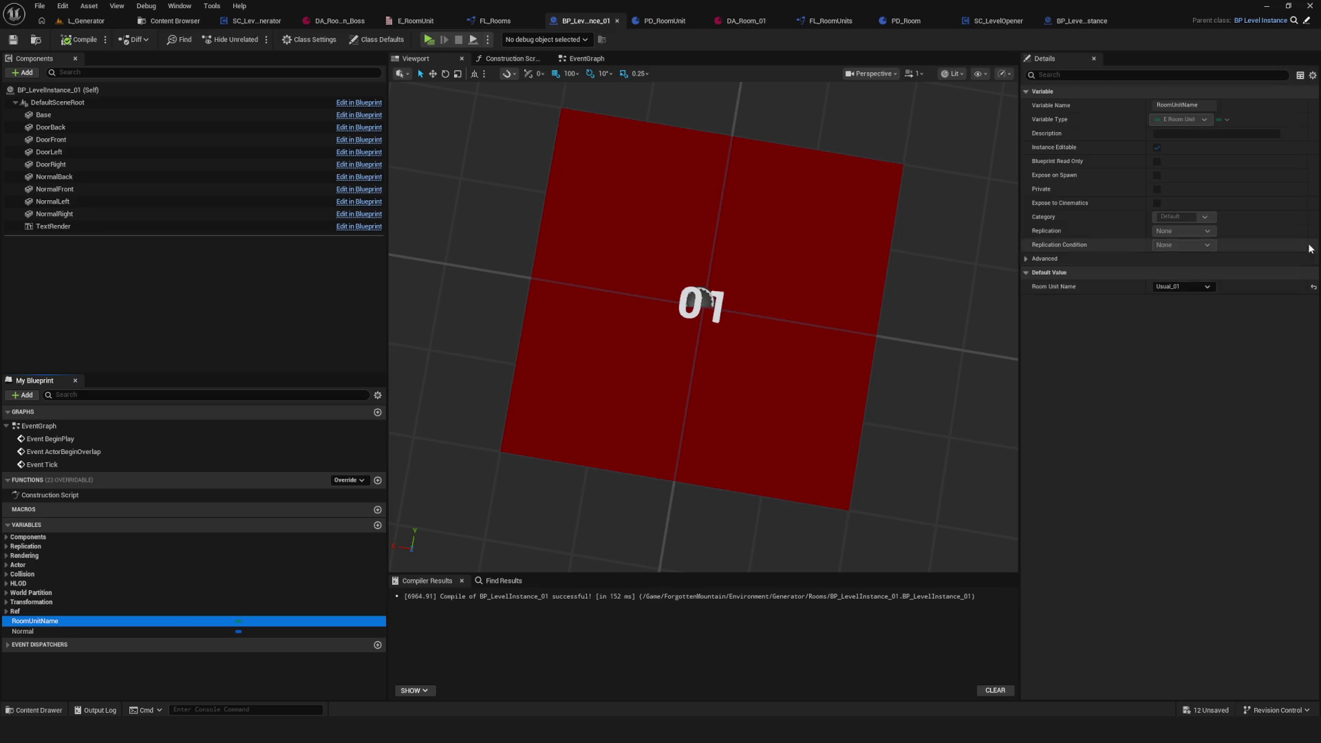
Step: Check RoomUnitName in BP_LevelInstance_02 and _03, recompile both, and save _02
{"action": "left_click", "coordinate": [175, 21]}
{"action": "double_click", "coordinate": [270, 104]}
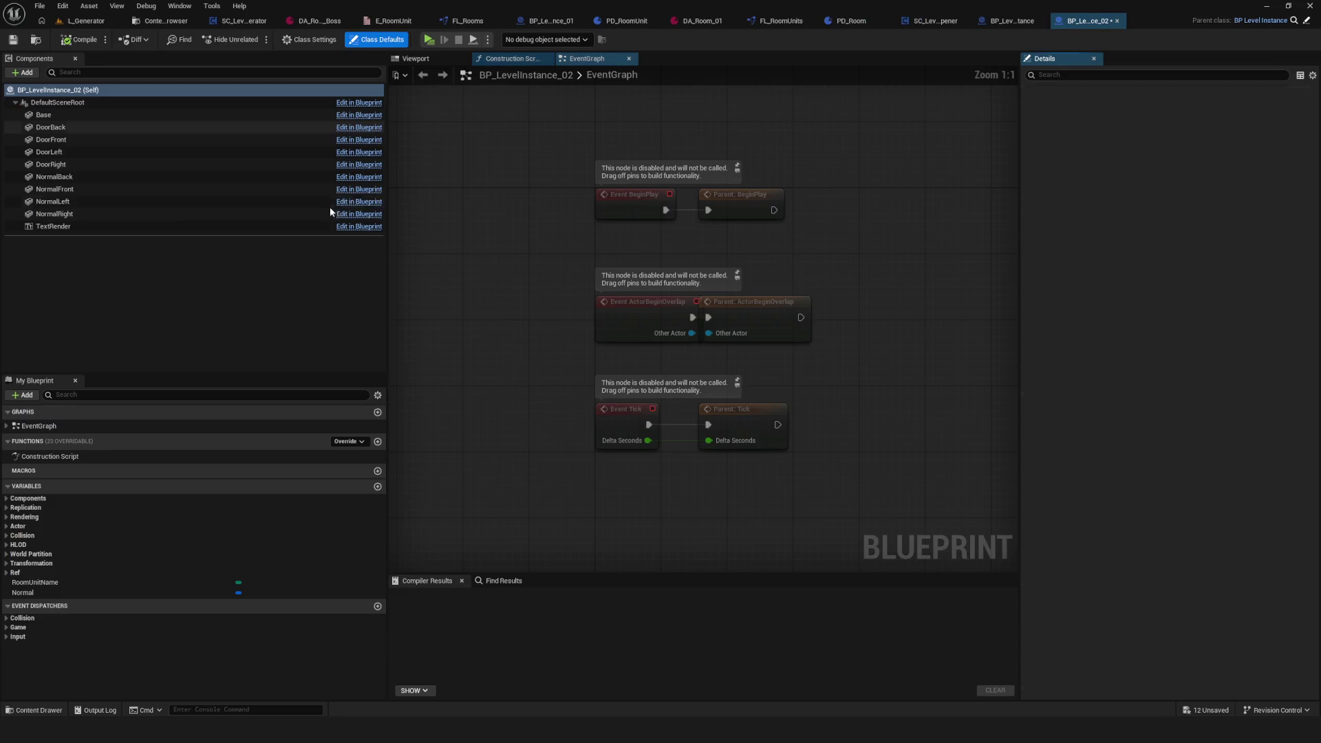
{"action": "left_click", "coordinate": [81, 39]}
{"action": "left_click", "coordinate": [12, 39]}
{"action": "left_click", "coordinate": [41, 583]}
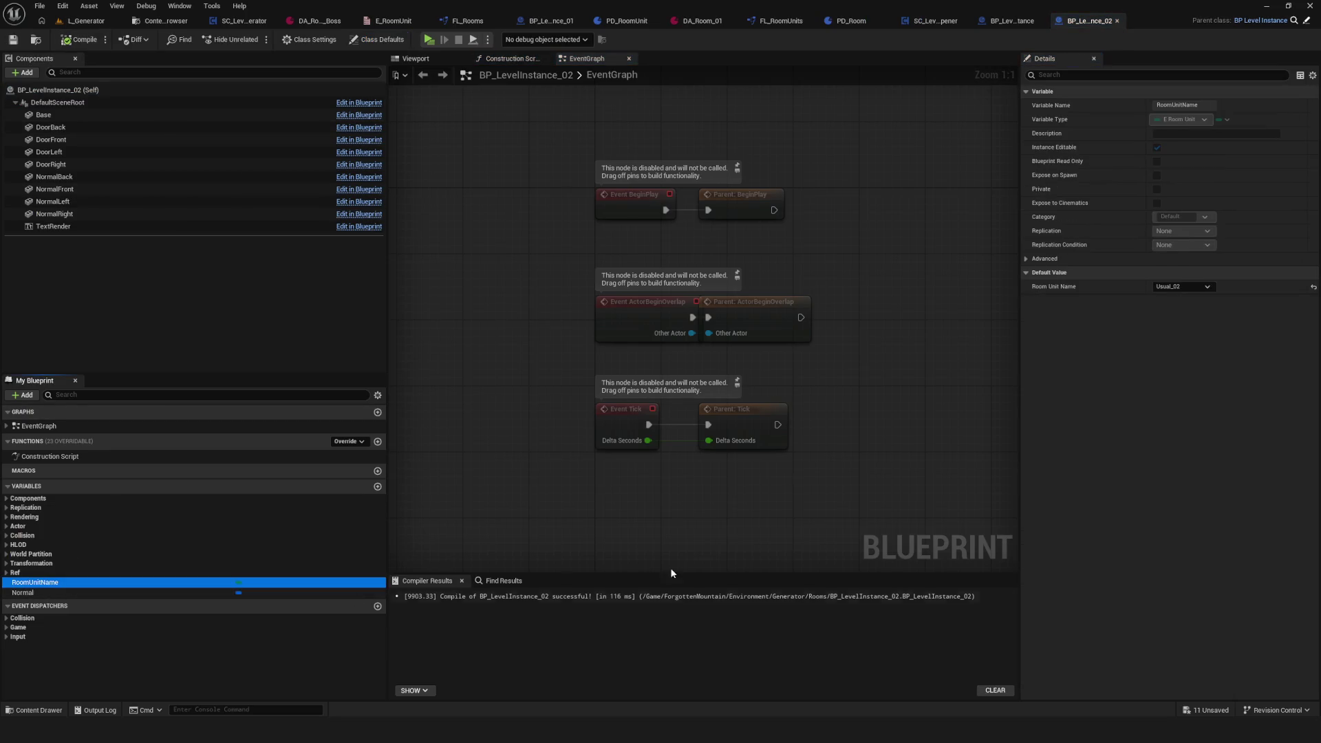
{"action": "left_click", "coordinate": [162, 20]}
{"action": "double_click", "coordinate": [317, 106]}
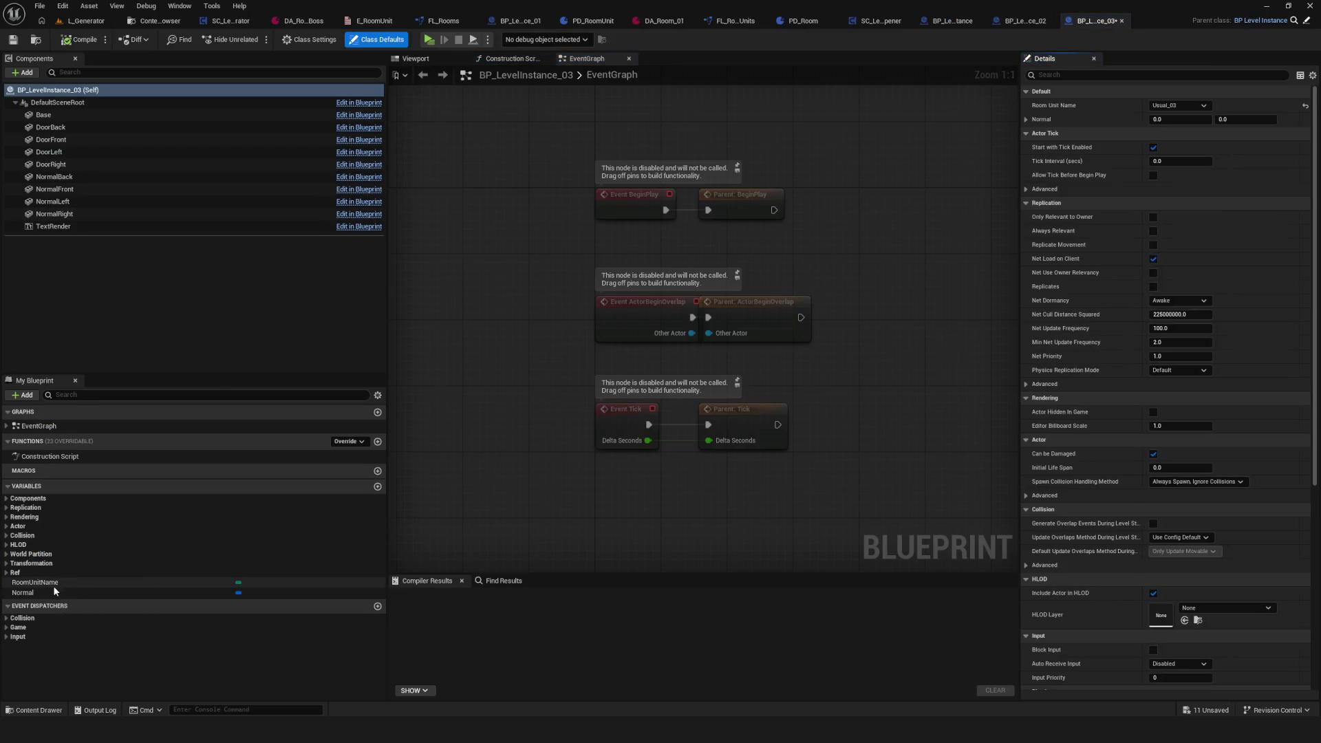
{"action": "left_click", "coordinate": [155, 583]}
{"action": "left_click", "coordinate": [80, 39]}
Step: Check RoomUnitName in BP_LevelInstance_04 and _05, recompile both, and save _05
{"action": "left_click", "coordinate": [159, 20]}
{"action": "double_click", "coordinate": [385, 103]}
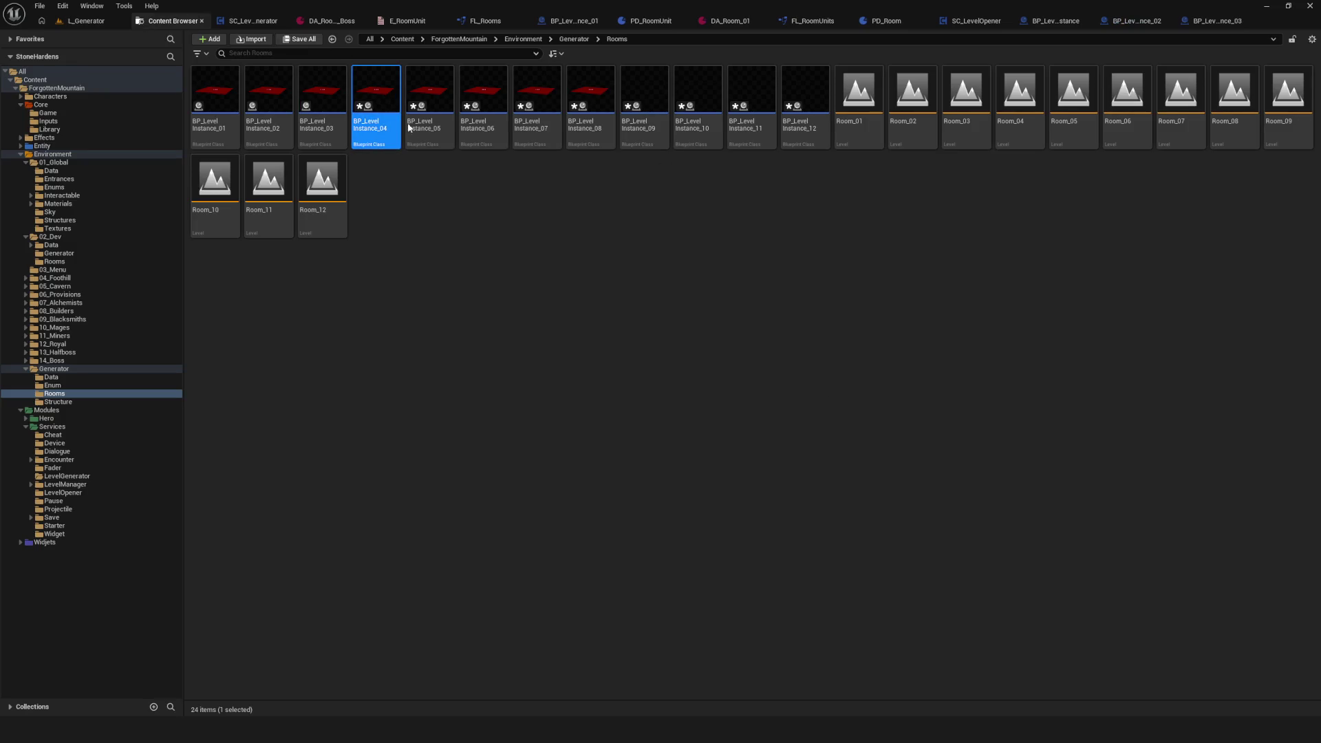
{"action": "left_click", "coordinate": [151, 583]}
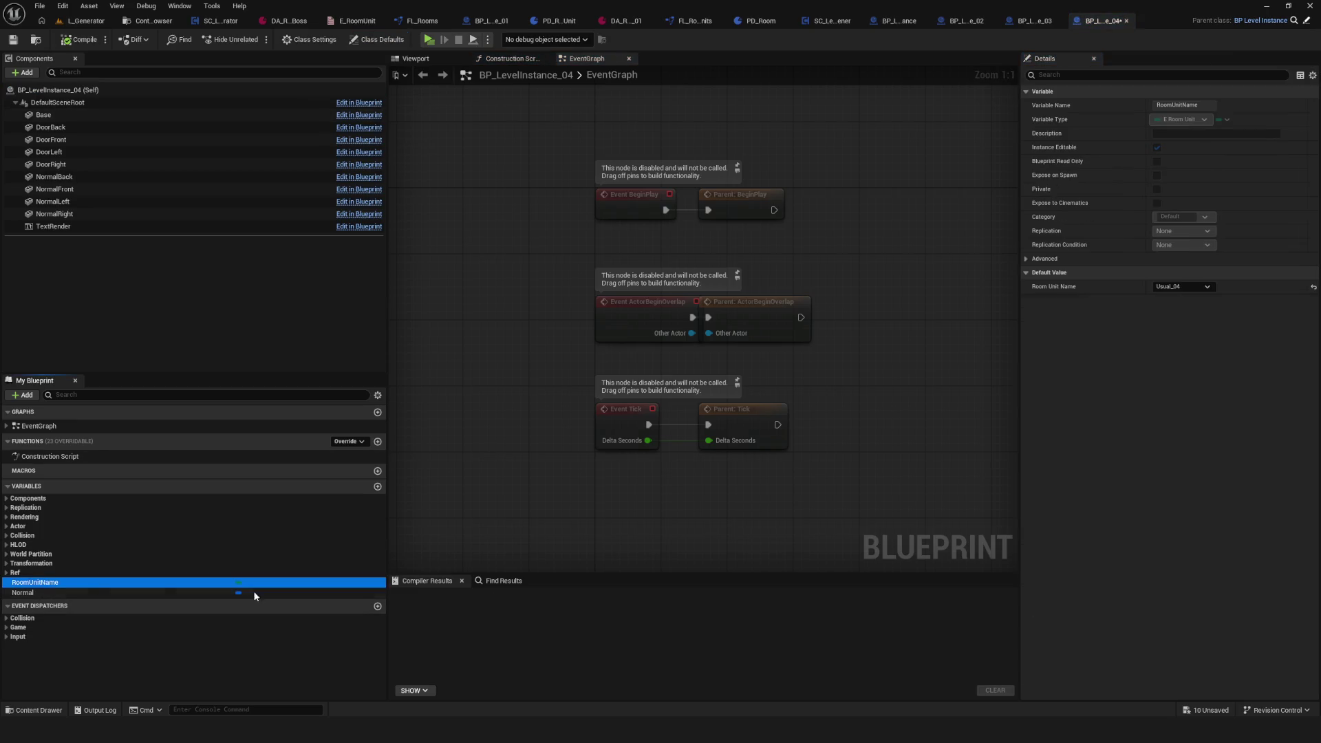
{"action": "left_click", "coordinate": [80, 39]}
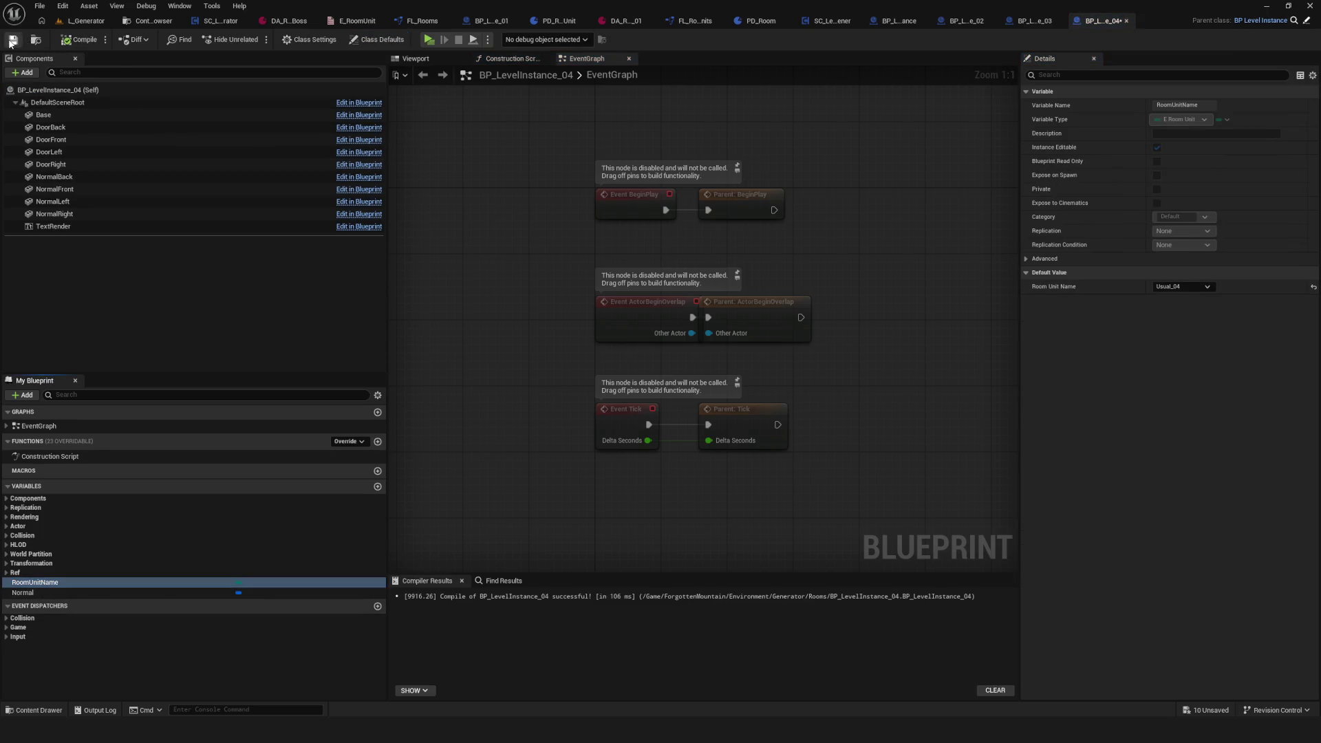
{"action": "left_click", "coordinate": [146, 24]}
{"action": "double_click", "coordinate": [433, 117]}
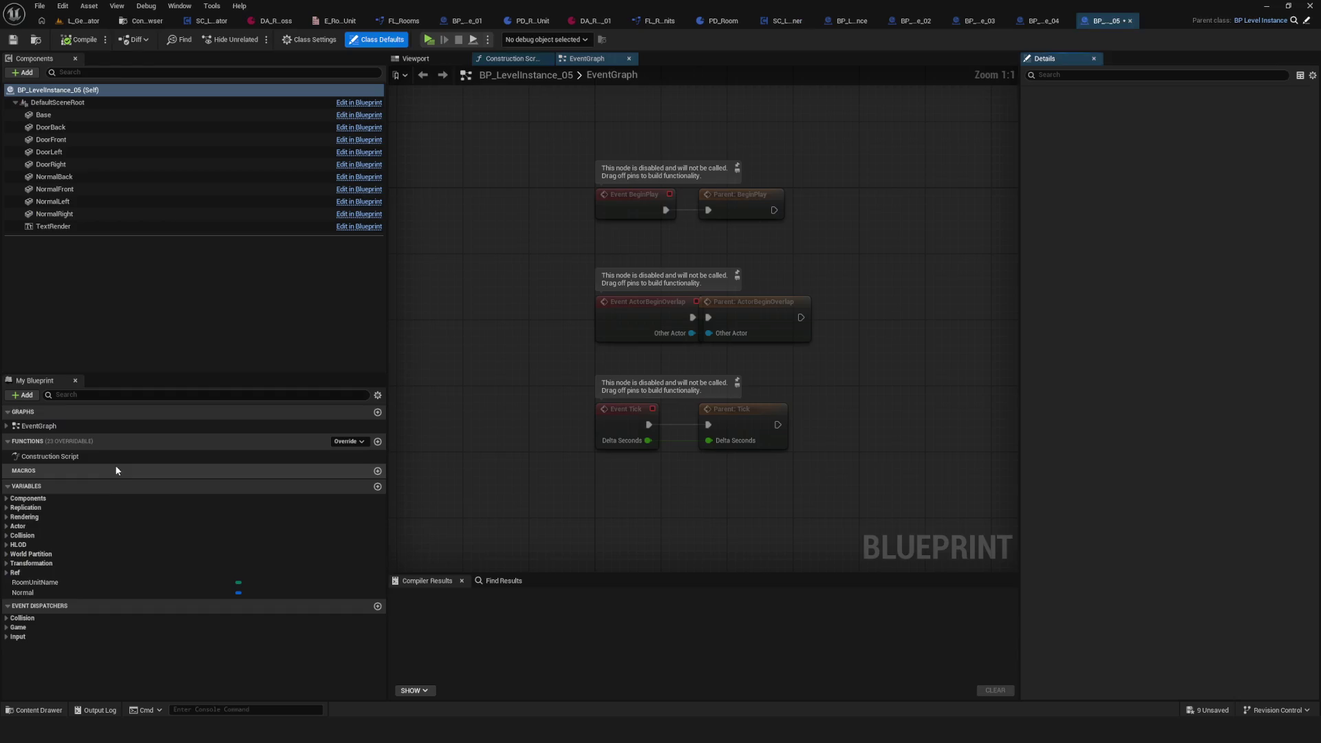
{"action": "left_click", "coordinate": [41, 583]}
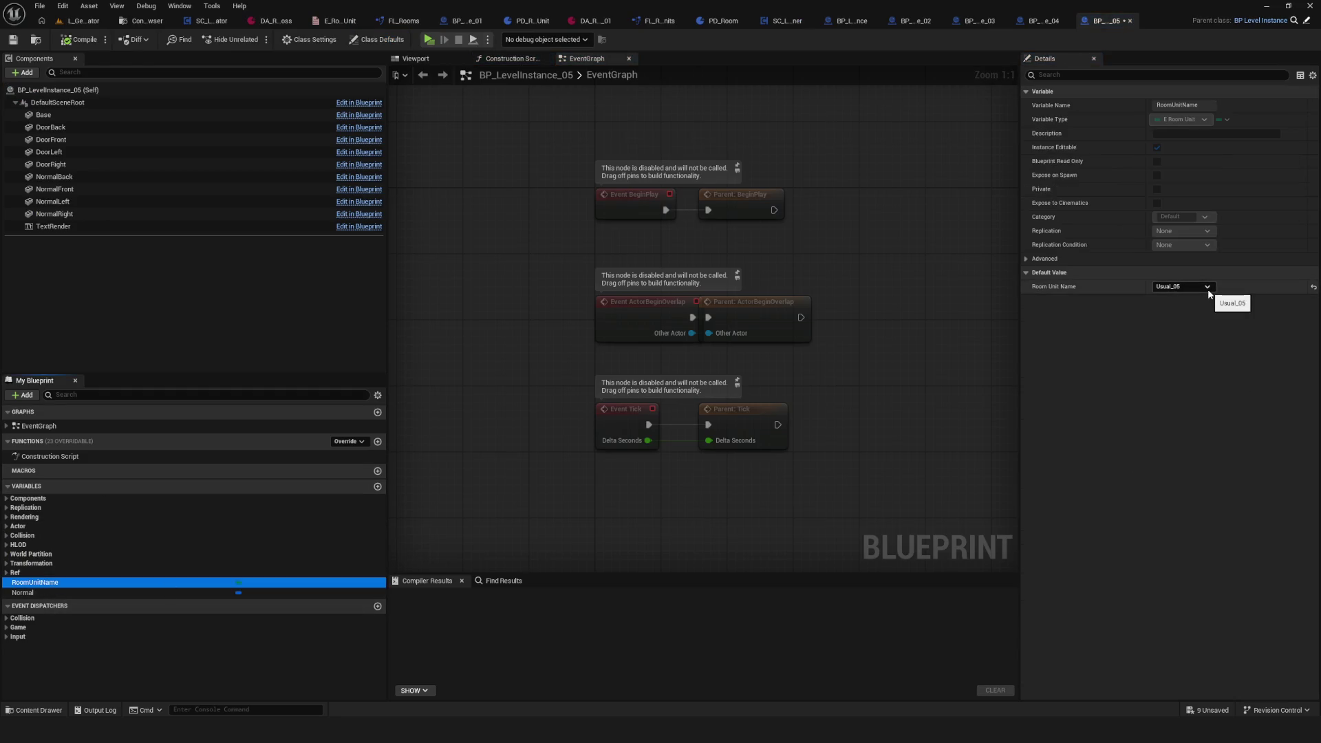
{"action": "left_click", "coordinate": [80, 40]}
{"action": "left_click", "coordinate": [13, 39]}
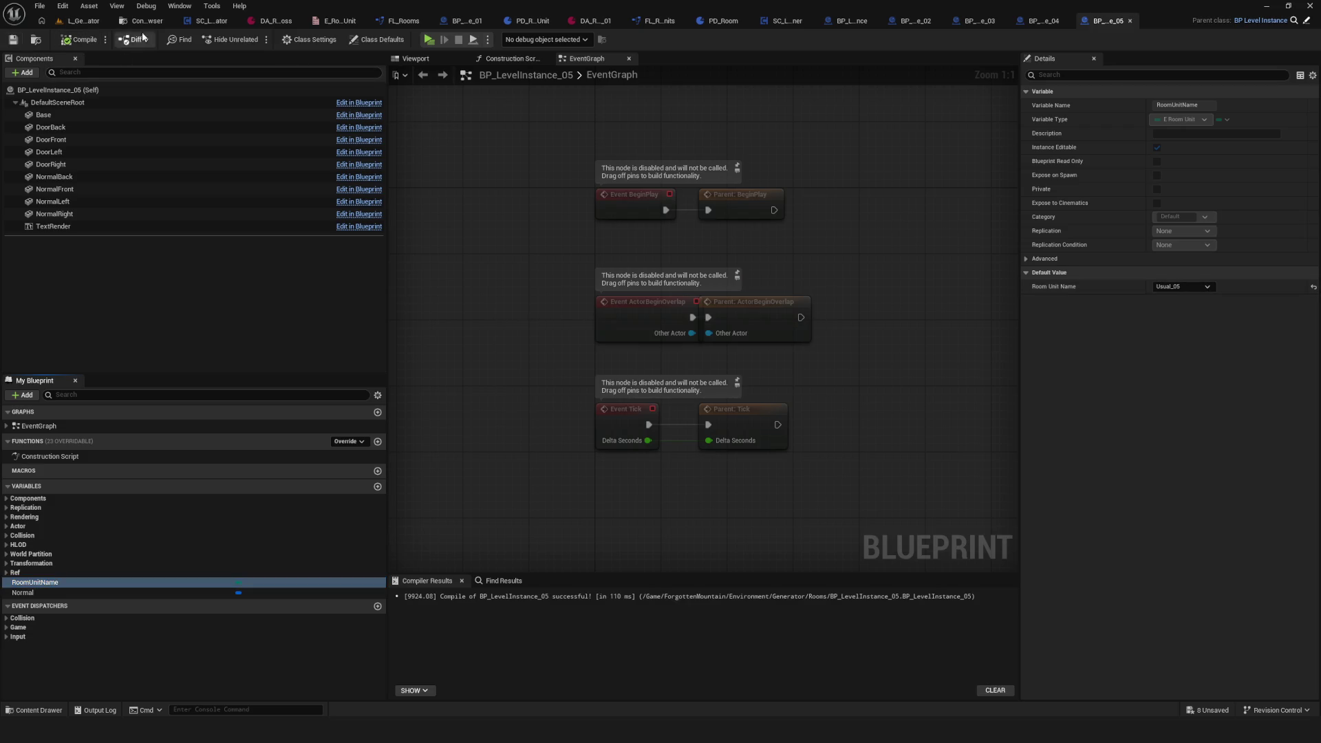
Step: Recompile and save BP_LevelInstance_06, then check BP_LevelInstance_07's RoomUnitName default
{"action": "left_click", "coordinate": [145, 20]}
{"action": "left_click", "coordinate": [492, 104]}
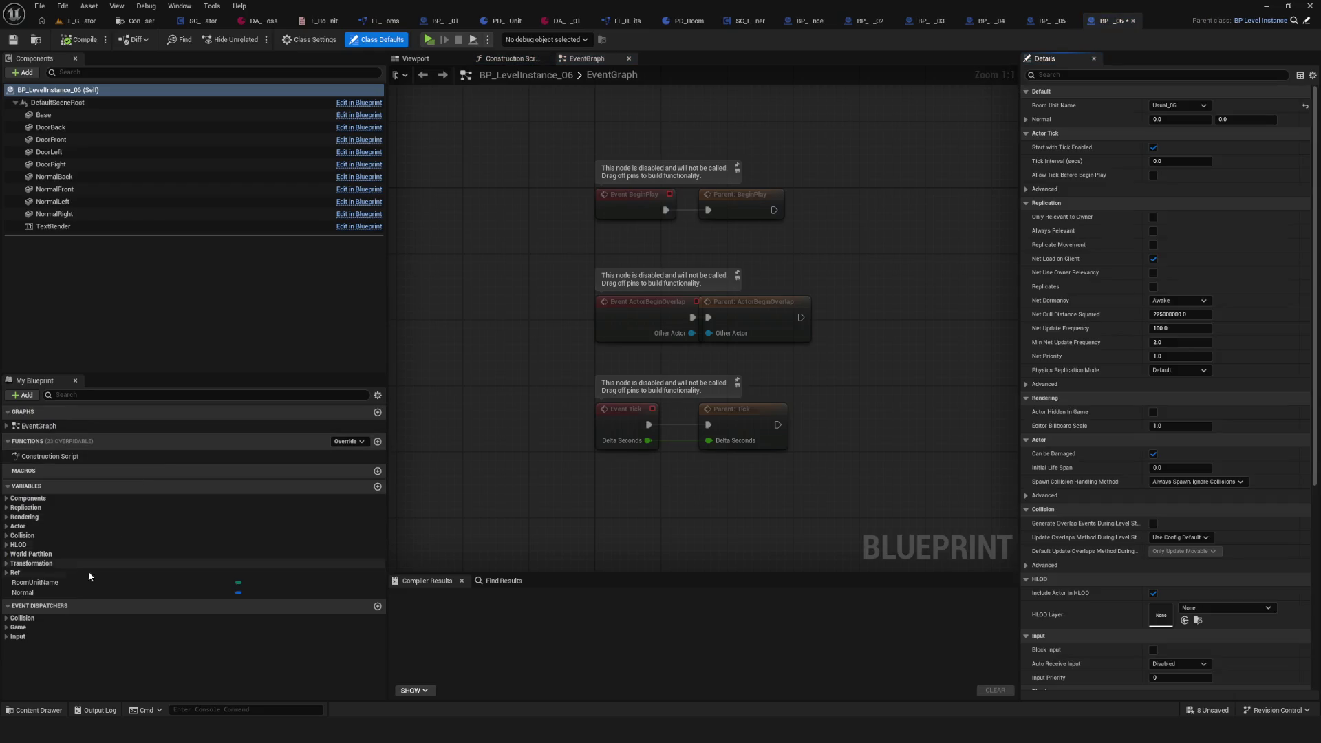
{"action": "left_click", "coordinate": [326, 581]}
{"action": "left_click", "coordinate": [80, 39]}
{"action": "left_click", "coordinate": [14, 39]}
{"action": "left_click", "coordinate": [127, 22]}
{"action": "double_click", "coordinate": [537, 103]}
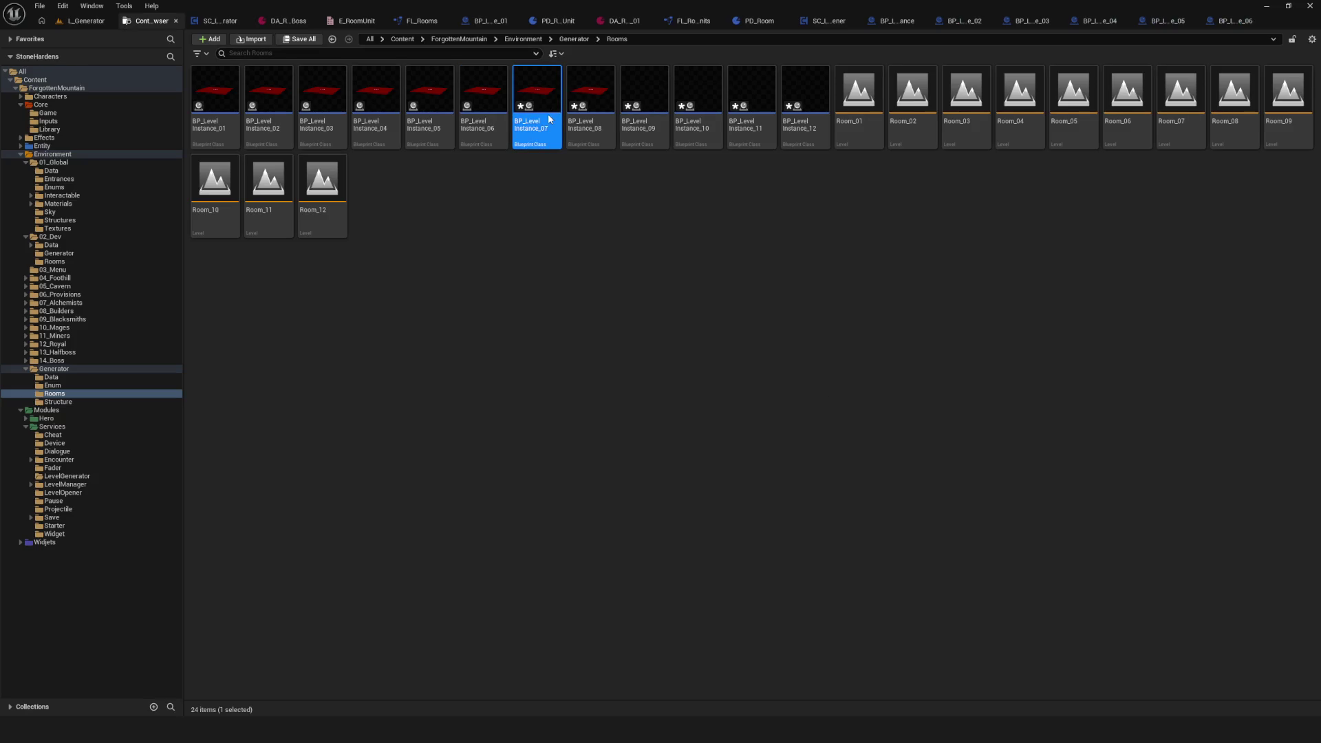
{"action": "left_click", "coordinate": [34, 582]}
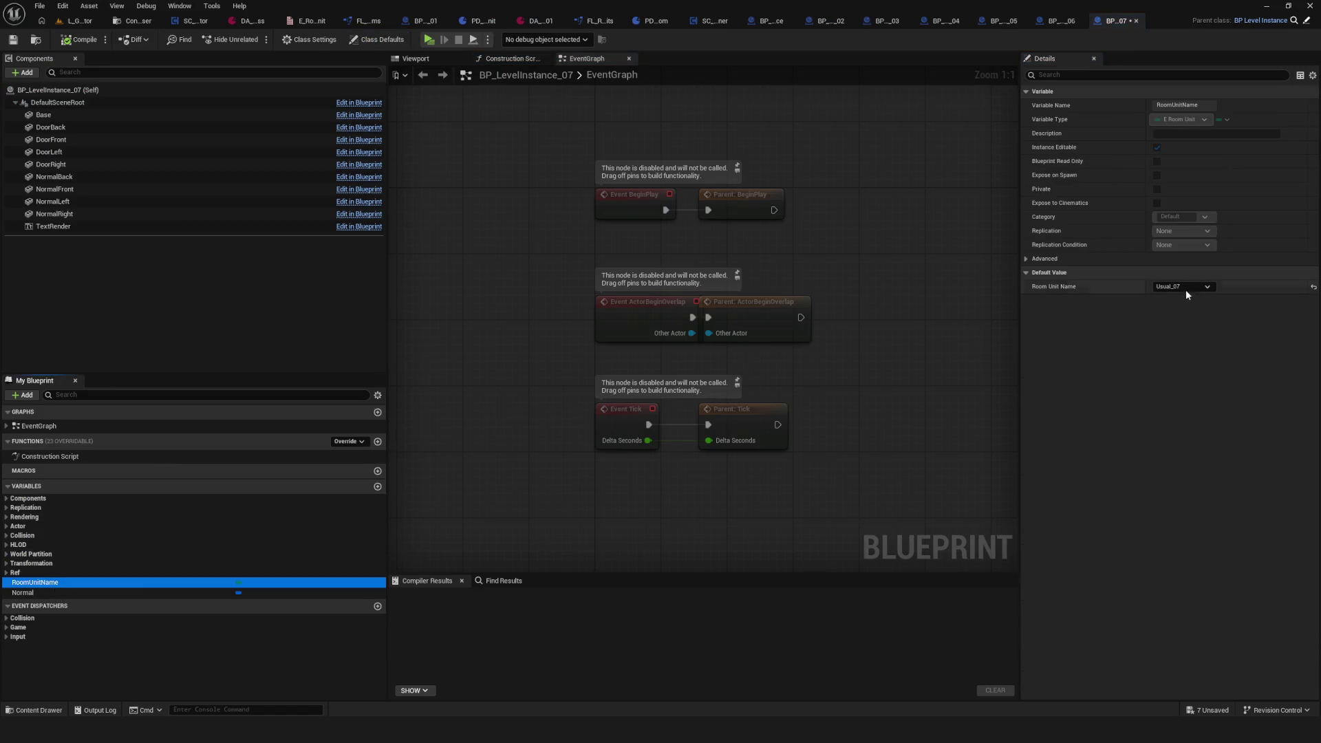
Step: Check RoomUnitName in BP_LevelInstance_08 and _09 and recompile both
{"action": "left_click", "coordinate": [134, 20]}
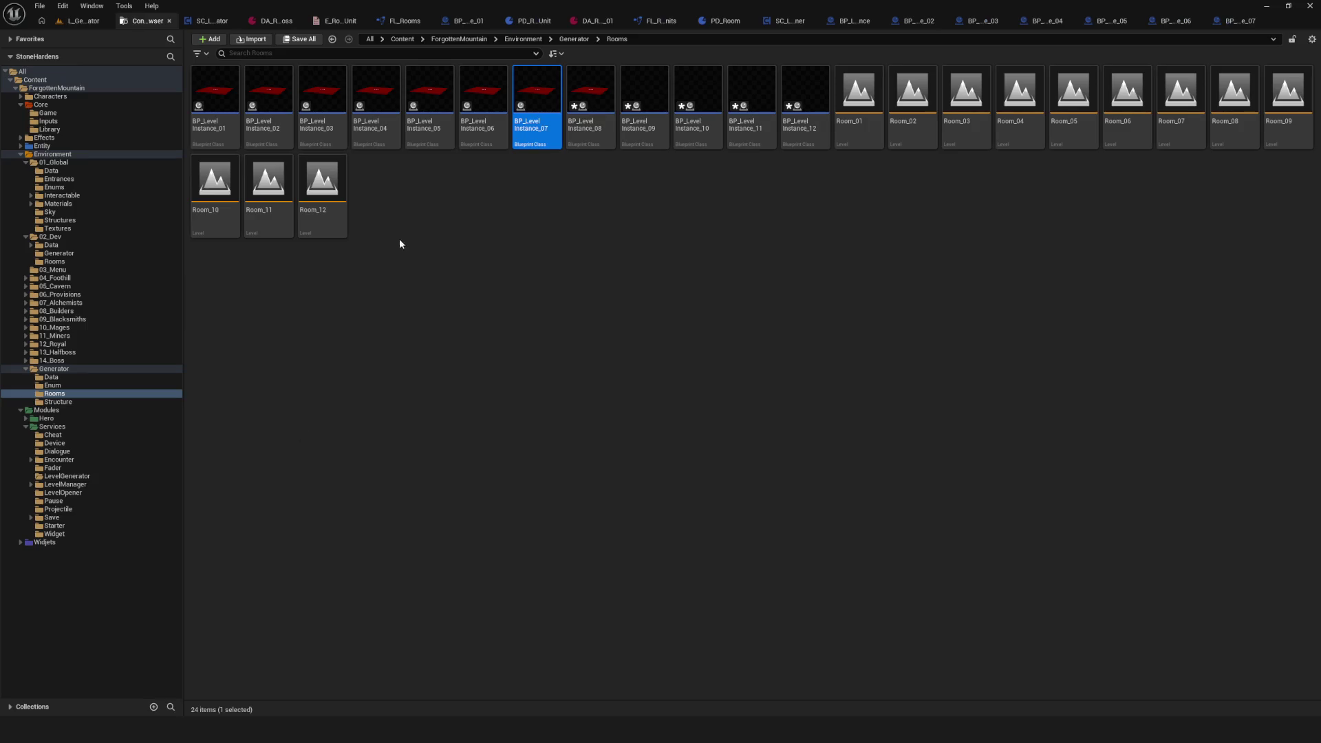
{"action": "double_click", "coordinate": [582, 106]}
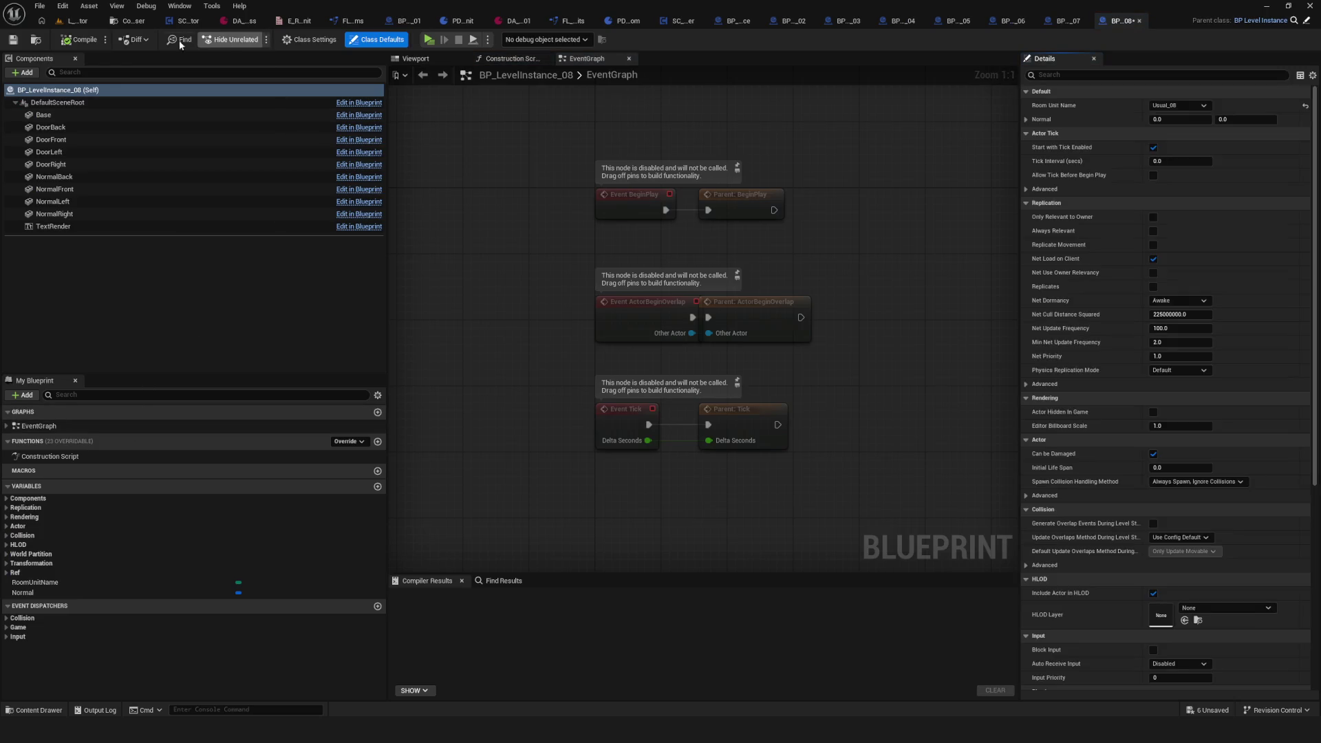
{"action": "left_click", "coordinate": [76, 583]}
{"action": "left_click", "coordinate": [80, 39]}
{"action": "left_click", "coordinate": [133, 21]}
{"action": "double_click", "coordinate": [646, 96]}
{"action": "left_click", "coordinate": [69, 583]}
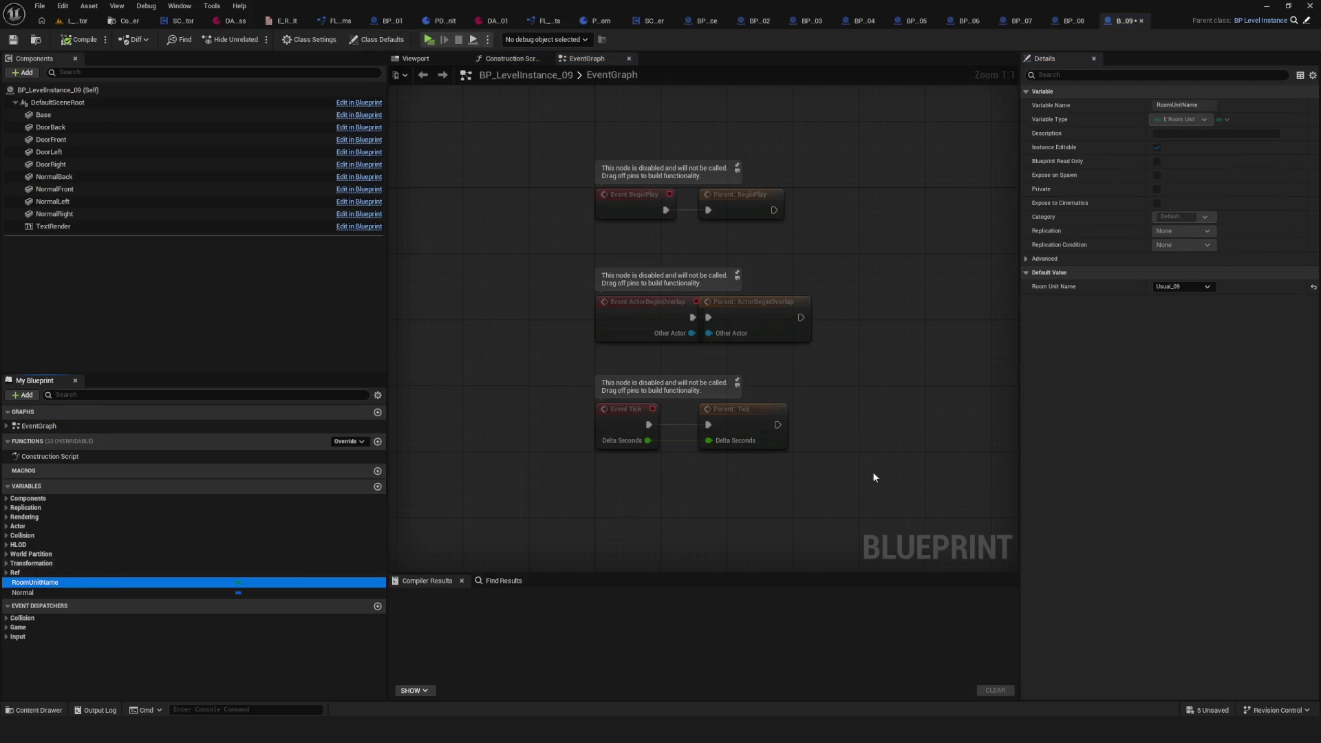
{"action": "left_click", "coordinate": [80, 39]}
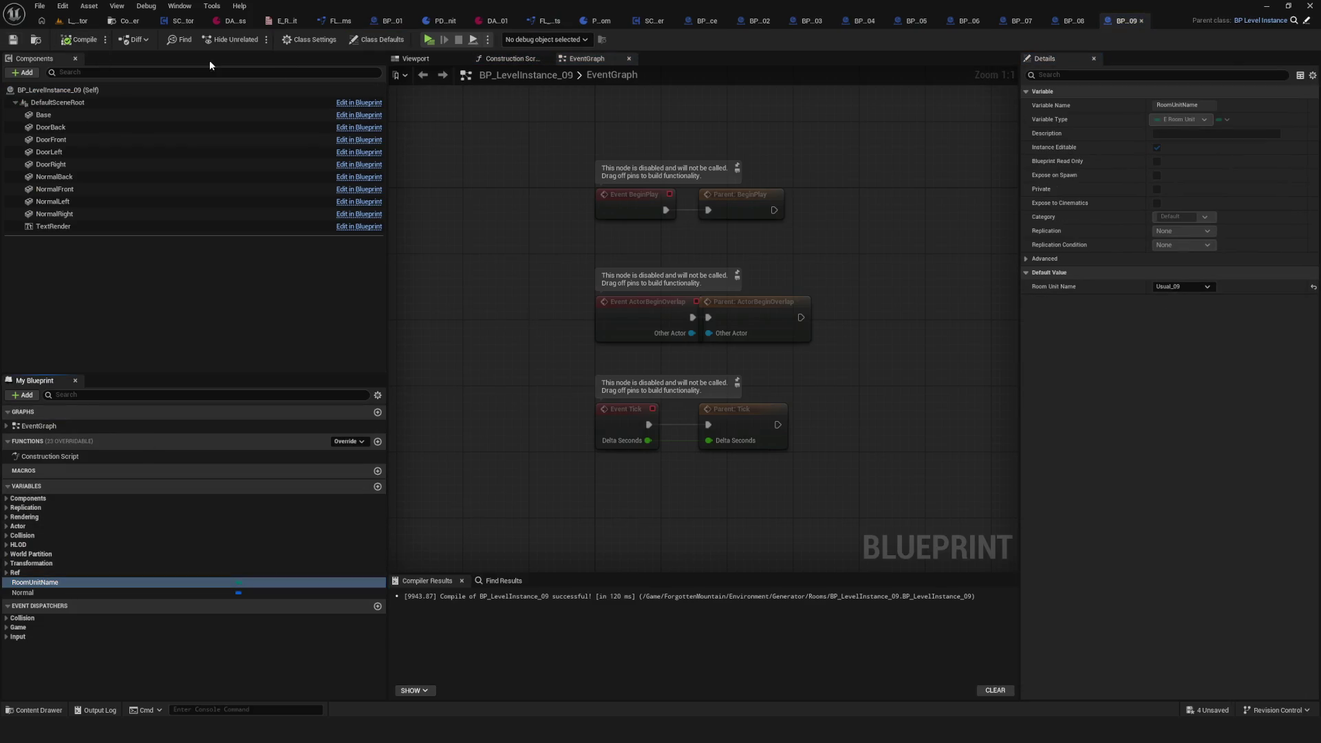
Step: Open and compile BP_LevelInstance_10, then start a new game in the preview
{"action": "left_click", "coordinate": [133, 22]}
{"action": "left_click", "coordinate": [709, 101]}
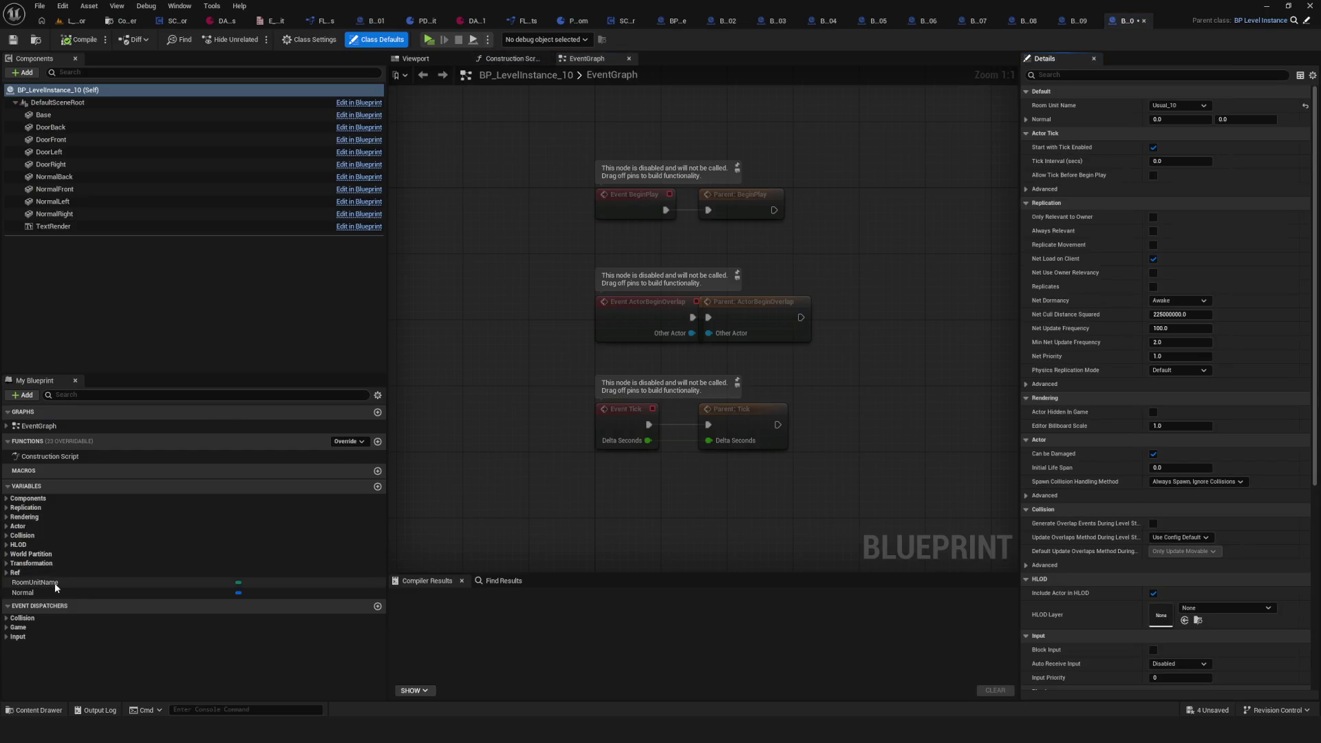
{"action": "left_click", "coordinate": [55, 583]}
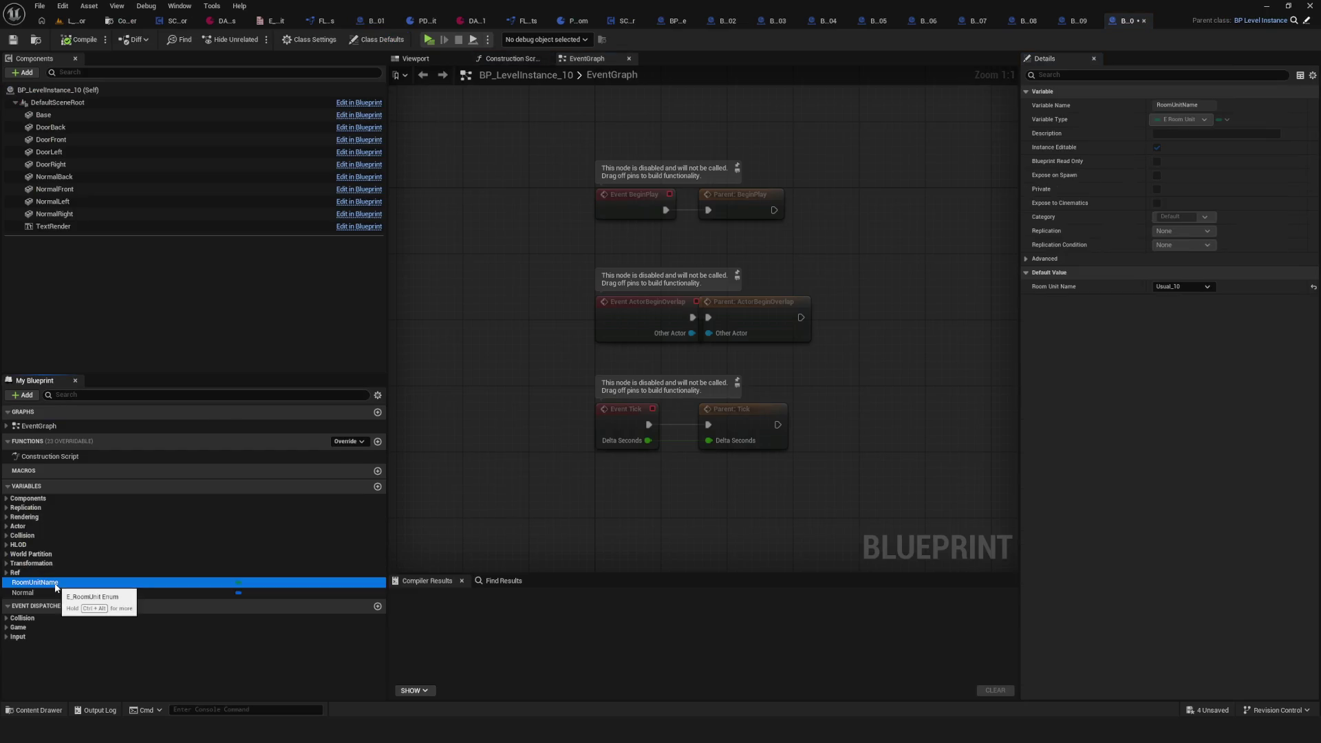
{"action": "left_click", "coordinate": [80, 39]}
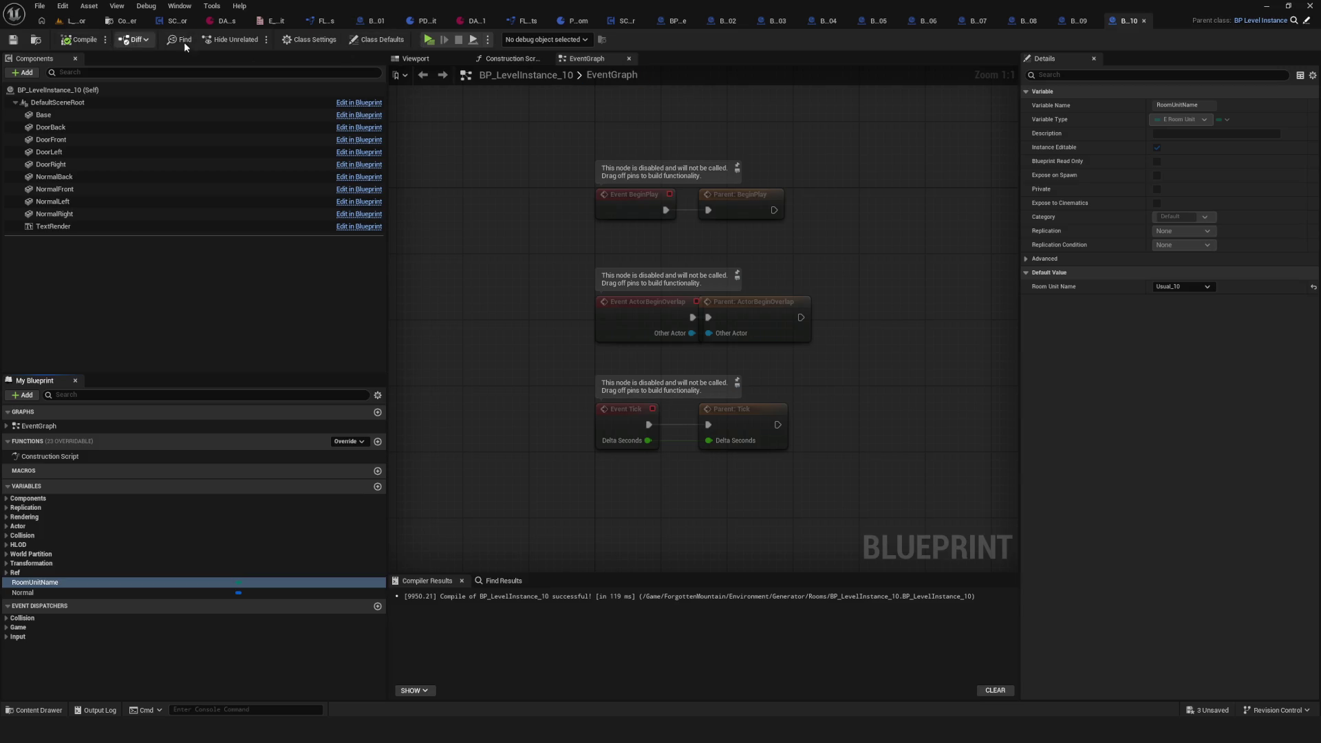
{"action": "left_click", "coordinate": [436, 40]}
{"action": "left_click", "coordinate": [675, 304]}
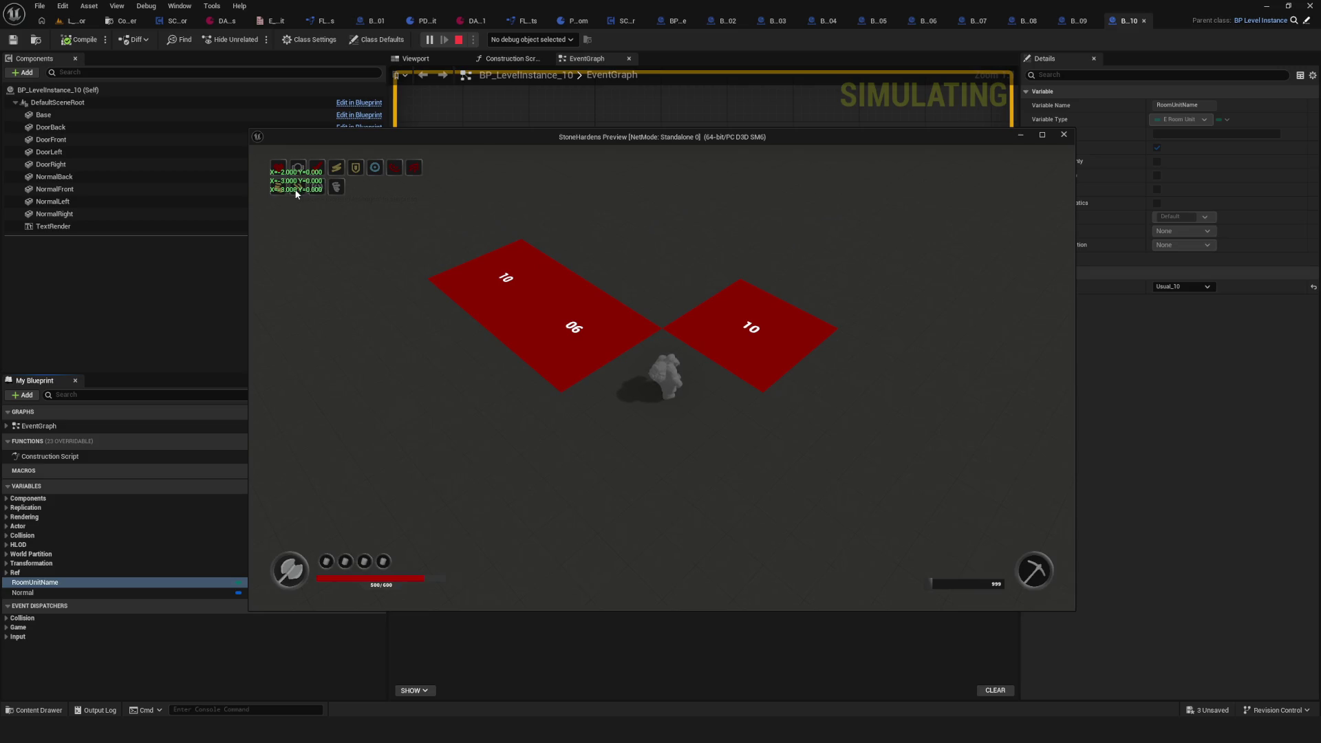
{"action": "key", "text": "Escape"}
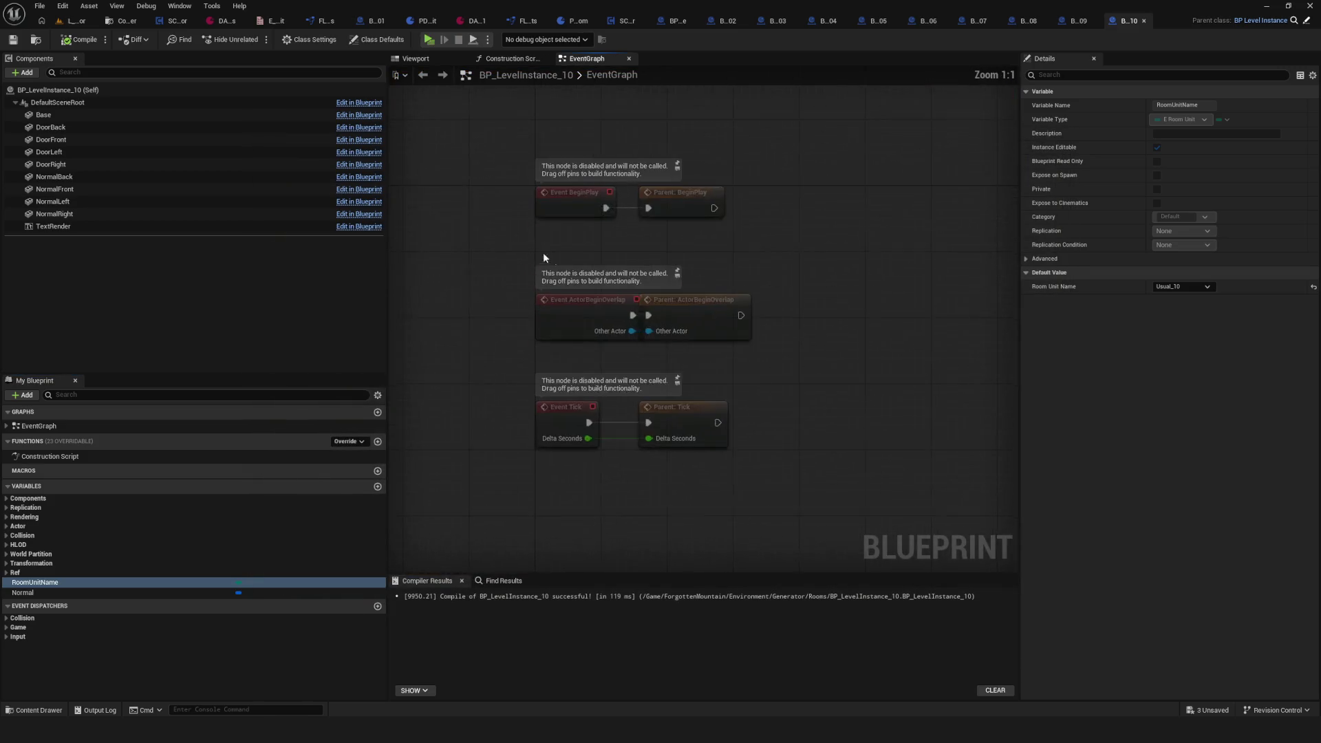
Step: Open BP_LevelInstance_11, check its RoomUnitName default Usual_11, and recompile it
{"action": "left_click", "coordinate": [43, 583]}
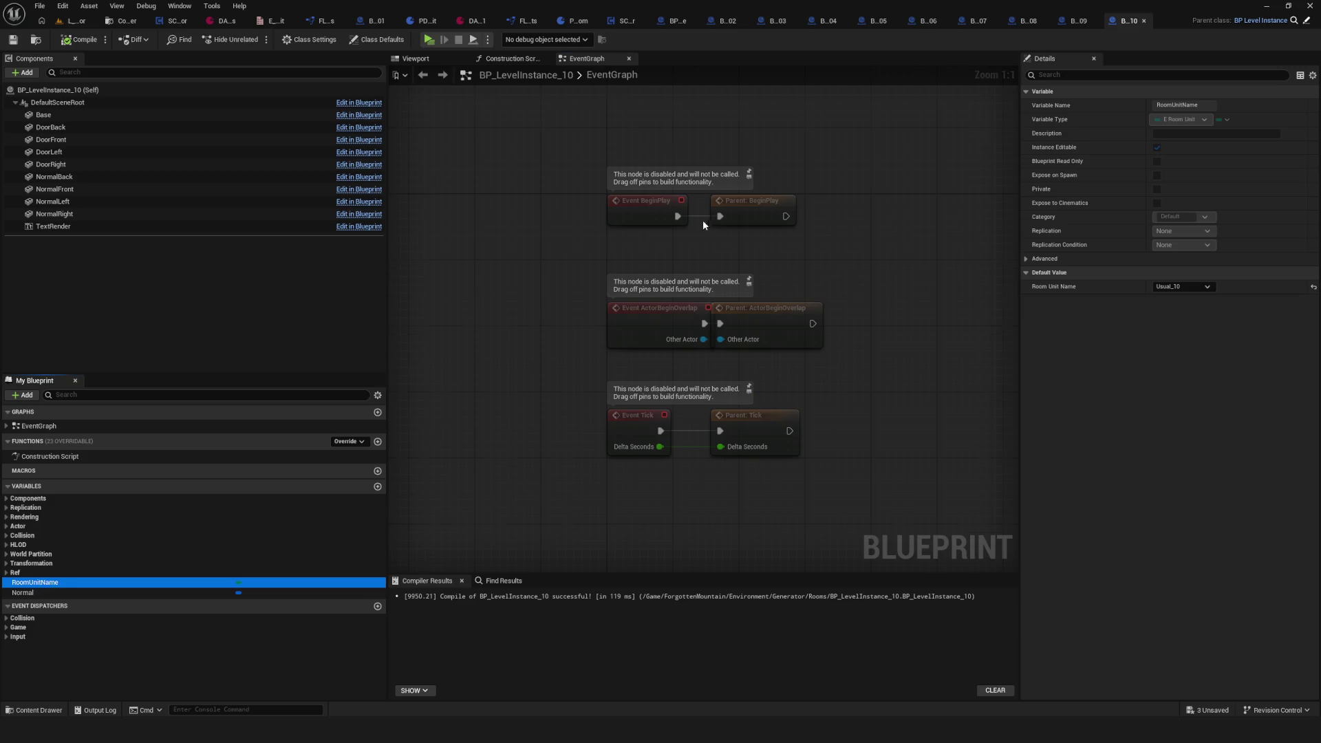
{"action": "left_click", "coordinate": [126, 21]}
{"action": "double_click", "coordinate": [752, 96]}
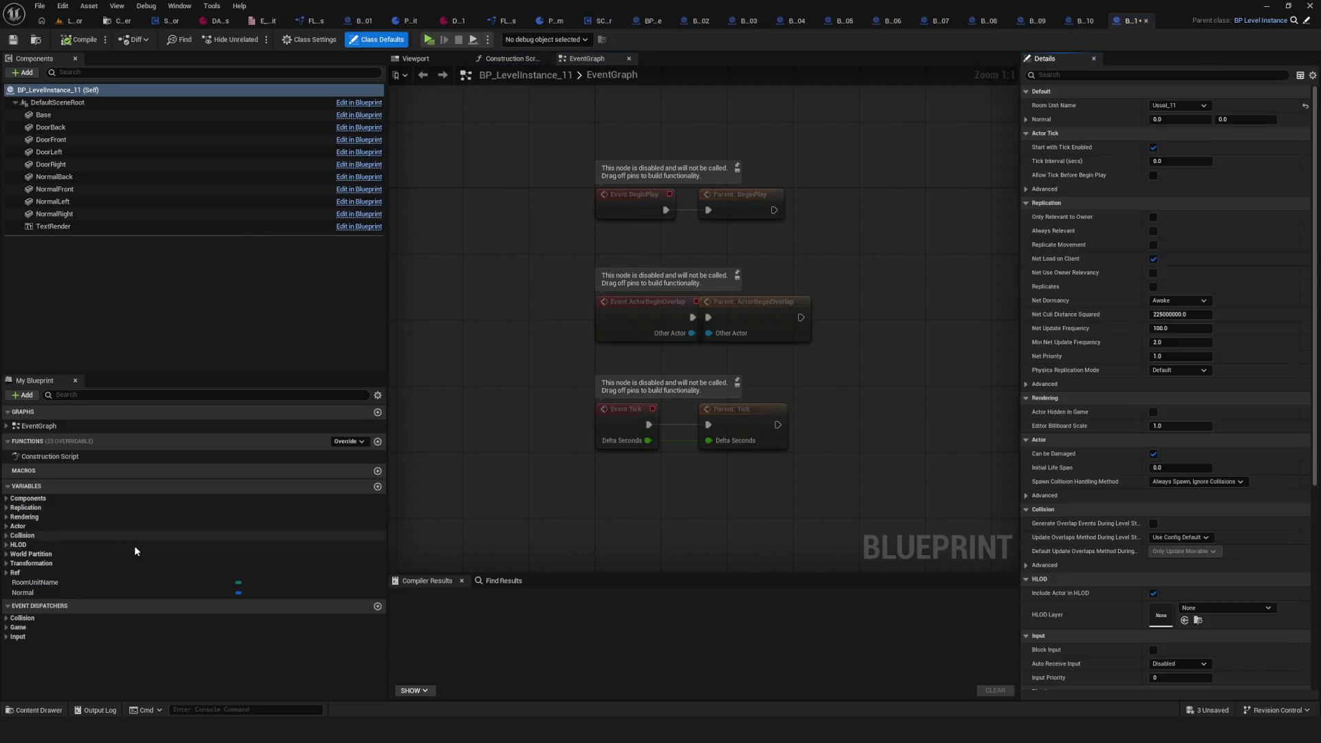
{"action": "left_click", "coordinate": [68, 583]}
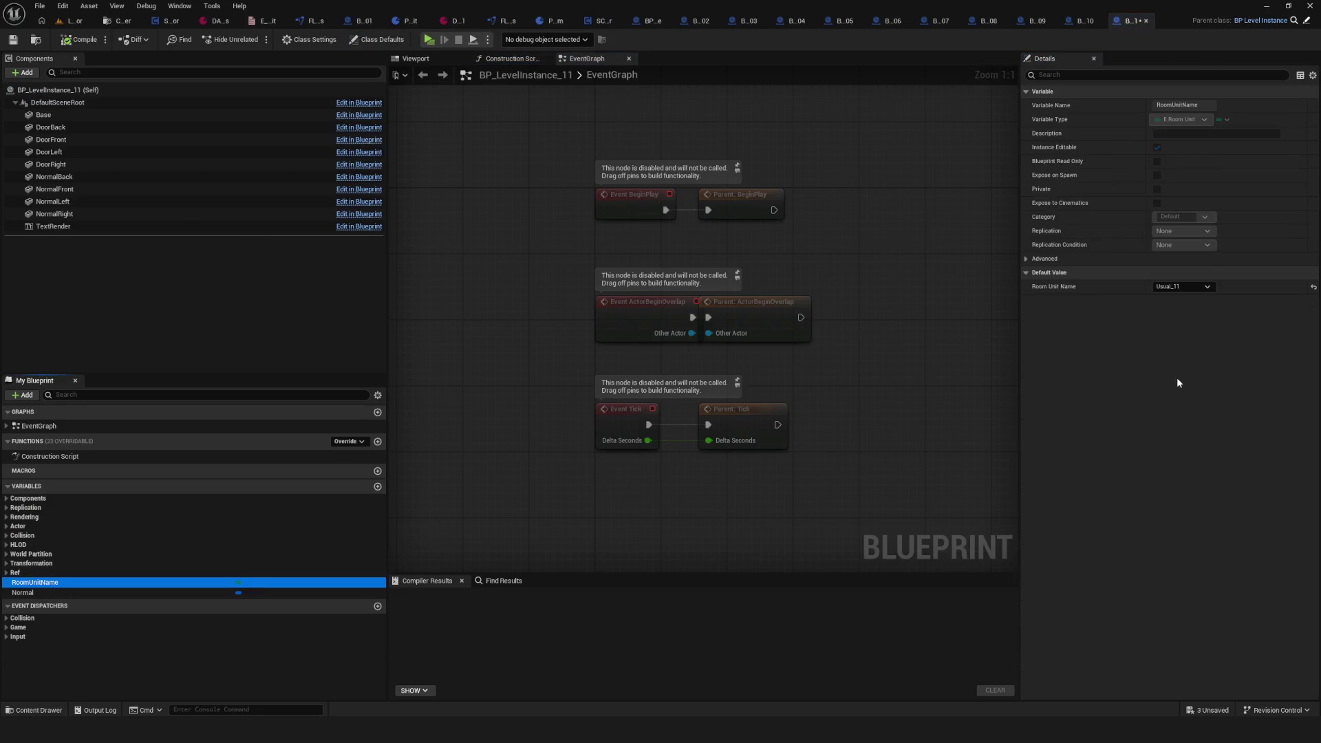
{"action": "left_click", "coordinate": [76, 40]}
Step: Open and recompile BP_LevelInstance_12 (RoomUnitName Usual_12), ending back in the Rooms folder
{"action": "left_click", "coordinate": [114, 22]}
{"action": "left_click", "coordinate": [795, 106]}
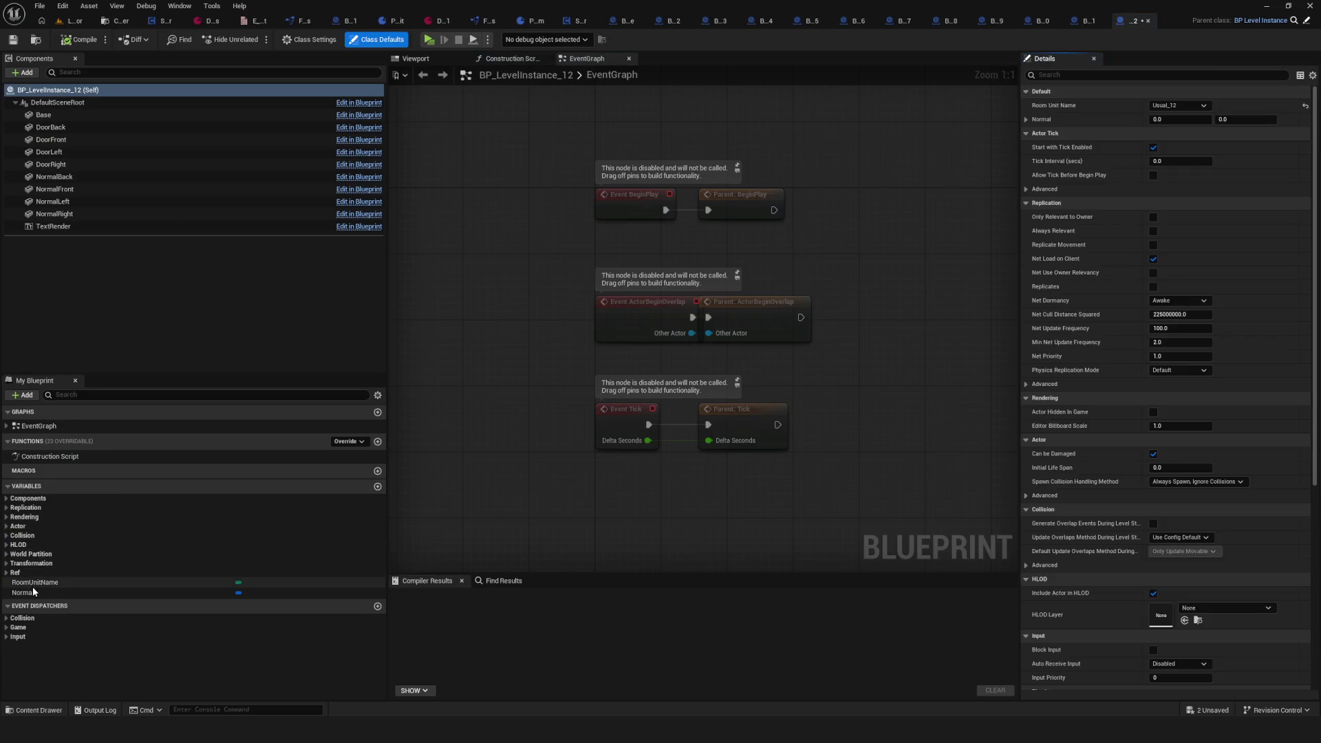
{"action": "left_click", "coordinate": [32, 584]}
{"action": "left_click", "coordinate": [79, 39]}
{"action": "left_click", "coordinate": [114, 22]}
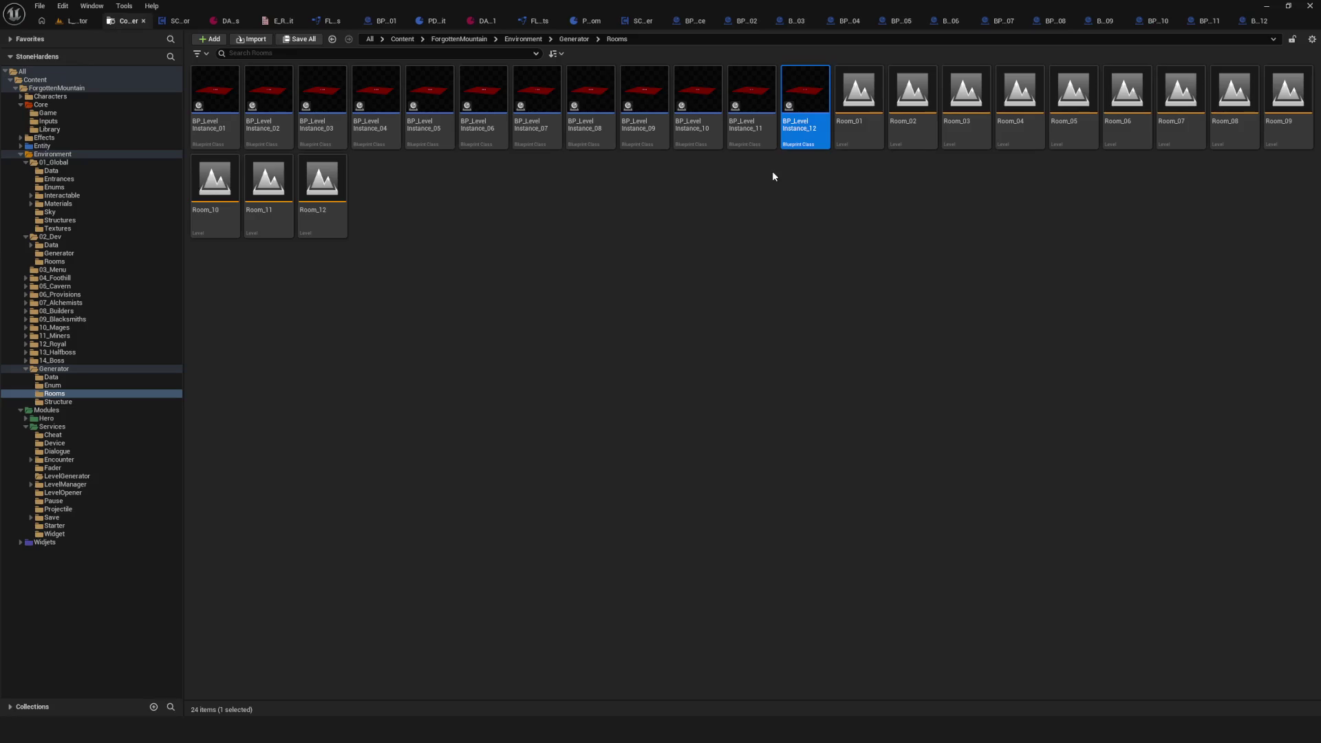
{"action": "left_click", "coordinate": [796, 186]}
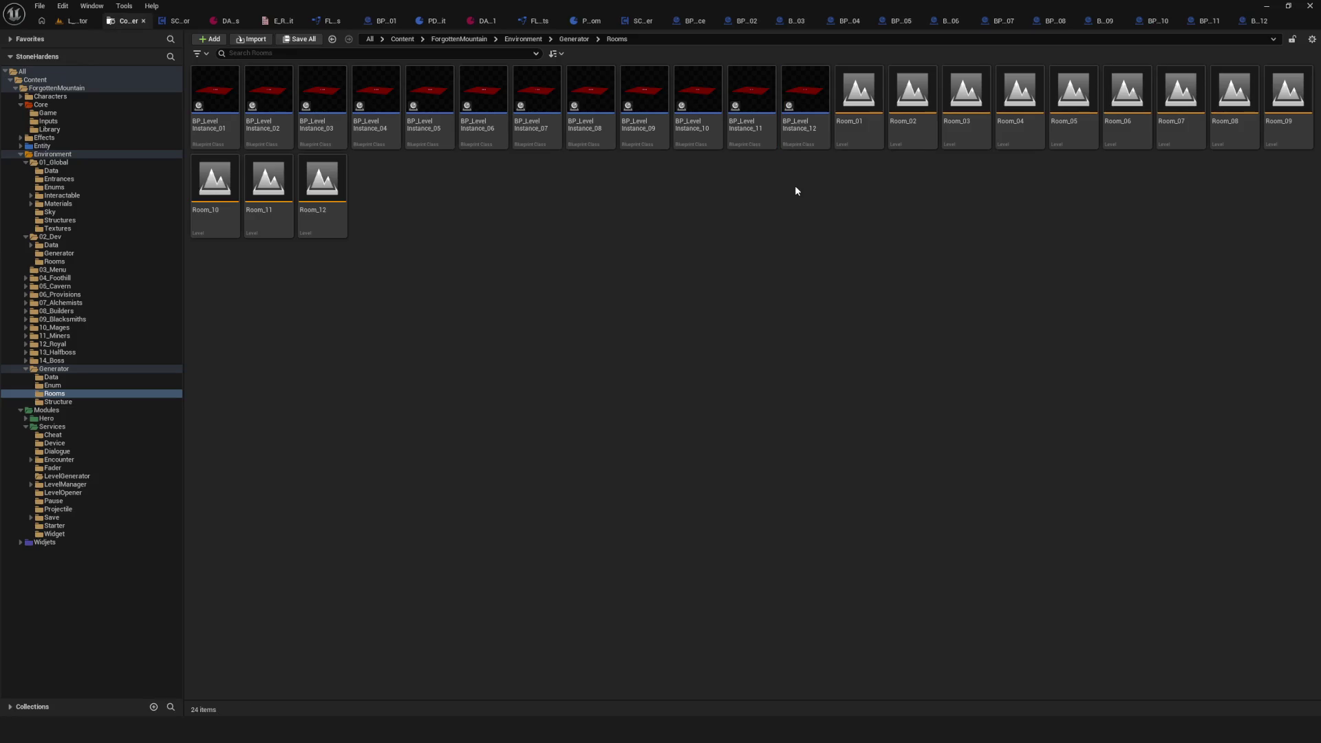
Step: Compile BP_LevelInstance and close every other open asset editor, including DA_Room_01, FL_RoomUnits and SC_LevelOpener
{"action": "left_click", "coordinate": [697, 23]}
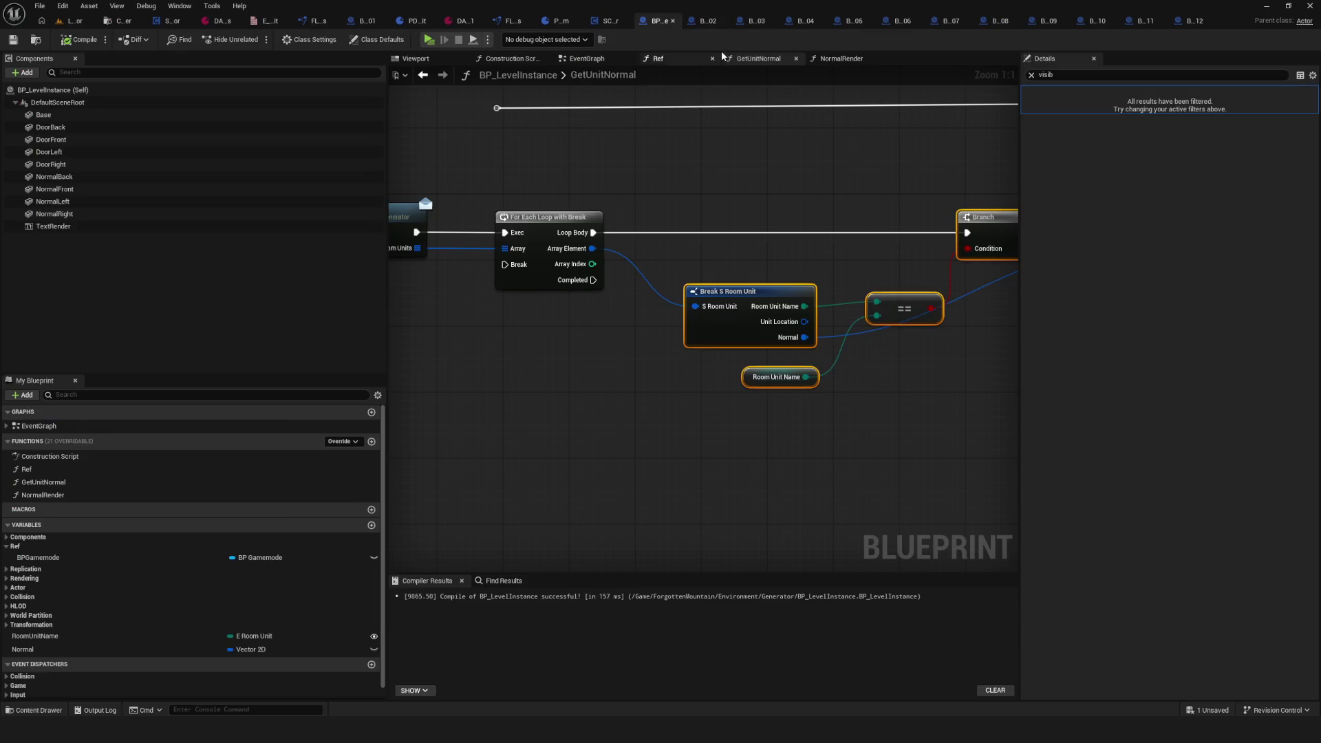
{"action": "left_click", "coordinate": [79, 39]}
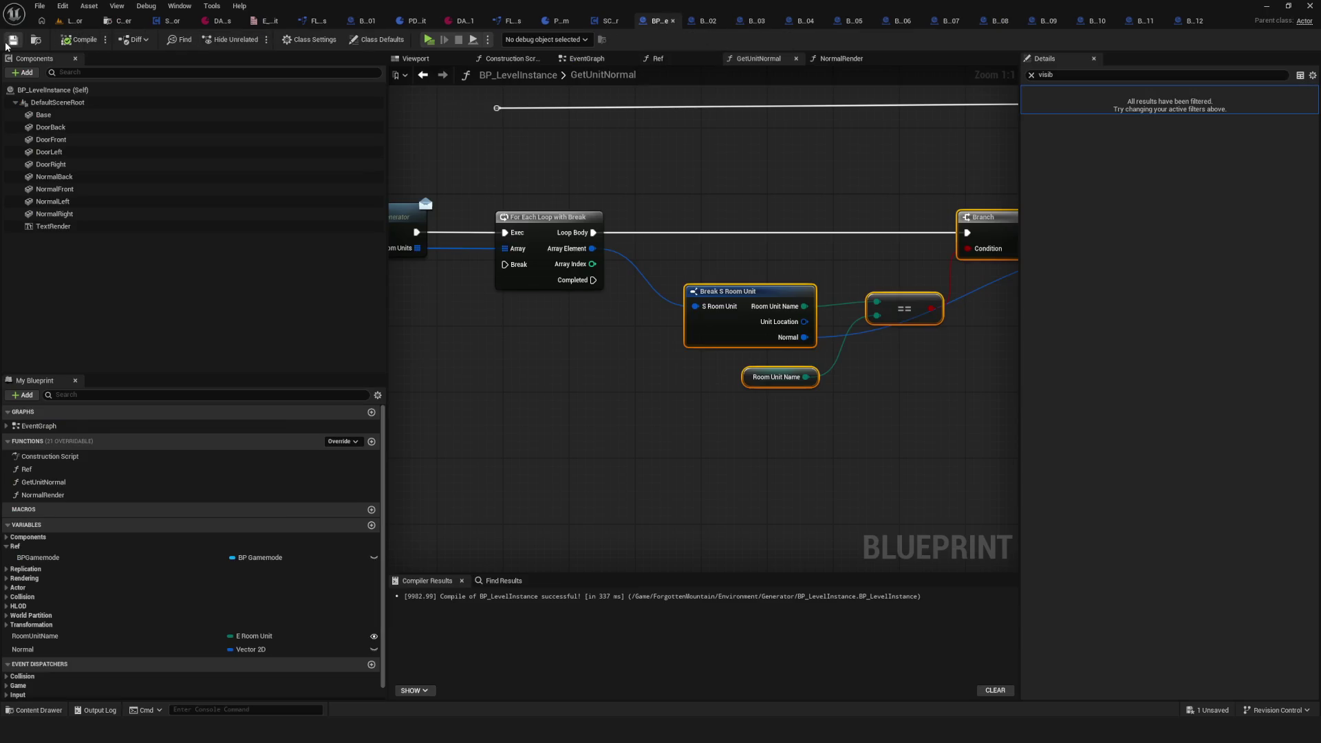
{"action": "right_click", "coordinate": [659, 23]}
{"action": "left_click", "coordinate": [722, 78]}
{"action": "left_click", "coordinate": [991, 21]}
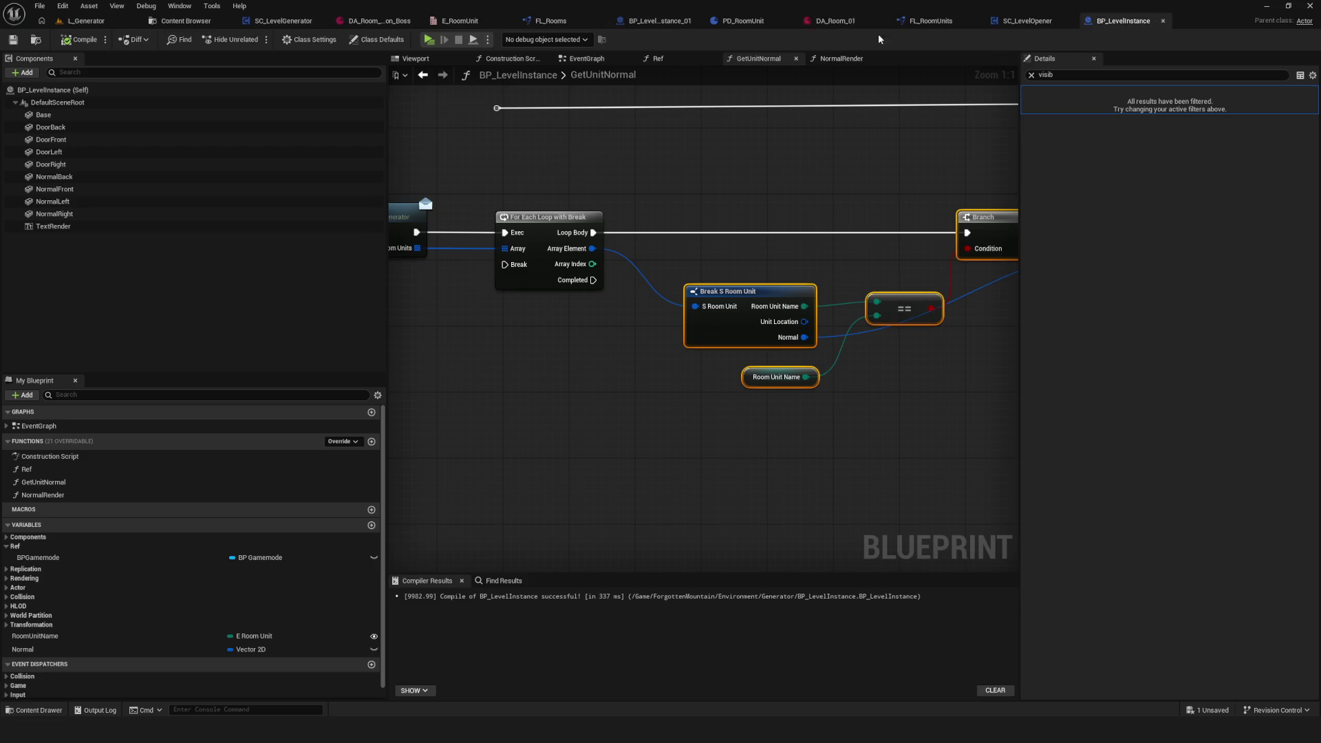
{"action": "left_click", "coordinate": [884, 21]}
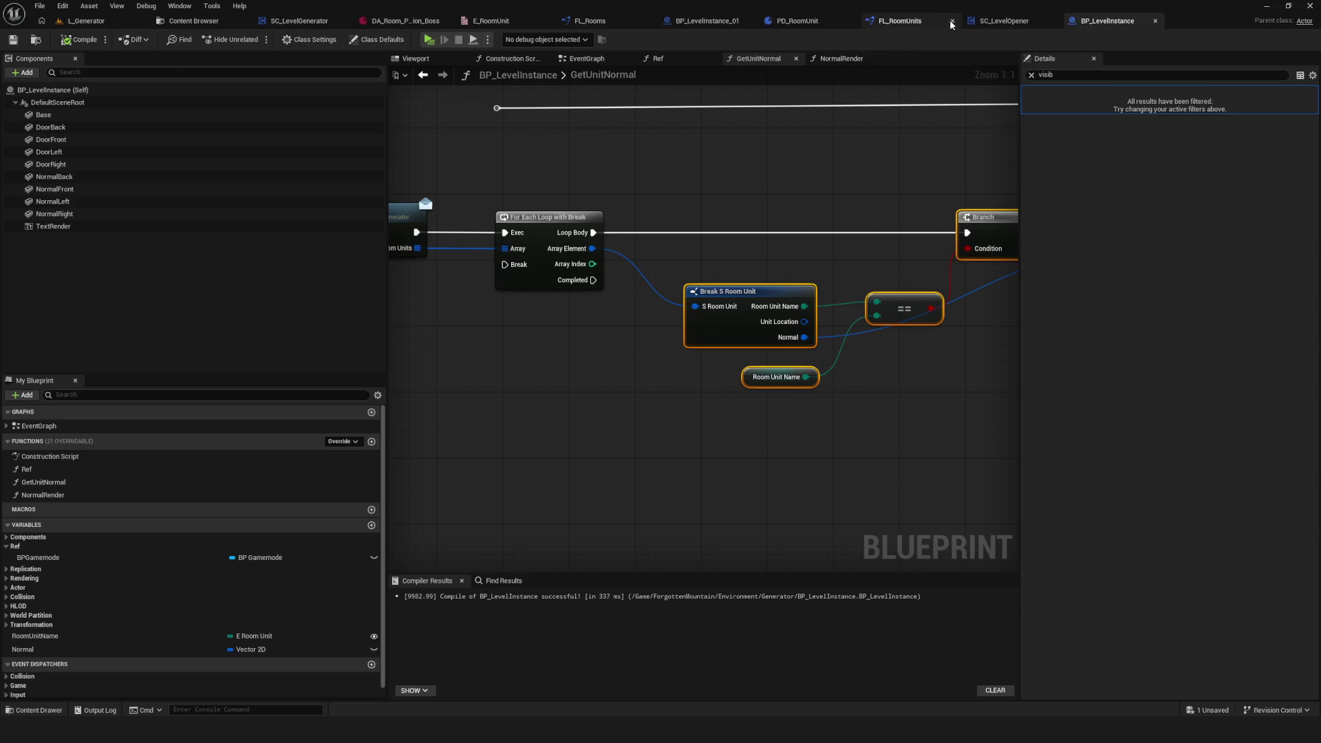
{"action": "left_click", "coordinate": [900, 20]}
{"action": "left_click", "coordinate": [908, 21]}
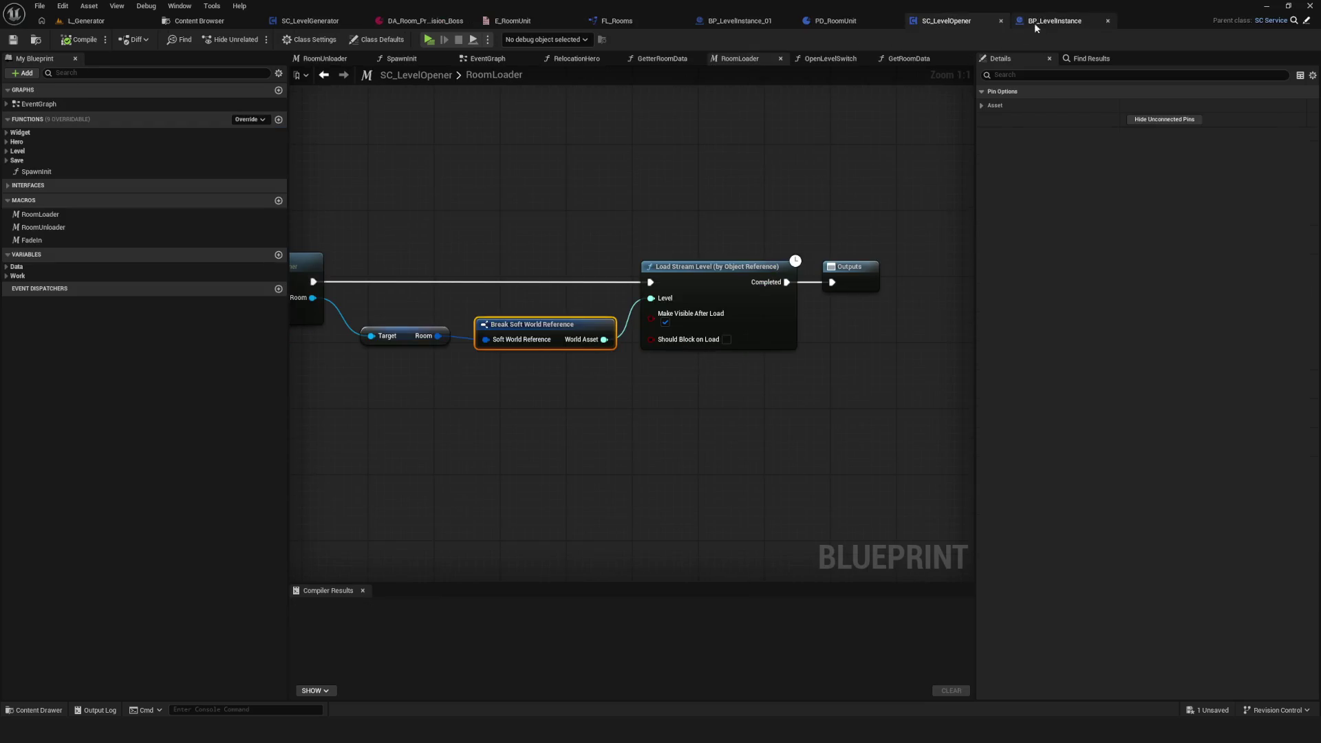
{"action": "left_click", "coordinate": [1001, 22]}
Step: Move the Break S Room Unit node group further right in GetUnitNormal, clearing the For Each Loop area
{"action": "scroll", "coordinate": [864, 241], "scroll_direction": "down", "scroll_amount": 5}
{"action": "scroll", "coordinate": [489, 312], "scroll_direction": "up", "scroll_amount": 5}
{"action": "scroll", "coordinate": [670, 300], "scroll_direction": "down", "scroll_amount": 3}
{"action": "scroll", "coordinate": [464, 266], "scroll_direction": "up", "scroll_amount": 2}
{"action": "scroll", "coordinate": [465, 267], "scroll_direction": "down", "scroll_amount": 3}
{"action": "scroll", "coordinate": [464, 266], "scroll_direction": "up", "scroll_amount": 4}
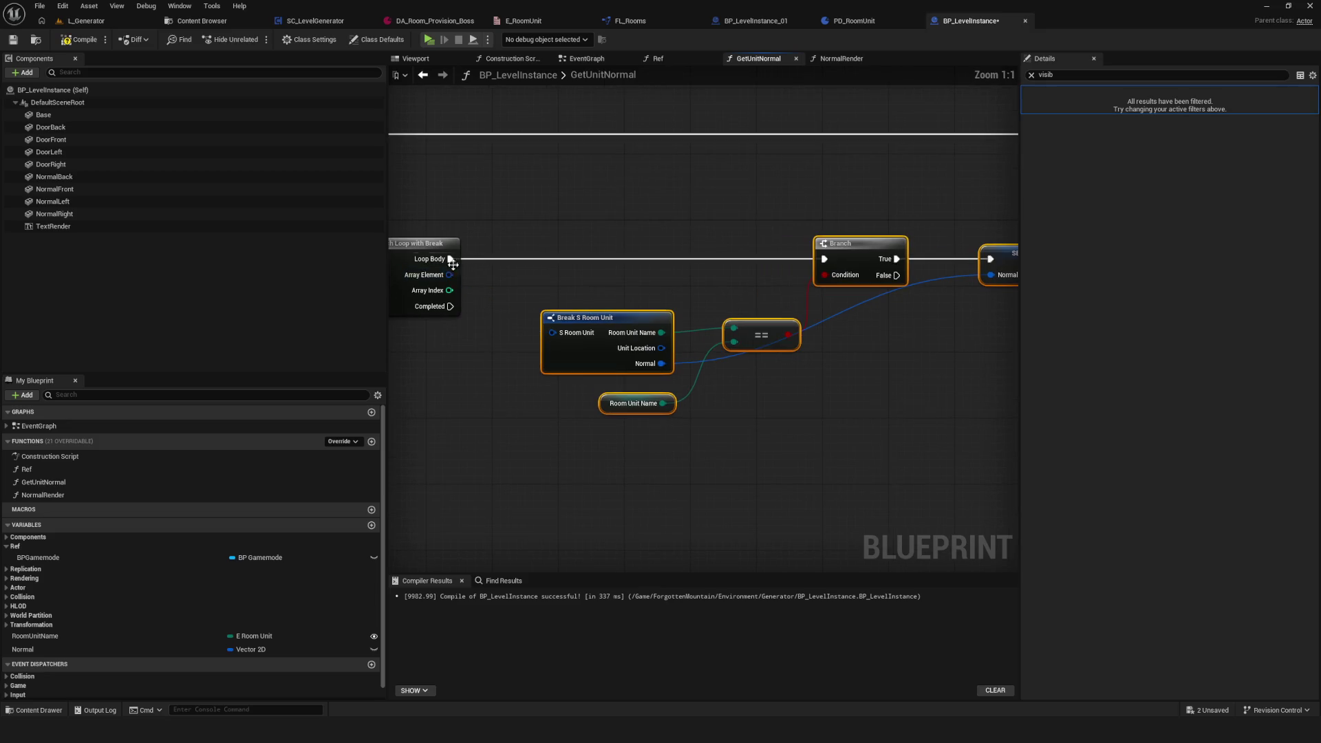
{"action": "scroll", "coordinate": [584, 221], "scroll_direction": "down", "scroll_amount": 4}
{"action": "left_click_drag", "start_coordinate": [575, 206], "coordinate": [952, 404]}
{"action": "left_click_drag", "start_coordinate": [566, 278], "coordinate": [860, 284]}
{"action": "scroll", "coordinate": [594, 271], "scroll_direction": "up", "scroll_amount": 4}
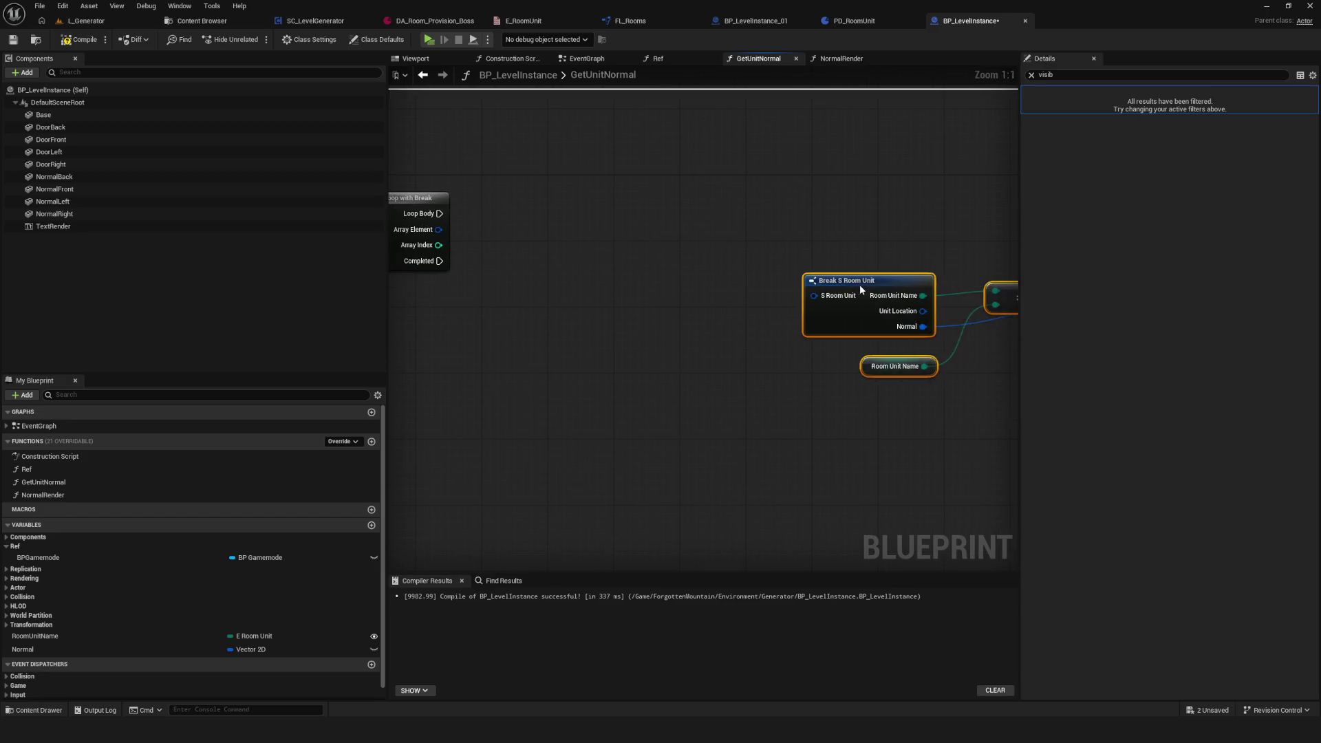
{"action": "scroll", "coordinate": [568, 241], "scroll_direction": "down", "scroll_amount": 3}
{"action": "scroll", "coordinate": [583, 234], "scroll_direction": "down", "scroll_amount": 2}
{"action": "scroll", "coordinate": [631, 266], "scroll_direction": "up", "scroll_amount": 2}
{"action": "mouse_move", "coordinate": [631, 265]}
{"action": "left_mouse_down"}
{"action": "mouse_move", "coordinate": [412, 265]}
{"action": "mouse_move", "coordinate": [728, 266]}
{"action": "left_mouse_up"}
{"action": "scroll", "coordinate": [672, 271], "scroll_direction": "up", "scroll_amount": 3}
Step: Recompile, then add a Print String node off the For Each Loop's Loop Body
{"action": "left_click", "coordinate": [50, 43]}
{"action": "left_click_drag", "start_coordinate": [758, 275], "coordinate": [680, 284]}
{"action": "mouse_move", "coordinate": [636, 274]}
{"action": "left_mouse_down"}
{"action": "mouse_move", "coordinate": [673, 287]}
{"action": "mouse_move", "coordinate": [700, 256]}
{"action": "mouse_move", "coordinate": [763, 259]}
{"action": "left_mouse_up"}
{"action": "type", "text": "print"}
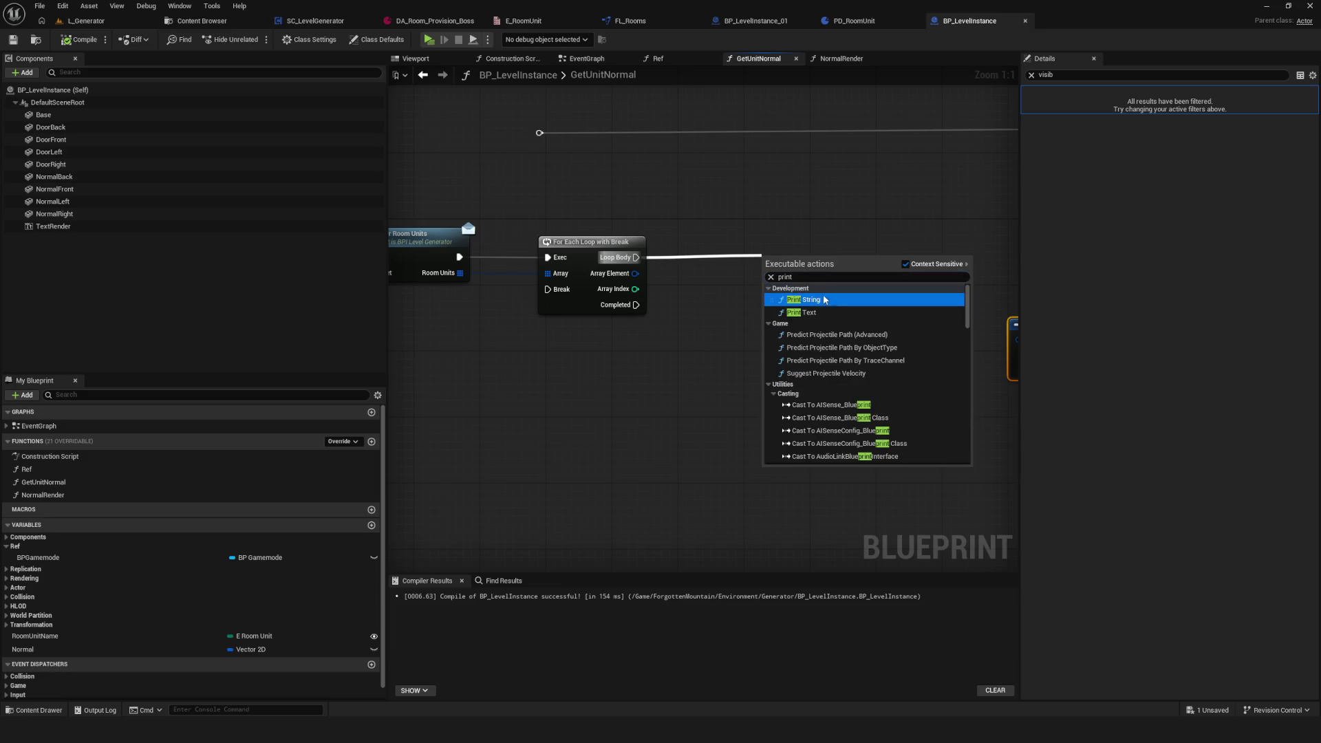
{"action": "left_click", "coordinate": [804, 299]}
Step: Break each Array Element into S Room Unit and feed its Room Unit Name into Print String
{"action": "left_click_drag", "start_coordinate": [803, 278], "coordinate": [803, 282]}
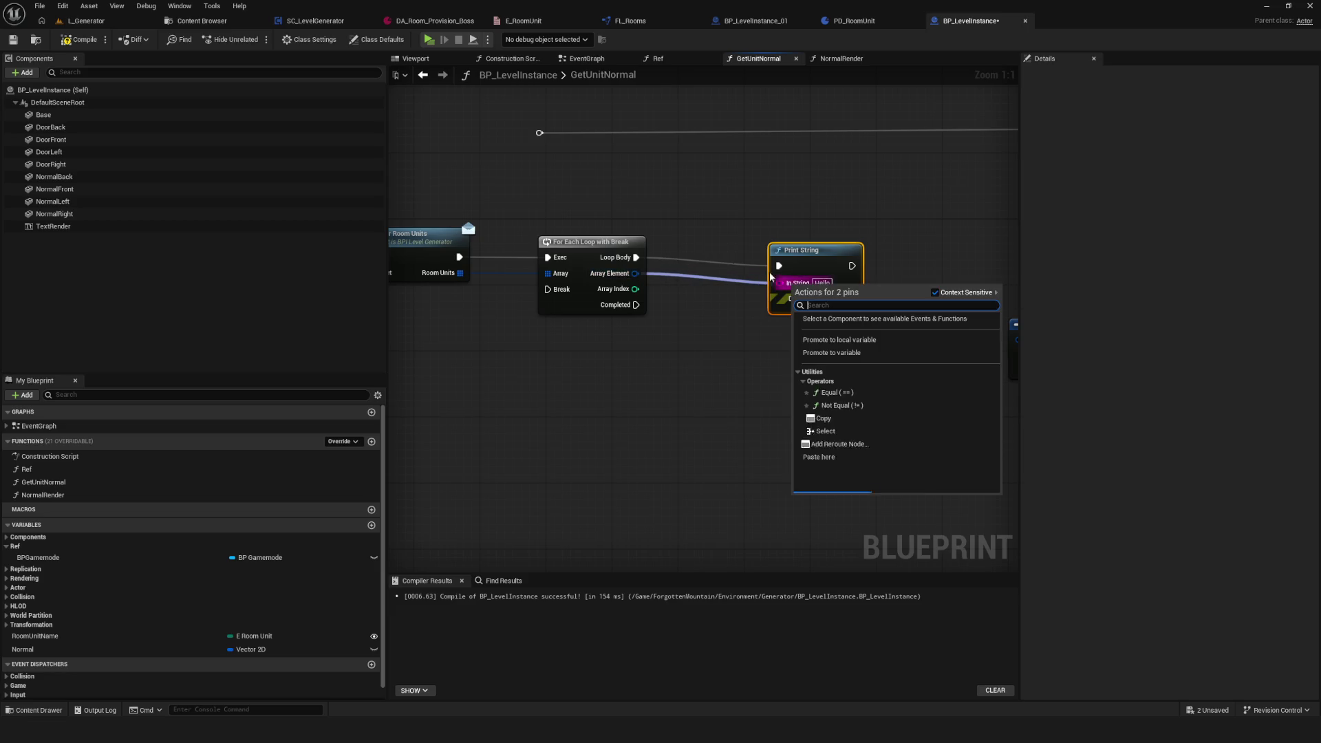
{"action": "key", "text": "Escape"}
{"action": "left_click_drag", "start_coordinate": [636, 273], "coordinate": [703, 381]}
{"action": "scroll", "coordinate": [757, 537], "scroll_direction": "down", "scroll_amount": 3}
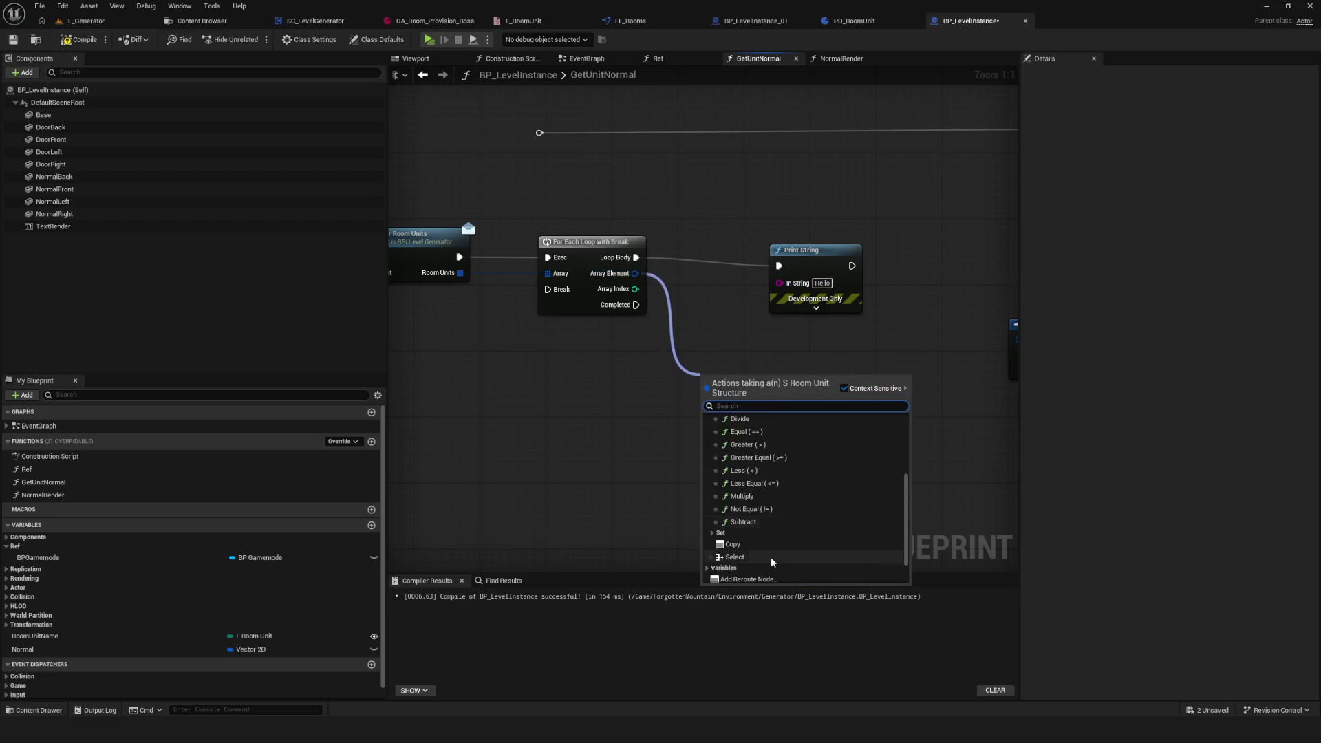
{"action": "left_click", "coordinate": [743, 554]}
{"action": "left_click_drag", "start_coordinate": [814, 395], "coordinate": [780, 283]}
Step: Compile and save the blueprint, then show the EventGraph
{"action": "left_click", "coordinate": [79, 39]}
{"action": "left_click", "coordinate": [13, 39]}
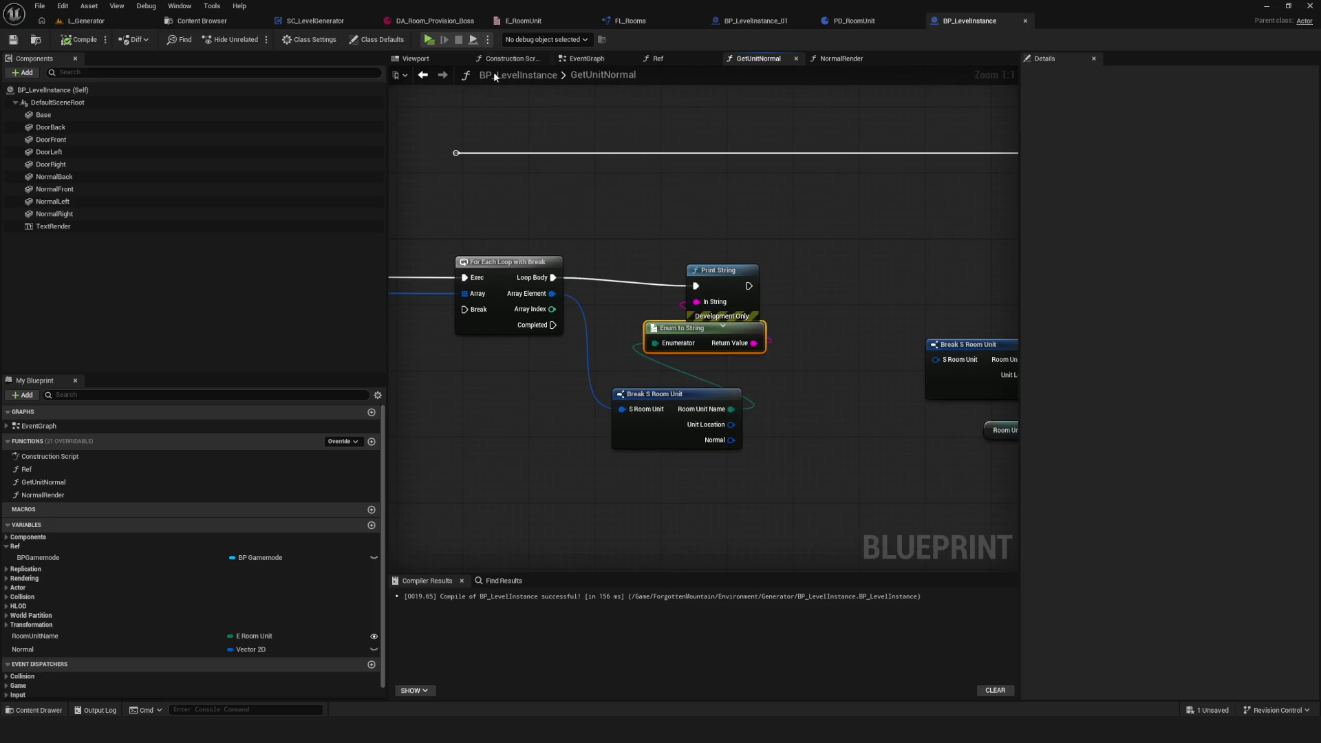
{"action": "left_click_drag", "start_coordinate": [662, 148], "coordinate": [893, 140]}
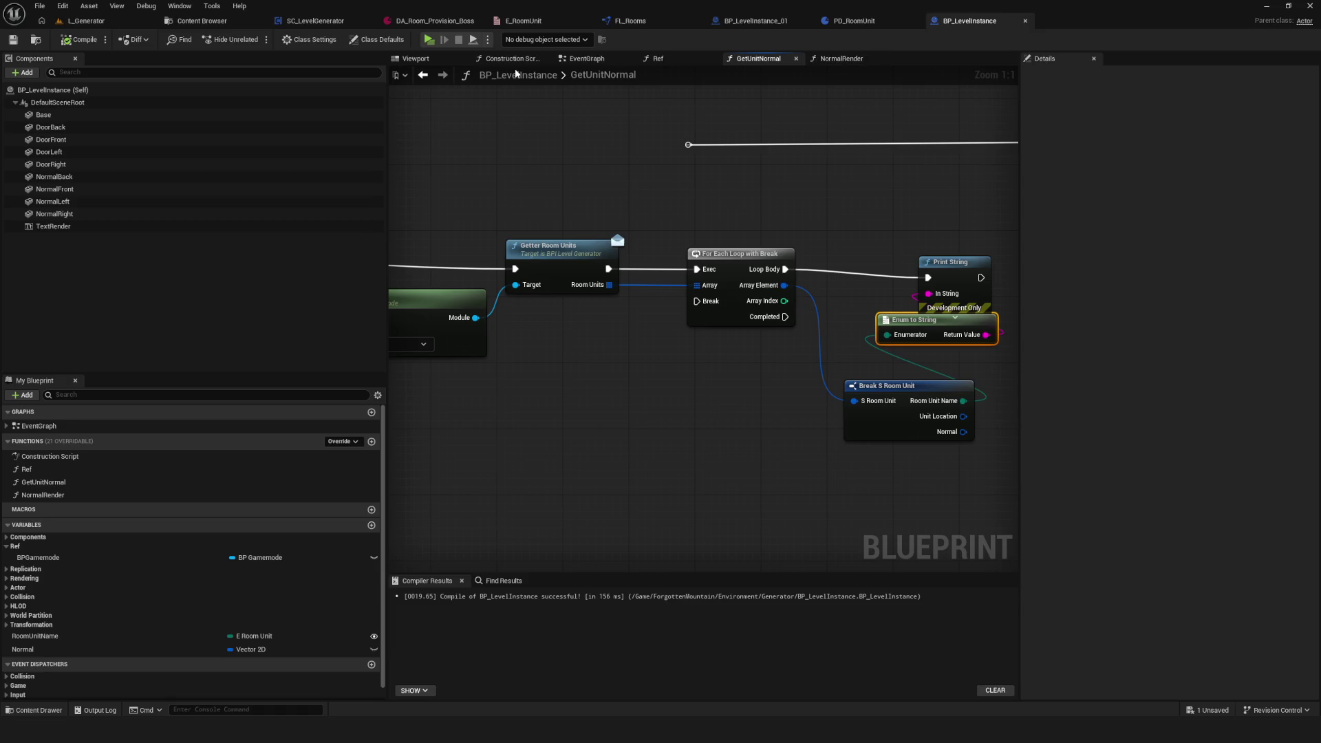
{"action": "left_click", "coordinate": [587, 61]}
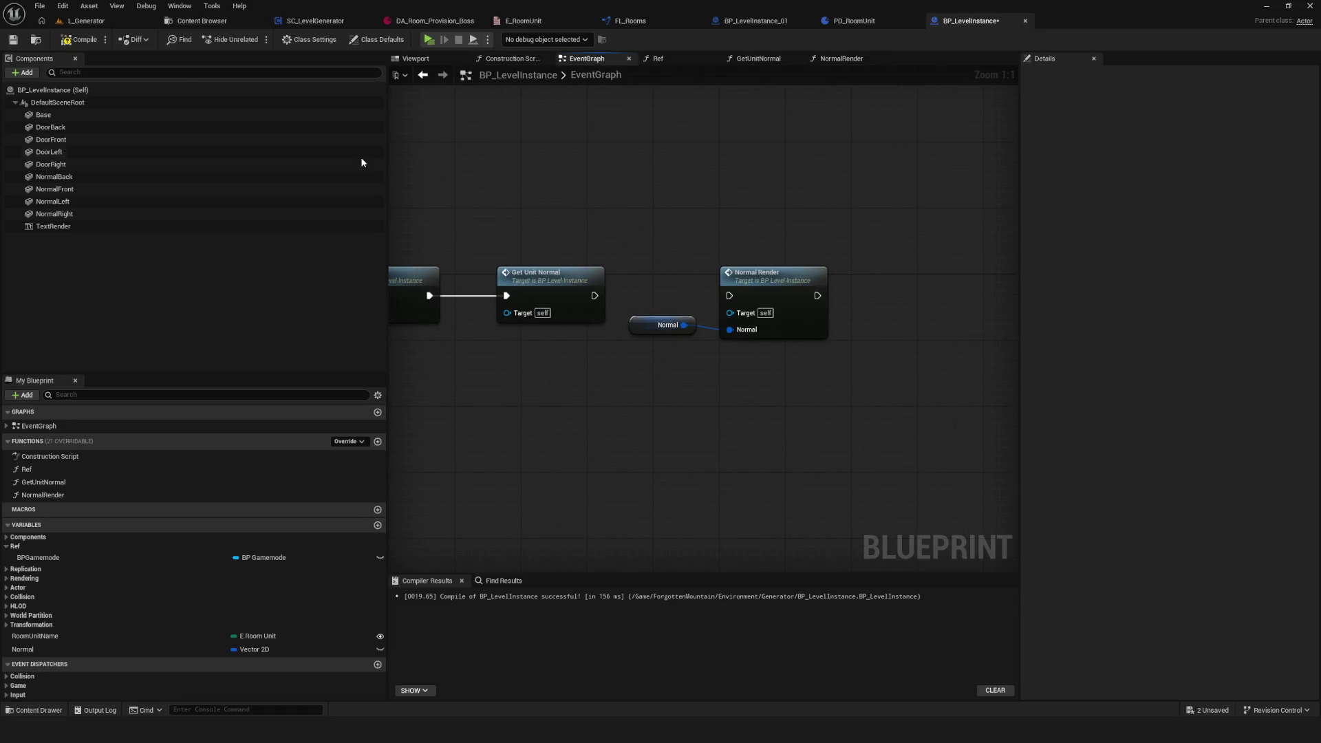
Step: Save BP_LevelInstance and launch a playtest, starting the game from the main menu
{"action": "left_click", "coordinate": [14, 39]}
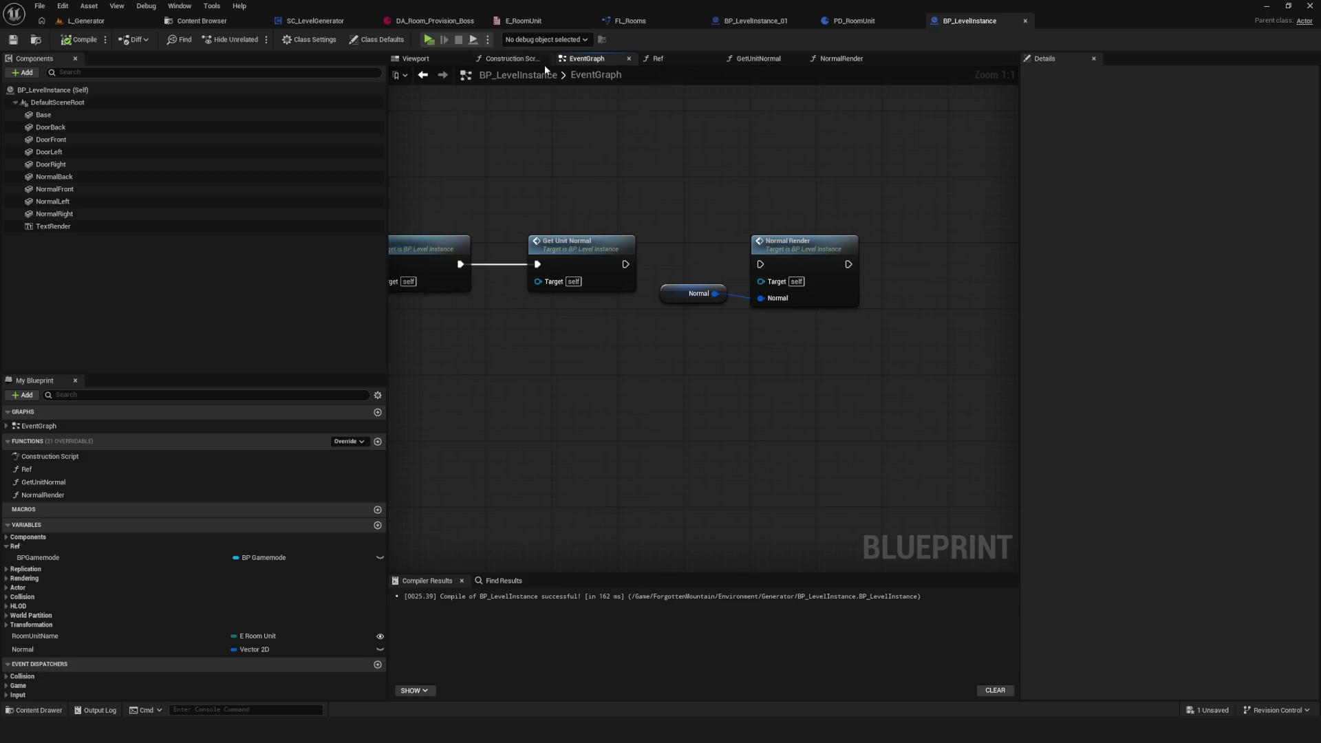
{"action": "left_click", "coordinate": [426, 42]}
{"action": "left_click", "coordinate": [689, 304]}
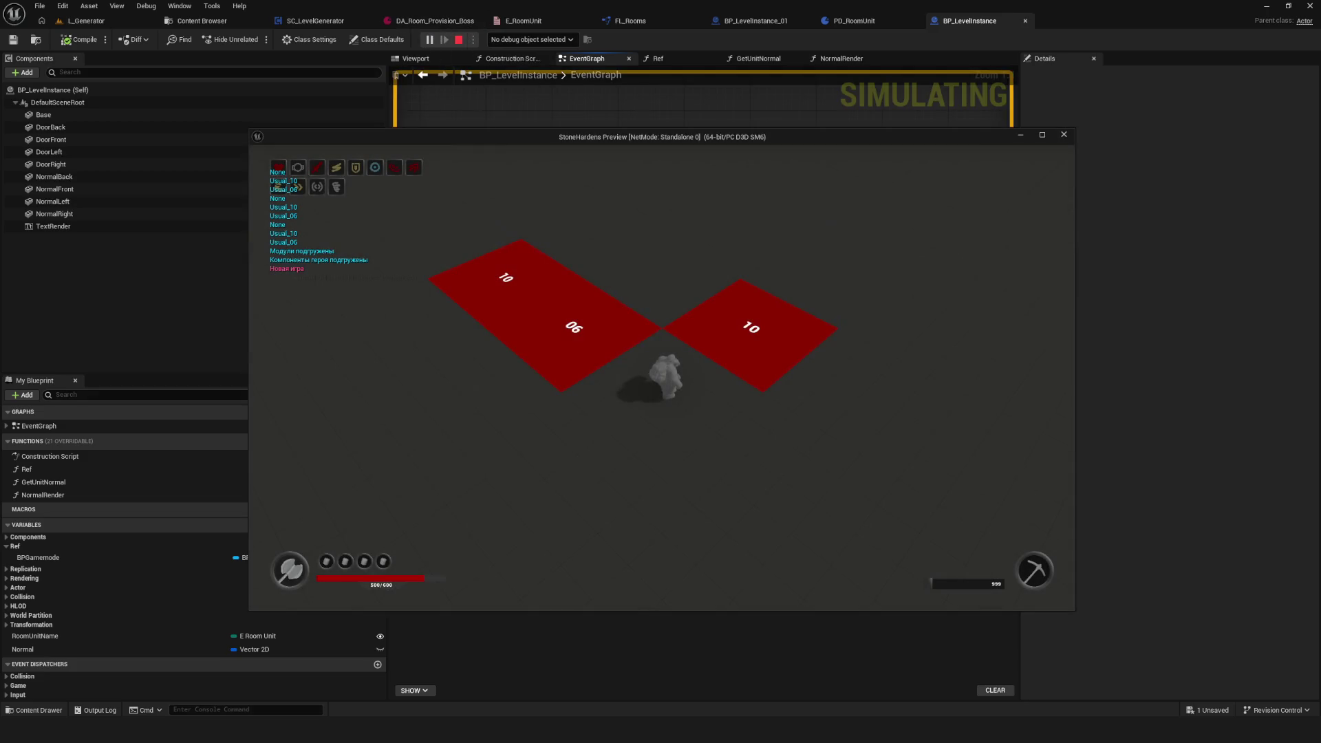
{"action": "left_click", "coordinate": [513, 125]}
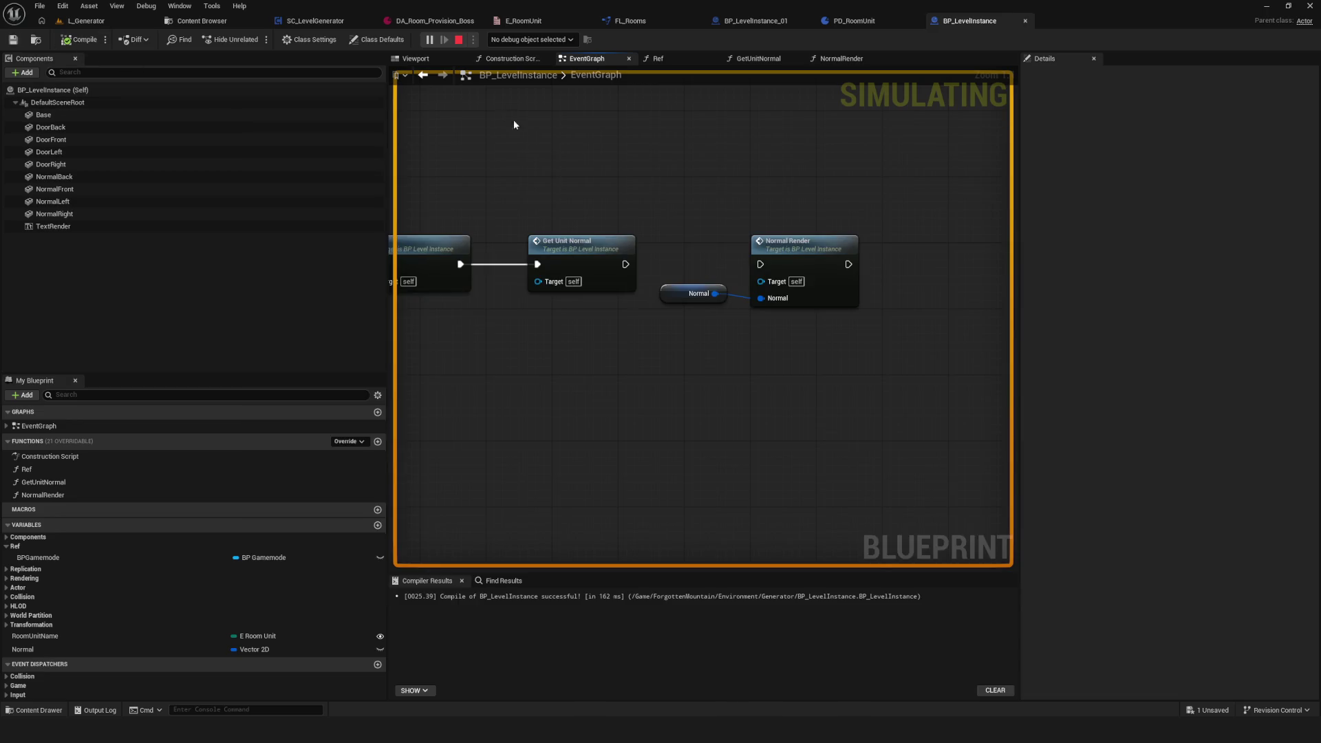
{"action": "left_click", "coordinate": [461, 40]}
{"action": "key", "text": "alt+p"}
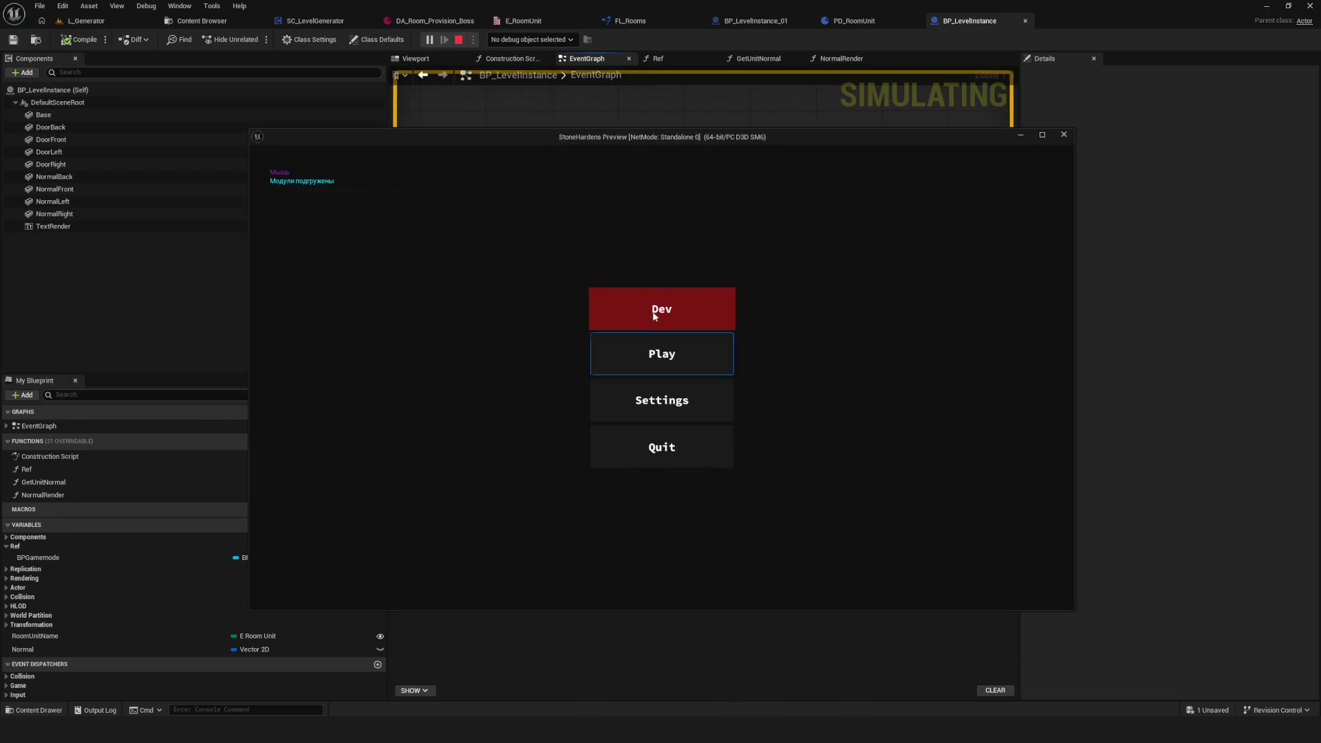
{"action": "key", "text": "Return"}
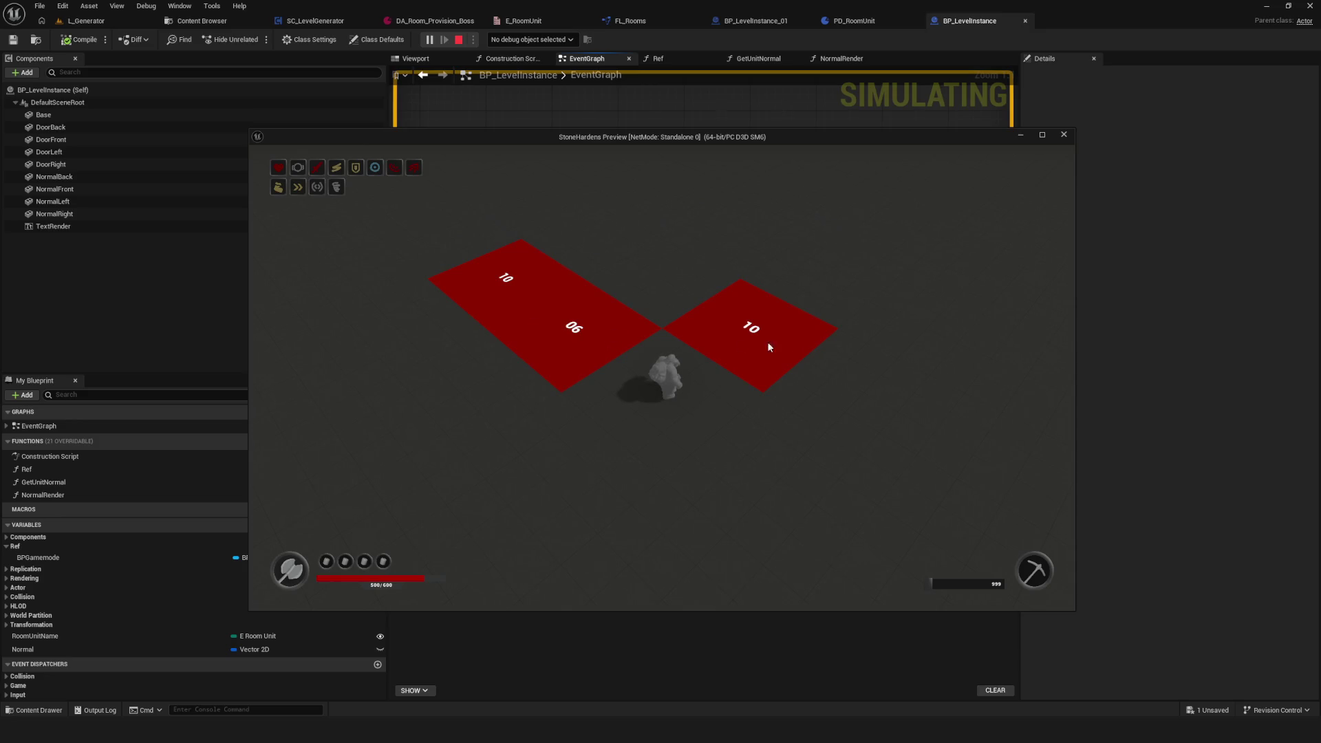
Step: Restart the playtest, stop it, and bring up the SC_LevelGenerator blueprint
{"action": "left_click", "coordinate": [1064, 135]}
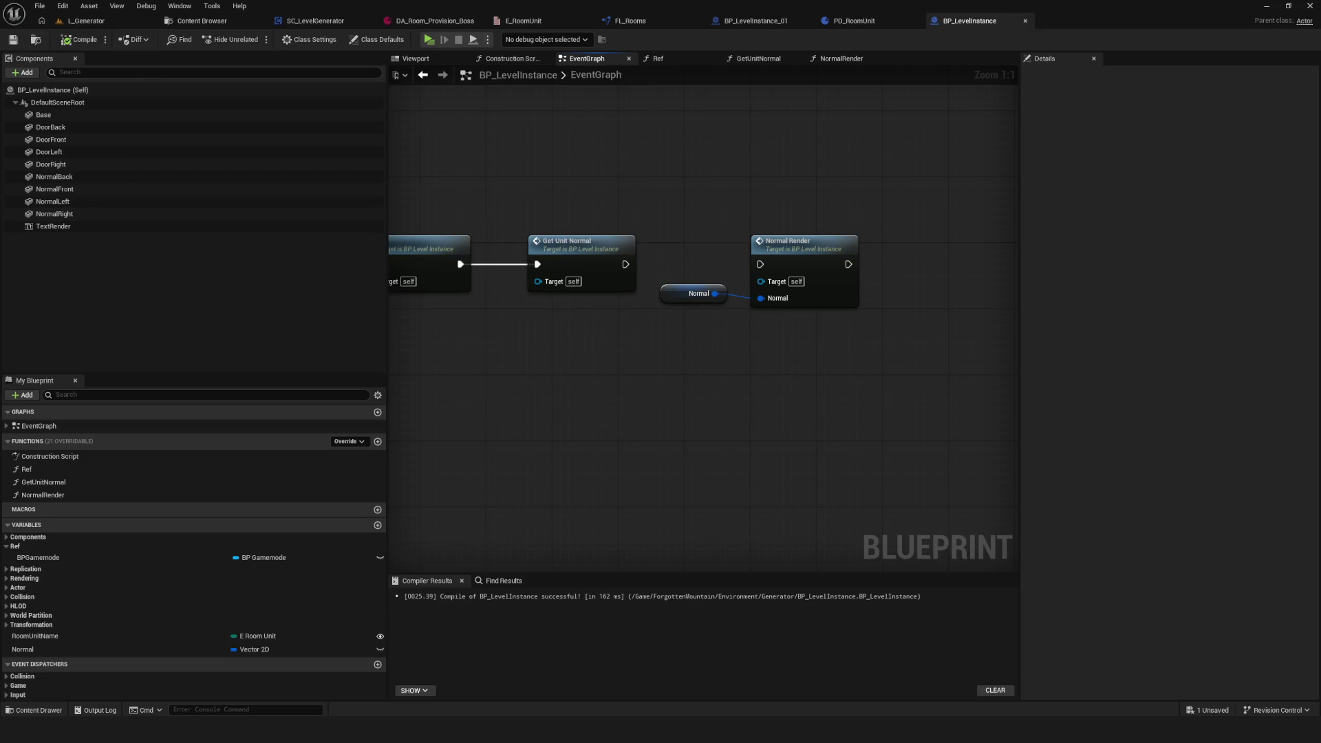
{"action": "left_click", "coordinate": [430, 39]}
{"action": "left_click", "coordinate": [639, 316]}
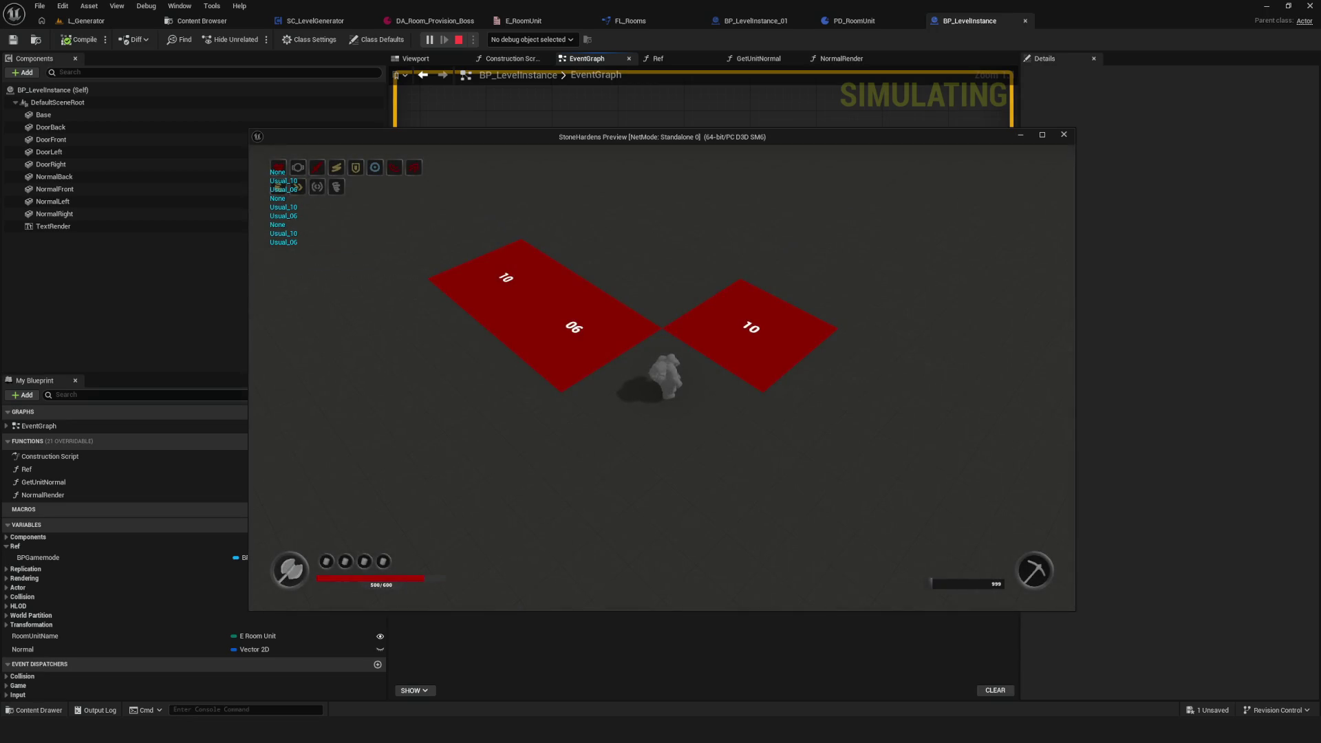
{"action": "key", "text": "Escape"}
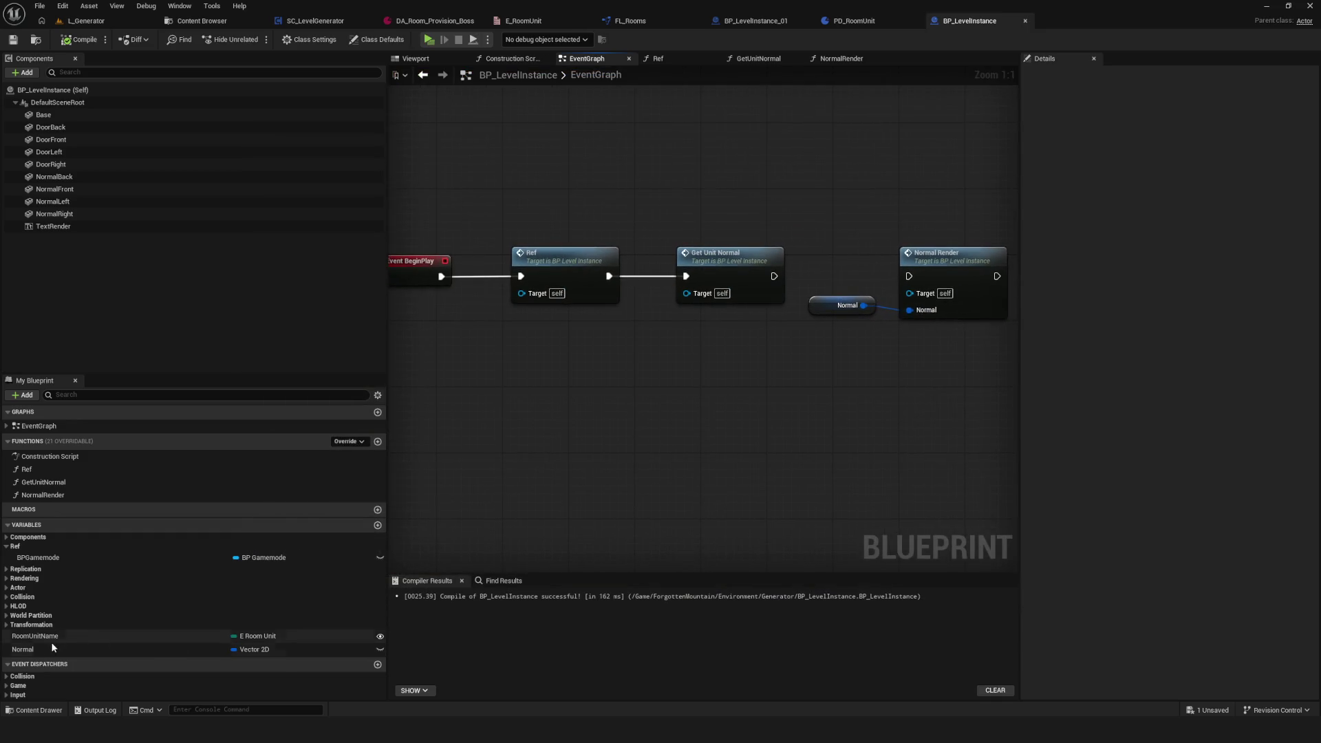
{"action": "left_click", "coordinate": [315, 20]}
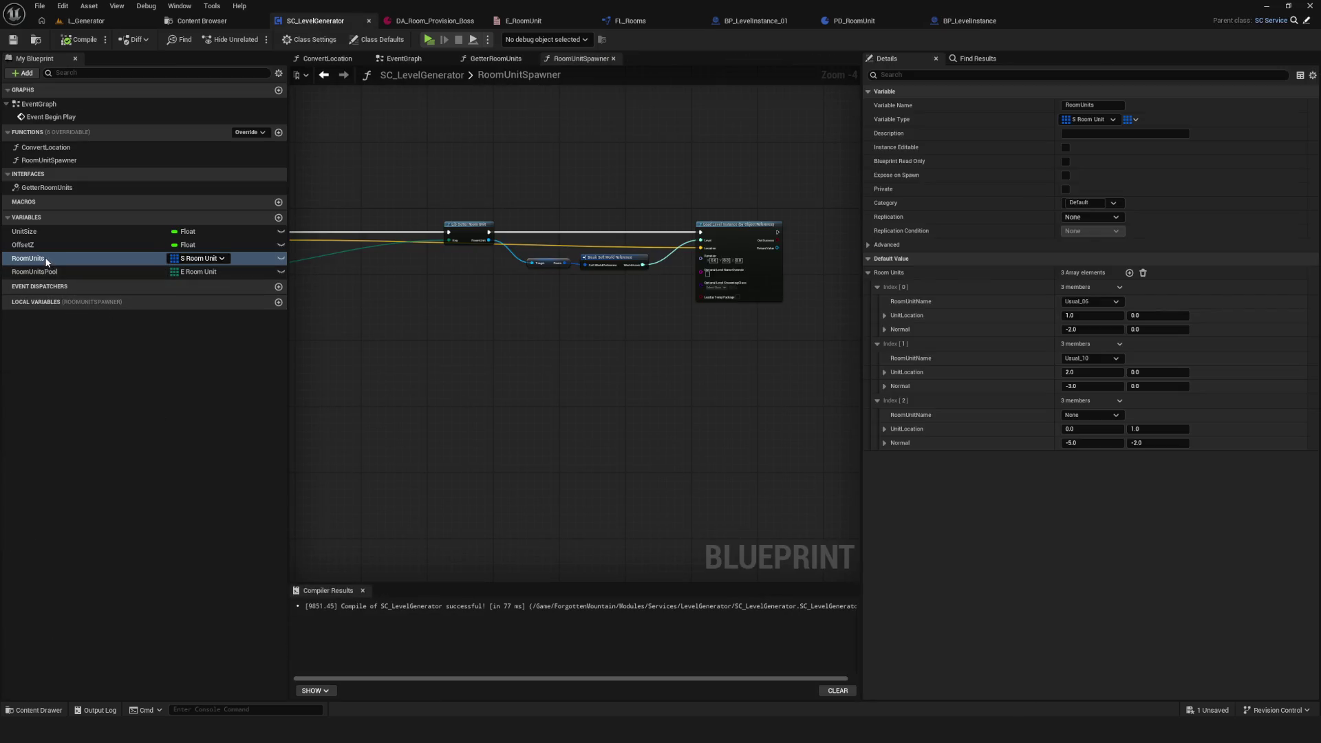
Step: Set the third room unit's RoomUnitName to Usual_05, then save and recompile SC_LevelGenerator
{"action": "left_click", "coordinate": [1091, 415]}
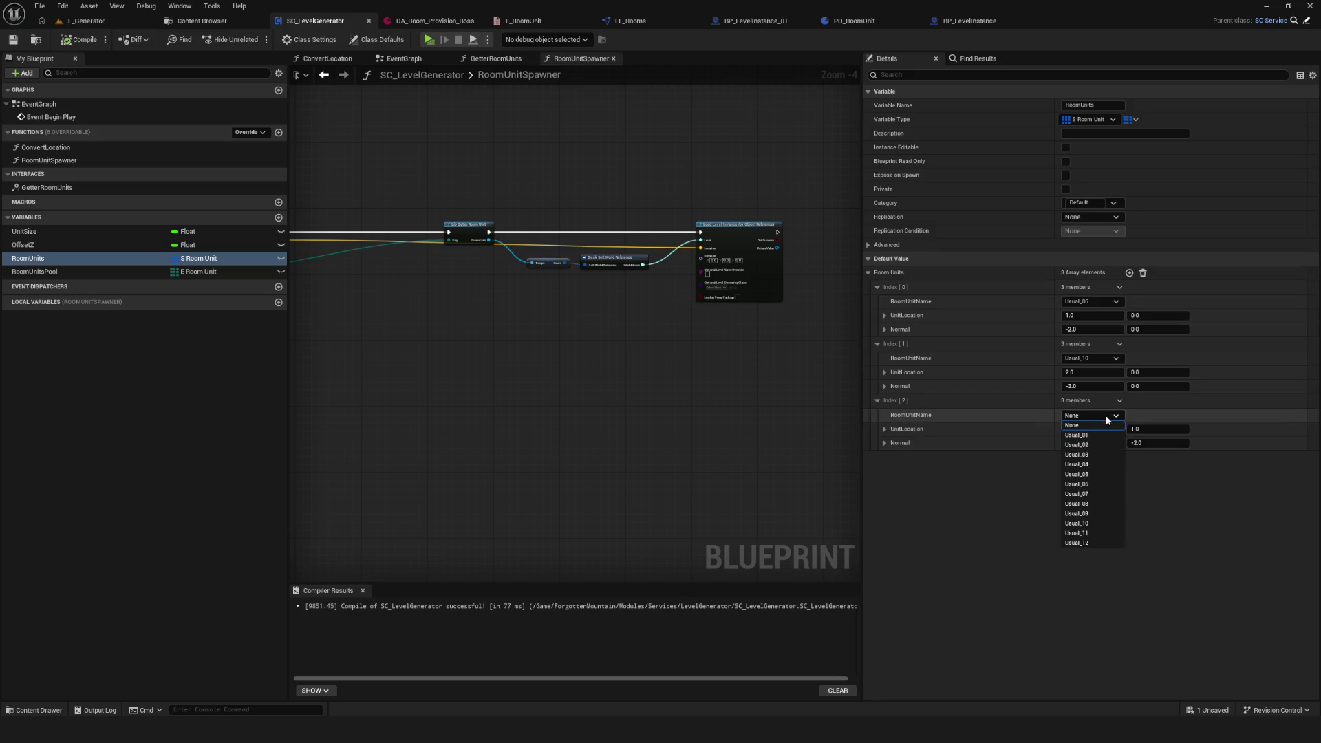
{"action": "left_click", "coordinate": [1095, 474]}
{"action": "key", "text": "ctrl+s"}
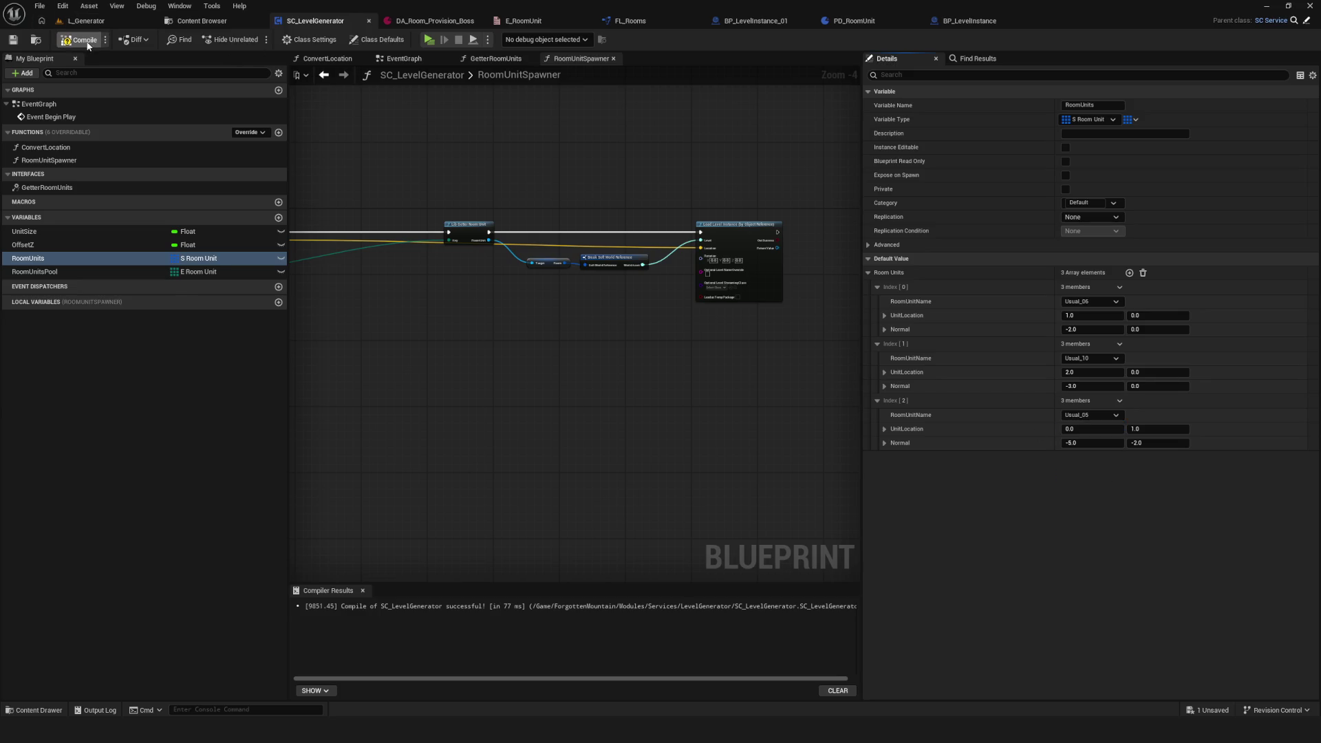
{"action": "left_click", "coordinate": [86, 42]}
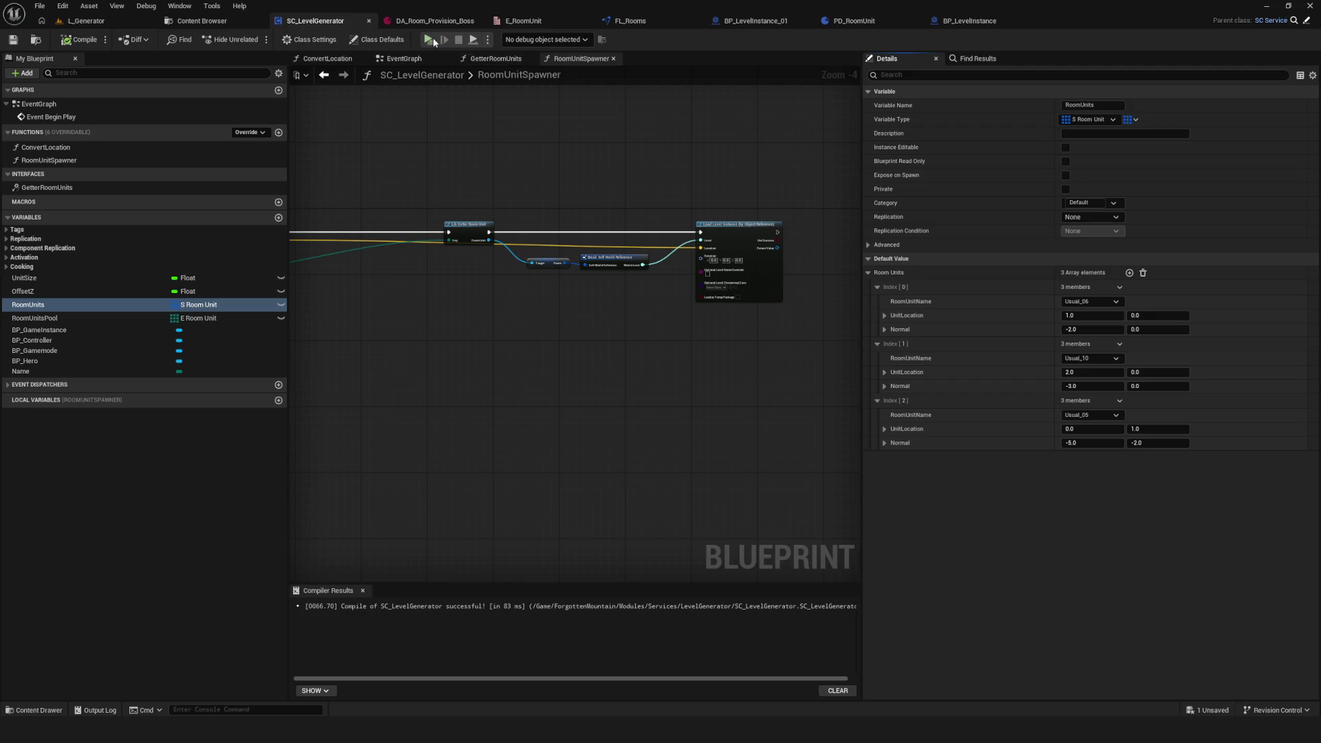
Step: Playtest the level, then stop it and return to BP_LevelInstance
{"action": "left_click", "coordinate": [433, 39]}
{"action": "left_click", "coordinate": [673, 311]}
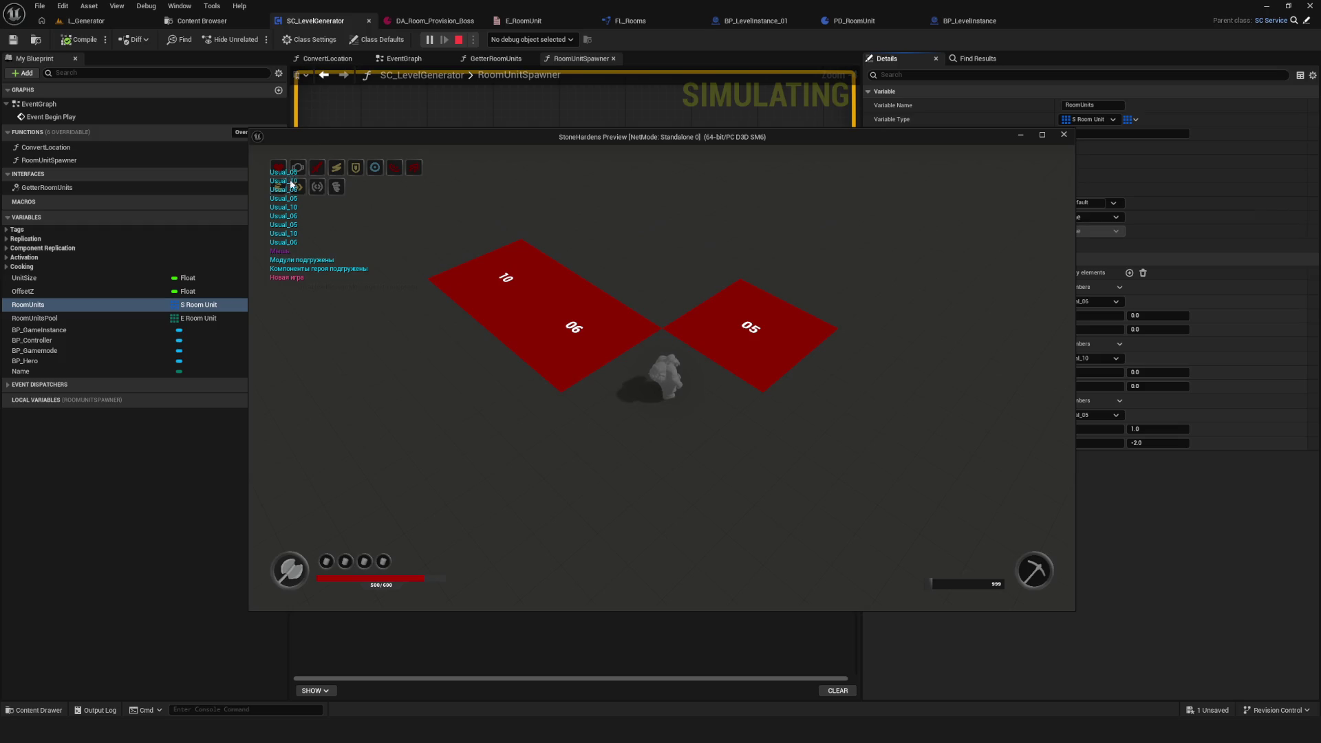
{"action": "left_click", "coordinate": [1064, 135]}
{"action": "scroll", "coordinate": [534, 317], "scroll_direction": "down", "scroll_amount": 2}
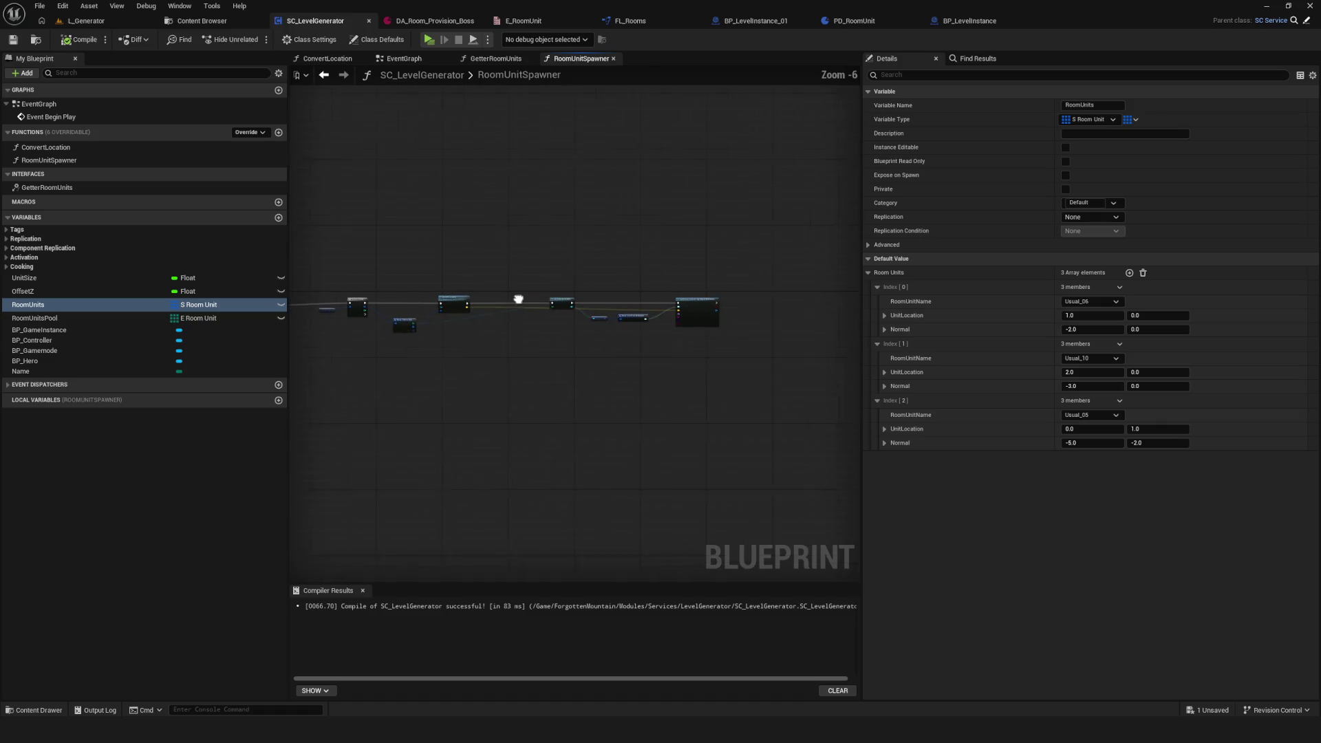
{"action": "left_click", "coordinate": [976, 22]}
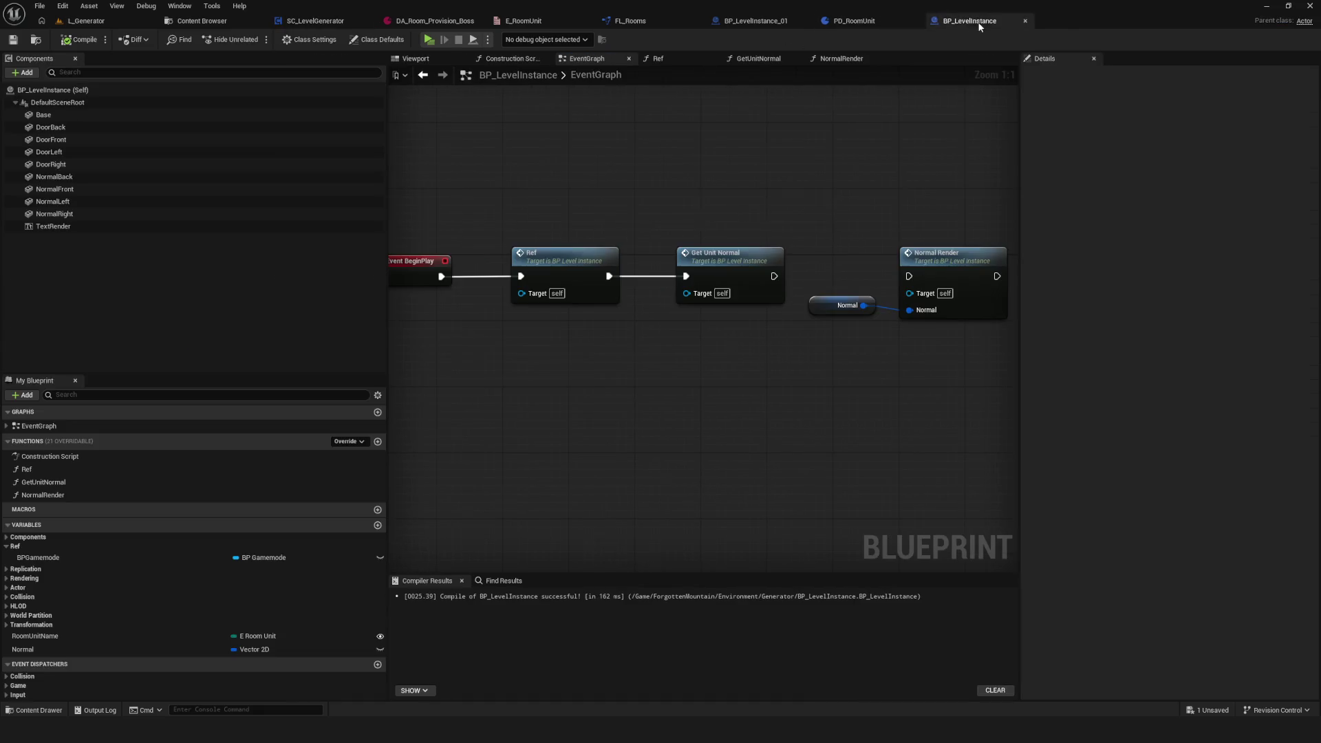
Step: Open GetUnitNormal and delete the debug Print String and Enum to String nodes
{"action": "left_click_drag", "start_coordinate": [667, 295], "coordinate": [658, 329]}
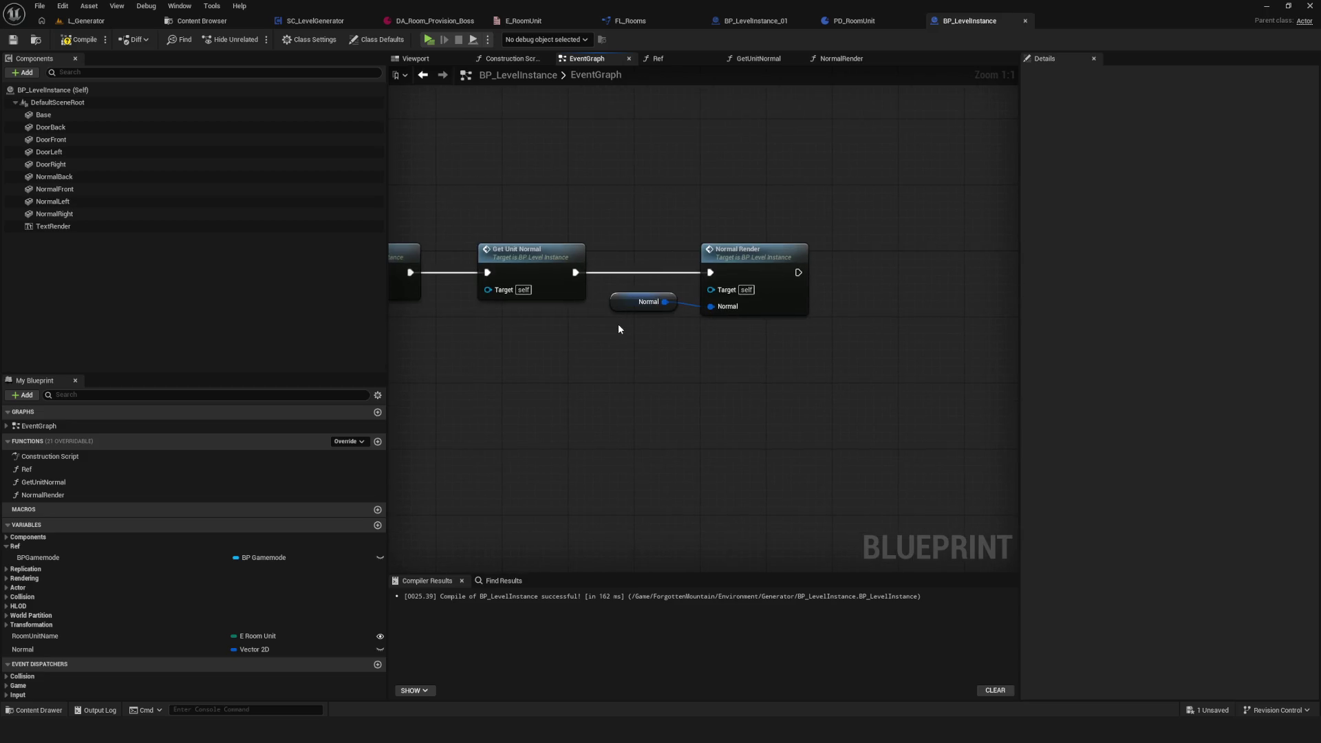
{"action": "mouse_move", "coordinate": [622, 333]}
{"action": "left_mouse_down"}
{"action": "mouse_move", "coordinate": [763, 270]}
{"action": "mouse_move", "coordinate": [803, 268]}
{"action": "left_mouse_up"}
{"action": "double_click", "coordinate": [551, 256]}
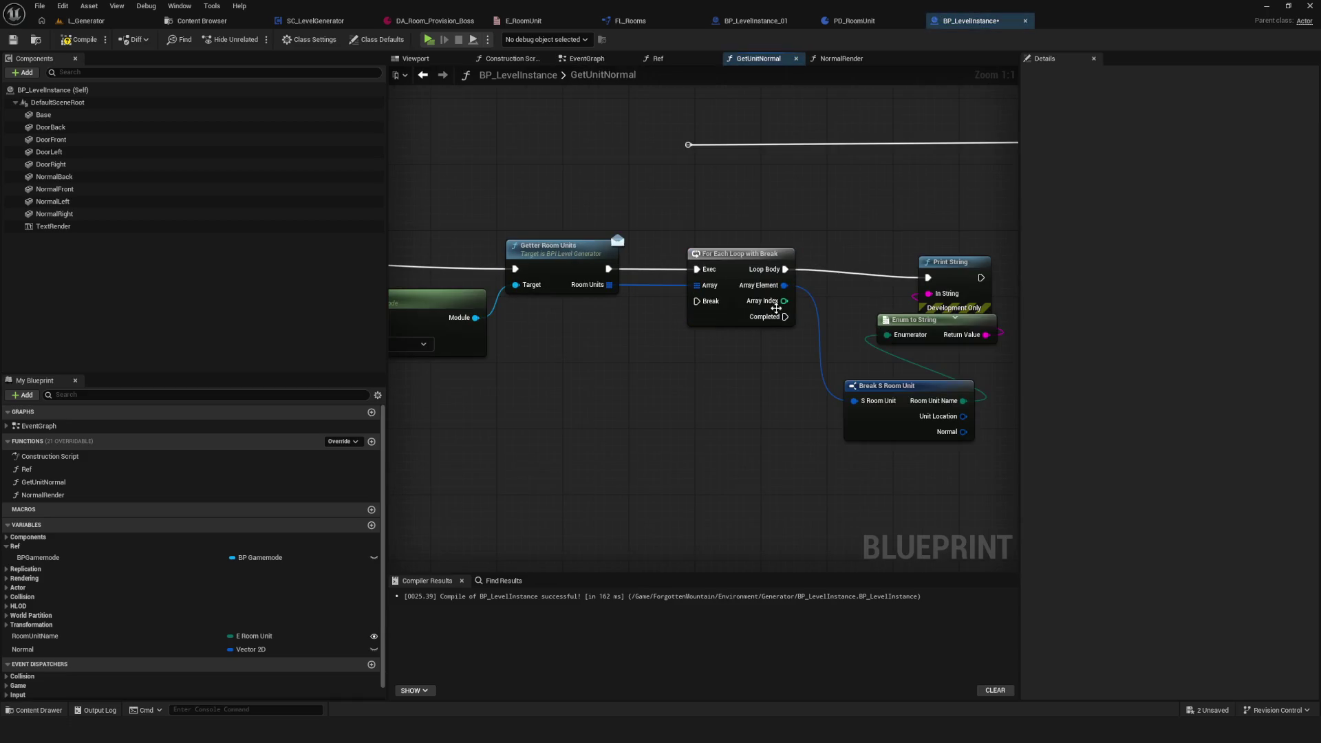
{"action": "mouse_move", "coordinate": [453, 289]}
{"action": "left_mouse_down"}
{"action": "mouse_move", "coordinate": [425, 176]}
{"action": "mouse_move", "coordinate": [443, 133]}
{"action": "left_mouse_up"}
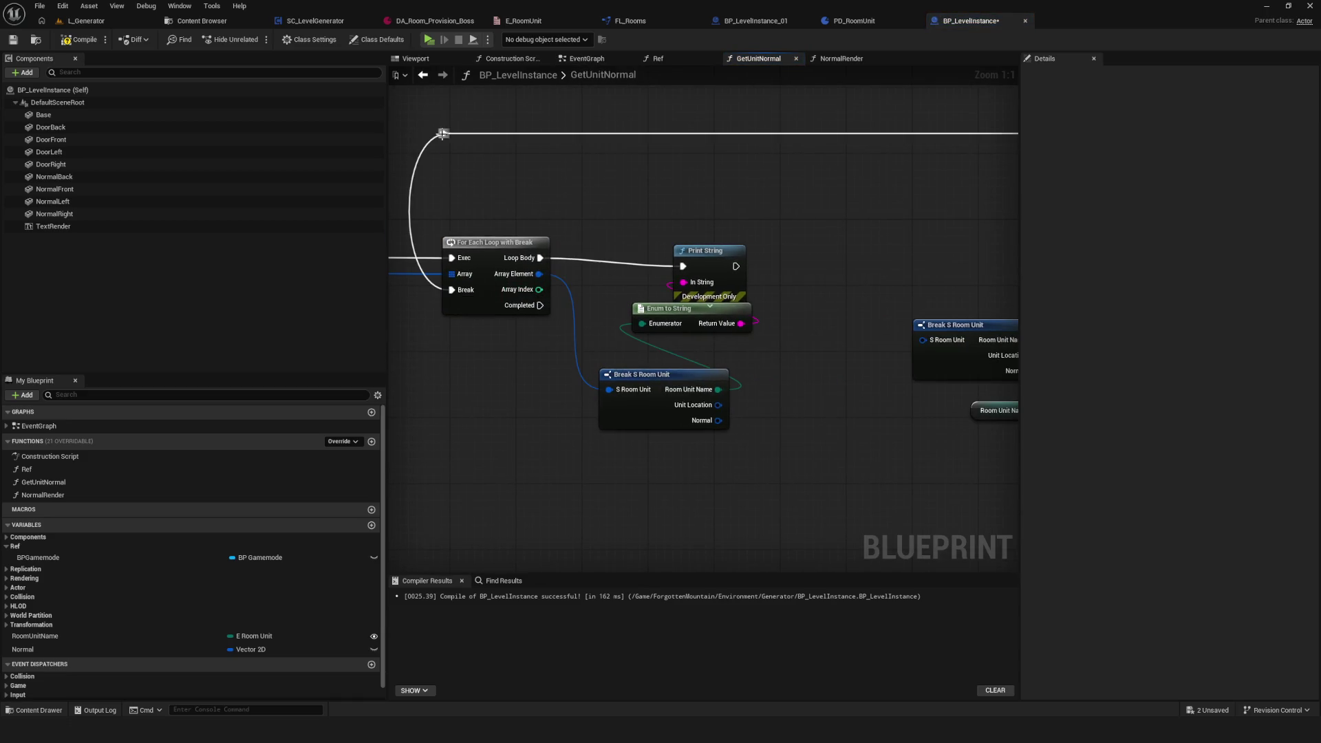
{"action": "mouse_move", "coordinate": [585, 258]}
{"action": "left_mouse_down"}
{"action": "mouse_move", "coordinate": [584, 234]}
{"action": "mouse_move", "coordinate": [659, 332]}
{"action": "left_mouse_up"}
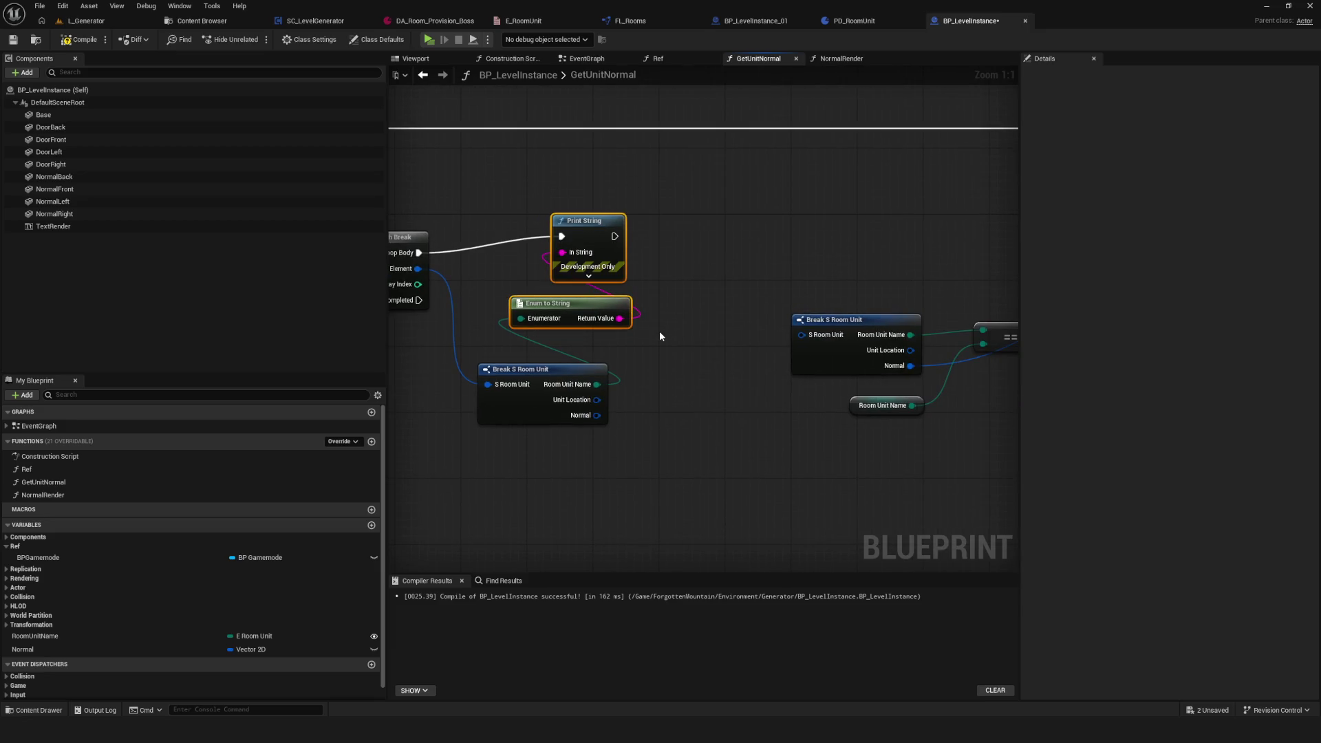
{"action": "key", "text": "Delete"}
Step: Wire Loop Body to the Branch, delete the duplicate Break, and feed Array Element to the remaining one
{"action": "left_click_drag", "start_coordinate": [597, 415], "coordinate": [814, 335]}
{"action": "key", "text": "Escape"}
{"action": "mouse_move", "coordinate": [419, 252]}
{"action": "left_mouse_down"}
{"action": "mouse_move", "coordinate": [1004, 259]}
{"action": "mouse_move", "coordinate": [638, 261]}
{"action": "left_mouse_up"}
{"action": "mouse_move", "coordinate": [604, 421]}
{"action": "left_mouse_down"}
{"action": "mouse_move", "coordinate": [815, 344]}
{"action": "mouse_move", "coordinate": [739, 349]}
{"action": "left_mouse_up"}
{"action": "left_click", "coordinate": [666, 391]}
{"action": "left_click_drag", "start_coordinate": [642, 390], "coordinate": [742, 434]}
{"action": "left_click", "coordinate": [592, 406]}
{"action": "key", "text": "Delete"}
{"action": "mouse_move", "coordinate": [527, 310]}
{"action": "left_mouse_down"}
{"action": "mouse_move", "coordinate": [544, 329]}
{"action": "mouse_move", "coordinate": [920, 379]}
{"action": "left_mouse_up"}
Step: Move the comparison and Branch chain closer, wire SET to the loop's Break, then compile and save
{"action": "scroll", "coordinate": [845, 377], "scroll_direction": "down", "scroll_amount": 3}
{"action": "mouse_move", "coordinate": [847, 314]}
{"action": "left_mouse_down"}
{"action": "mouse_move", "coordinate": [830, 300]}
{"action": "mouse_move", "coordinate": [568, 293]}
{"action": "mouse_move", "coordinate": [885, 413]}
{"action": "left_mouse_up"}
{"action": "mouse_move", "coordinate": [747, 293]}
{"action": "left_mouse_down"}
{"action": "mouse_move", "coordinate": [847, 286]}
{"action": "mouse_move", "coordinate": [674, 278]}
{"action": "left_mouse_up"}
{"action": "scroll", "coordinate": [827, 290], "scroll_direction": "up", "scroll_amount": 3}
{"action": "left_click_drag", "start_coordinate": [784, 285], "coordinate": [780, 159]}
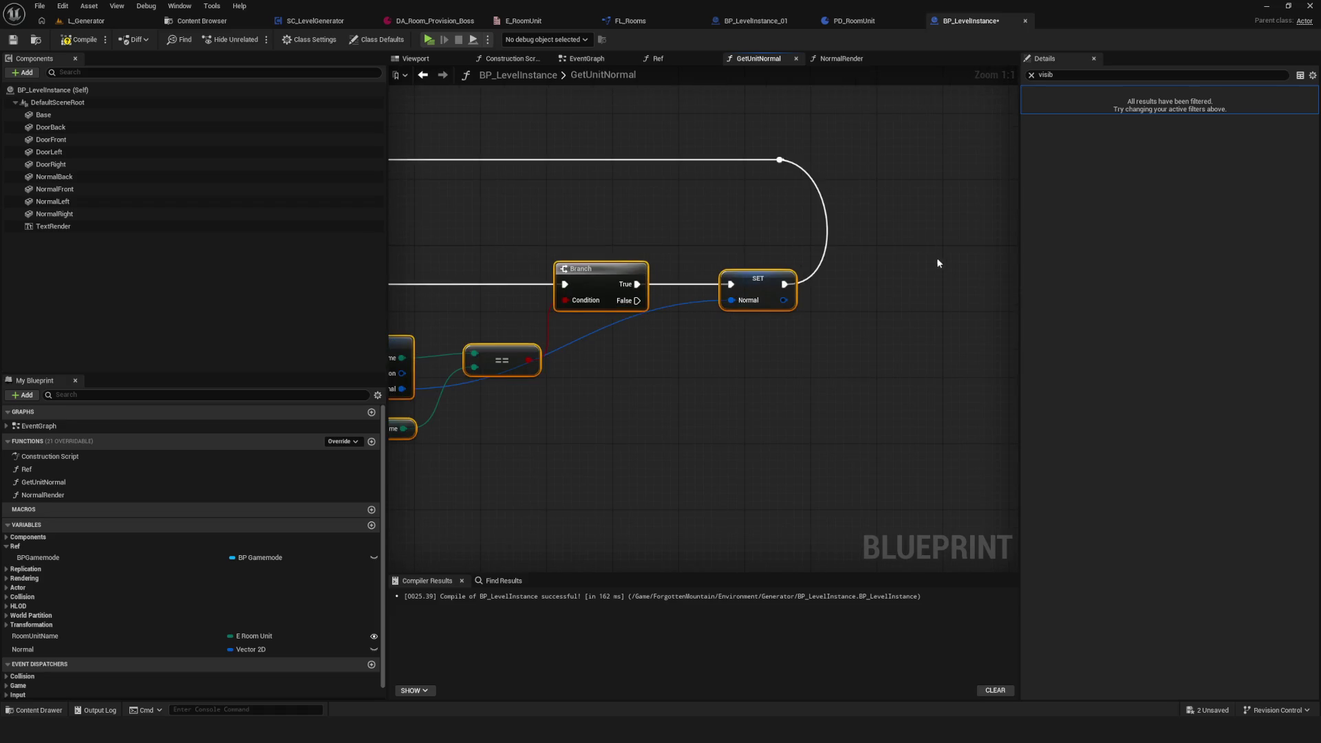
{"action": "scroll", "coordinate": [938, 264], "scroll_direction": "down", "scroll_amount": 5}
{"action": "scroll", "coordinate": [688, 289], "scroll_direction": "up", "scroll_amount": 3}
{"action": "left_click", "coordinate": [69, 39]}
{"action": "left_click", "coordinate": [13, 40]}
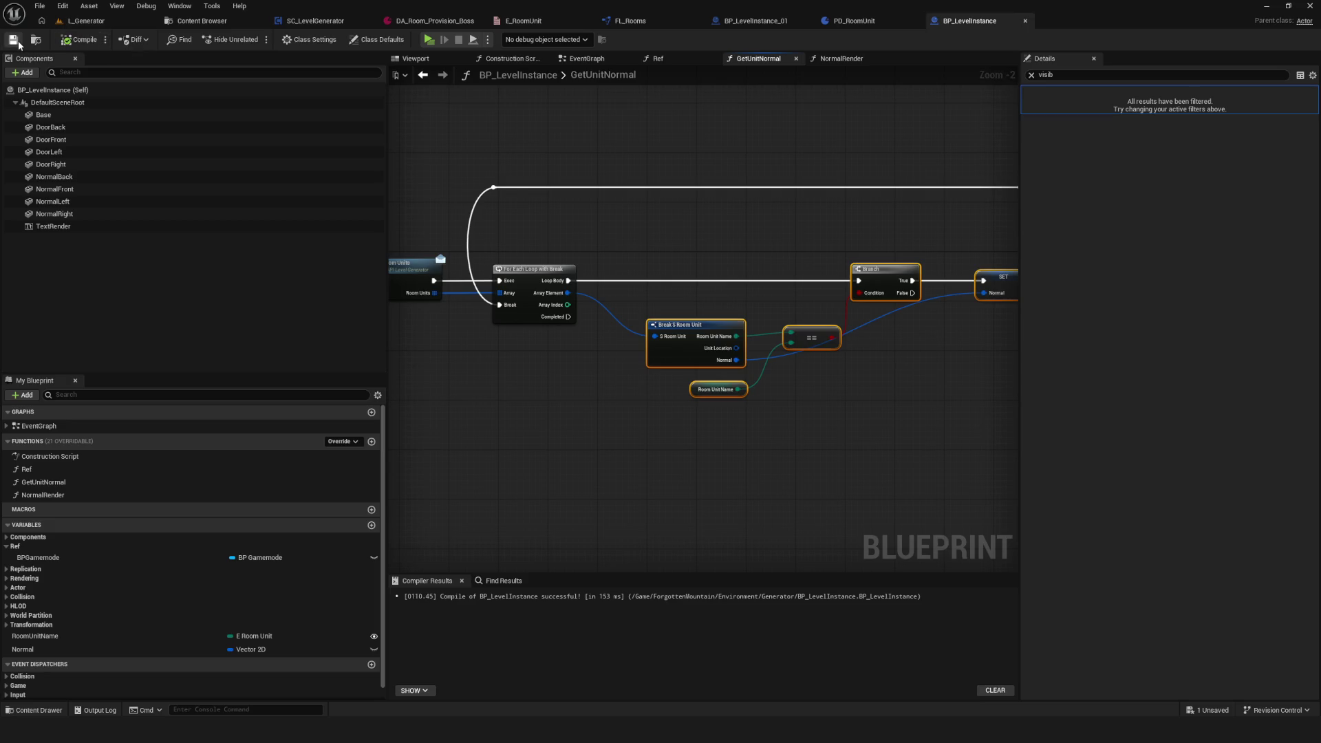
{"action": "scroll", "coordinate": [695, 241], "scroll_direction": "down", "scroll_amount": 3}
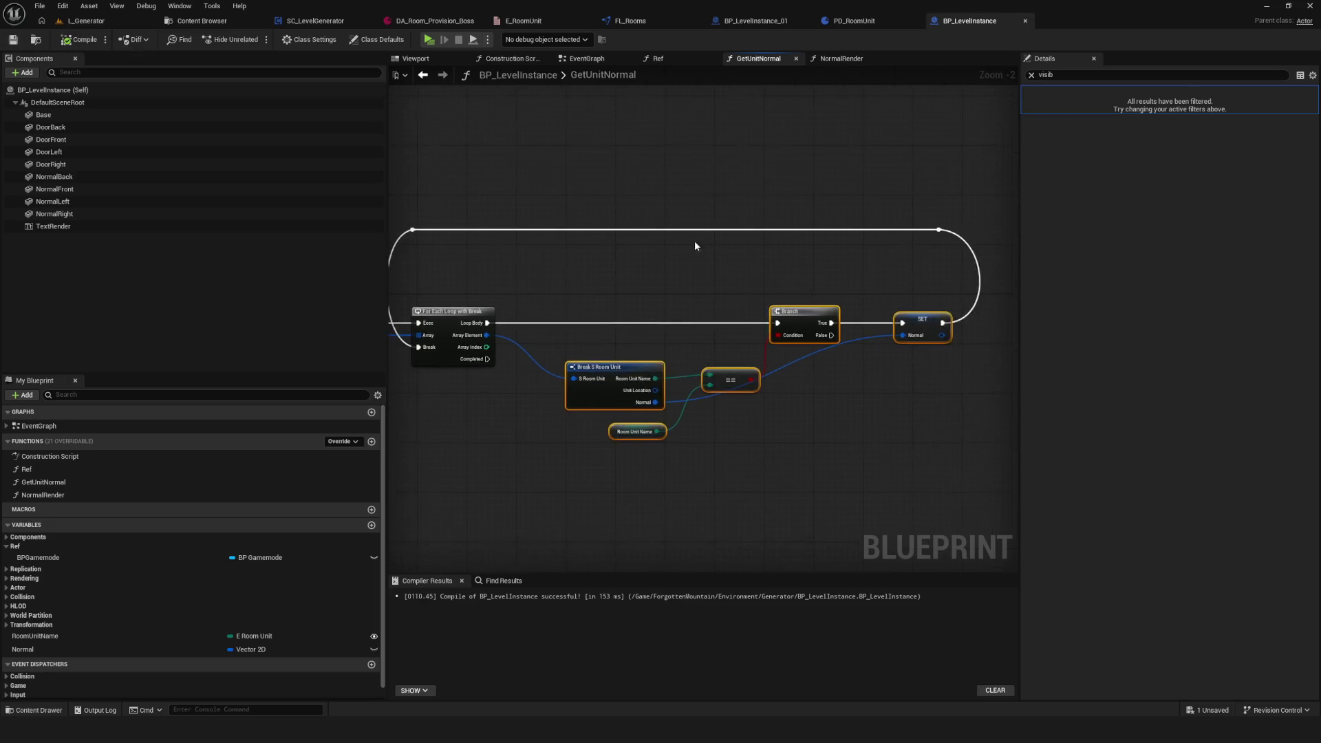
Step: In NormalRender, delete the Print String and reroute nodes and wire the entry straight to Sequence
{"action": "left_click", "coordinate": [841, 58]}
{"action": "scroll", "coordinate": [812, 300], "scroll_direction": "down", "scroll_amount": 2}
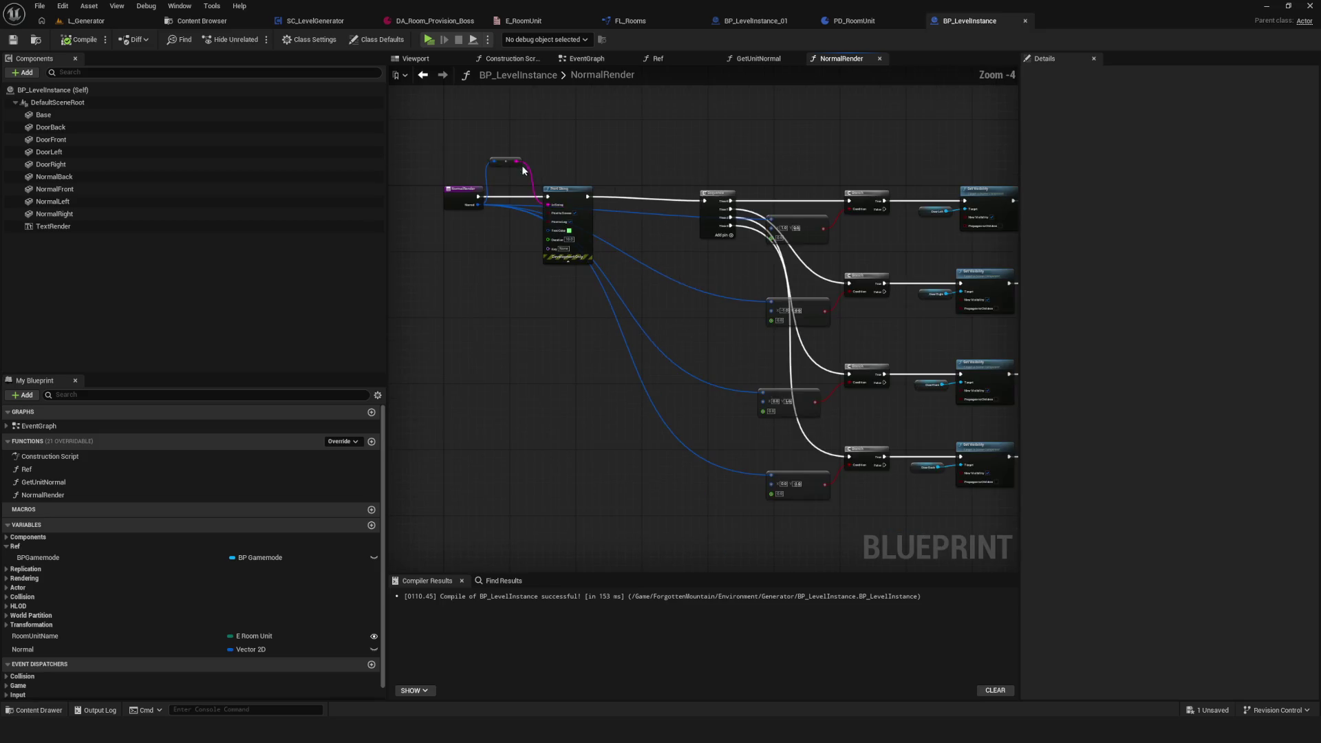
{"action": "scroll", "coordinate": [530, 176], "scroll_direction": "up", "scroll_amount": 2}
{"action": "left_click_drag", "start_coordinate": [508, 126], "coordinate": [607, 446]}
{"action": "key", "text": "Delete"}
{"action": "mouse_move", "coordinate": [460, 221]}
{"action": "left_mouse_down"}
{"action": "mouse_move", "coordinate": [804, 237]}
{"action": "mouse_move", "coordinate": [799, 227]}
{"action": "left_mouse_up"}
Step: Recompile BP_LevelInstance and playtest the level
{"action": "left_click", "coordinate": [85, 44]}
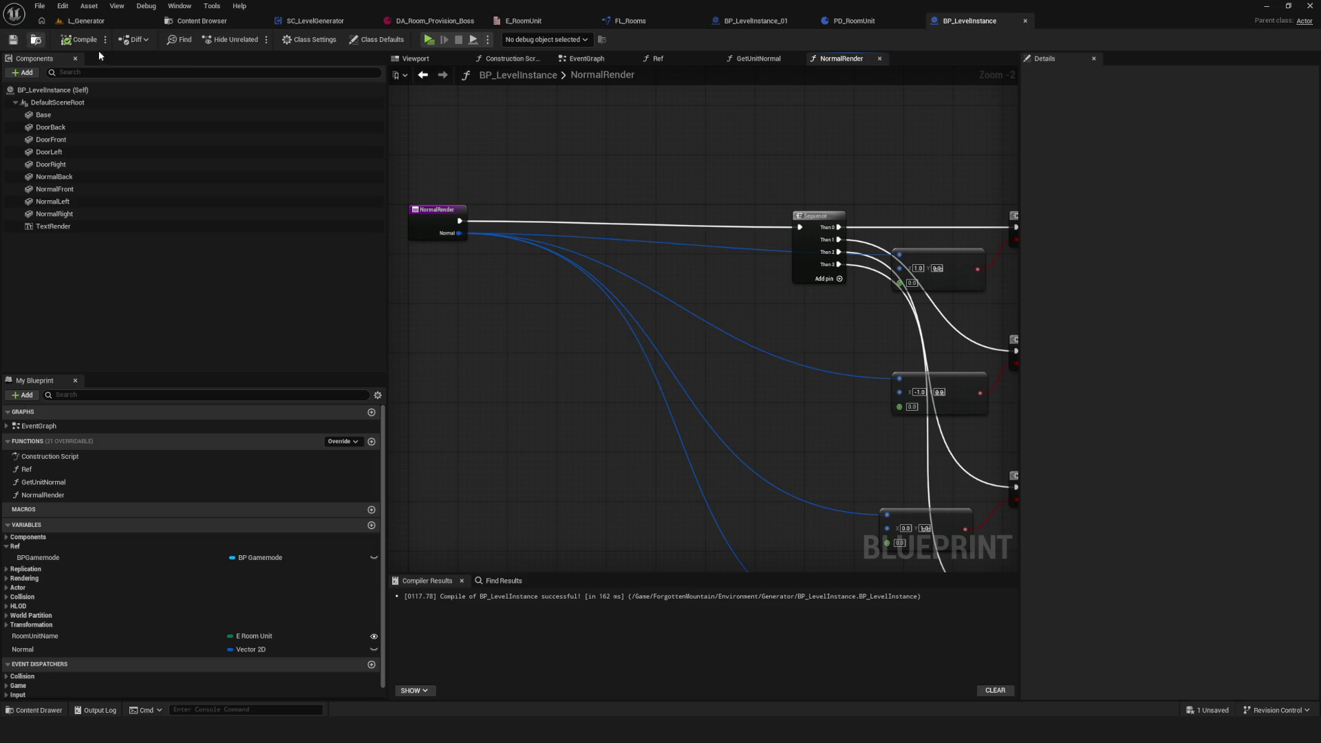
{"action": "left_click", "coordinate": [428, 40]}
{"action": "left_click", "coordinate": [726, 310]}
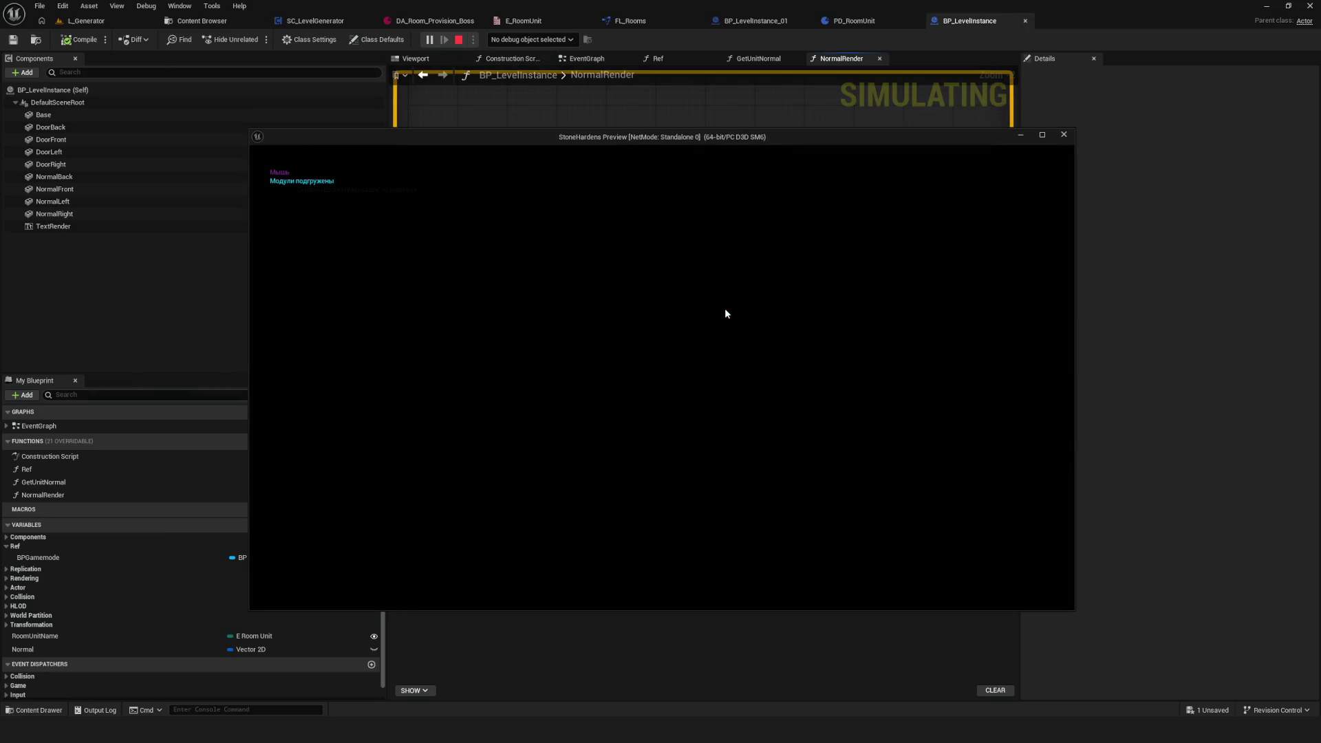
{"action": "key", "text": "Escape"}
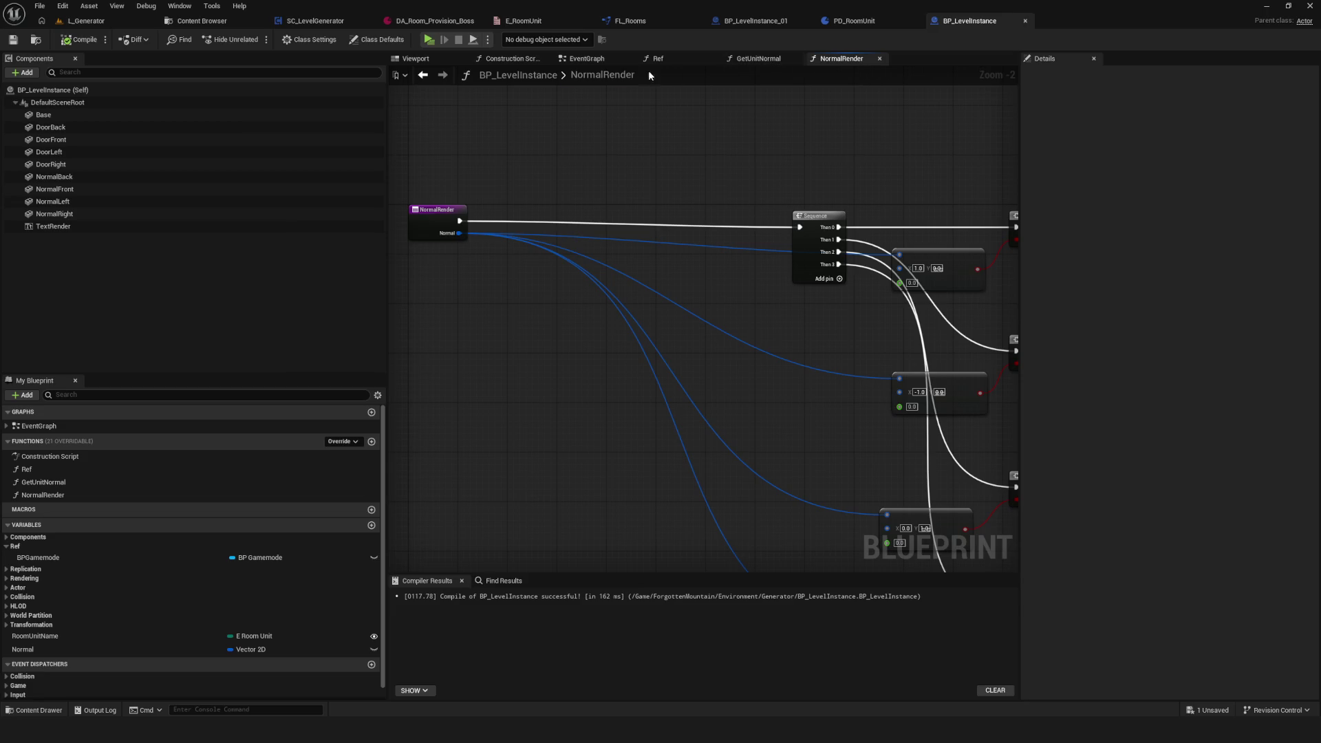
Step: Recompile from the EventGraph and inspect GetUnitNormal's Break, comparison and Room Unit Name nodes
{"action": "left_click", "coordinate": [587, 58]}
{"action": "scroll", "coordinate": [704, 292], "scroll_direction": "down", "scroll_amount": 2}
{"action": "scroll", "coordinate": [708, 324], "scroll_direction": "up", "scroll_amount": 2}
{"action": "left_click_drag", "start_coordinate": [596, 221], "coordinate": [940, 397]}
{"action": "left_click", "coordinate": [78, 39]}
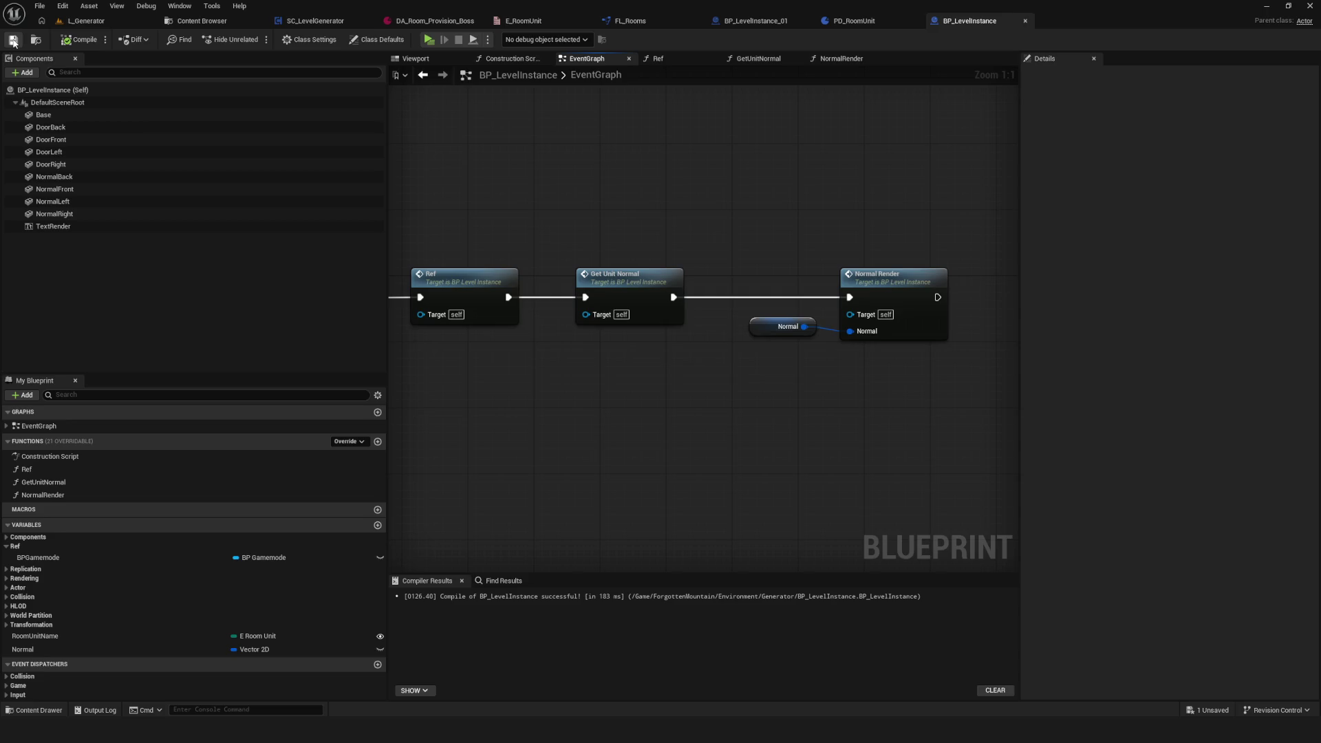
{"action": "double_click", "coordinate": [682, 278]}
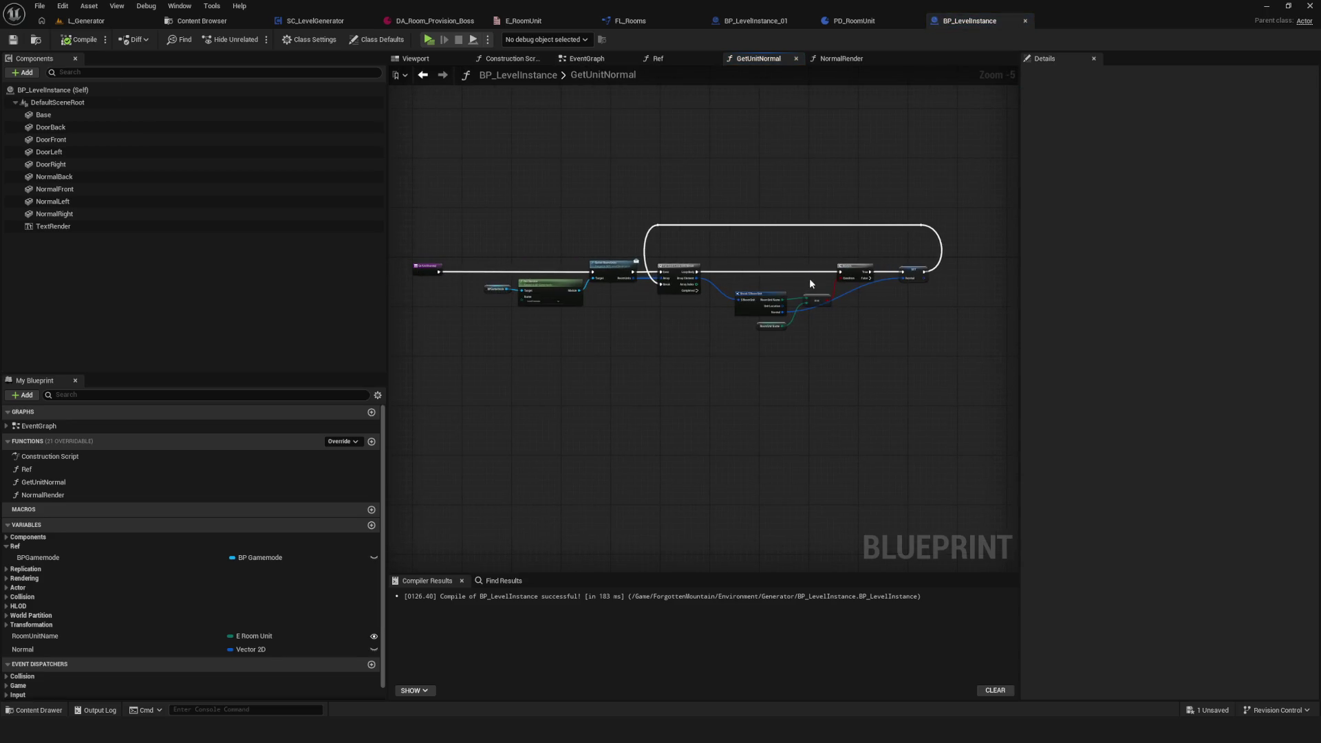
{"action": "left_click_drag", "start_coordinate": [991, 155], "coordinate": [434, 365]}
{"action": "scroll", "coordinate": [856, 316], "scroll_direction": "up", "scroll_amount": 5}
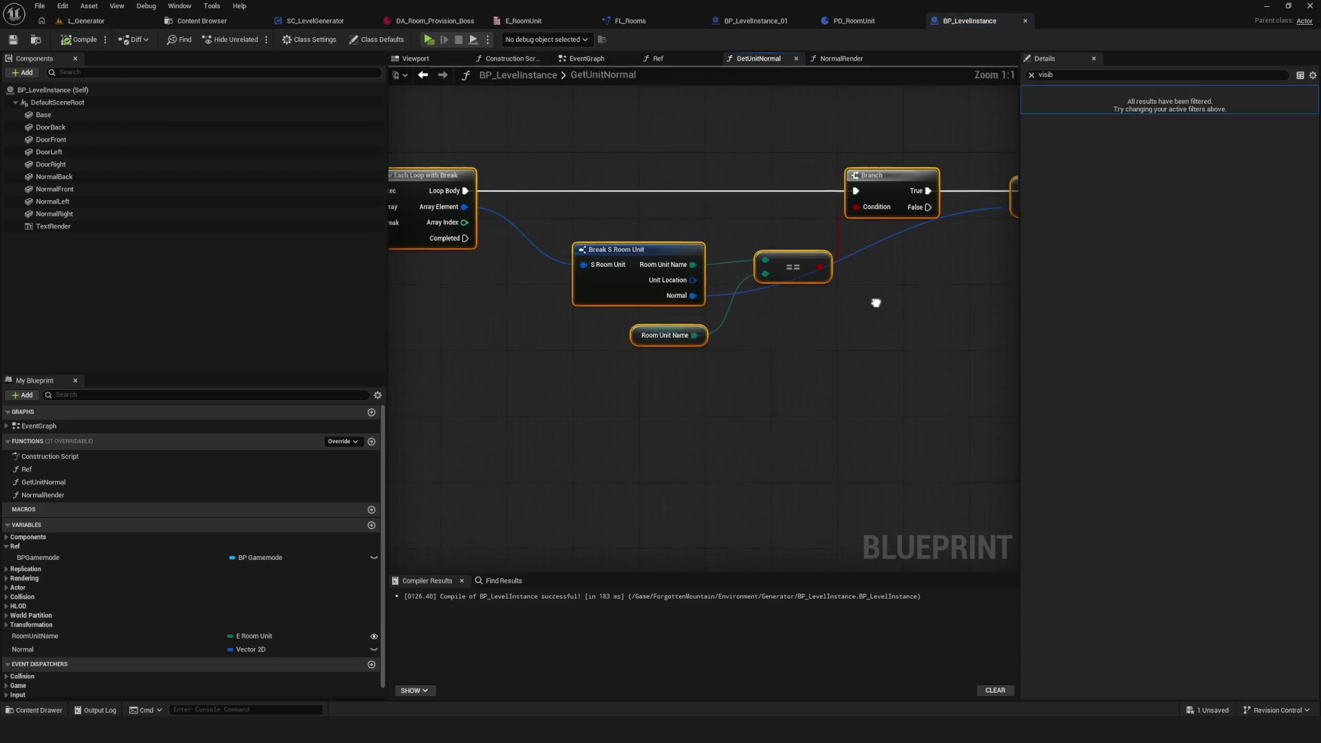
{"action": "mouse_move", "coordinate": [628, 245]}
{"action": "left_mouse_down"}
{"action": "mouse_move", "coordinate": [826, 388]}
{"action": "mouse_move", "coordinate": [808, 365]}
{"action": "left_mouse_up"}
{"action": "left_click", "coordinate": [422, 74]}
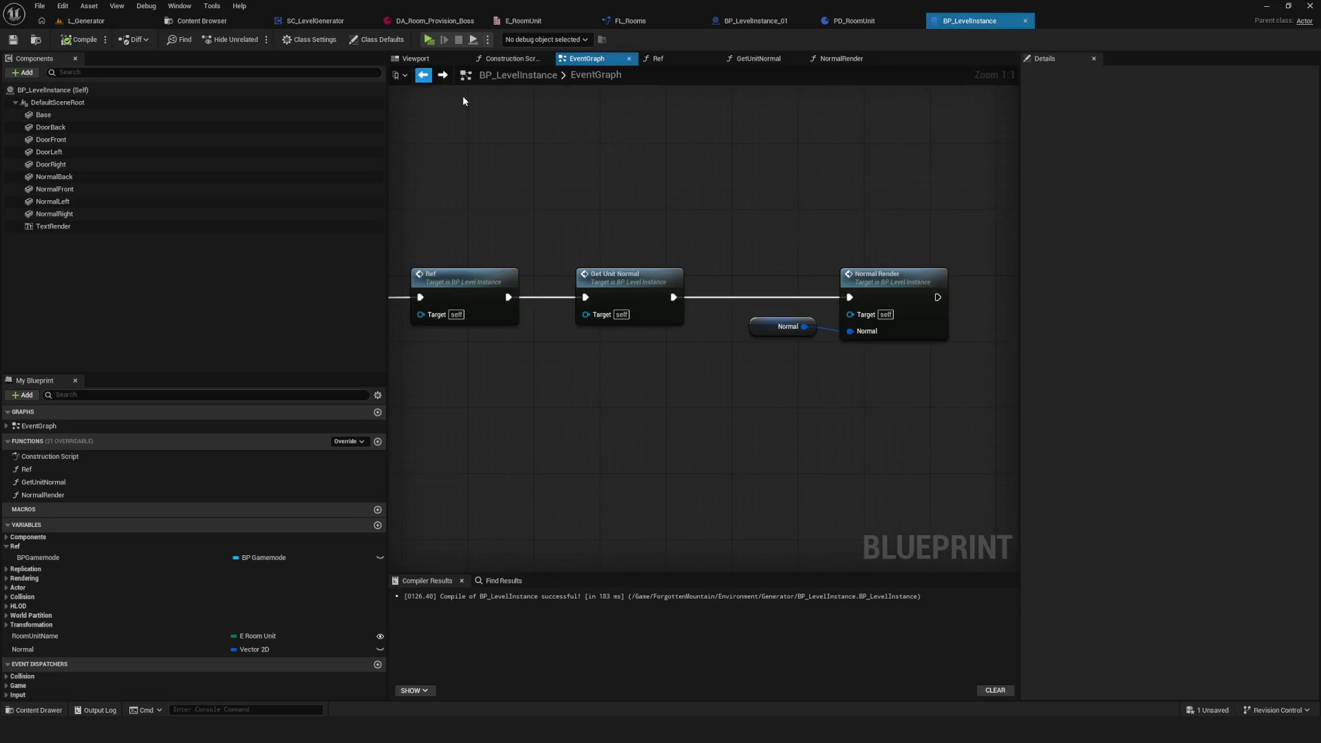
Step: Review NormalRender's Sequence, Branch and vector nodes
{"action": "double_click", "coordinate": [775, 256]}
{"action": "scroll", "coordinate": [716, 250], "scroll_direction": "down", "scroll_amount": 5}
{"action": "left_click_drag", "start_coordinate": [637, 261], "coordinate": [638, 262]}
{"action": "scroll", "coordinate": [627, 238], "scroll_direction": "up", "scroll_amount": 4}
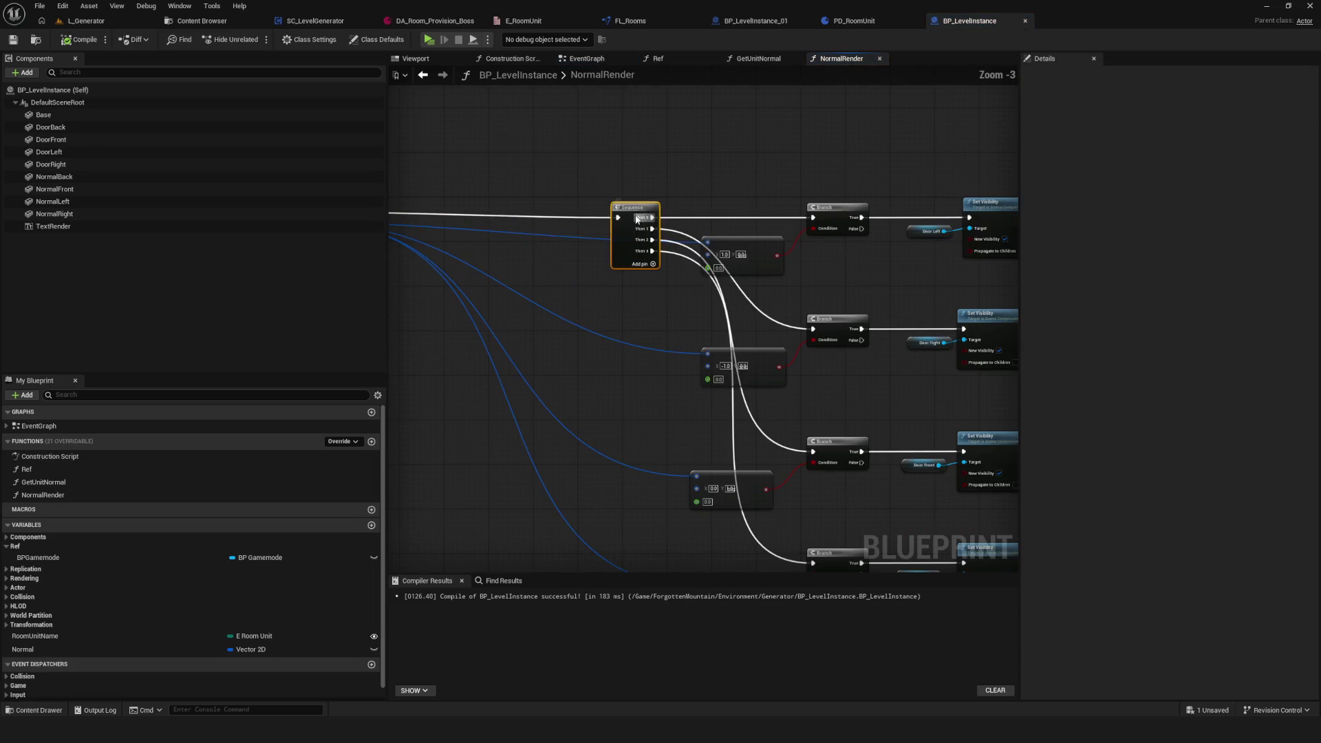
{"action": "scroll", "coordinate": [592, 238], "scroll_direction": "up", "scroll_amount": 4}
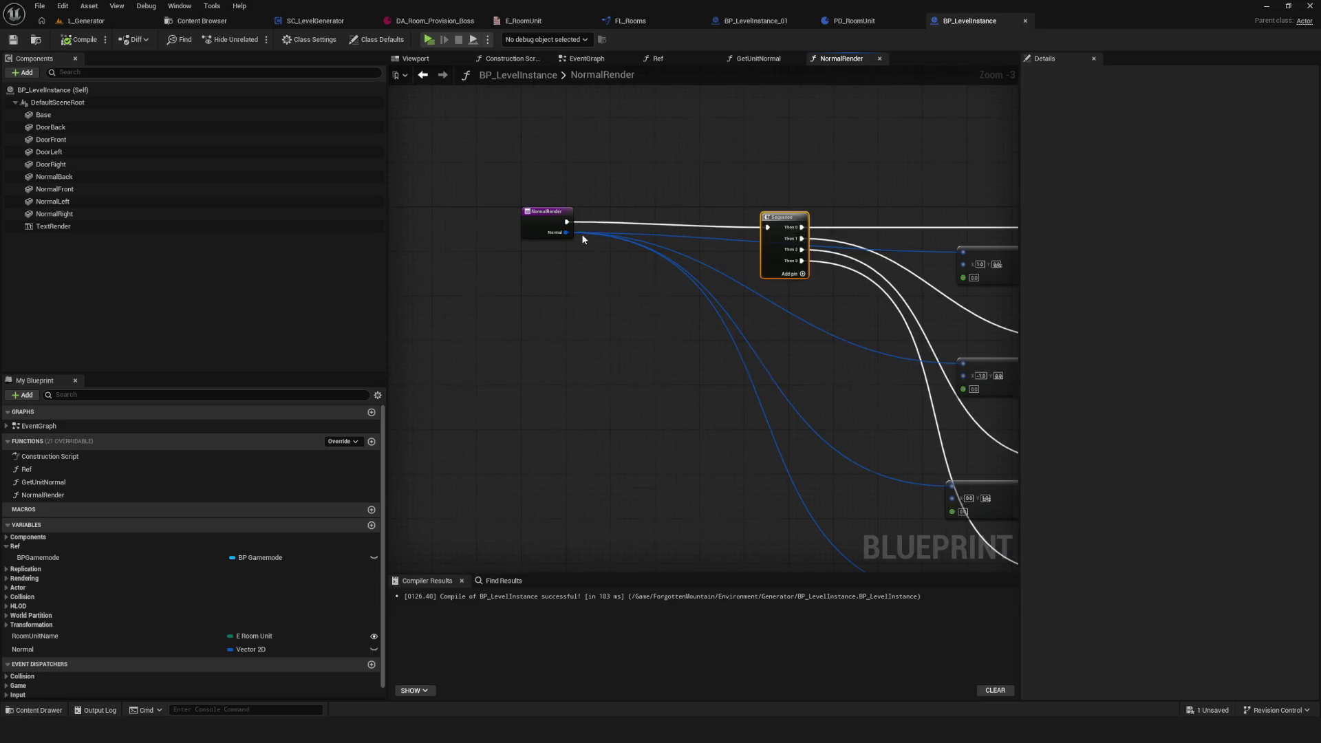
{"action": "mouse_move", "coordinate": [819, 269]}
{"action": "left_mouse_down"}
{"action": "mouse_move", "coordinate": [544, 265]}
{"action": "mouse_move", "coordinate": [478, 230]}
{"action": "mouse_move", "coordinate": [441, 82]}
{"action": "mouse_move", "coordinate": [495, 227]}
{"action": "mouse_move", "coordinate": [562, 261]}
{"action": "left_mouse_up"}
{"action": "scroll", "coordinate": [562, 261], "scroll_direction": "down", "scroll_amount": 6}
{"action": "scroll", "coordinate": [554, 279], "scroll_direction": "up", "scroll_amount": 4}
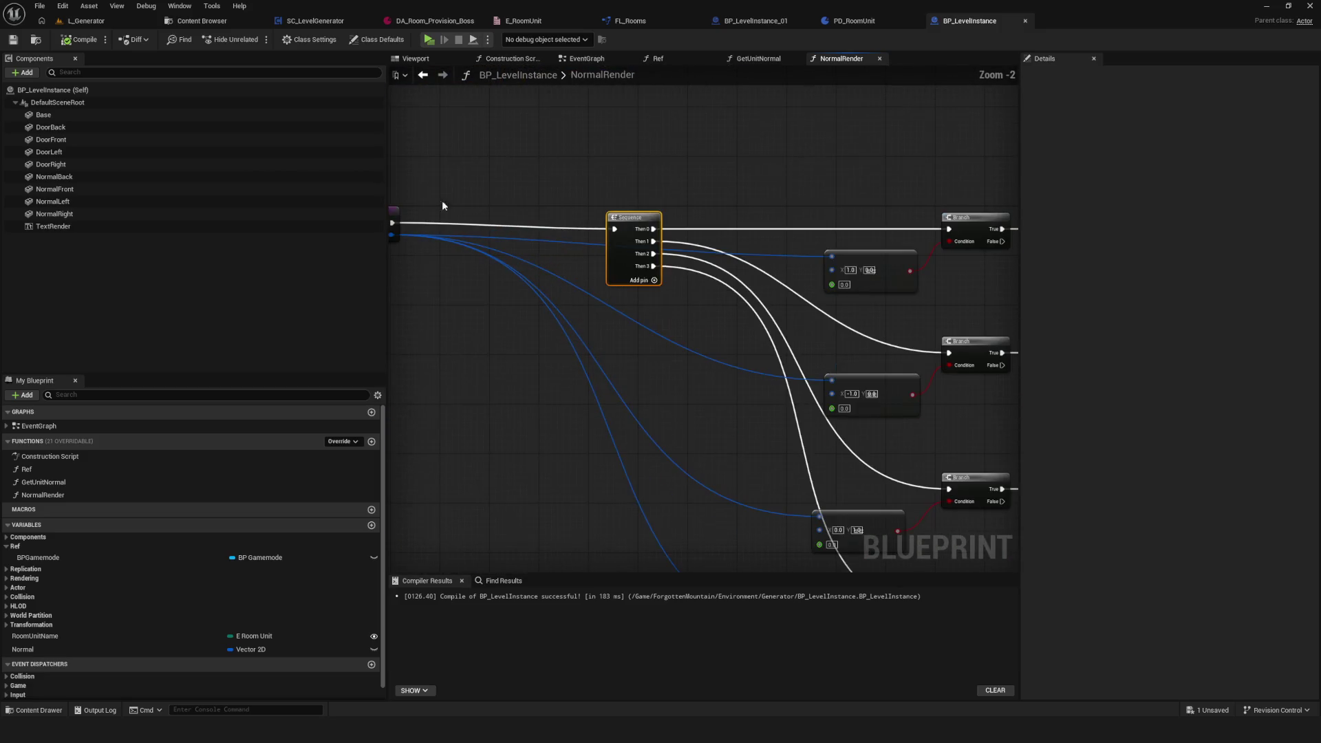
Step: Playtest the level again, then select the Get Unit Normal call in the EventGraph
{"action": "left_click", "coordinate": [429, 39]}
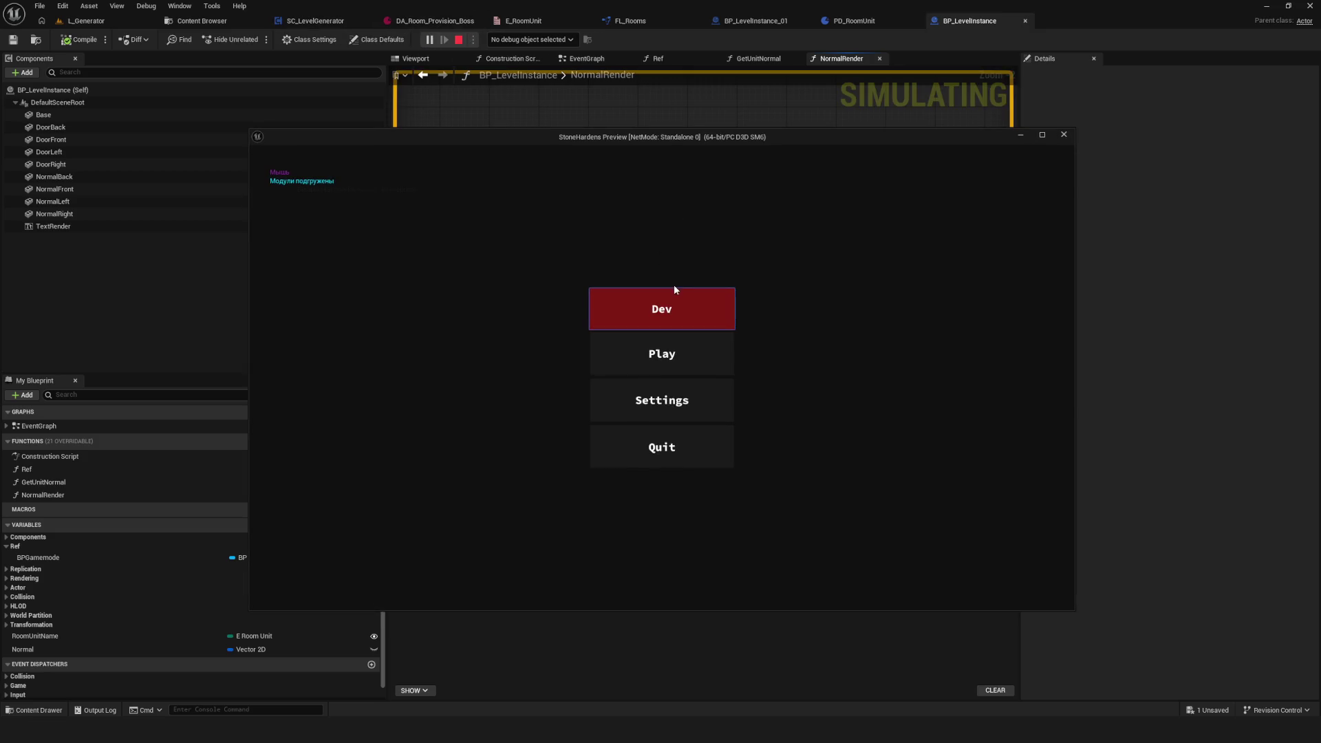
{"action": "left_click", "coordinate": [678, 289]}
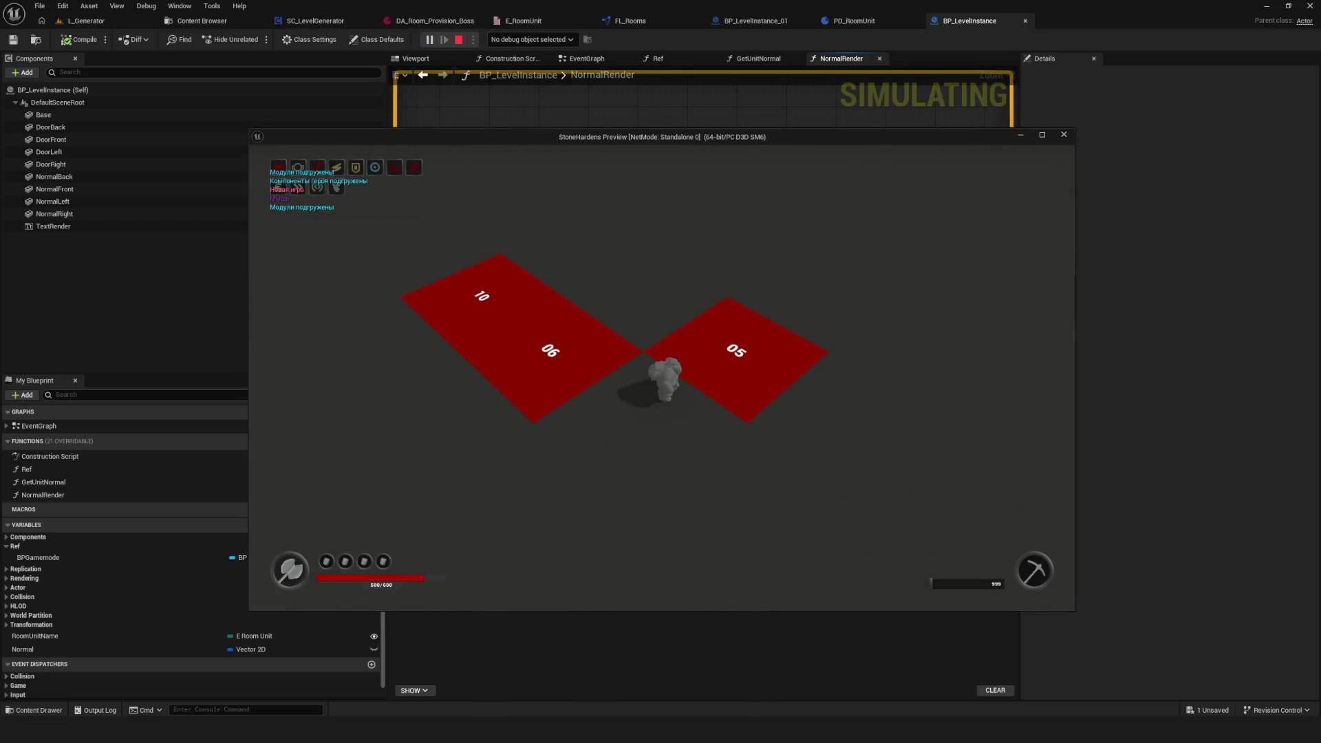
{"action": "key", "text": "Escape"}
{"action": "scroll", "coordinate": [576, 183], "scroll_direction": "up", "scroll_amount": 1}
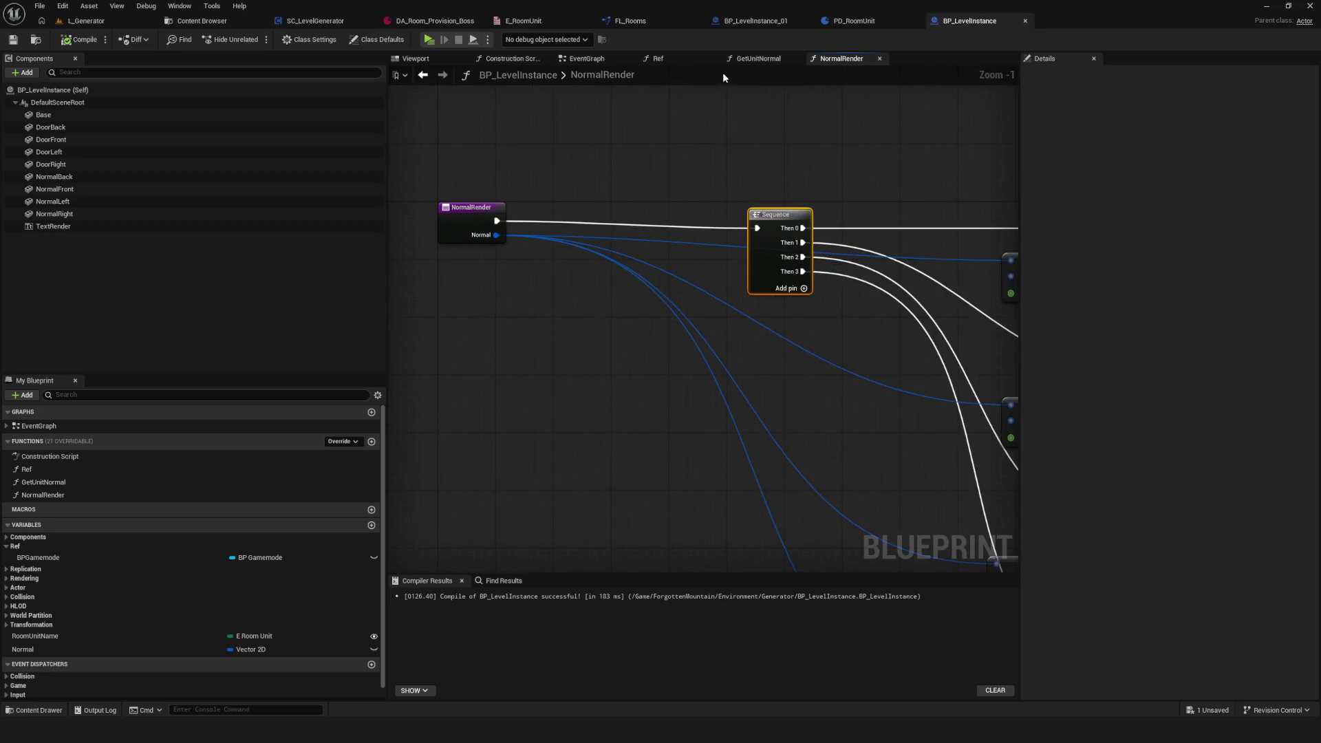
{"action": "left_click", "coordinate": [594, 57]}
{"action": "left_click", "coordinate": [670, 301]}
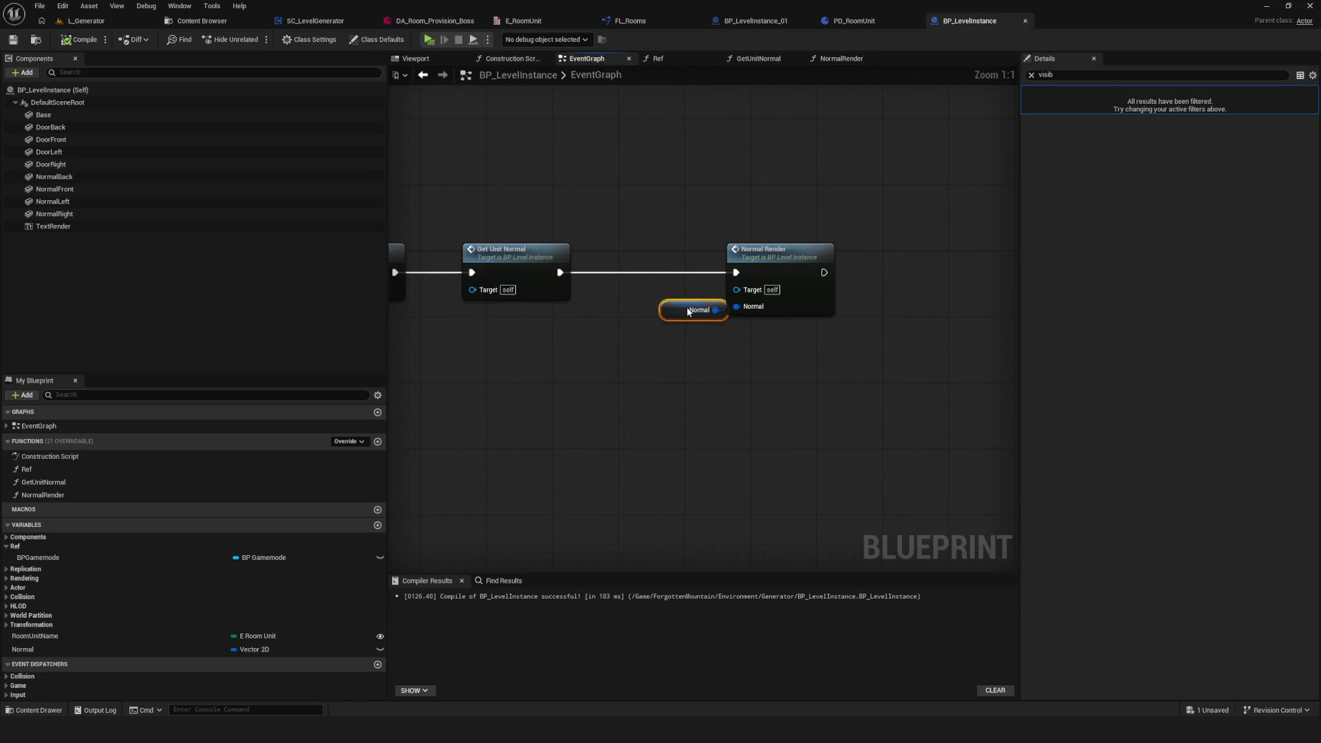
Step: Review GetUnitNormal's Break S Room Unit and RoomUnitName, save, and compile with F7
{"action": "double_click", "coordinate": [754, 250]}
{"action": "mouse_move", "coordinate": [613, 258]}
{"action": "left_mouse_down"}
{"action": "mouse_move", "coordinate": [1016, 272]}
{"action": "mouse_move", "coordinate": [480, 312]}
{"action": "mouse_move", "coordinate": [606, 309]}
{"action": "mouse_move", "coordinate": [639, 257]}
{"action": "left_mouse_up"}
{"action": "left_click", "coordinate": [604, 318]}
{"action": "key", "text": "ctrl+s"}
{"action": "scroll", "coordinate": [207, 600], "scroll_direction": "down", "scroll_amount": 1}
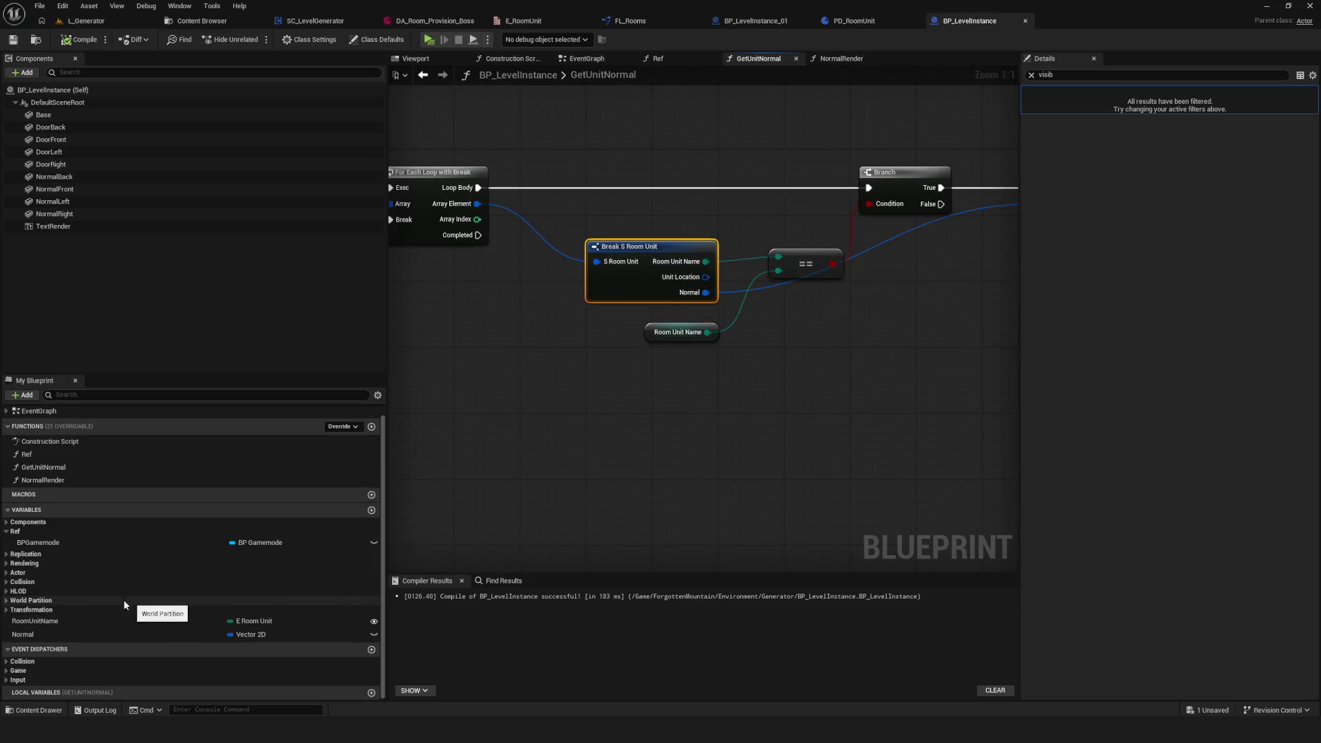
{"action": "left_click", "coordinate": [60, 621]}
{"action": "key", "text": "F7"}
Step: Review NormalRender's Set Visibility and vector value nodes, recompile, and switch to SC_LevelGenerator
{"action": "scroll", "coordinate": [688, 242], "scroll_direction": "down", "scroll_amount": 5}
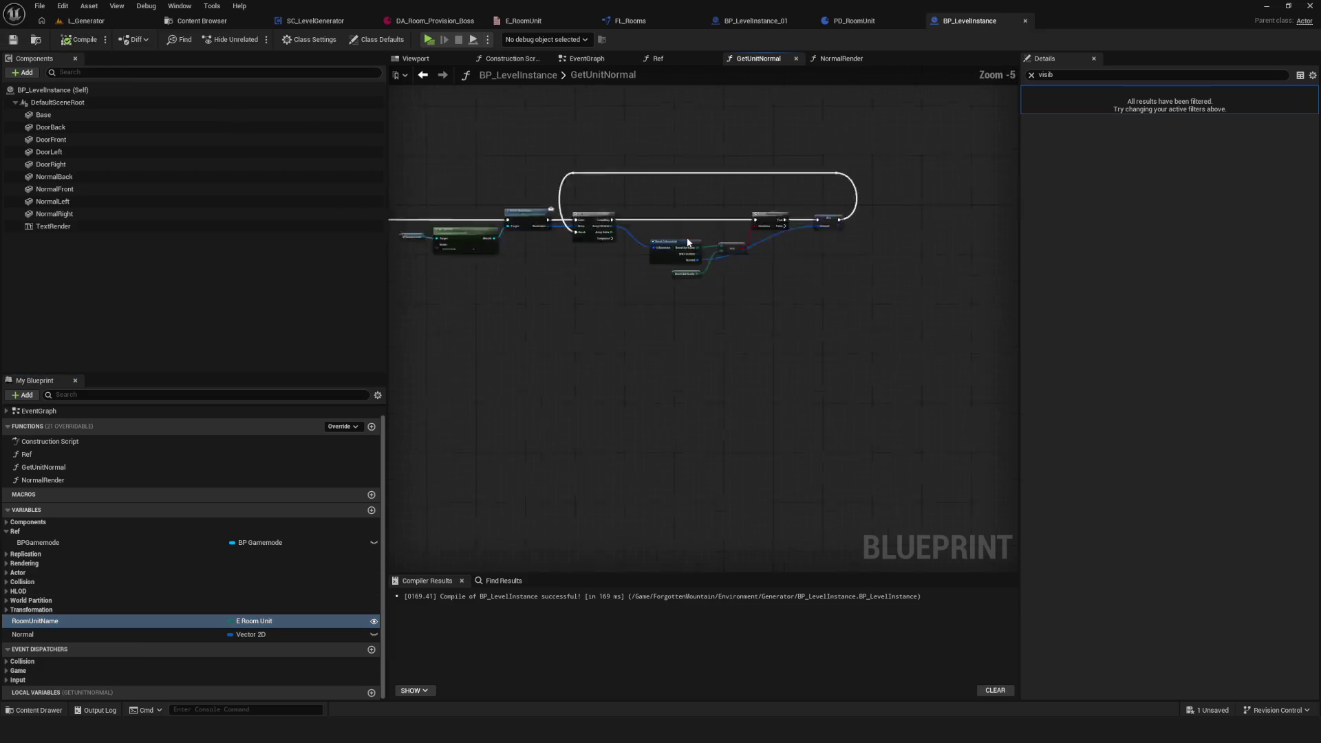
{"action": "scroll", "coordinate": [689, 242], "scroll_direction": "up", "scroll_amount": 5}
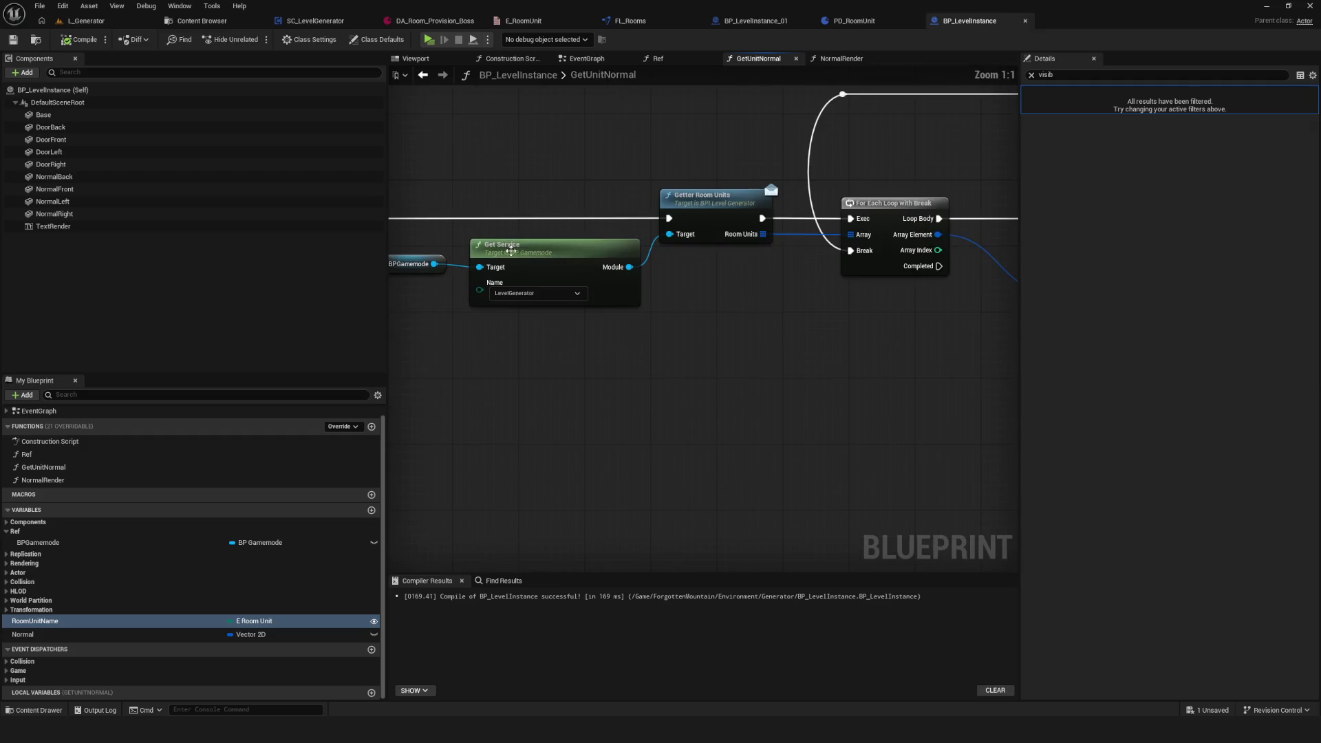
{"action": "scroll", "coordinate": [511, 250], "scroll_direction": "down", "scroll_amount": 8}
{"action": "scroll", "coordinate": [616, 228], "scroll_direction": "up", "scroll_amount": 4}
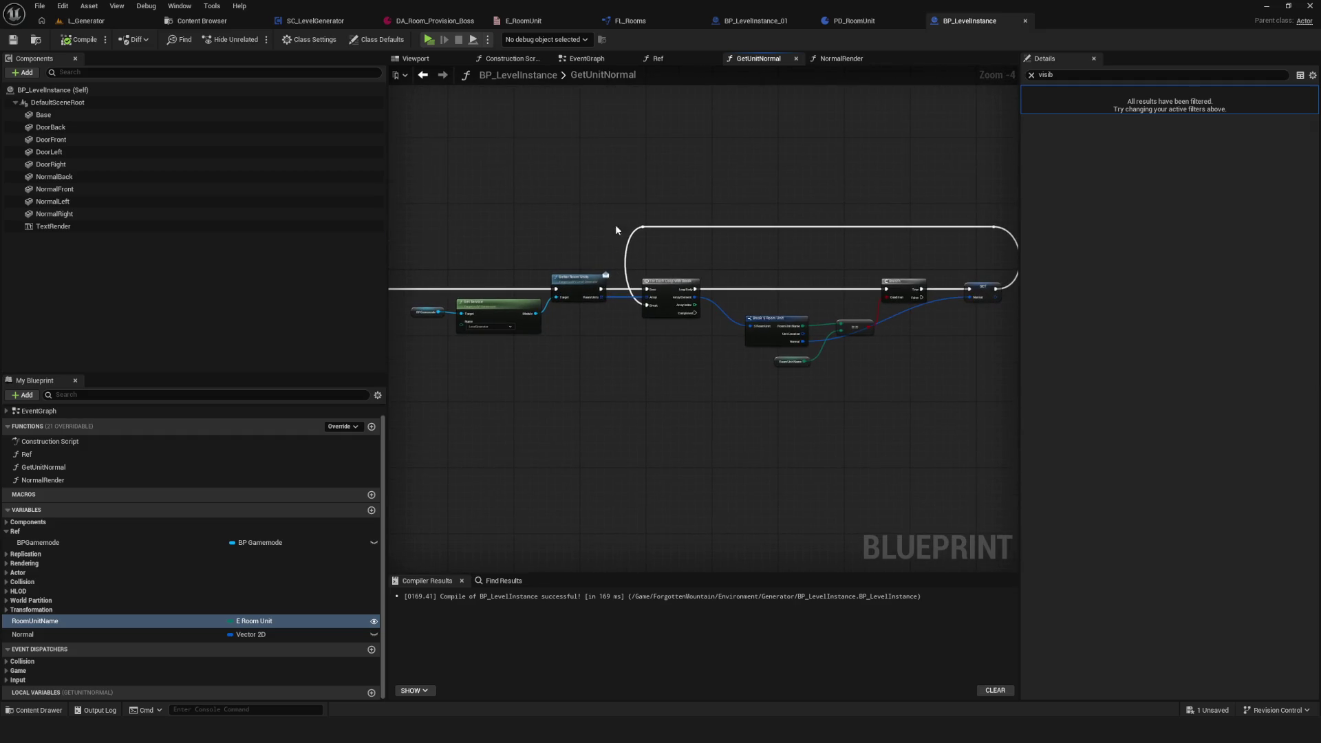
{"action": "left_click", "coordinate": [580, 59]}
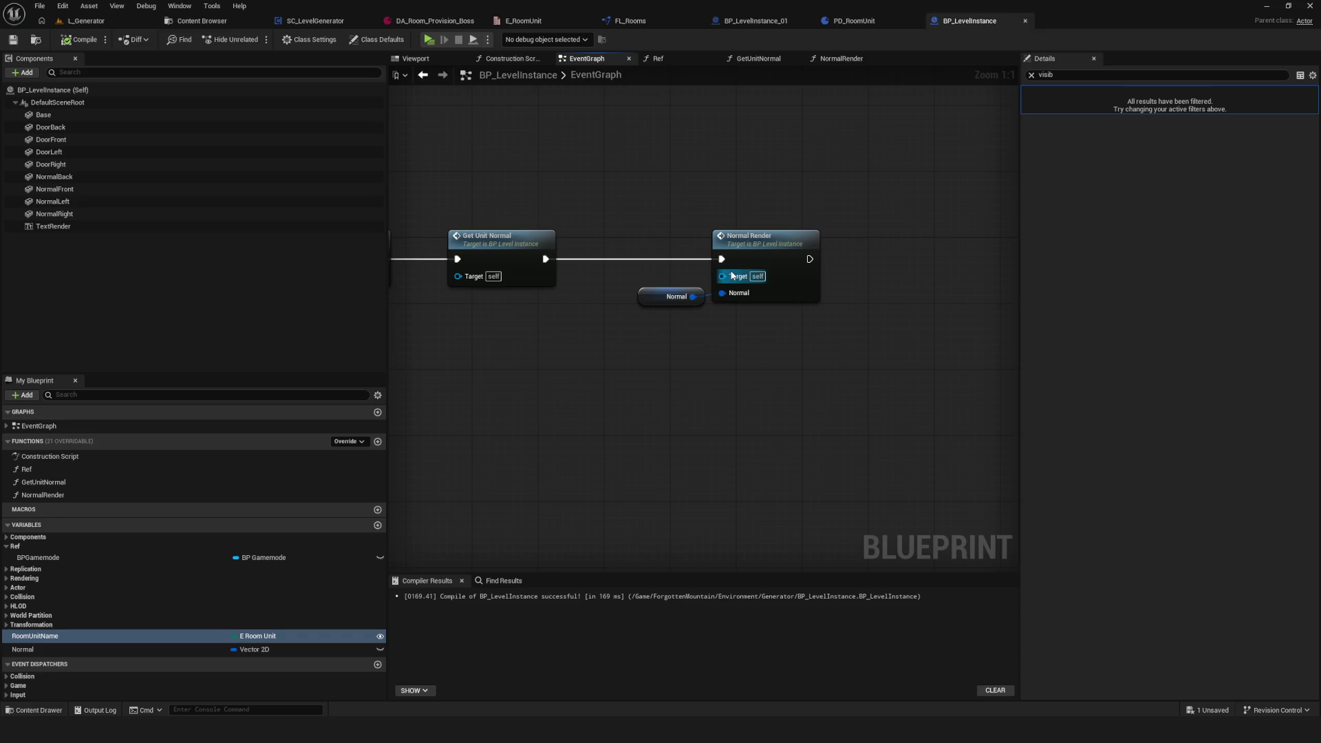
{"action": "double_click", "coordinate": [791, 237]}
{"action": "mouse_move", "coordinate": [556, 298]}
{"action": "left_mouse_down"}
{"action": "mouse_move", "coordinate": [464, 300]}
{"action": "mouse_move", "coordinate": [344, 240]}
{"action": "left_mouse_up"}
{"action": "scroll", "coordinate": [755, 195], "scroll_direction": "down", "scroll_amount": 6}
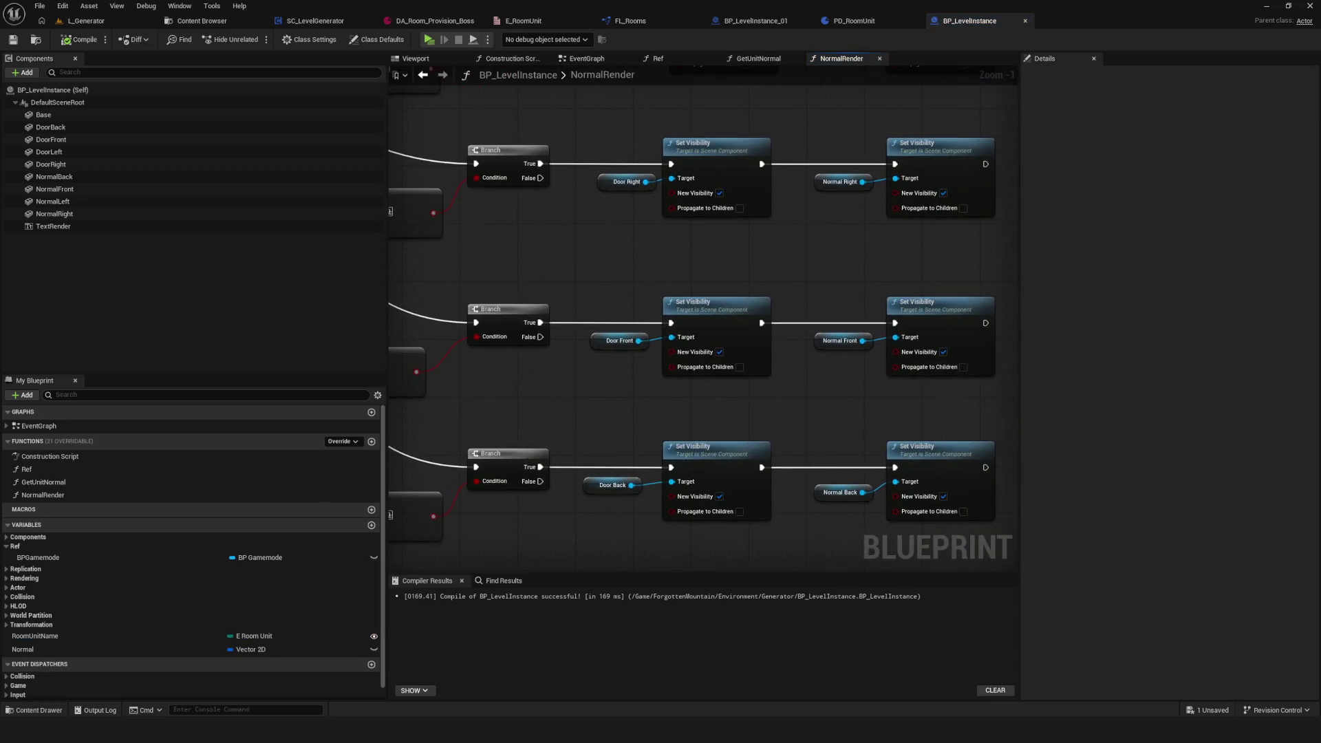
{"action": "scroll", "coordinate": [756, 196], "scroll_direction": "up", "scroll_amount": 7}
{"action": "left_click", "coordinate": [664, 254]}
{"action": "left_click_drag", "start_coordinate": [666, 260], "coordinate": [649, 466]}
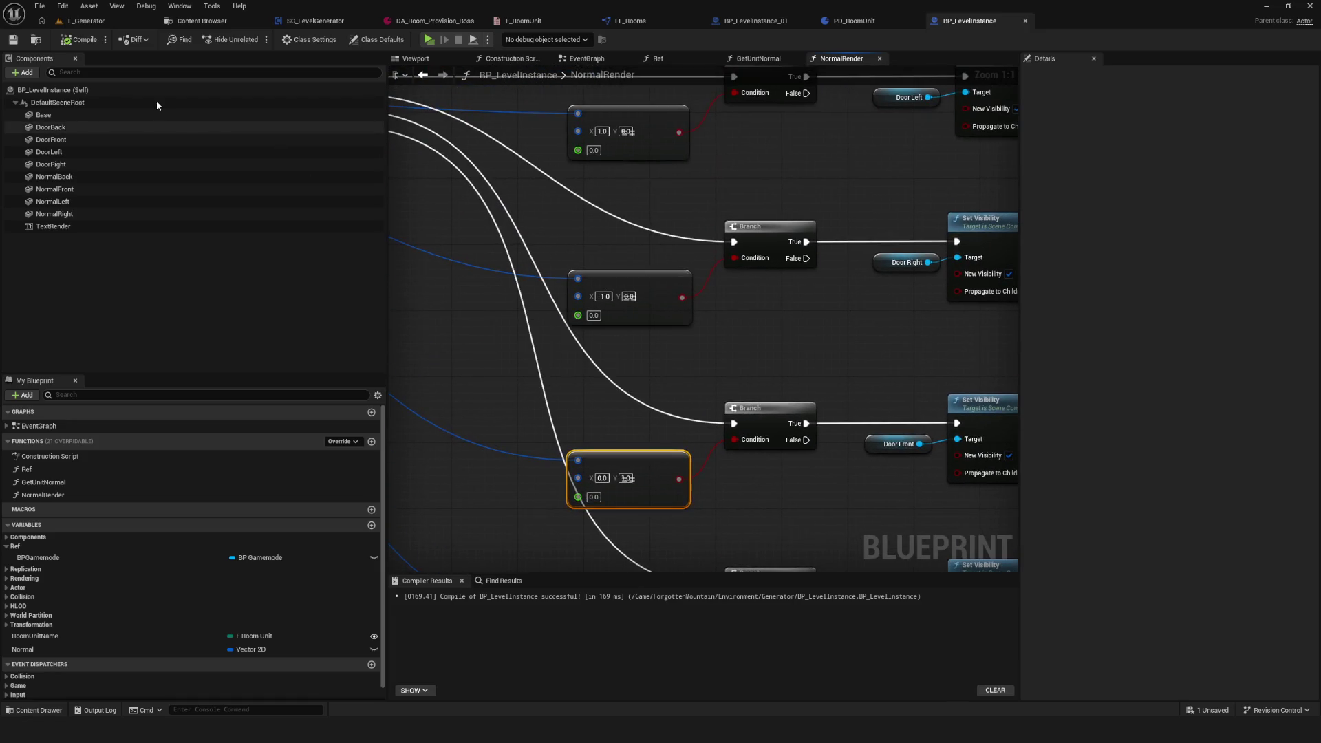
{"action": "left_click", "coordinate": [65, 40]}
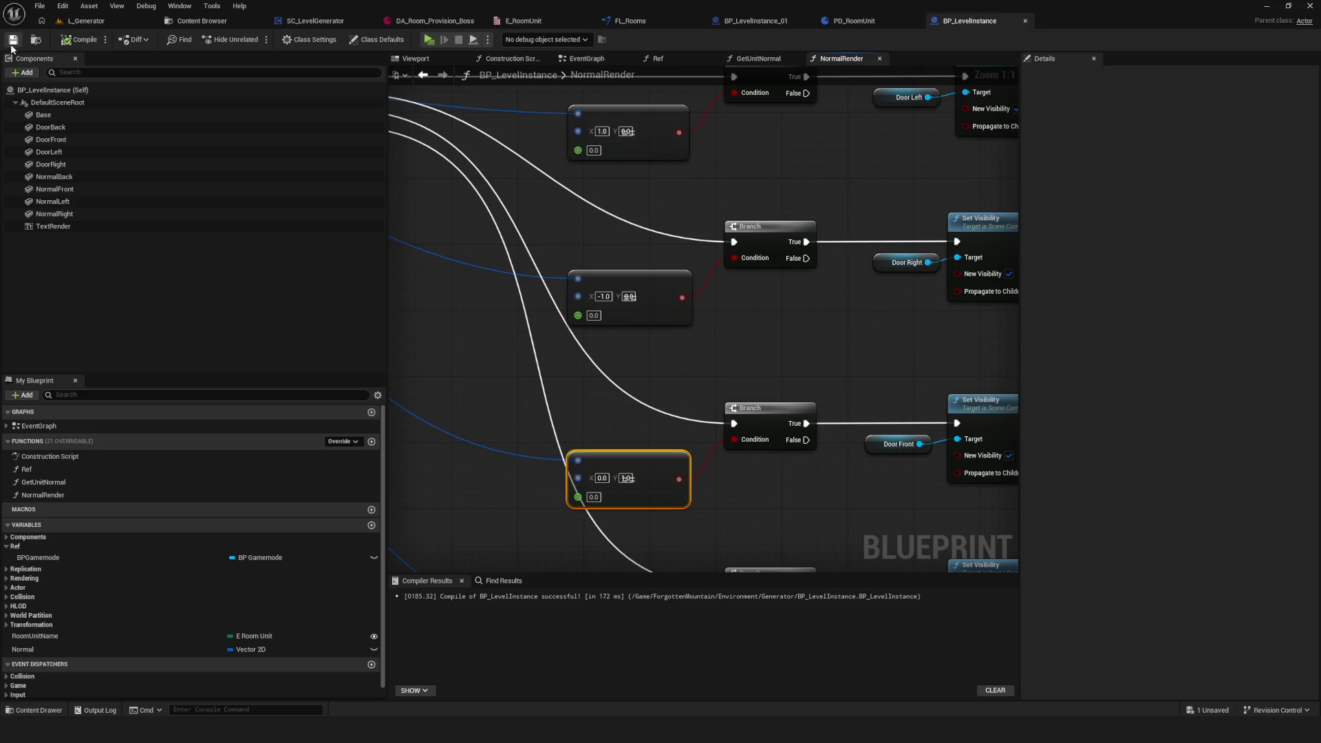
{"action": "left_click", "coordinate": [323, 22]}
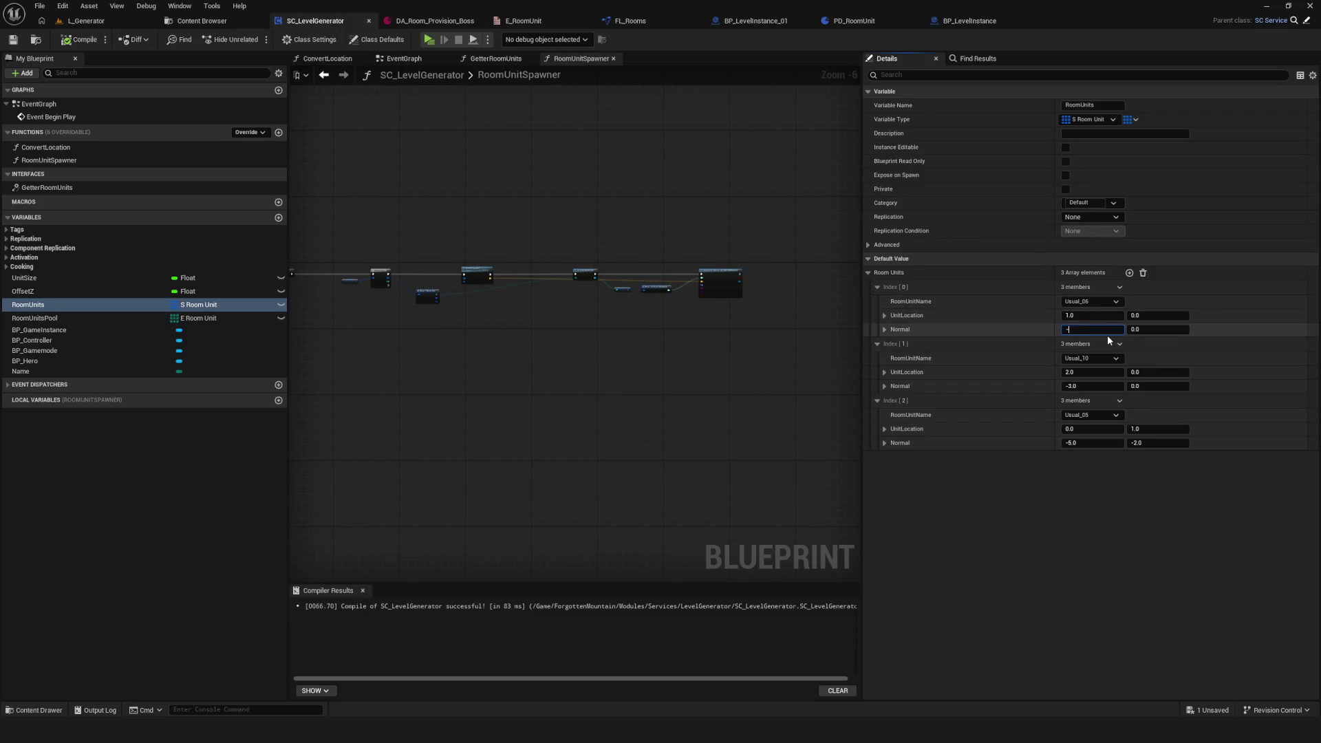
Step: Enter Normals (-1,0), (-1,0) and (0,-1) for the three RoomUnits entries
{"action": "type", "text": "1"}
{"action": "key", "text": "Return"}
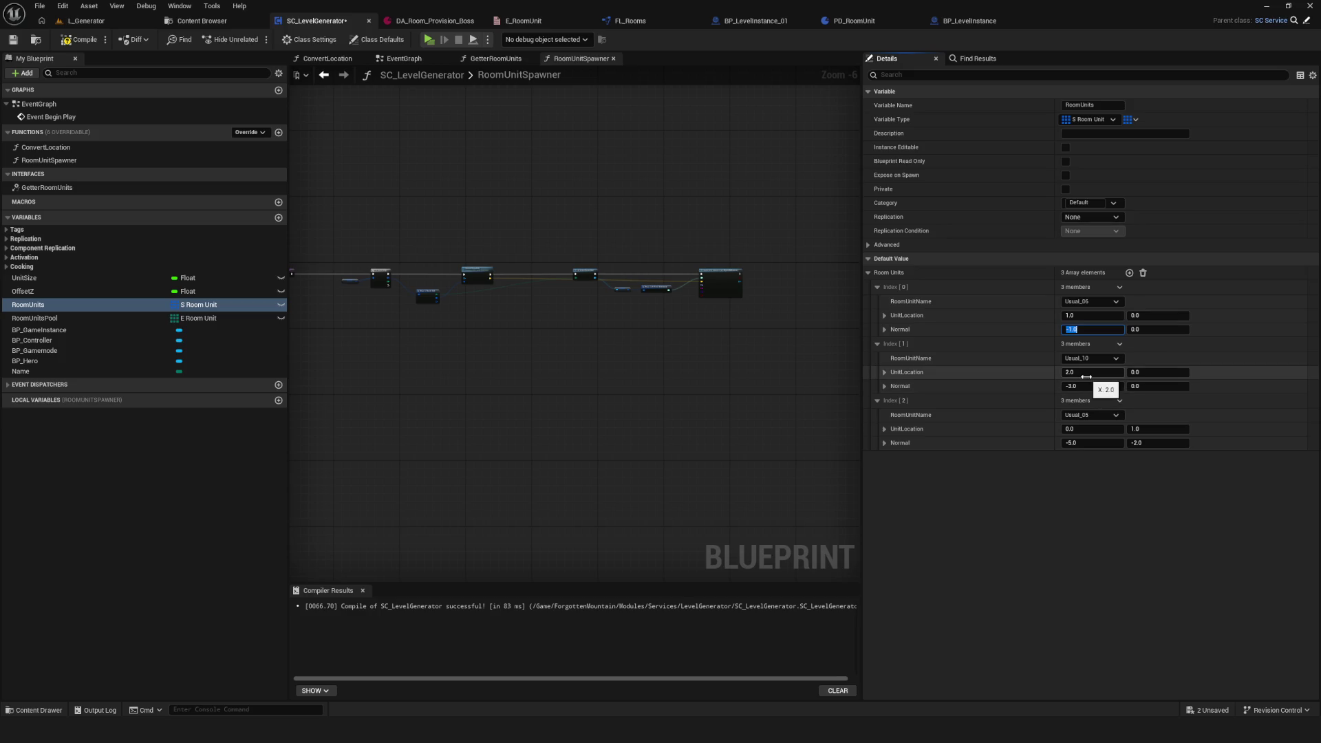
{"action": "left_click", "coordinate": [1085, 386]}
{"action": "type", "text": "-"}
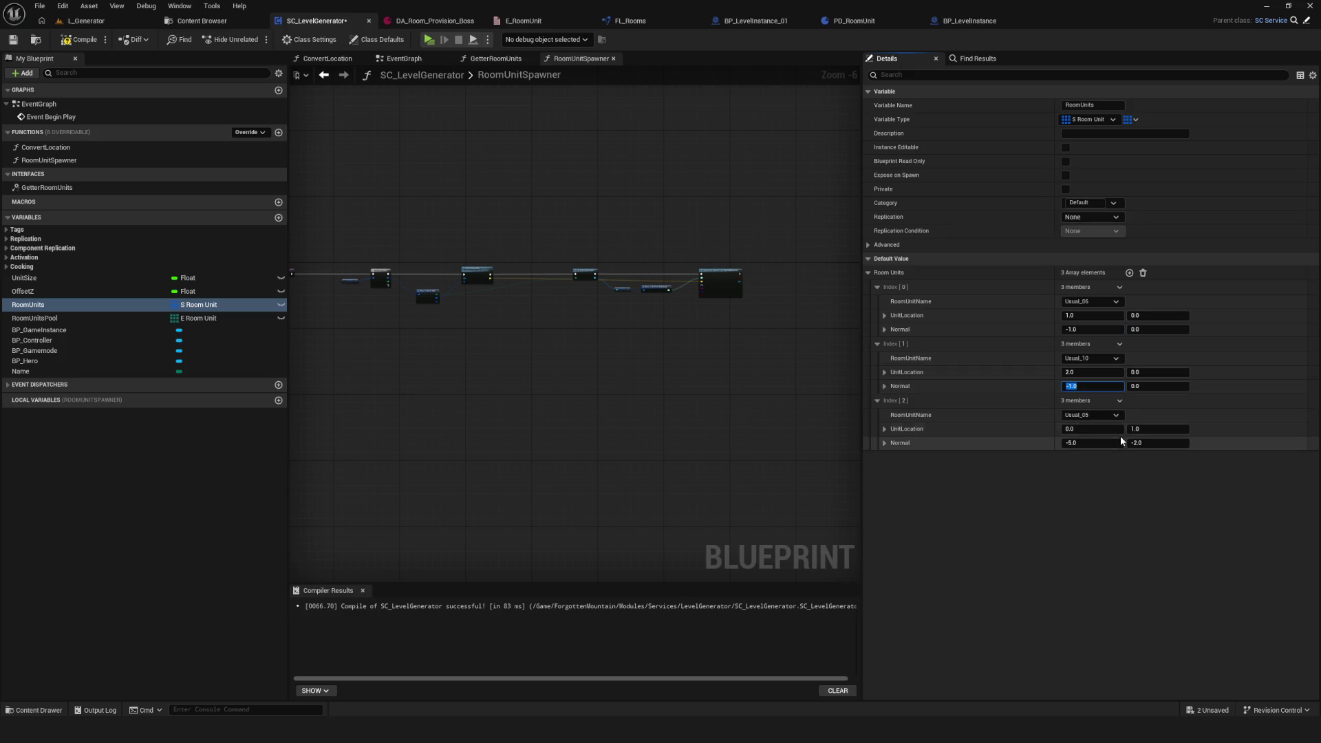
{"action": "left_click", "coordinate": [1090, 444]}
{"action": "type", "text": "0"}
{"action": "key", "text": "Tab"}
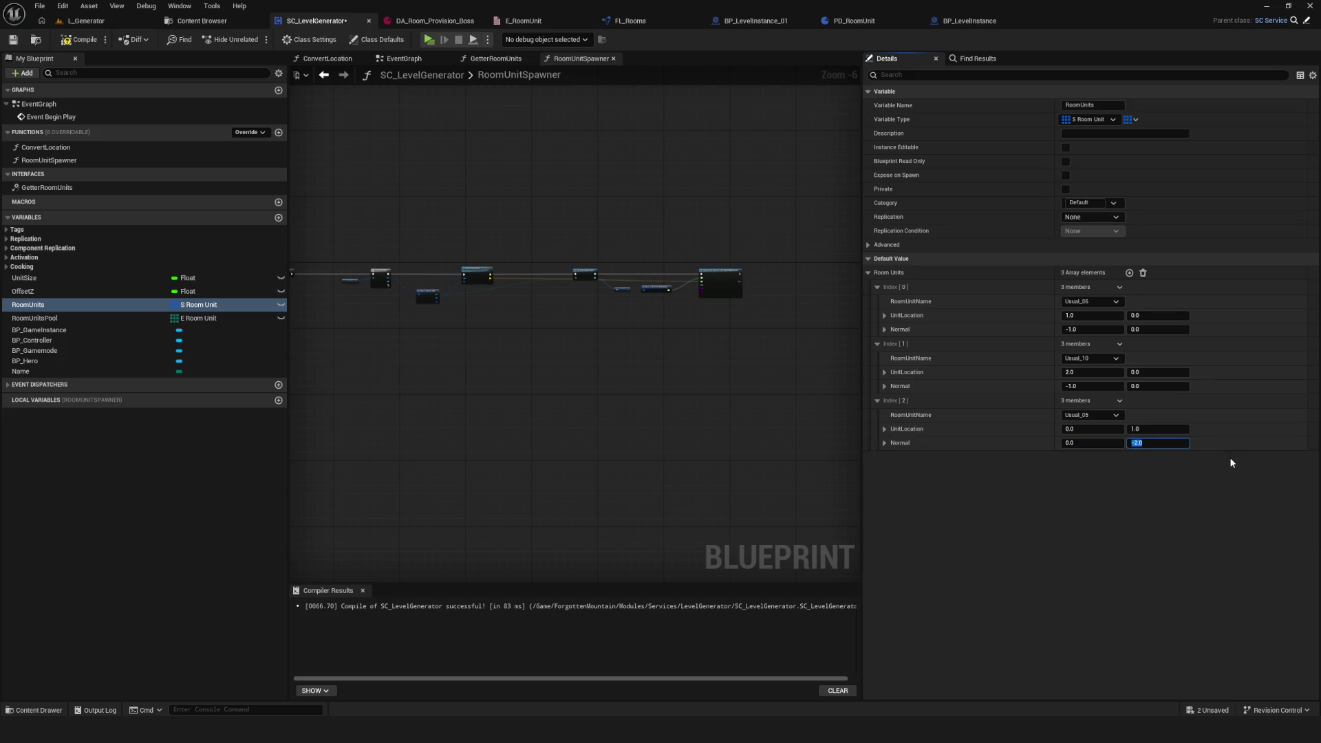
{"action": "type", "text": "-1"}
{"action": "key", "text": "Return"}
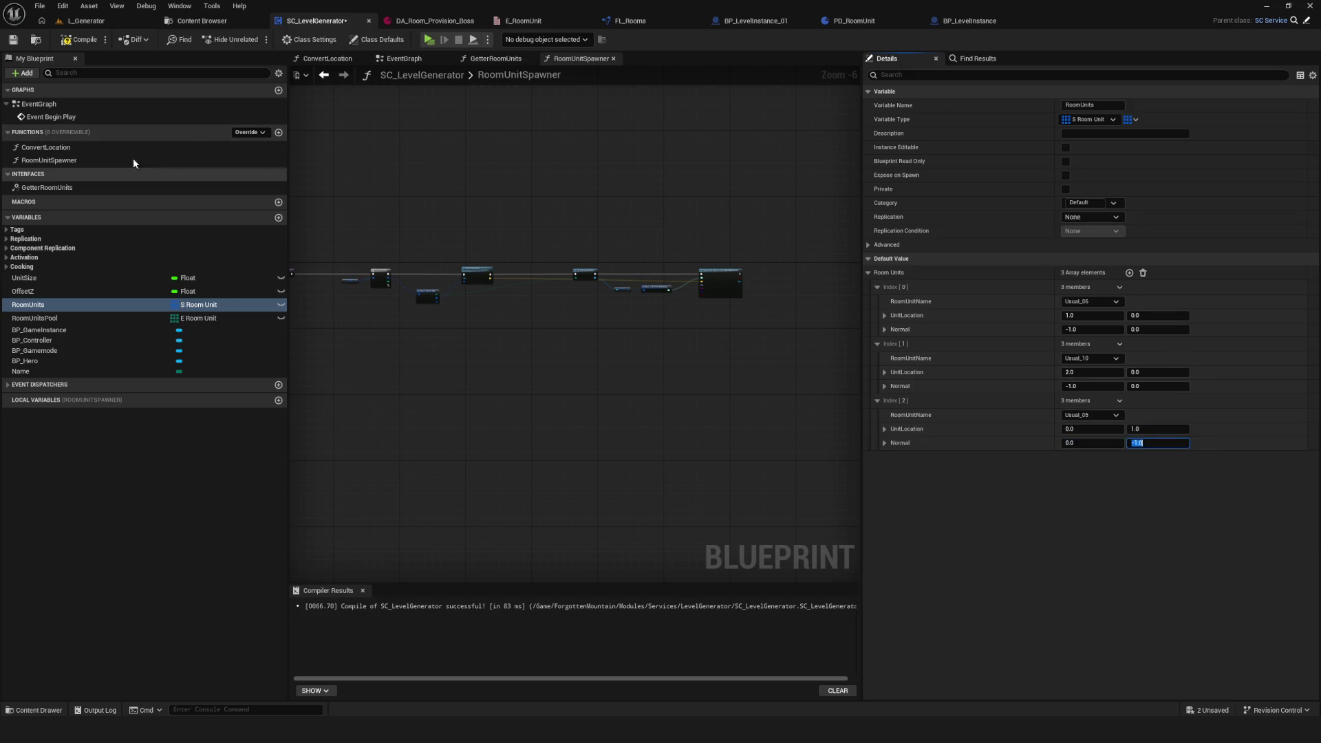
Step: Compile, playtest a new game with three room units, then recompile
{"action": "left_click", "coordinate": [15, 41]}
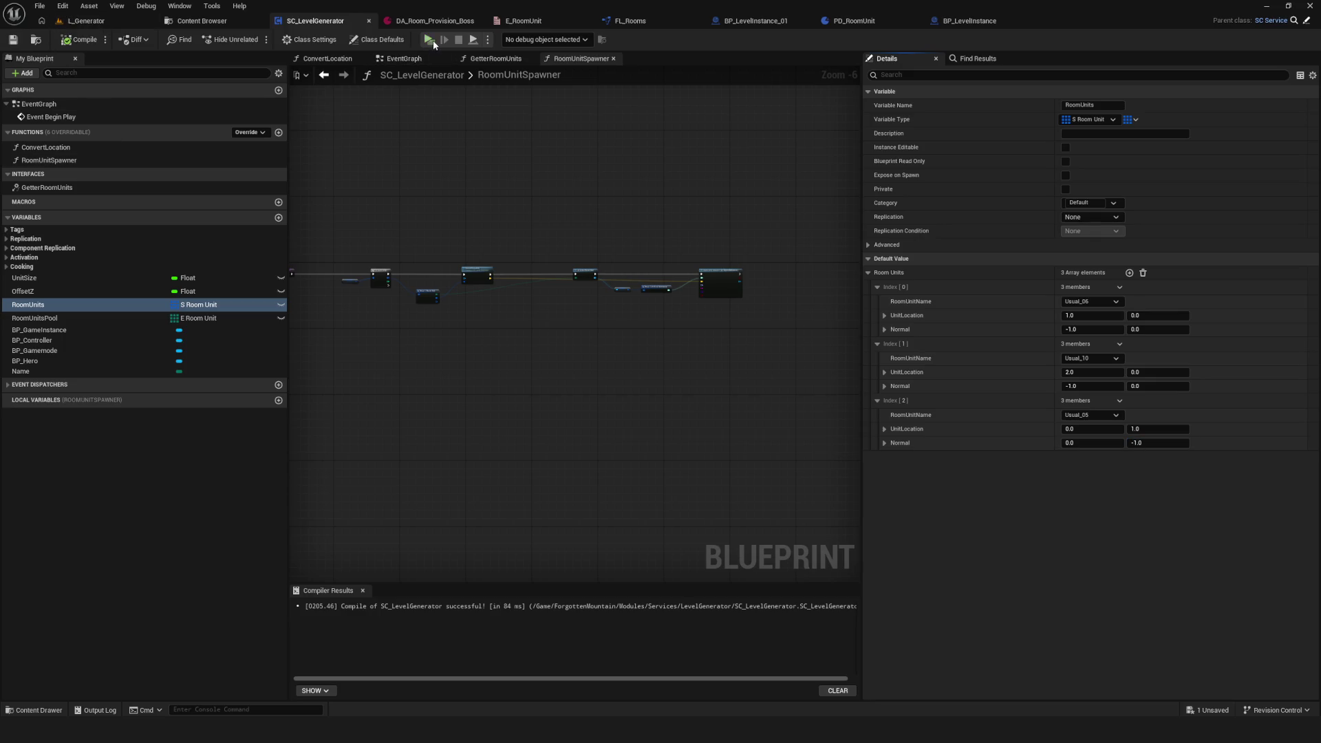
{"action": "left_click", "coordinate": [429, 39]}
{"action": "left_click", "coordinate": [674, 311]}
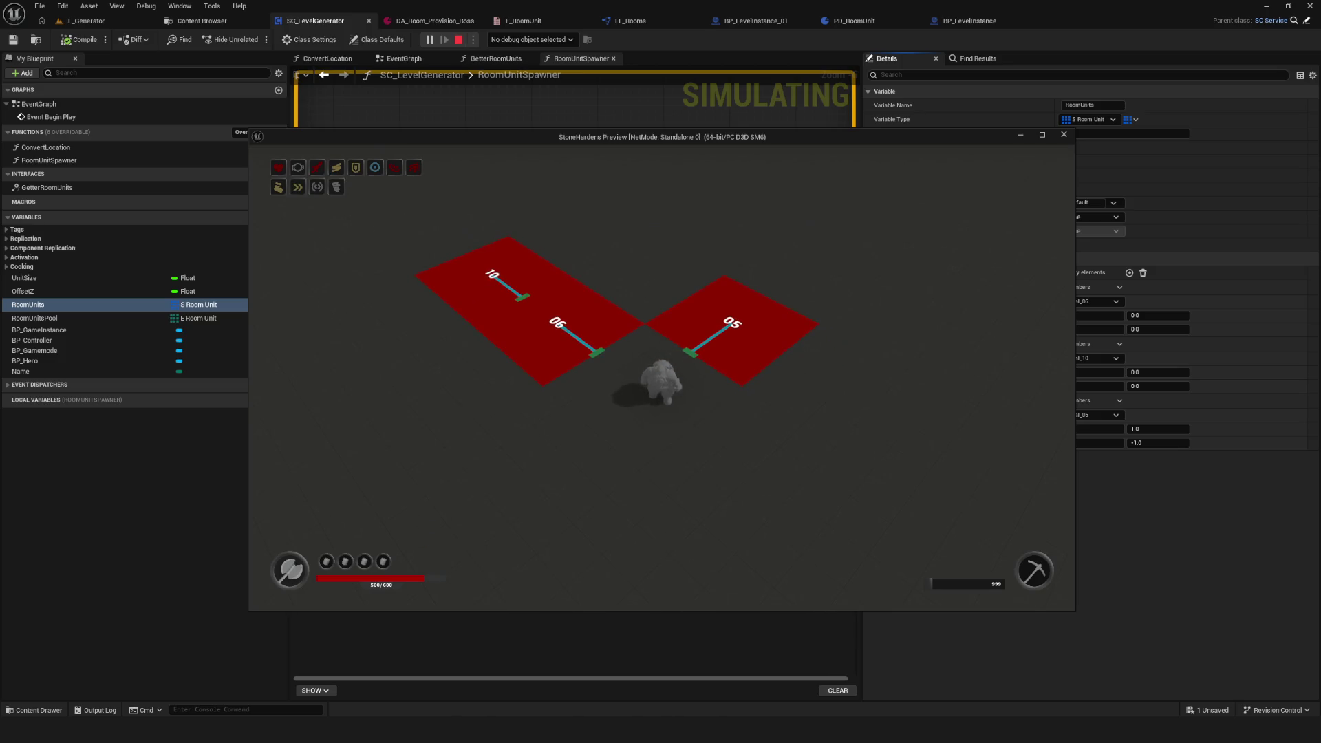
{"action": "left_click", "coordinate": [770, 325]}
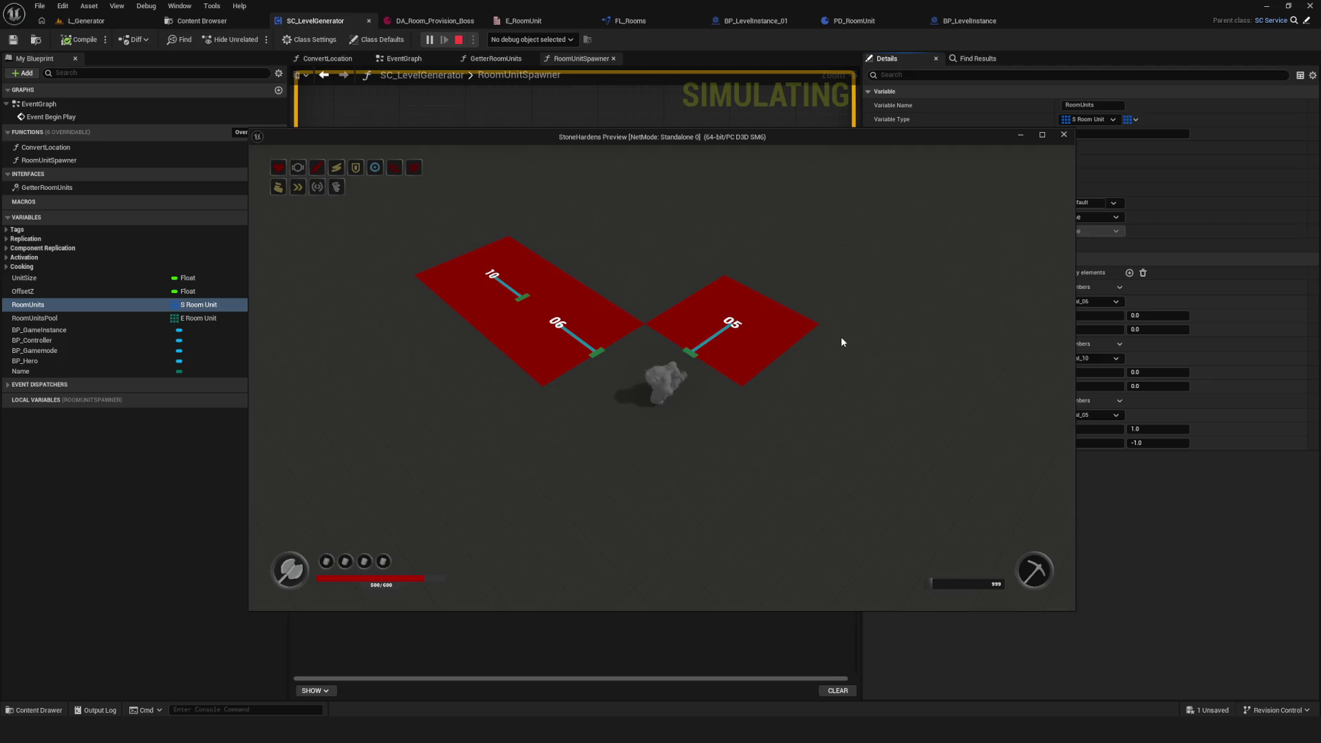
{"action": "key", "text": "Escape"}
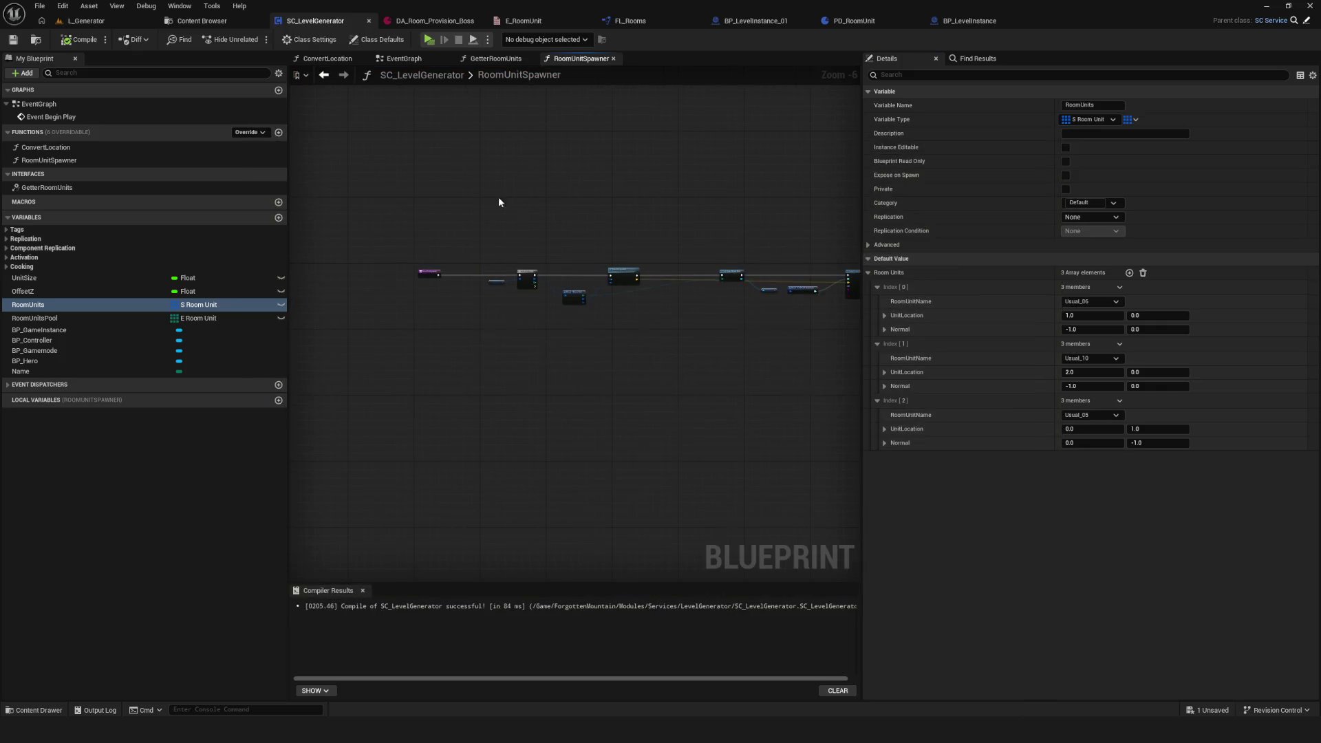
{"action": "left_click", "coordinate": [80, 40]}
Step: Save the blueprint and shift the Room Unit Spawner call left in the event graph
{"action": "left_click_drag", "start_coordinate": [506, 224], "coordinate": [838, 368]}
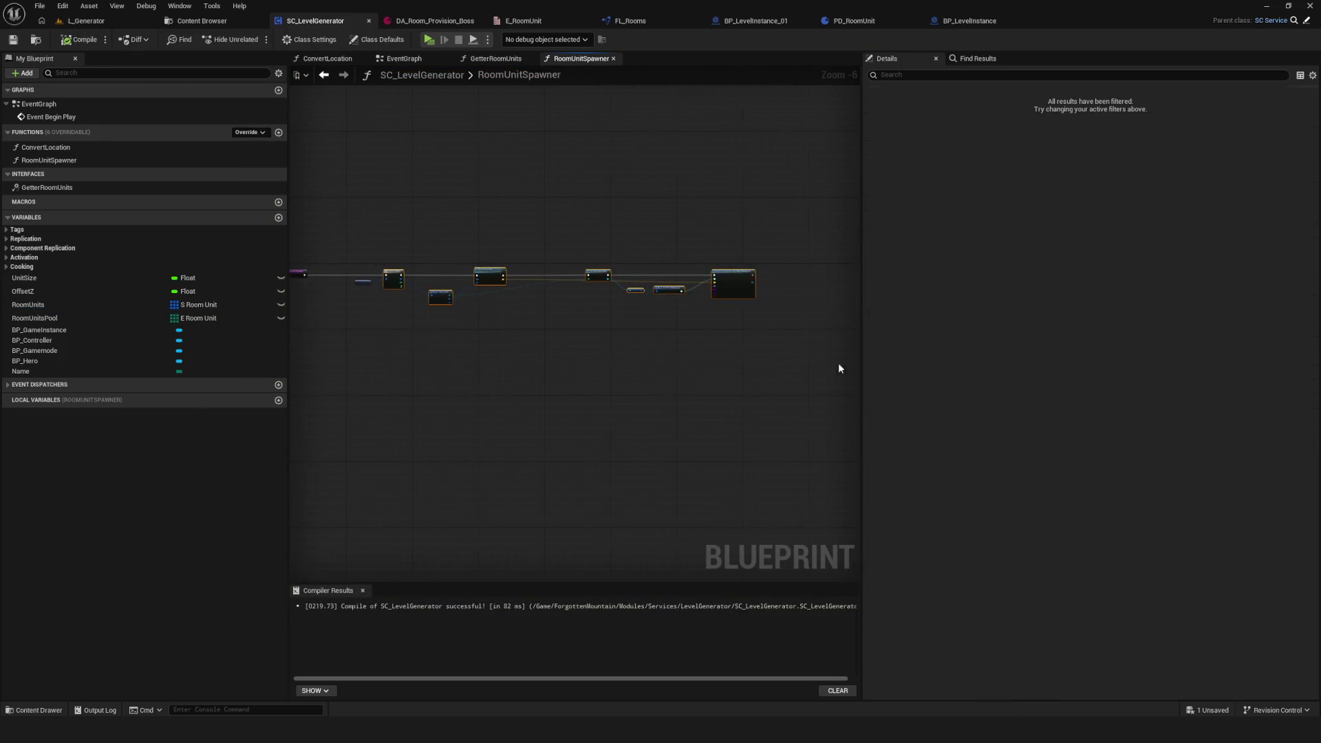
{"action": "key", "text": "ctrl+s"}
{"action": "left_click", "coordinate": [404, 58]}
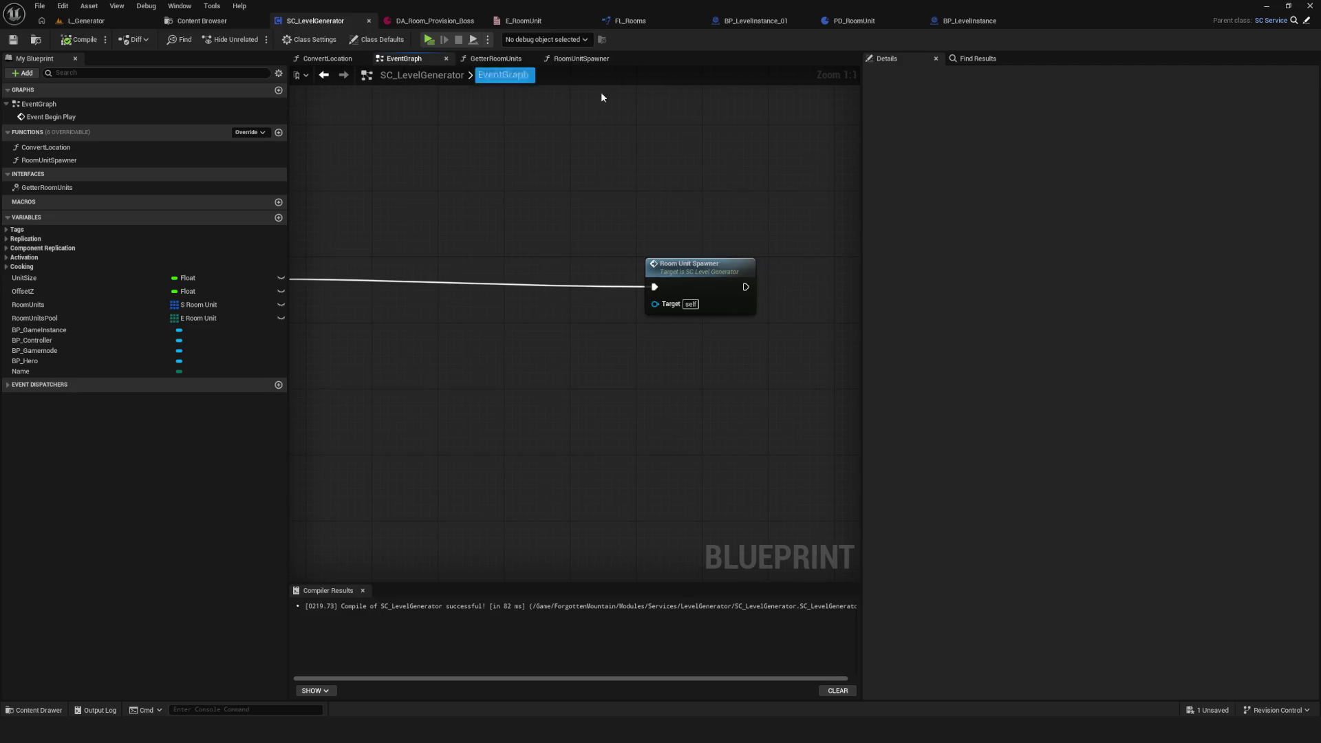
{"action": "left_click_drag", "start_coordinate": [749, 120], "coordinate": [615, 119]}
{"action": "scroll", "coordinate": [792, 274], "scroll_direction": "up", "scroll_amount": 1}
{"action": "key", "text": "ctrl+s"}
{"action": "scroll", "coordinate": [613, 201], "scroll_direction": "down", "scroll_amount": 4}
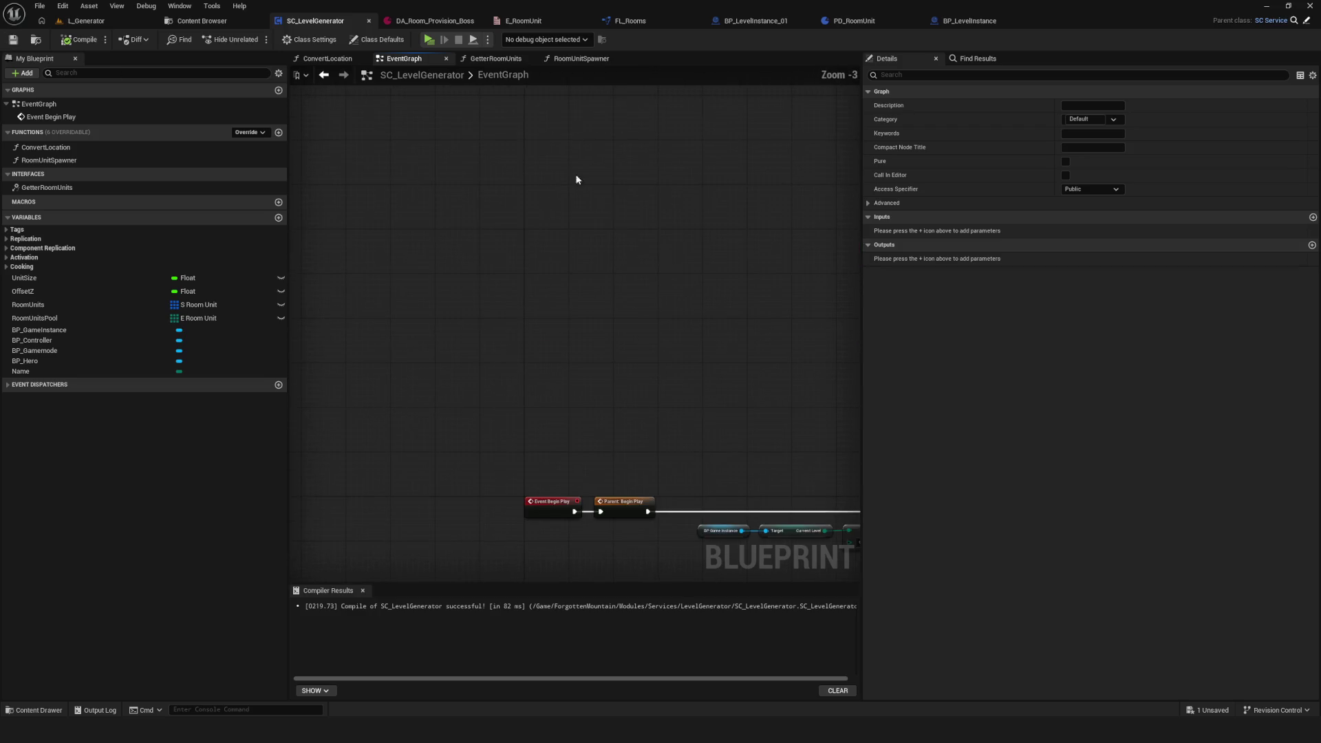
{"action": "scroll", "coordinate": [579, 183], "scroll_direction": "up", "scroll_amount": 2}
{"action": "left_click_drag", "start_coordinate": [695, 321], "coordinate": [560, 357]}
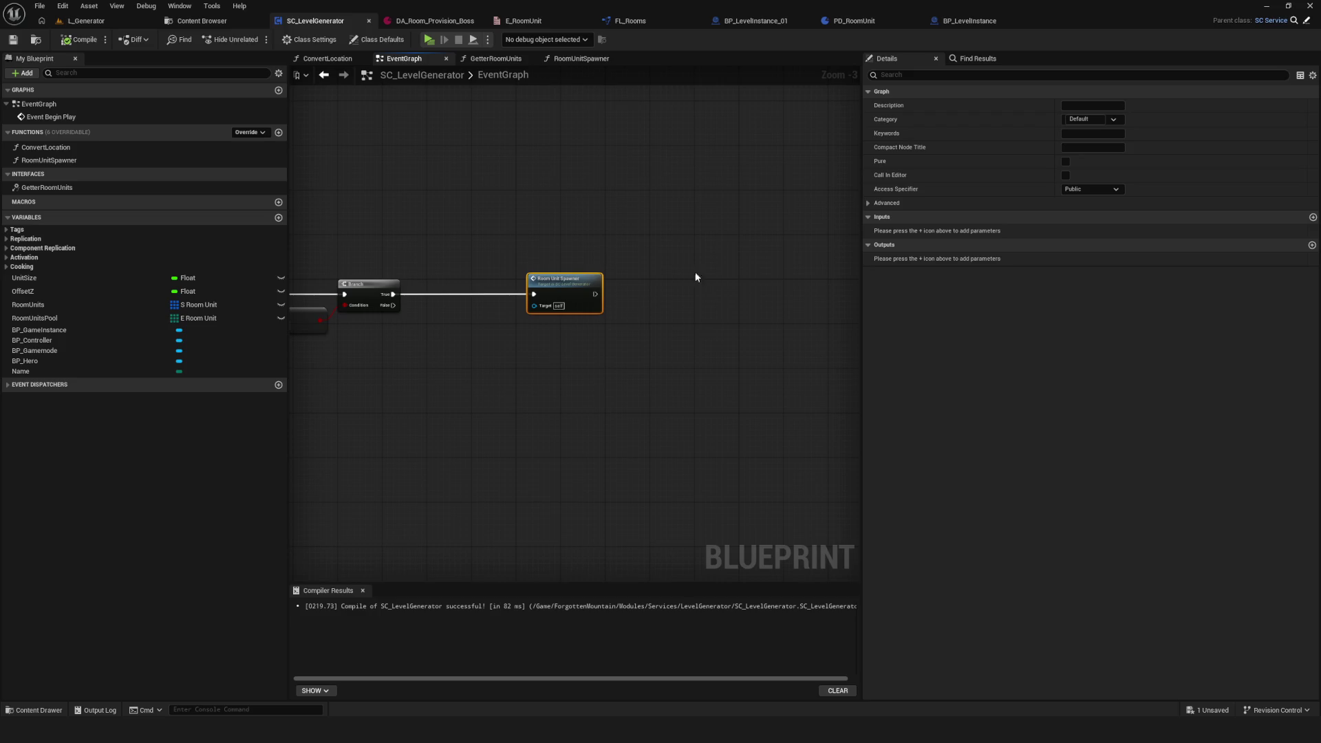
{"action": "scroll", "coordinate": [533, 287], "scroll_direction": "up", "scroll_amount": 3}
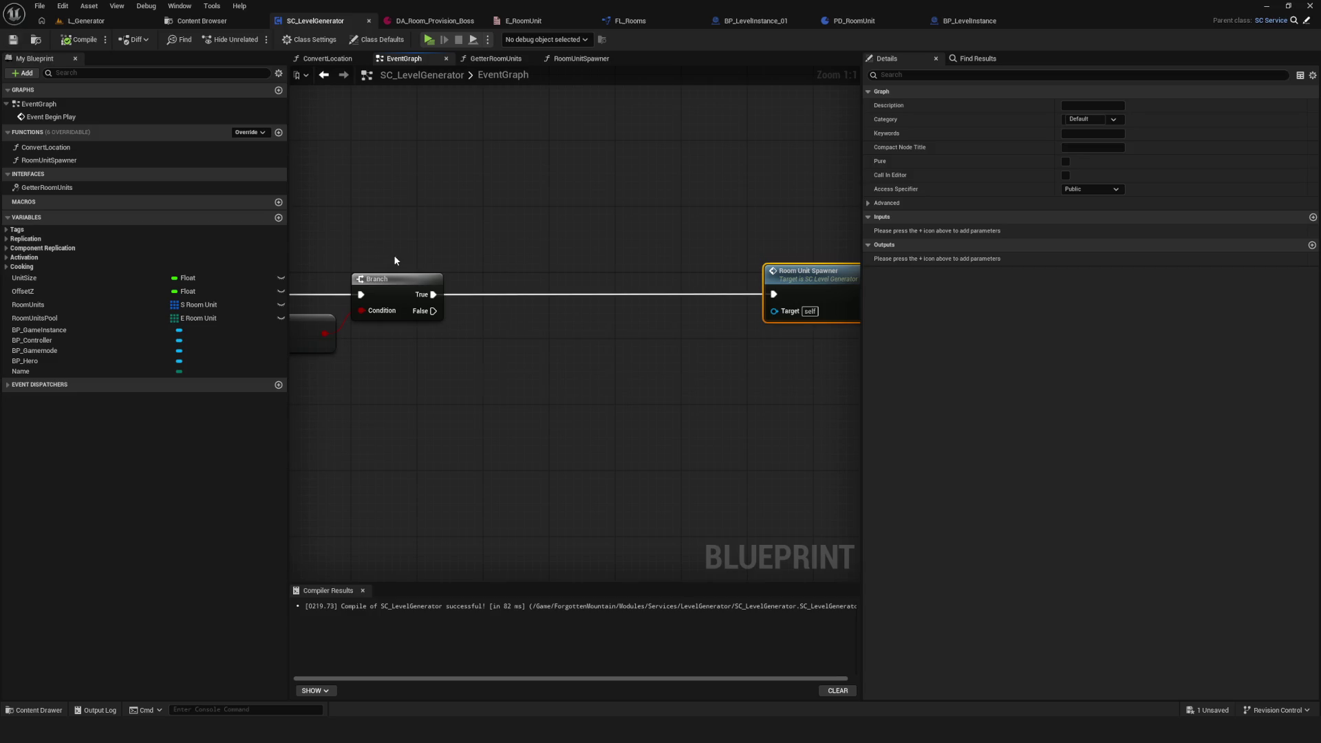
{"action": "scroll", "coordinate": [427, 259], "scroll_direction": "down", "scroll_amount": 3}
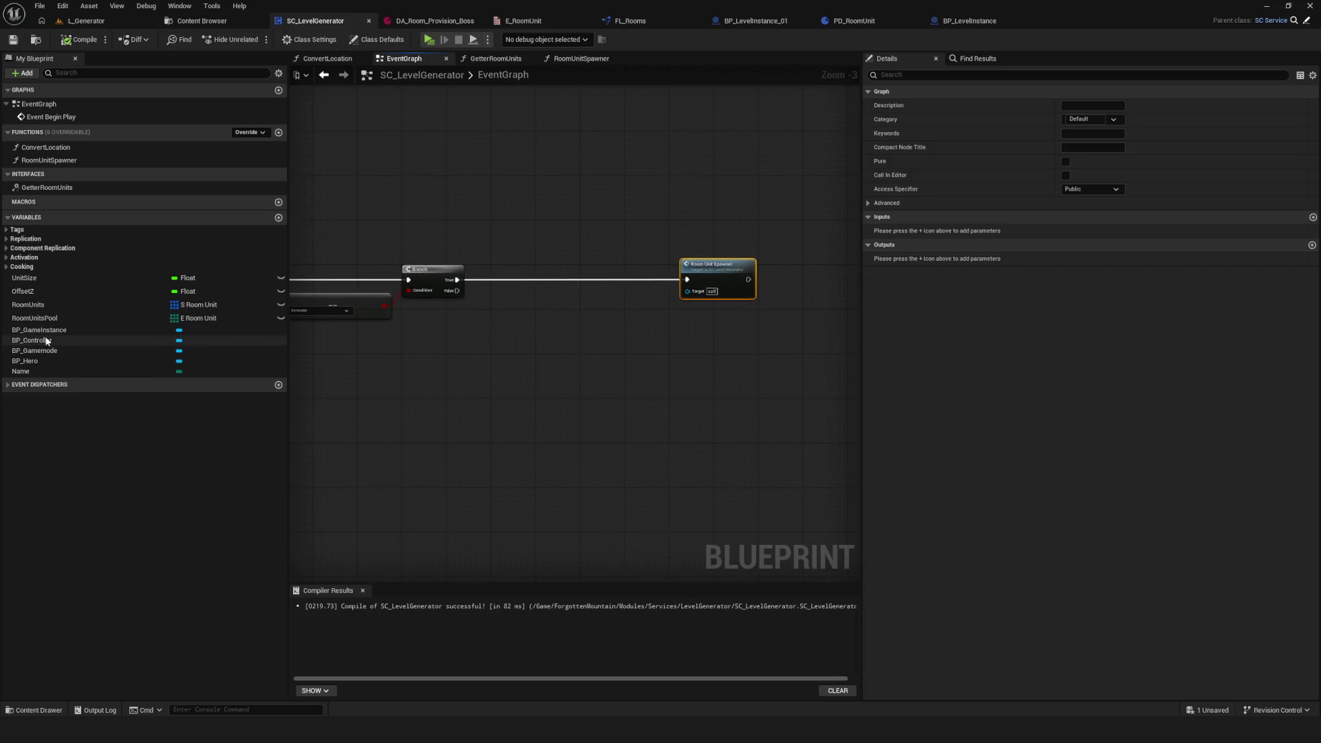
Step: Remove all RoomUnits default elements, recompile, and centre the Branch and spawner nodes
{"action": "left_click", "coordinate": [222, 306]}
{"action": "mouse_move", "coordinate": [637, 322]}
{"action": "left_mouse_down"}
{"action": "mouse_move", "coordinate": [590, 331]}
{"action": "mouse_move", "coordinate": [622, 334]}
{"action": "left_mouse_up"}
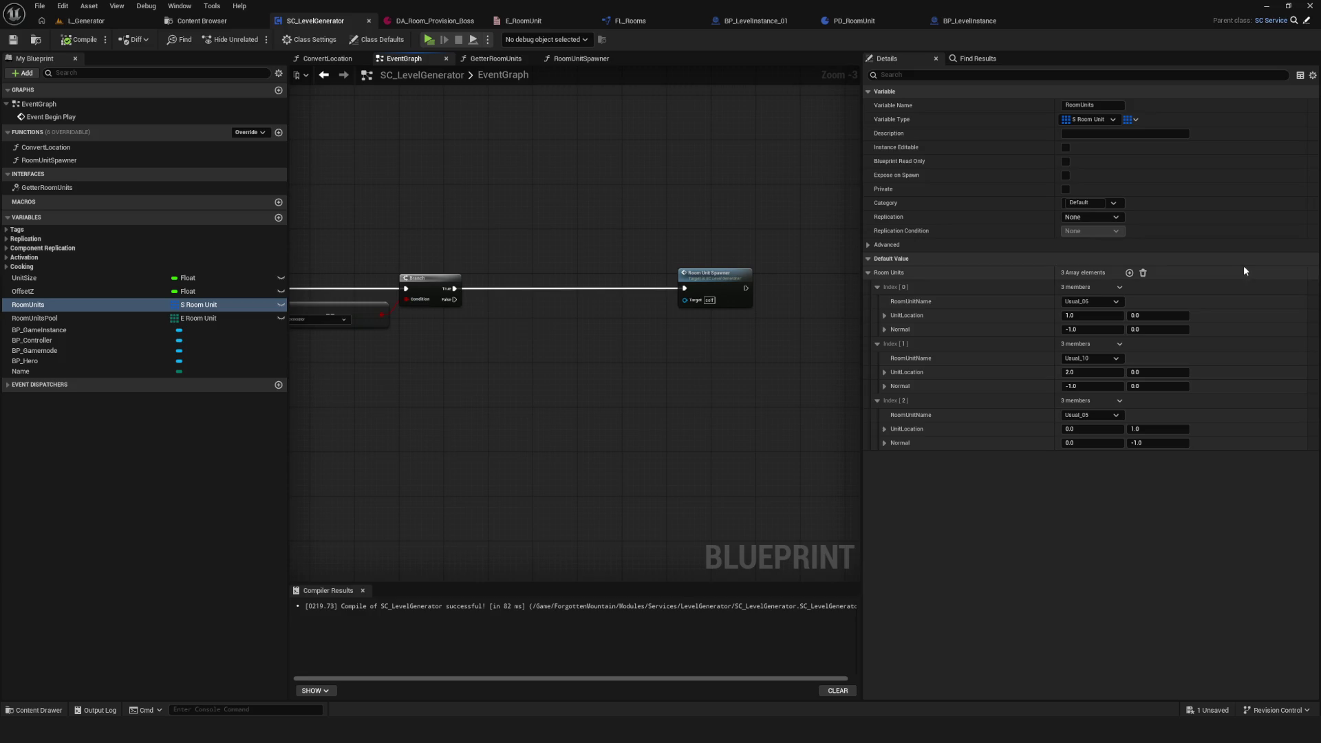
{"action": "left_click", "coordinate": [1143, 273]}
{"action": "left_click", "coordinate": [79, 39]}
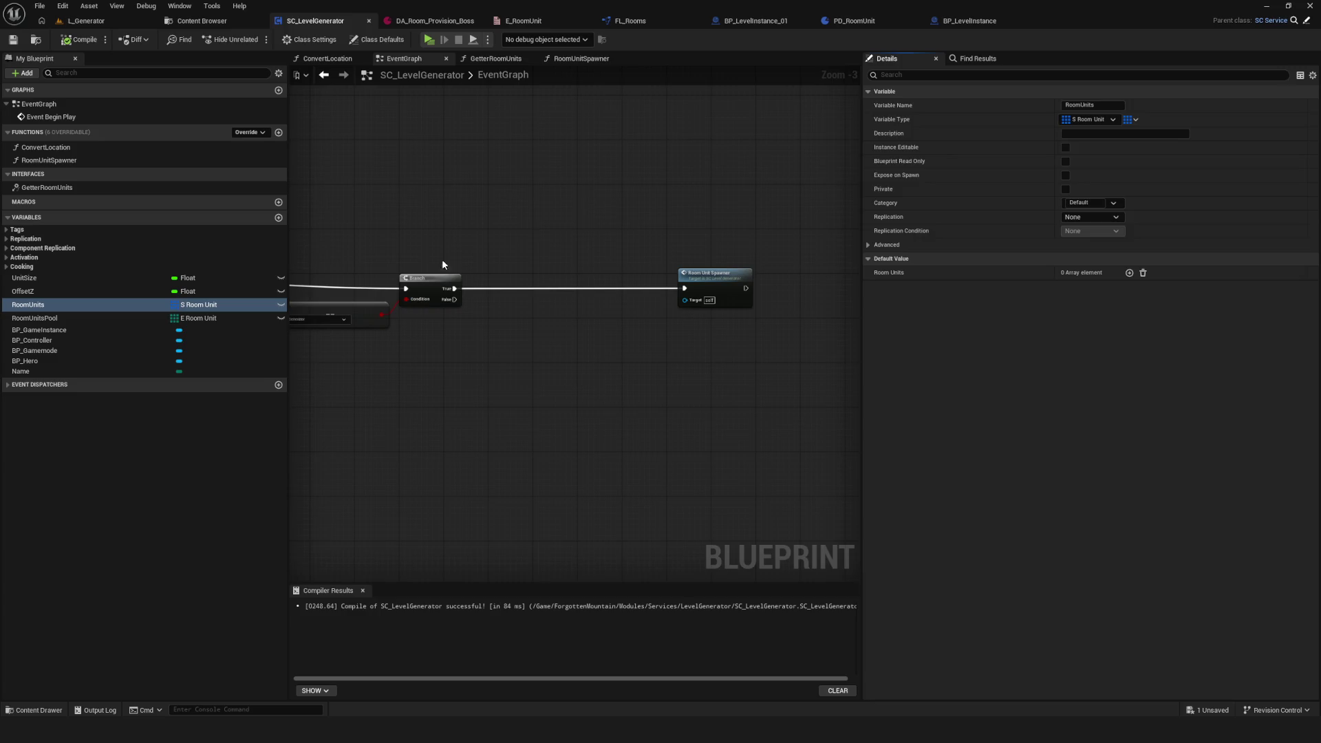
{"action": "scroll", "coordinate": [442, 265], "scroll_direction": "up", "scroll_amount": 2}
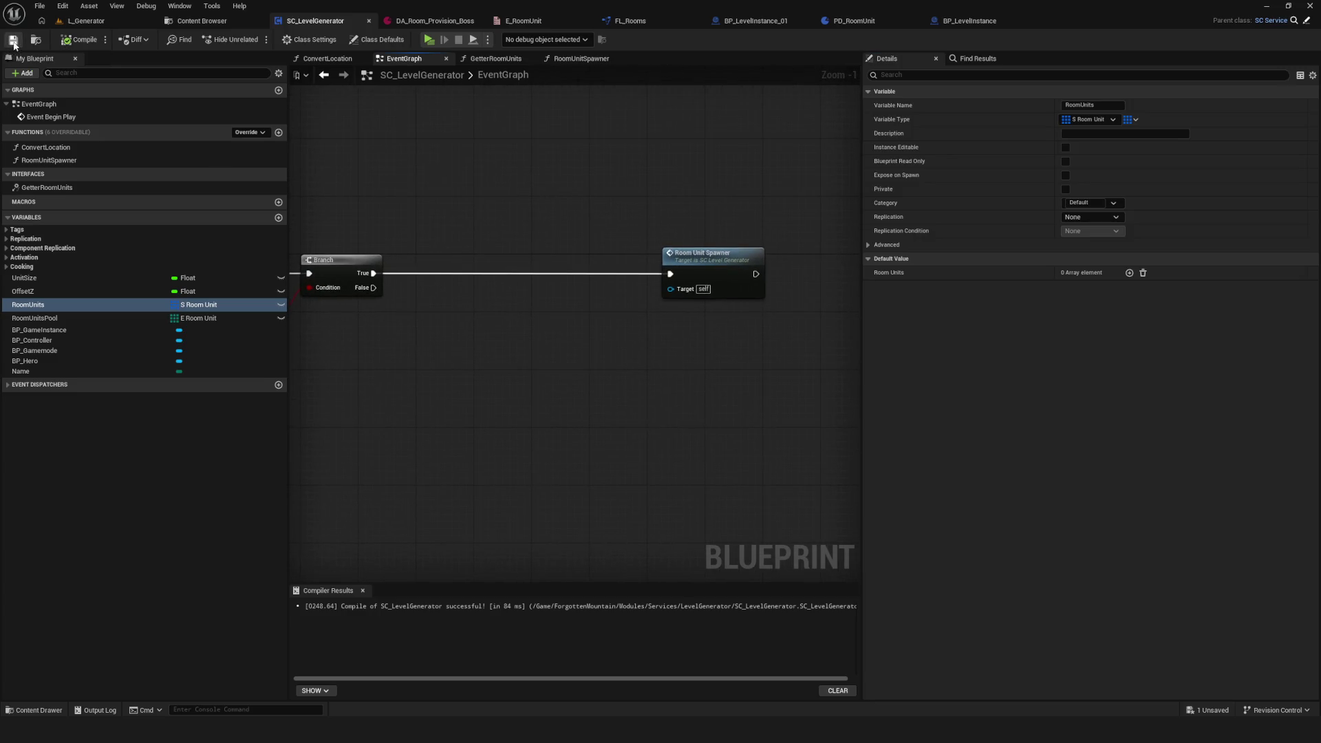
{"action": "left_click_drag", "start_coordinate": [484, 306], "coordinate": [532, 282]}
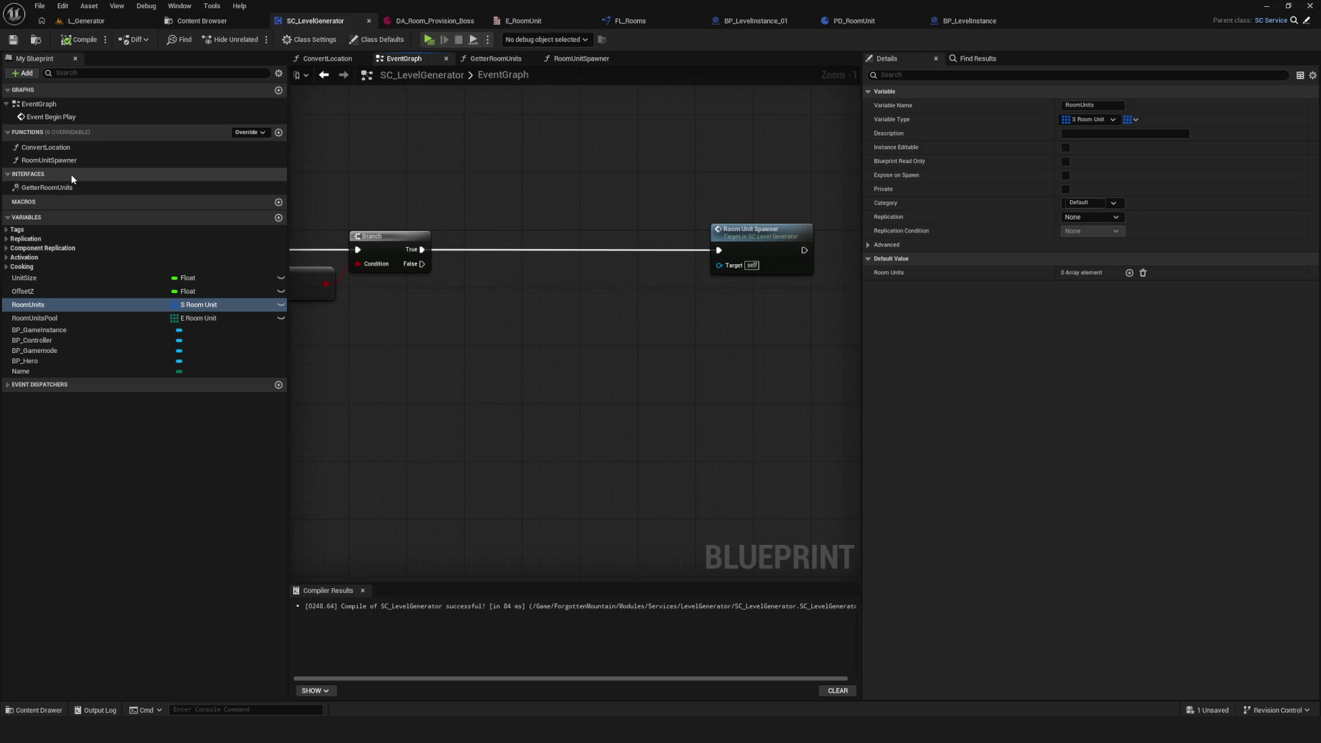
Step: Add a new function named RoomUnitGenerator and compile
{"action": "left_click", "coordinate": [278, 132]}
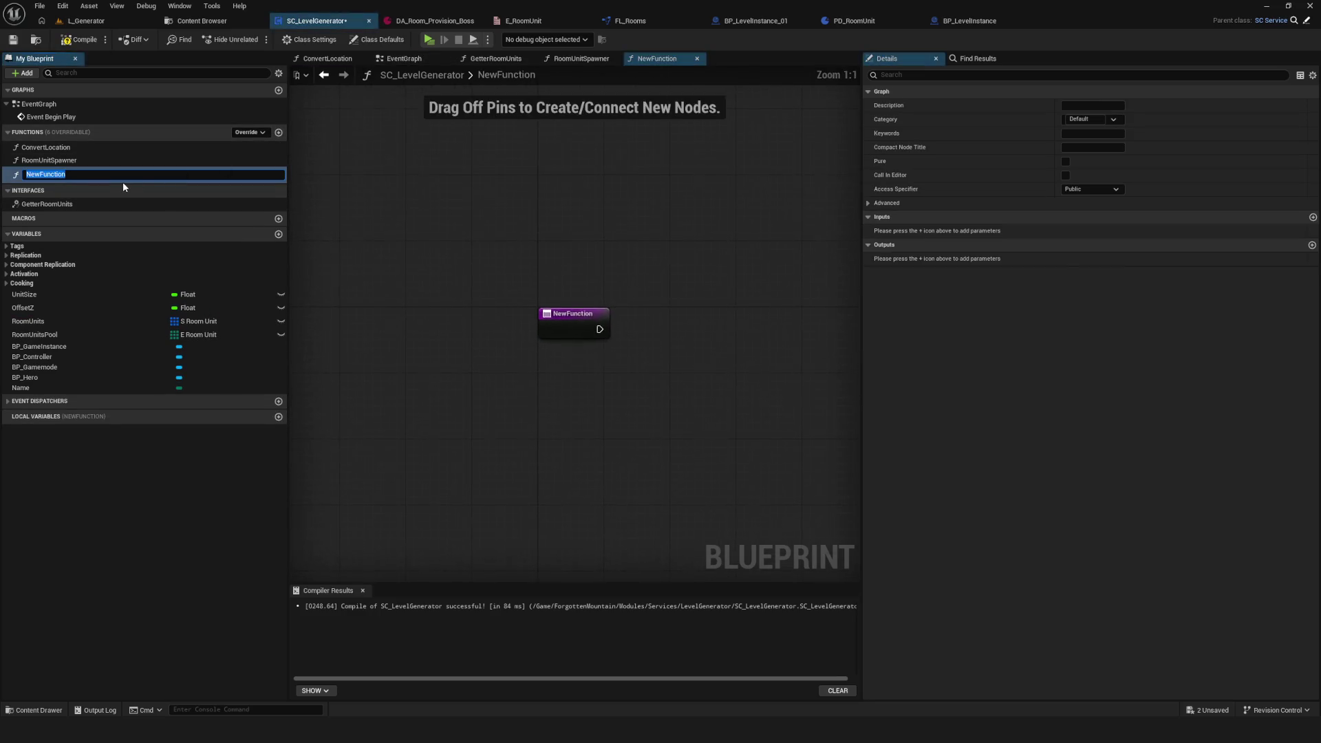
{"action": "type", "text": "Room"}
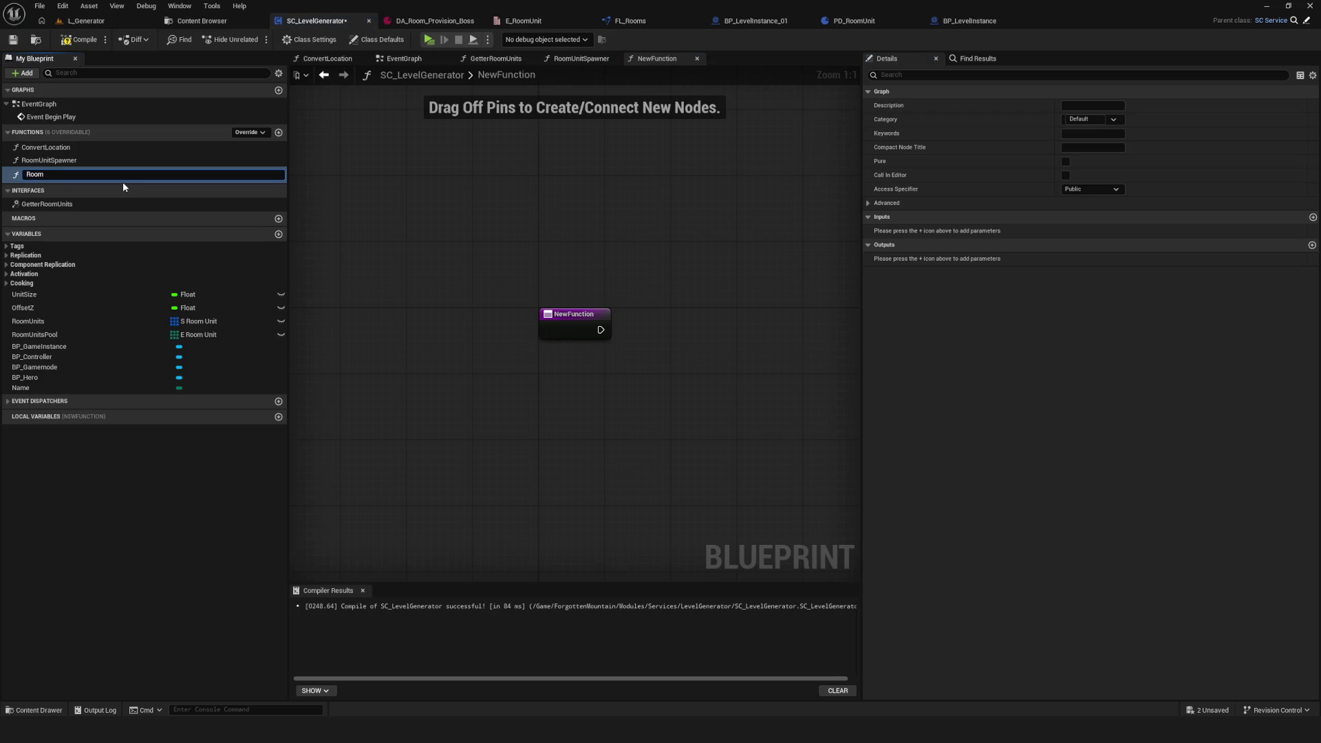
{"action": "type", "text": "Unit"}
{"action": "type", "text": "Generator"}
{"action": "key", "text": "Return"}
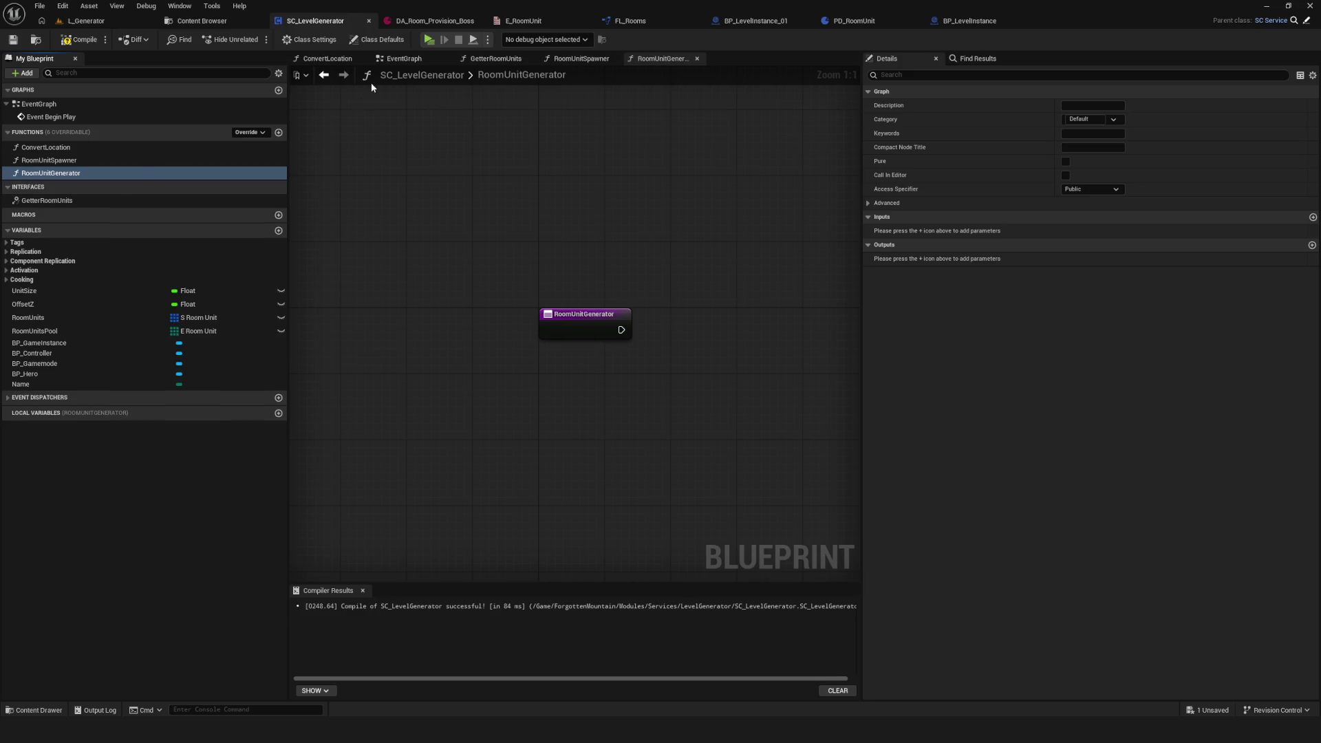
{"action": "left_click", "coordinate": [79, 39]}
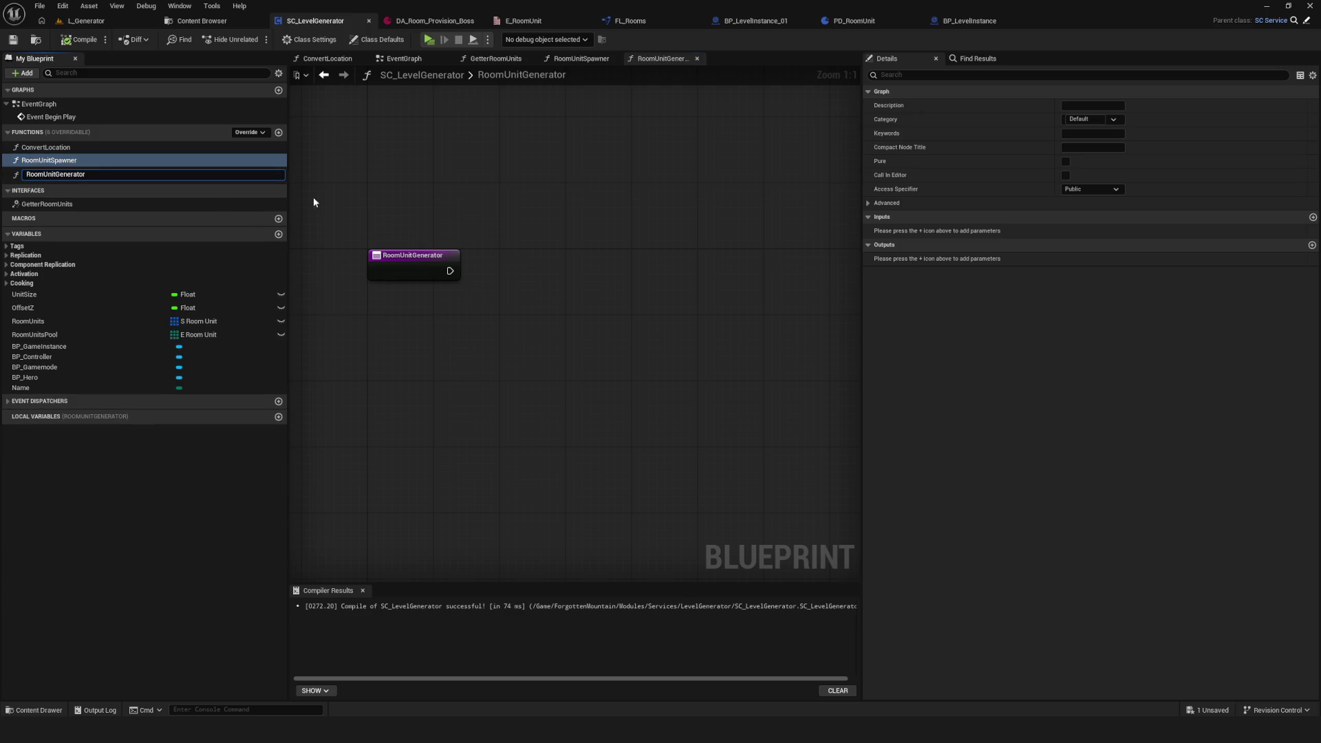
{"action": "left_click", "coordinate": [79, 149]}
{"action": "left_click", "coordinate": [89, 173]}
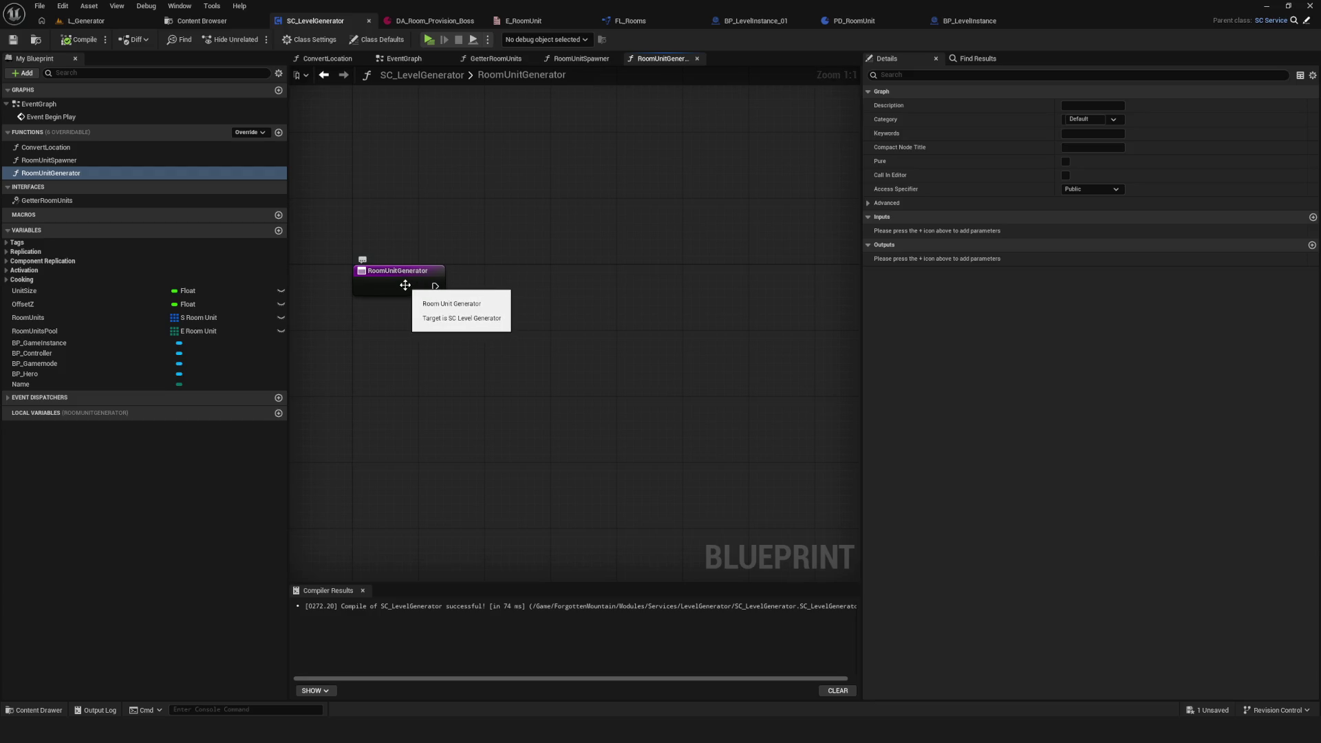
Step: Run an Add node on the Room Units array from the function's entry
{"action": "mouse_move", "coordinate": [33, 320]}
{"action": "left_mouse_down"}
{"action": "mouse_move", "coordinate": [519, 323]}
{"action": "mouse_move", "coordinate": [602, 296]}
{"action": "mouse_move", "coordinate": [587, 297]}
{"action": "left_mouse_up"}
{"action": "type", "text": "add"}
{"action": "left_click", "coordinate": [630, 359]}
{"action": "left_click_drag", "start_coordinate": [435, 289], "coordinate": [601, 288]}
{"action": "left_click_drag", "start_coordinate": [499, 329], "coordinate": [517, 313]}
{"action": "left_click", "coordinate": [618, 284]}
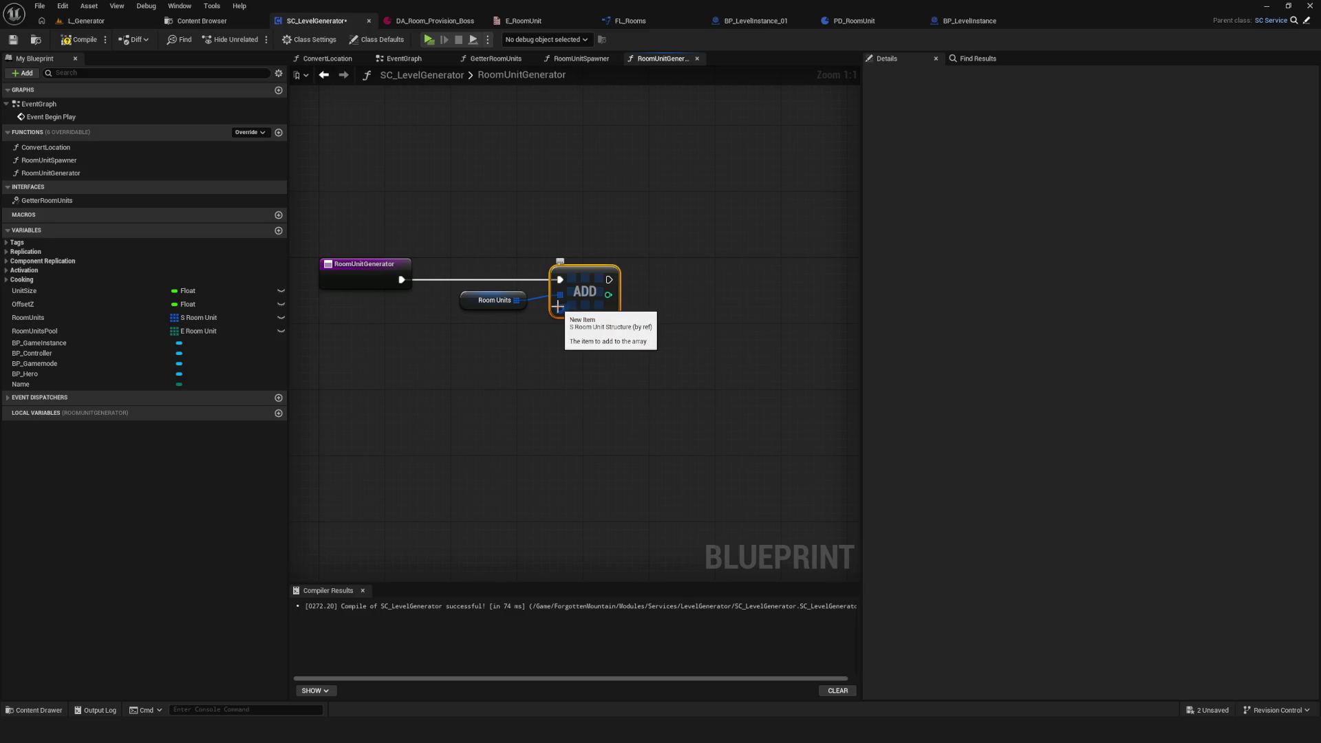
{"action": "mouse_move", "coordinate": [565, 315]}
{"action": "left_mouse_down"}
{"action": "mouse_move", "coordinate": [613, 315]}
{"action": "mouse_move", "coordinate": [547, 351]}
{"action": "left_mouse_up"}
Step: Feed Add a Make S Room Unit item named Usual_01, then arrange and compile
{"action": "type", "text": "make"}
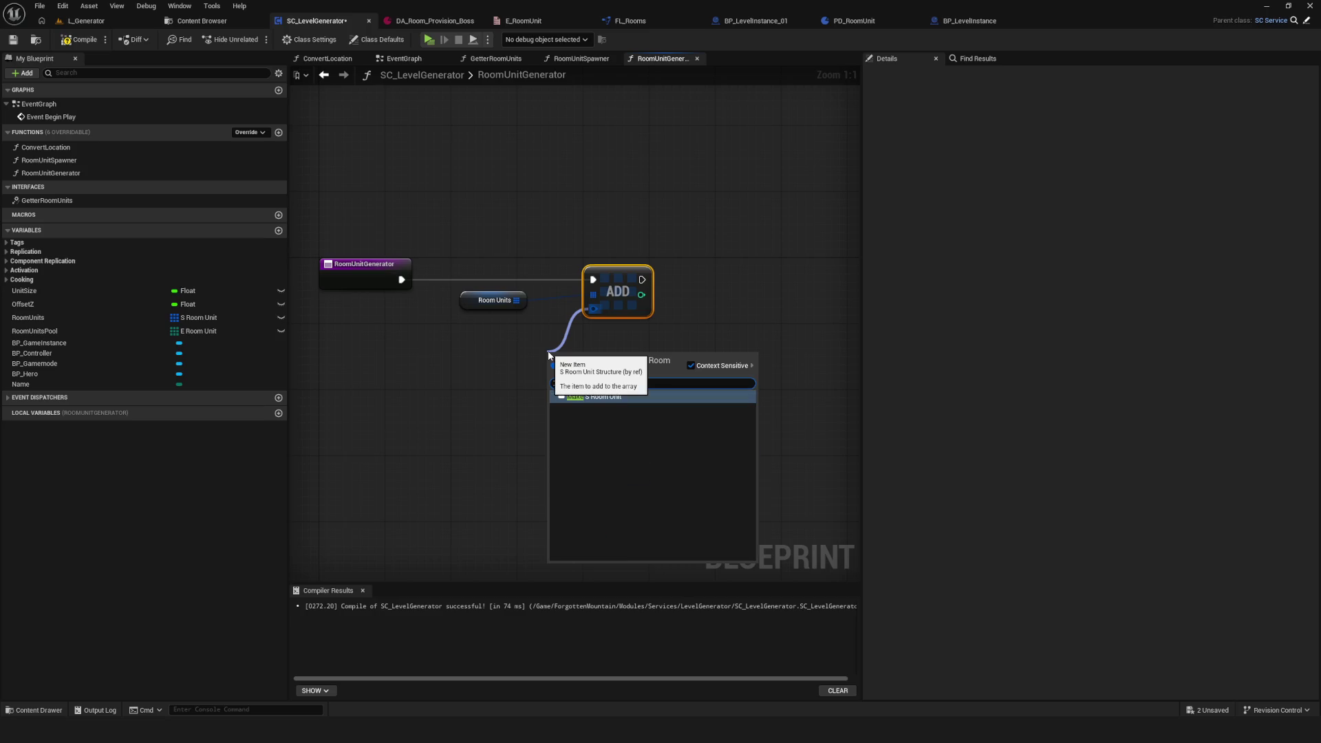
{"action": "left_click", "coordinate": [629, 400]}
{"action": "left_click_drag", "start_coordinate": [613, 354], "coordinate": [413, 329]}
{"action": "mouse_move", "coordinate": [619, 211]}
{"action": "left_mouse_down"}
{"action": "mouse_move", "coordinate": [456, 378]}
{"action": "mouse_move", "coordinate": [526, 375]}
{"action": "left_mouse_up"}
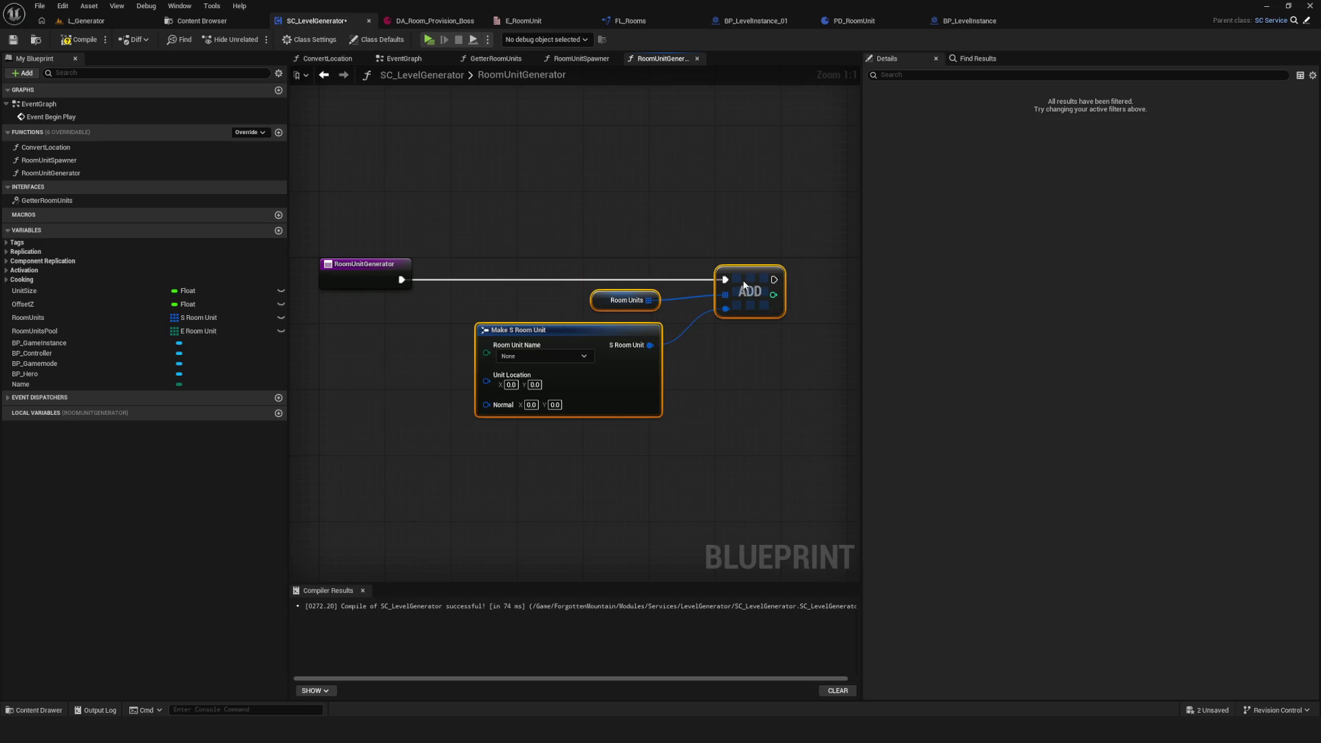
{"action": "left_click", "coordinate": [544, 356]}
{"action": "left_click", "coordinate": [534, 379]}
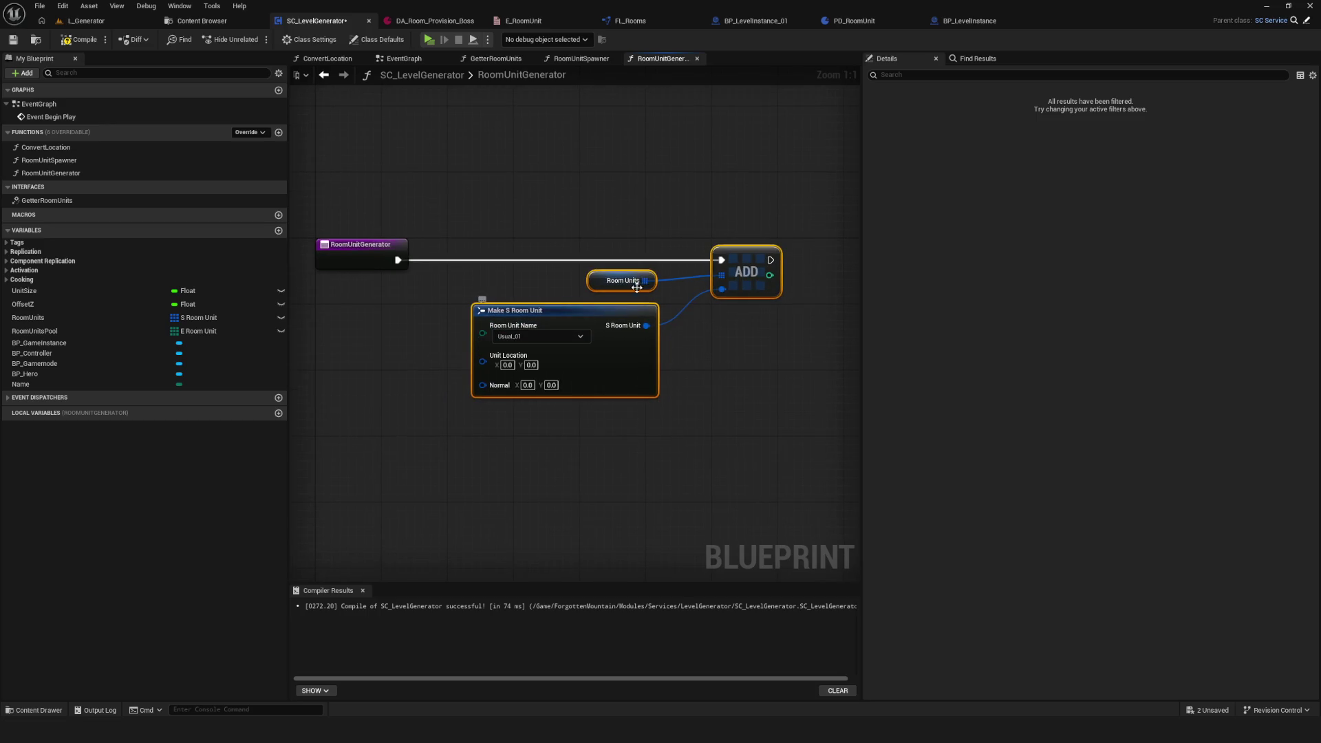
{"action": "left_click_drag", "start_coordinate": [569, 210], "coordinate": [807, 369]}
{"action": "left_click_drag", "start_coordinate": [730, 223], "coordinate": [786, 223]}
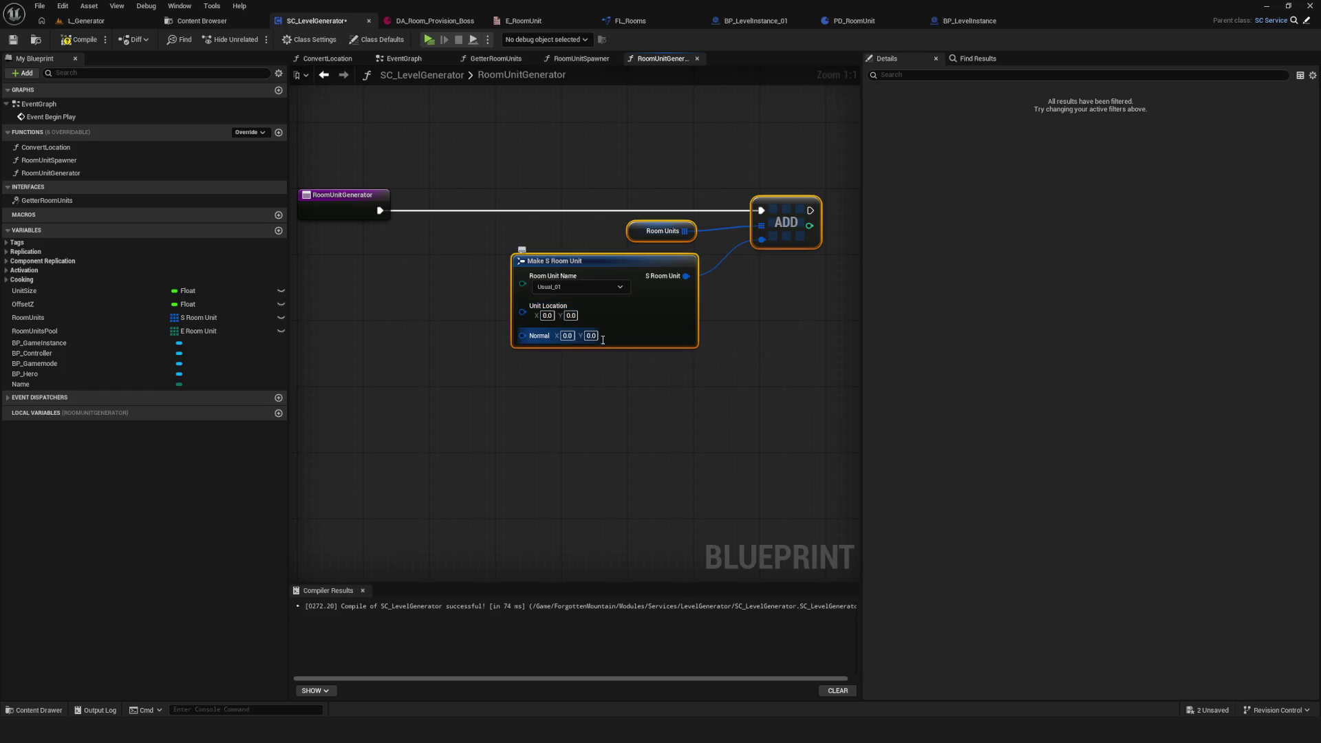
{"action": "left_click_drag", "start_coordinate": [625, 268], "coordinate": [568, 292]}
{"action": "left_click", "coordinate": [568, 288]}
{"action": "left_click", "coordinate": [79, 39]}
{"action": "key", "text": "Home"}
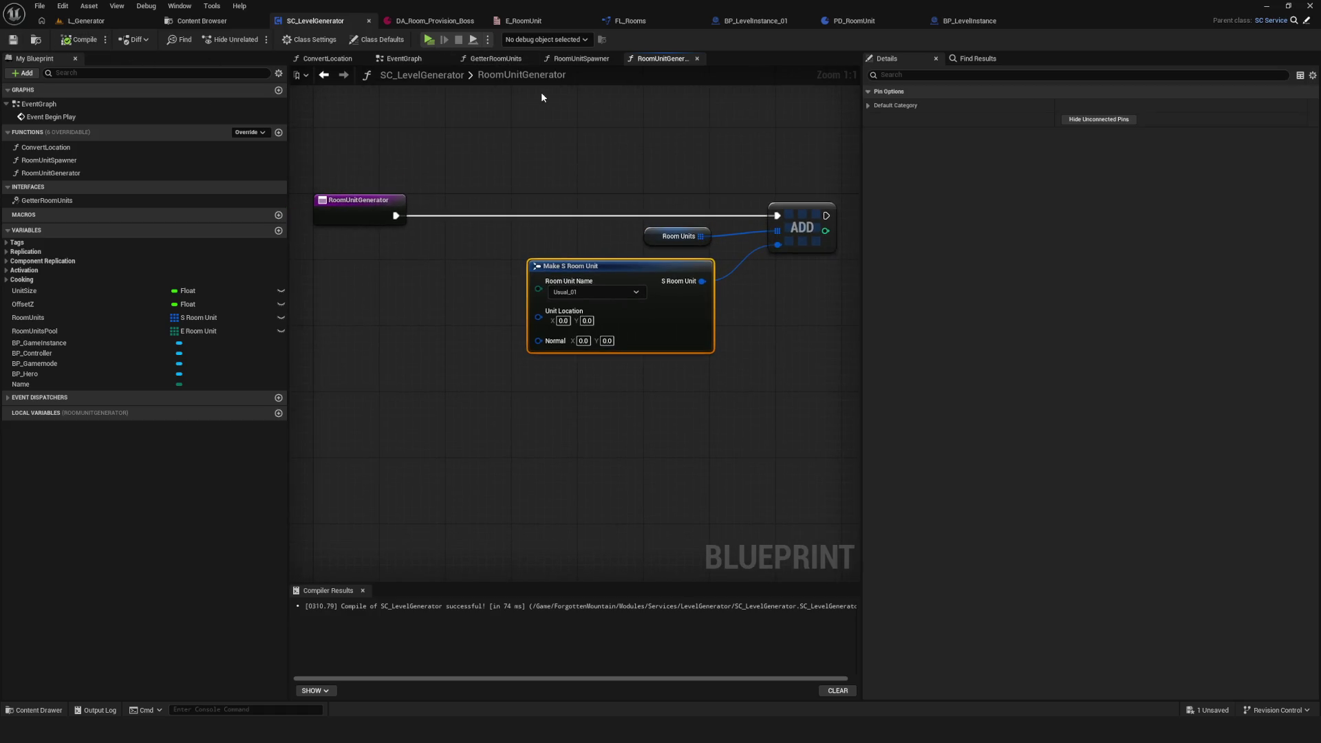
Step: Wire a Room Unit Generator call from Branch True to Room Unit Spawner and compile
{"action": "left_click", "coordinate": [414, 60]}
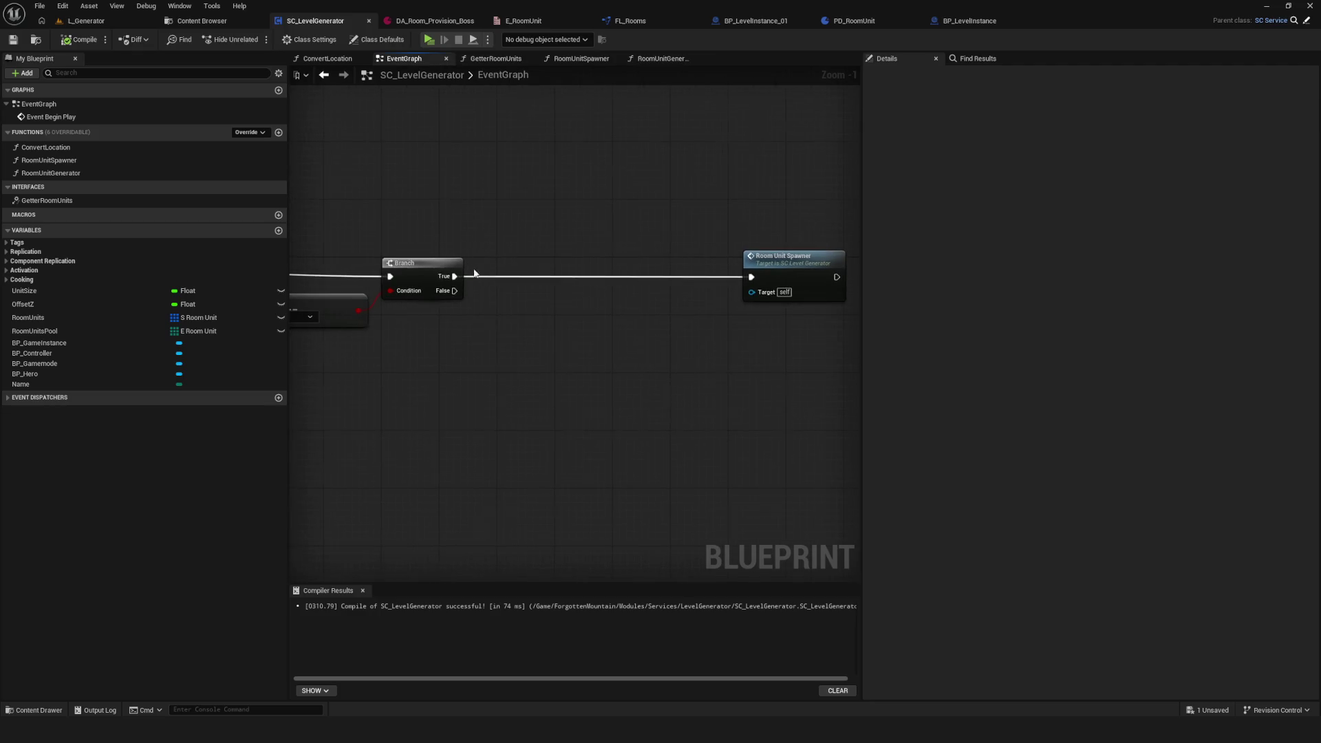
{"action": "mouse_move", "coordinate": [66, 172]}
{"action": "left_mouse_down"}
{"action": "mouse_move", "coordinate": [434, 238]}
{"action": "mouse_move", "coordinate": [549, 288]}
{"action": "mouse_move", "coordinate": [558, 273]}
{"action": "left_mouse_up"}
{"action": "scroll", "coordinate": [550, 275], "scroll_direction": "up", "scroll_amount": 1}
{"action": "left_click_drag", "start_coordinate": [441, 277], "coordinate": [533, 276]}
{"action": "mouse_move", "coordinate": [624, 277]}
{"action": "left_mouse_down"}
{"action": "mouse_move", "coordinate": [782, 277]}
{"action": "mouse_move", "coordinate": [768, 265]}
{"action": "left_mouse_up"}
{"action": "left_click", "coordinate": [79, 39]}
{"action": "left_click_drag", "start_coordinate": [586, 162], "coordinate": [605, 483]}
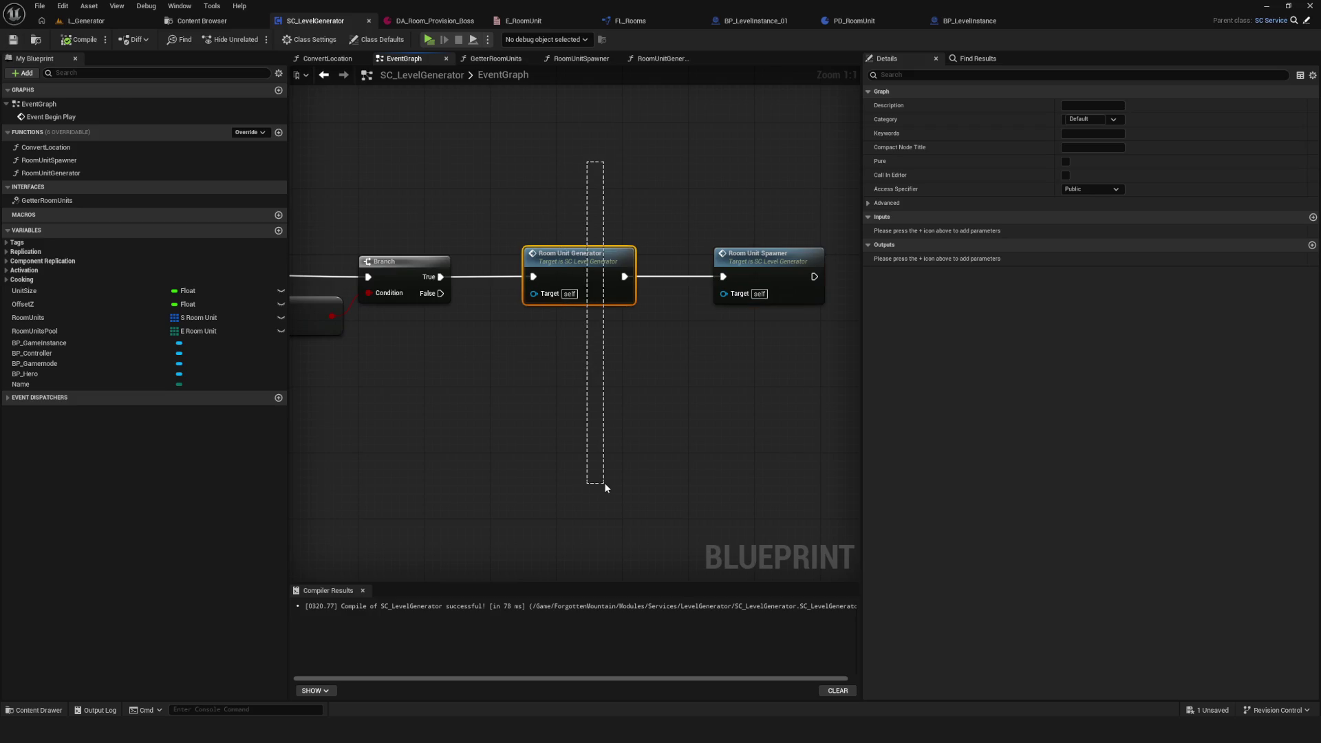
{"action": "left_click", "coordinate": [768, 265]}
{"action": "left_click", "coordinate": [79, 40]}
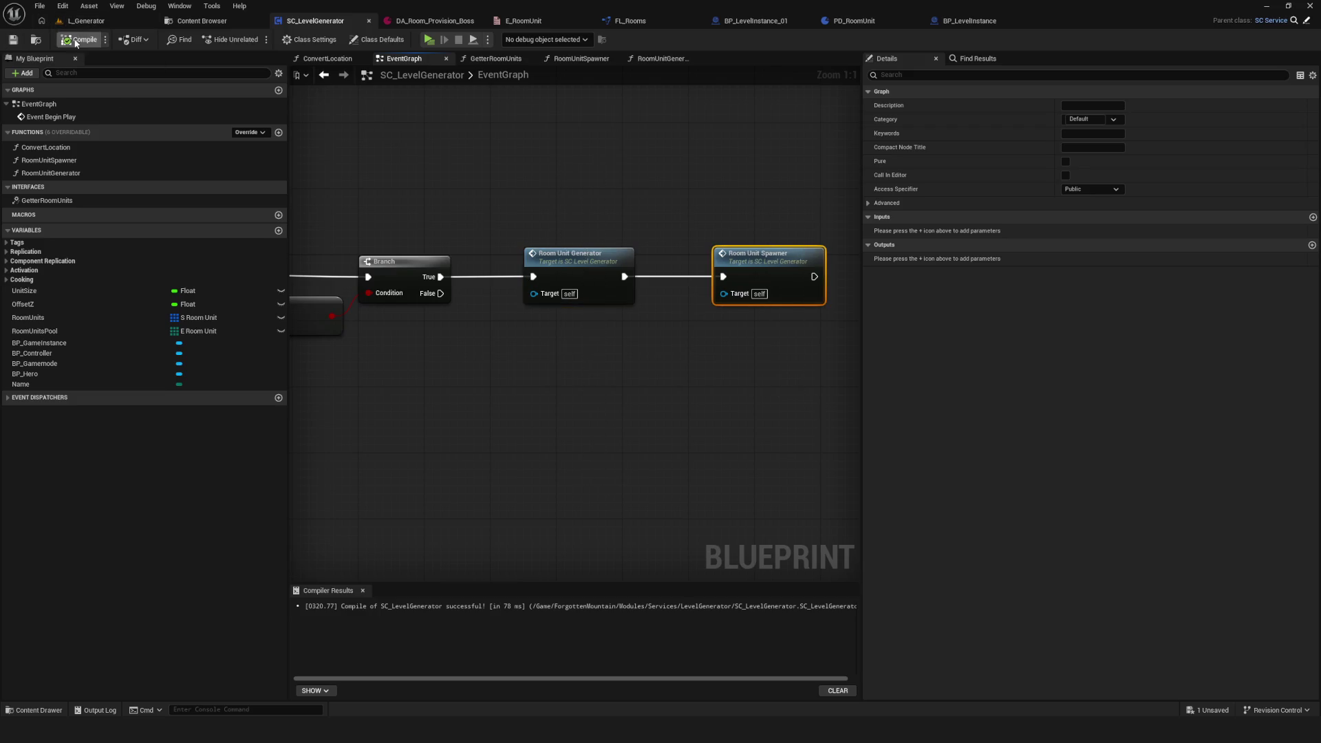
Step: Playtest a new game, then return to the RoomUnitGenerator function graph
{"action": "left_click", "coordinate": [428, 40]}
{"action": "left_click", "coordinate": [716, 313]}
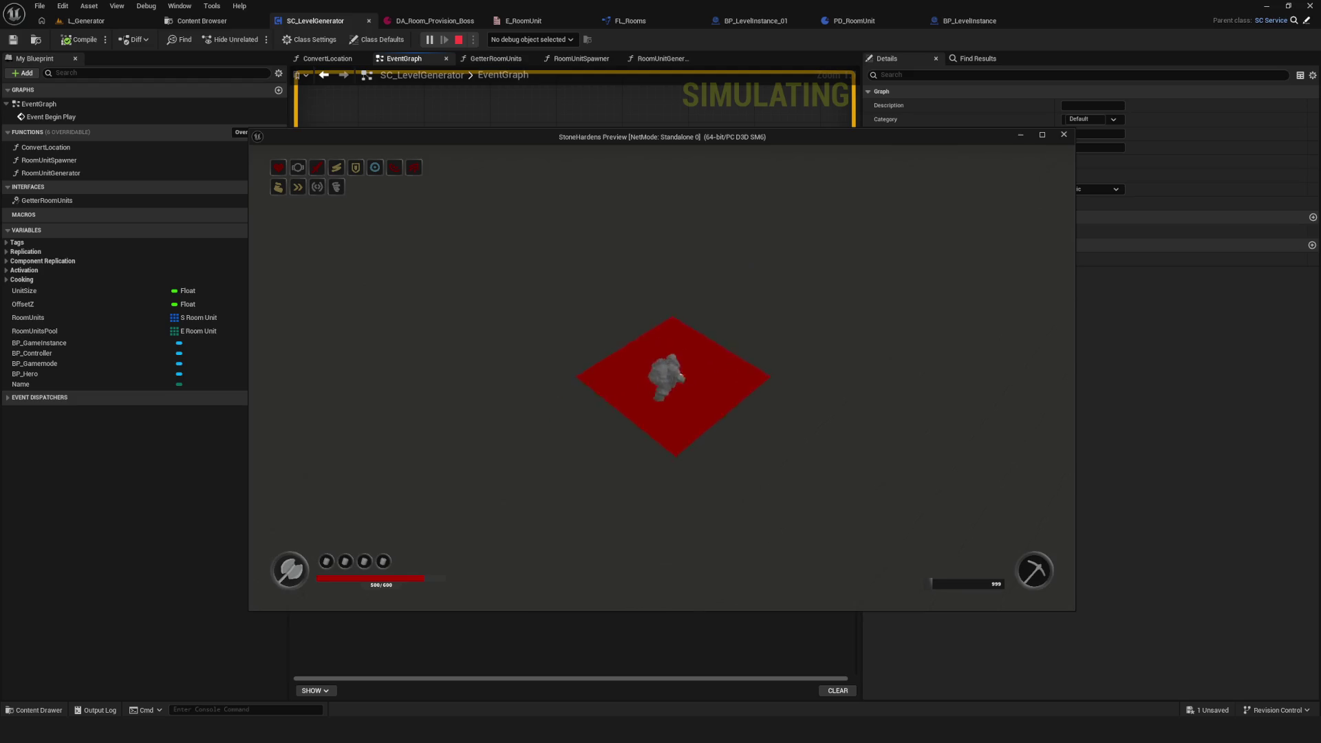
{"action": "key", "text": "Escape"}
{"action": "mouse_move", "coordinate": [743, 232]}
{"action": "left_mouse_down"}
{"action": "mouse_move", "coordinate": [843, 232]}
{"action": "mouse_move", "coordinate": [721, 233]}
{"action": "left_mouse_up"}
{"action": "double_click", "coordinate": [435, 236]}
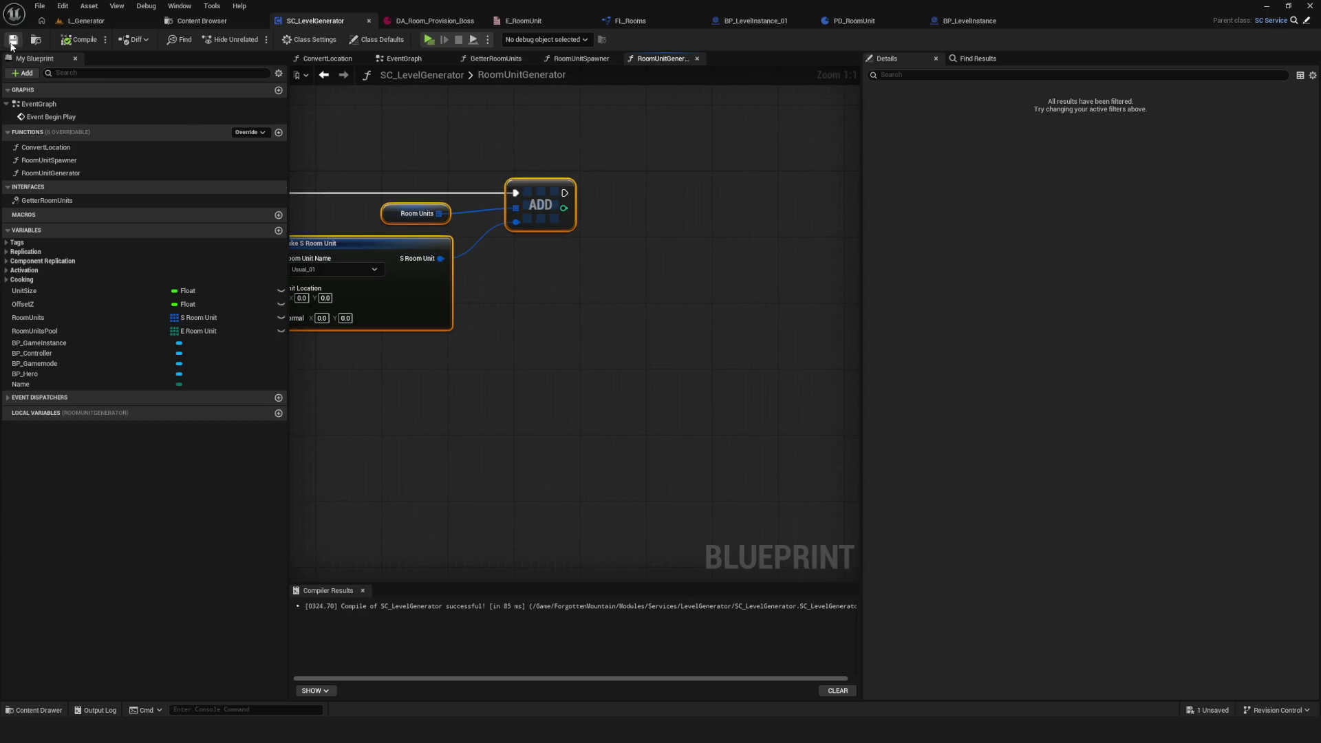
{"action": "left_click_drag", "start_coordinate": [530, 272], "coordinate": [571, 281]}
{"action": "left_click", "coordinate": [457, 223]}
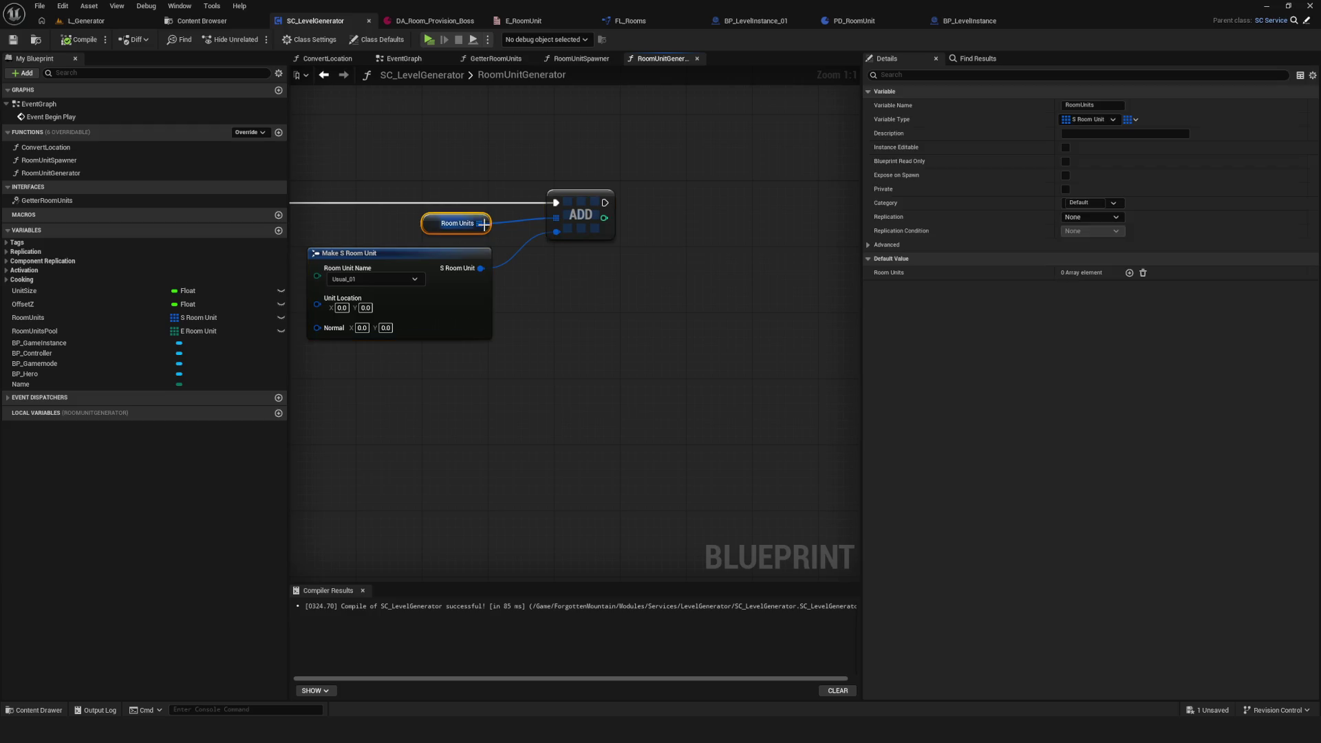
{"action": "scroll", "coordinate": [626, 291], "scroll_direction": "down", "scroll_amount": 4}
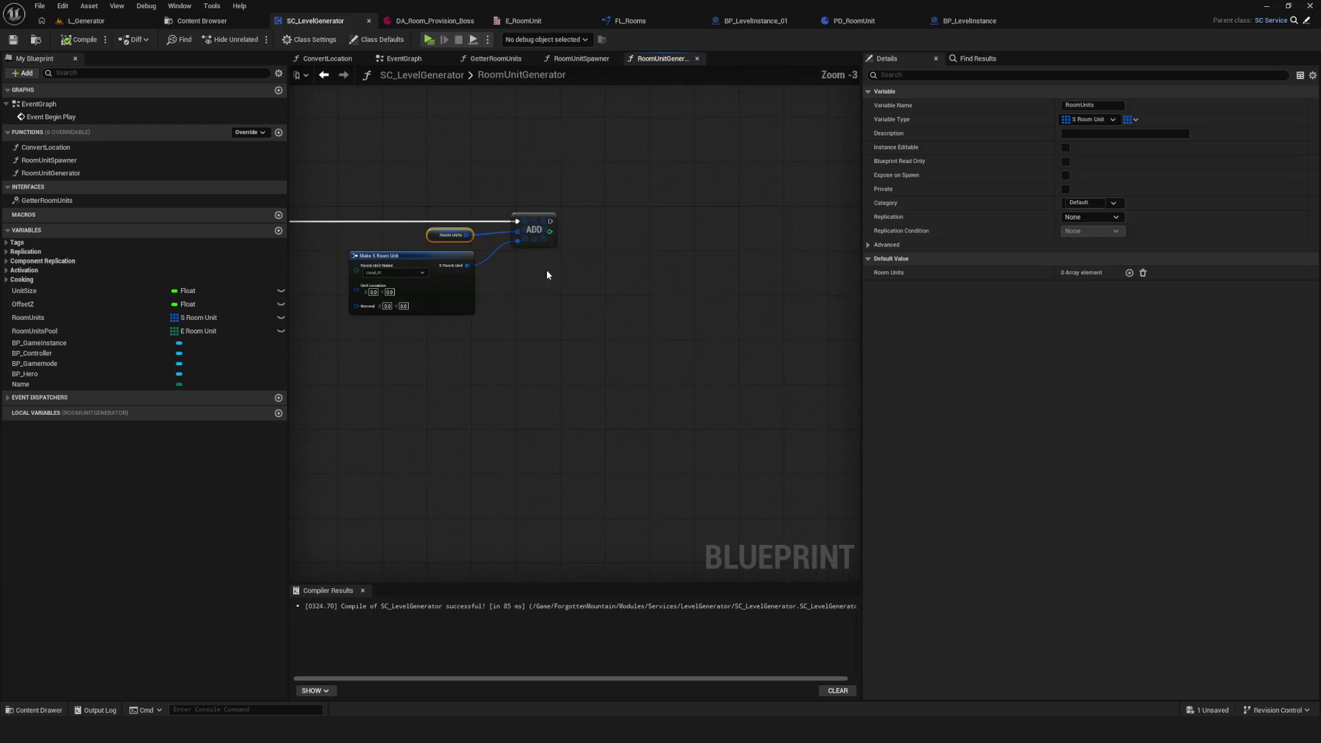
Step: Add a new function named FindFreeSpace and compile
{"action": "left_click", "coordinate": [706, 297]}
{"action": "left_click", "coordinate": [538, 248]}
{"action": "left_click", "coordinate": [707, 282]}
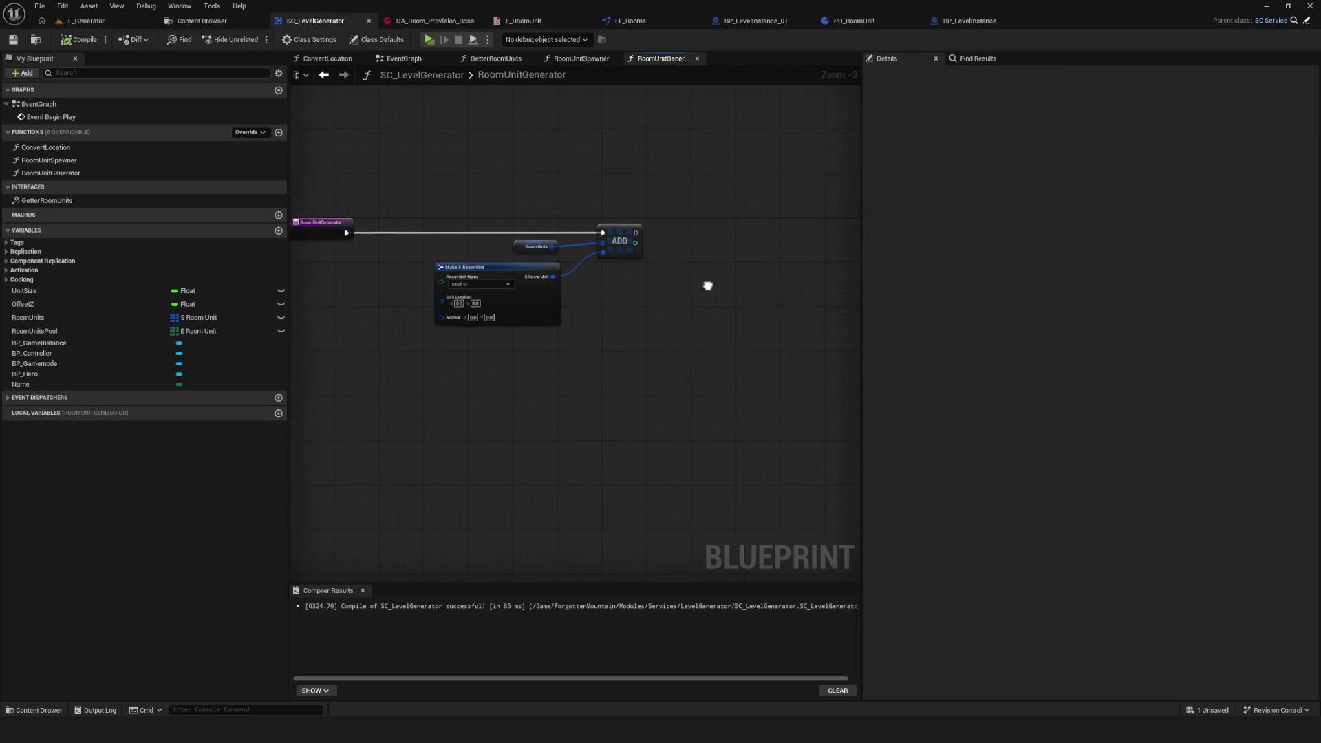
{"action": "left_click_drag", "start_coordinate": [708, 282], "coordinate": [645, 279]}
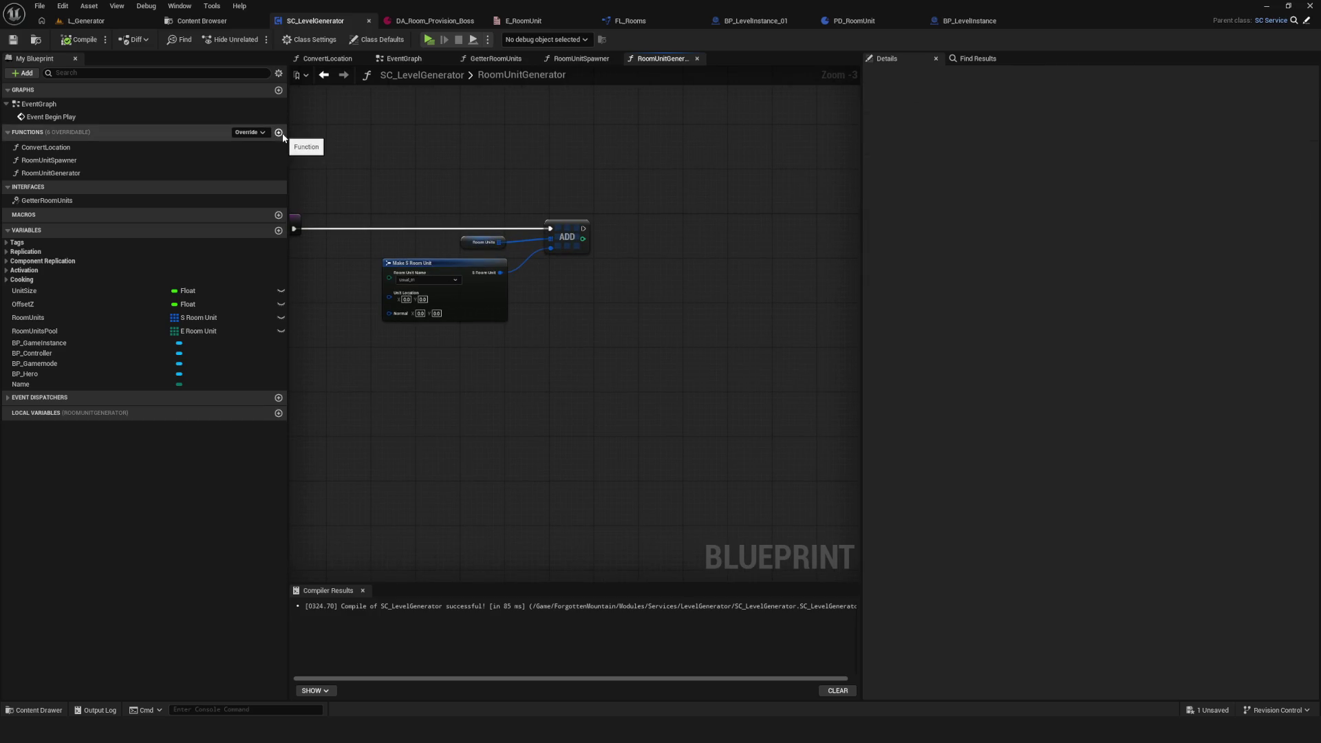
{"action": "left_click", "coordinate": [279, 133]}
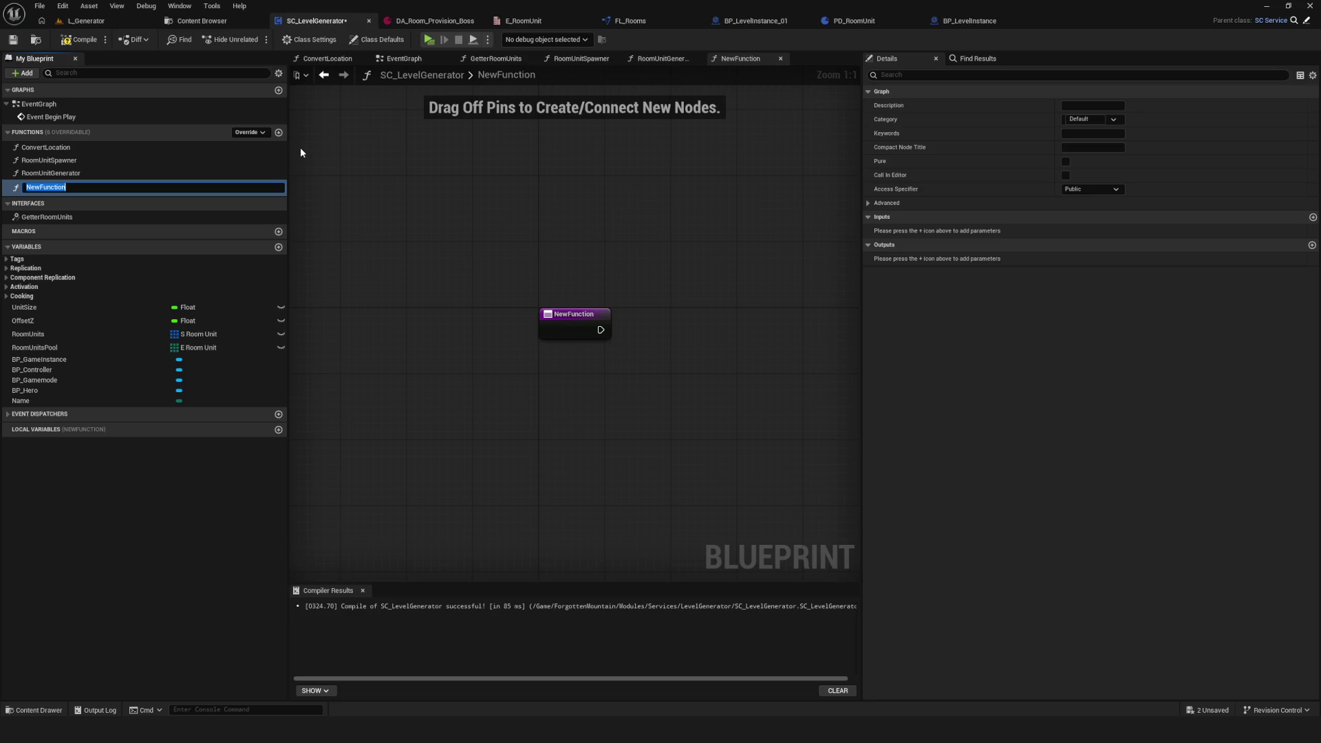
{"action": "type", "text": "Find"}
{"action": "type", "text": "FreeSpa"}
{"action": "type", "text": "ce"}
{"action": "key", "text": "Return"}
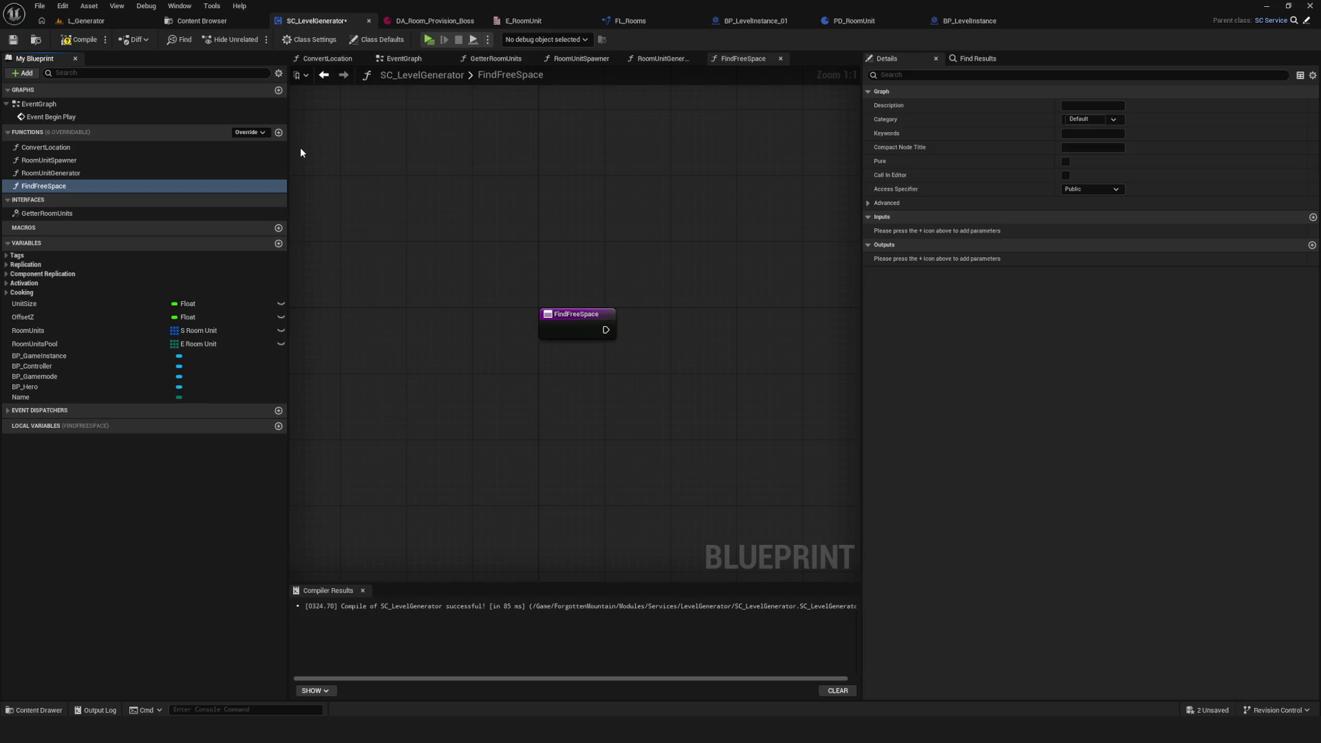
{"action": "left_click", "coordinate": [81, 39]}
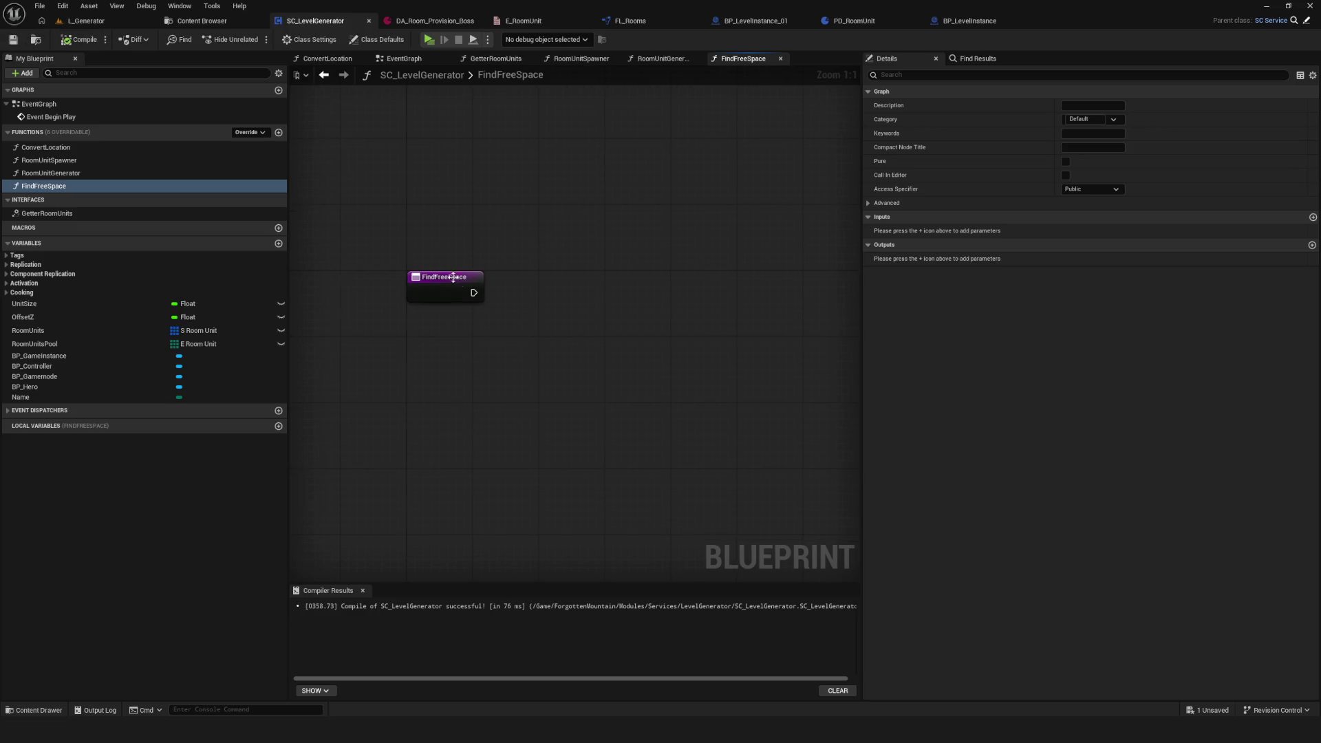
Step: Place a Room Units getter, remove it from FindFreeSpace, and restore it in RoomUnitGenerator
{"action": "mouse_move", "coordinate": [27, 330]}
{"action": "left_mouse_down"}
{"action": "mouse_move", "coordinate": [525, 287]}
{"action": "mouse_move", "coordinate": [480, 307]}
{"action": "left_mouse_up"}
{"action": "left_click", "coordinate": [81, 39]}
{"action": "left_click", "coordinate": [13, 39]}
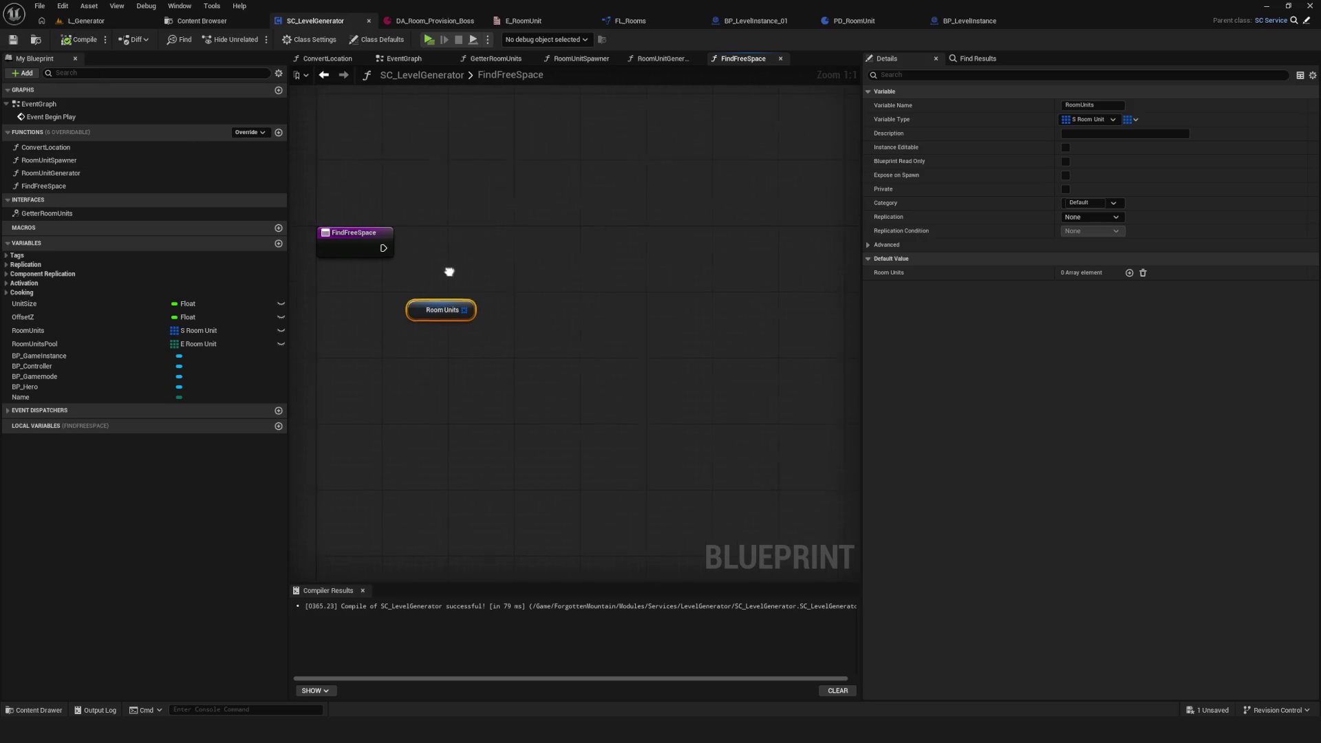
{"action": "mouse_move", "coordinate": [411, 307]}
{"action": "left_mouse_down"}
{"action": "mouse_move", "coordinate": [478, 307]}
{"action": "mouse_move", "coordinate": [453, 295]}
{"action": "left_mouse_up"}
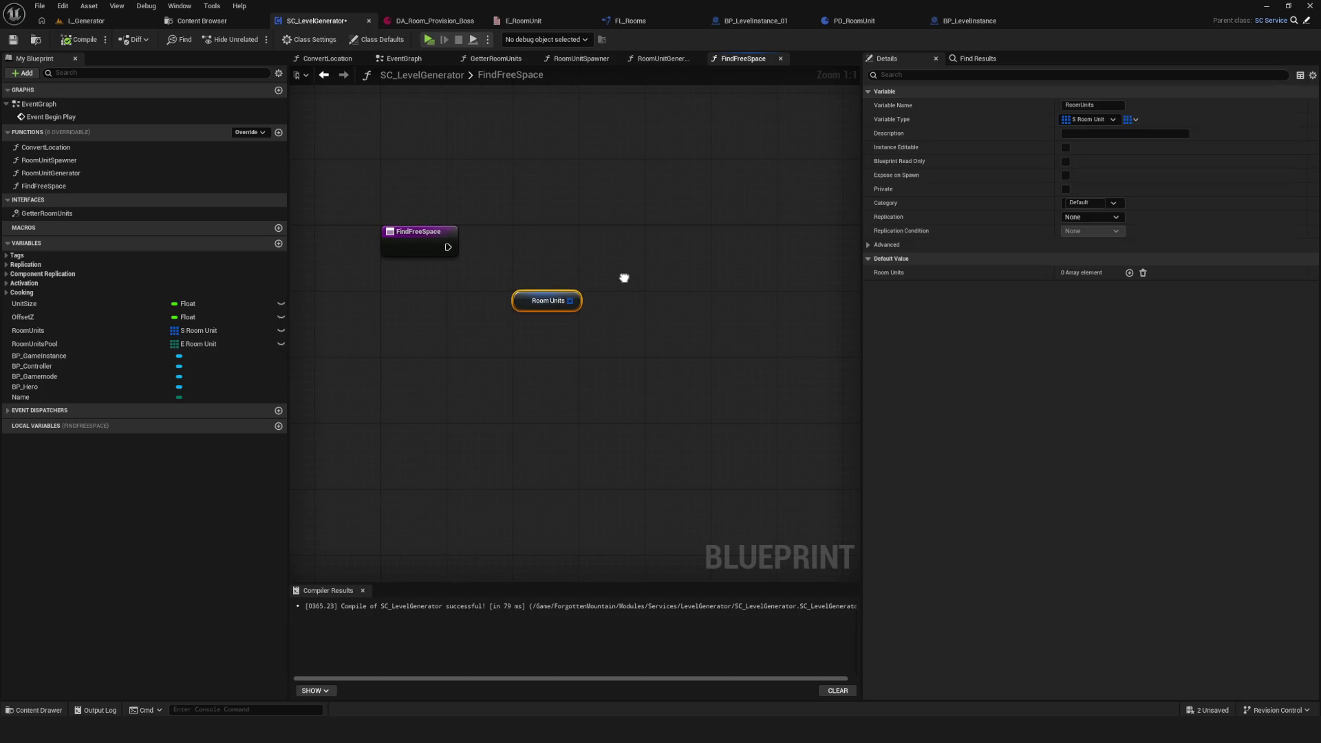
{"action": "key", "text": "Delete"}
{"action": "left_click", "coordinate": [404, 59]}
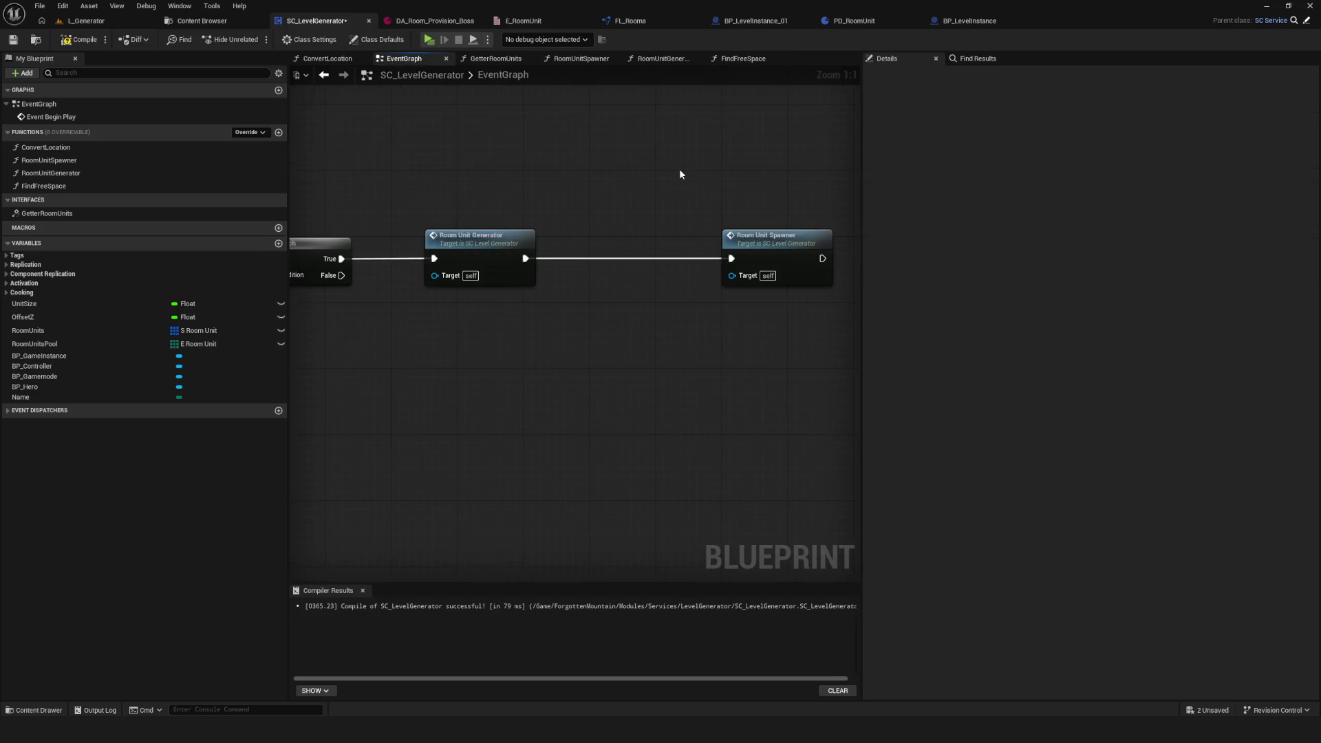
{"action": "key", "text": "ctrl+z"}
{"action": "key", "text": "ctrl+z"}
{"action": "key", "text": "ctrl+z"}
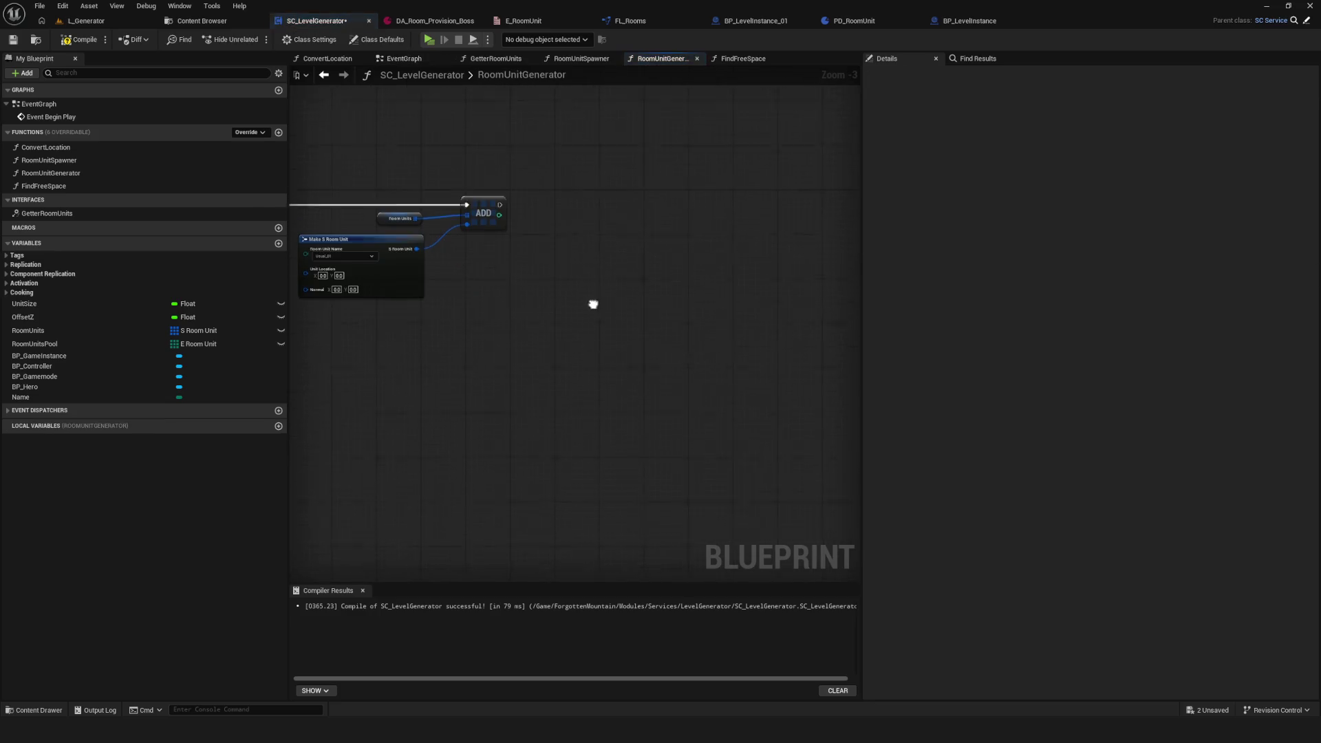
{"action": "scroll", "coordinate": [578, 259], "scroll_direction": "up", "scroll_amount": 2}
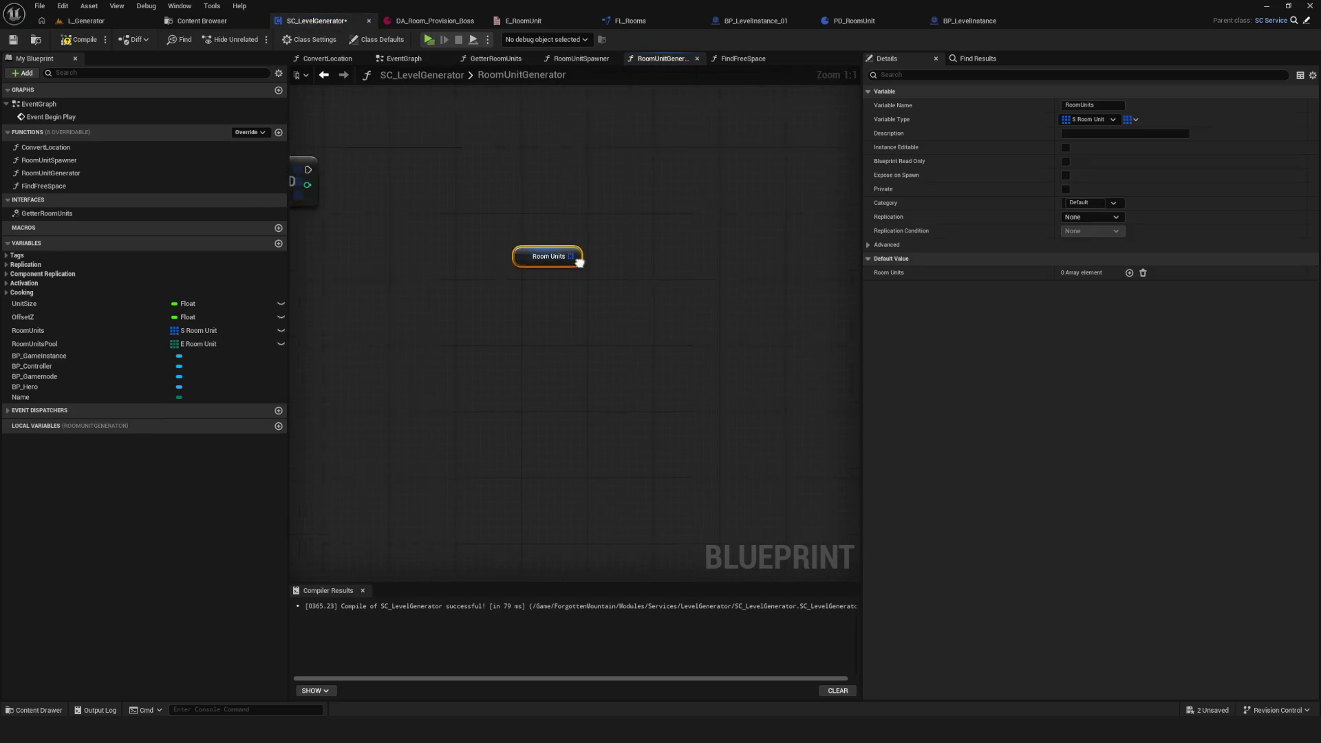
Step: Add a For Each Loop over Room Units running after the Add node
{"action": "left_click_drag", "start_coordinate": [687, 285], "coordinate": [722, 242]}
{"action": "type", "text": "for"}
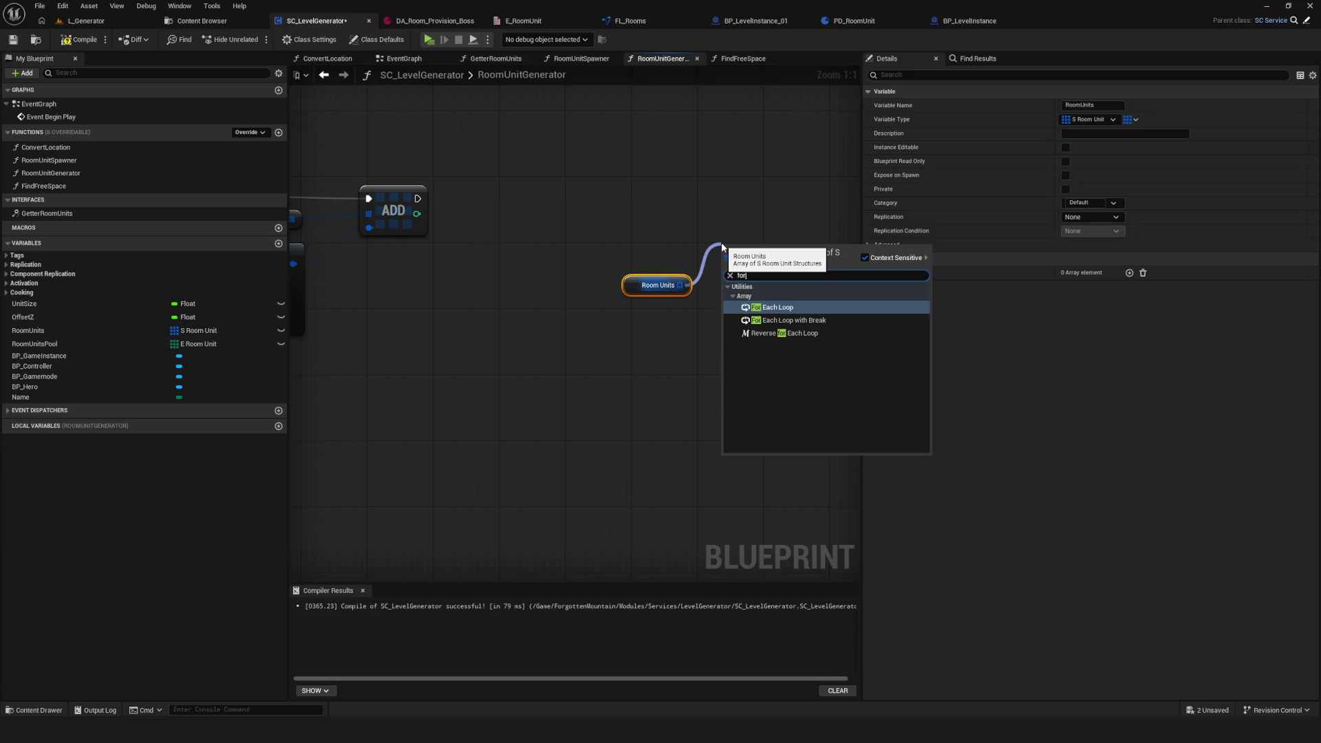
{"action": "left_click", "coordinate": [769, 310]}
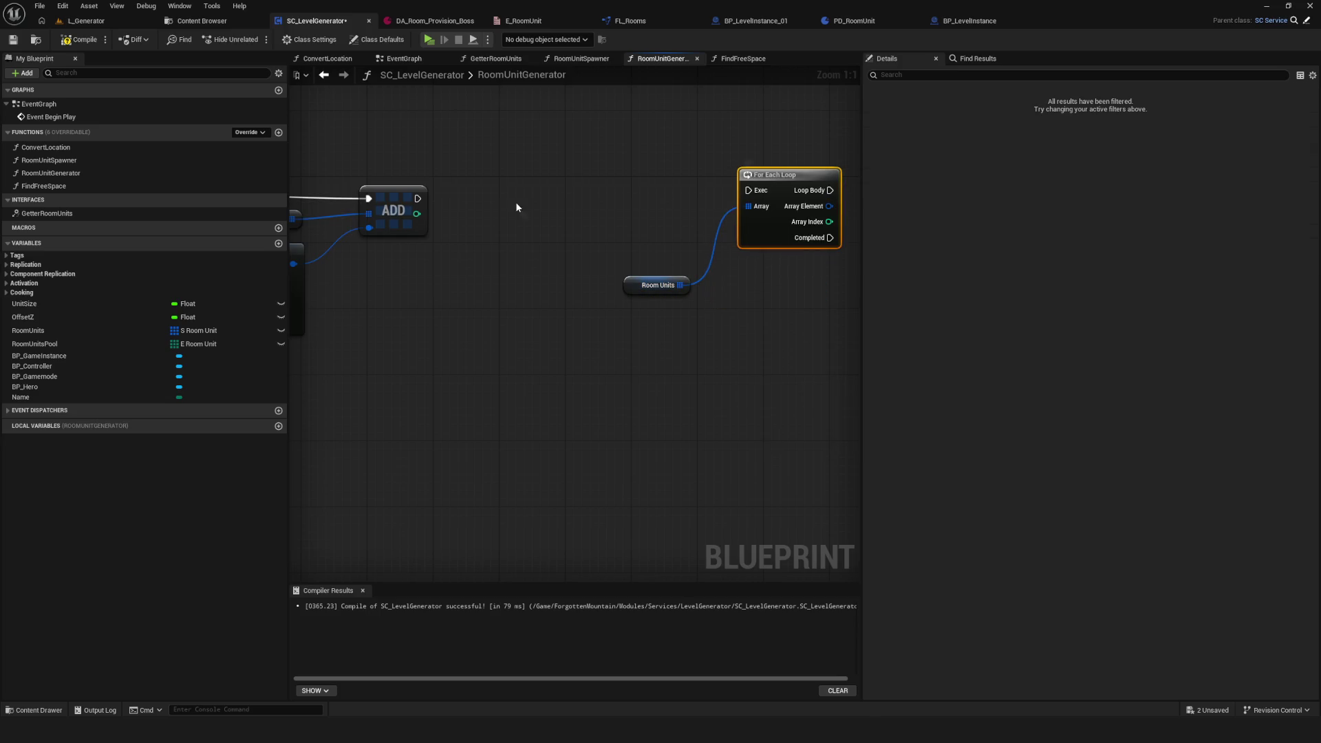
{"action": "left_click_drag", "start_coordinate": [416, 198], "coordinate": [799, 191]}
{"action": "left_click", "coordinate": [605, 264]}
{"action": "mouse_move", "coordinate": [654, 285]}
{"action": "left_mouse_down"}
{"action": "mouse_move", "coordinate": [699, 207]}
{"action": "mouse_move", "coordinate": [674, 229]}
{"action": "left_mouse_up"}
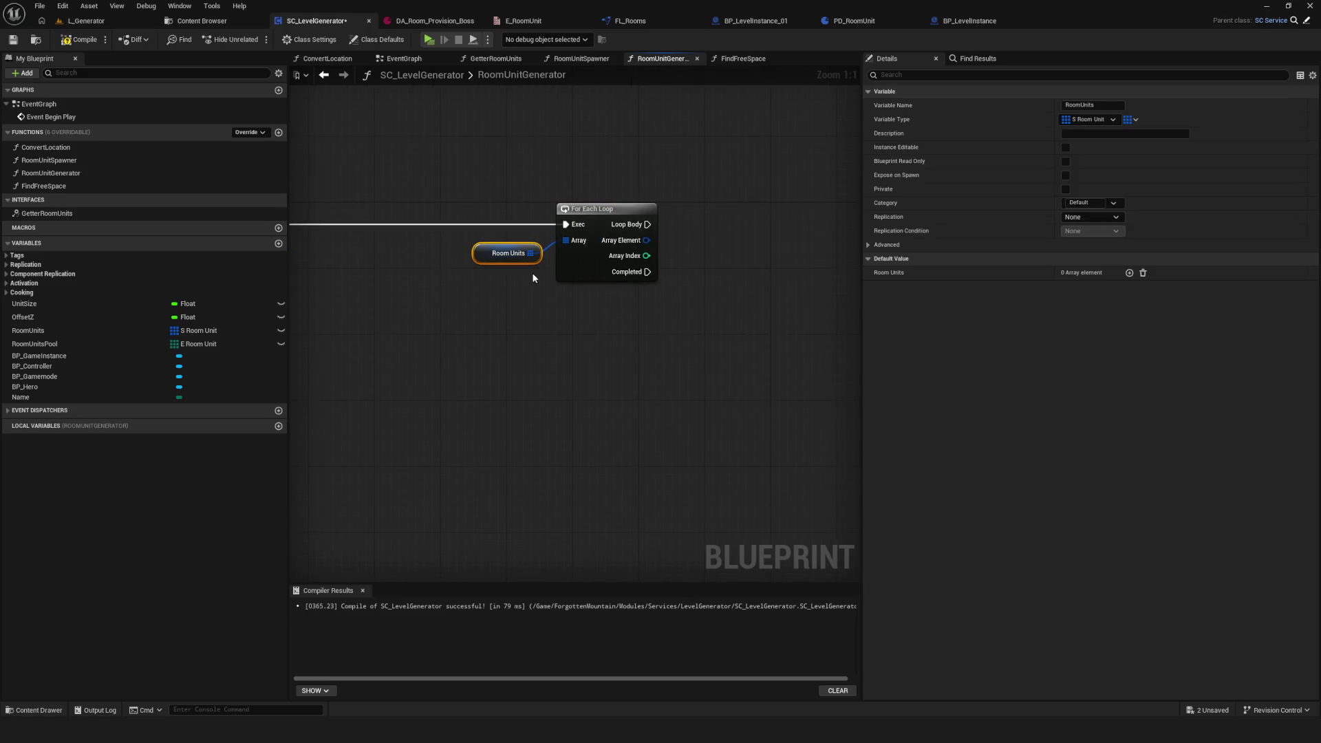
Step: Place a FindFreeSpace call driven by the loop's Loop Body
{"action": "left_click", "coordinate": [119, 173]}
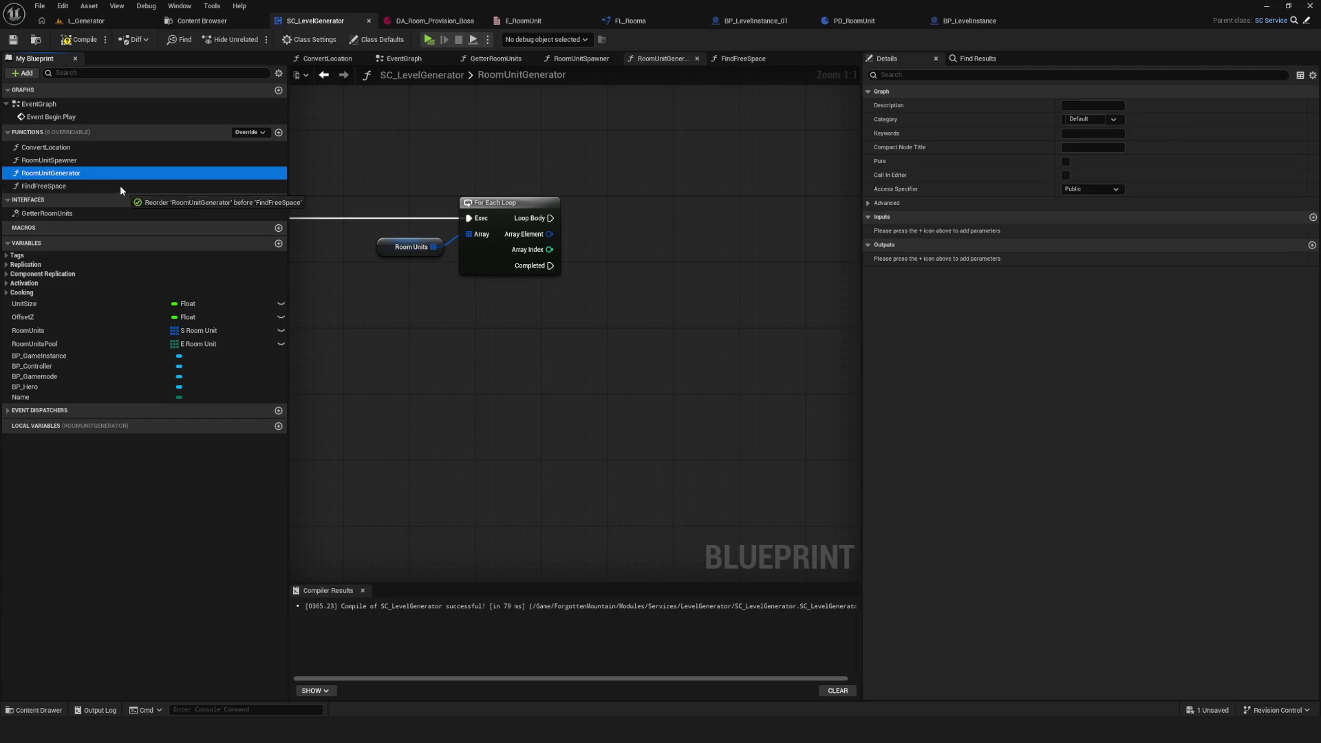
{"action": "left_click", "coordinate": [58, 187]}
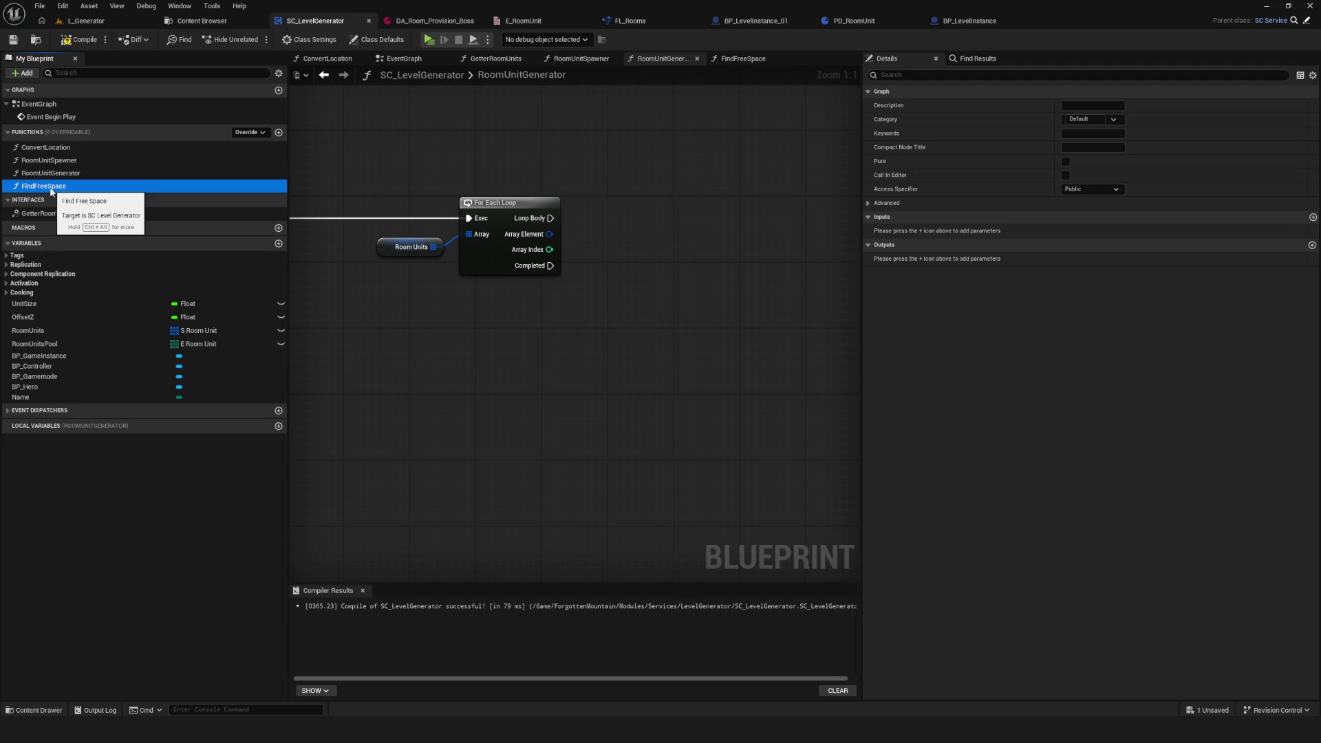
{"action": "left_click_drag", "start_coordinate": [51, 191], "coordinate": [651, 200]}
{"action": "mouse_move", "coordinate": [550, 218]}
{"action": "left_mouse_down"}
{"action": "mouse_move", "coordinate": [659, 226]}
{"action": "mouse_move", "coordinate": [696, 213]}
{"action": "mouse_move", "coordinate": [657, 213]}
{"action": "left_mouse_up"}
{"action": "scroll", "coordinate": [695, 213], "scroll_direction": "down", "scroll_amount": 5}
{"action": "scroll", "coordinate": [697, 217], "scroll_direction": "up", "scroll_amount": 5}
{"action": "double_click", "coordinate": [657, 213]}
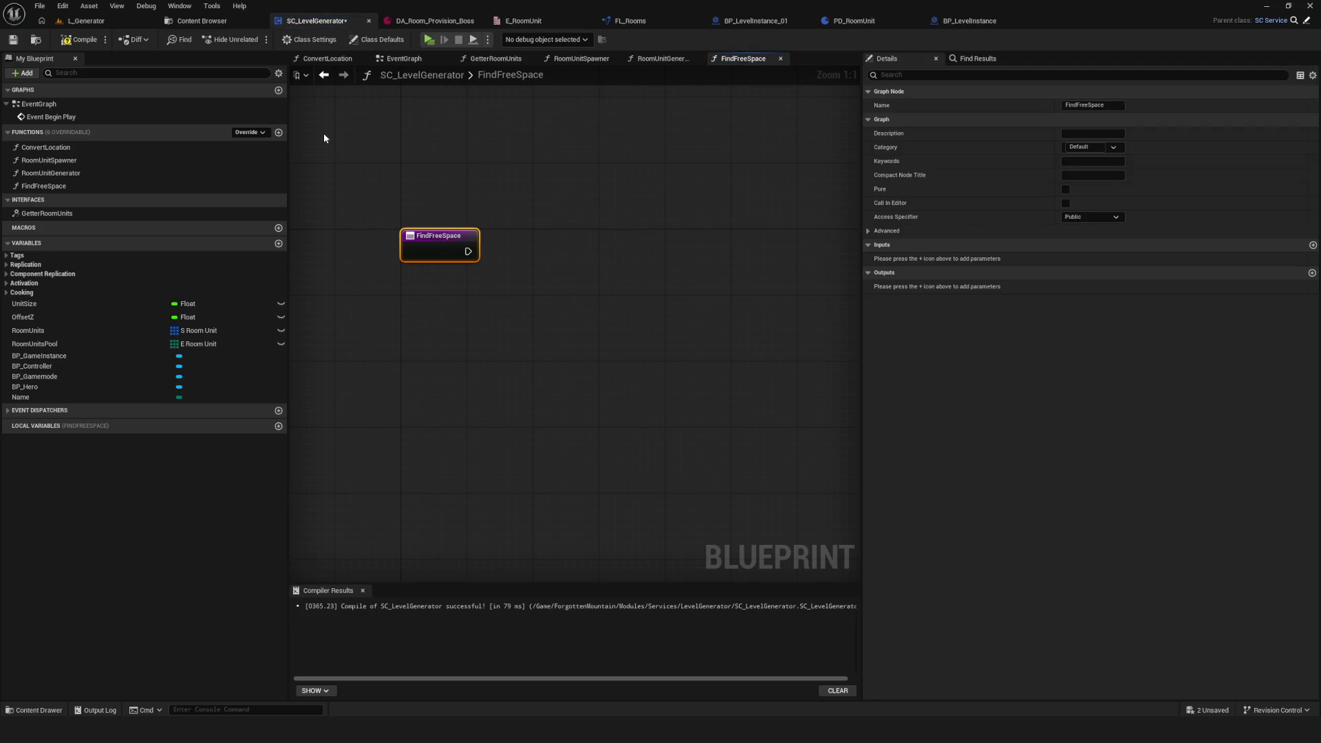
Step: Review the RoomUnitGenerator graph layout and save and compile the blueprint
{"action": "left_click", "coordinate": [324, 75]}
{"action": "left_click", "coordinate": [379, 248]}
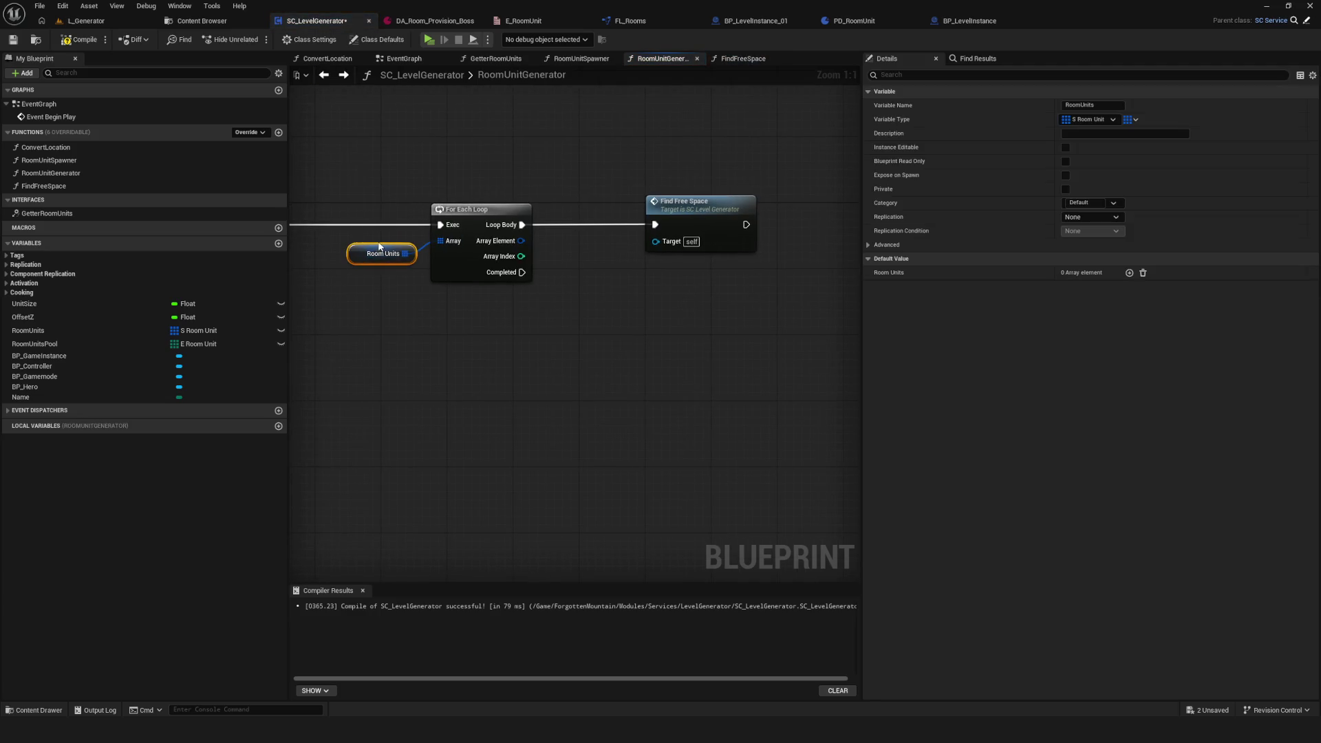
{"action": "left_click_drag", "start_coordinate": [379, 247], "coordinate": [379, 238]}
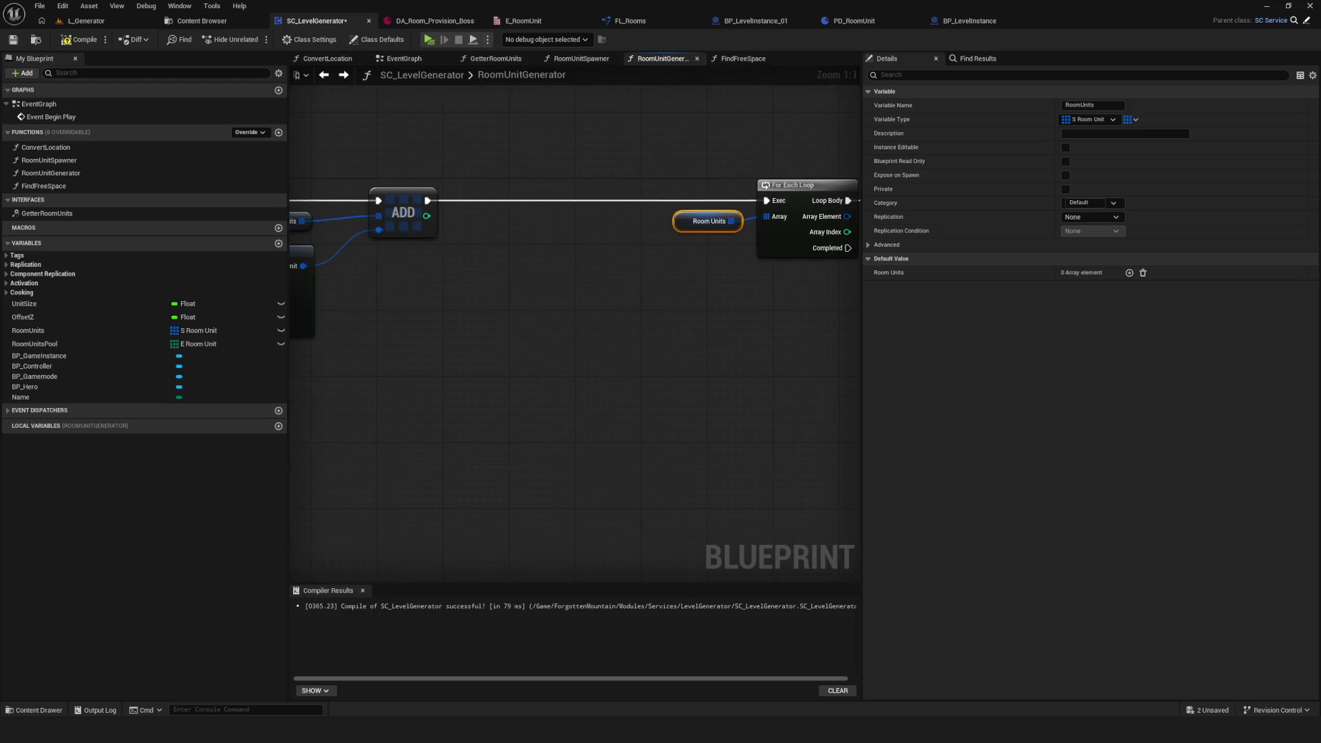
{"action": "left_click_drag", "start_coordinate": [638, 245], "coordinate": [1013, 234]}
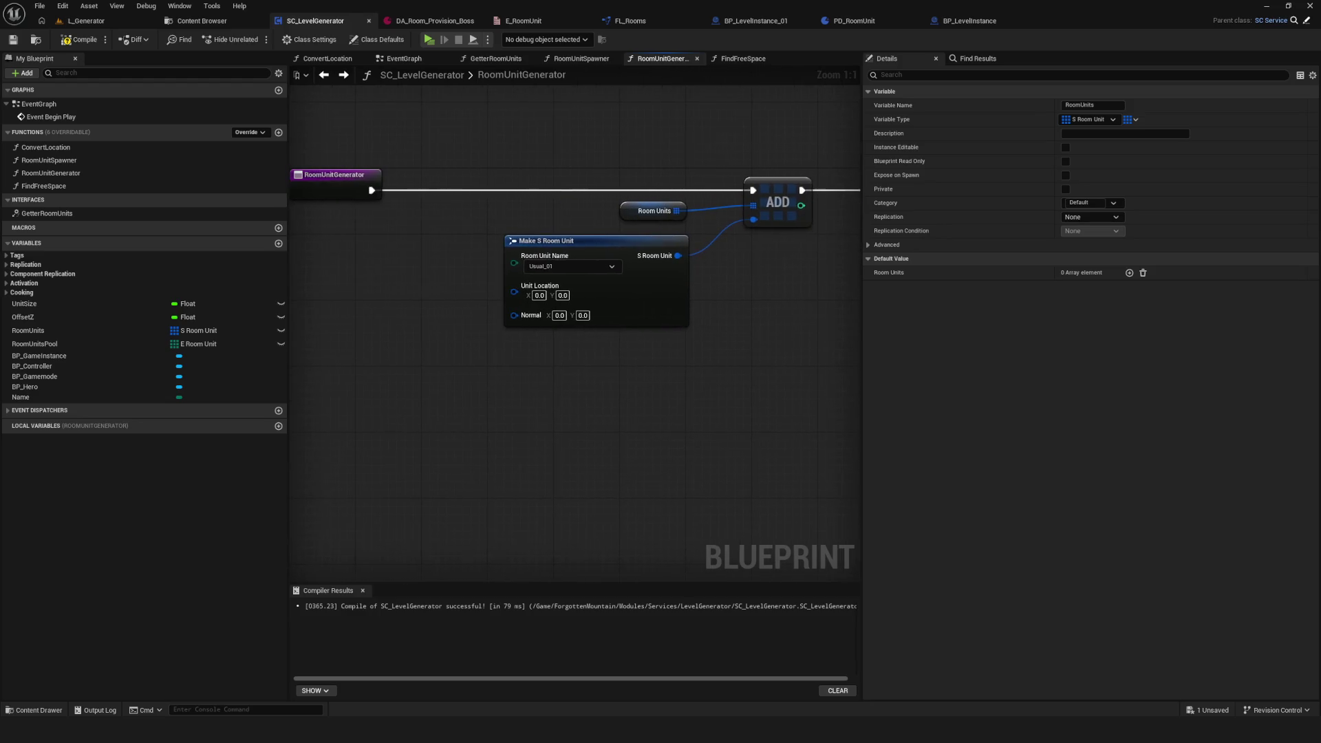
{"action": "left_click_drag", "start_coordinate": [762, 251], "coordinate": [409, 234]}
{"action": "left_click_drag", "start_coordinate": [609, 239], "coordinate": [364, 252]}
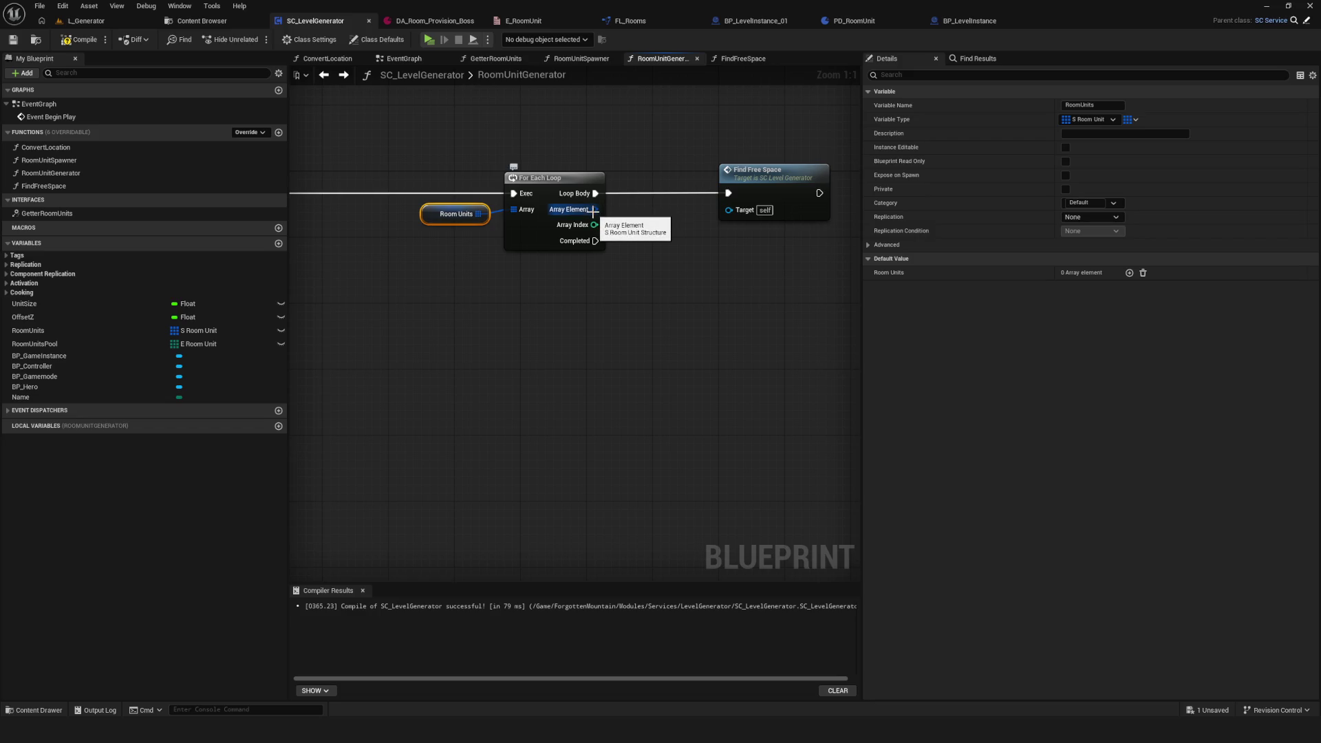
{"action": "left_click", "coordinate": [12, 41]}
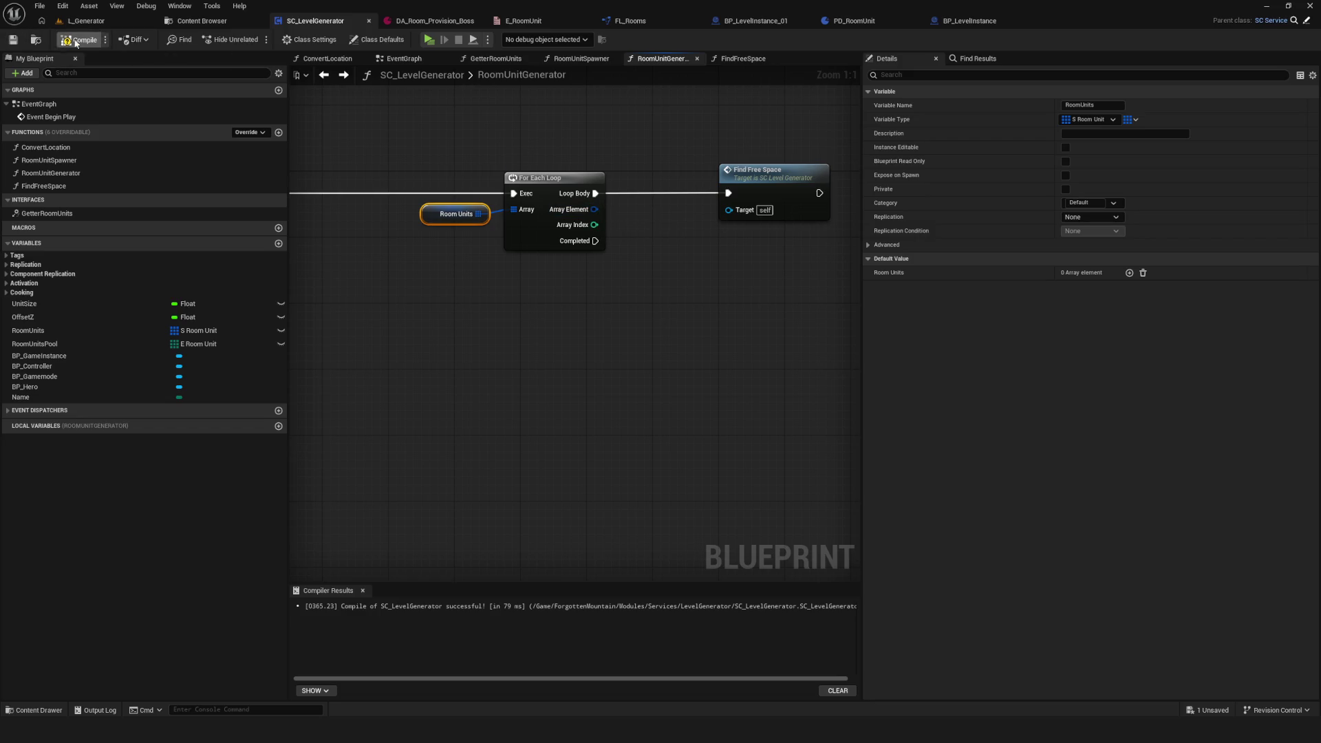
{"action": "mouse_move", "coordinate": [581, 156]}
{"action": "left_mouse_down"}
{"action": "mouse_move", "coordinate": [556, 168]}
{"action": "mouse_move", "coordinate": [986, 185]}
{"action": "left_mouse_up"}
{"action": "mouse_move", "coordinate": [550, 276]}
{"action": "left_mouse_down"}
{"action": "mouse_move", "coordinate": [671, 267]}
{"action": "mouse_move", "coordinate": [570, 266]}
{"action": "left_mouse_up"}
{"action": "left_click_drag", "start_coordinate": [853, 172], "coordinate": [559, 166]}
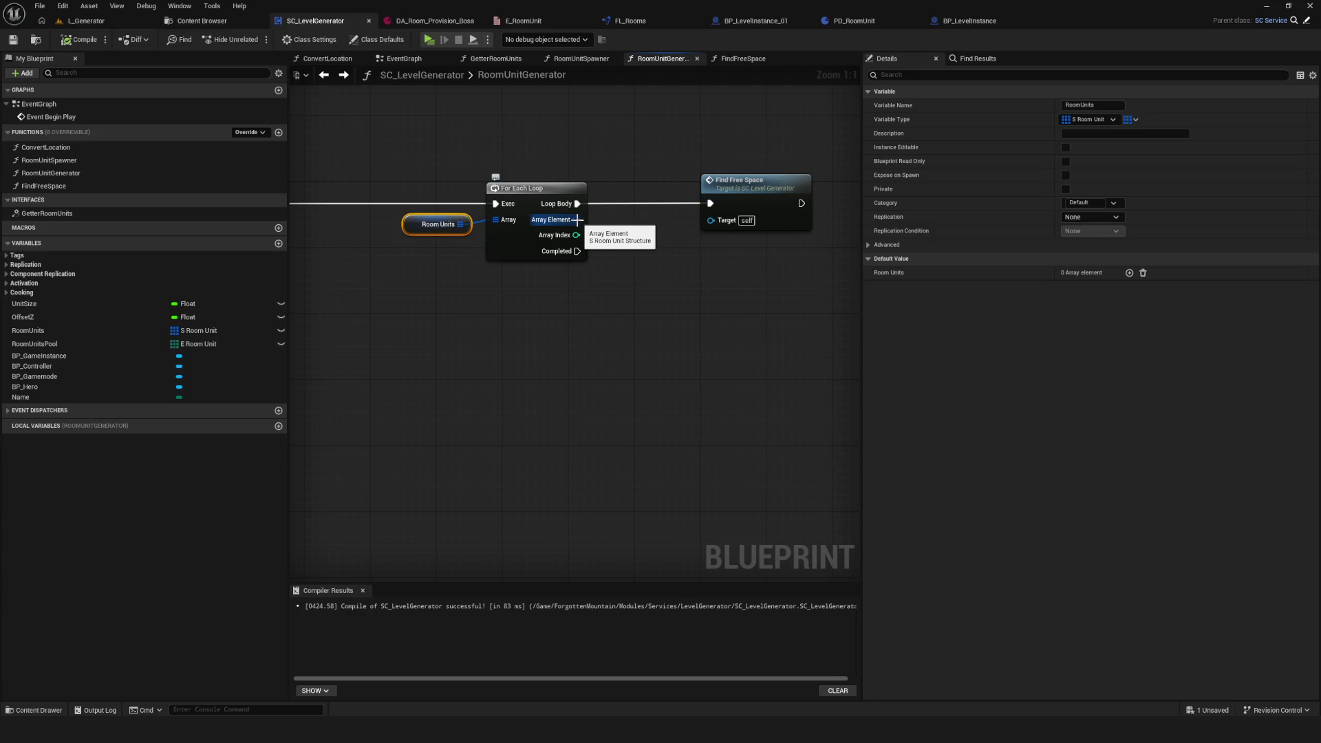
{"action": "left_click_drag", "start_coordinate": [457, 225], "coordinate": [424, 232]}
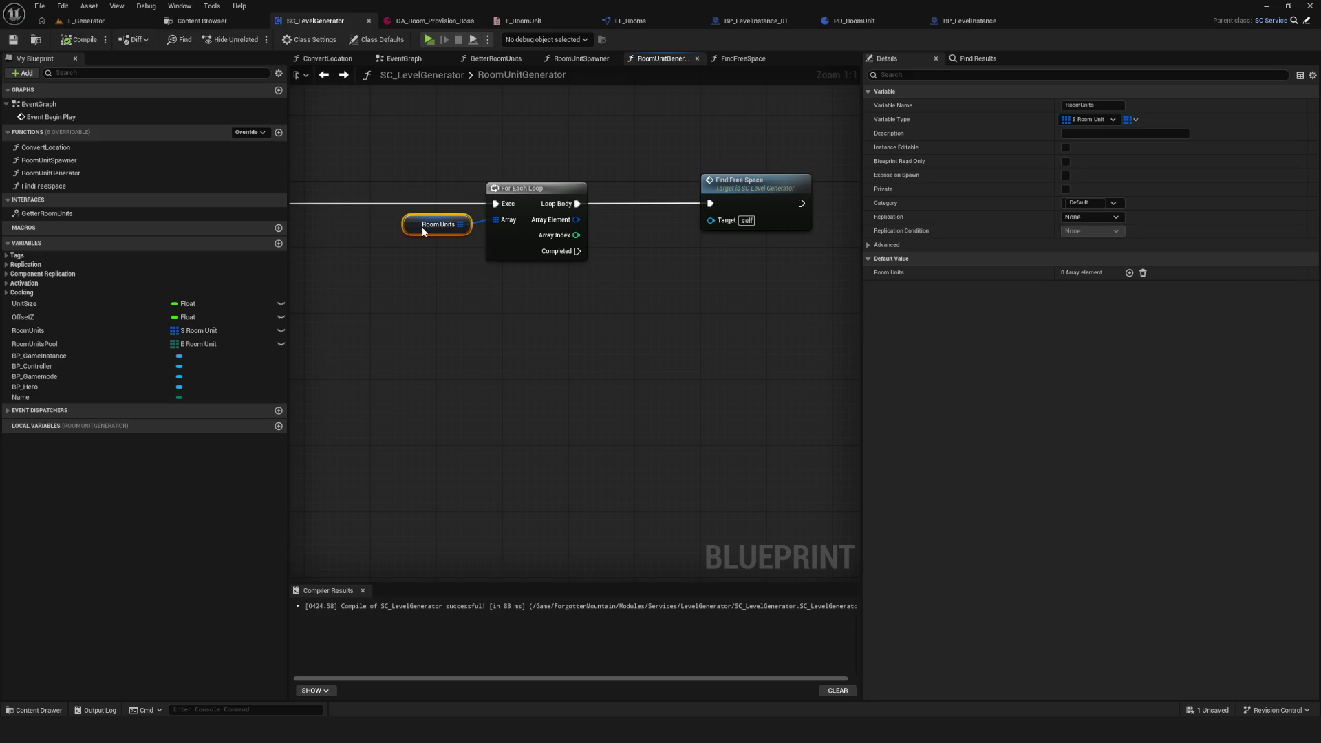
Step: Try a Break S Room Unit on Array Element, compile and save, then delete it
{"action": "left_click", "coordinate": [774, 183]}
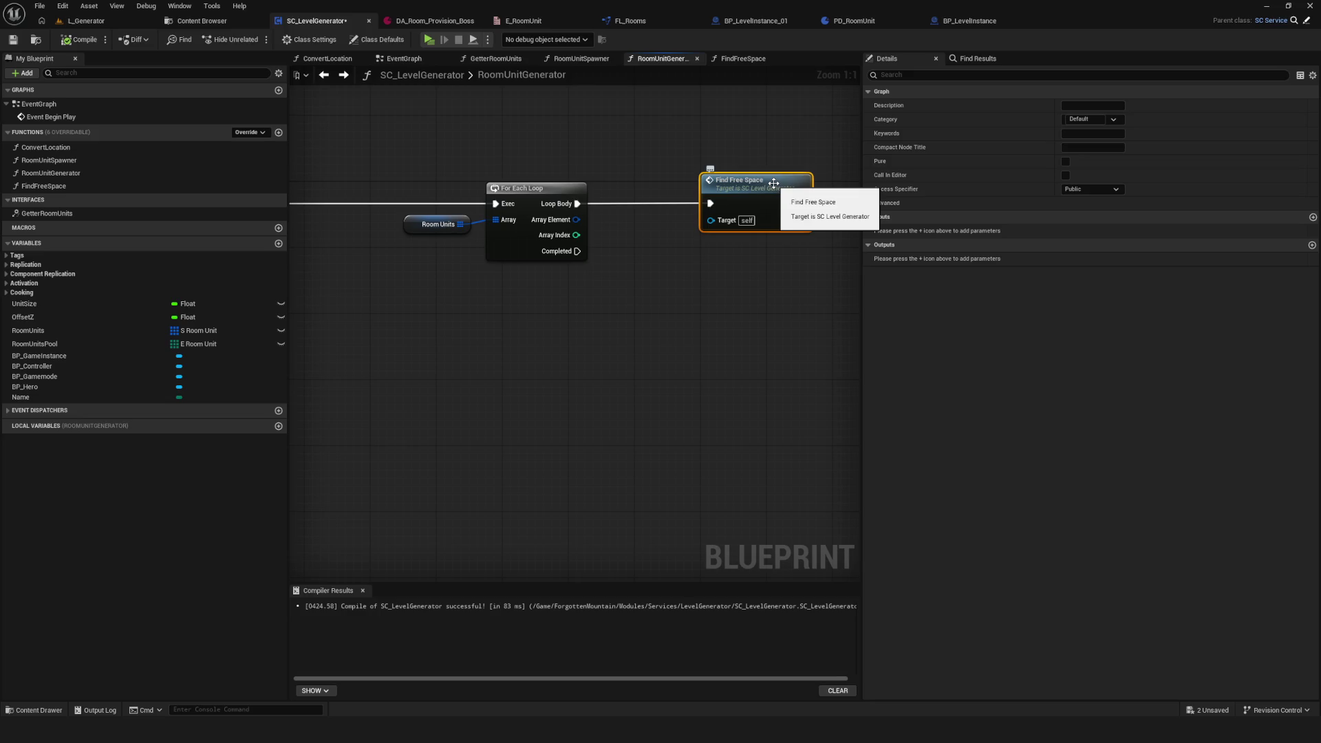
{"action": "double_click", "coordinate": [773, 183]}
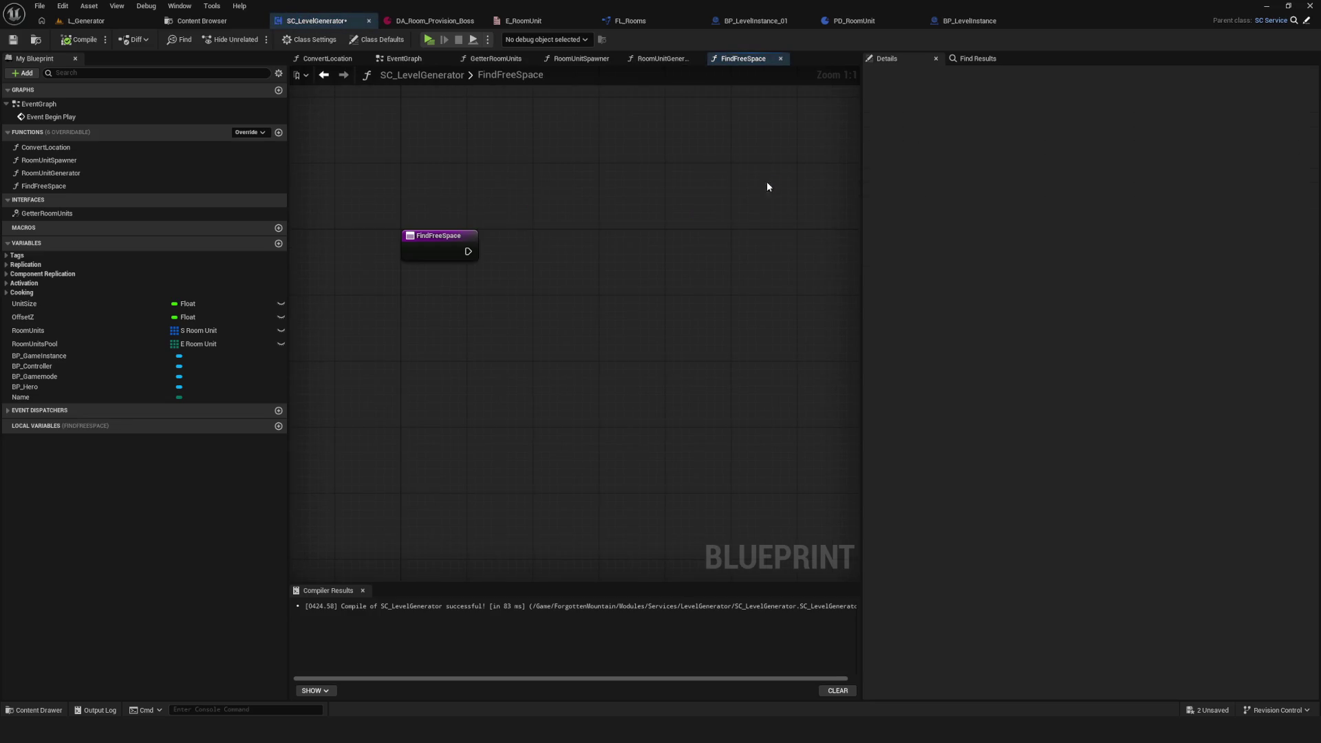
{"action": "left_click", "coordinate": [324, 74]}
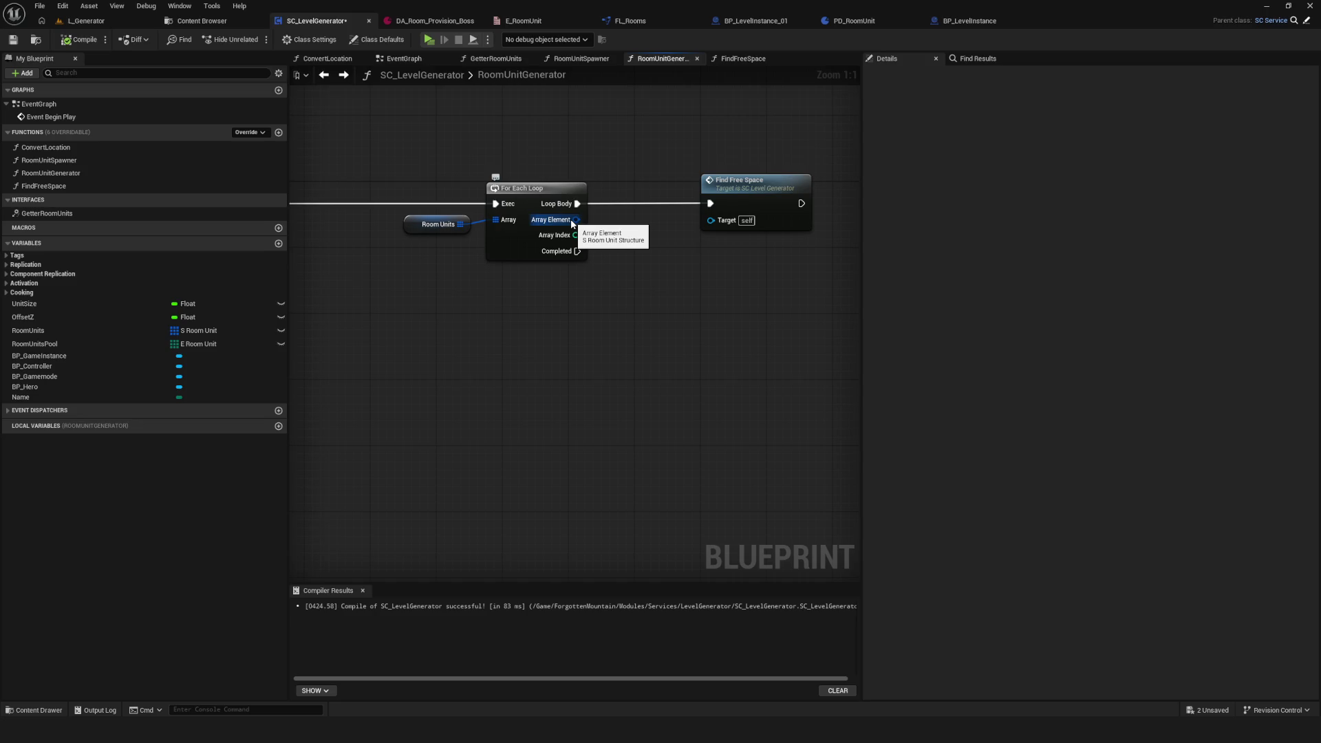
{"action": "mouse_move", "coordinate": [786, 200]}
{"action": "left_mouse_down"}
{"action": "mouse_move", "coordinate": [850, 191]}
{"action": "mouse_move", "coordinate": [838, 198]}
{"action": "left_mouse_up"}
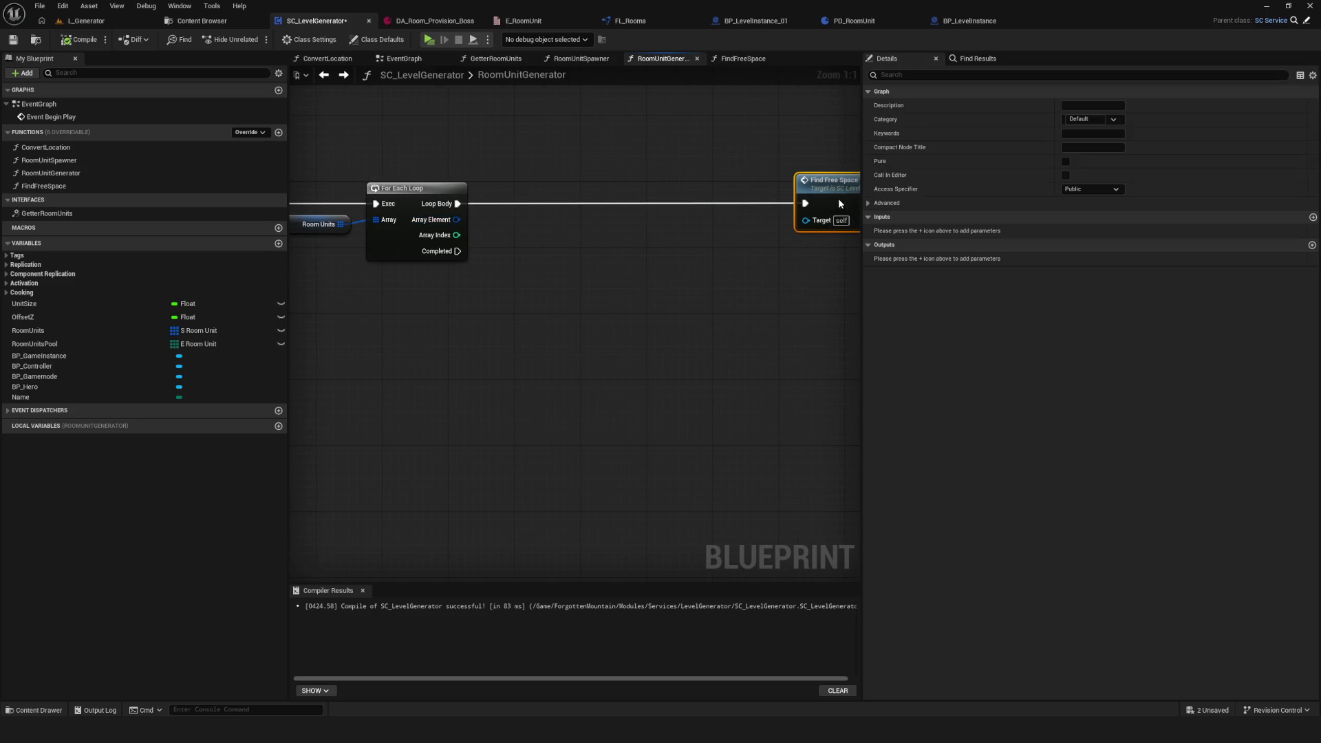
{"action": "left_click_drag", "start_coordinate": [456, 219], "coordinate": [538, 255]}
{"action": "left_click", "coordinate": [588, 353]}
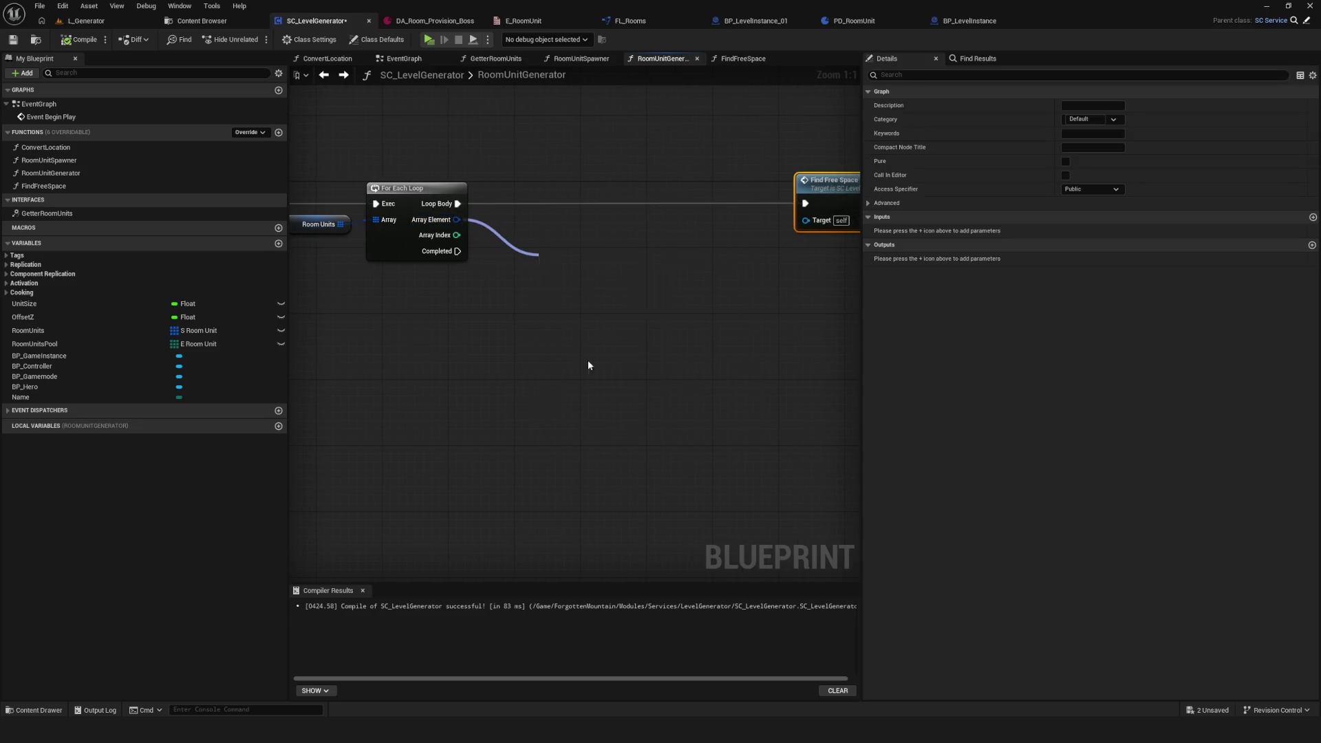
{"action": "left_click_drag", "start_coordinate": [593, 232], "coordinate": [599, 239]}
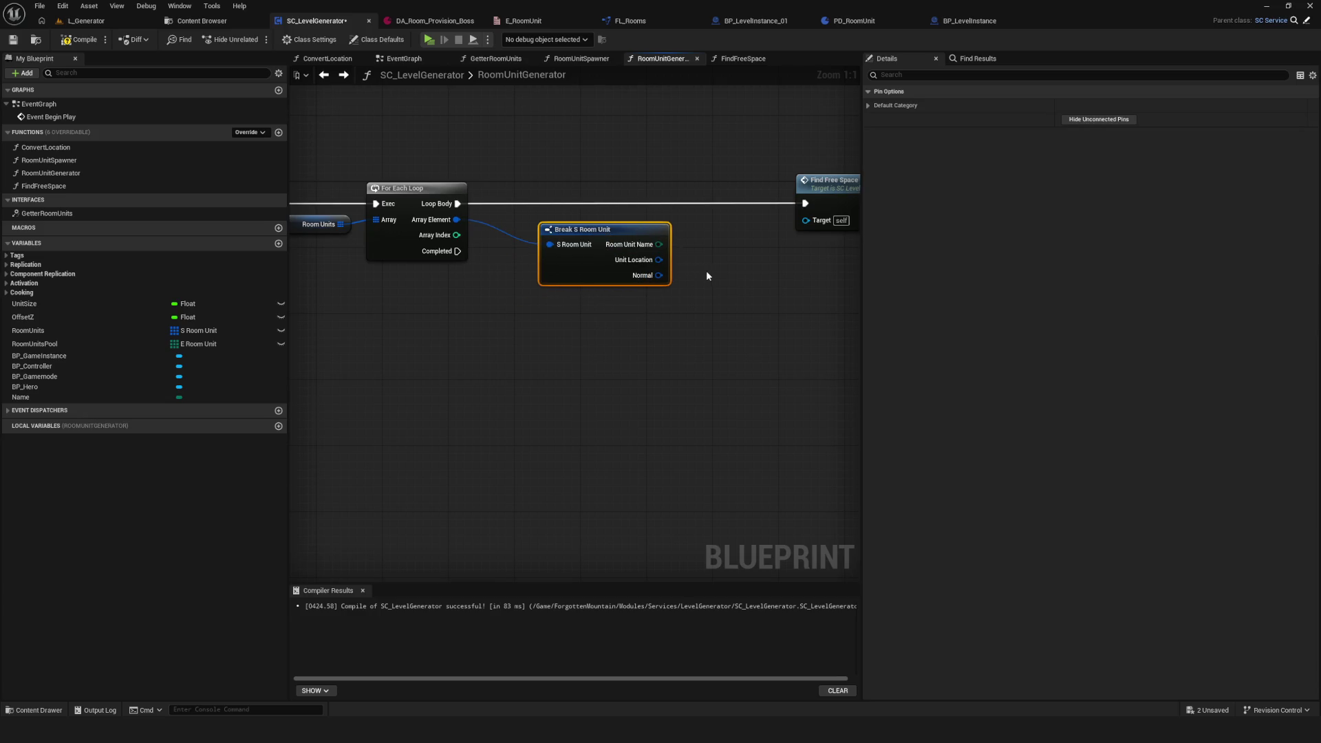
{"action": "left_click", "coordinate": [84, 40]}
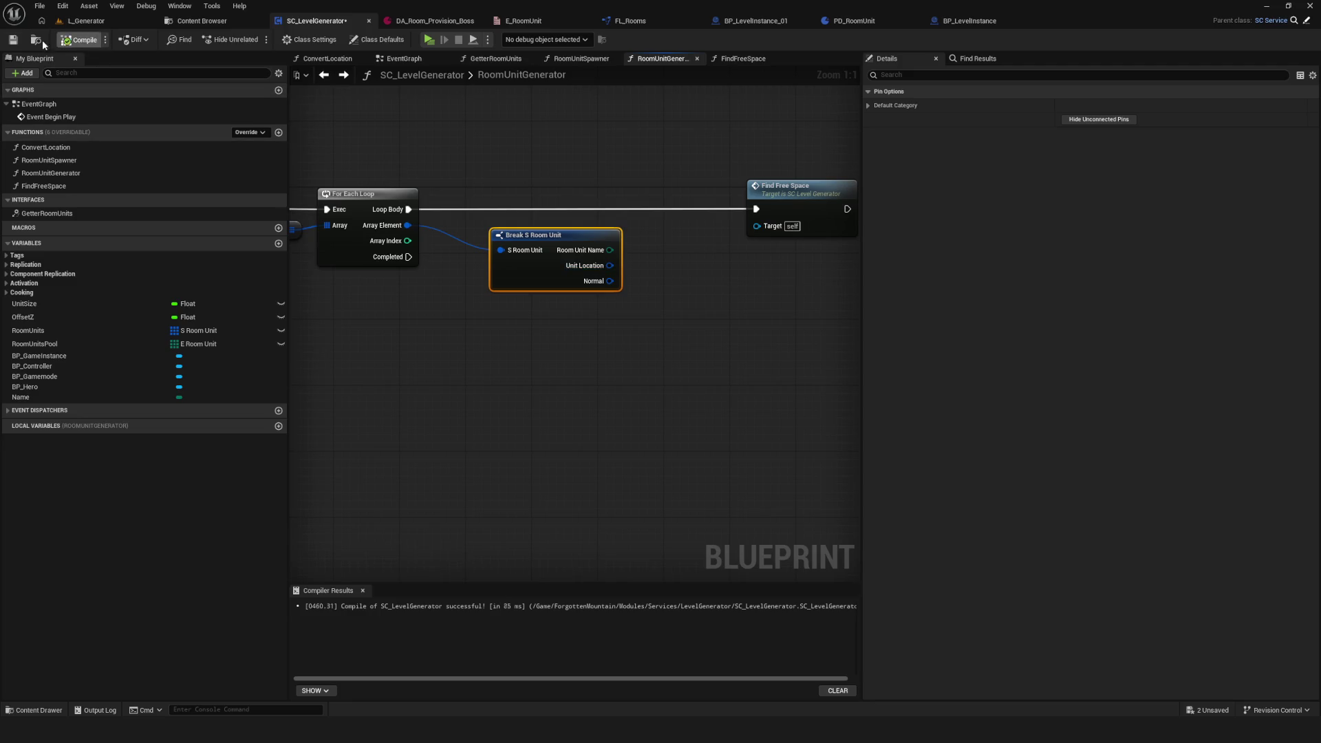
{"action": "left_click", "coordinate": [13, 40]}
{"action": "left_click_drag", "start_coordinate": [721, 237], "coordinate": [666, 238]}
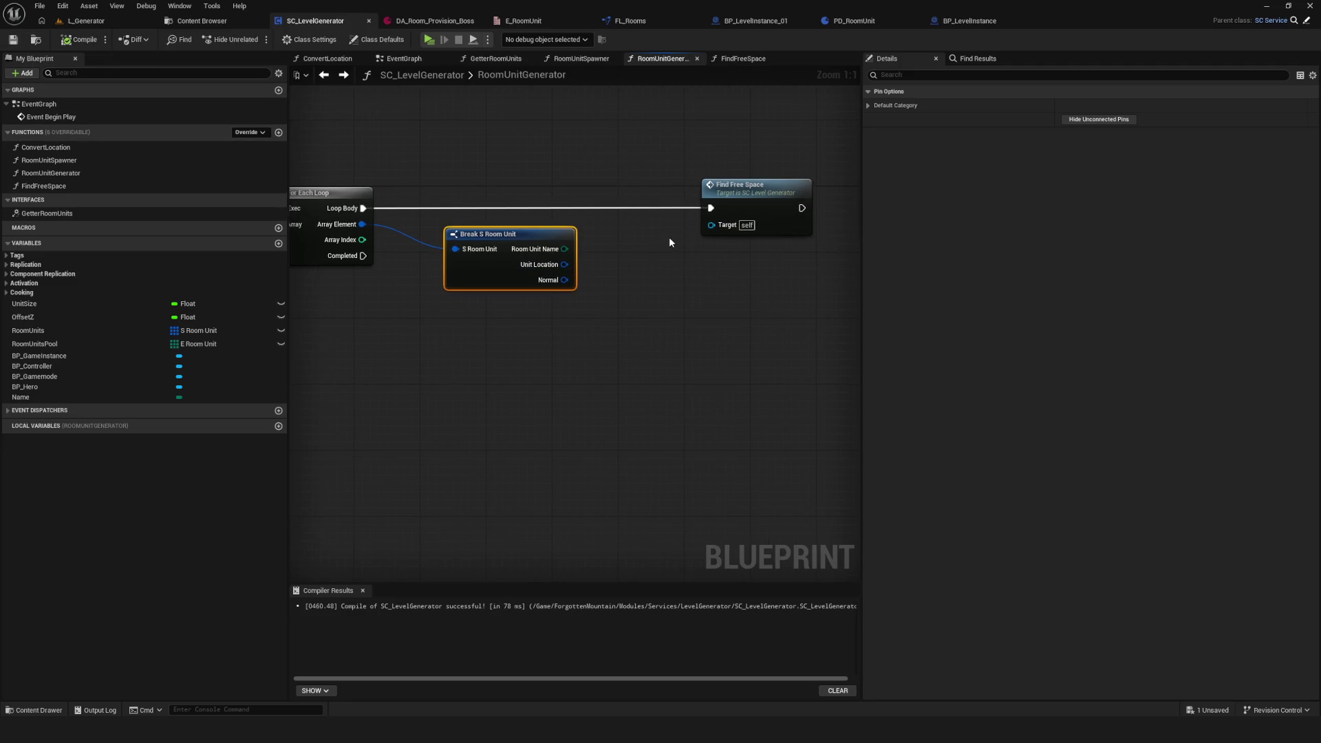
{"action": "key", "text": "Delete"}
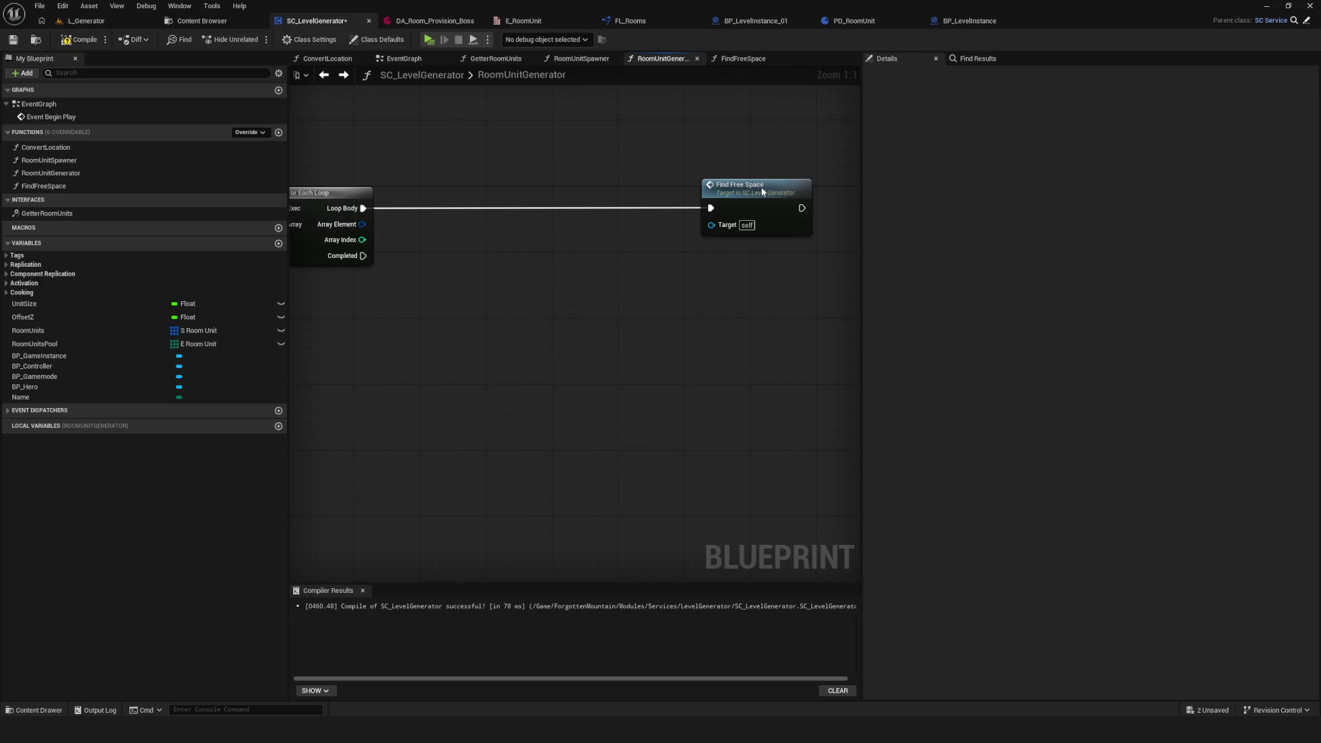
{"action": "double_click", "coordinate": [761, 187]}
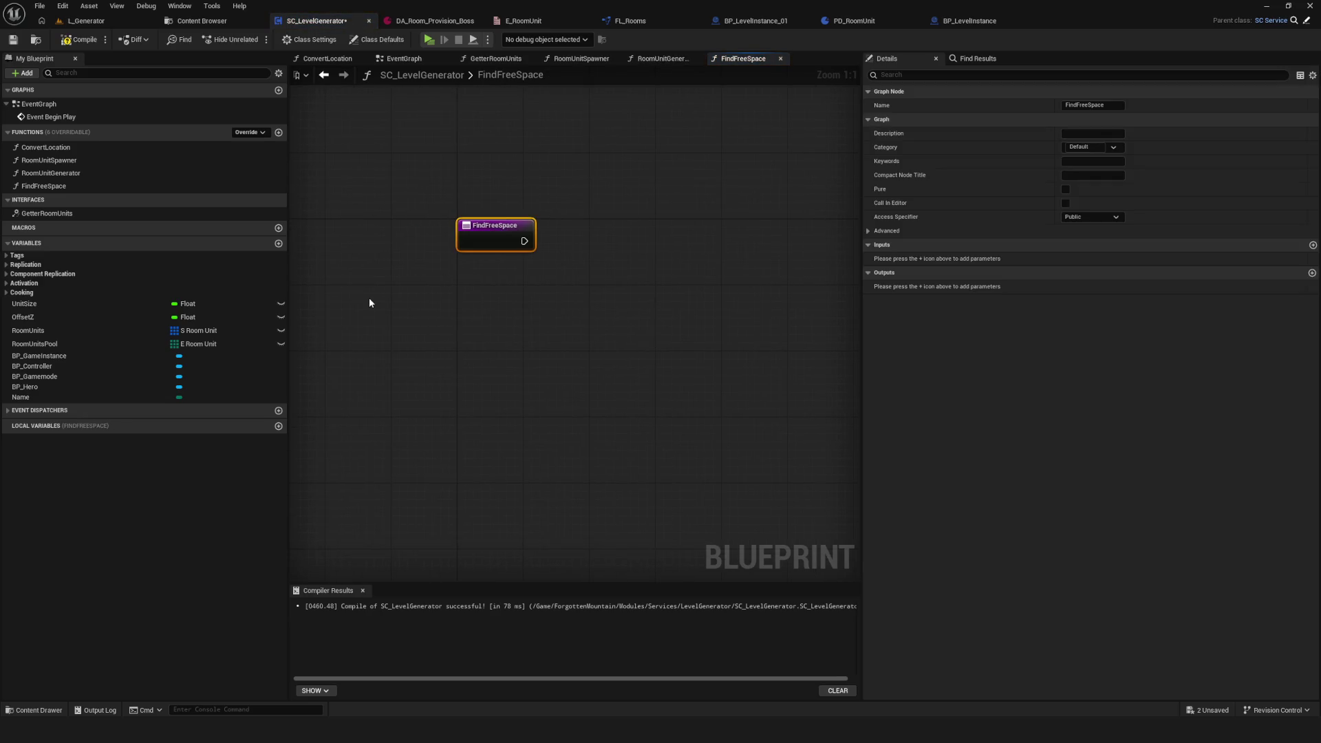
Step: Add an S Room Unit input parameter to FindFreeSpace, then compile and save
{"action": "left_click", "coordinate": [1313, 245]}
{"action": "left_click", "coordinate": [1092, 259]}
{"action": "type", "text": "RoomUnit"}
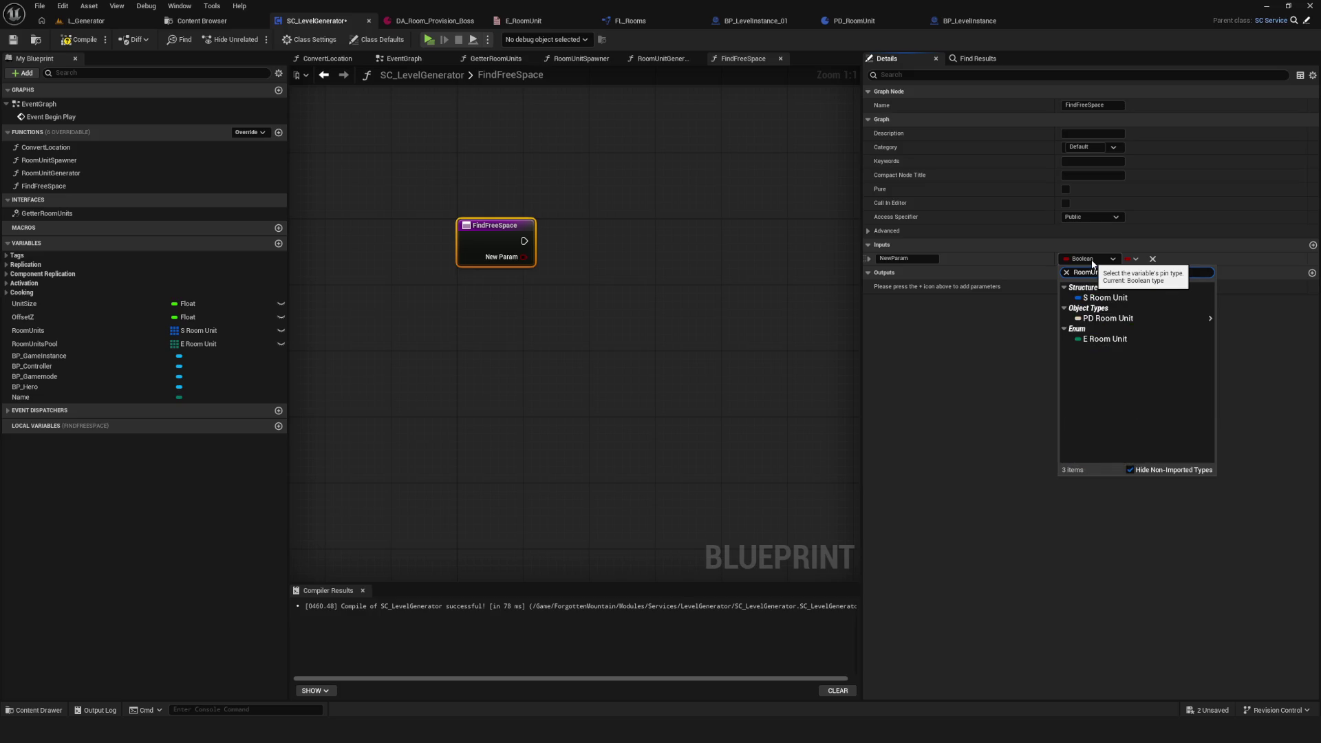
{"action": "left_click", "coordinate": [1105, 297]}
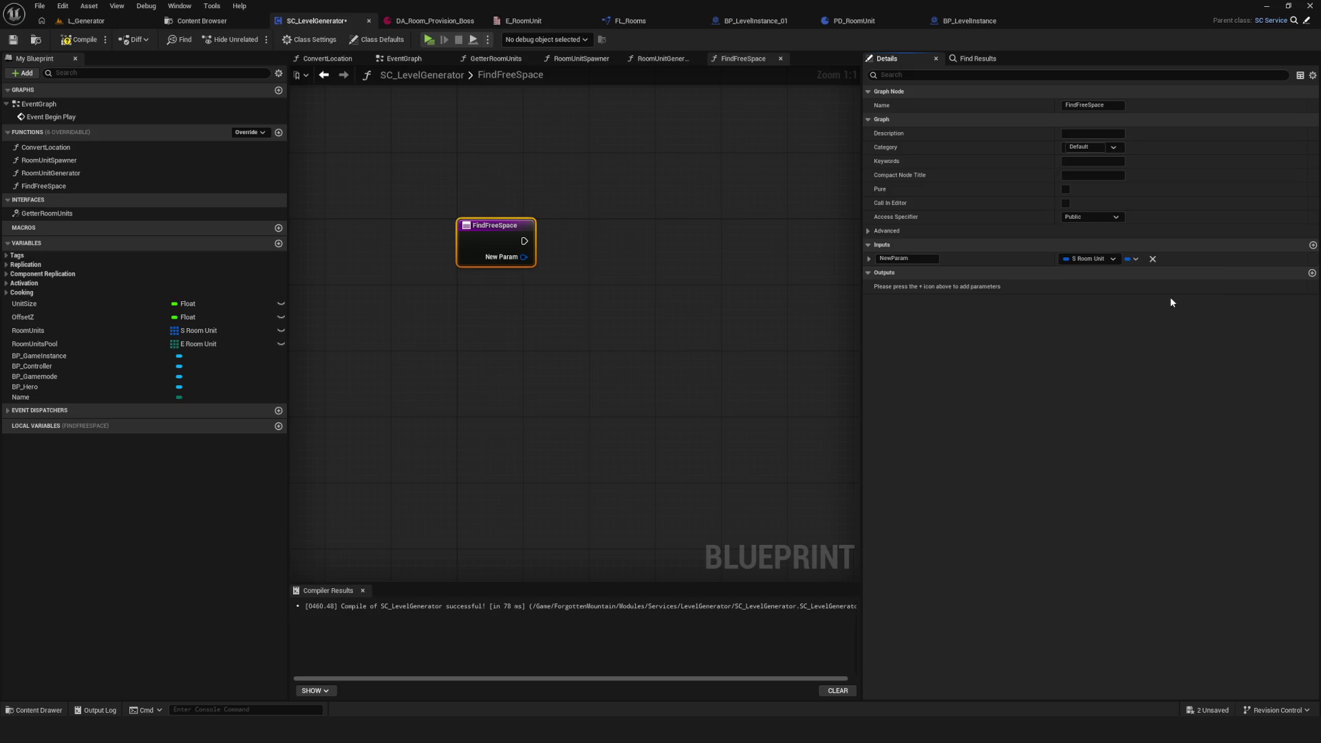
{"action": "left_click", "coordinate": [79, 39]}
{"action": "left_click", "coordinate": [12, 39]}
Step: Connect the loop's Array Element to Find Free Space's NewParam input
{"action": "left_click", "coordinate": [318, 76]}
{"action": "left_click_drag", "start_coordinate": [422, 219], "coordinate": [772, 237]}
{"action": "left_click", "coordinate": [835, 244]}
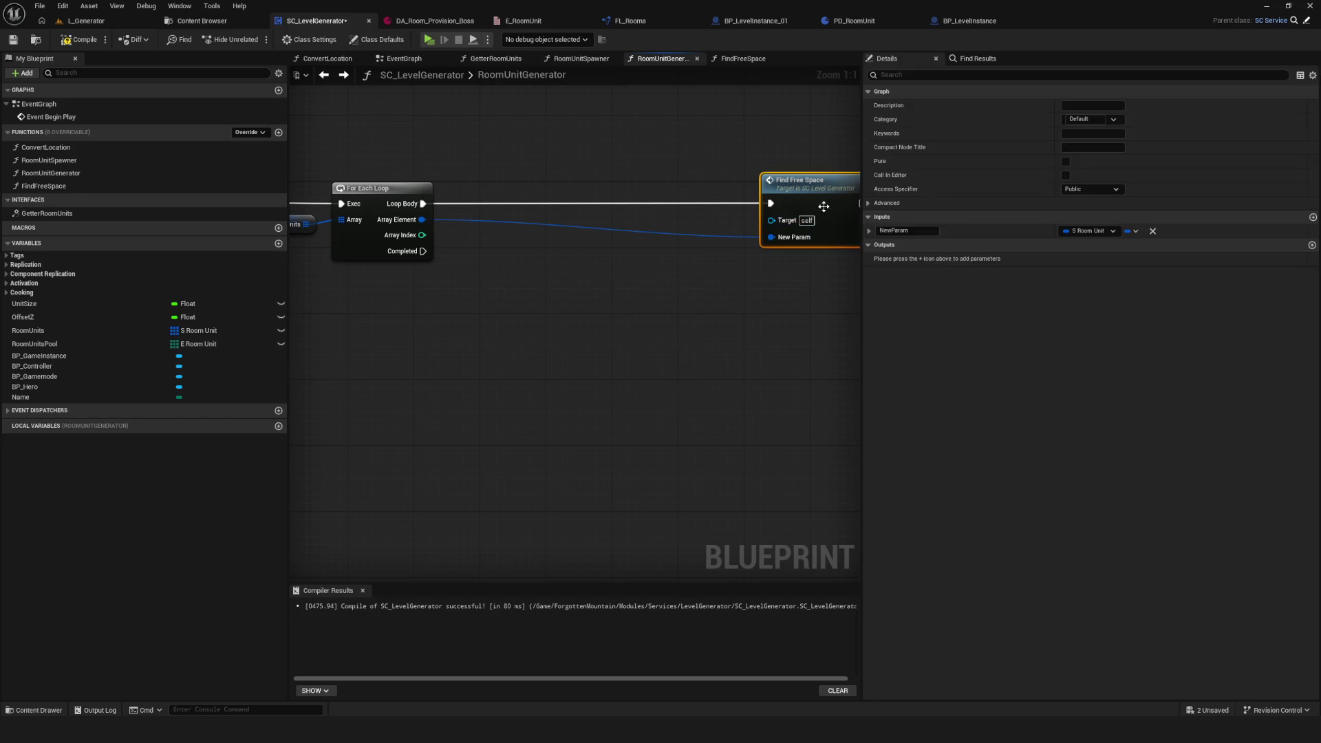
{"action": "left_click", "coordinate": [907, 230]}
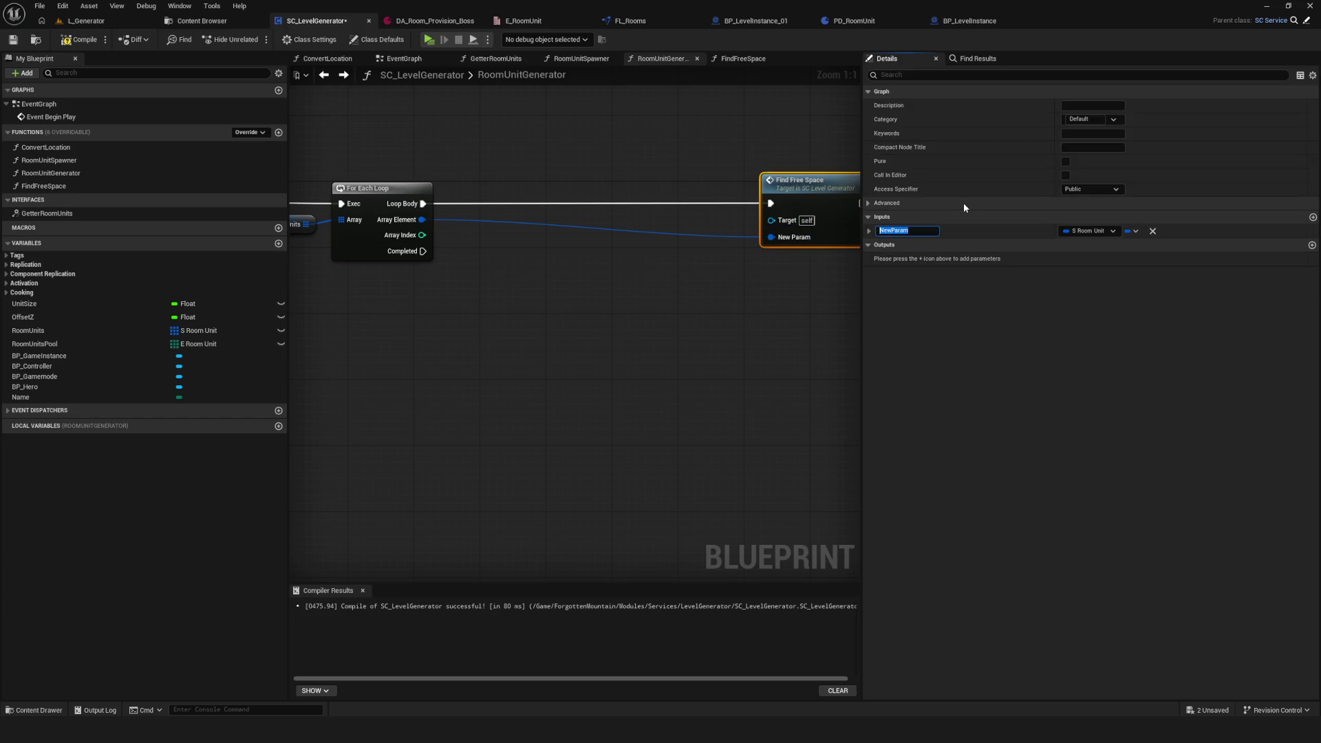
{"action": "left_click", "coordinate": [819, 188]}
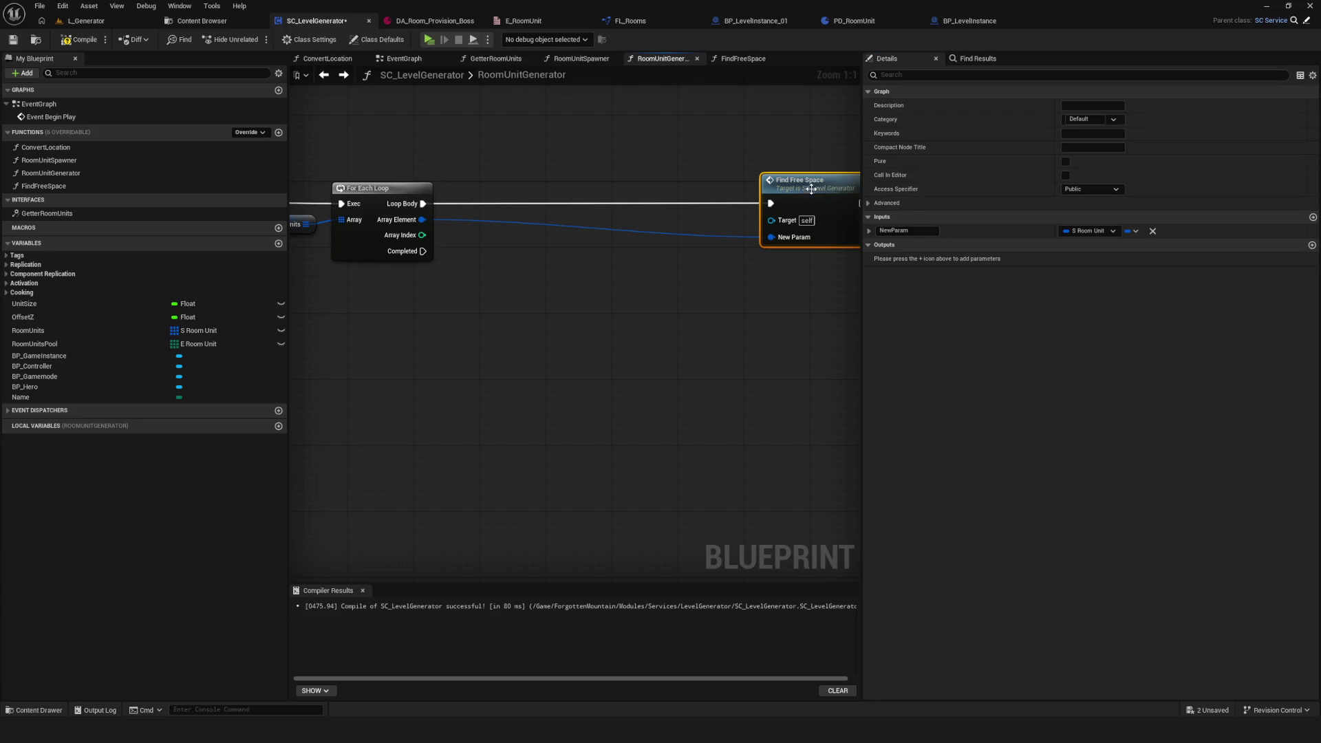
{"action": "double_click", "coordinate": [789, 185]}
Step: Add a Break S Room Unit node from New Param, then place it tidily in the graph
{"action": "left_click_drag", "start_coordinate": [511, 254], "coordinate": [556, 275]}
{"action": "type", "text": "break"}
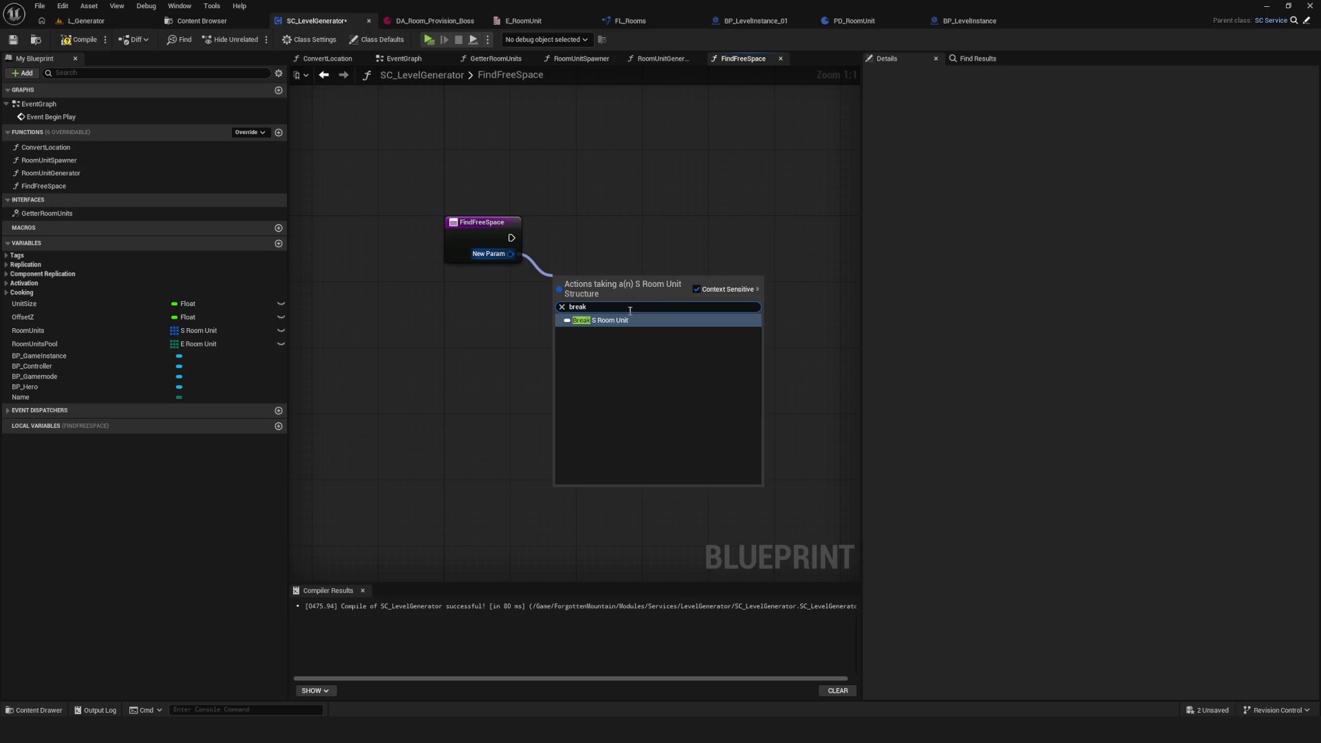
{"action": "key", "text": "Return"}
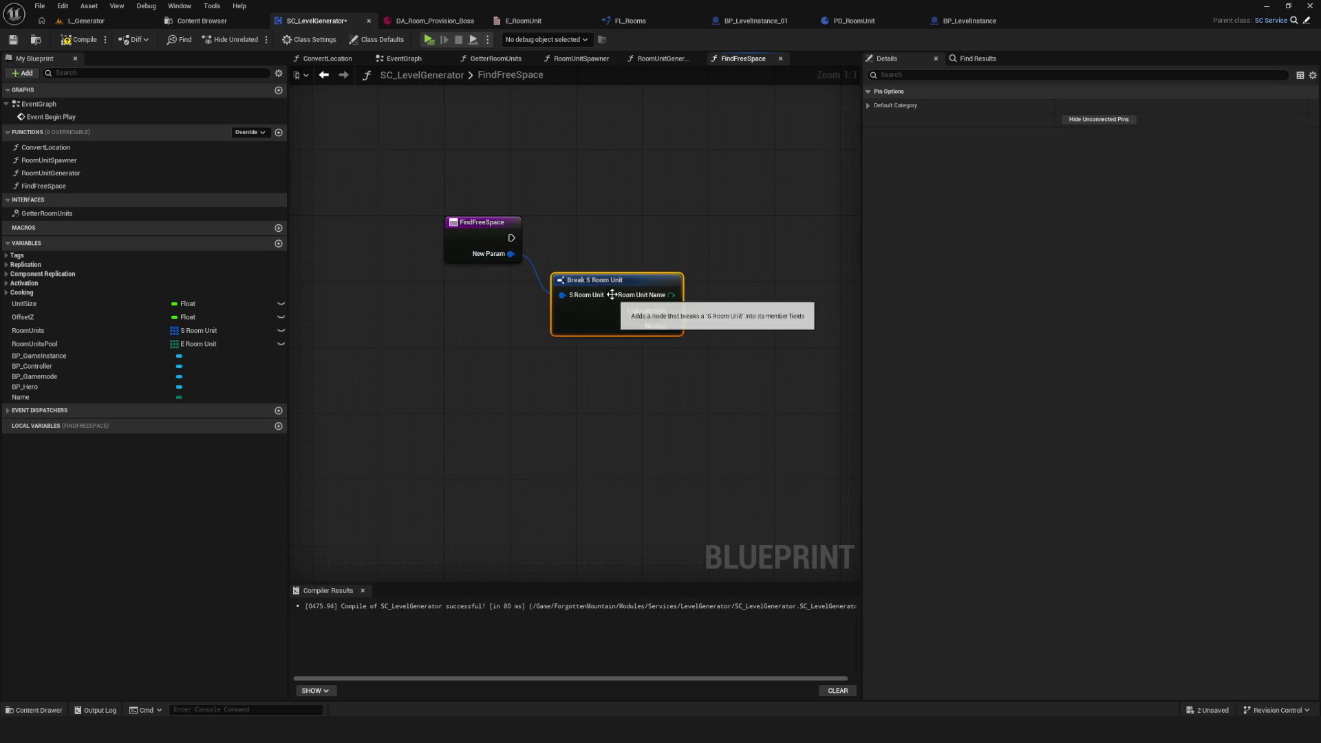
{"action": "left_click_drag", "start_coordinate": [408, 182], "coordinate": [660, 195]}
{"action": "left_click", "coordinate": [734, 172]}
{"action": "left_click_drag", "start_coordinate": [543, 215], "coordinate": [543, 245]}
{"action": "mouse_move", "coordinate": [658, 254]}
{"action": "left_mouse_down"}
{"action": "mouse_move", "coordinate": [646, 279]}
{"action": "mouse_move", "coordinate": [610, 288]}
{"action": "left_mouse_up"}
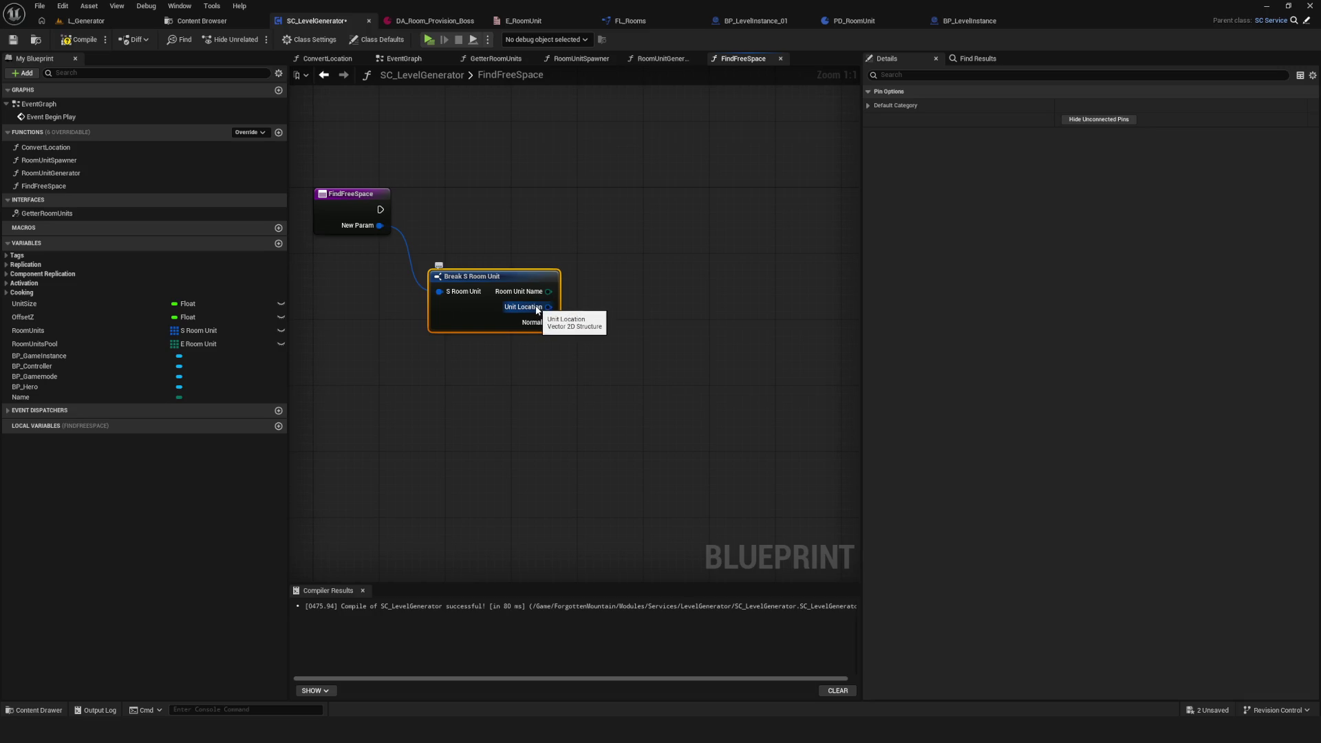
Step: Drag out from Unit Location and browse its Vector 2D actions, trying a 'break' search
{"action": "left_click_drag", "start_coordinate": [538, 310], "coordinate": [622, 310]}
{"action": "left_click", "coordinate": [587, 270]}
{"action": "left_click", "coordinate": [605, 266]}
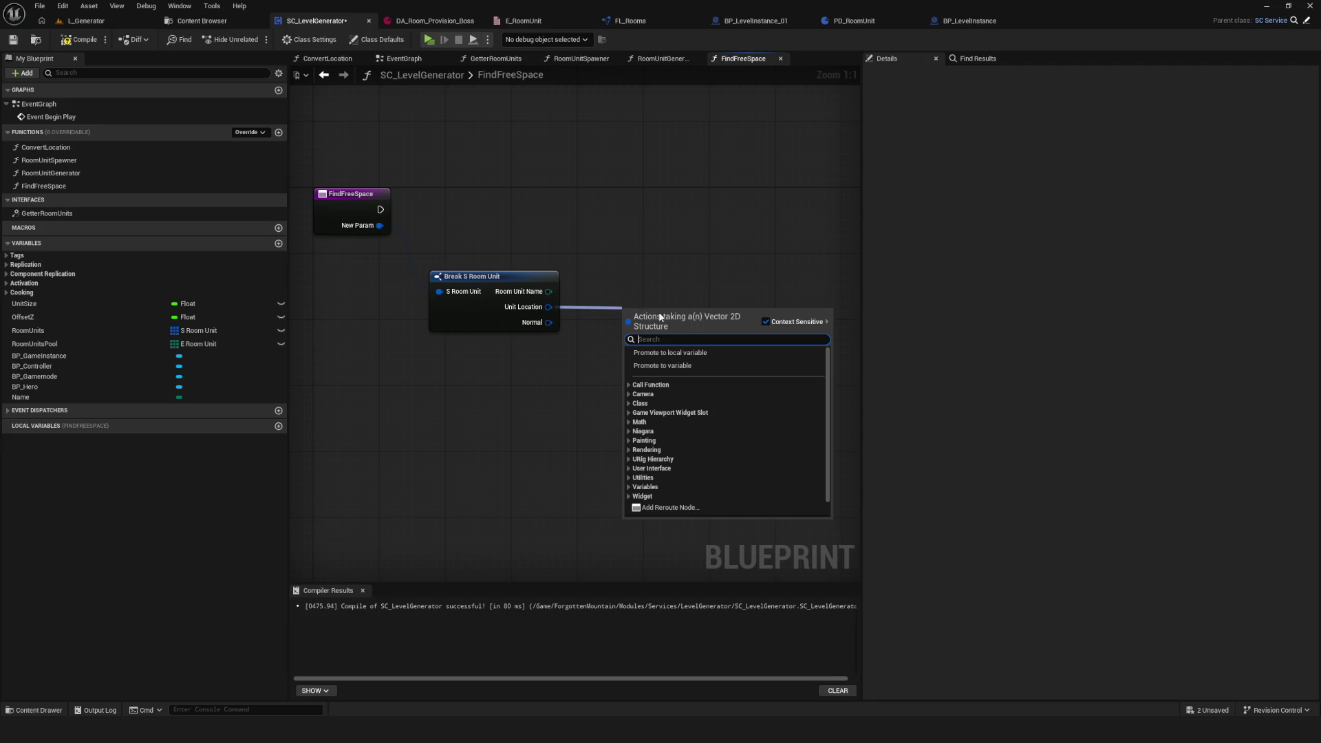
{"action": "type", "text": "break"}
{"action": "key", "text": "BackSpace"}
{"action": "key", "text": "BackSpace"}
{"action": "key", "text": "BackSpace"}
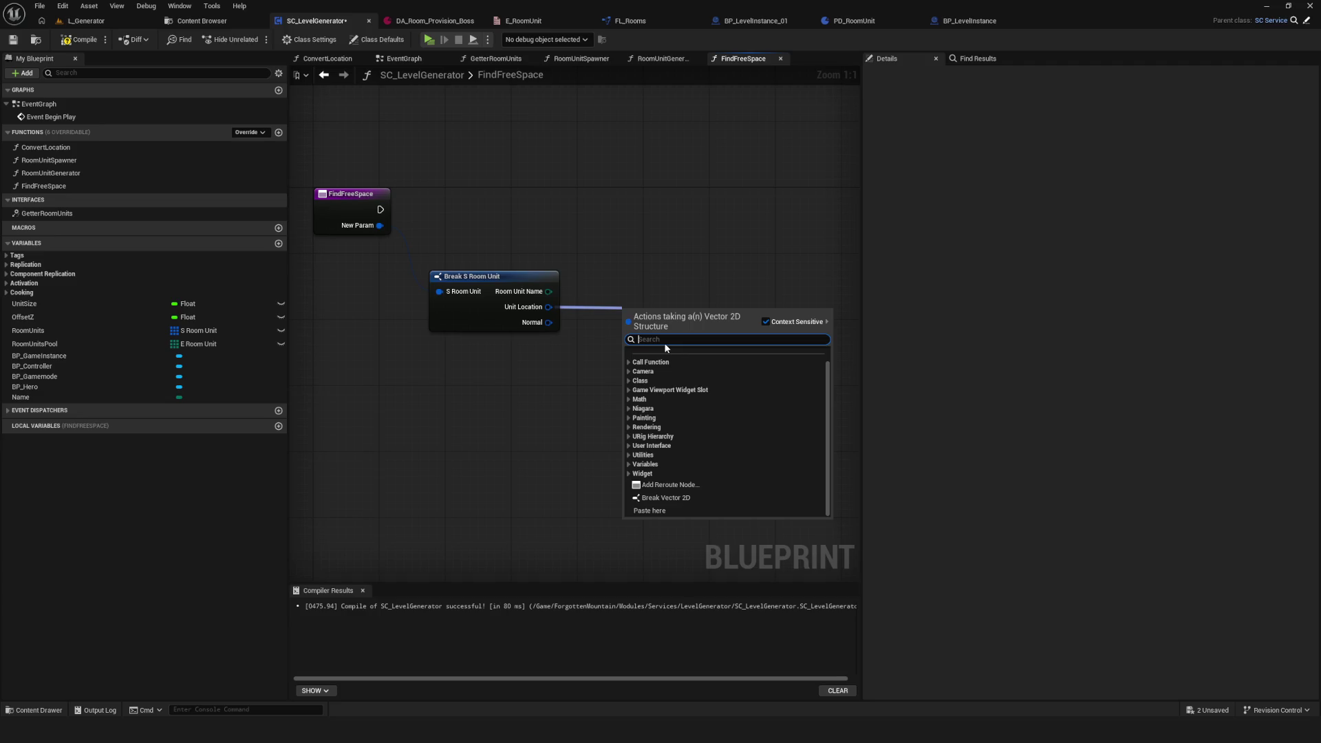
Step: Loop over the Room Units array with a For Each Loop fired from the FindFreeSpace entry, then compile
{"action": "left_click_drag", "start_coordinate": [501, 286], "coordinate": [501, 377]}
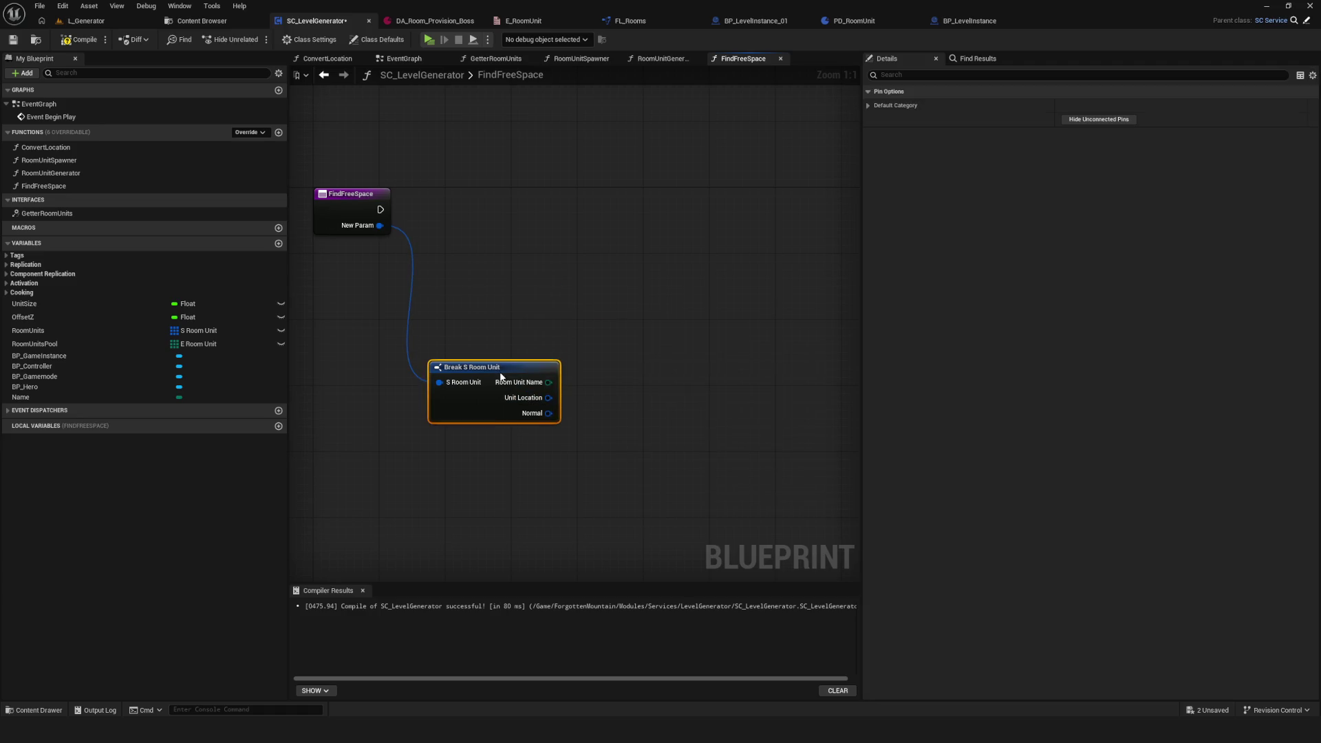
{"action": "mouse_move", "coordinate": [69, 330]}
{"action": "left_mouse_down"}
{"action": "mouse_move", "coordinate": [559, 303]}
{"action": "mouse_move", "coordinate": [538, 272]}
{"action": "mouse_move", "coordinate": [643, 253]}
{"action": "mouse_move", "coordinate": [637, 242]}
{"action": "left_mouse_up"}
{"action": "type", "text": "for"}
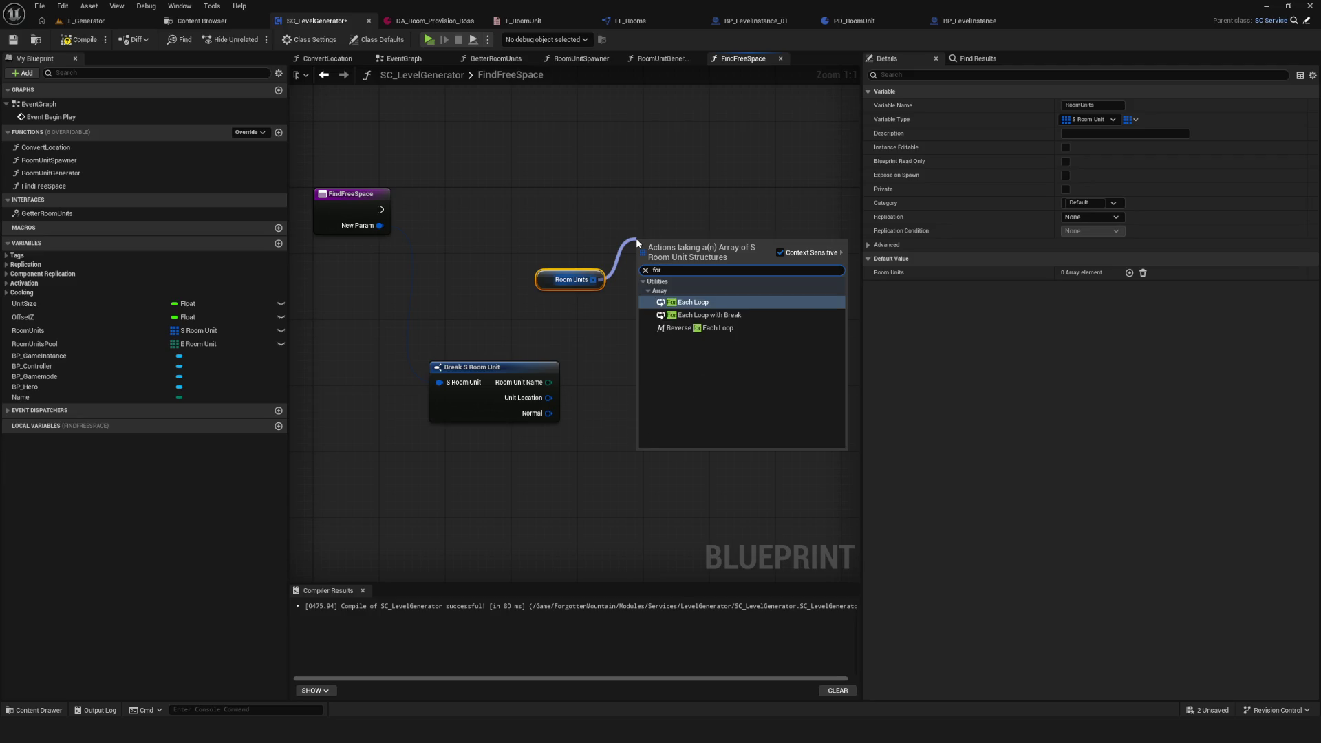
{"action": "key", "text": "Return"}
{"action": "mouse_move", "coordinate": [365, 210]}
{"action": "left_mouse_down"}
{"action": "mouse_move", "coordinate": [437, 201]}
{"action": "mouse_move", "coordinate": [373, 201]}
{"action": "left_mouse_up"}
{"action": "mouse_move", "coordinate": [388, 209]}
{"action": "left_mouse_down"}
{"action": "mouse_move", "coordinate": [644, 209]}
{"action": "mouse_move", "coordinate": [348, 198]}
{"action": "left_mouse_up"}
{"action": "left_click", "coordinate": [76, 43]}
Step: Break each array element into a Break S Room Unit node, discarding a stray new local variable
{"action": "mouse_move", "coordinate": [554, 281]}
{"action": "left_mouse_down"}
{"action": "mouse_move", "coordinate": [569, 264]}
{"action": "mouse_move", "coordinate": [561, 232]}
{"action": "mouse_move", "coordinate": [684, 247]}
{"action": "left_mouse_up"}
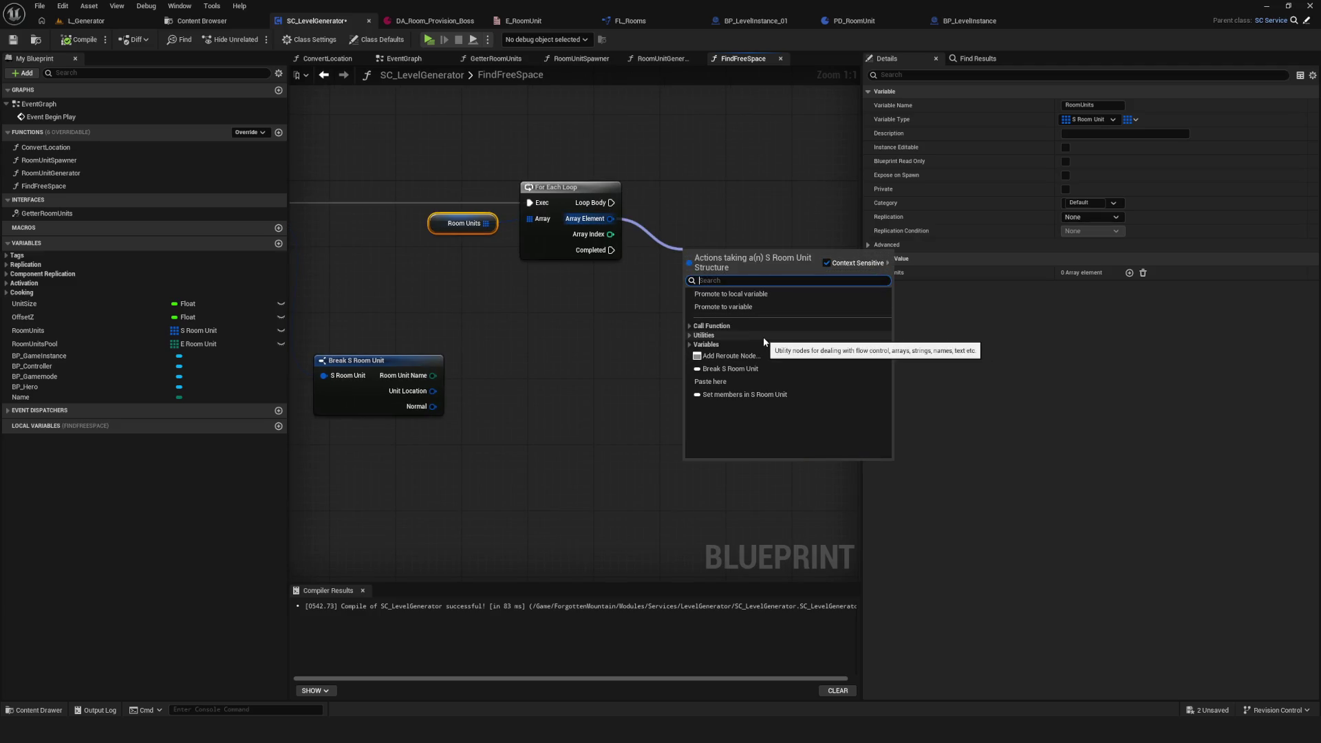
{"action": "left_click", "coordinate": [736, 369]}
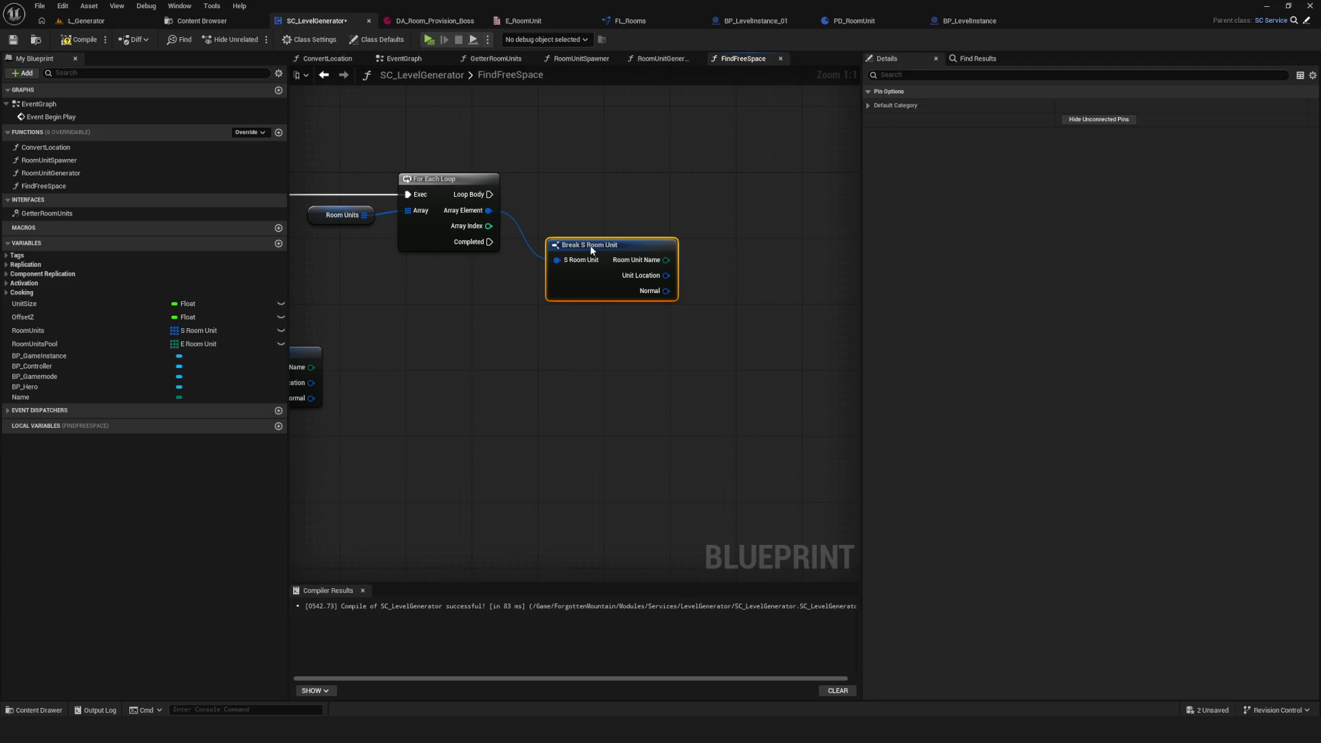
{"action": "left_click", "coordinate": [279, 426]}
{"action": "key", "text": "Escape"}
{"action": "key", "text": "Delete"}
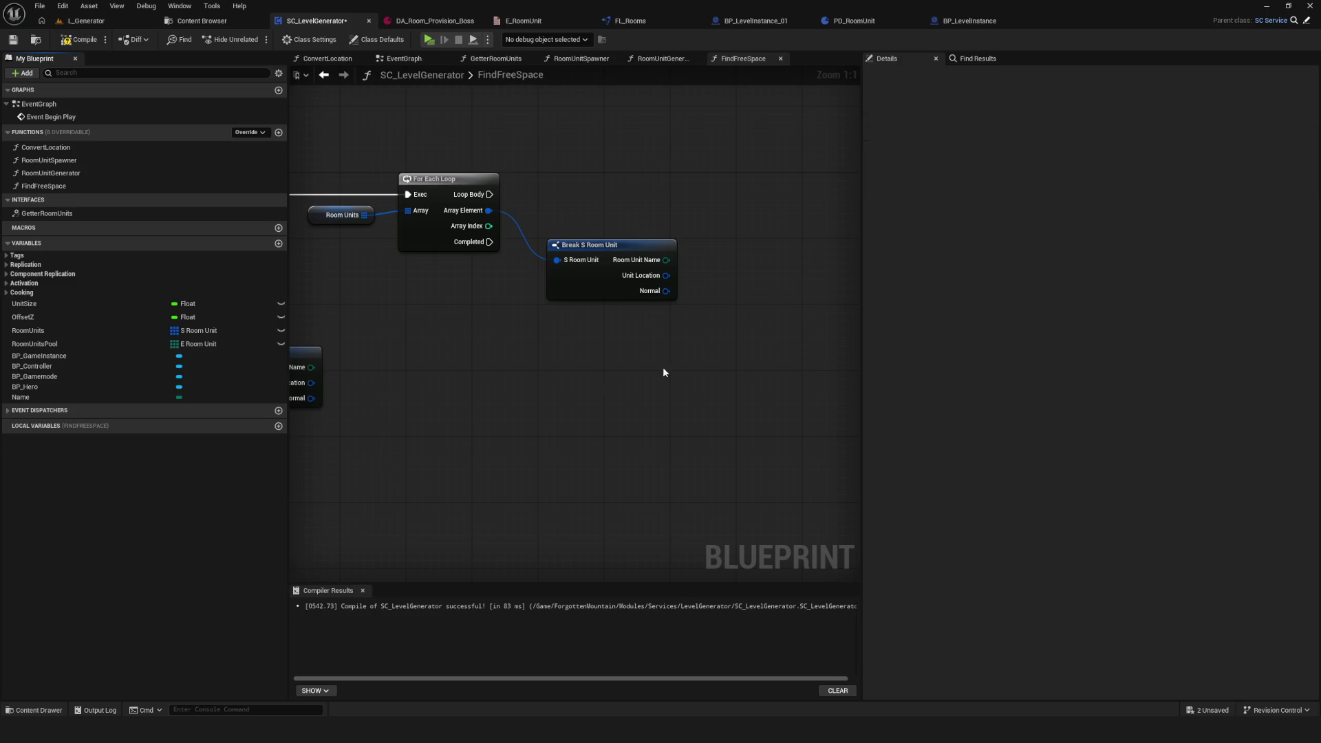
{"action": "left_click_drag", "start_coordinate": [664, 278], "coordinate": [721, 208]}
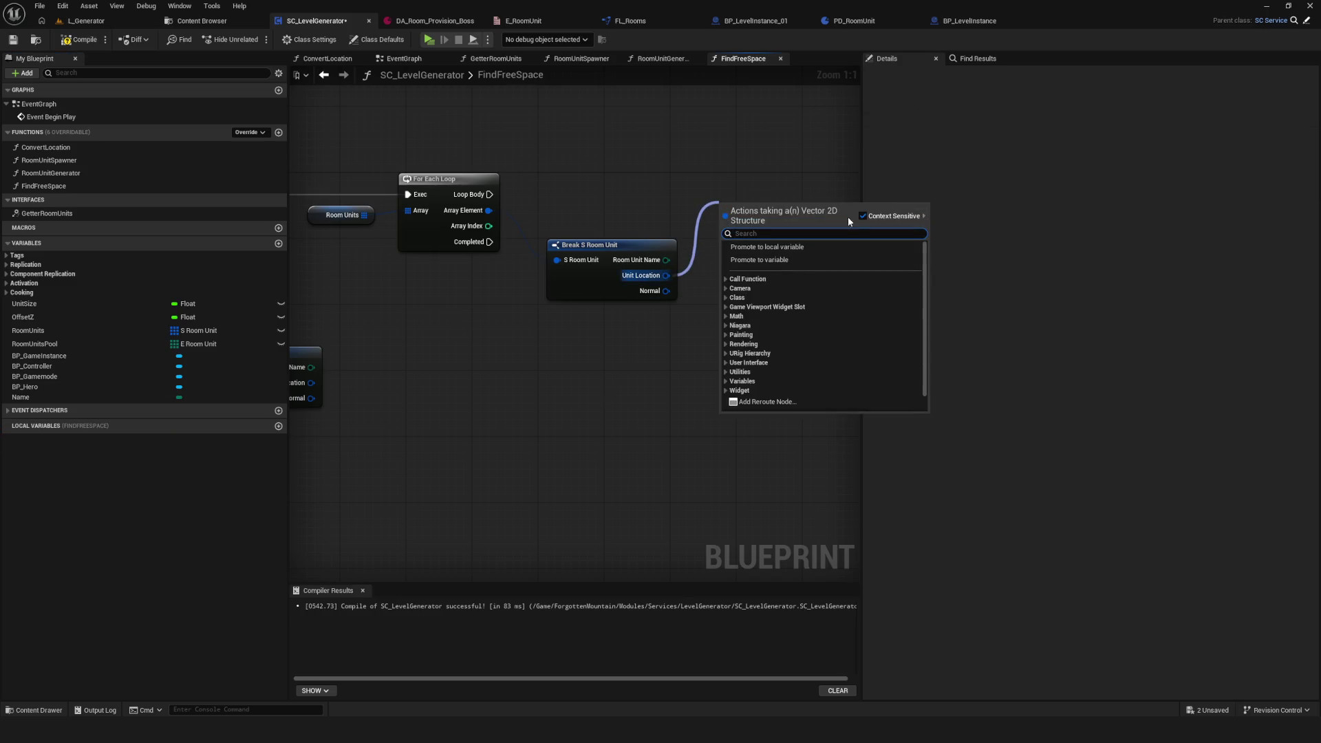
Step: Promote Unit Location to a local variable named locUnitLocations and wire its SET to Loop Body
{"action": "left_click", "coordinate": [816, 248]}
{"action": "type", "text": "loc"}
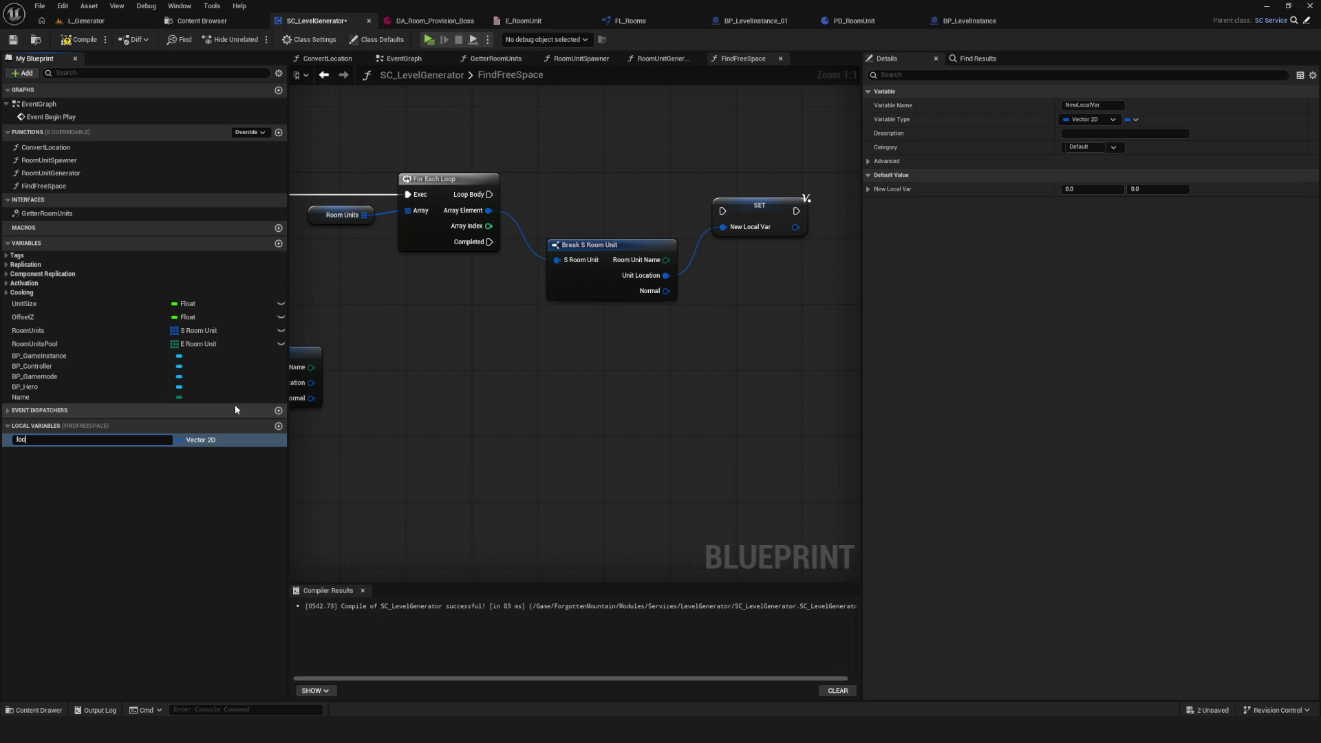
{"action": "type", "text": "UnitLocation"}
{"action": "type", "text": "s"}
{"action": "key", "text": "Return"}
{"action": "left_click_drag", "start_coordinate": [761, 217], "coordinate": [753, 201]}
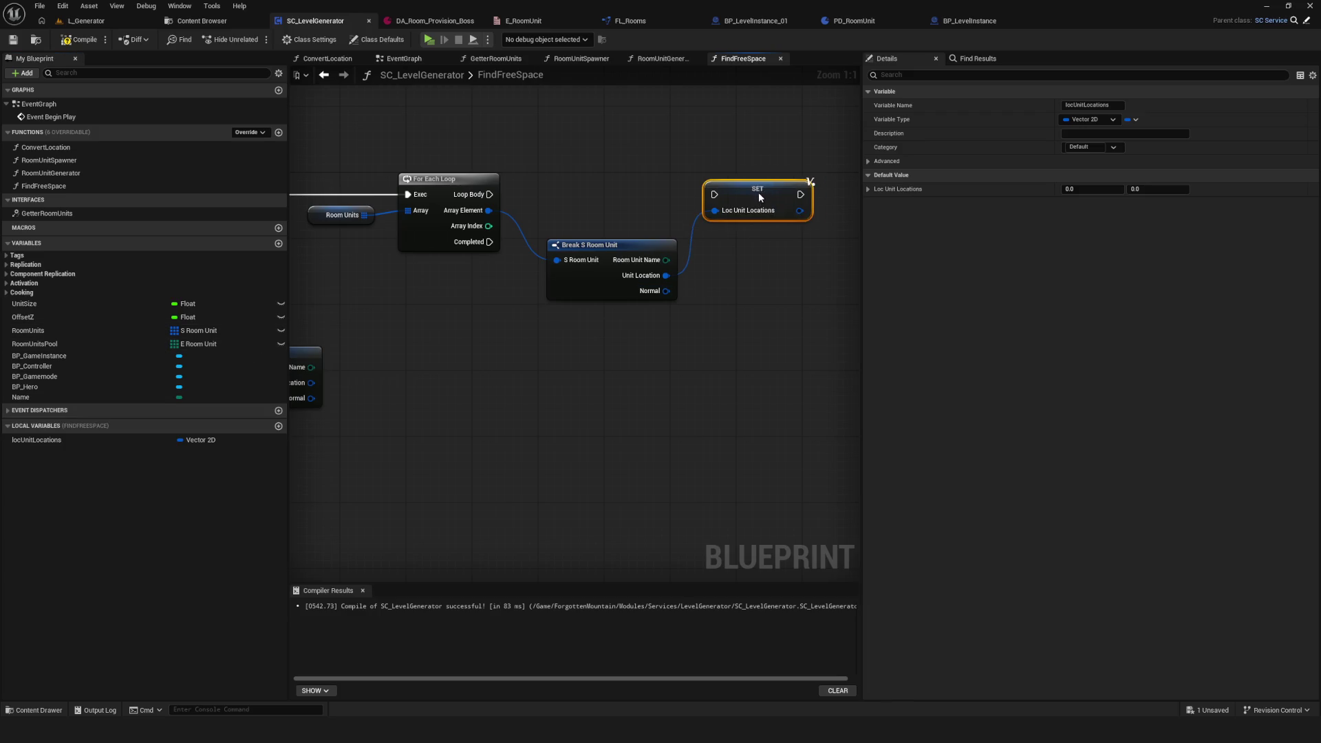
{"action": "left_click_drag", "start_coordinate": [490, 194], "coordinate": [714, 194]}
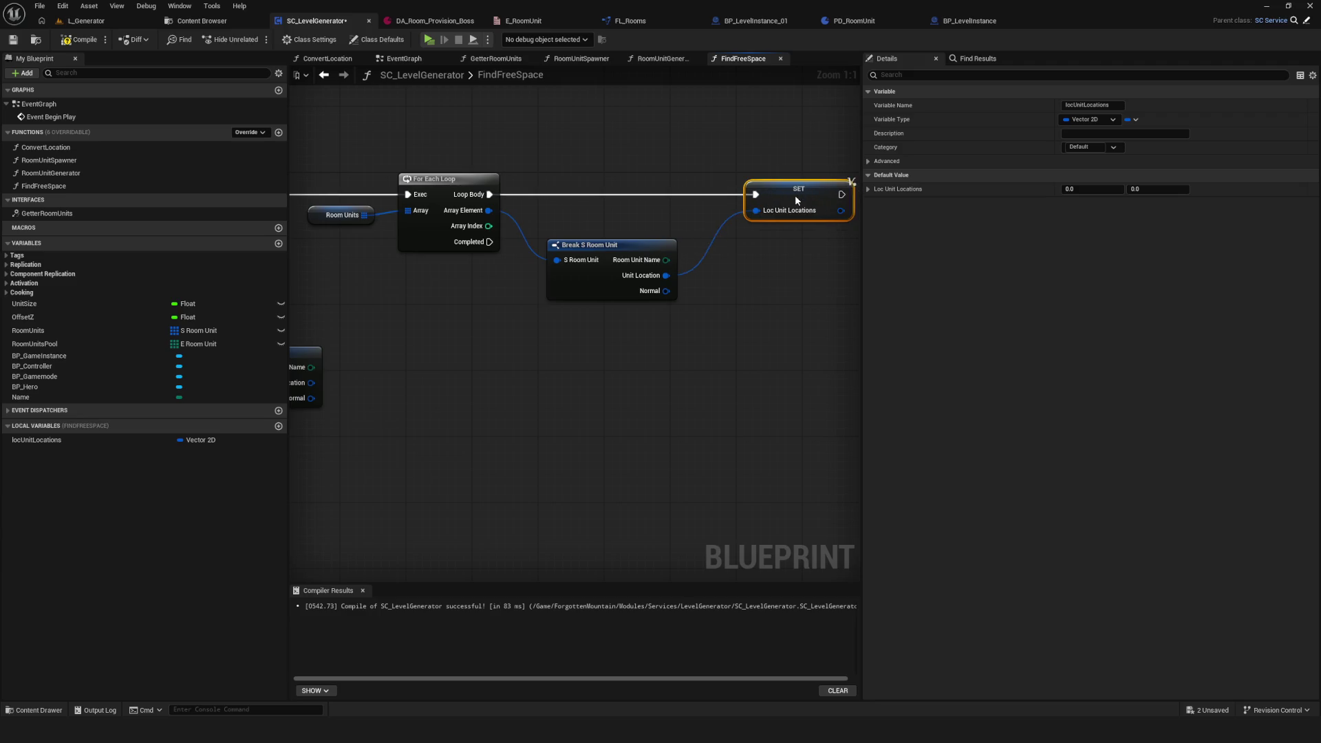
{"action": "scroll", "coordinate": [578, 262], "scroll_direction": "down", "scroll_amount": 5}
{"action": "scroll", "coordinate": [581, 266], "scroll_direction": "up", "scroll_amount": 4}
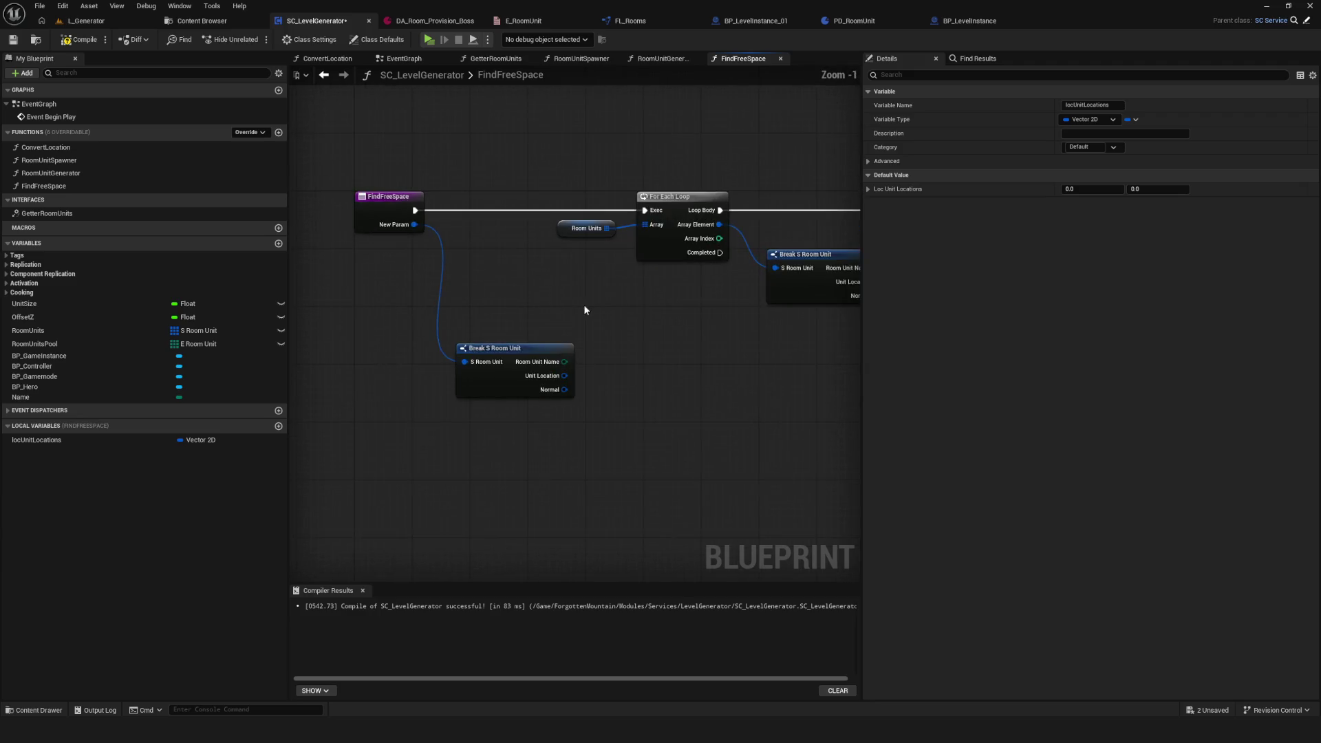
{"action": "mouse_move", "coordinate": [454, 148]}
{"action": "left_mouse_down"}
{"action": "mouse_move", "coordinate": [745, 288]}
{"action": "mouse_move", "coordinate": [803, 301]}
{"action": "left_mouse_up"}
{"action": "left_click_drag", "start_coordinate": [461, 270], "coordinate": [550, 249]}
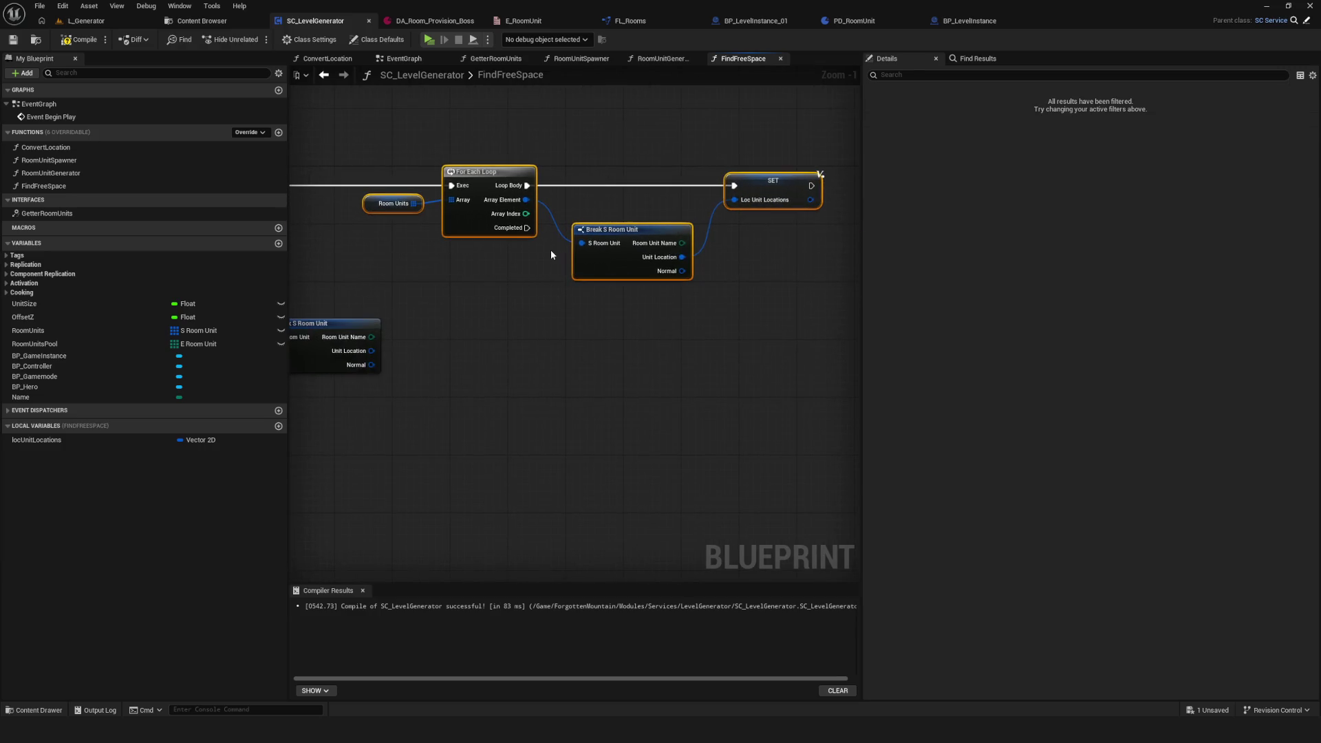
Step: Delete the SET node, make locUnitLocations an array, and place its getter in the graph
{"action": "left_click", "coordinate": [376, 204]}
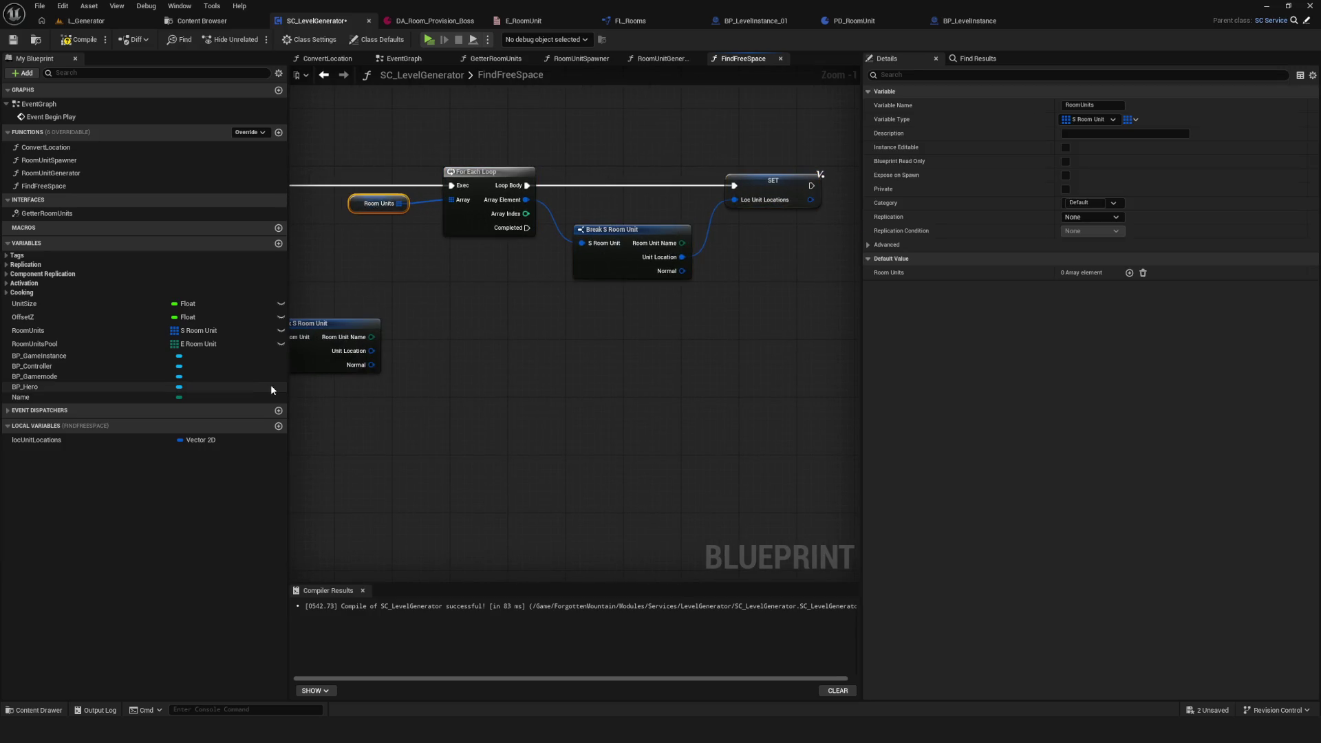
{"action": "left_click", "coordinate": [780, 197]}
{"action": "key", "text": "Delete"}
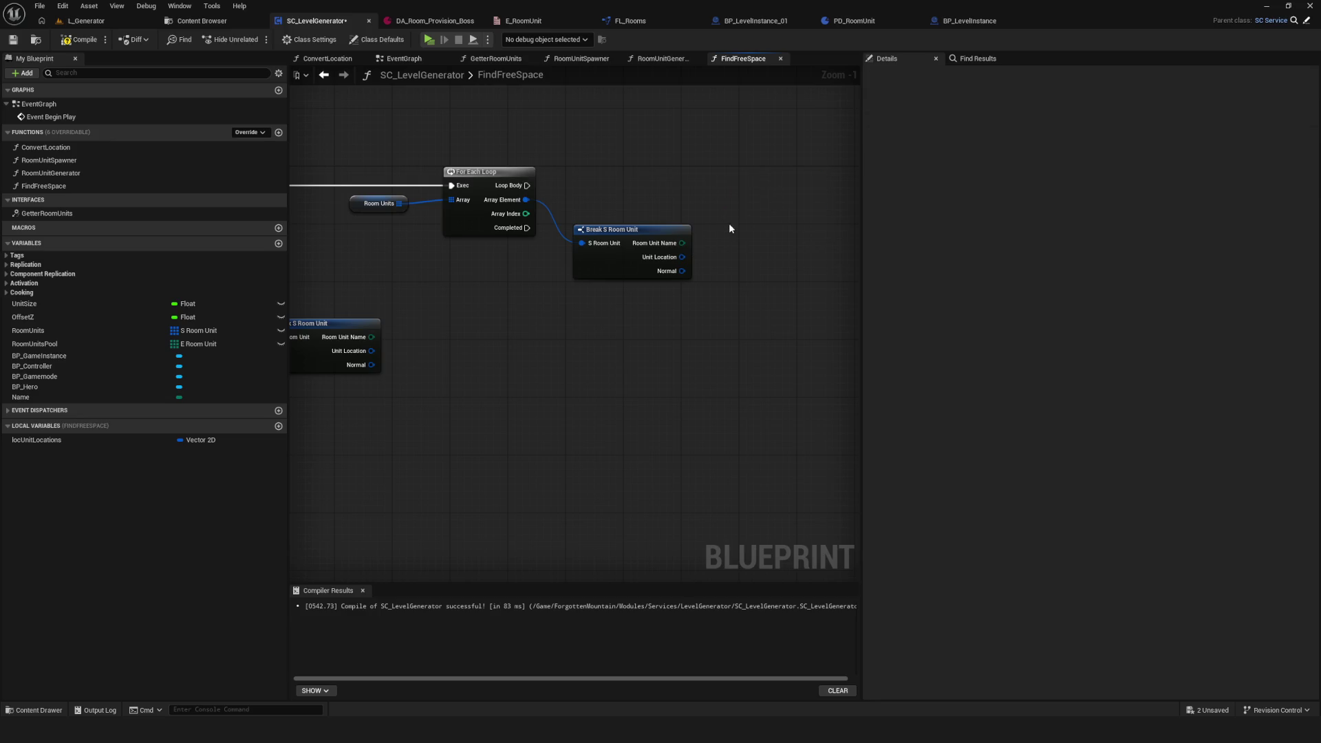
{"action": "left_click", "coordinate": [110, 441]}
{"action": "left_click", "coordinate": [1135, 120]}
{"action": "left_click", "coordinate": [1126, 149]}
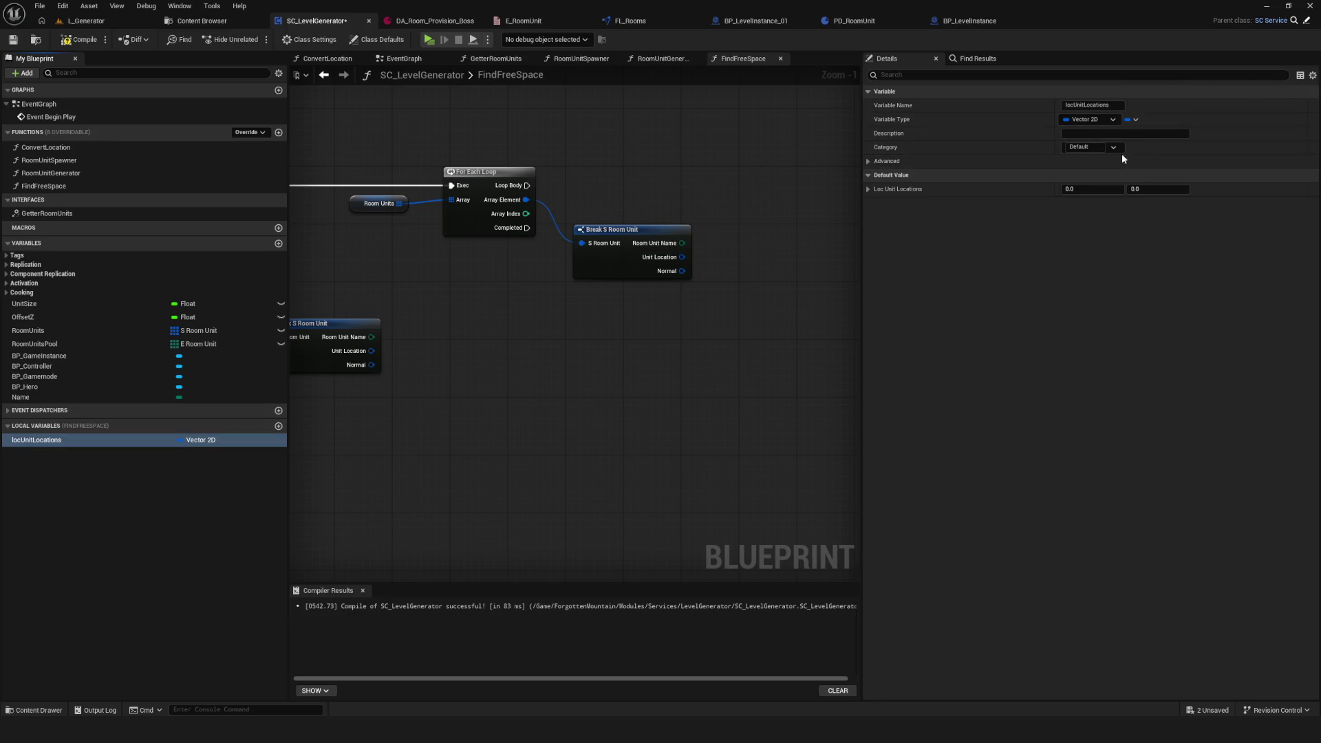
{"action": "mouse_move", "coordinate": [122, 441]}
{"action": "left_mouse_down"}
{"action": "mouse_move", "coordinate": [764, 256]}
{"action": "mouse_move", "coordinate": [822, 186]}
{"action": "left_mouse_up"}
Step: Add each Unit Location to locUnitLocations with an array Add node on Loop Body, tidy the nodes, and recompile
{"action": "type", "text": "add"}
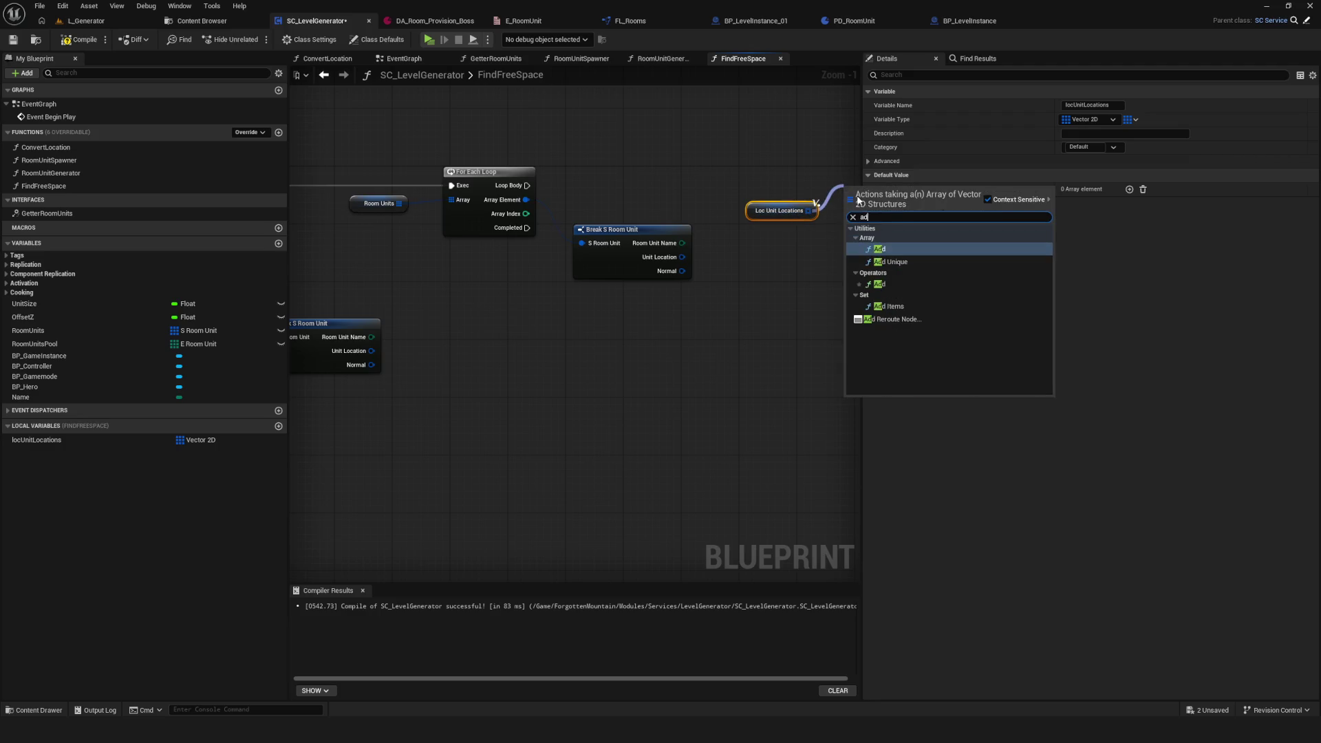
{"action": "left_click", "coordinate": [888, 244]}
{"action": "mouse_move", "coordinate": [527, 185]}
{"action": "left_mouse_down"}
{"action": "mouse_move", "coordinate": [866, 191]}
{"action": "mouse_move", "coordinate": [776, 193]}
{"action": "left_mouse_up"}
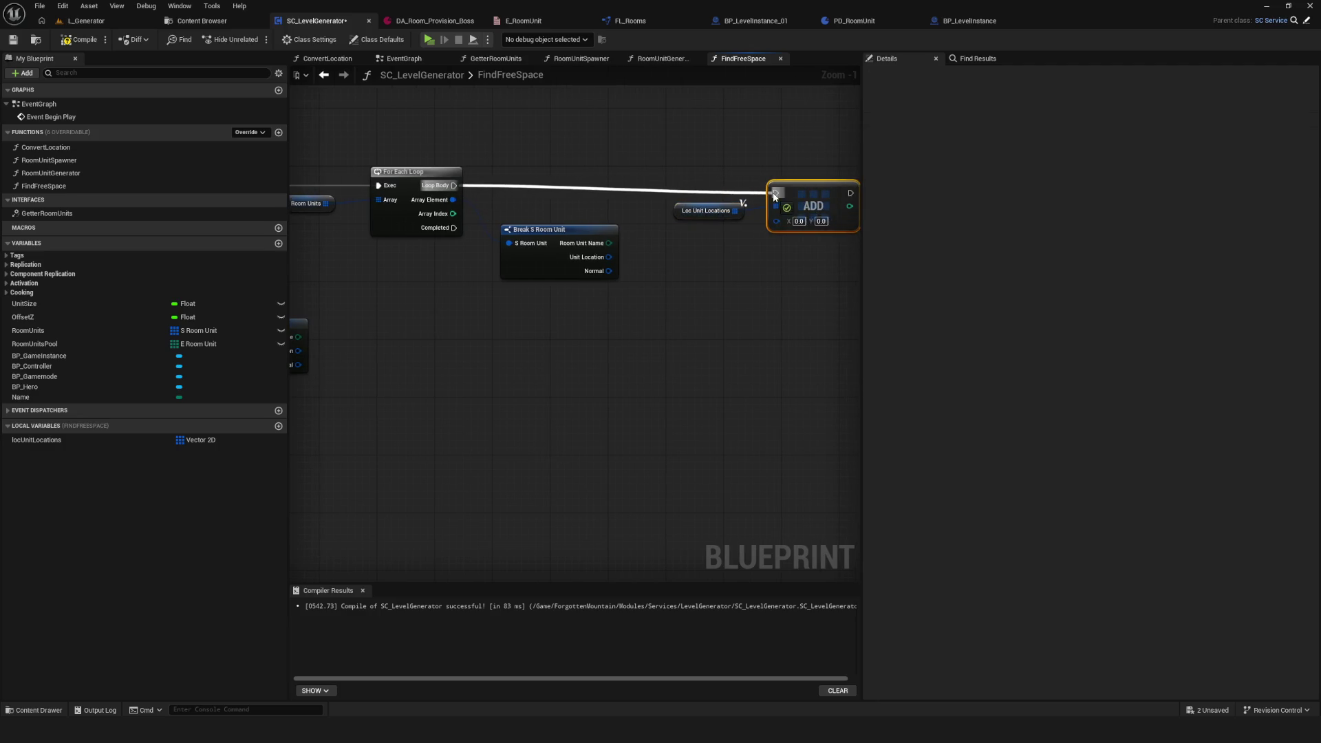
{"action": "mouse_move", "coordinate": [609, 257]}
{"action": "left_mouse_down"}
{"action": "mouse_move", "coordinate": [660, 256]}
{"action": "mouse_move", "coordinate": [776, 206]}
{"action": "mouse_move", "coordinate": [764, 186]}
{"action": "left_mouse_up"}
{"action": "left_click", "coordinate": [705, 210], "text": "ctrl"}
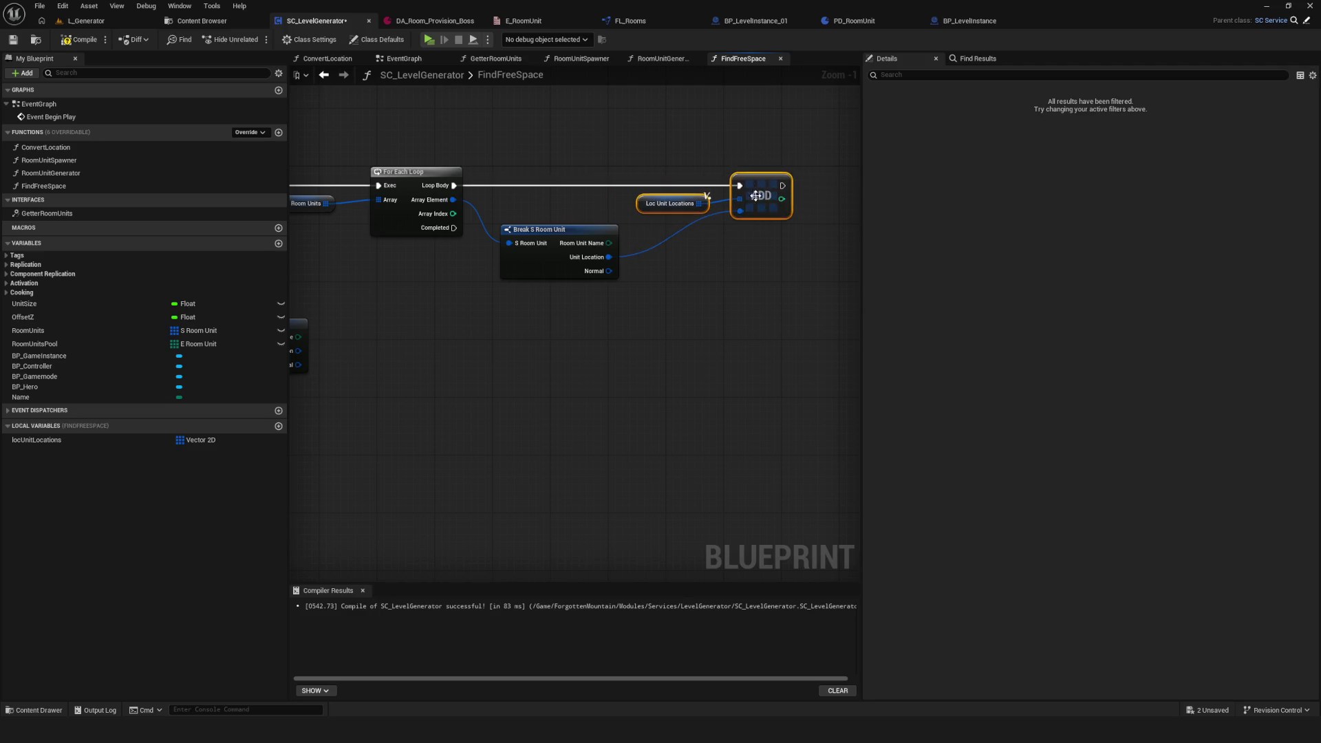
{"action": "scroll", "coordinate": [764, 186], "scroll_direction": "down", "scroll_amount": 4}
{"action": "scroll", "coordinate": [689, 248], "scroll_direction": "up", "scroll_amount": 3}
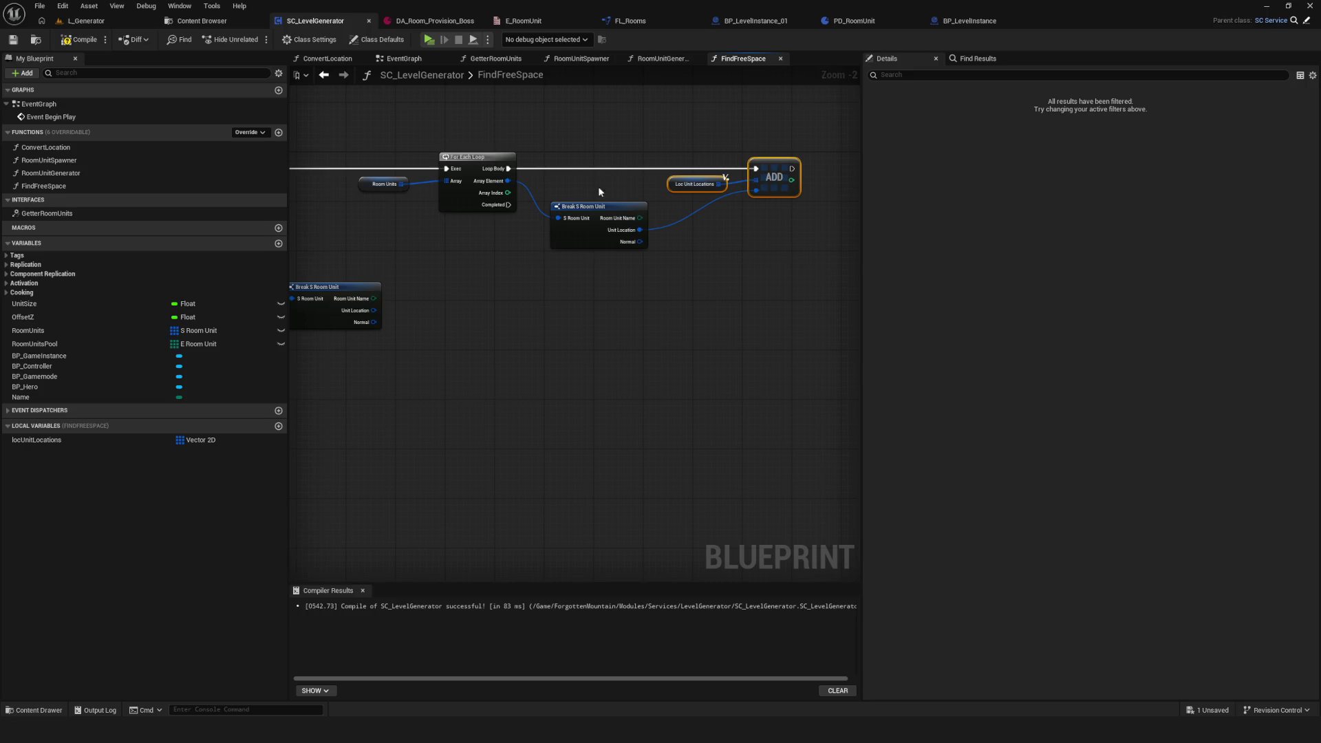
{"action": "left_click_drag", "start_coordinate": [600, 210], "coordinate": [619, 216]}
{"action": "mouse_move", "coordinate": [747, 121]}
{"action": "left_mouse_down"}
{"action": "mouse_move", "coordinate": [779, 280]}
{"action": "mouse_move", "coordinate": [700, 248]}
{"action": "left_mouse_up"}
{"action": "left_click_drag", "start_coordinate": [678, 114], "coordinate": [854, 243]}
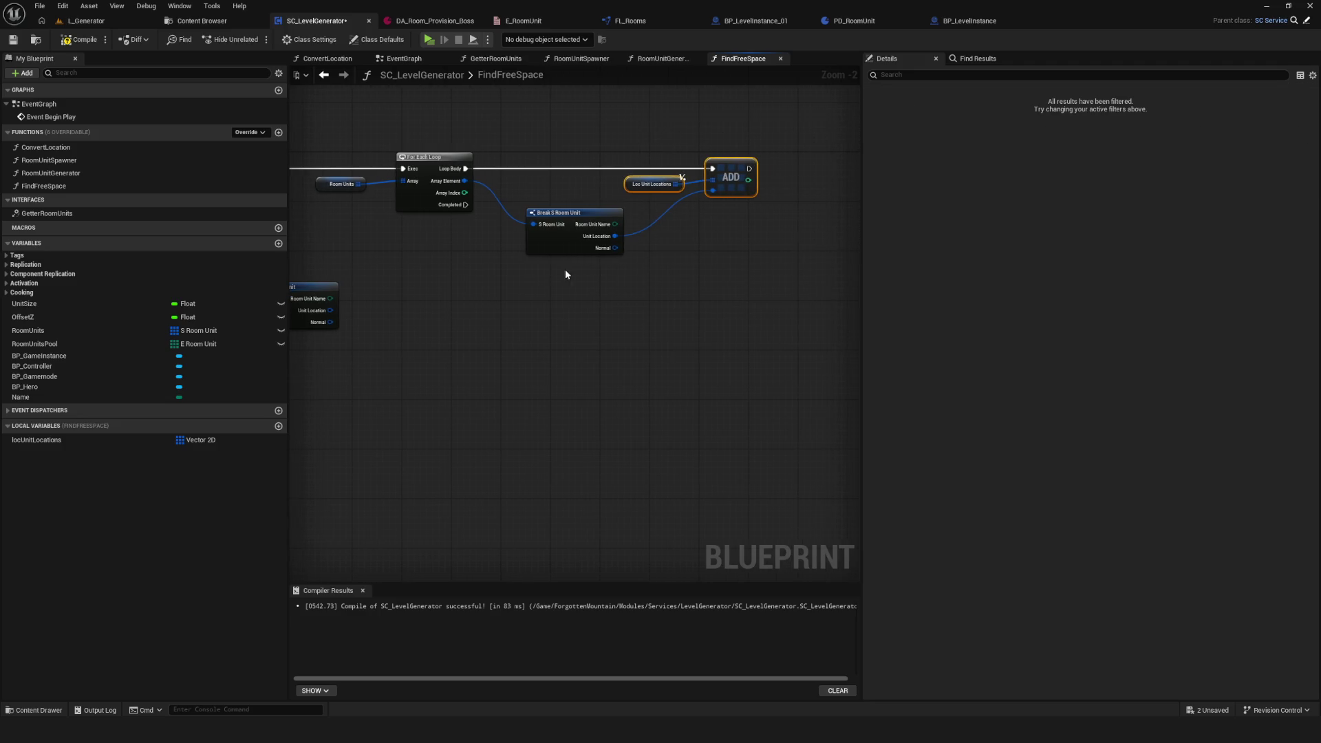
{"action": "left_click_drag", "start_coordinate": [495, 296], "coordinate": [559, 323]}
{"action": "left_click", "coordinate": [79, 39]}
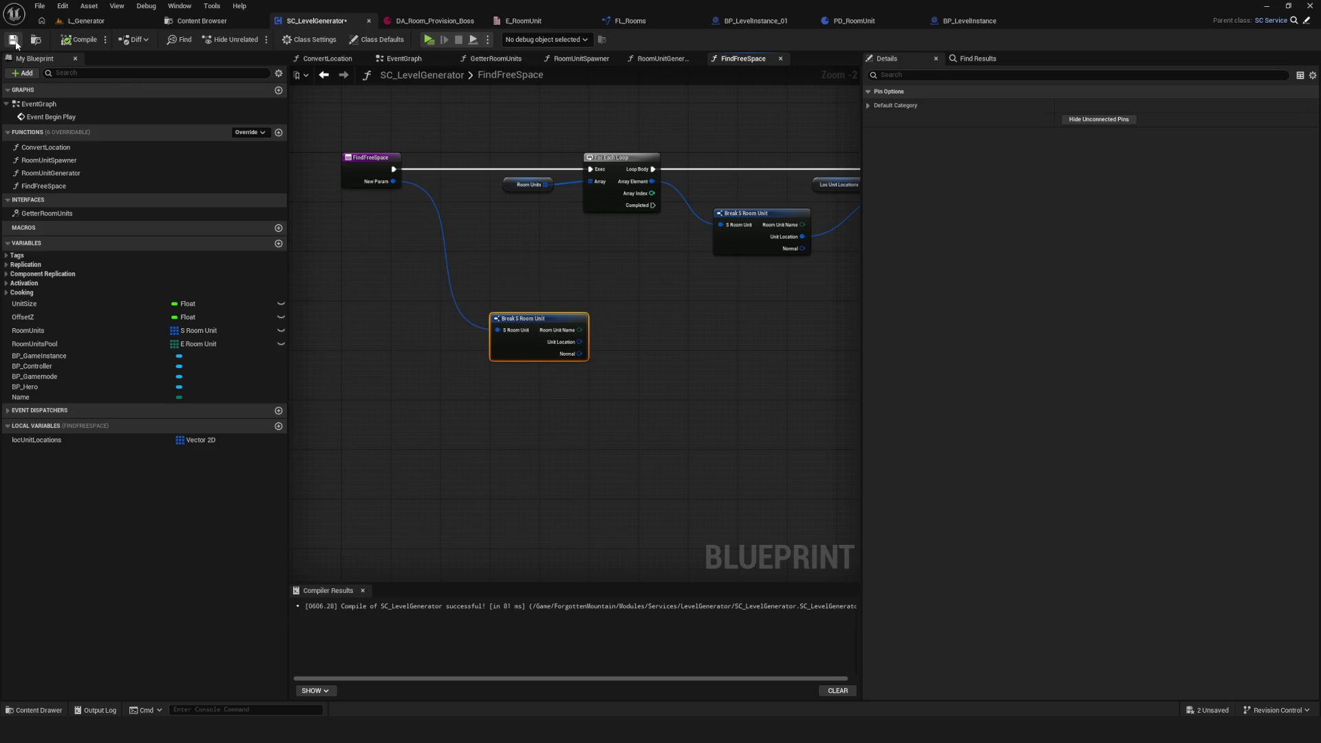
Step: Run a four-output Sequence node from the For Each Loop's Completed pin
{"action": "left_click_drag", "start_coordinate": [496, 281], "coordinate": [588, 402]}
{"action": "mouse_move", "coordinate": [484, 340]}
{"action": "left_mouse_down"}
{"action": "mouse_move", "coordinate": [606, 365]}
{"action": "mouse_move", "coordinate": [546, 371]}
{"action": "left_mouse_up"}
{"action": "key", "text": "ctrl+z"}
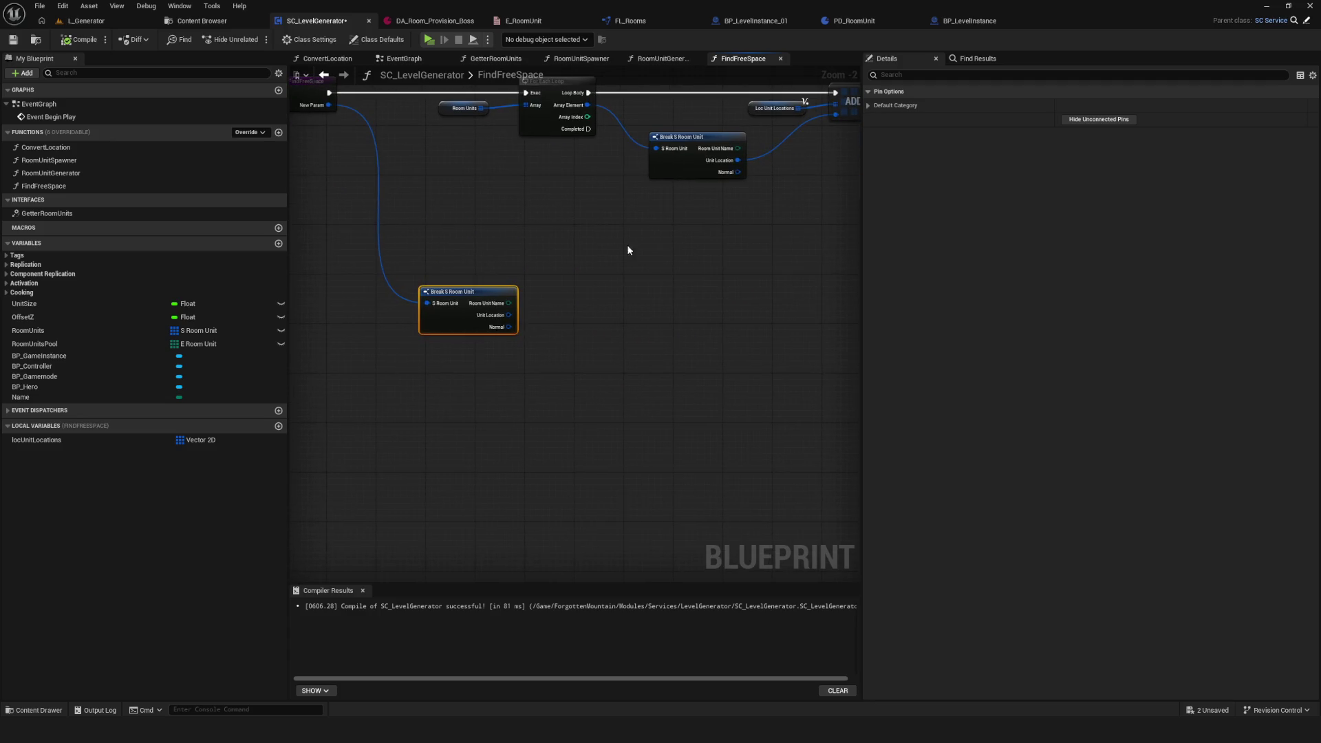
{"action": "left_click", "coordinate": [646, 286]}
{"action": "left_click", "coordinate": [621, 274]}
{"action": "mouse_move", "coordinate": [588, 129]}
{"action": "left_mouse_down"}
{"action": "mouse_move", "coordinate": [629, 290]}
{"action": "mouse_move", "coordinate": [649, 267]}
{"action": "left_mouse_up"}
{"action": "left_click", "coordinate": [652, 306]}
{"action": "left_click", "coordinate": [666, 318]}
Step: Add a Vector2D + node fed by Unit Location, then compile and save
{"action": "mouse_move", "coordinate": [454, 292]}
{"action": "left_mouse_down"}
{"action": "mouse_move", "coordinate": [523, 285]}
{"action": "mouse_move", "coordinate": [431, 271]}
{"action": "mouse_move", "coordinate": [458, 284]}
{"action": "left_mouse_up"}
{"action": "scroll", "coordinate": [556, 338], "scroll_direction": "up", "scroll_amount": 2}
{"action": "left_click_drag", "start_coordinate": [505, 322], "coordinate": [721, 320]}
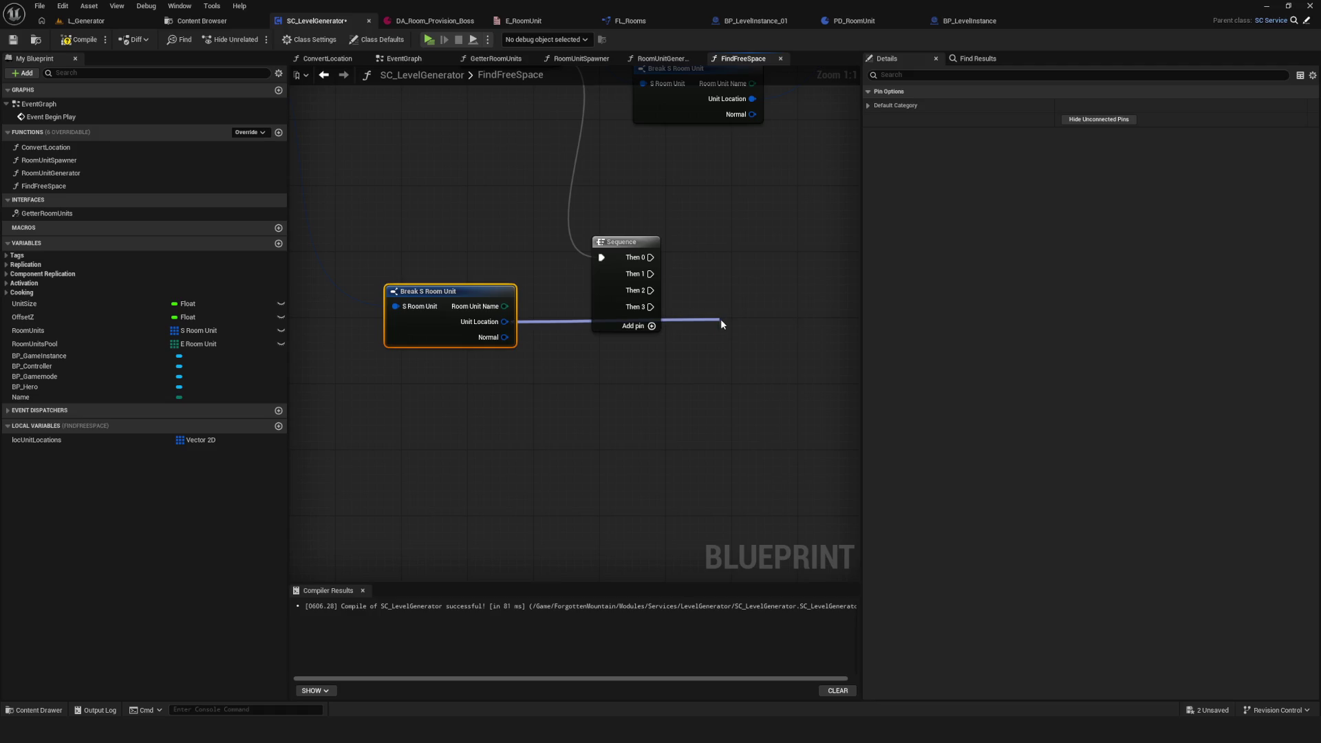
{"action": "type", "text": "array"}
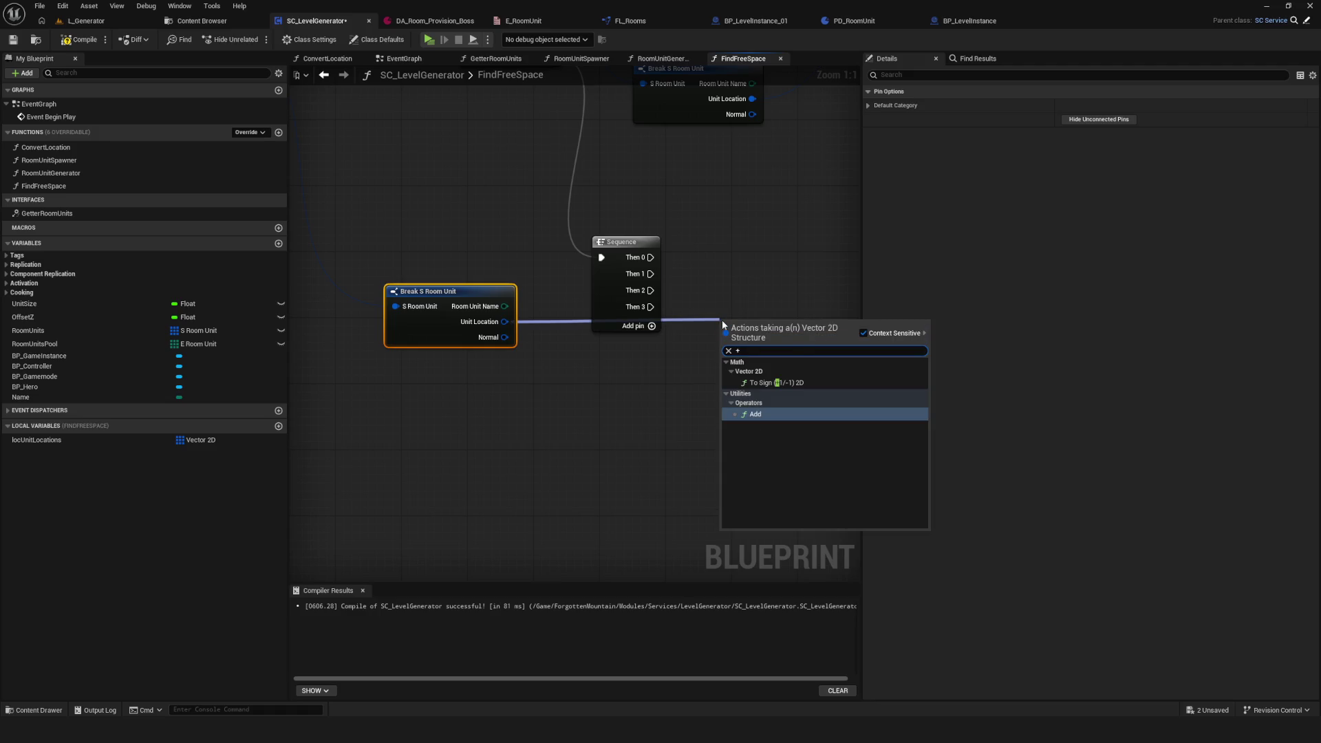
{"action": "left_click", "coordinate": [757, 409]}
{"action": "left_click", "coordinate": [372, 266], "text": "shift"}
{"action": "mouse_move", "coordinate": [701, 312]}
{"action": "left_mouse_down"}
{"action": "mouse_move", "coordinate": [707, 400]}
{"action": "mouse_move", "coordinate": [564, 382]}
{"action": "mouse_move", "coordinate": [592, 384]}
{"action": "mouse_move", "coordinate": [605, 324]}
{"action": "left_mouse_up"}
{"action": "left_click", "coordinate": [705, 380]}
{"action": "left_click", "coordinate": [81, 40]}
{"action": "left_click", "coordinate": [13, 39]}
Step: Set the + node's offset to X 1.0, Y 0.0 and save the blueprint
{"action": "mouse_move", "coordinate": [690, 296]}
{"action": "left_mouse_down"}
{"action": "mouse_move", "coordinate": [720, 260]}
{"action": "mouse_move", "coordinate": [683, 285]}
{"action": "left_mouse_up"}
{"action": "left_click", "coordinate": [637, 328]}
{"action": "type", "text": "1"}
{"action": "key", "text": "Return"}
{"action": "left_click", "coordinate": [759, 386]}
{"action": "key", "text": "ctrl+s"}
{"action": "left_click_drag", "start_coordinate": [638, 335], "coordinate": [637, 337]}
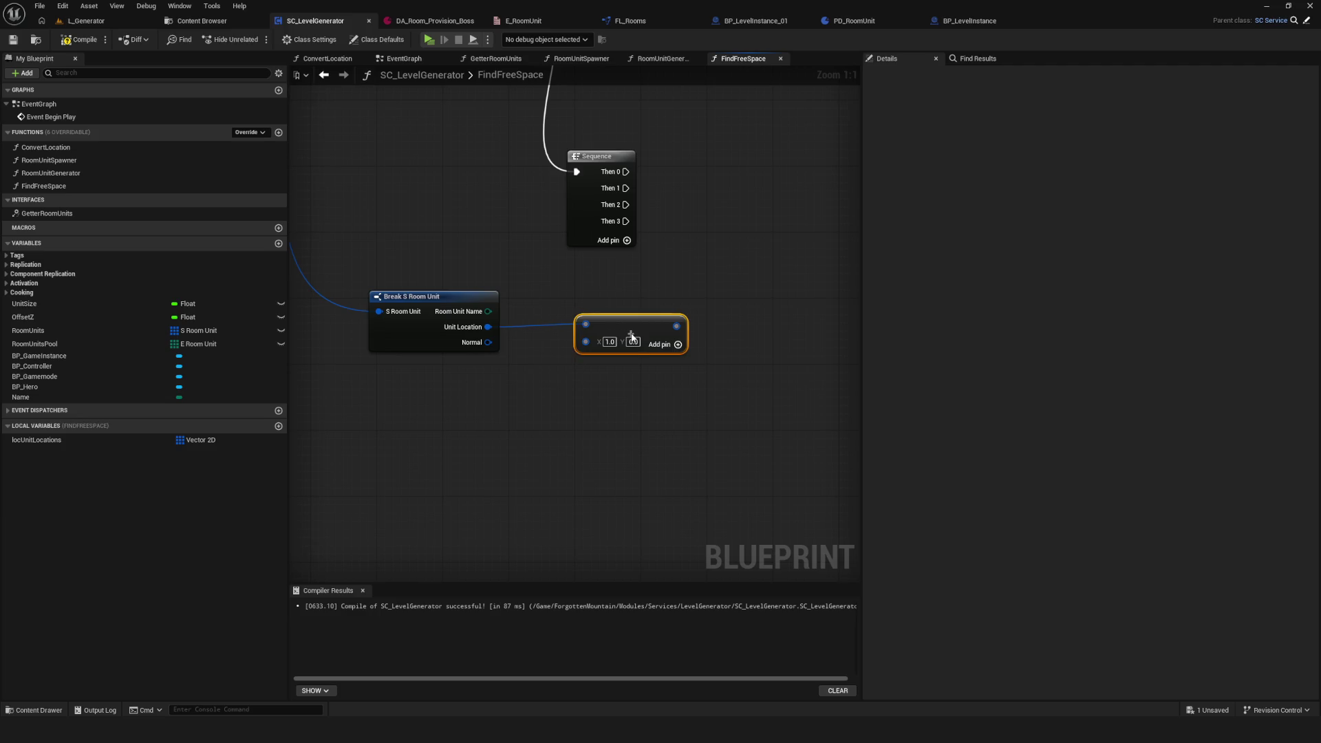
{"action": "left_click_drag", "start_coordinate": [738, 340], "coordinate": [732, 346]}
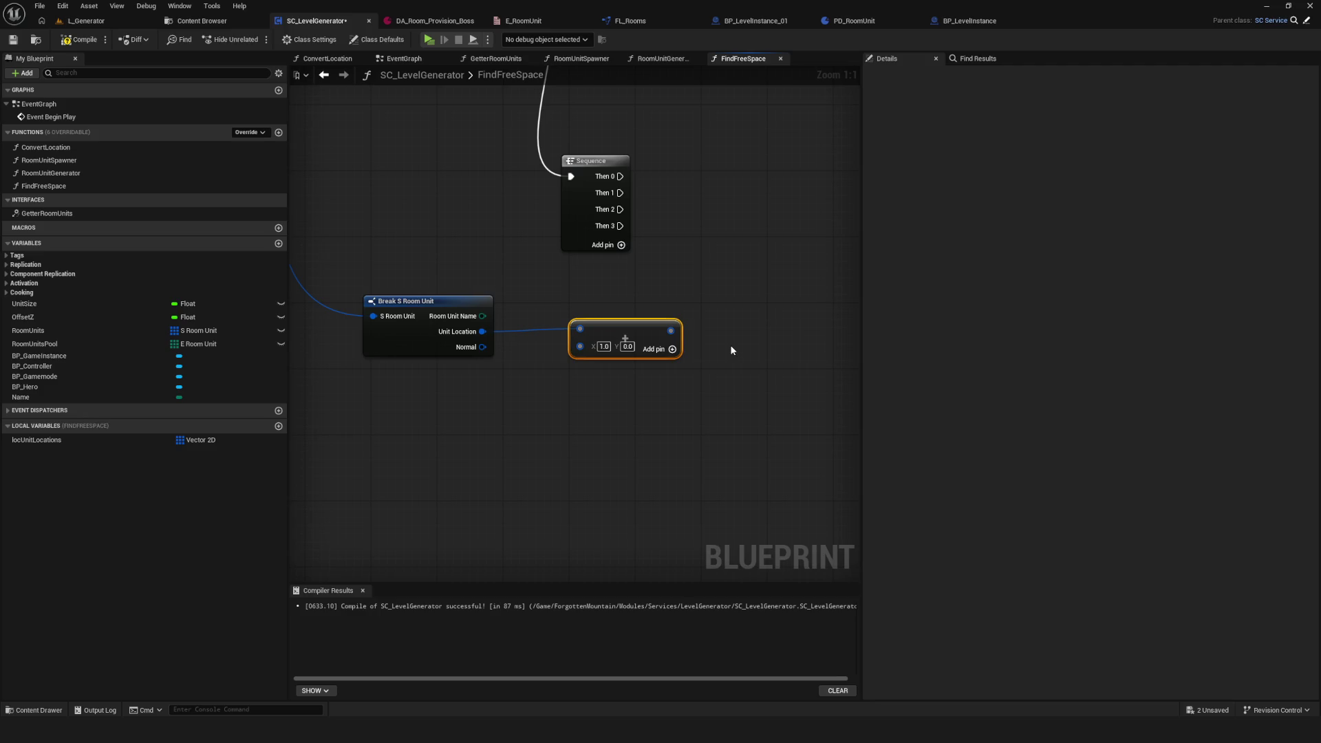
Step: Place another locUnitLocations getter in the empty space to the right
{"action": "mouse_move", "coordinate": [662, 297]}
{"action": "left_mouse_down"}
{"action": "mouse_move", "coordinate": [596, 307]}
{"action": "mouse_move", "coordinate": [666, 295]}
{"action": "mouse_move", "coordinate": [625, 289]}
{"action": "mouse_move", "coordinate": [651, 308]}
{"action": "mouse_move", "coordinate": [583, 403]}
{"action": "left_mouse_up"}
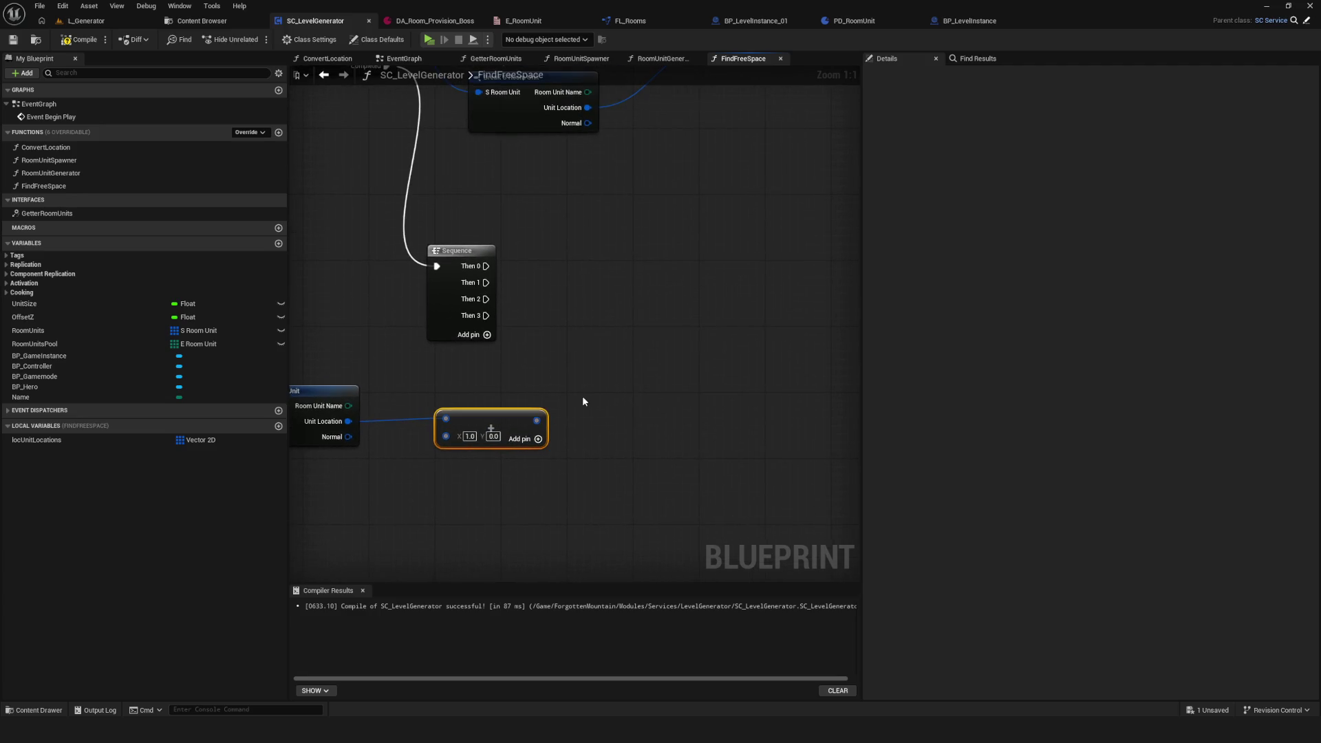
{"action": "scroll", "coordinate": [582, 398], "scroll_direction": "down", "scroll_amount": 2}
{"action": "mouse_move", "coordinate": [86, 438]}
{"action": "left_mouse_down"}
{"action": "mouse_move", "coordinate": [667, 403]}
{"action": "mouse_move", "coordinate": [742, 371]}
{"action": "left_mouse_up"}
{"action": "scroll", "coordinate": [620, 398], "scroll_direction": "up", "scroll_amount": 2}
{"action": "key", "text": "Escape"}
Step: Check whether locUnitLocations contains the offset location and invert the result with a NOT node
{"action": "type", "text": "cons"}
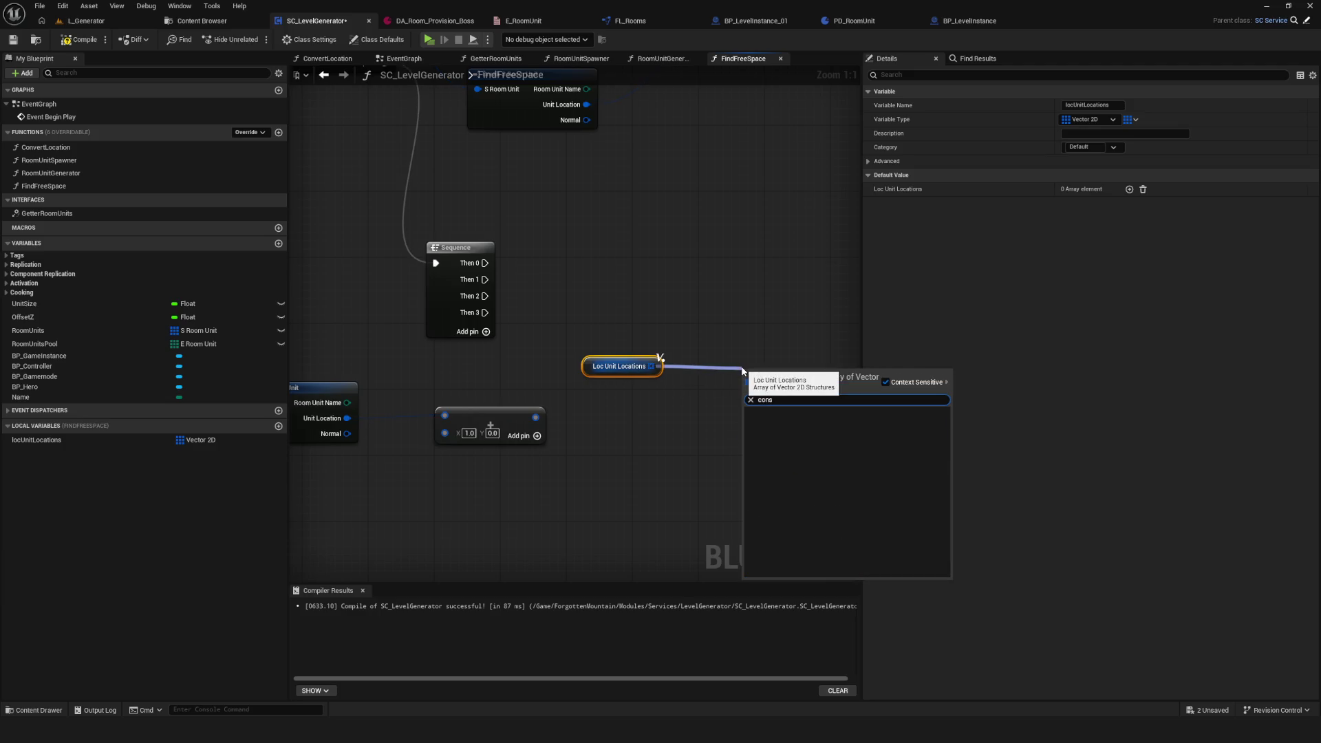
{"action": "key", "text": "BackSpace"}
{"action": "left_click", "coordinate": [822, 431]}
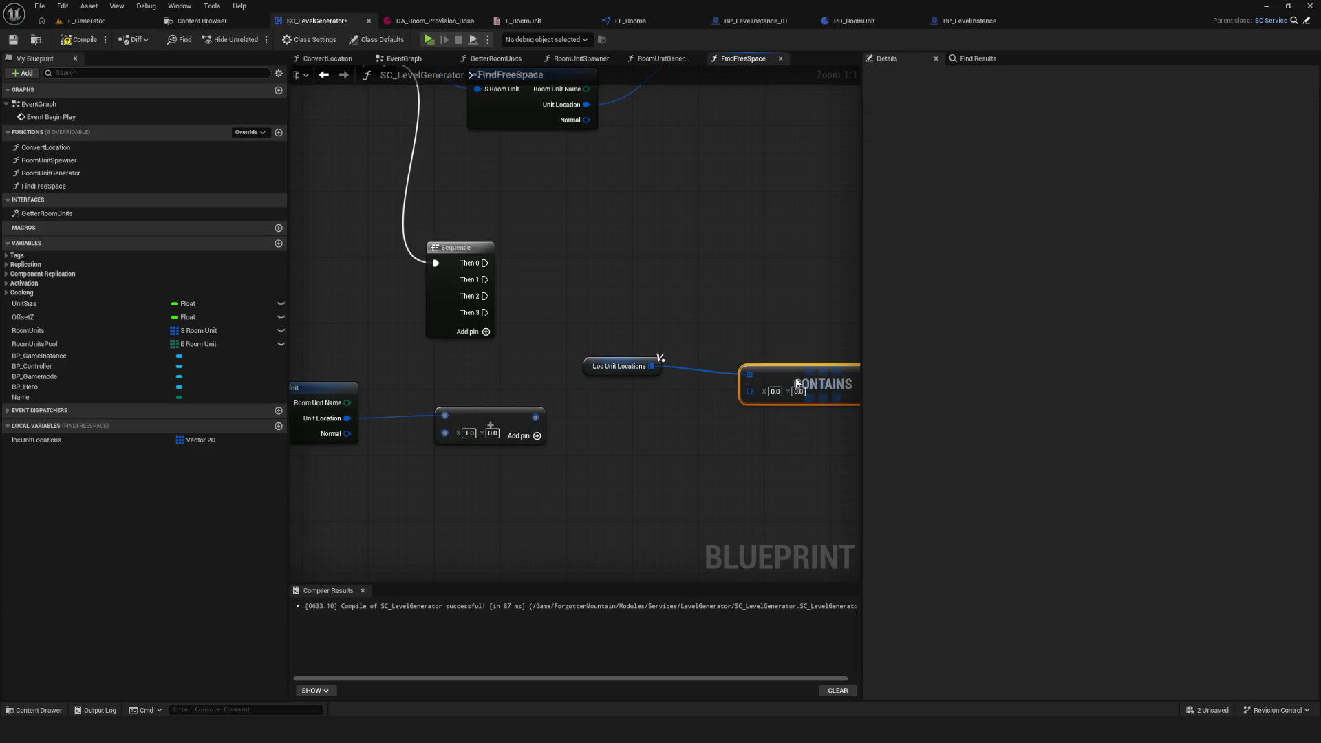
{"action": "mouse_move", "coordinate": [527, 417]}
{"action": "left_mouse_down"}
{"action": "mouse_move", "coordinate": [660, 417]}
{"action": "mouse_move", "coordinate": [567, 418]}
{"action": "mouse_move", "coordinate": [641, 411]}
{"action": "mouse_move", "coordinate": [709, 383]}
{"action": "left_mouse_up"}
{"action": "mouse_move", "coordinate": [586, 362]}
{"action": "left_mouse_down"}
{"action": "mouse_move", "coordinate": [733, 371]}
{"action": "mouse_move", "coordinate": [657, 363]}
{"action": "left_mouse_up"}
{"action": "type", "text": "not"}
{"action": "key", "text": "Return"}
{"action": "scroll", "coordinate": [633, 349], "scroll_direction": "down", "scroll_amount": 3}
{"action": "scroll", "coordinate": [519, 380], "scroll_direction": "up", "scroll_amount": 2}
Step: Rearrange the getter and + node, then add a new local variable
{"action": "left_click_drag", "start_coordinate": [596, 258], "coordinate": [638, 328]}
{"action": "left_click", "coordinate": [550, 375]}
{"action": "scroll", "coordinate": [502, 352], "scroll_direction": "down", "scroll_amount": 5}
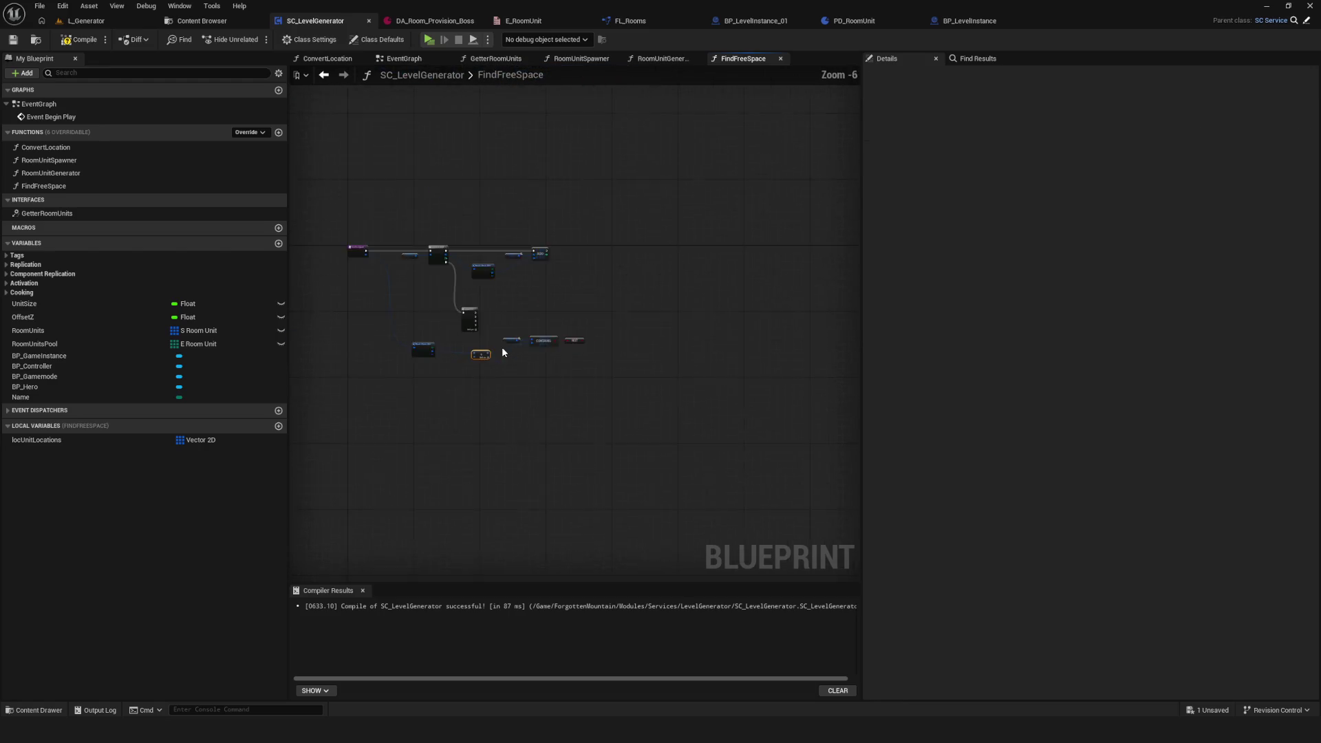
{"action": "scroll", "coordinate": [502, 352], "scroll_direction": "up", "scroll_amount": 4}
{"action": "left_click_drag", "start_coordinate": [461, 361], "coordinate": [465, 364]}
{"action": "left_click_drag", "start_coordinate": [647, 371], "coordinate": [645, 371]}
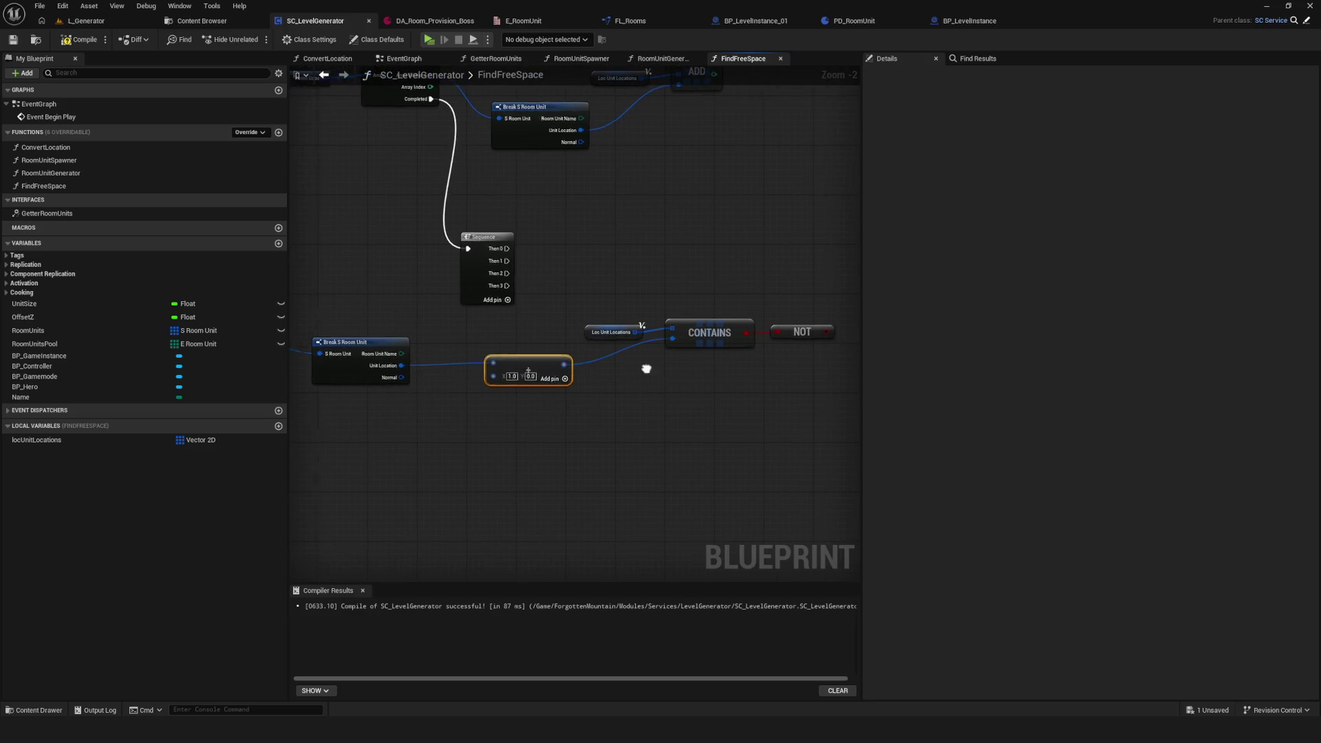
{"action": "left_click", "coordinate": [279, 426]}
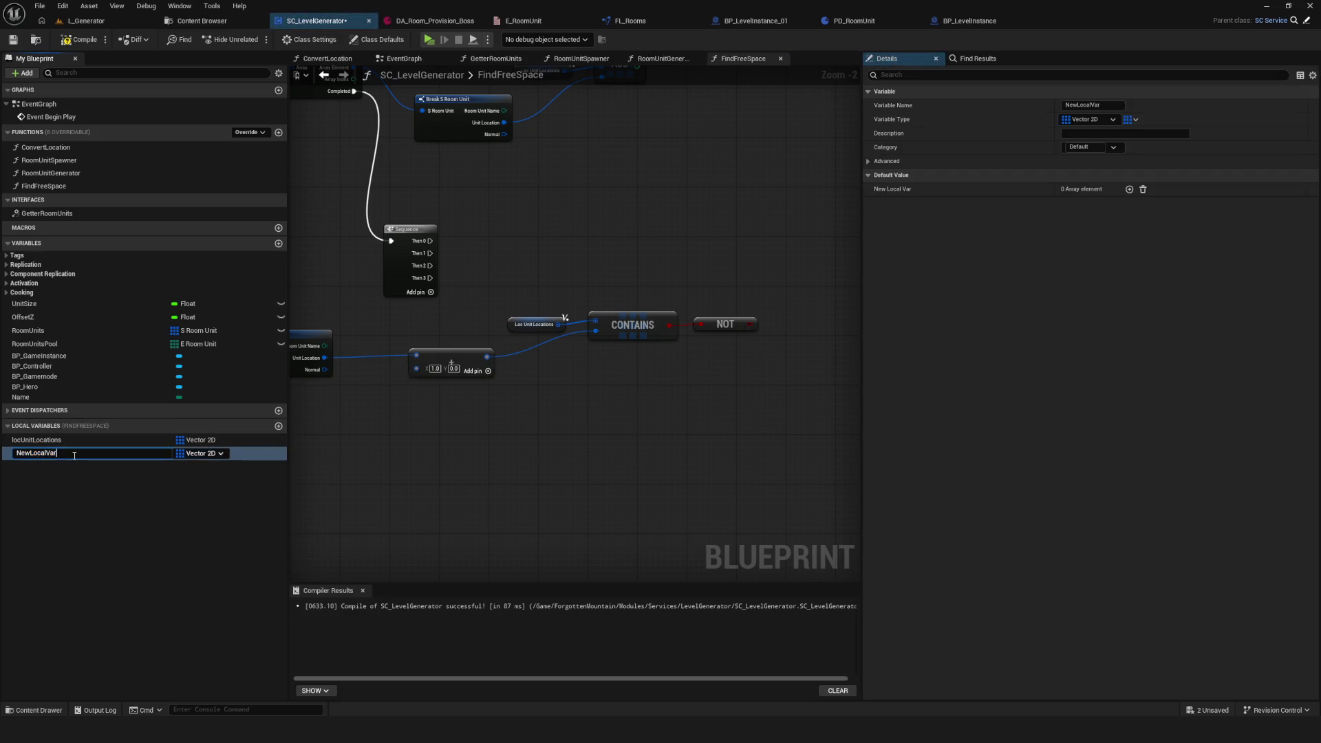
Step: Name the new local array locFreeSpaces and add an array ADD node from its getter
{"action": "type", "text": "locFreeSpa"}
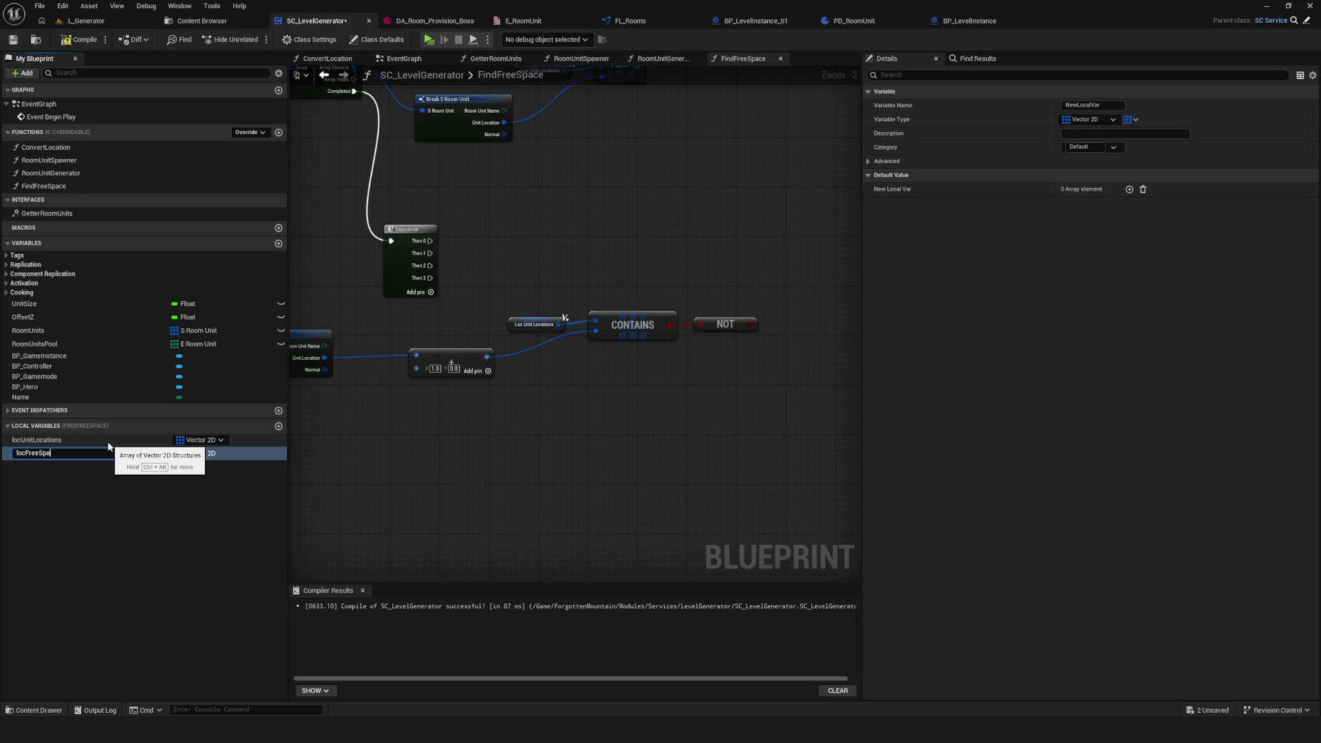
{"action": "type", "text": "ces"}
{"action": "key", "text": "Return"}
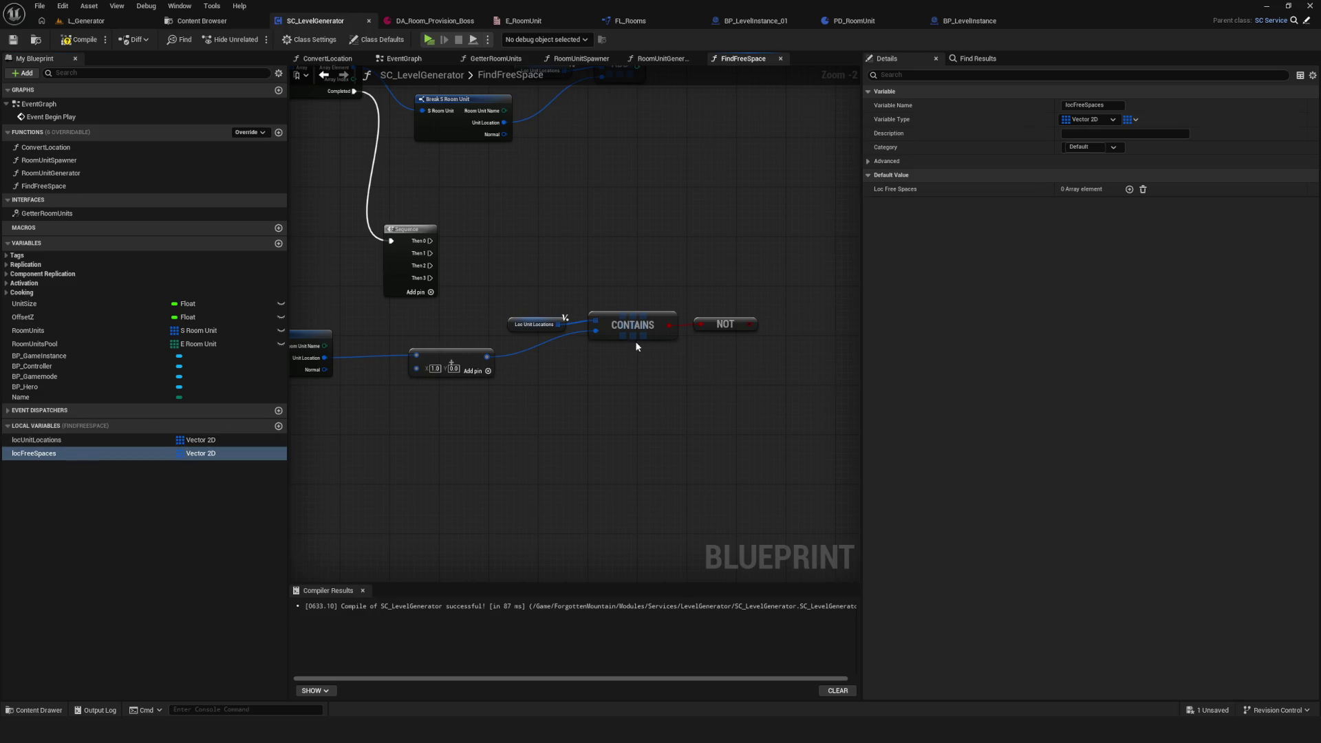
{"action": "mouse_move", "coordinate": [34, 454]}
{"action": "left_mouse_down"}
{"action": "mouse_move", "coordinate": [800, 260]}
{"action": "mouse_move", "coordinate": [798, 244]}
{"action": "mouse_move", "coordinate": [841, 246]}
{"action": "left_mouse_up"}
{"action": "type", "text": "add"}
{"action": "left_click", "coordinate": [899, 287]}
Step: Insert a Branch between Sequence Then 0 and the locFreeSpaces ADD, its Condition fed by the NOT output
{"action": "mouse_move", "coordinate": [321, 243]}
{"action": "left_mouse_down"}
{"action": "mouse_move", "coordinate": [759, 237]}
{"action": "mouse_move", "coordinate": [681, 239]}
{"action": "mouse_move", "coordinate": [731, 245]}
{"action": "mouse_move", "coordinate": [650, 263]}
{"action": "mouse_move", "coordinate": [661, 259]}
{"action": "left_mouse_up"}
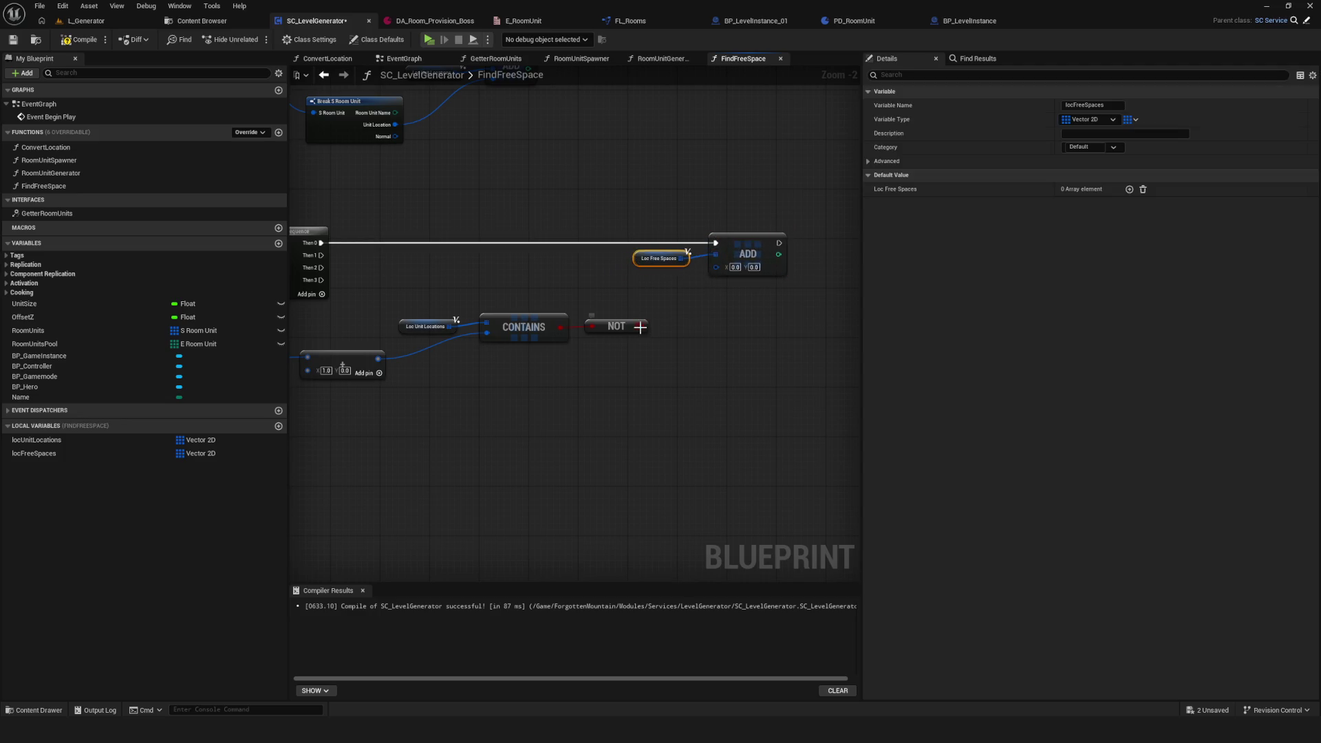
{"action": "left_click", "coordinate": [579, 244]}
{"action": "left_click", "coordinate": [578, 253]}
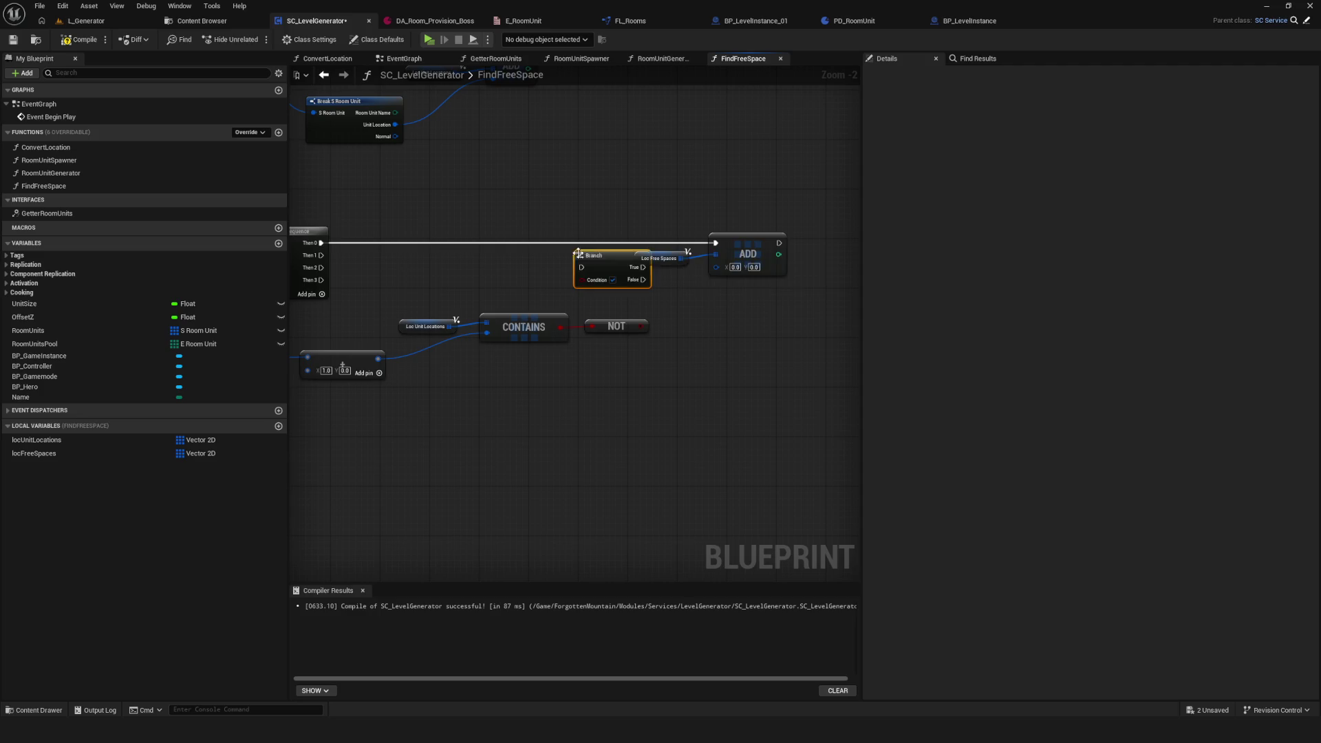
{"action": "mouse_move", "coordinate": [712, 247]}
{"action": "left_mouse_down"}
{"action": "mouse_move", "coordinate": [685, 265]}
{"action": "mouse_move", "coordinate": [808, 264]}
{"action": "mouse_move", "coordinate": [825, 246]}
{"action": "left_mouse_up"}
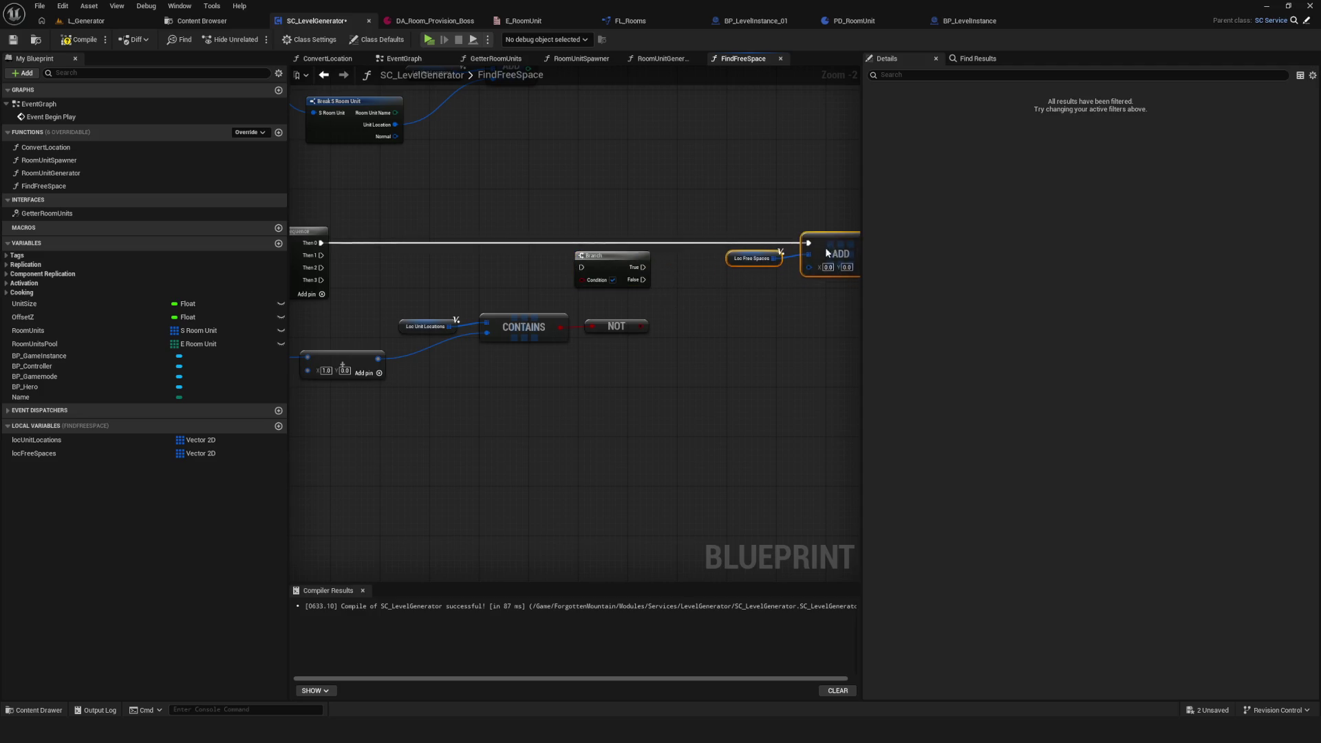
{"action": "left_click_drag", "start_coordinate": [619, 261], "coordinate": [666, 242]}
{"action": "left_click_drag", "start_coordinate": [742, 210], "coordinate": [814, 271]}
{"action": "mouse_move", "coordinate": [322, 243]}
{"action": "left_mouse_down"}
{"action": "mouse_move", "coordinate": [330, 256]}
{"action": "mouse_move", "coordinate": [634, 249]}
{"action": "mouse_move", "coordinate": [666, 232]}
{"action": "left_mouse_up"}
{"action": "left_click_drag", "start_coordinate": [687, 243], "coordinate": [812, 242]}
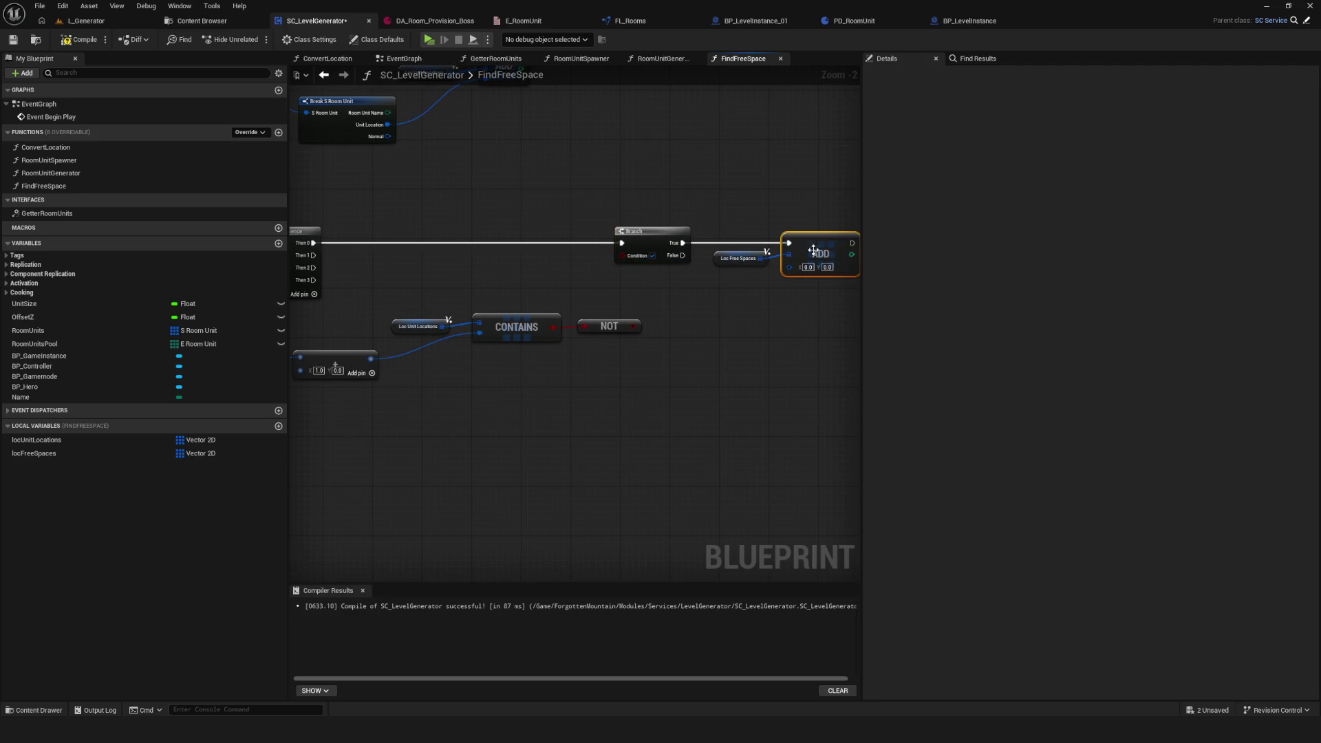
{"action": "mouse_move", "coordinate": [637, 326]}
{"action": "left_mouse_down"}
{"action": "mouse_move", "coordinate": [628, 255]}
{"action": "mouse_move", "coordinate": [675, 240]}
{"action": "mouse_move", "coordinate": [768, 258]}
{"action": "left_mouse_up"}
{"action": "left_click", "coordinate": [739, 259]}
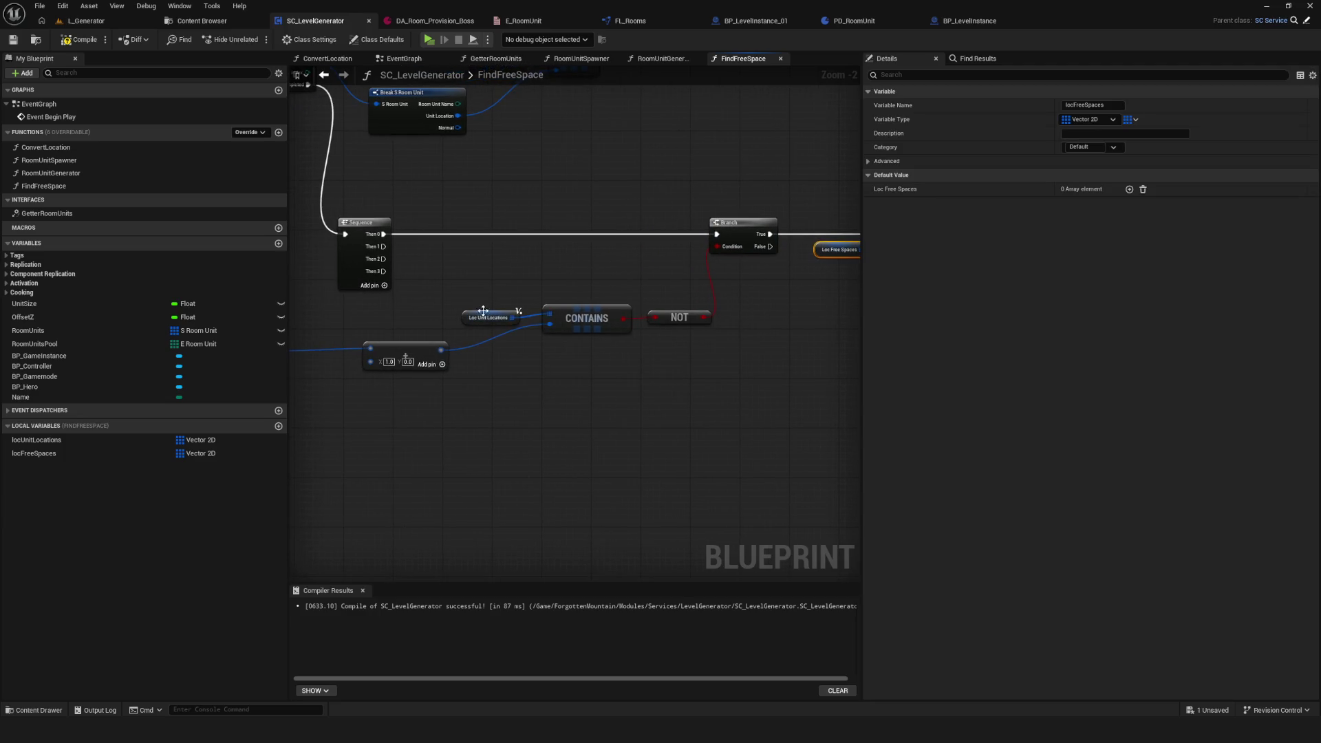
{"action": "mouse_move", "coordinate": [530, 284]}
{"action": "left_mouse_down"}
{"action": "mouse_move", "coordinate": [662, 369]}
{"action": "mouse_move", "coordinate": [632, 369]}
{"action": "left_mouse_up"}
{"action": "left_click_drag", "start_coordinate": [478, 351], "coordinate": [452, 350]}
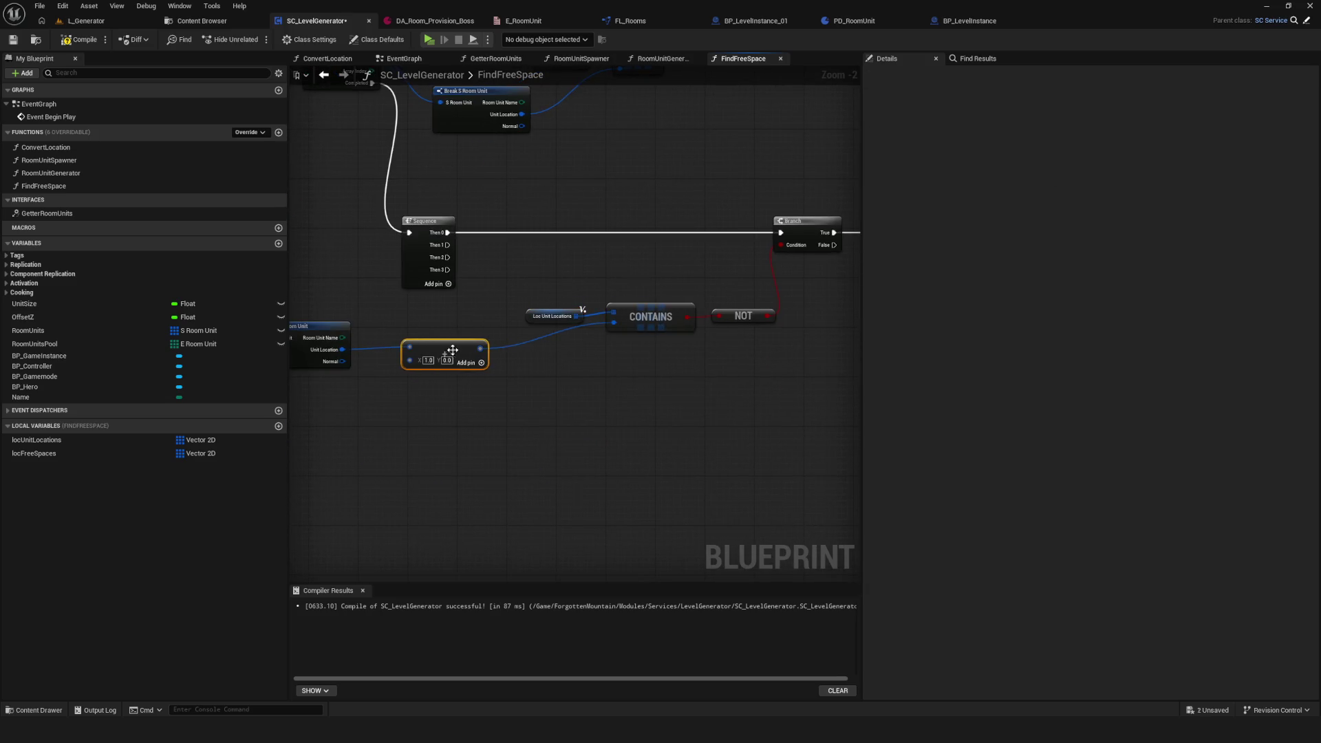